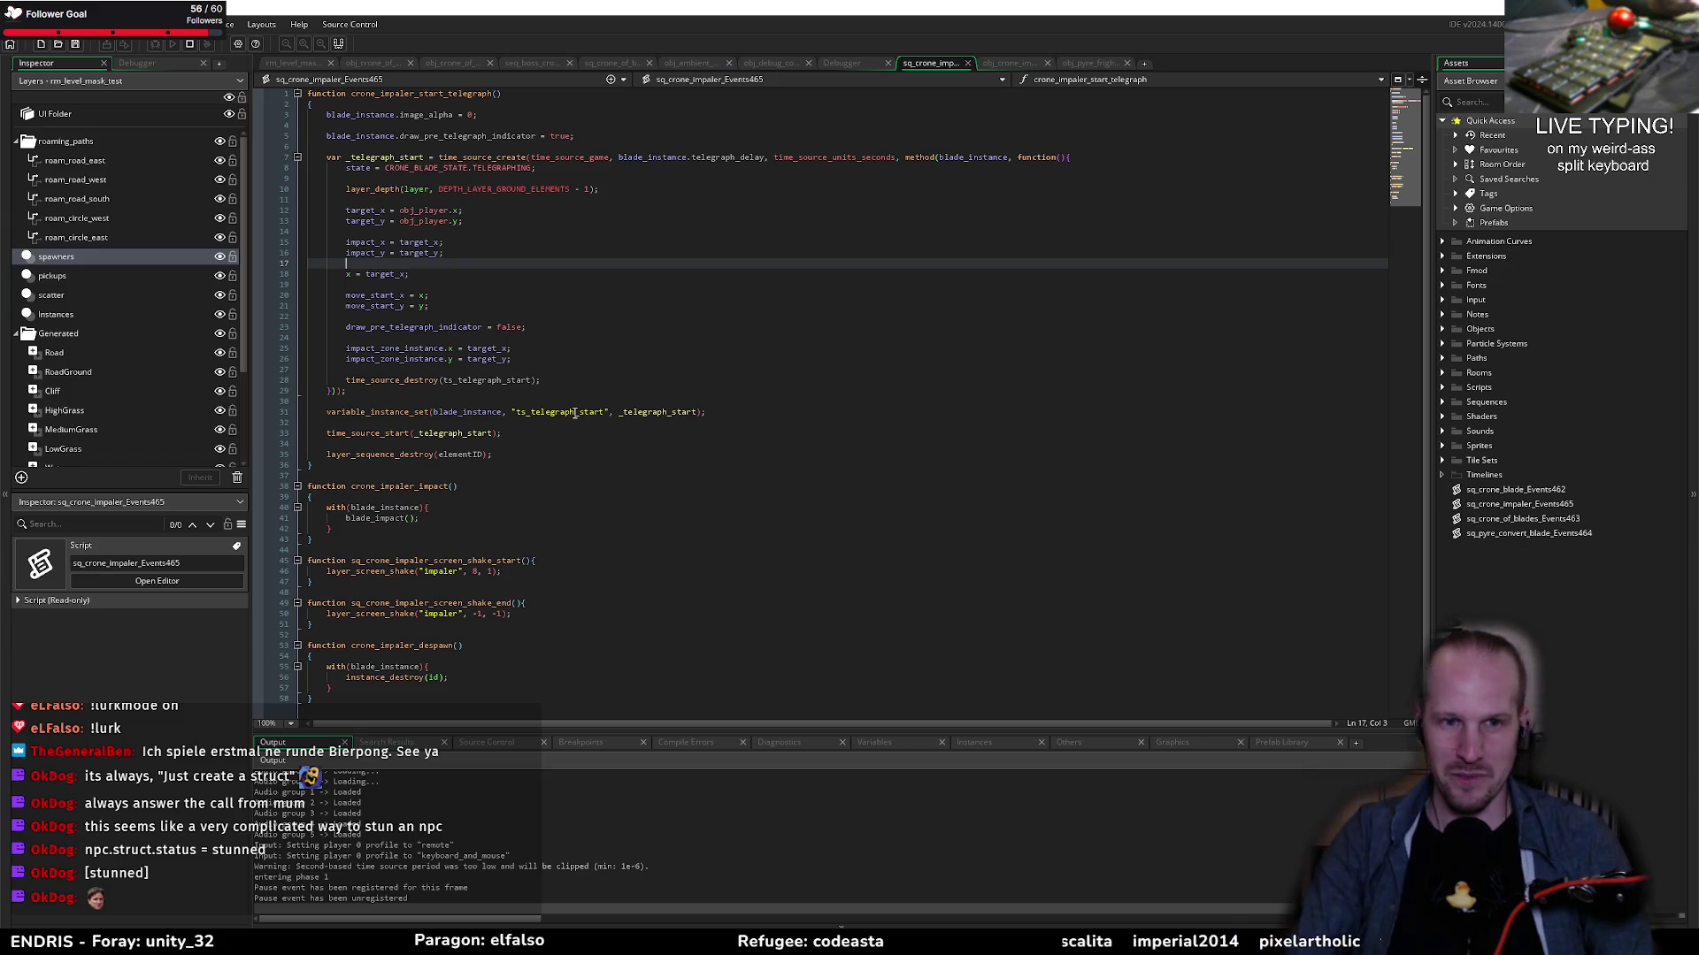
Step: Place the caret on lines 27, 23, 24 and 19 of the telegraph code
{"action": "left_click", "coordinate": [600, 362]}
{"action": "left_click", "coordinate": [527, 327]}
{"action": "left_click", "coordinate": [527, 338]}
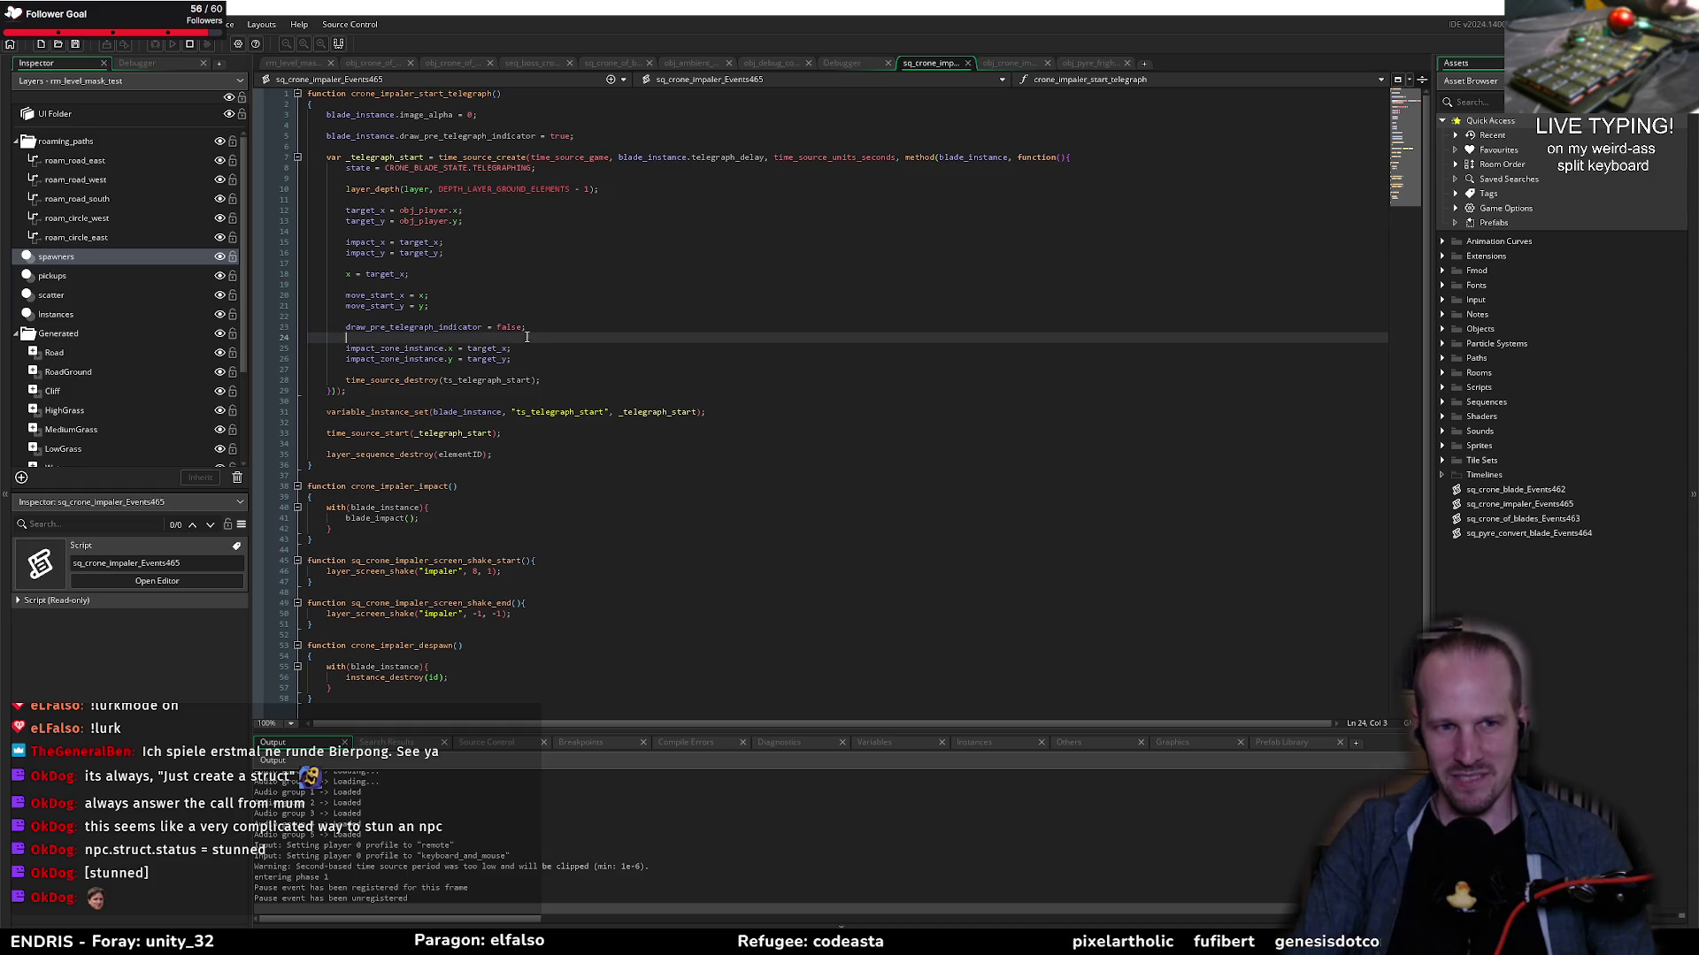
{"action": "left_click", "coordinate": [588, 283]}
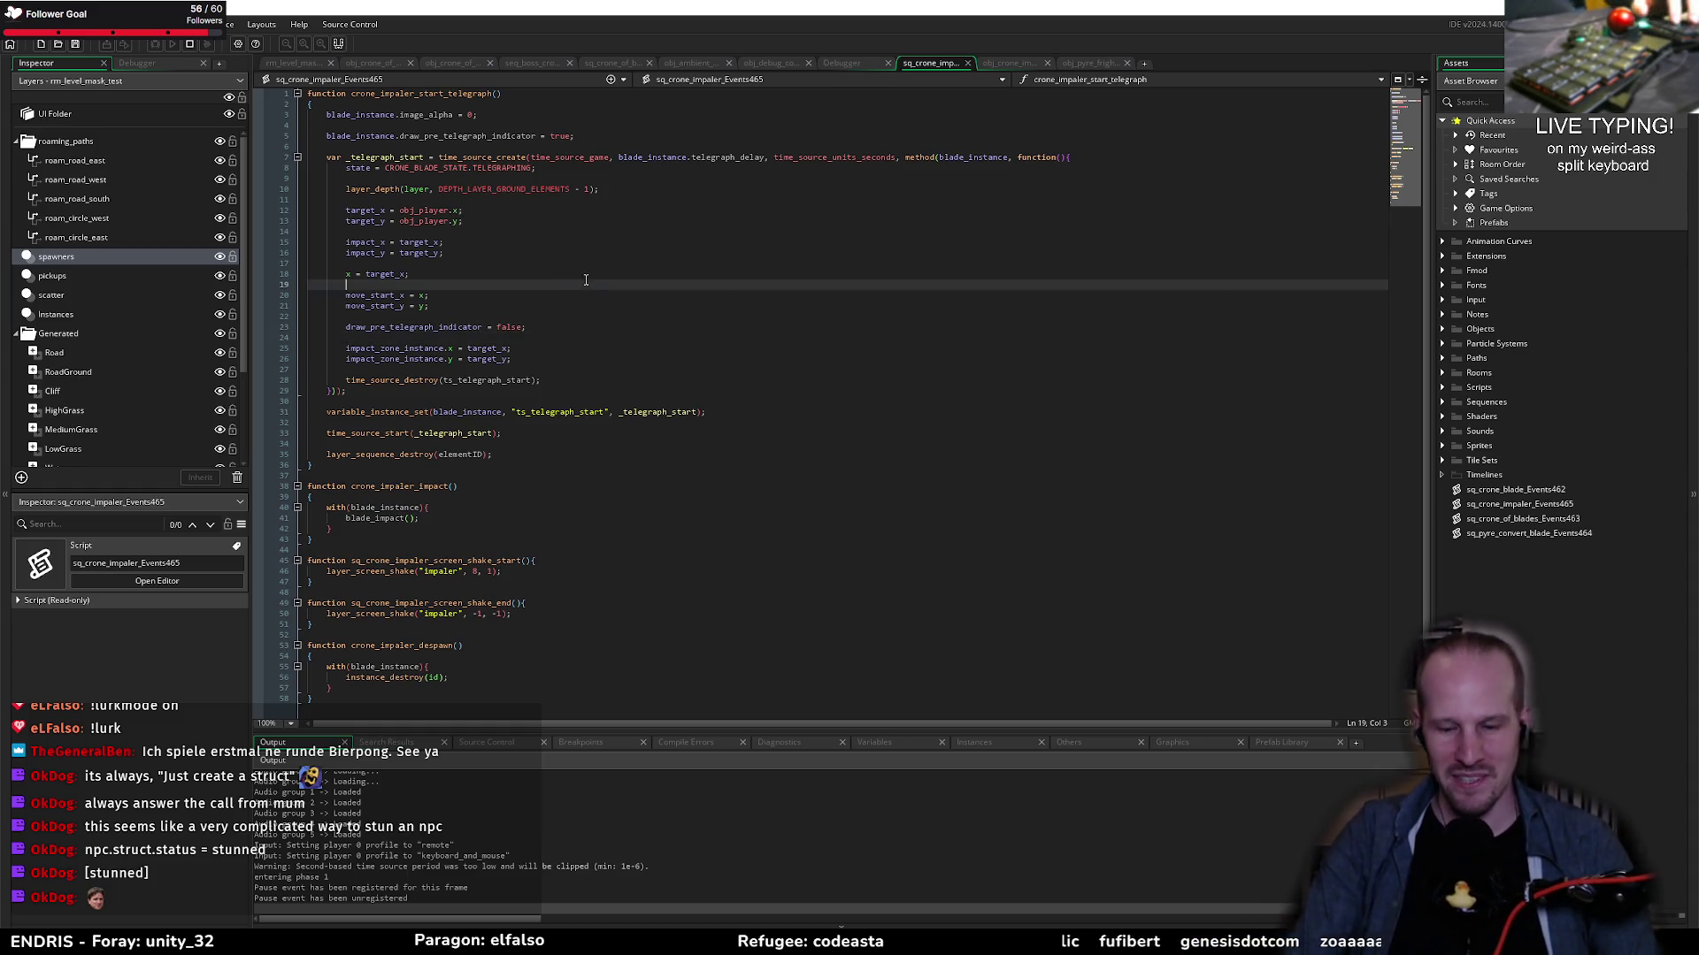
Step: Open the 'states priority idea' note by searching assets for 'priori'
{"action": "key", "text": "ctrl+t"}
{"action": "type", "text": "priori"}
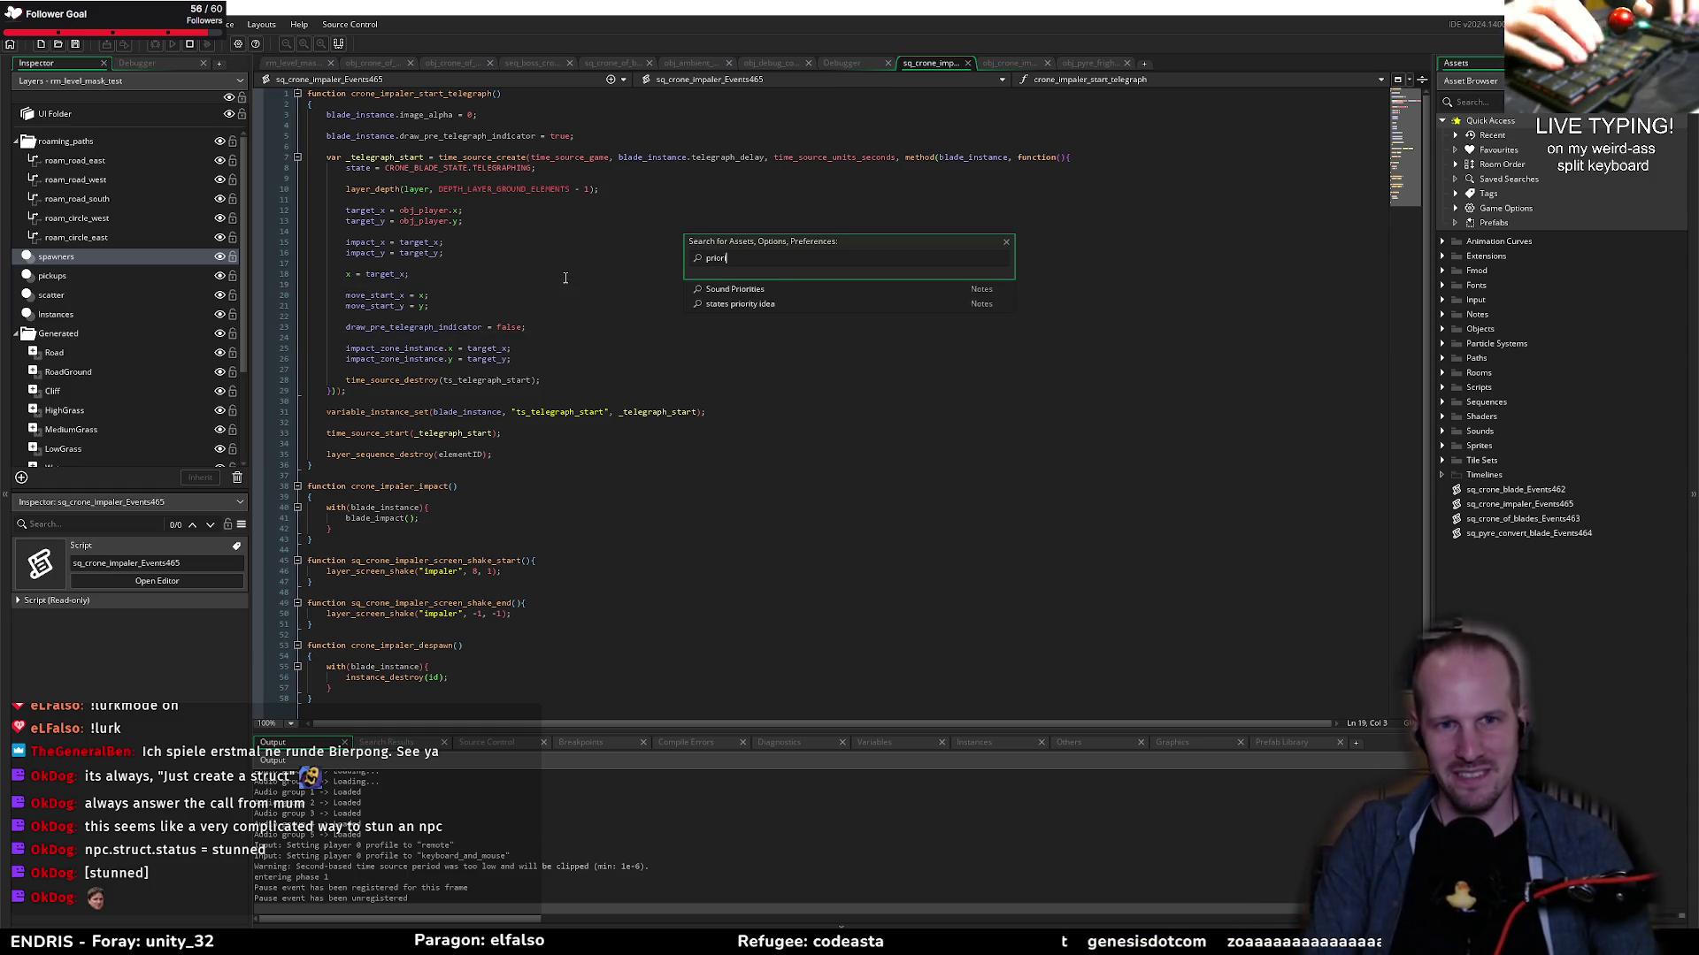
{"action": "key", "text": "Down"}
{"action": "key", "text": "Down"}
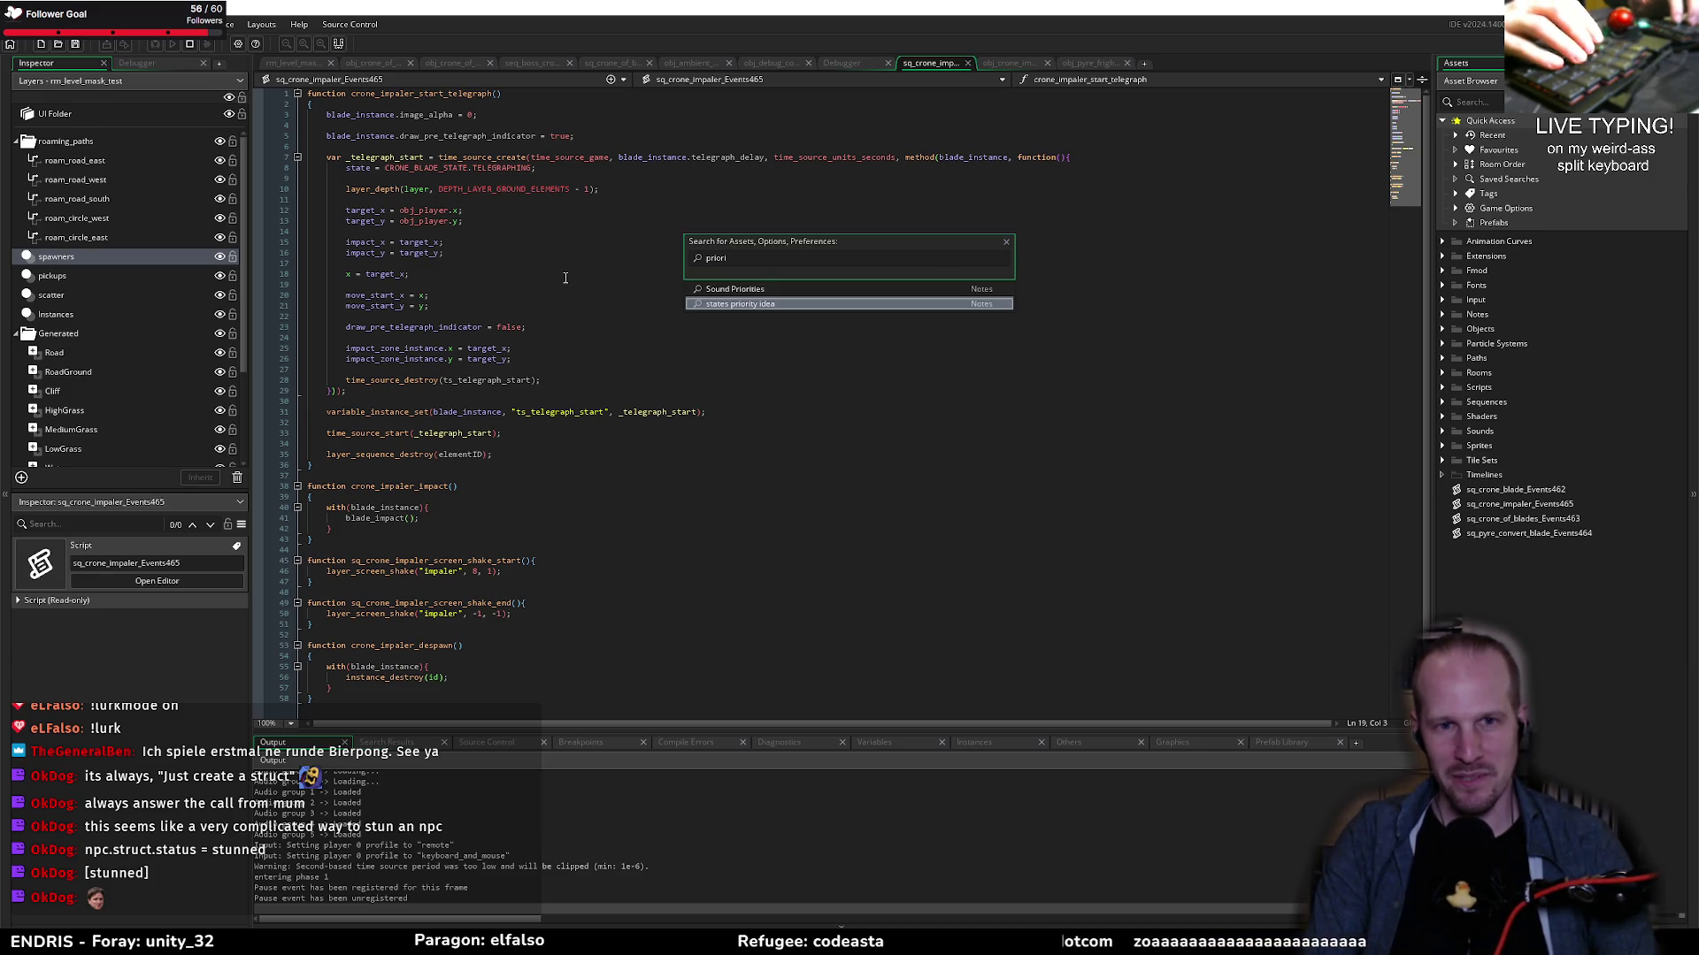
{"action": "key", "text": "Return"}
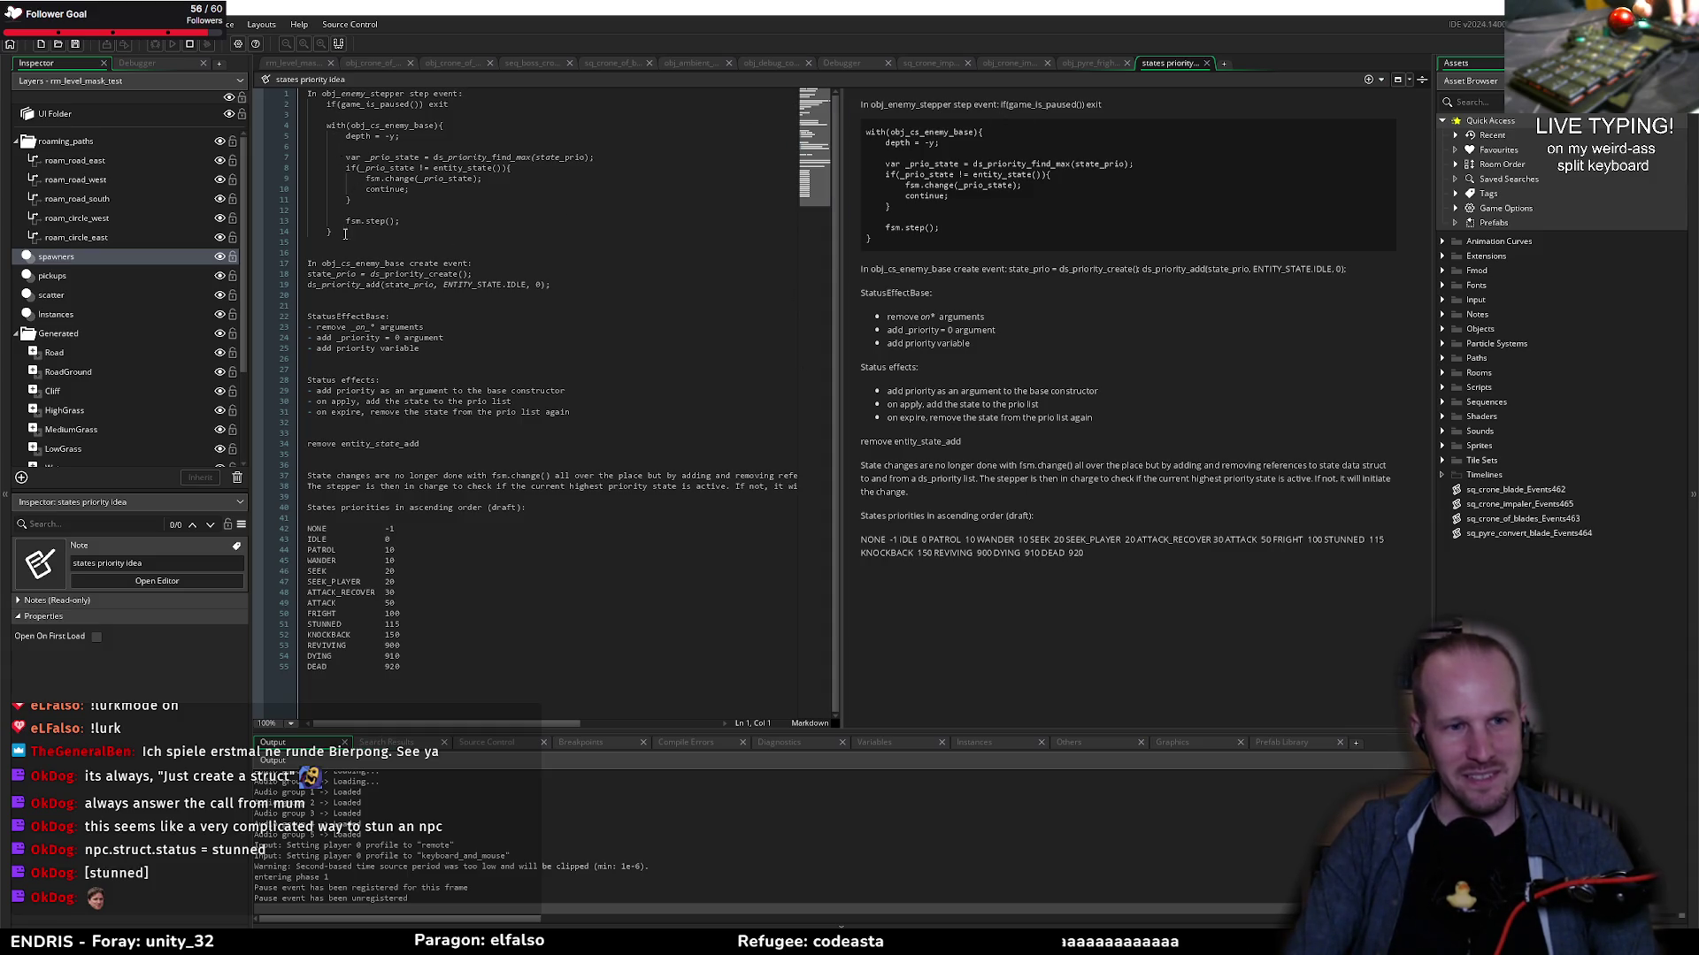
Step: Highlight the NONE-to-DEAD priority list, then search assets for 'statemach'
{"action": "left_click_drag", "start_coordinate": [398, 687], "coordinate": [283, 531]}
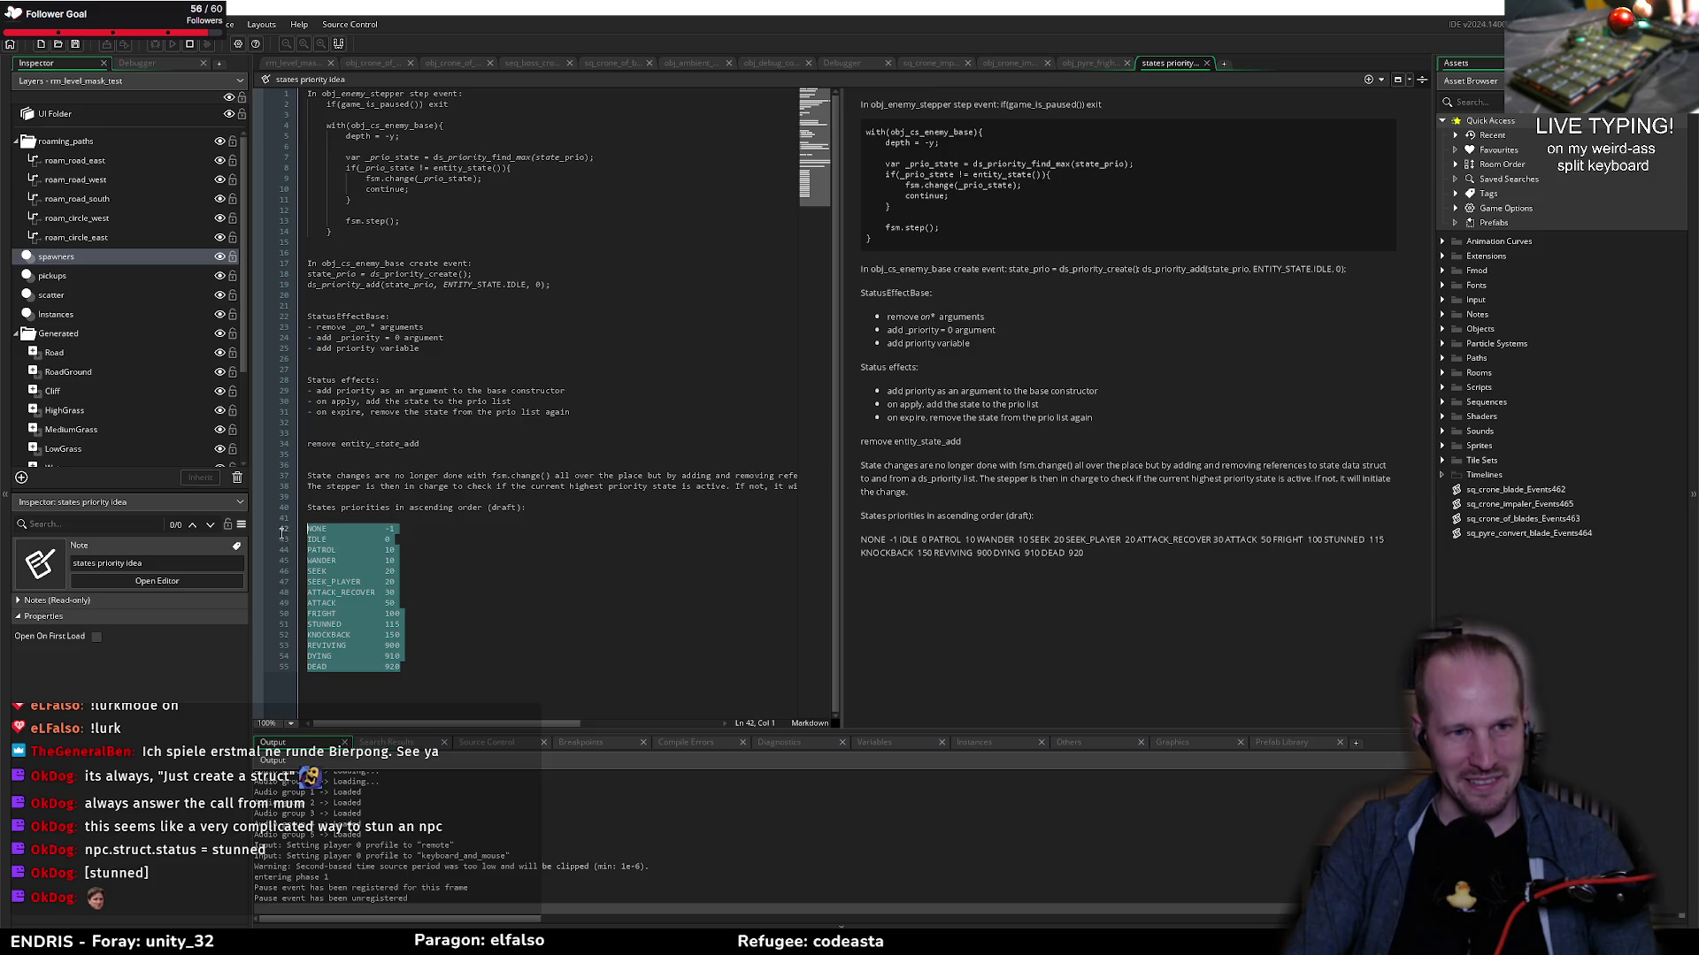
{"action": "left_click", "coordinate": [367, 563]}
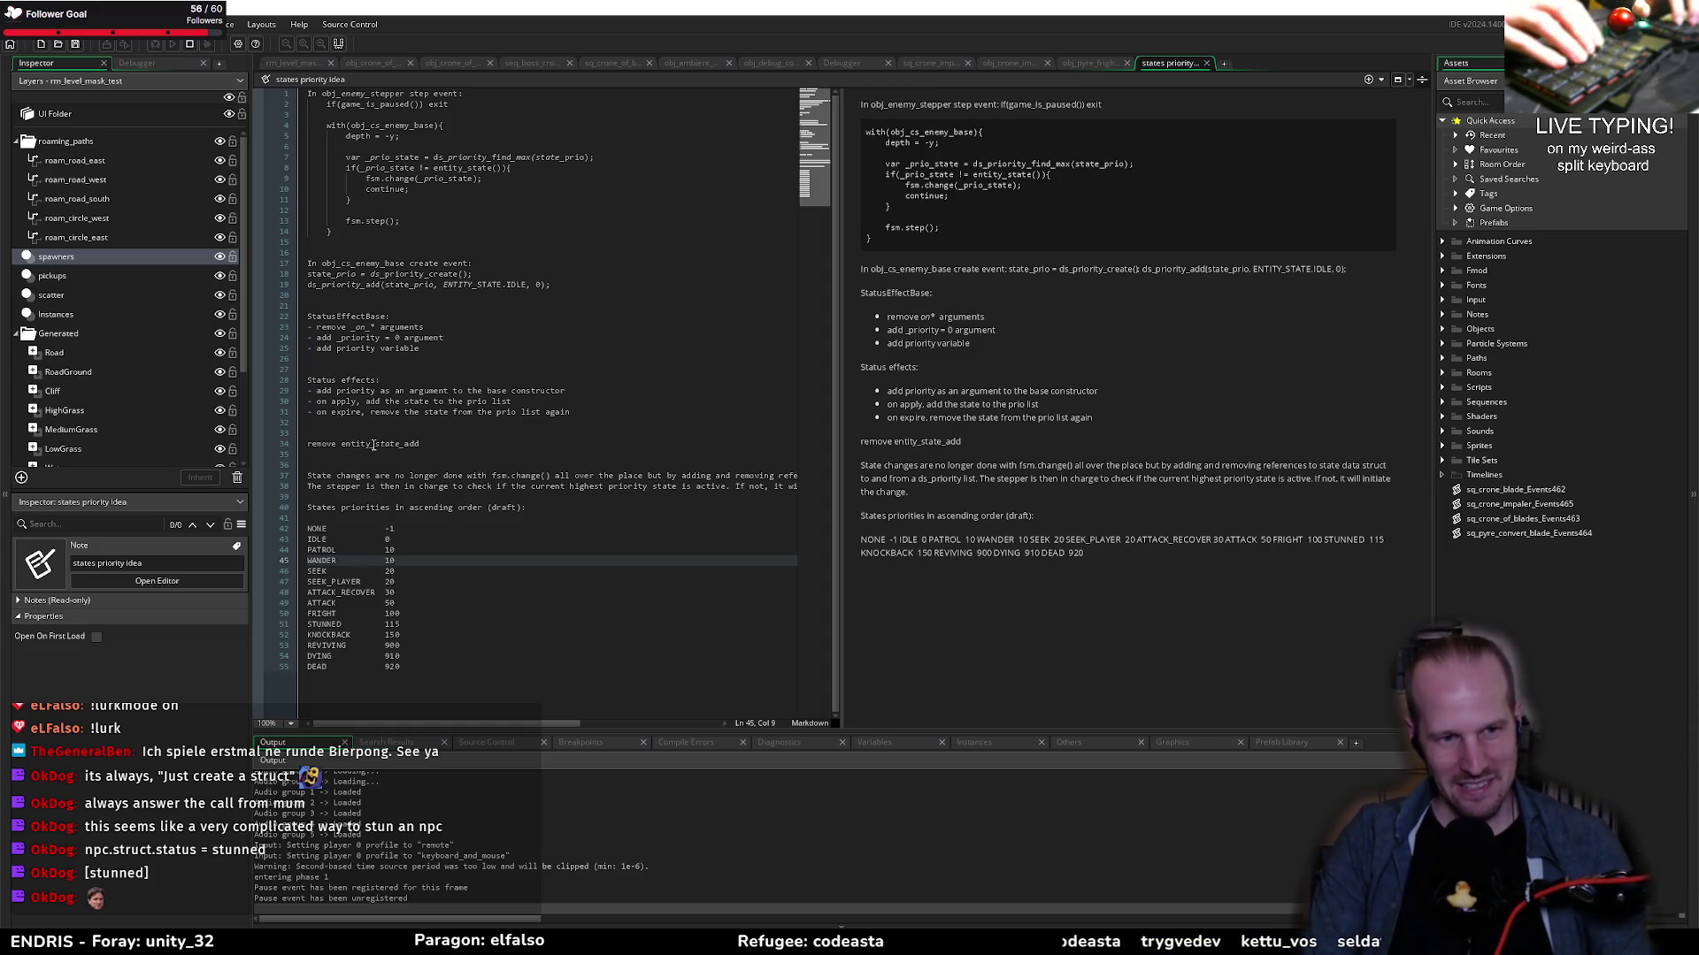
{"action": "key", "text": "ctrl+t"}
{"action": "key", "text": "BackSpace"}
{"action": "type", "text": "tatemach"}
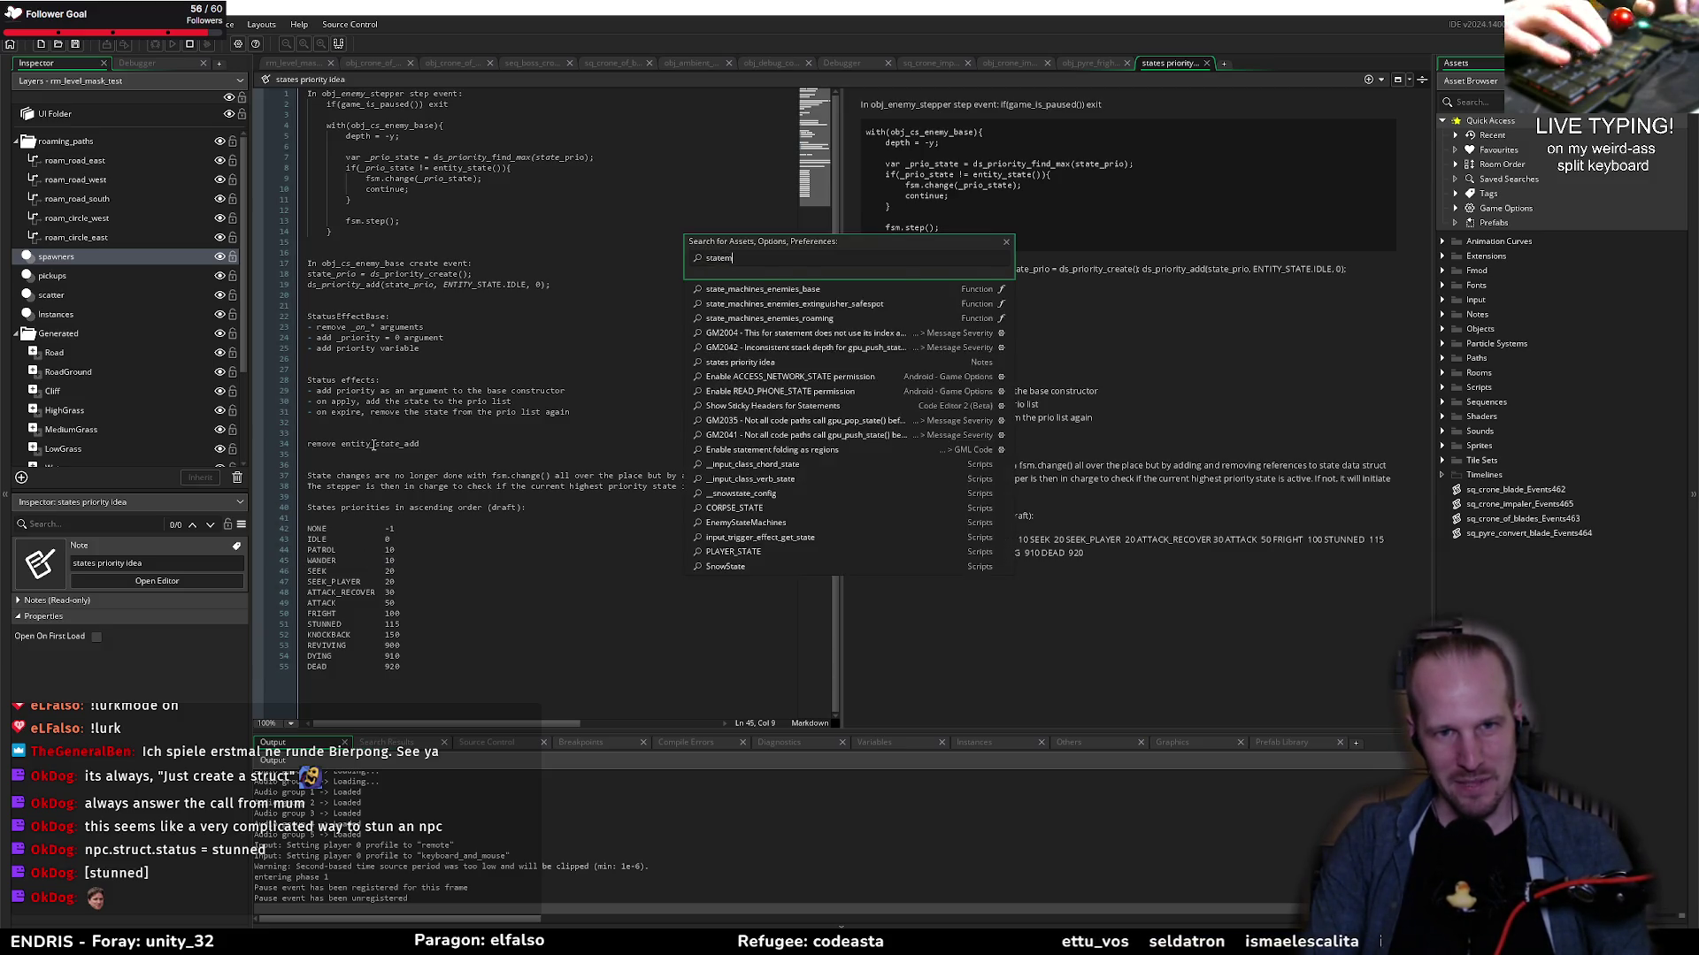
Step: Open the EnemyStateMachines script and scroll through it
{"action": "key", "text": "Return"}
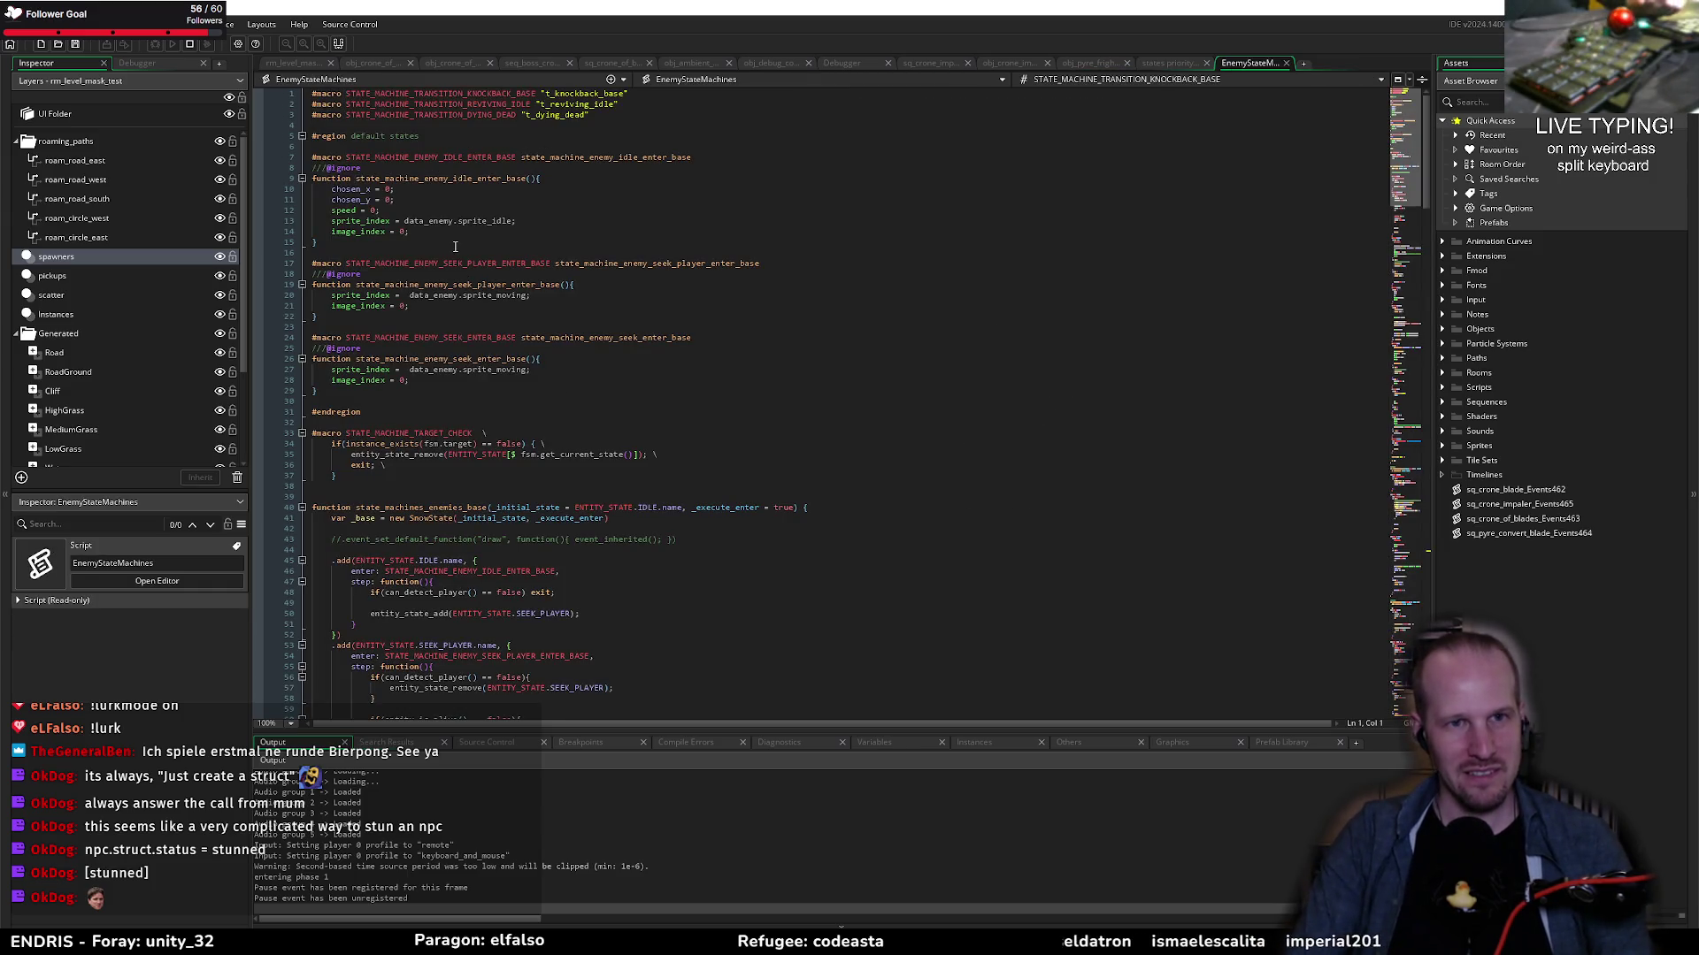
{"action": "scroll", "coordinate": [451, 254], "scroll_direction": "down", "scroll_amount": 20}
{"action": "scroll", "coordinate": [450, 254], "scroll_direction": "down", "scroll_amount": 20}
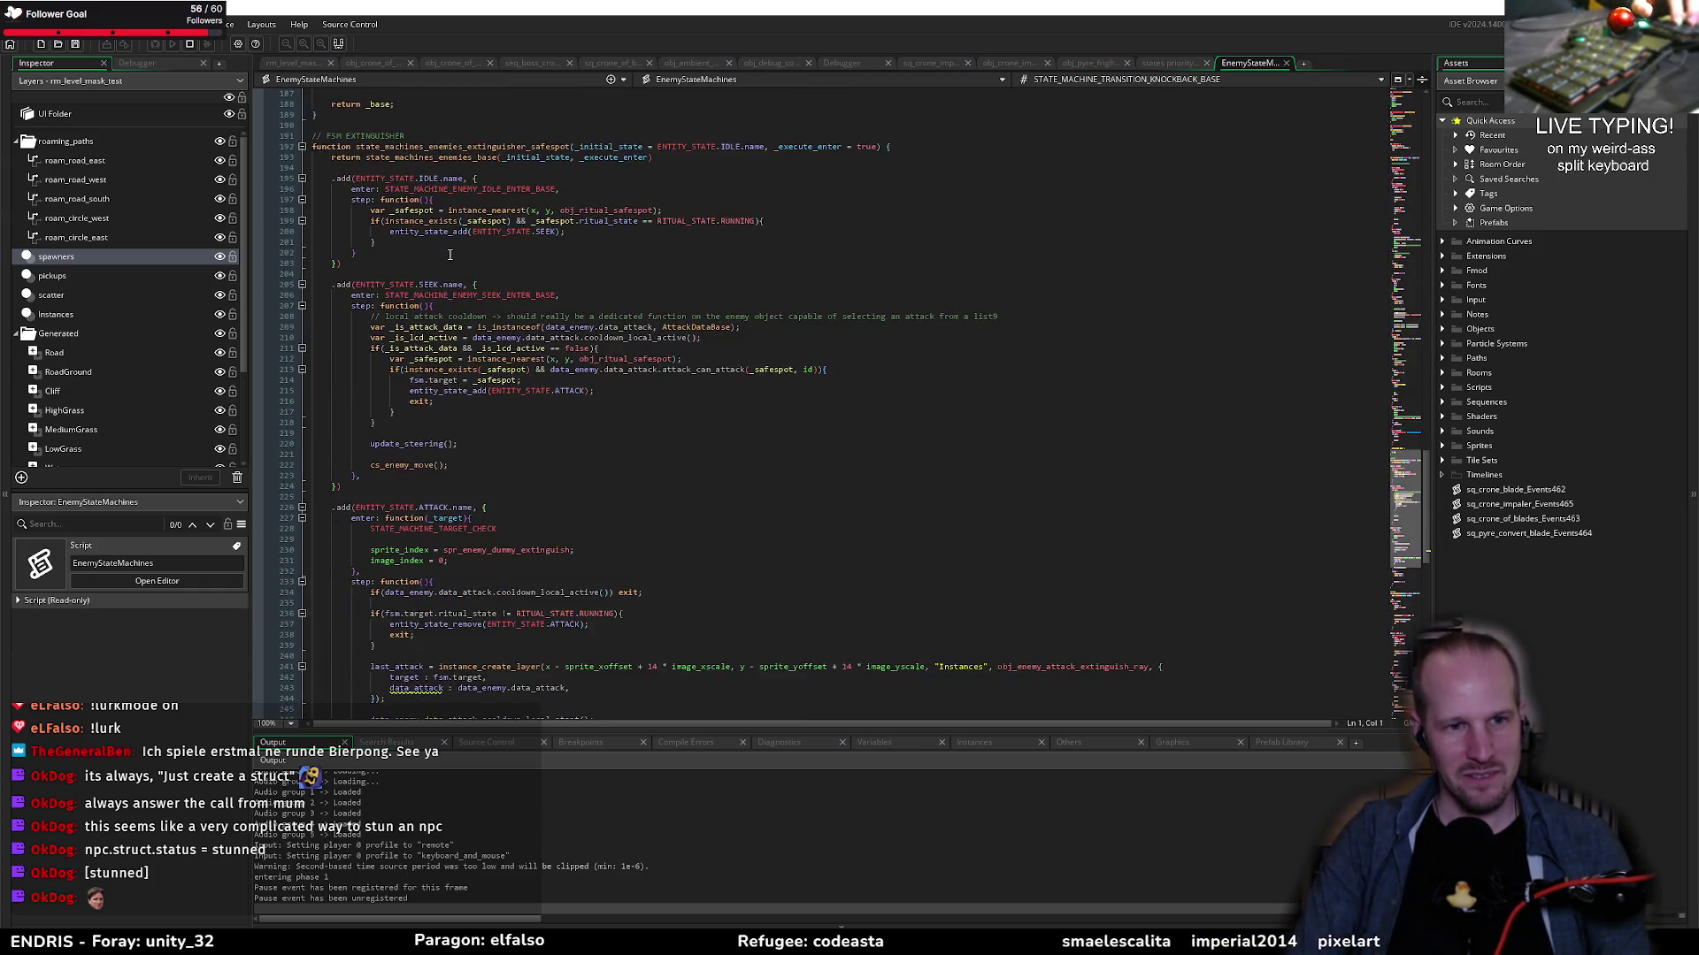
Step: Search 'enemy_step' and open obj_enemy_stepper's event code
{"action": "key", "text": "ctrl+t"}
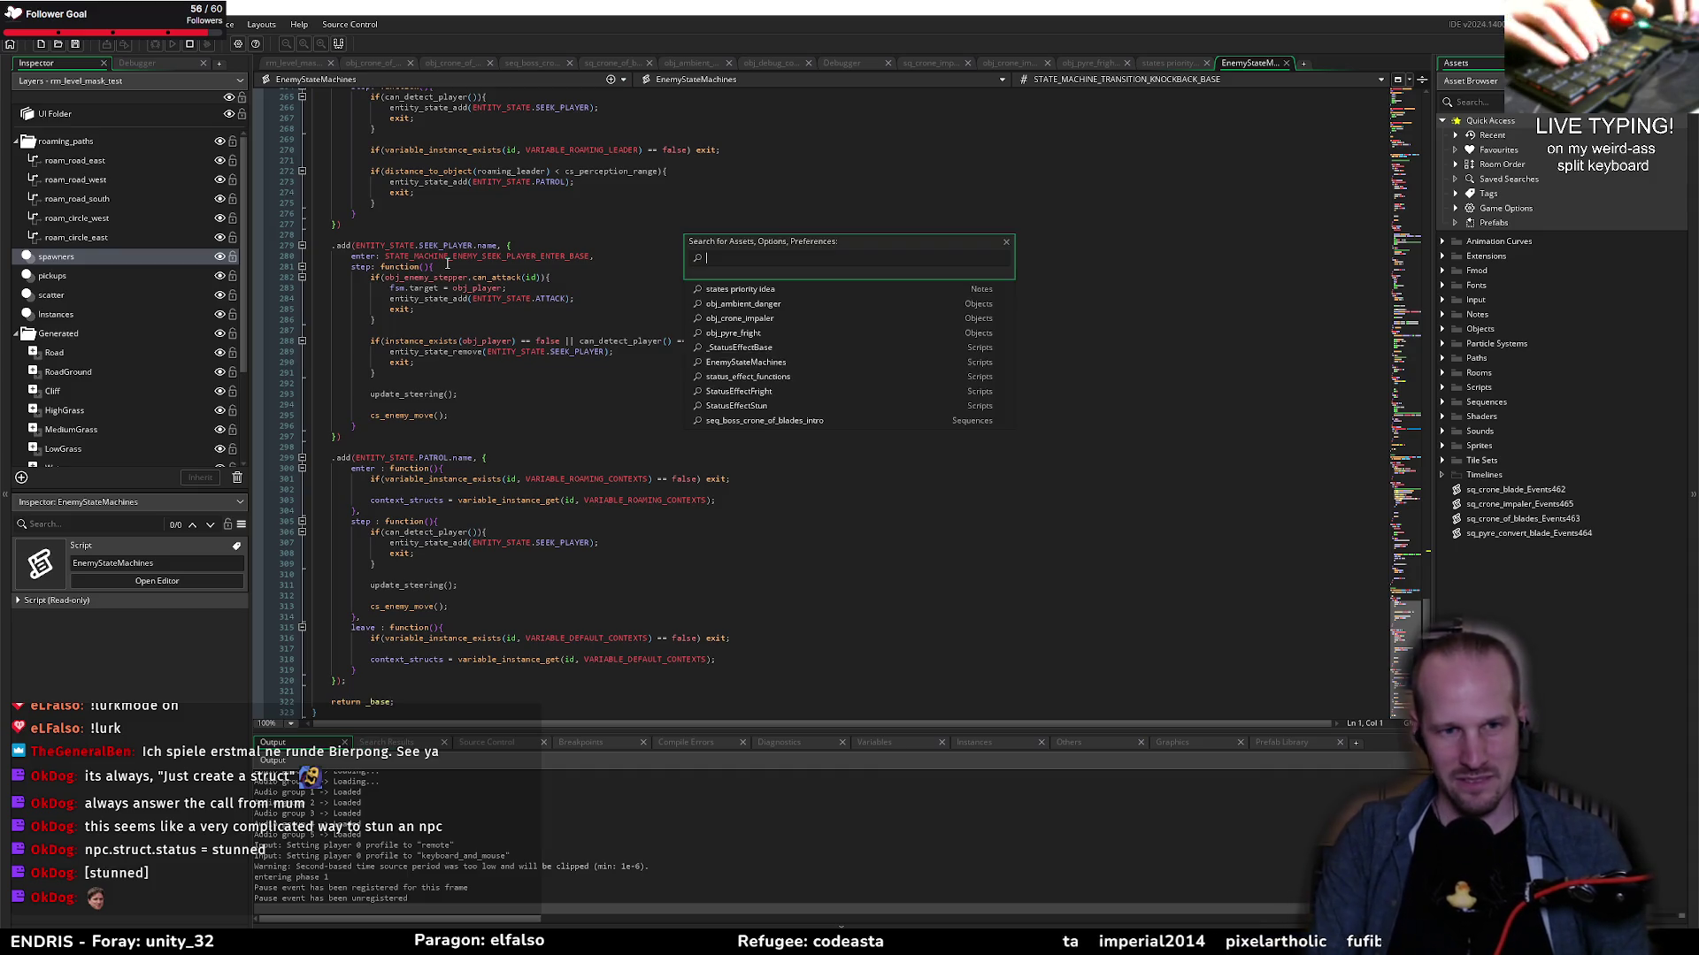
{"action": "type", "text": "enemy_stepper"}
{"action": "key", "text": "Return"}
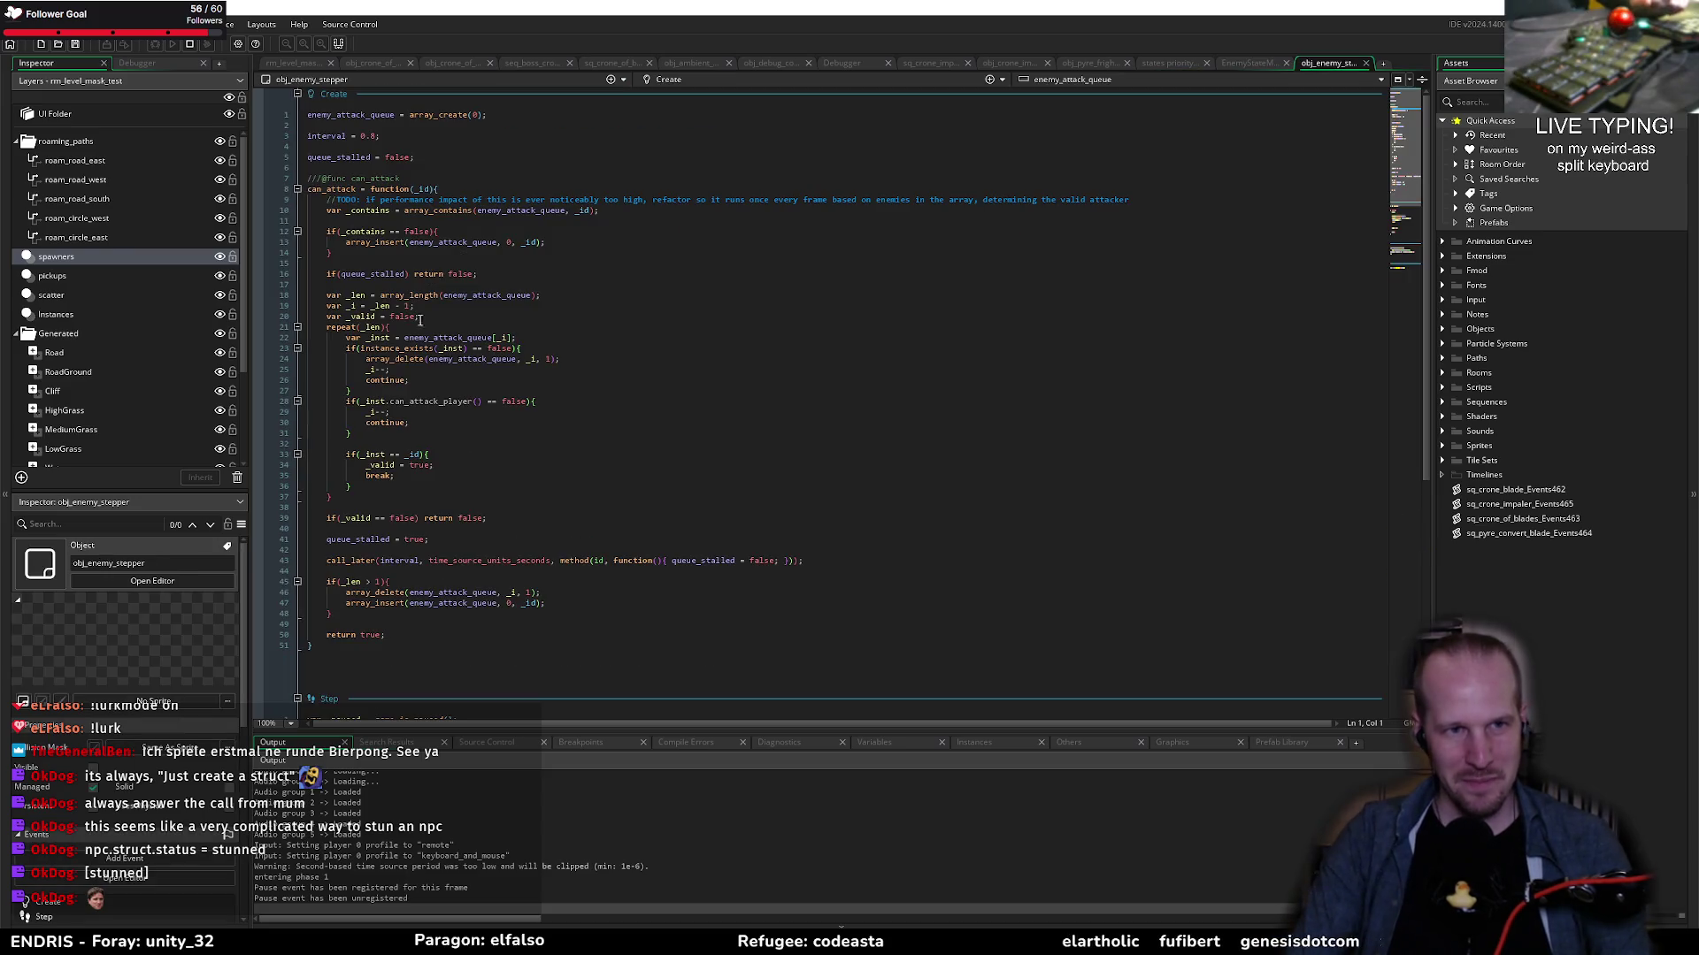
{"action": "scroll", "coordinate": [484, 522], "scroll_direction": "down", "scroll_amount": 9}
{"action": "scroll", "coordinate": [475, 483], "scroll_direction": "up", "scroll_amount": 2}
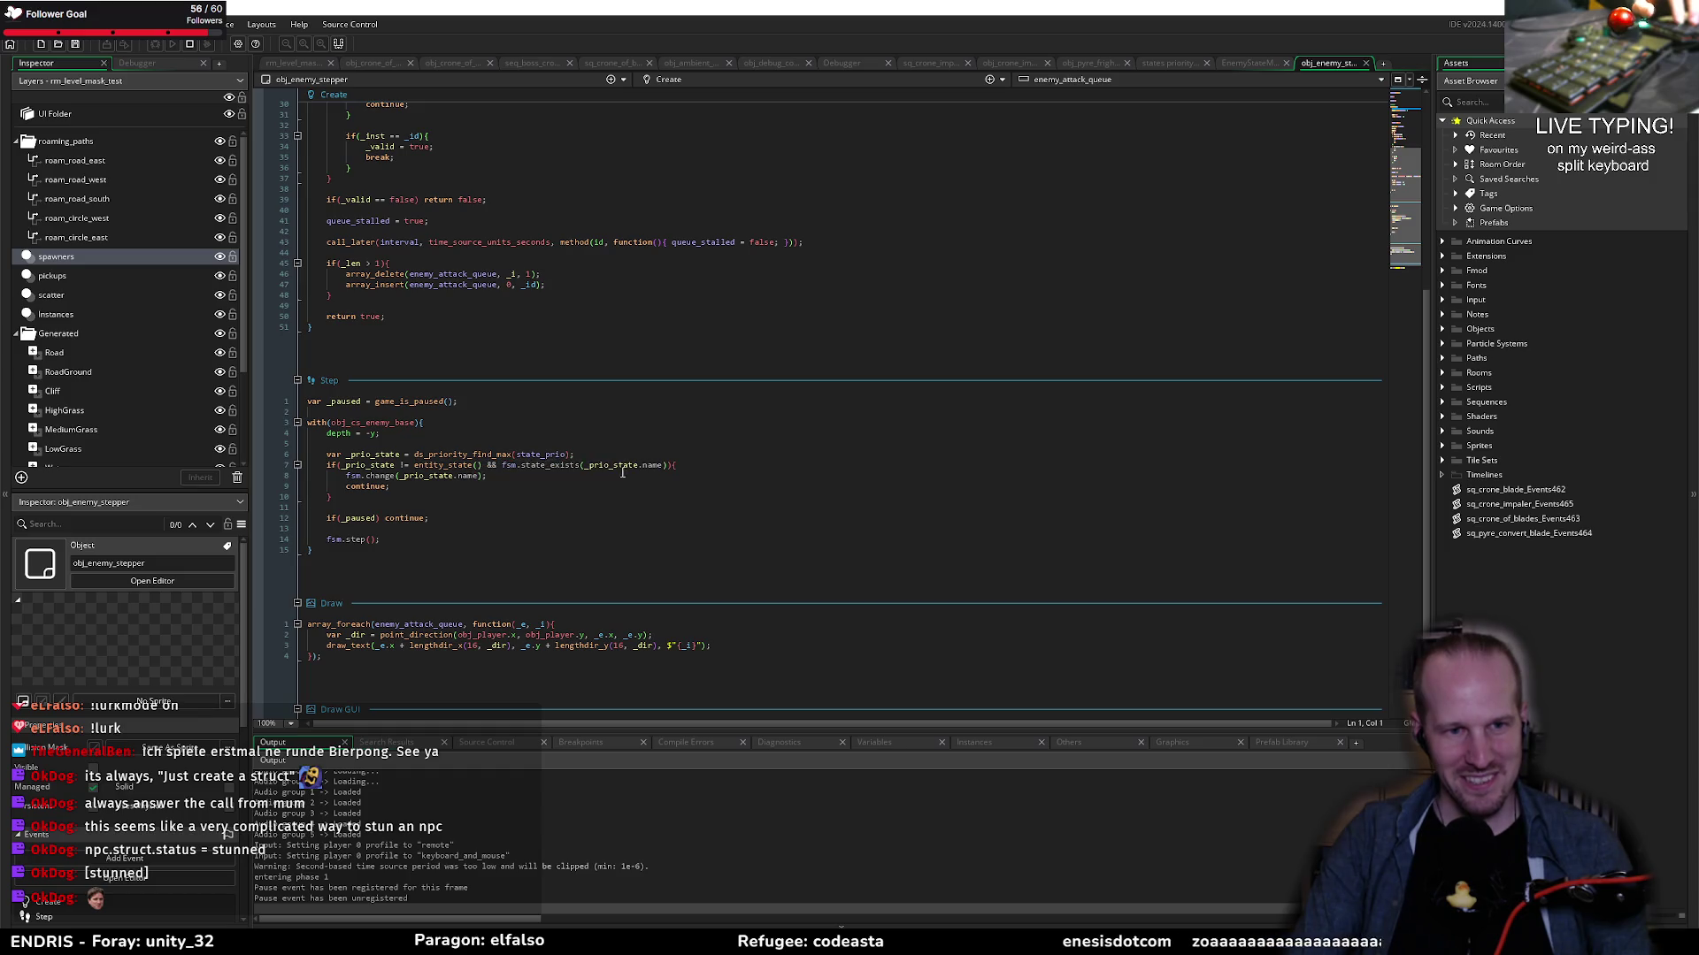
Step: Inspect the state_prio lookup and _prio_state uses on line 6 of the Step event
{"action": "left_click", "coordinate": [547, 454]}
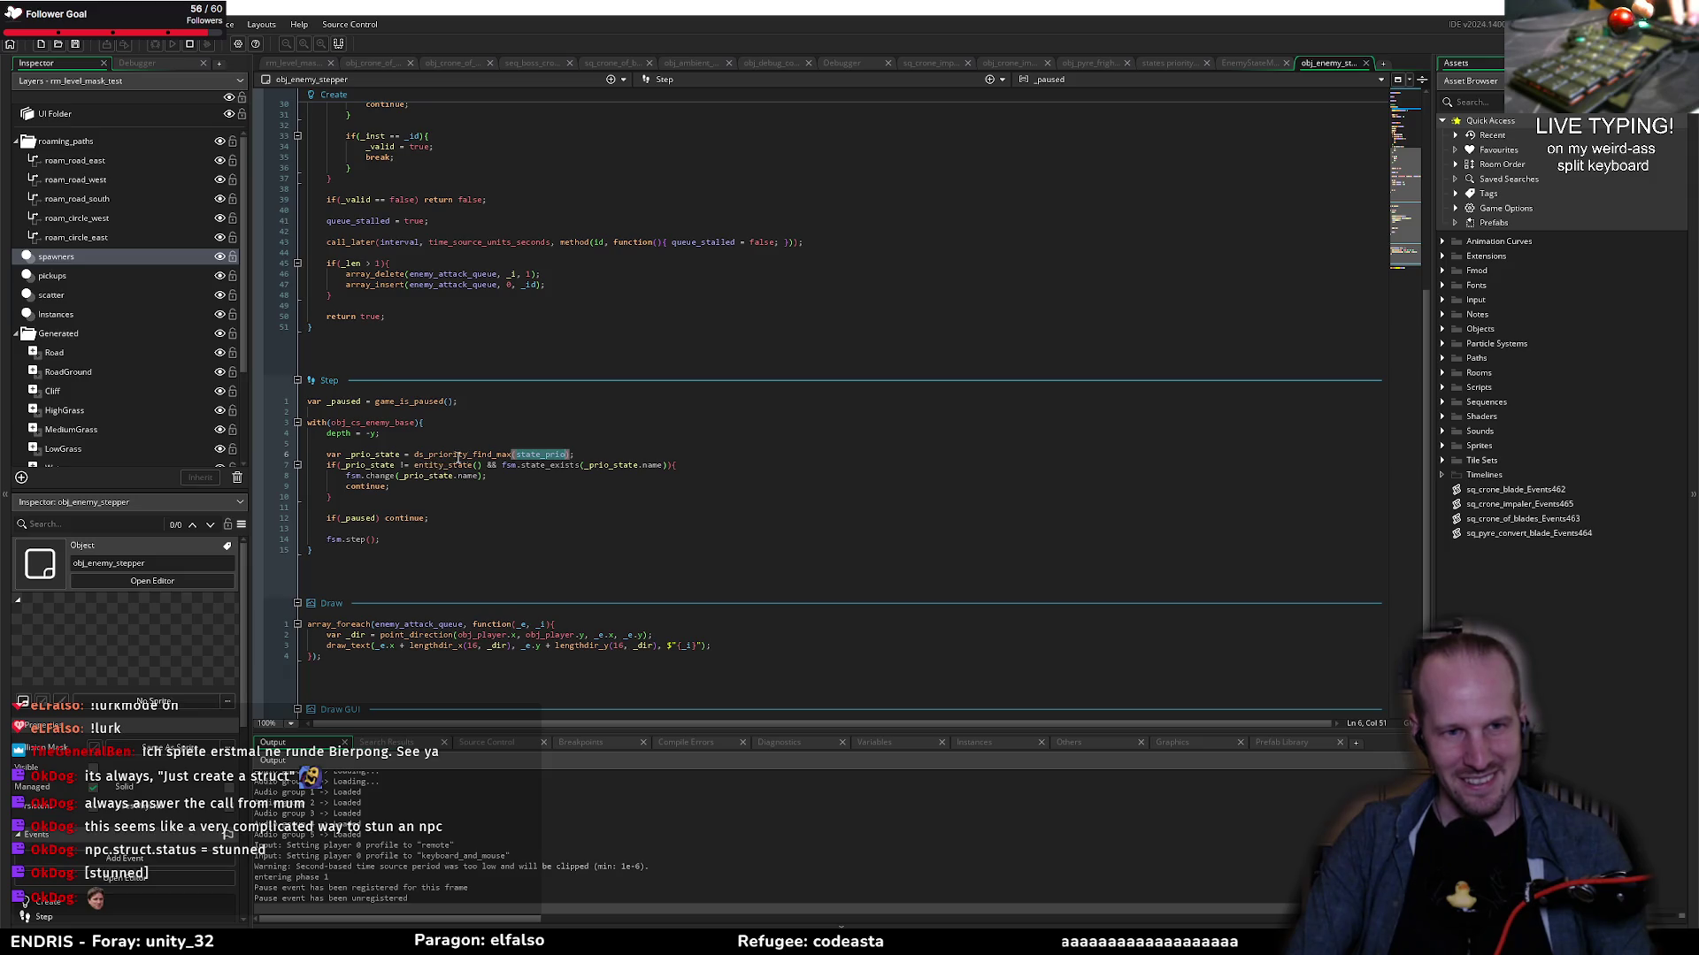
{"action": "left_click", "coordinate": [458, 454]}
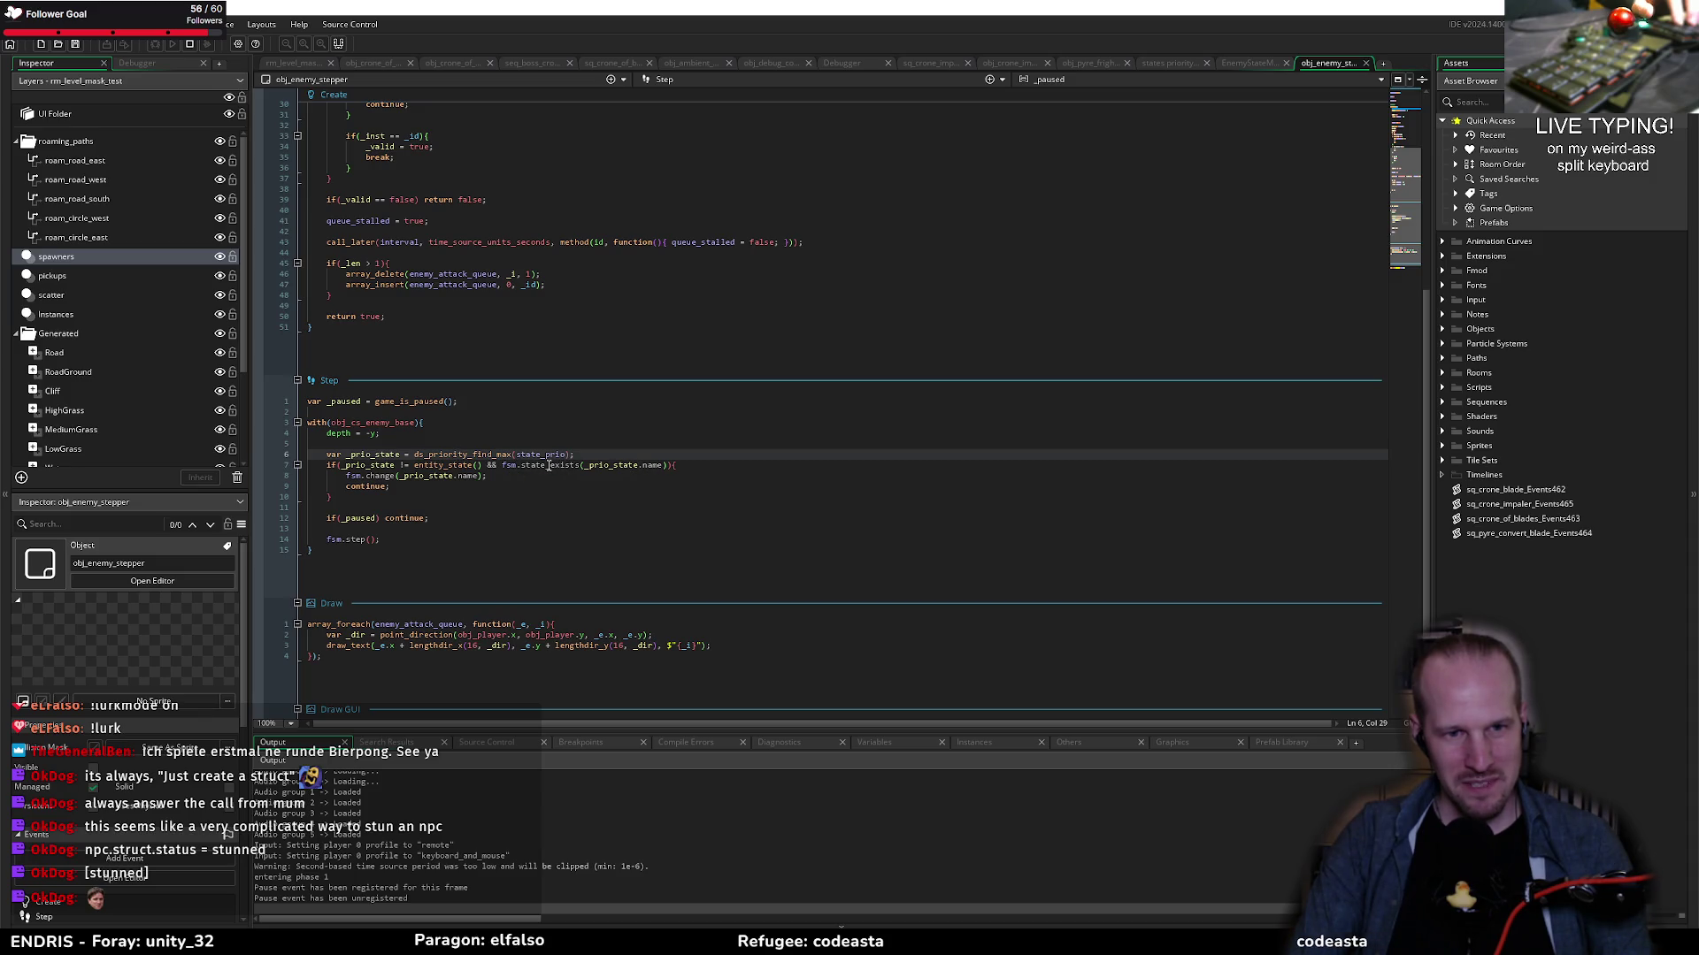
{"action": "mouse_move", "coordinate": [613, 469]}
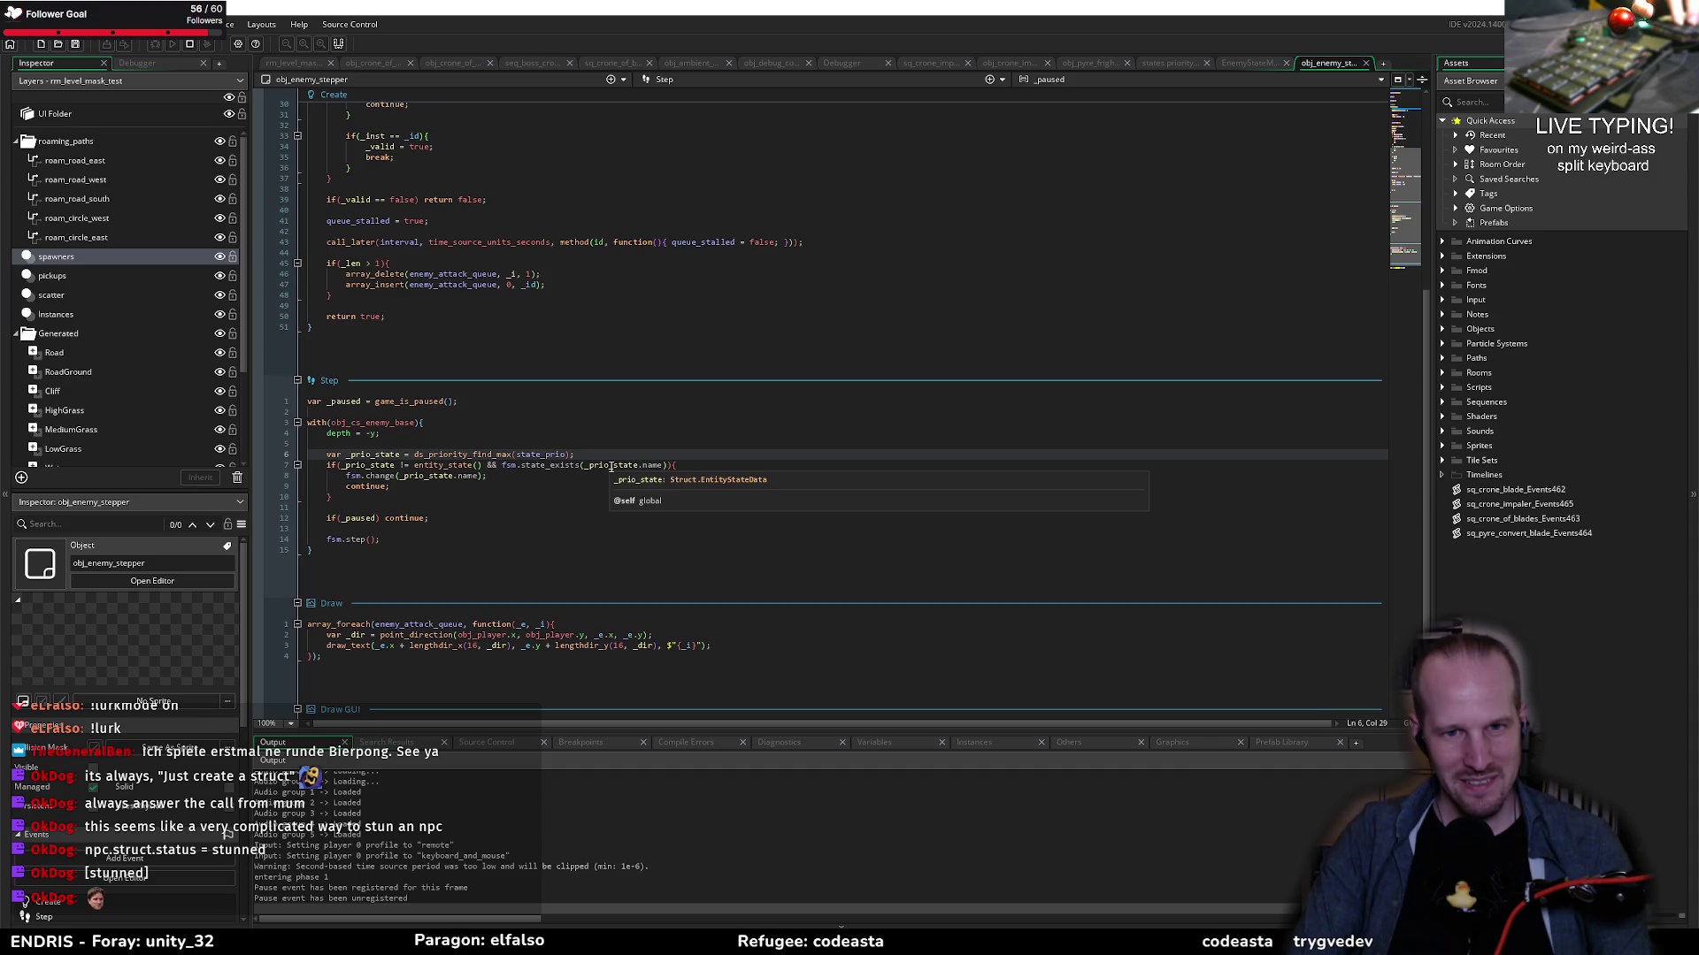
{"action": "key", "text": "ctrl+Left"}
{"action": "key", "text": "ctrl+Left"}
{"action": "scroll", "coordinate": [537, 464], "scroll_direction": "down", "scroll_amount": 2}
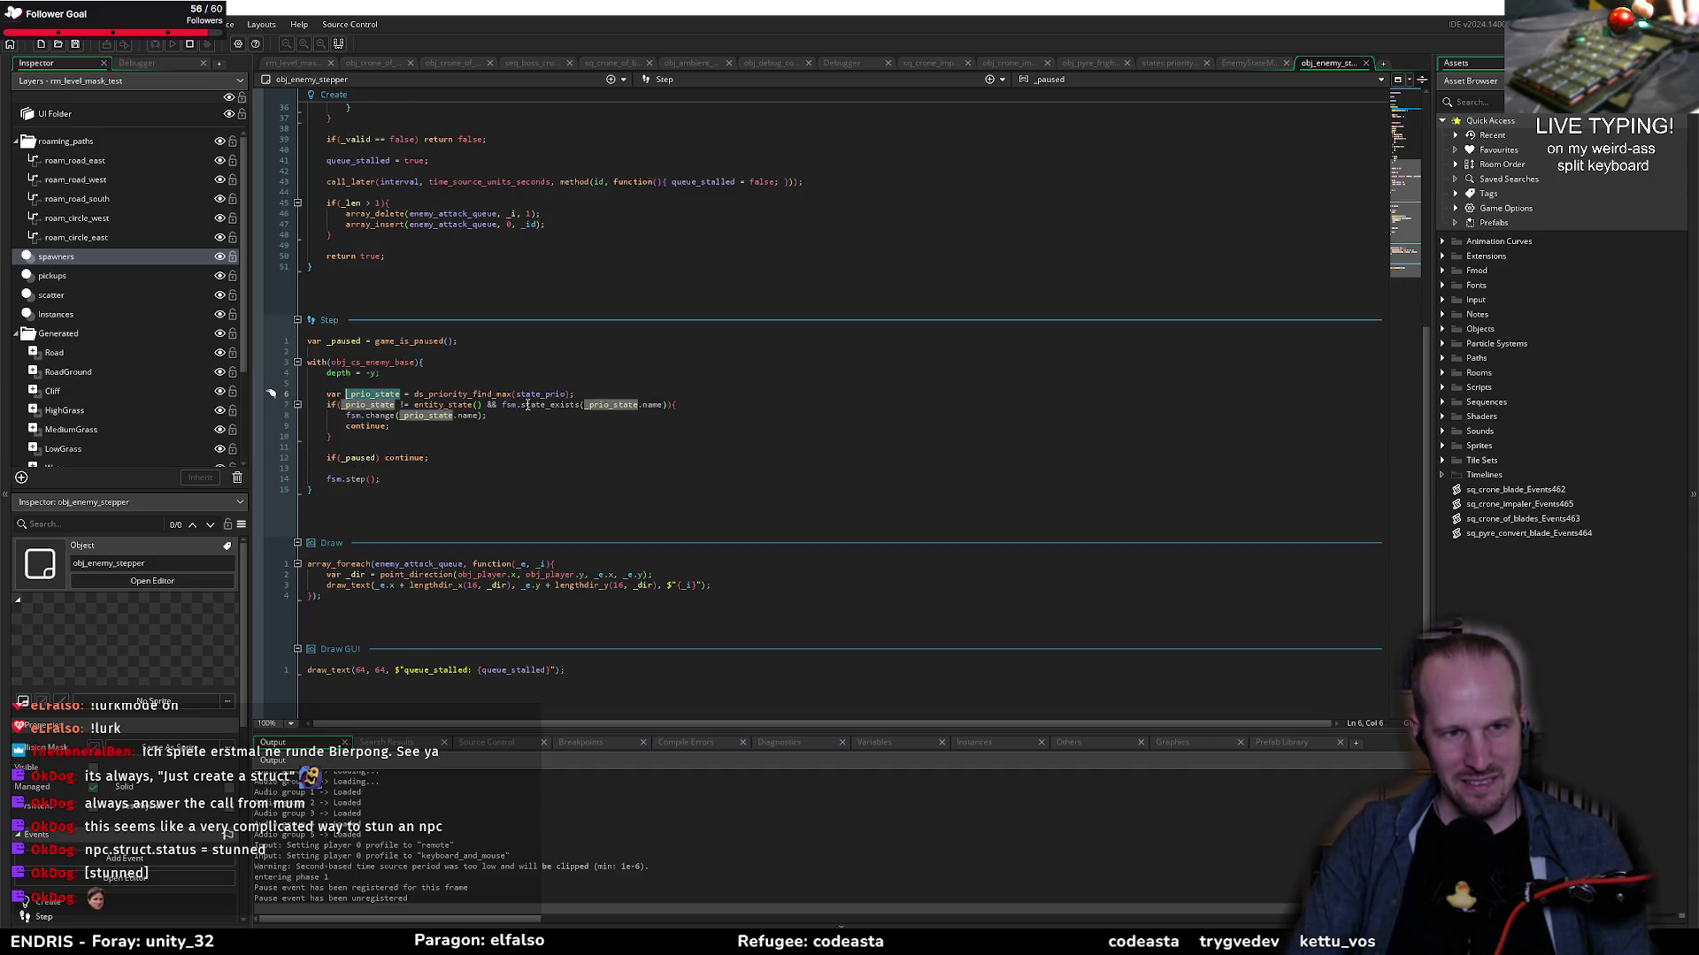
{"action": "key", "text": "ctrl+t"}
Step: Find all EntityStateData uses project-wide and open ENTITY_ENUMS from the results
{"action": "type", "text": "entitystatedata"}
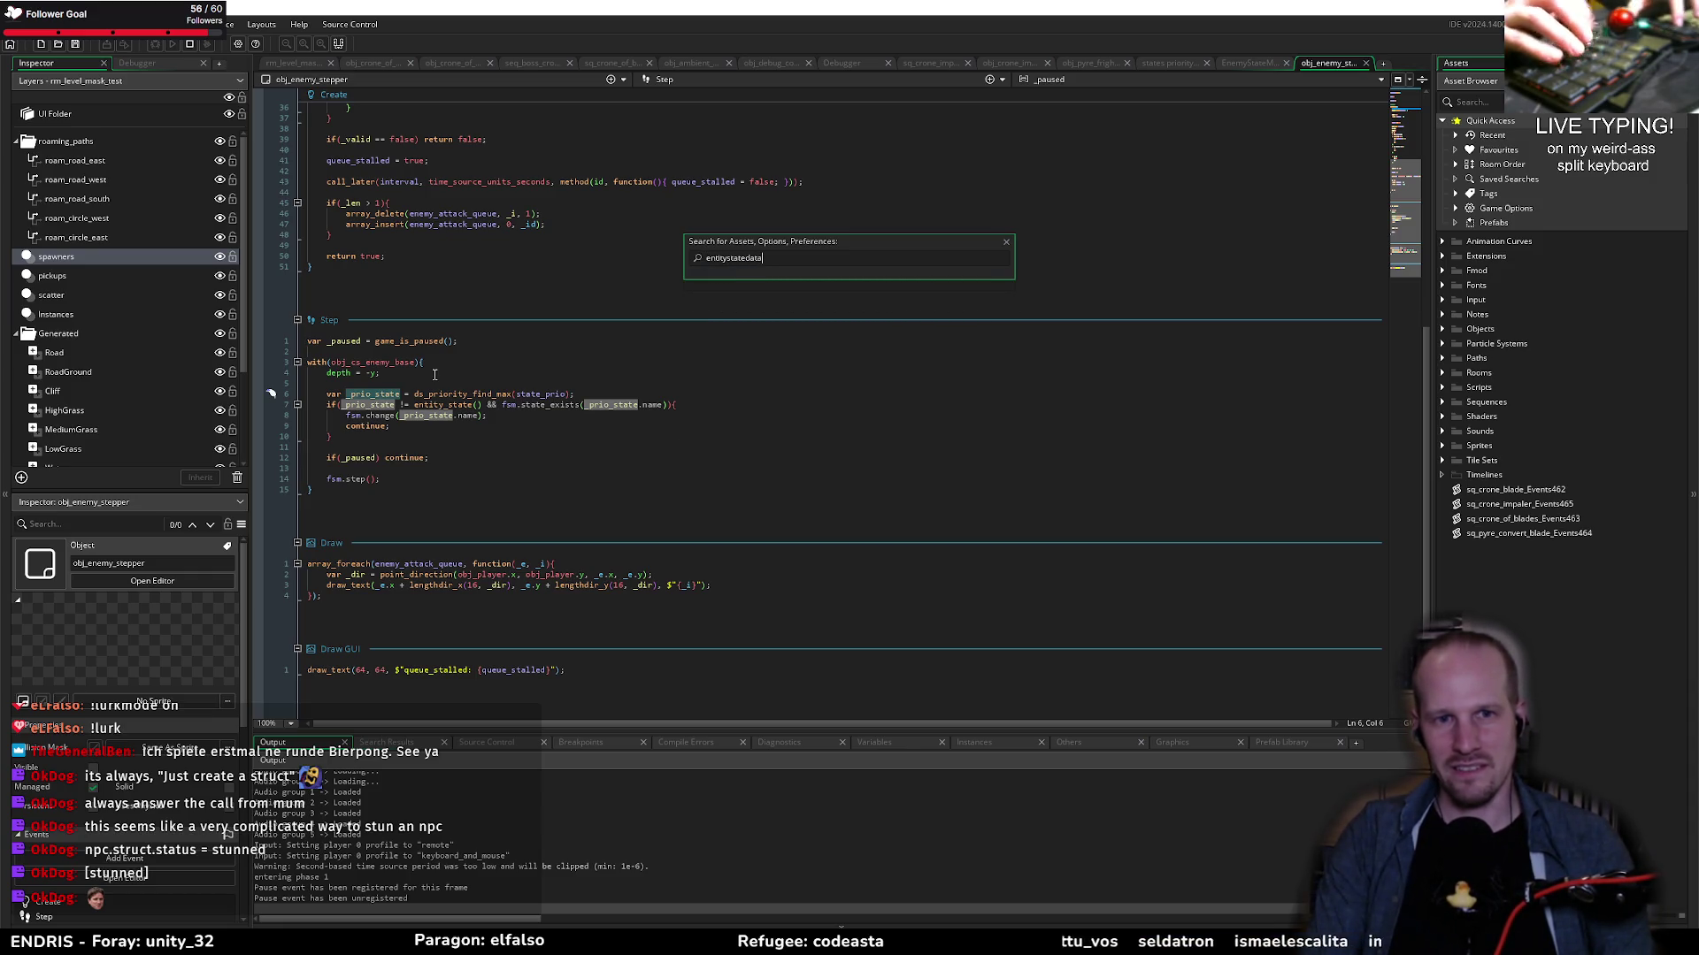
{"action": "key", "text": "ctrl+a"}
{"action": "key", "text": "BackSpace"}
{"action": "key", "text": "ctrl+shift+f"}
{"action": "key", "text": "Return"}
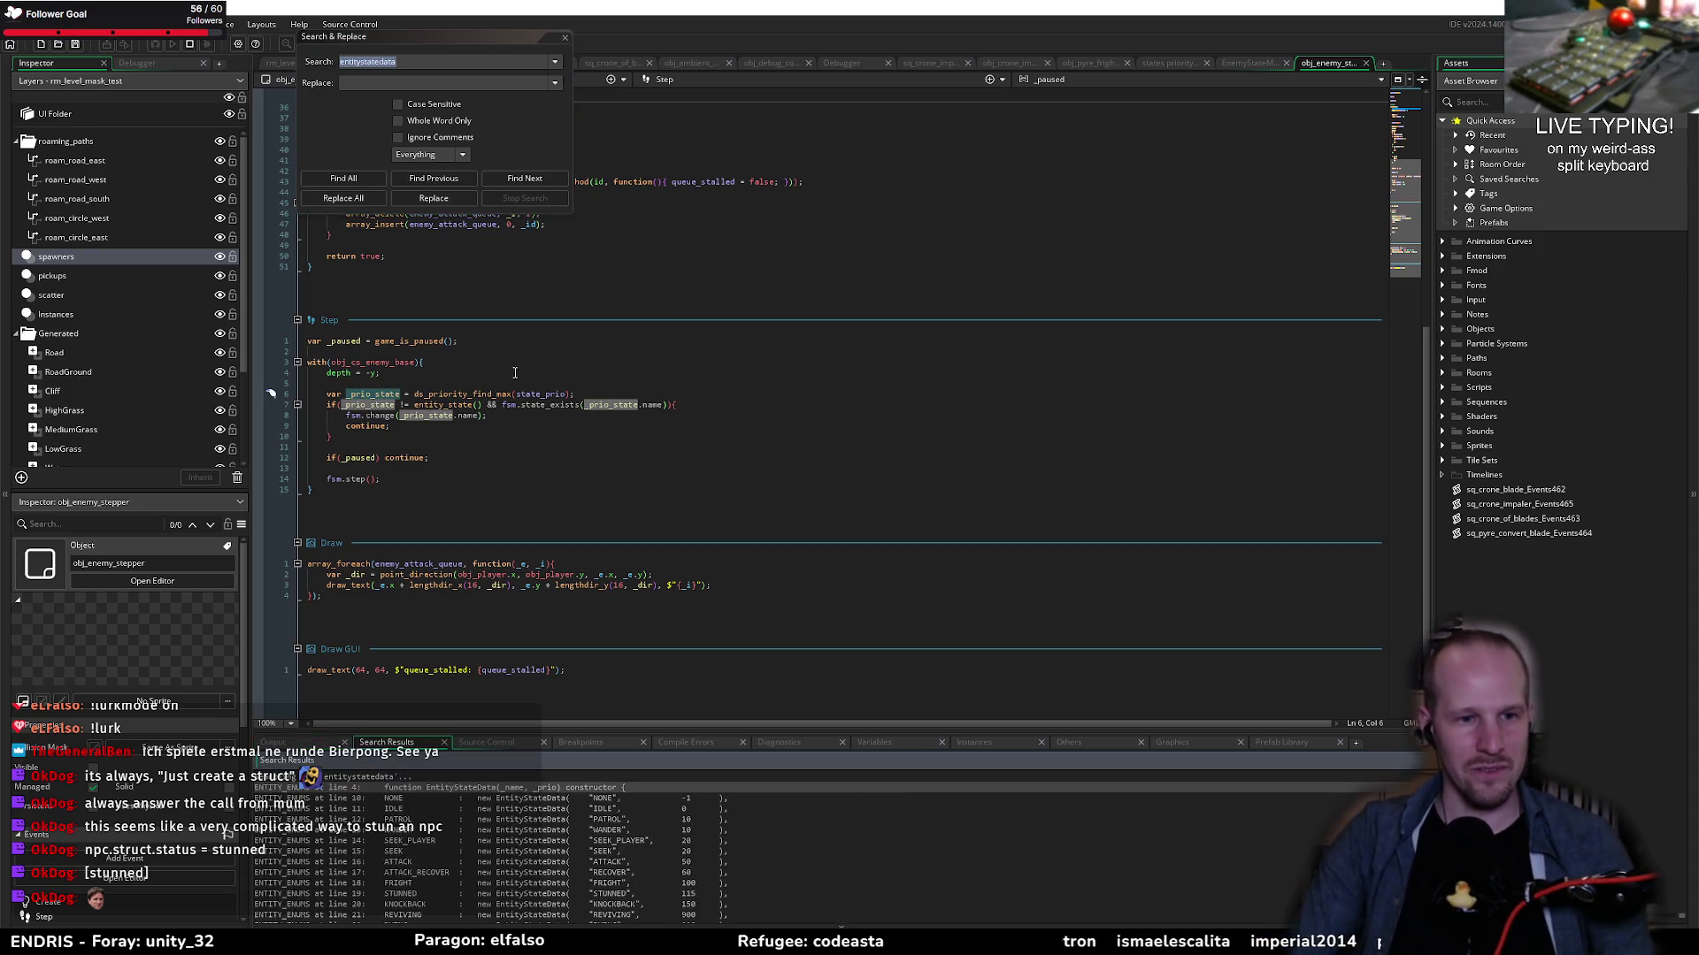
{"action": "double_click", "coordinate": [537, 799]}
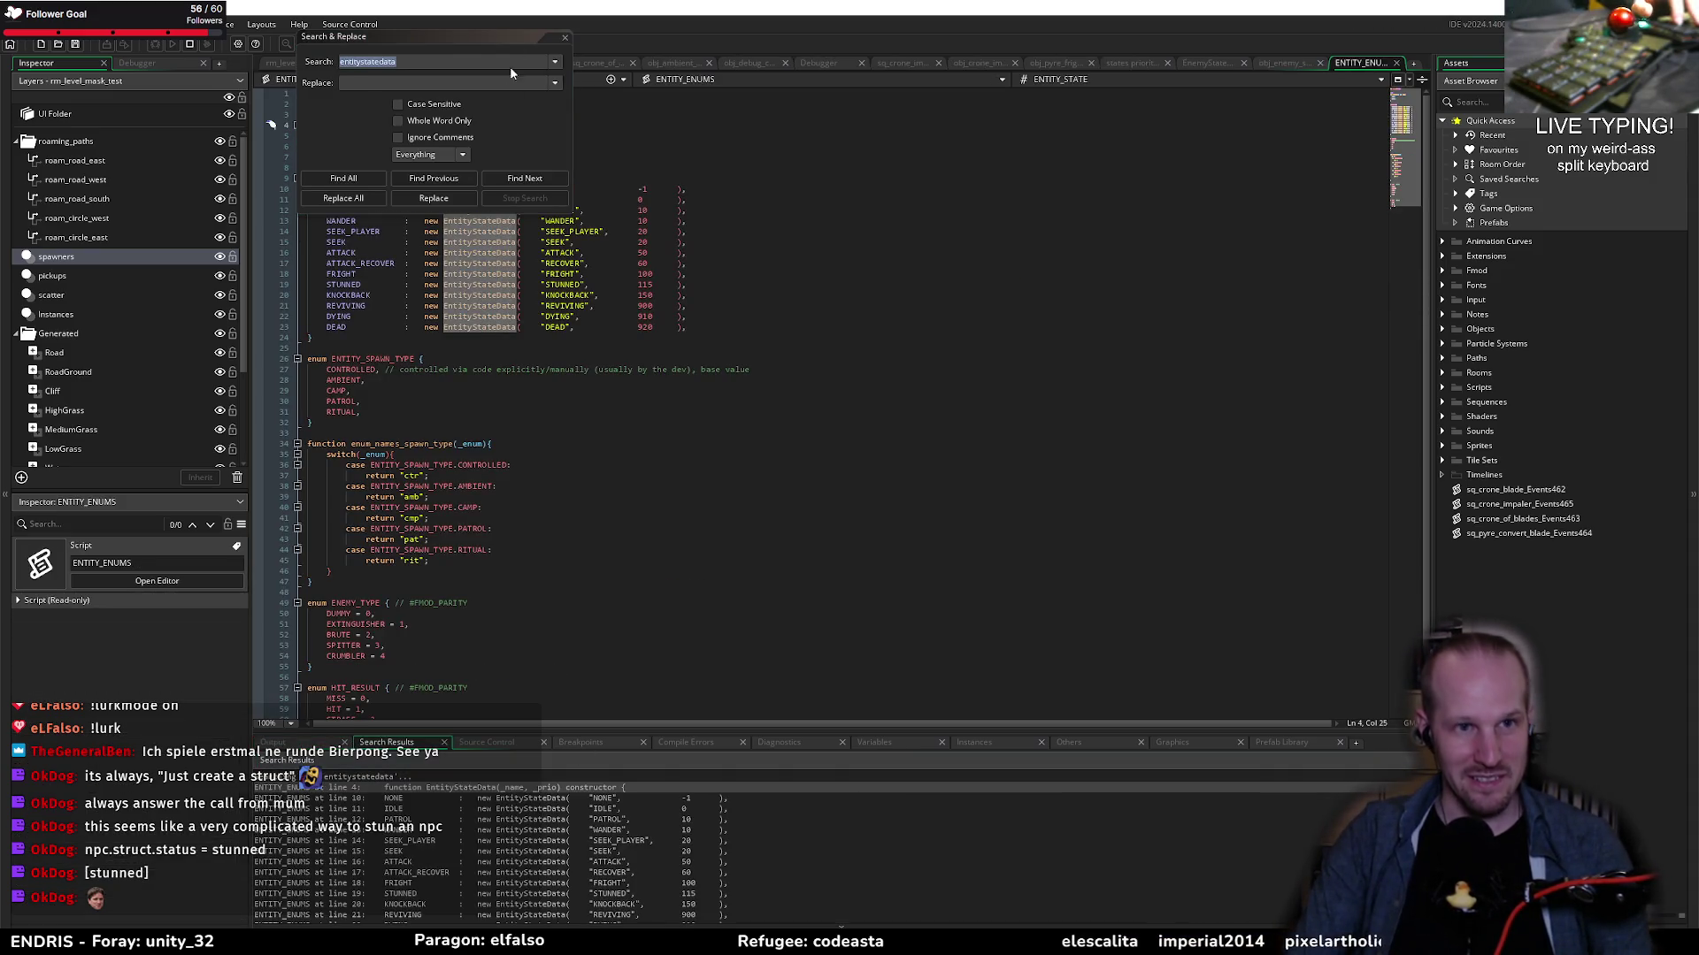
{"action": "left_click", "coordinate": [564, 42]}
Step: Read through the entity state definitions from STUNNED to DEAD and ATTACK_RECOVER
{"action": "left_click", "coordinate": [541, 284]}
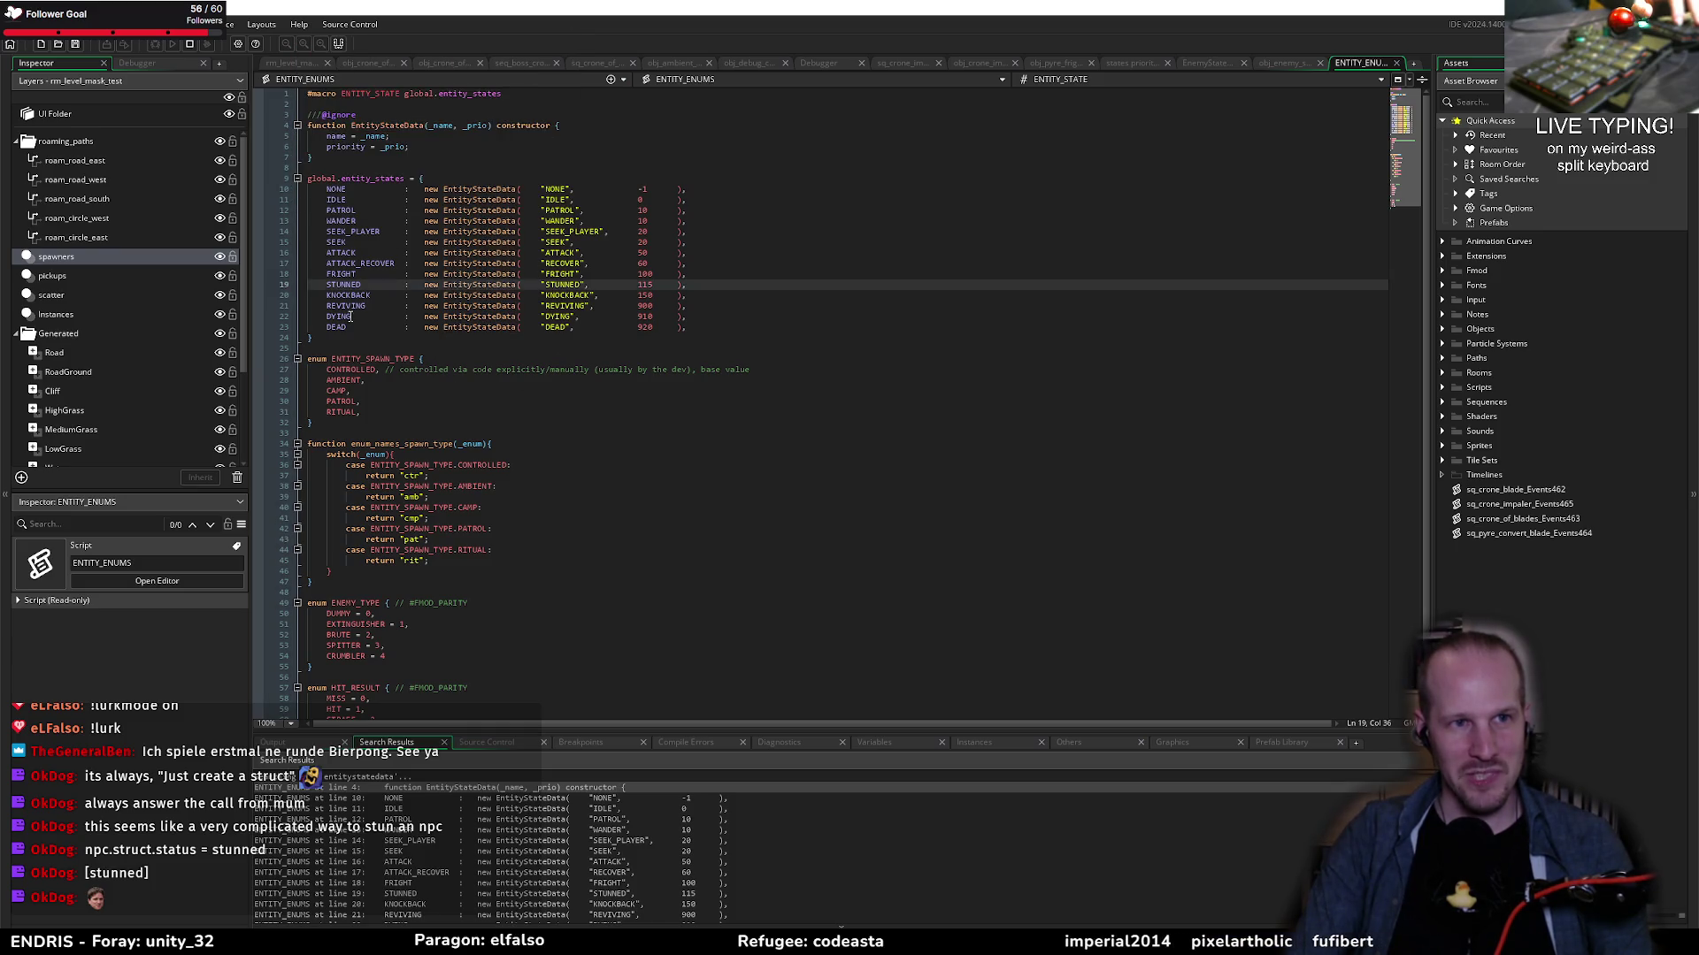
{"action": "left_click_drag", "start_coordinate": [330, 189], "coordinate": [718, 327]}
{"action": "left_click", "coordinate": [719, 327]}
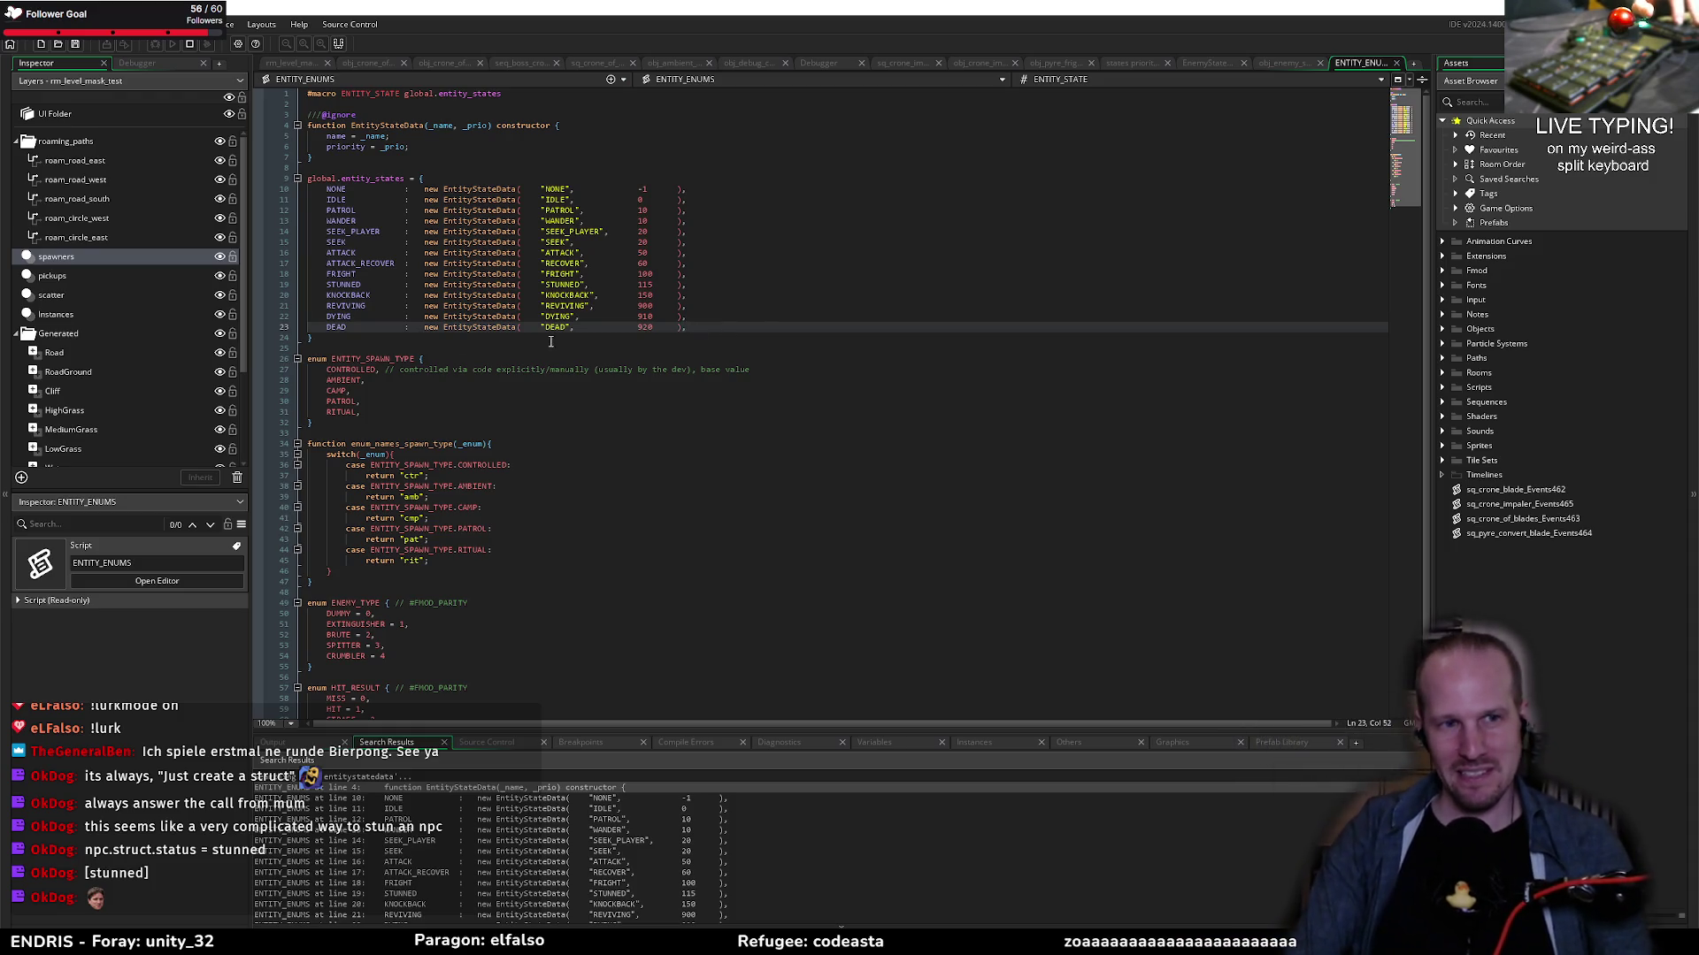
{"action": "left_click", "coordinate": [406, 351]}
{"action": "scroll", "coordinate": [506, 365], "scroll_direction": "down", "scroll_amount": 1}
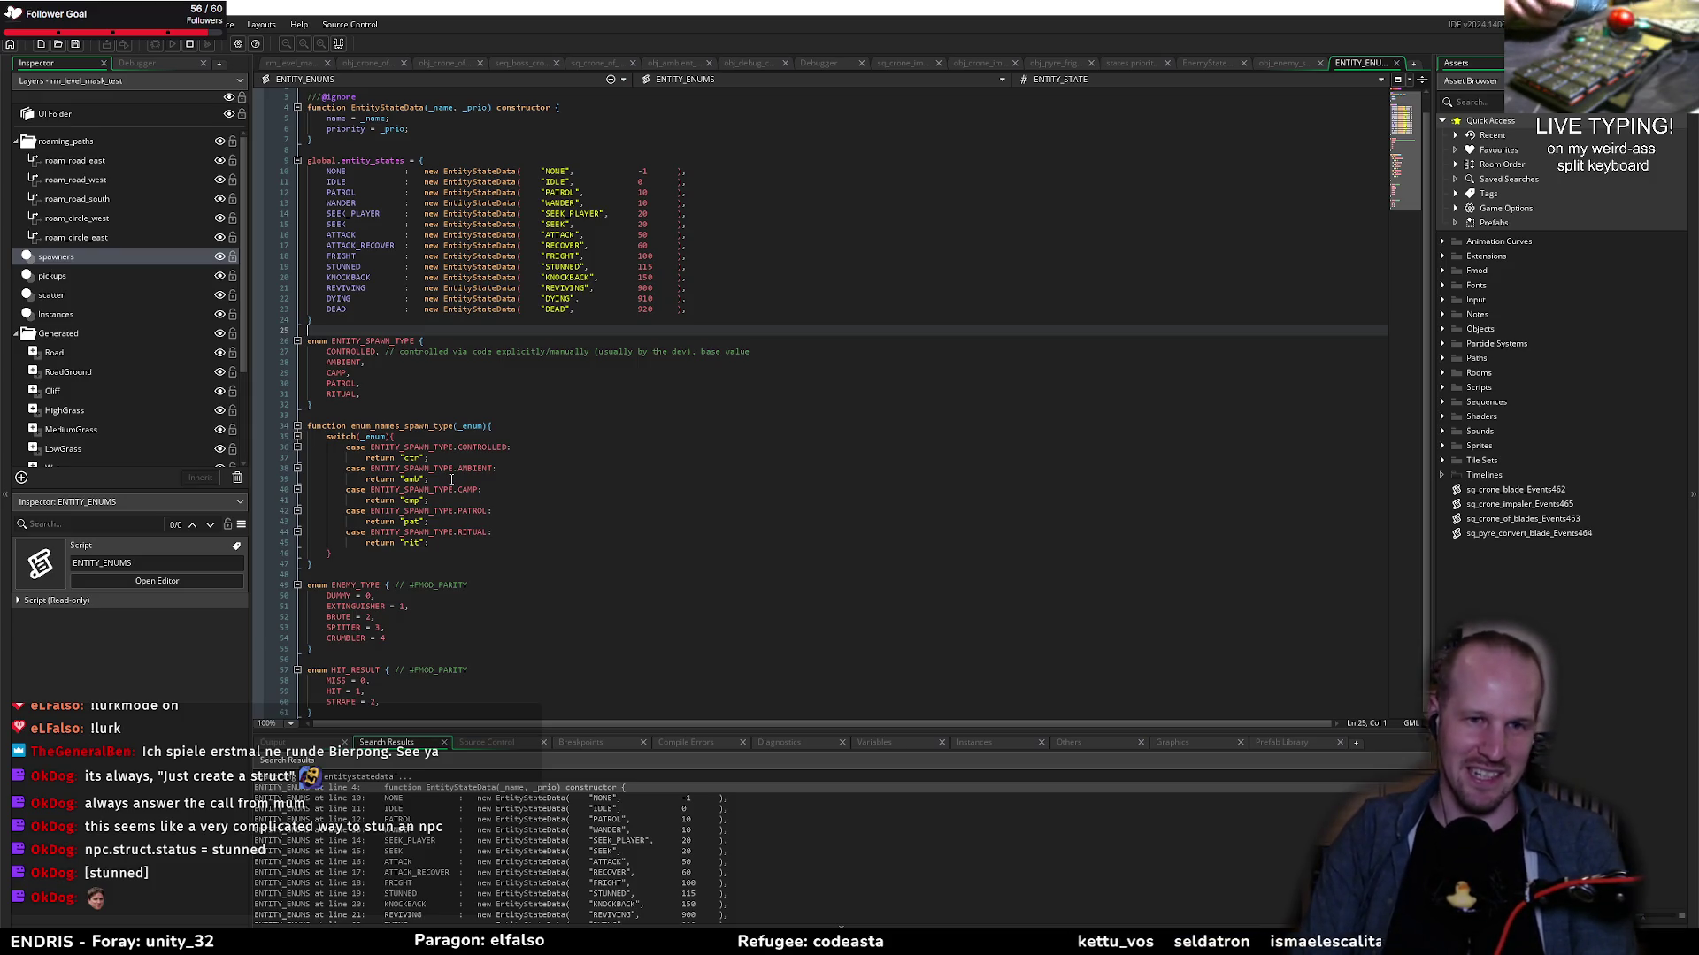
{"action": "left_click", "coordinate": [621, 245]}
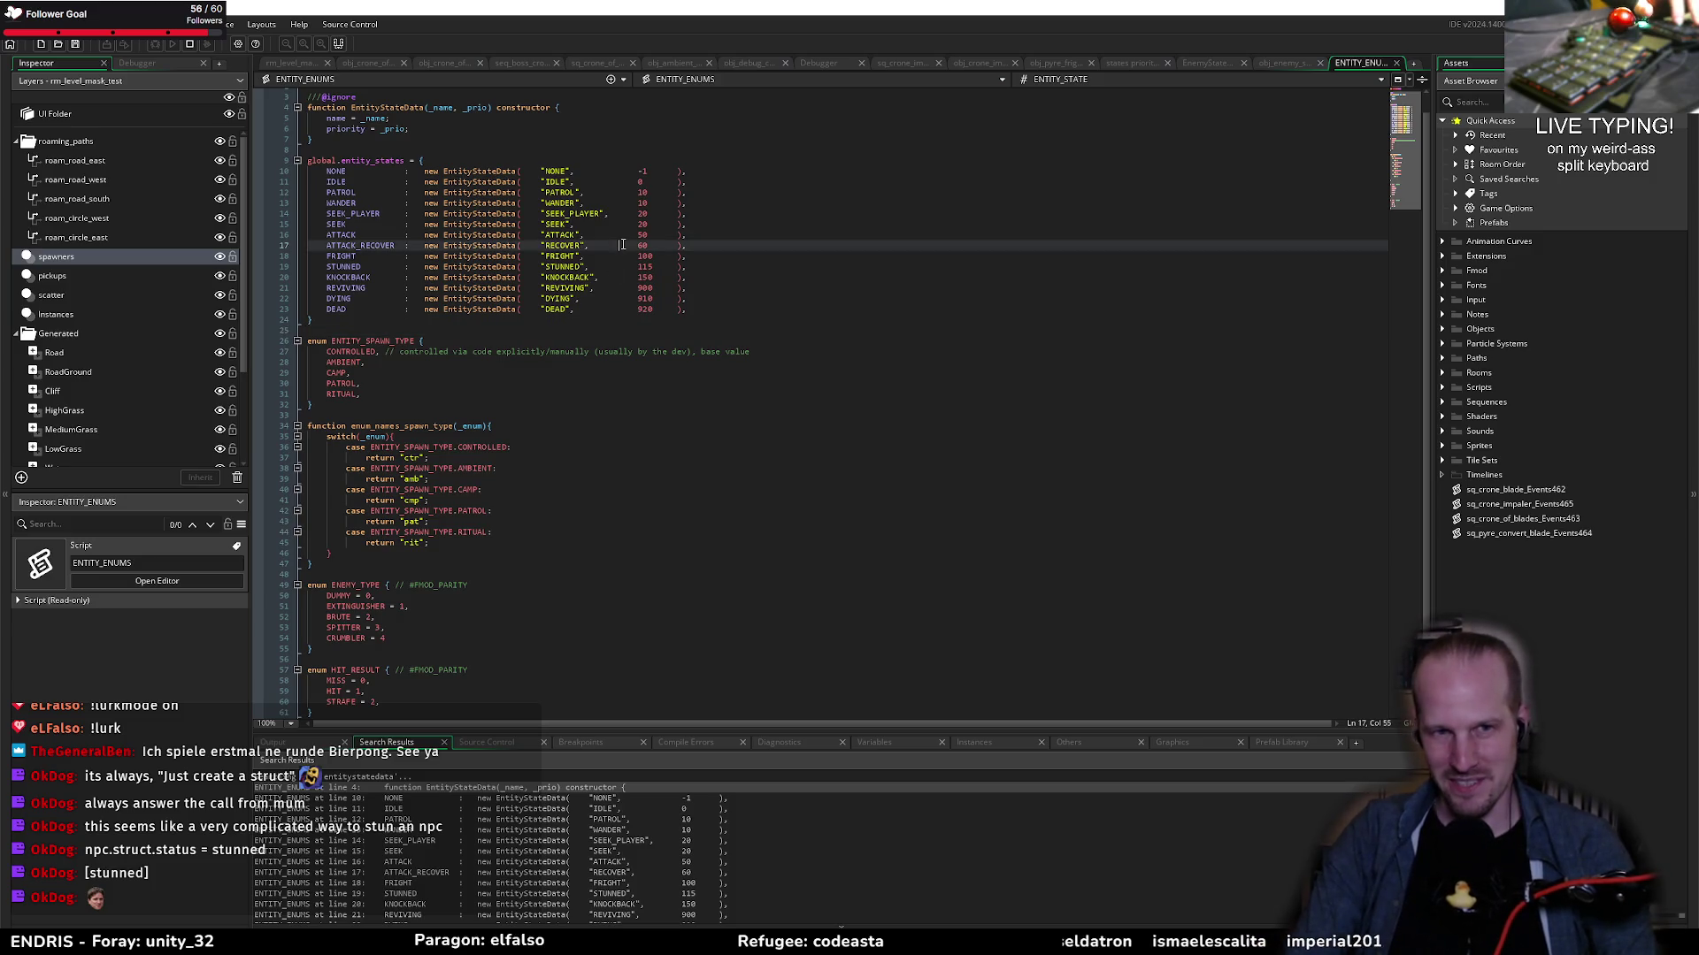
Step: Close the ENTITY_ENUMS, obj_enemy_stepper, EnemyStateMachines and states priority idea tabs
{"action": "middle_click", "coordinate": [1355, 66]}
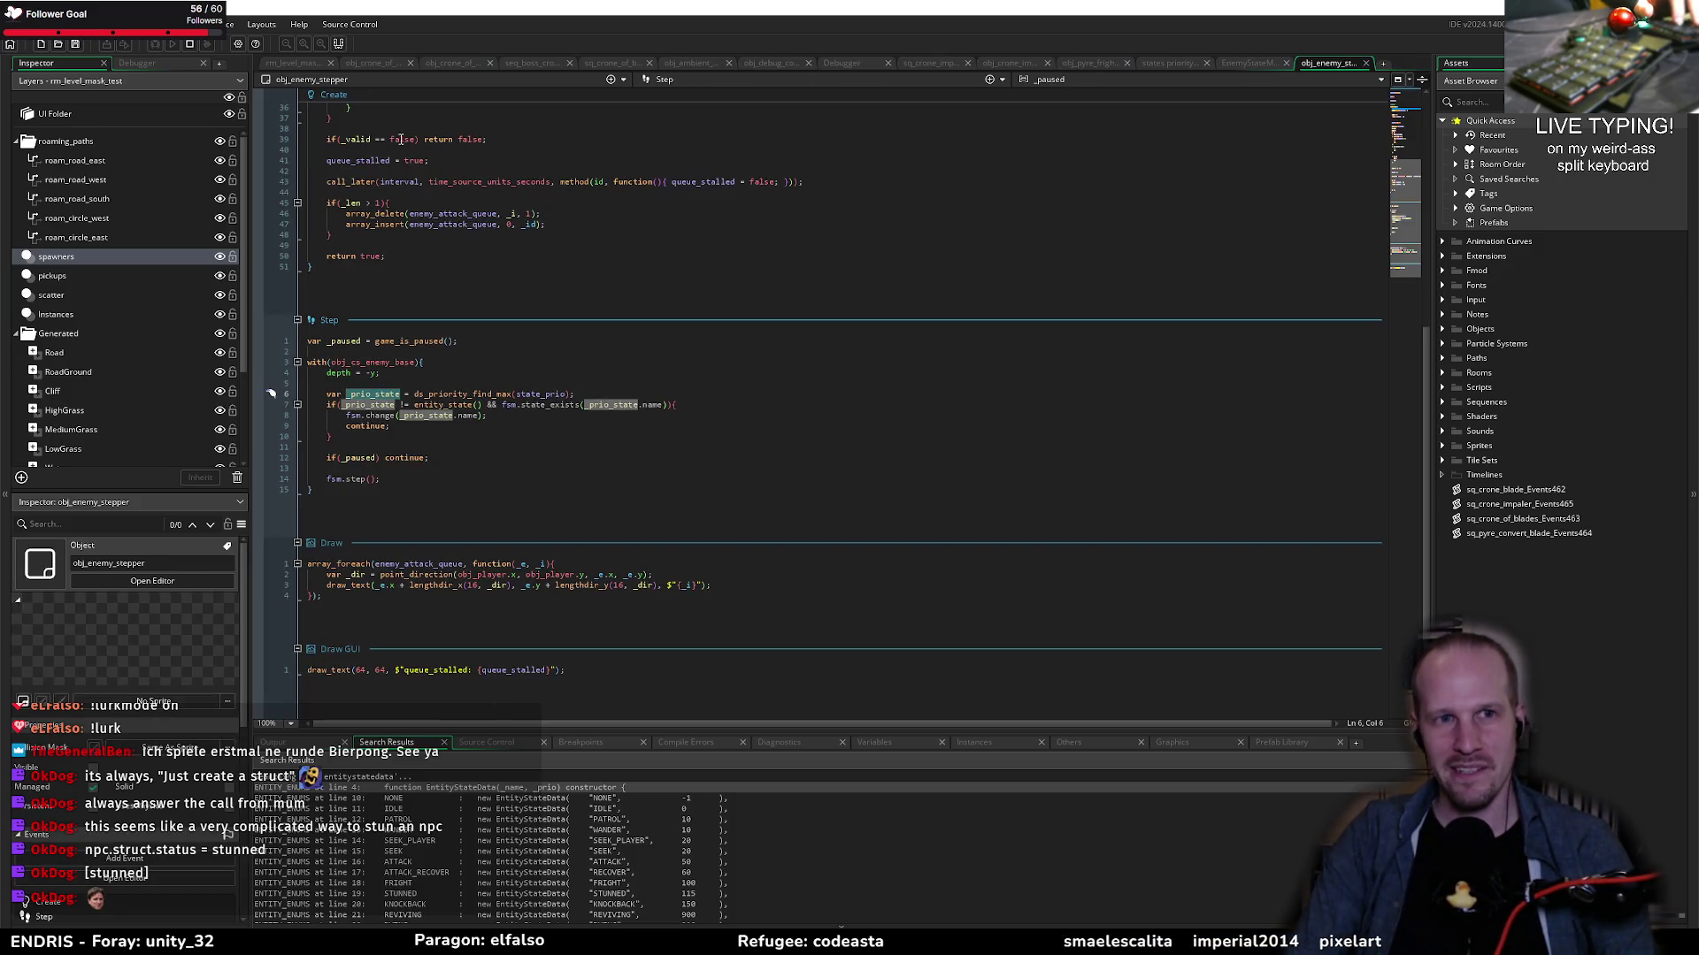
{"action": "middle_click", "coordinate": [1328, 60]}
{"action": "middle_click", "coordinate": [1245, 65]}
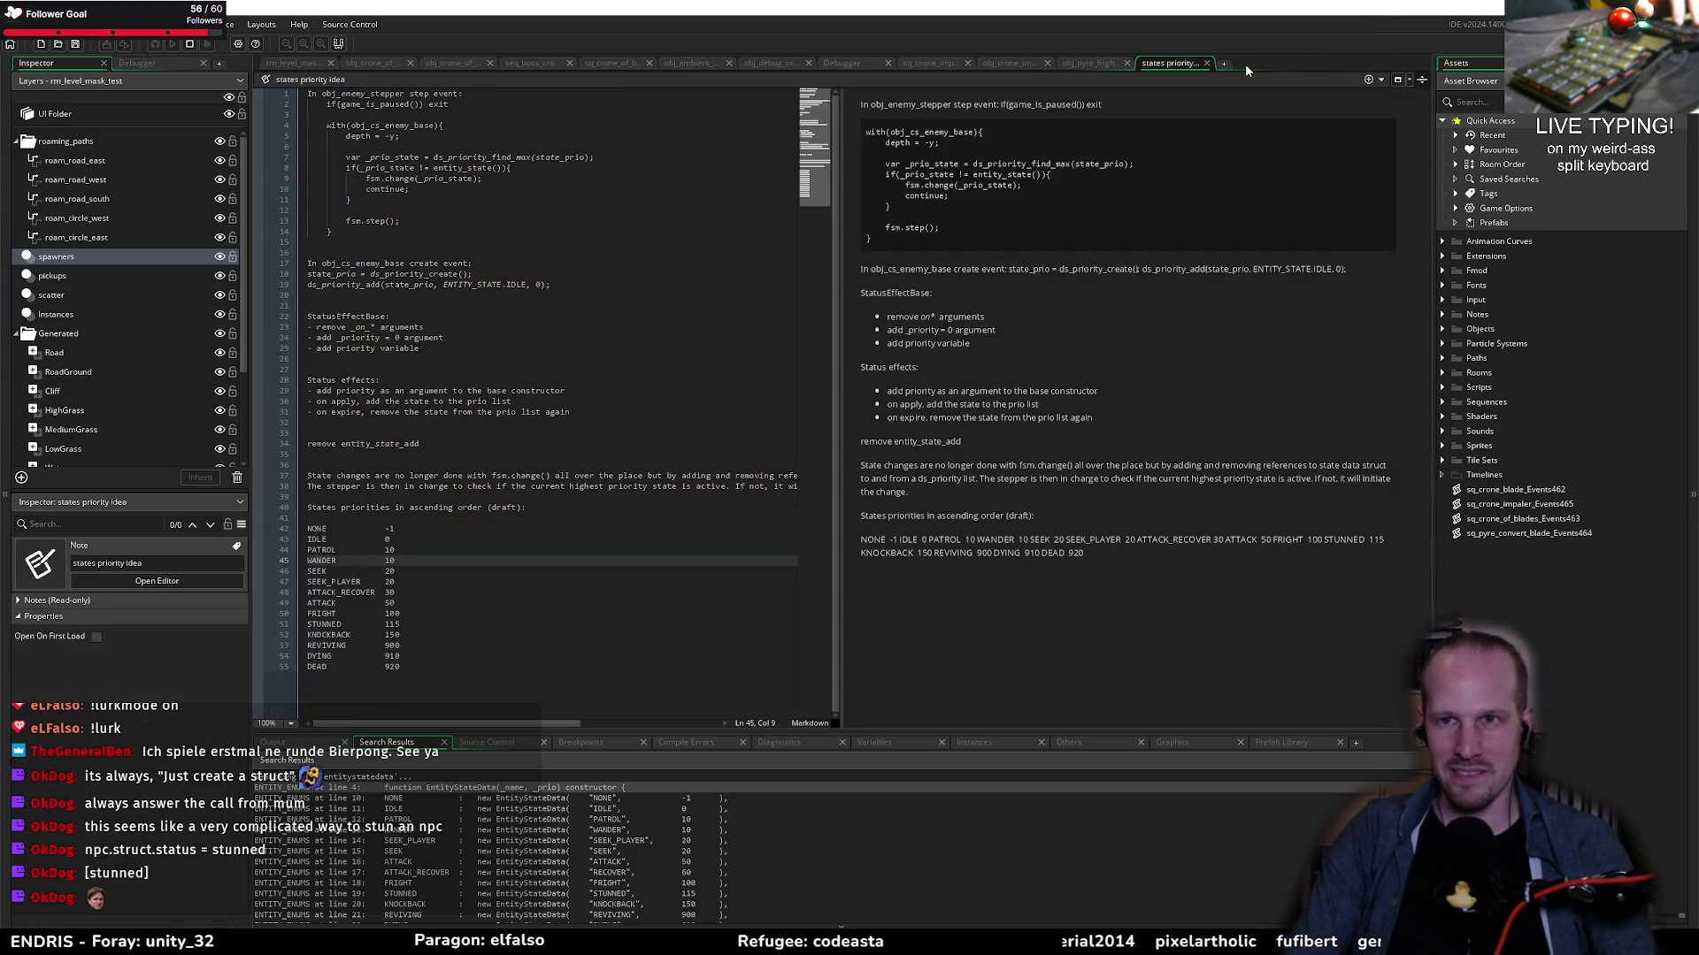
{"action": "middle_click", "coordinate": [1165, 64]}
Step: Review the impaler script's blade impact block, then switch to obj_crone_impaler's code
{"action": "left_click", "coordinate": [493, 273]}
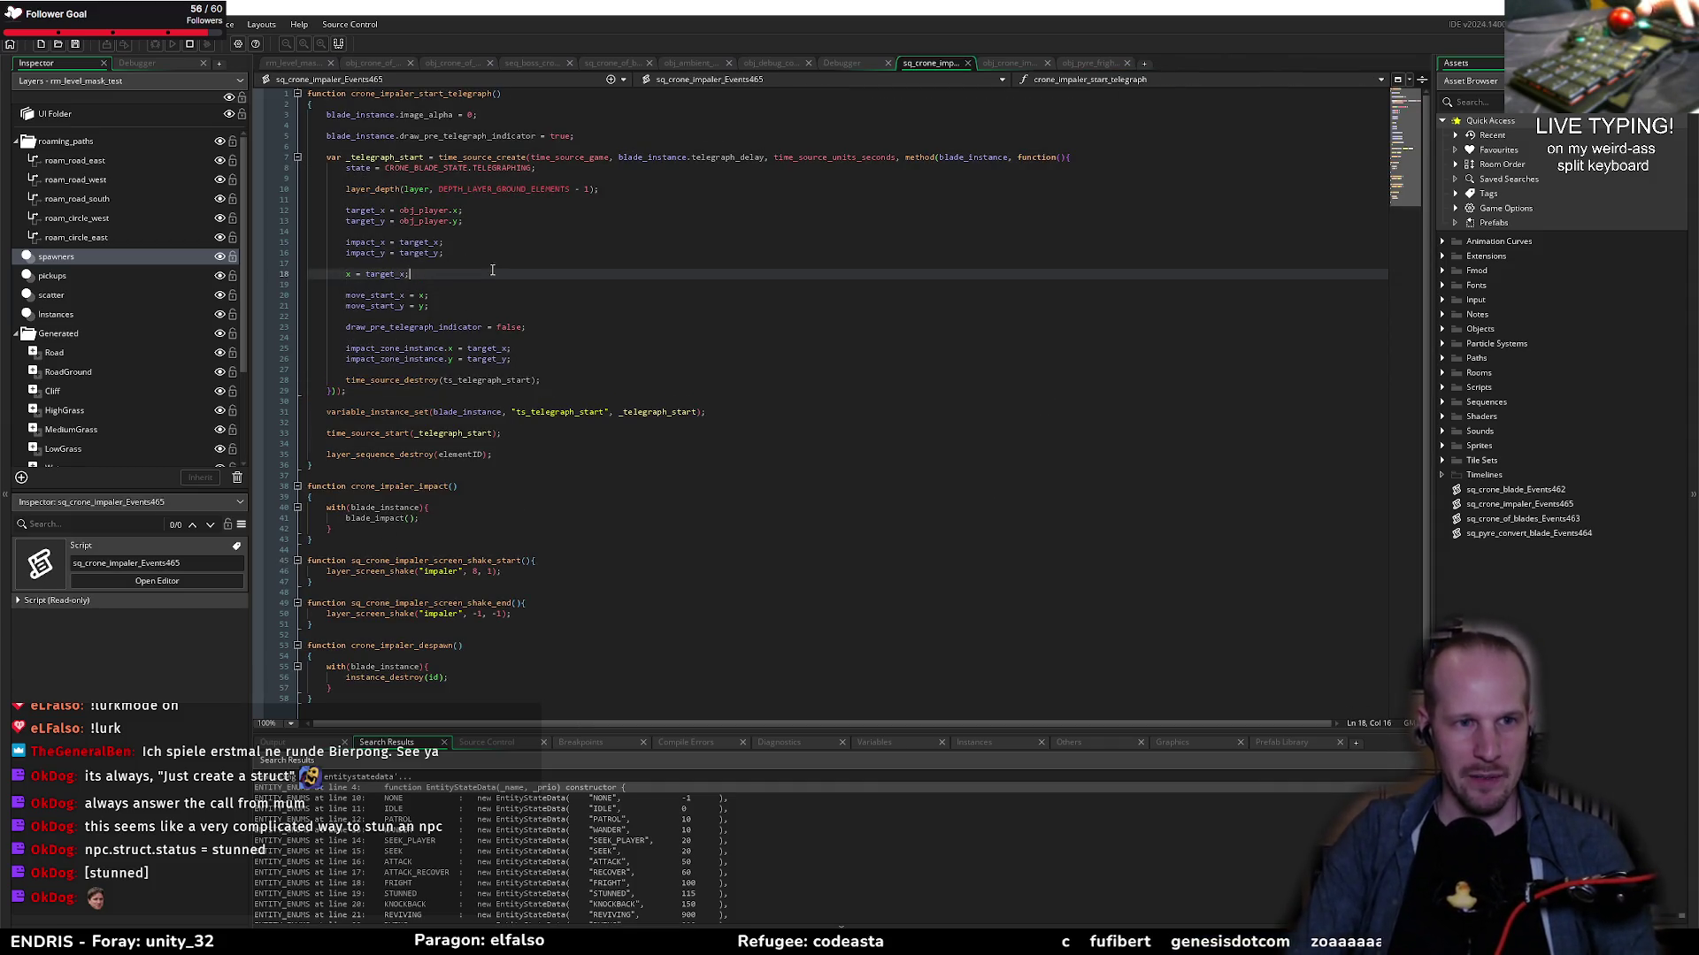
{"action": "left_click", "coordinate": [531, 390]}
{"action": "left_click", "coordinate": [380, 475]}
{"action": "left_click", "coordinate": [440, 530]}
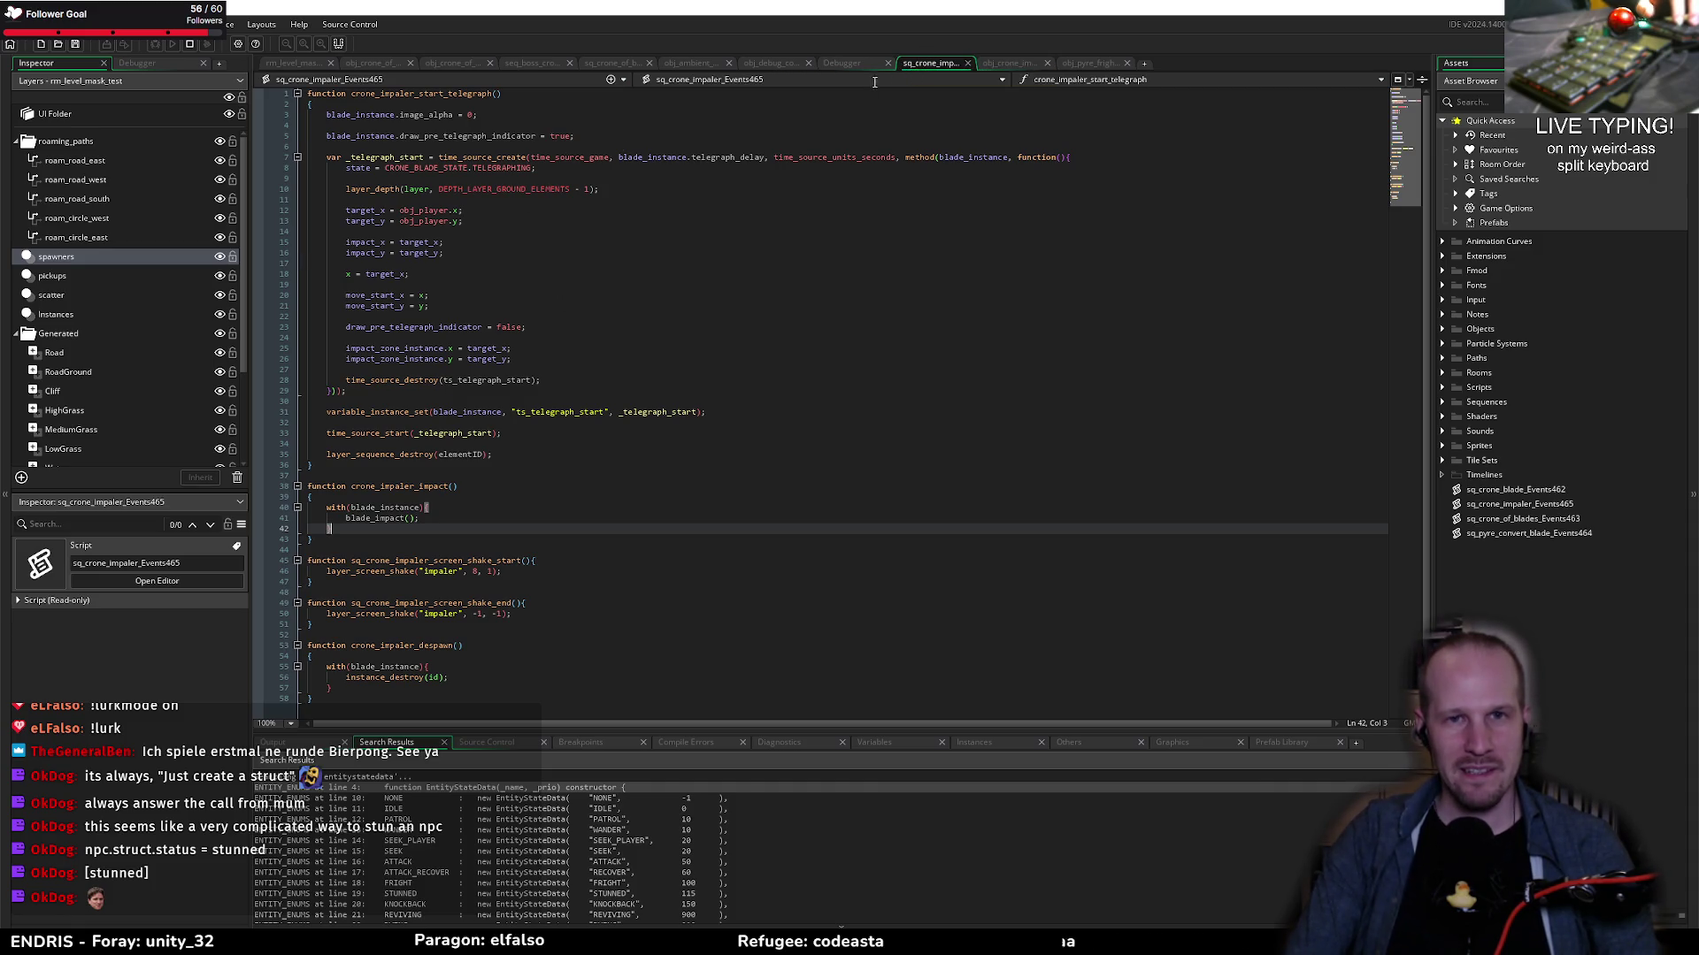
{"action": "left_click", "coordinate": [1008, 62]}
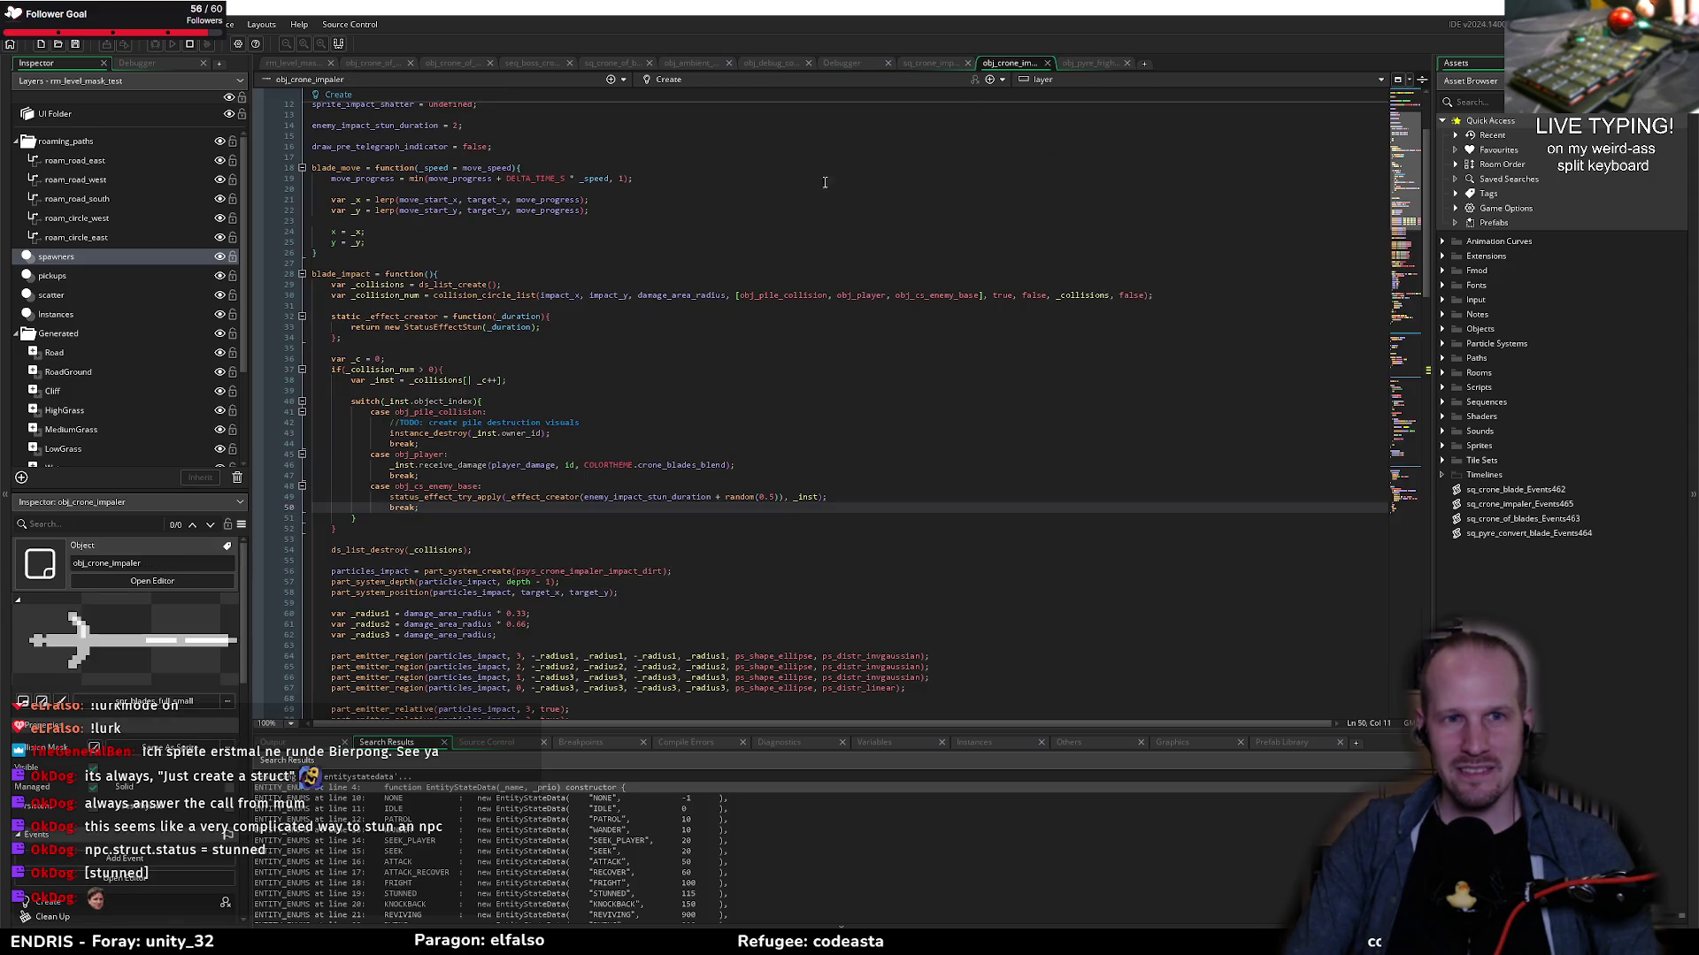
Step: Highlight _effect_creator's uses, then resume the paused Pyrebound game
{"action": "left_click", "coordinate": [518, 497]}
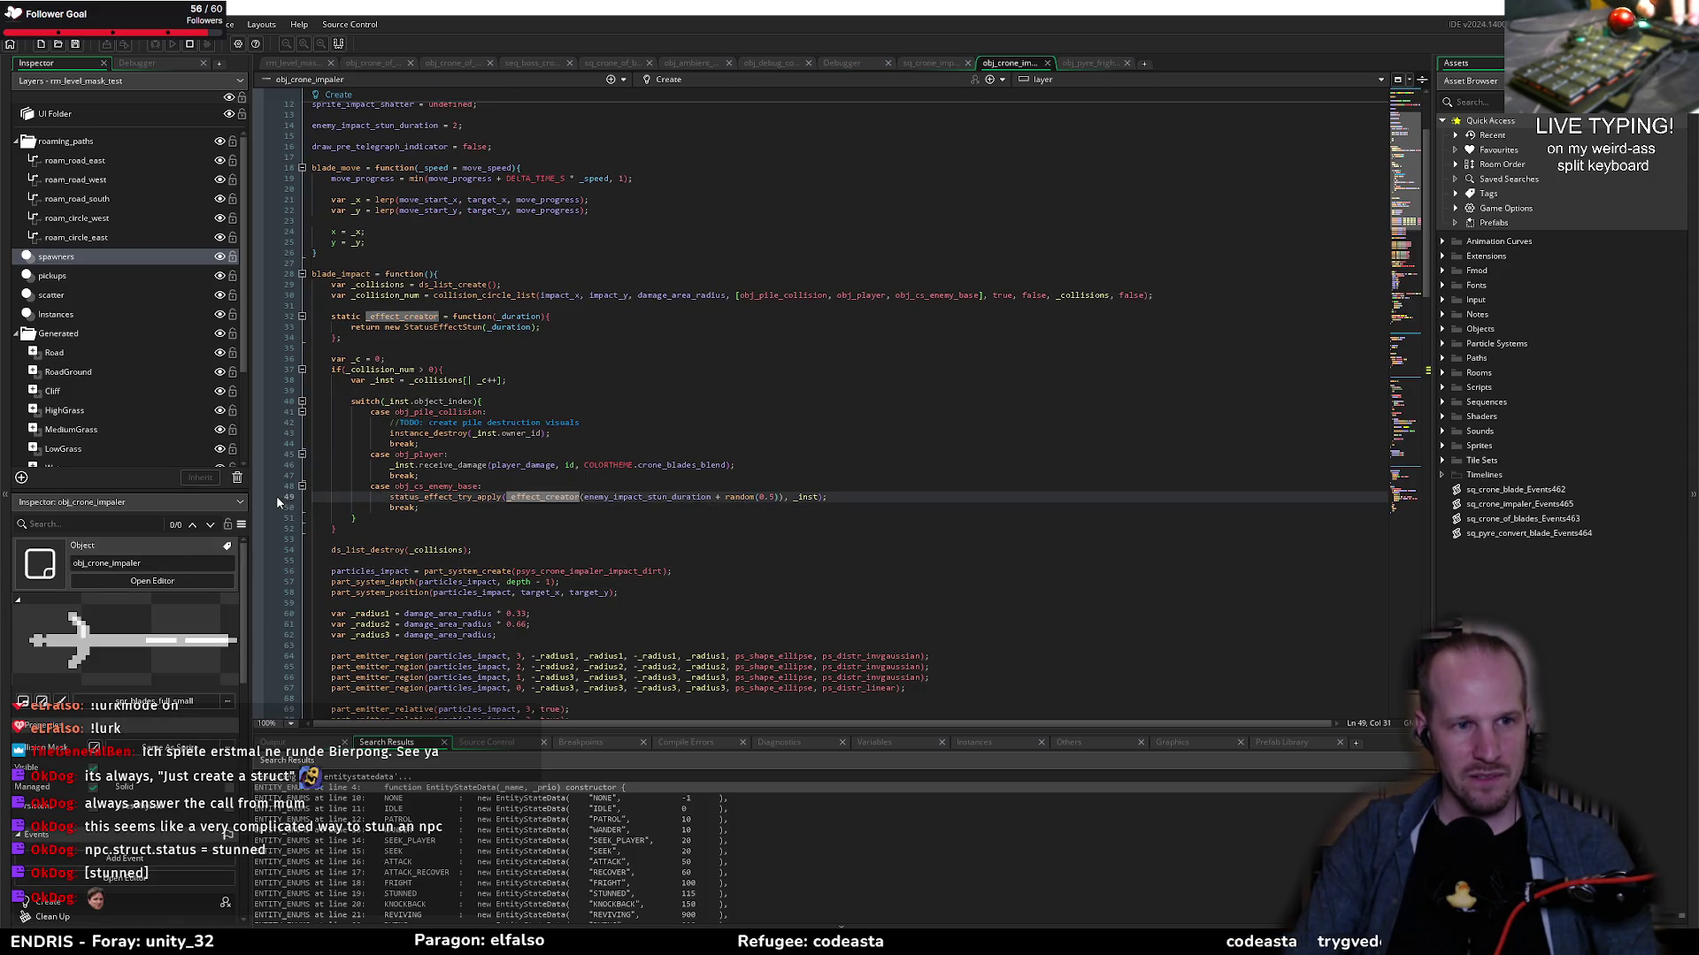
{"action": "key", "text": "alt+Tab"}
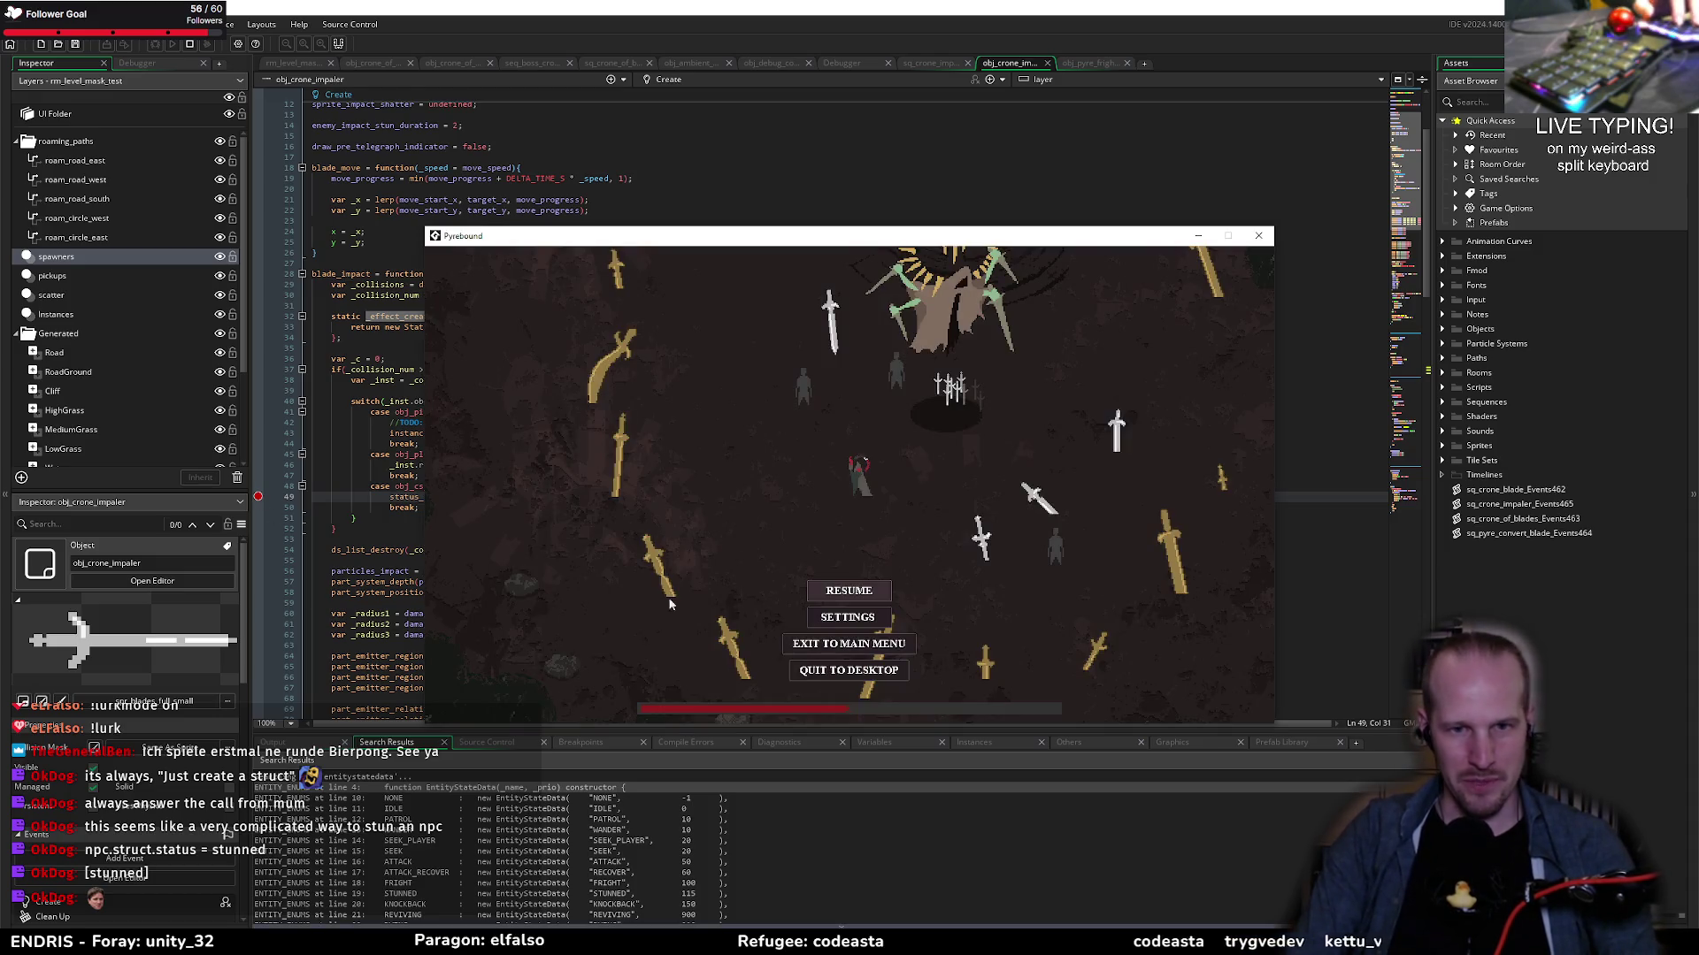
{"action": "left_click", "coordinate": [843, 596]}
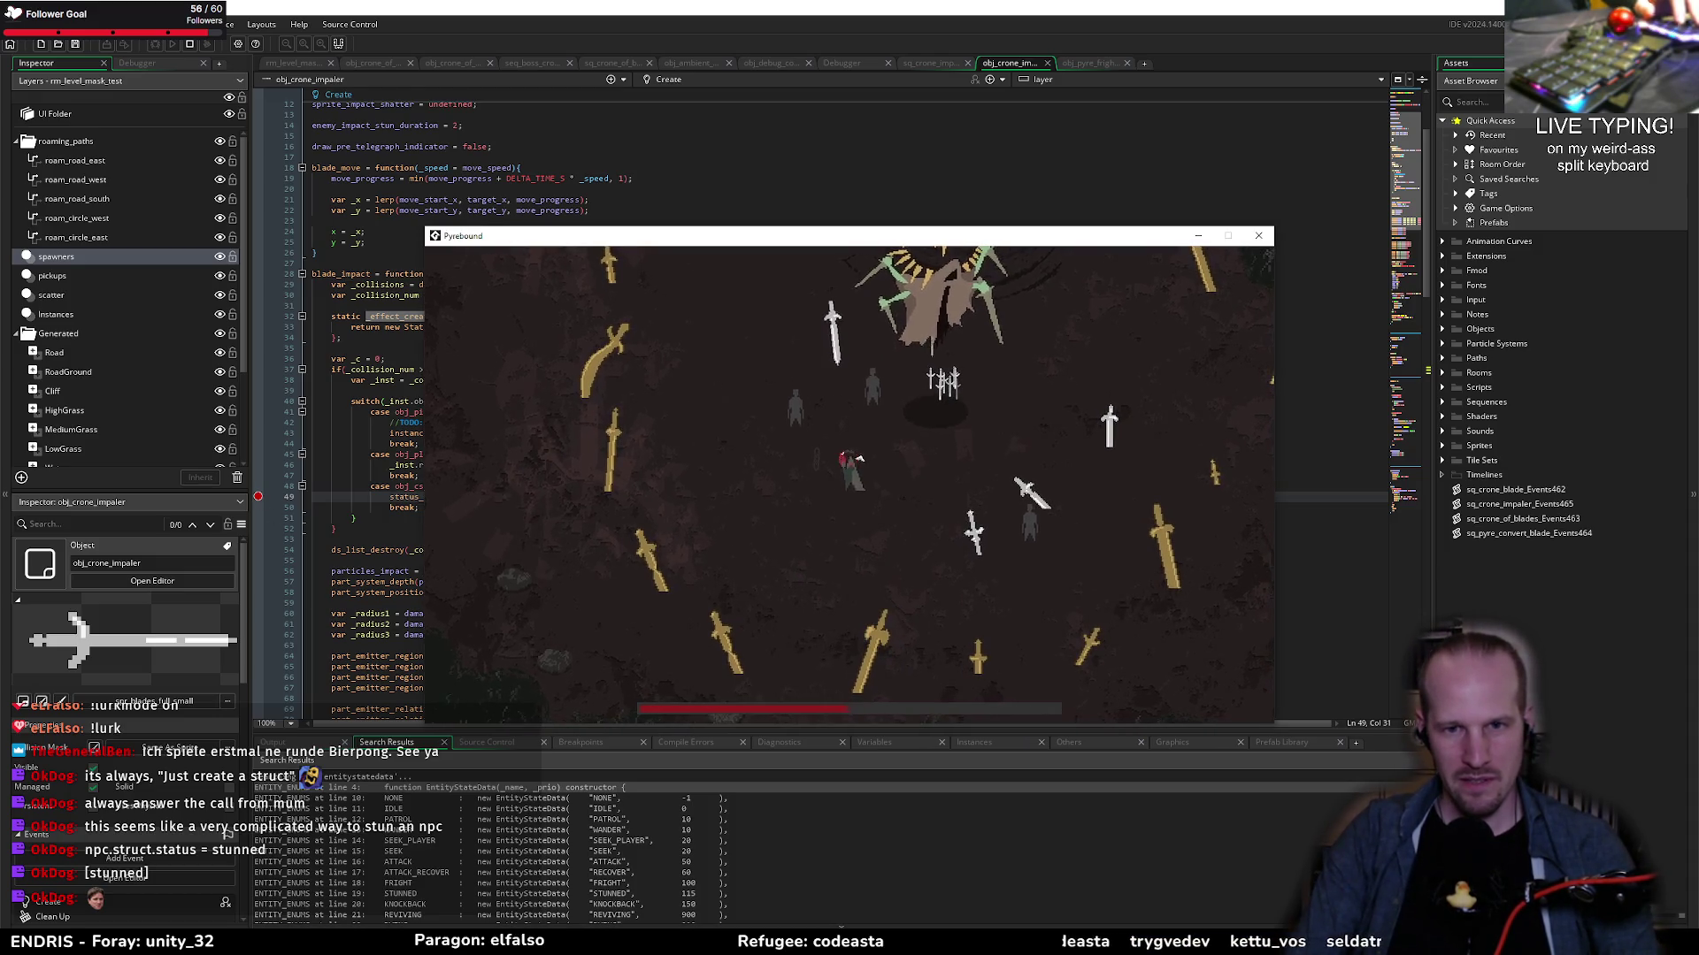
Step: Move the player around the arena with WASD until the stun breakpoint hits
{"action": "key", "text": "w"}
{"action": "key", "text": "d"}
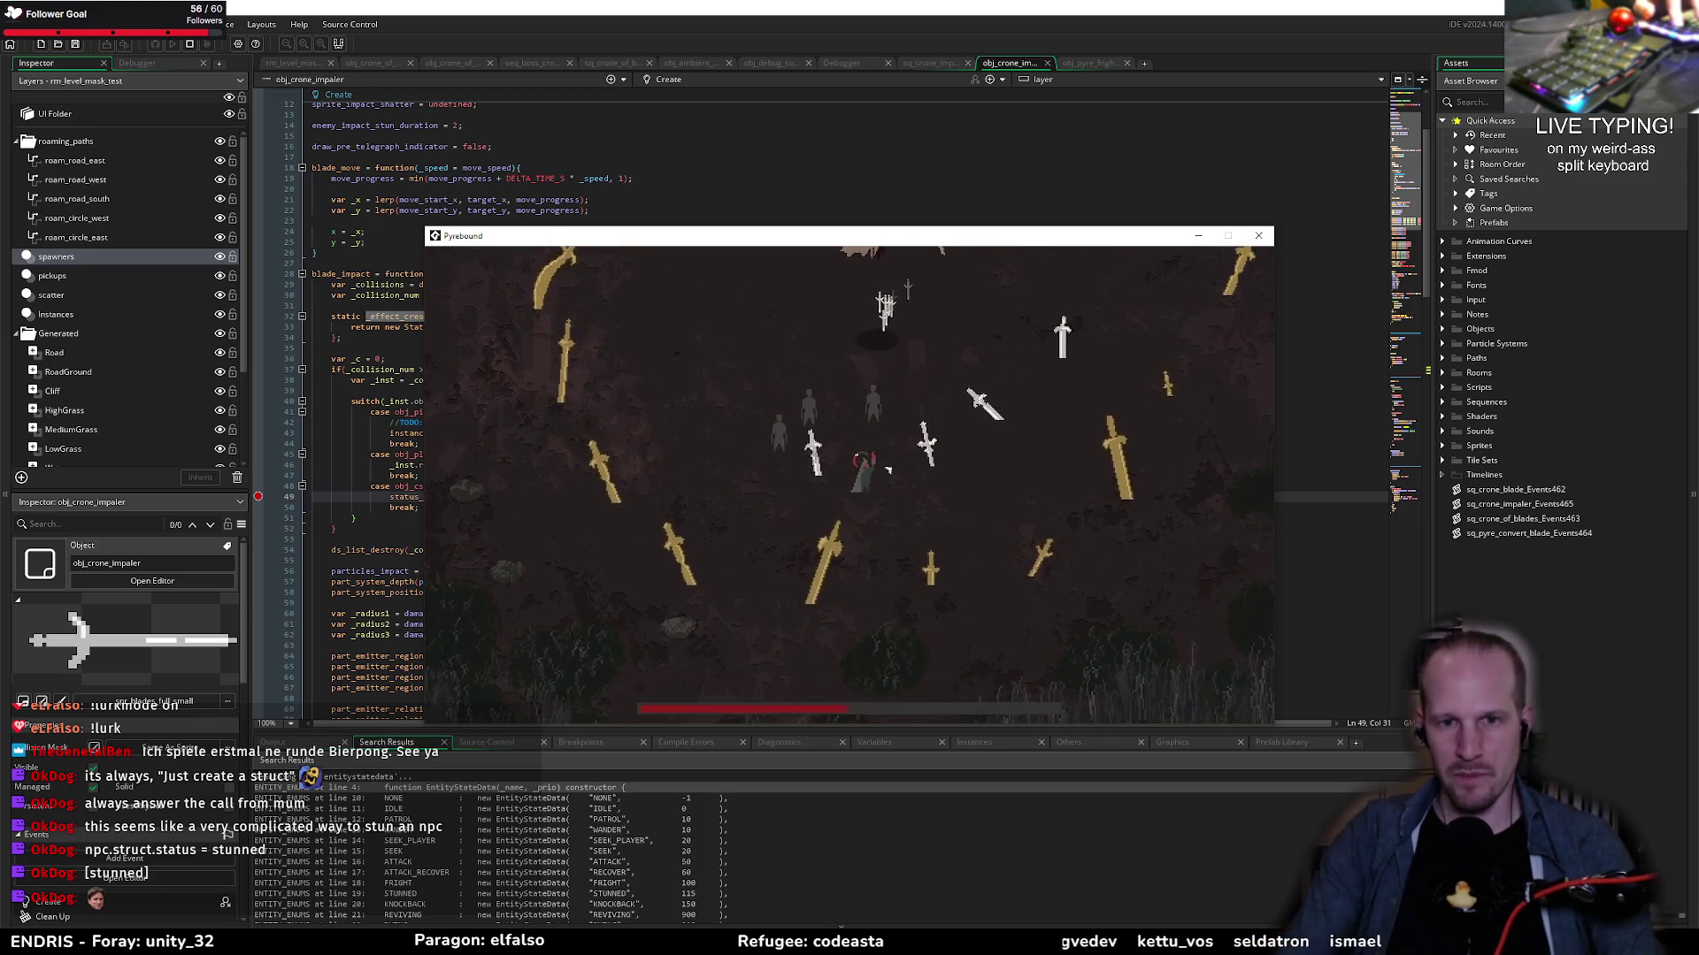
{"action": "key", "text": "w"}
{"action": "key", "text": "d"}
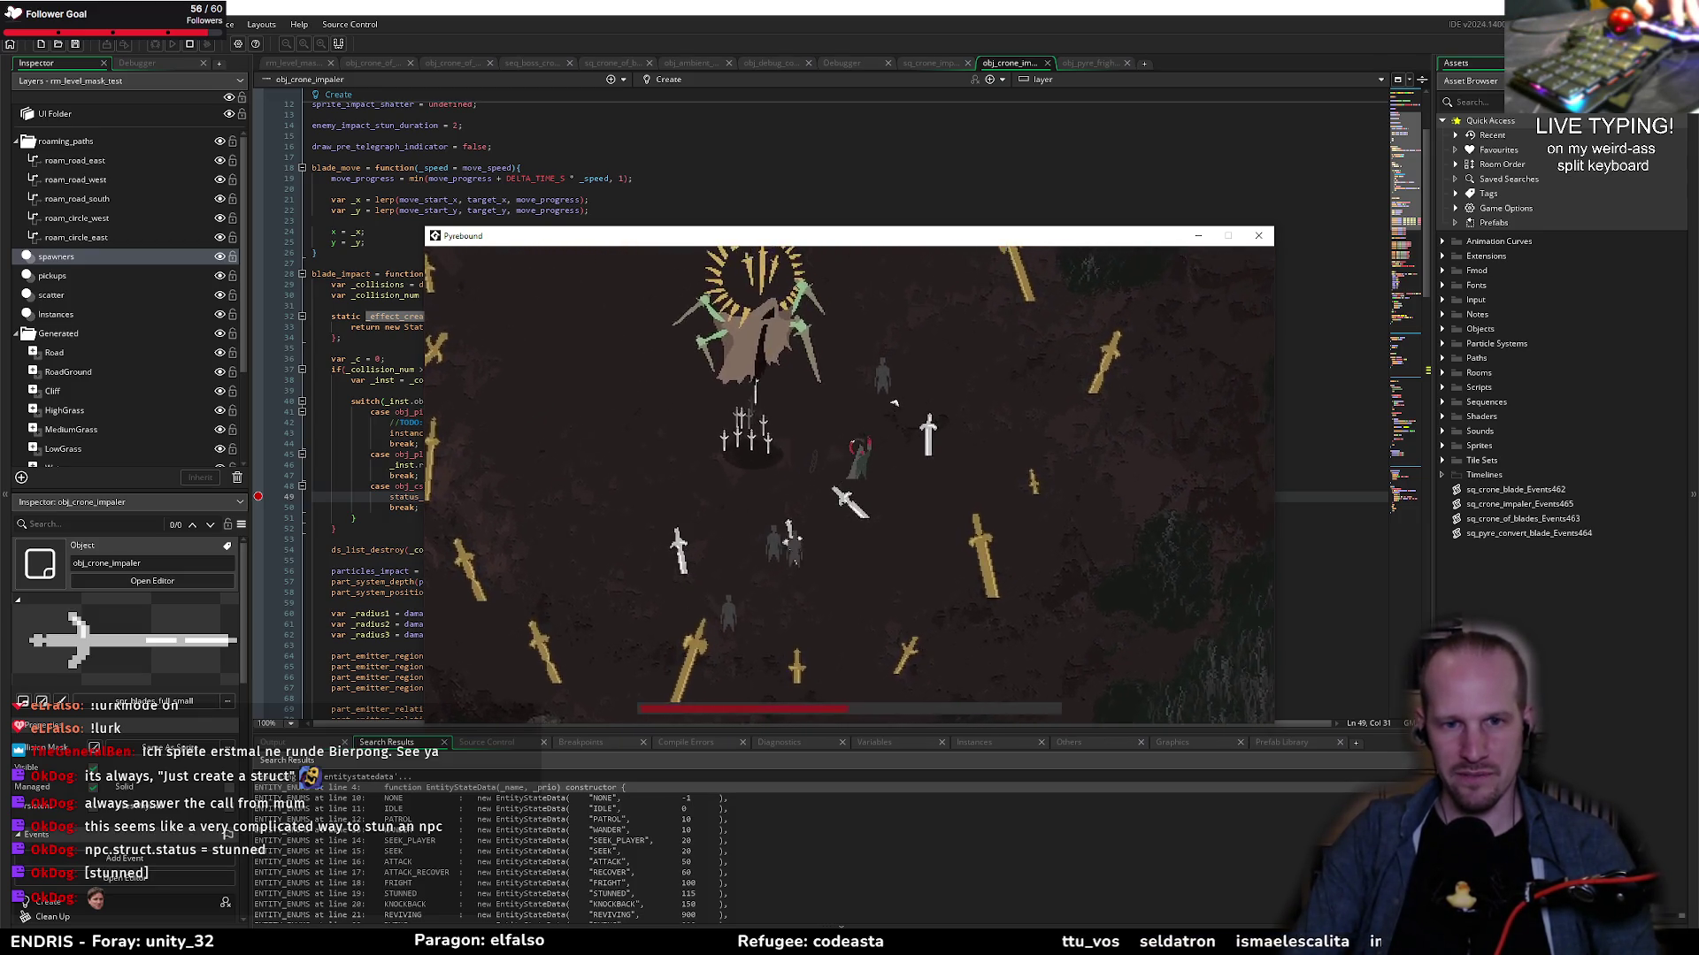
{"action": "key", "text": "w"}
{"action": "key", "text": "a"}
{"action": "key", "text": "s"}
{"action": "key", "text": "a"}
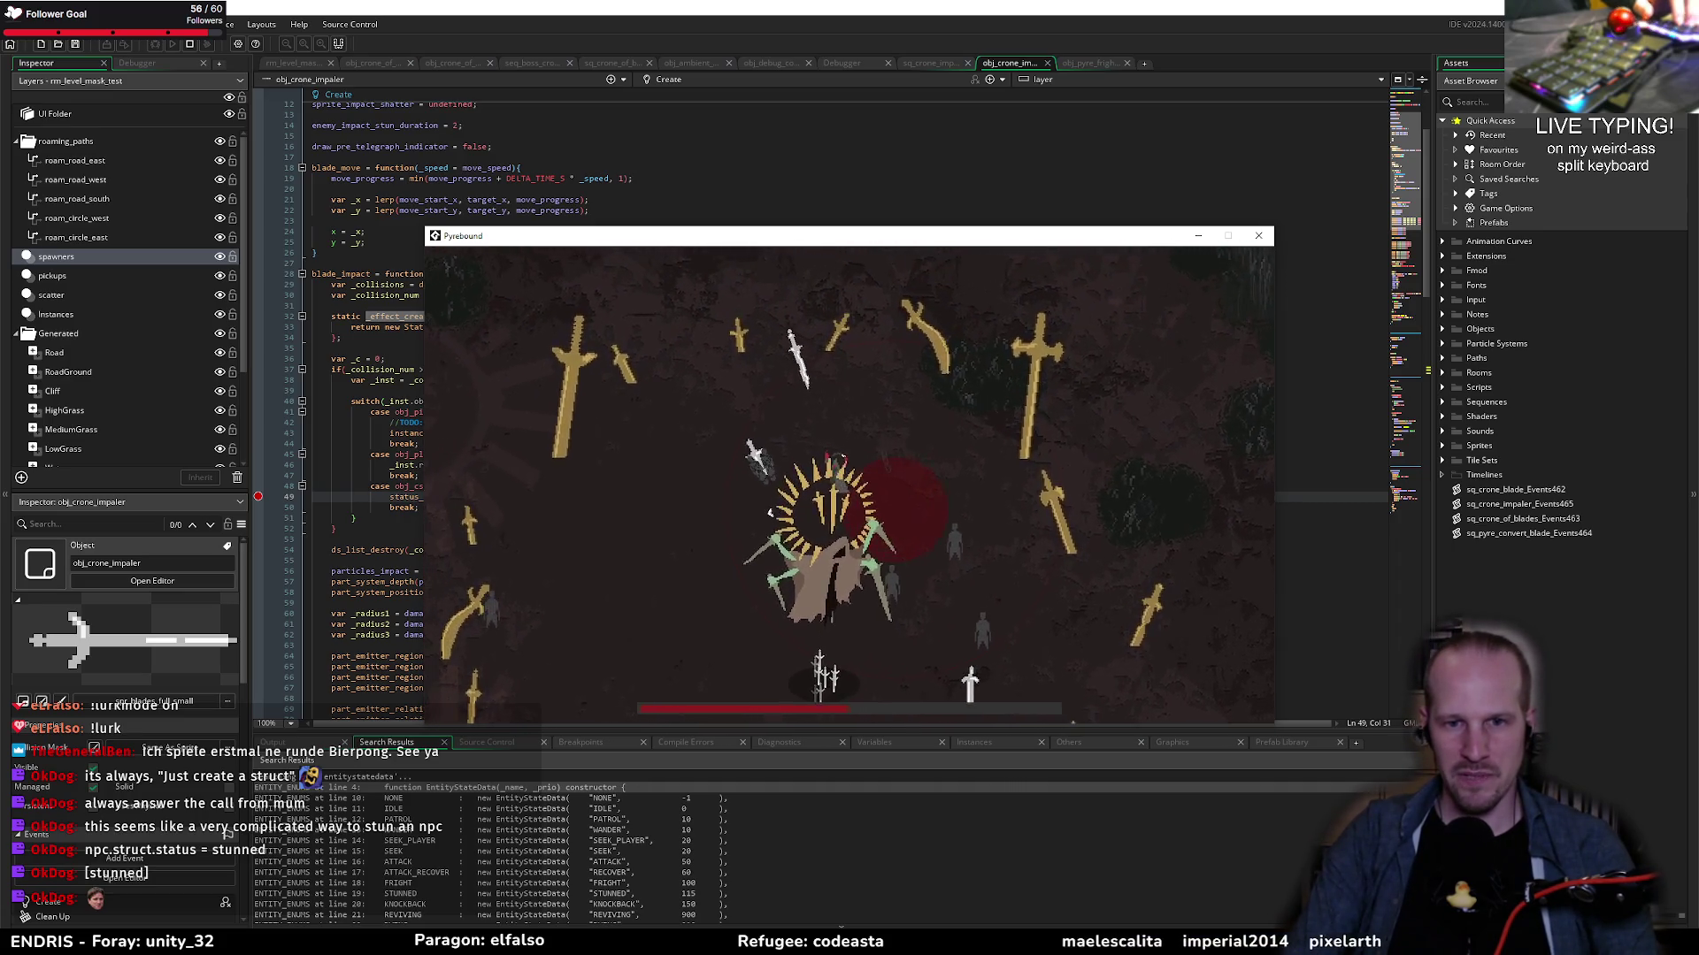
{"action": "key", "text": "s"}
{"action": "key", "text": "a"}
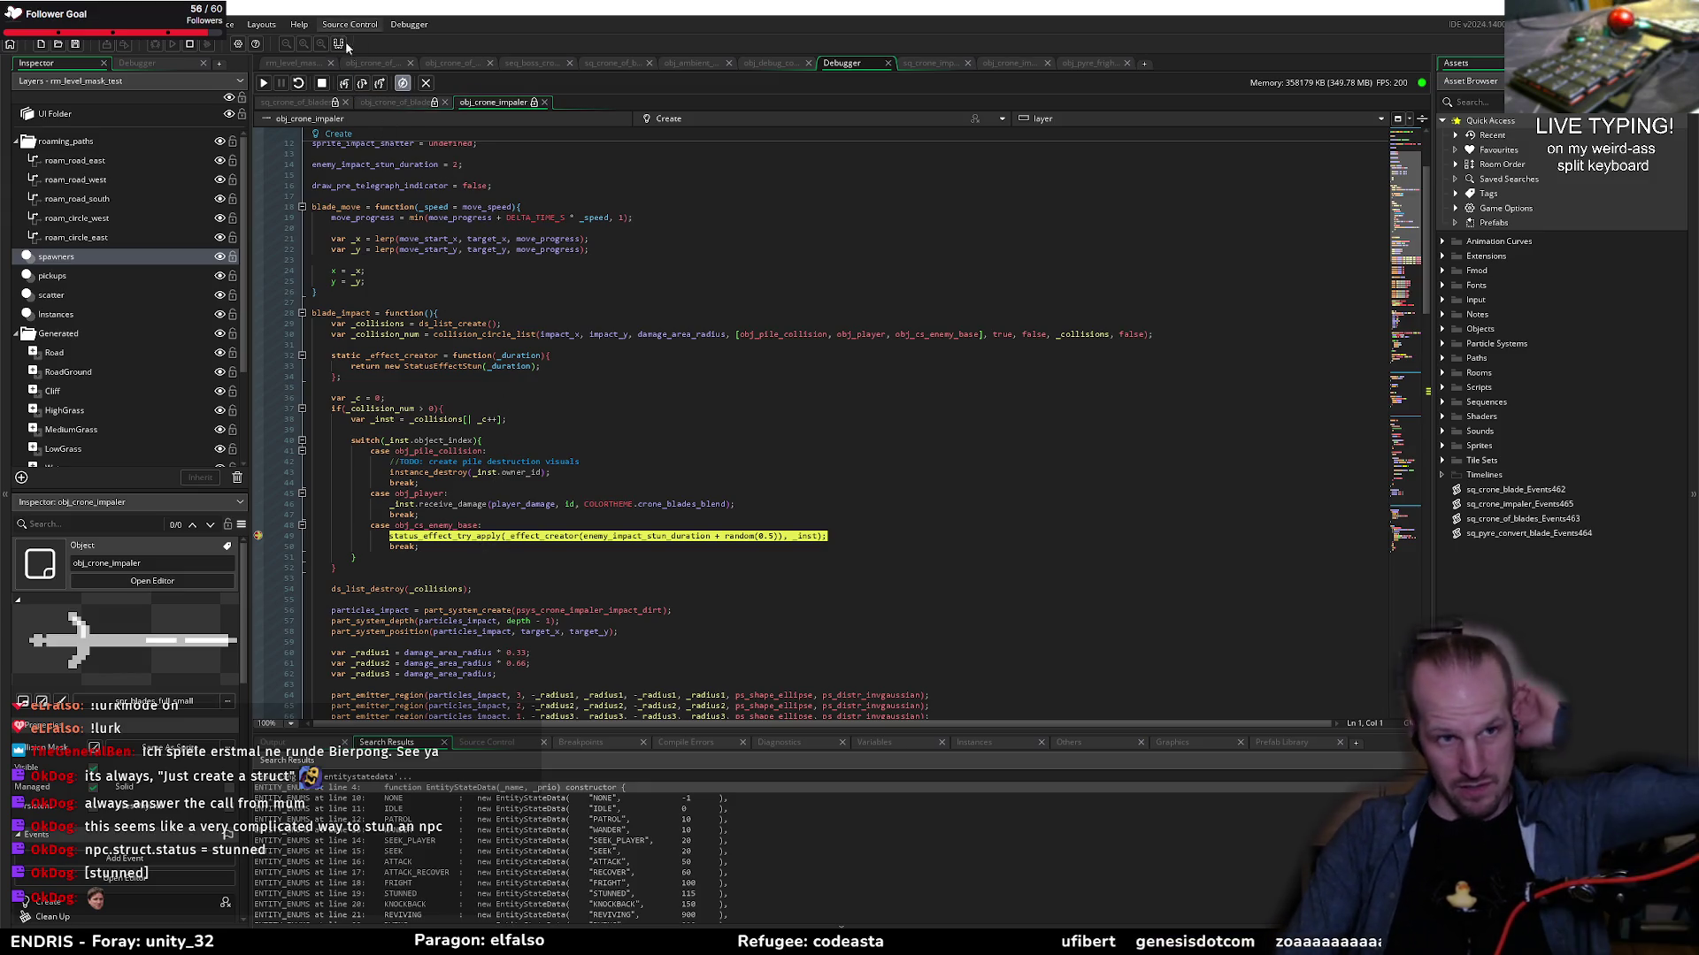
Step: Step through the StatusEffectStun and base constructors, then into status_effect_try_apply
{"action": "left_click", "coordinate": [351, 81]}
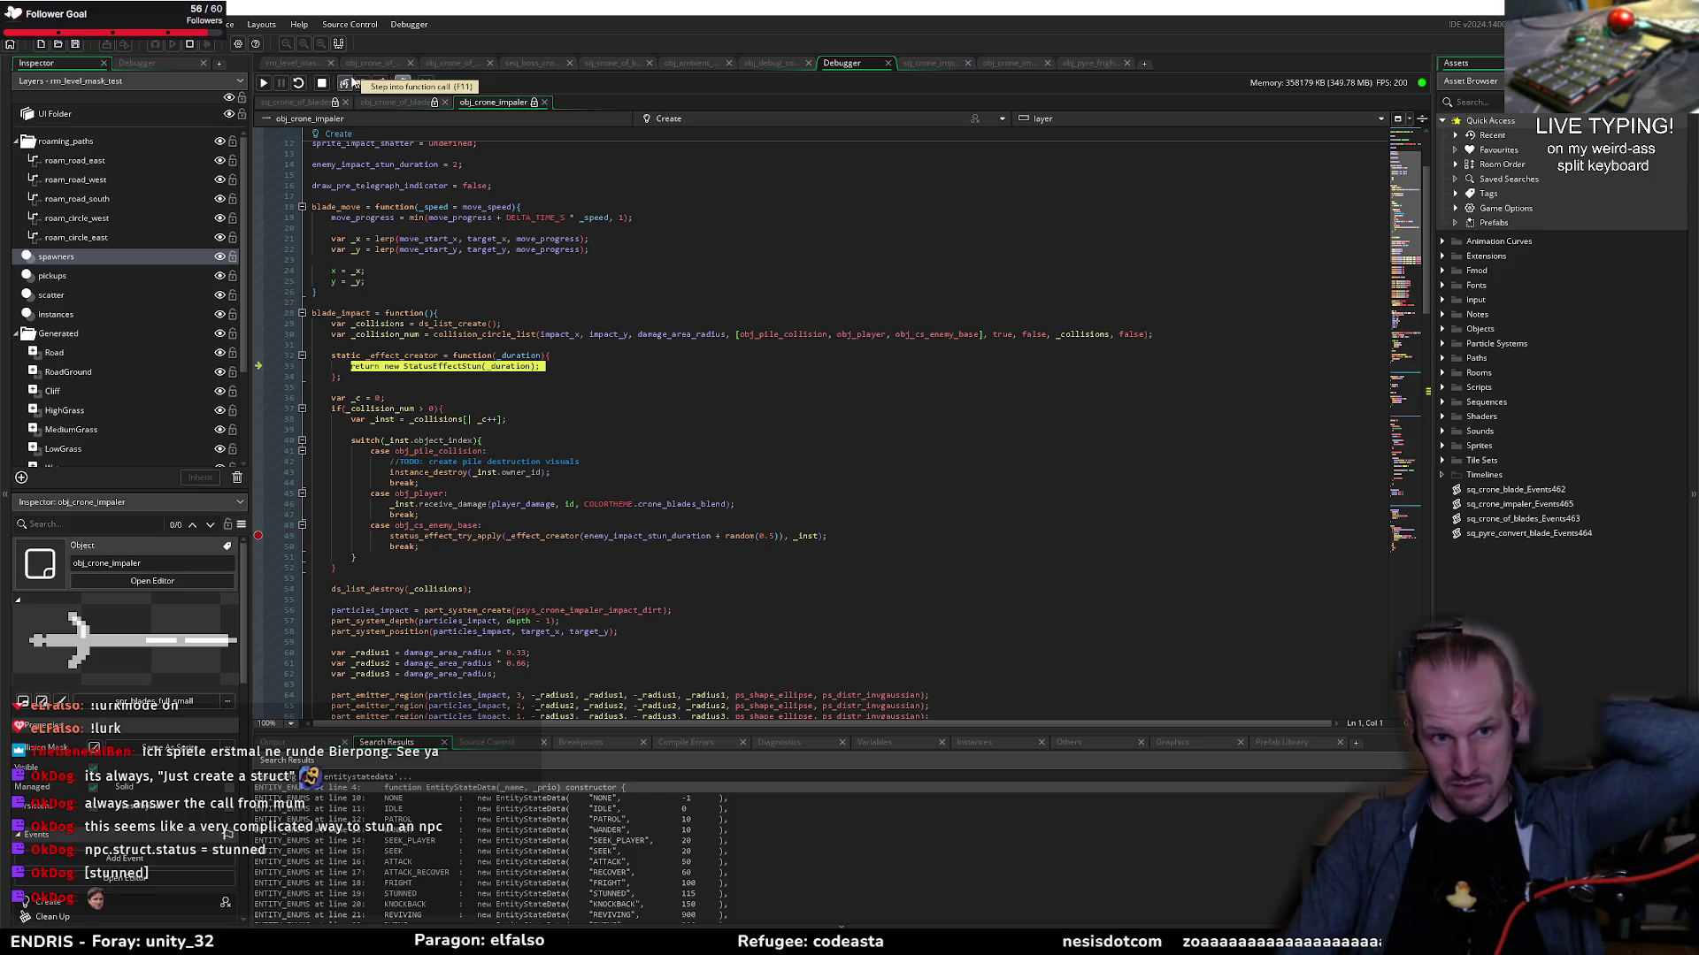
{"action": "left_click", "coordinate": [345, 83]}
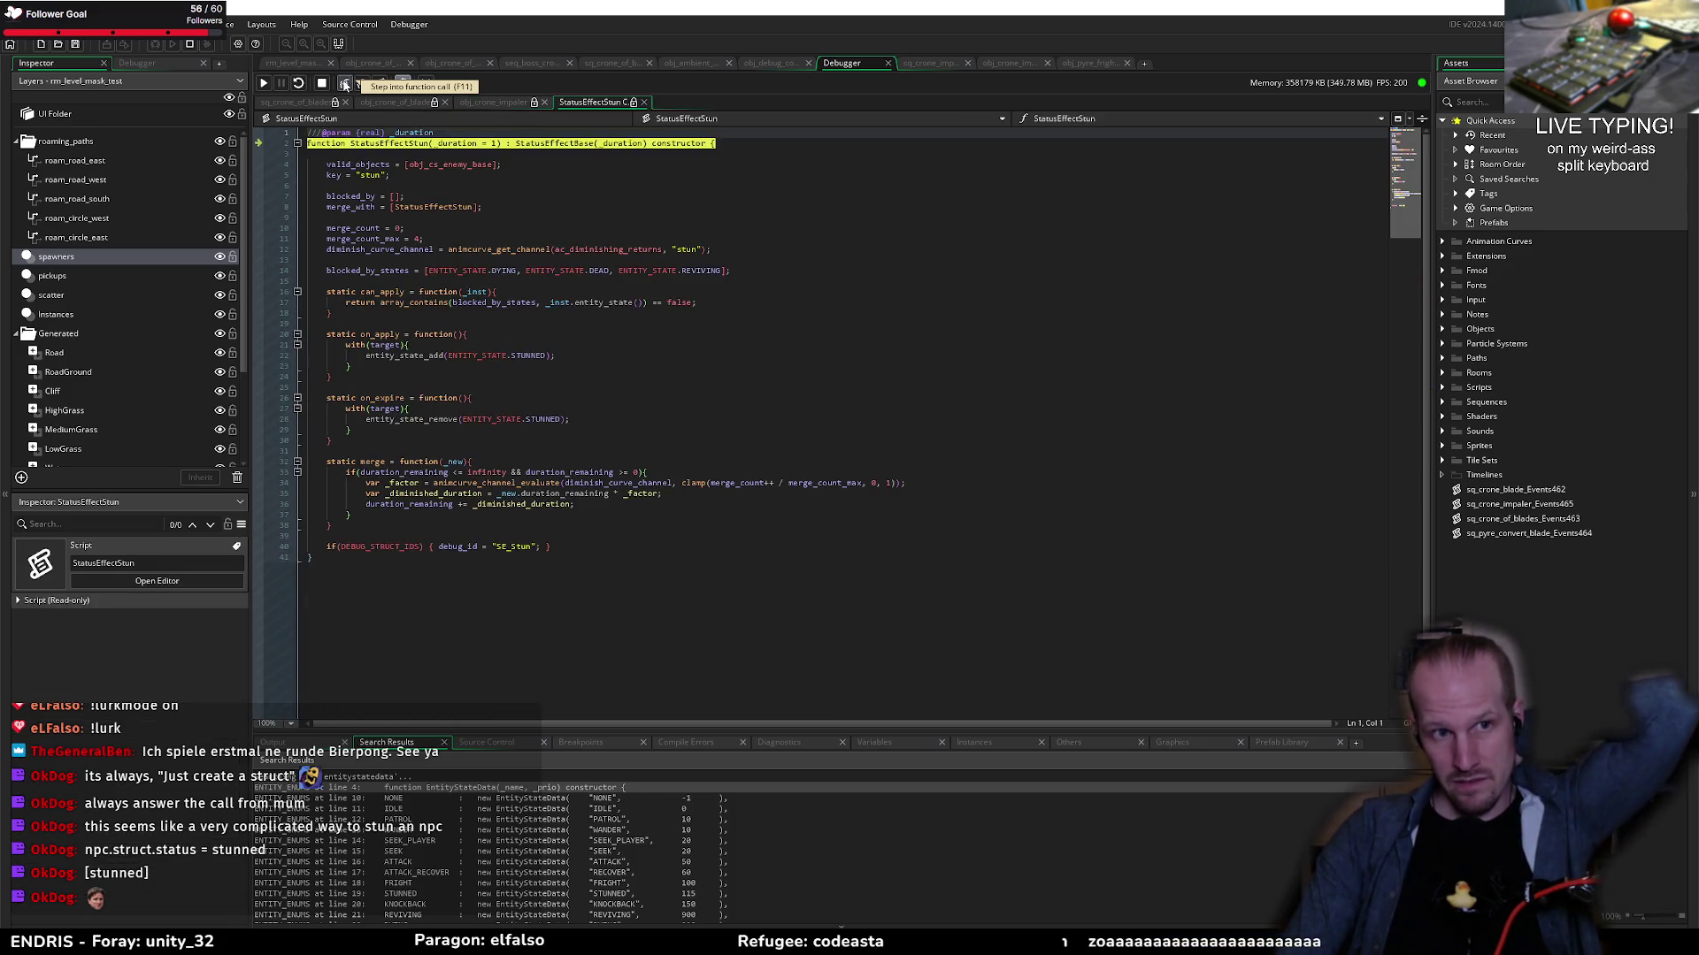
{"action": "left_click", "coordinate": [344, 84]}
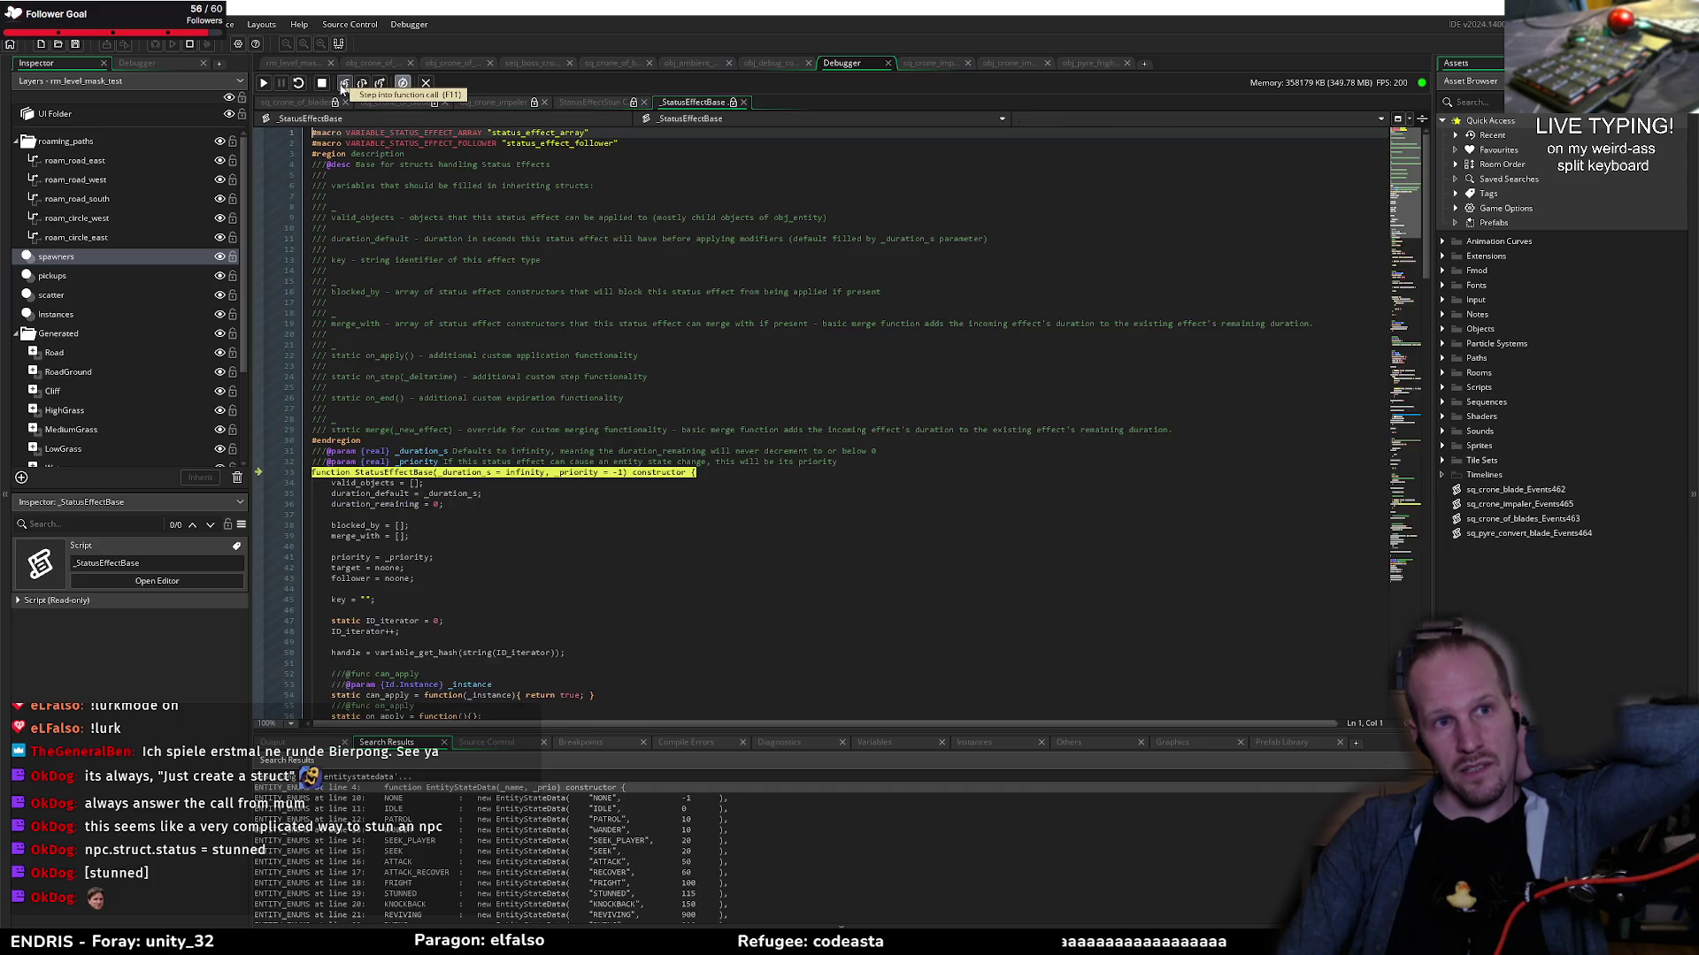
{"action": "left_click", "coordinate": [345, 83]}
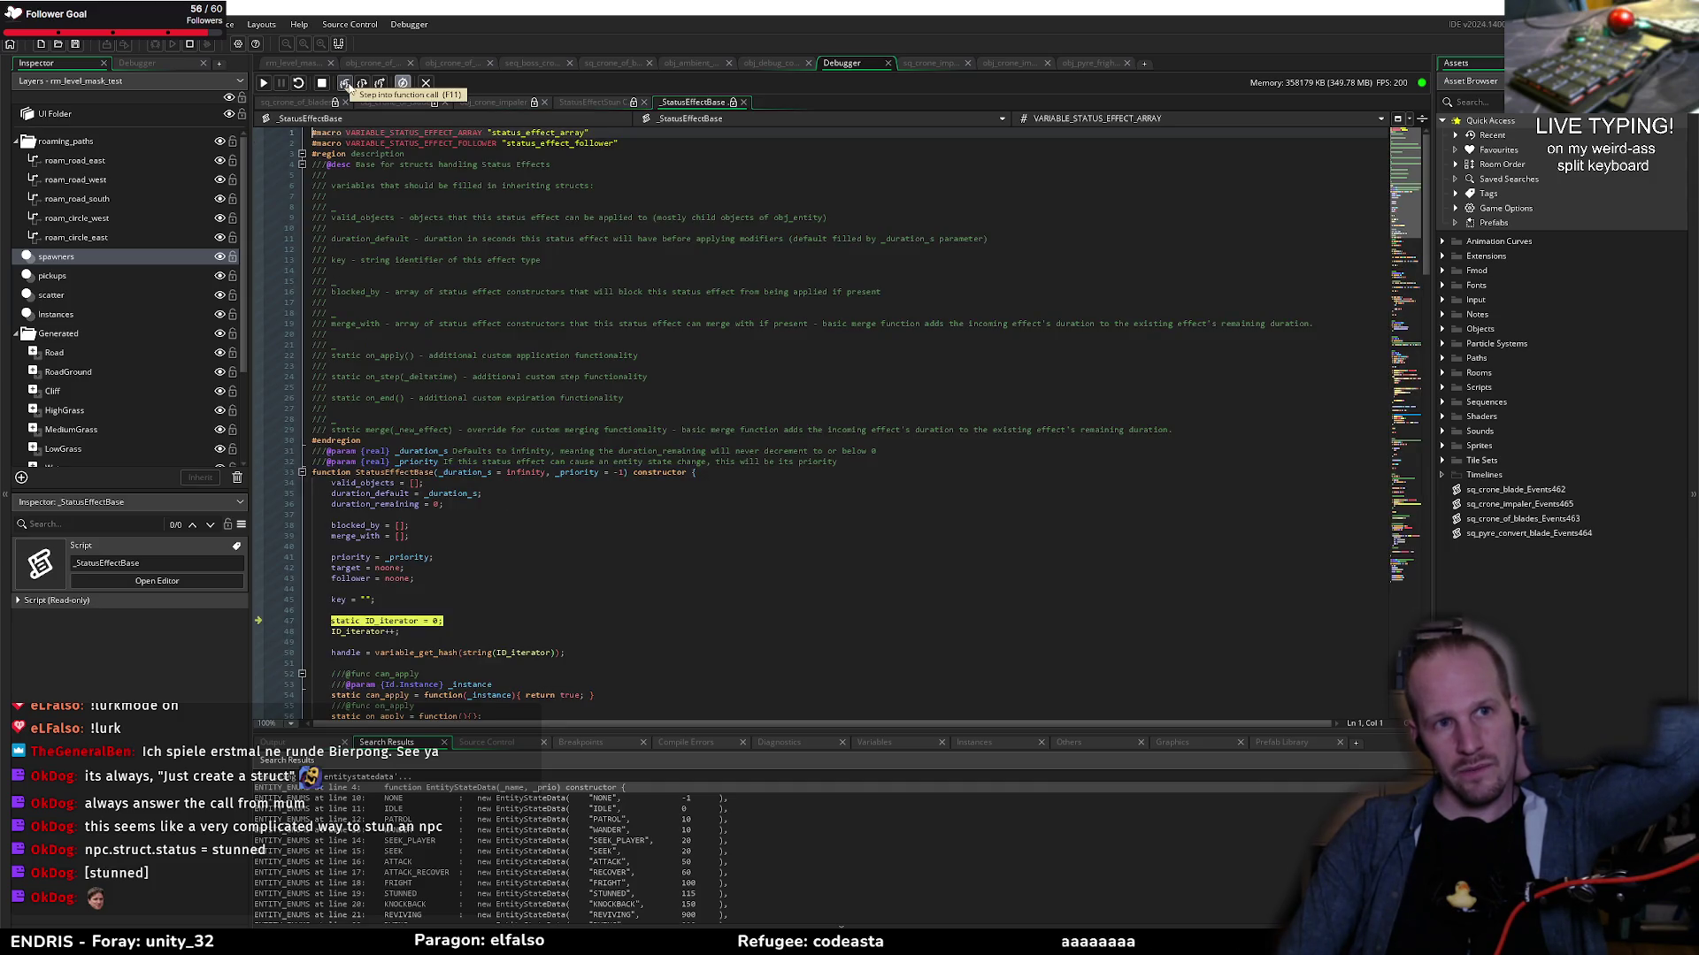
{"action": "left_click", "coordinate": [379, 83]}
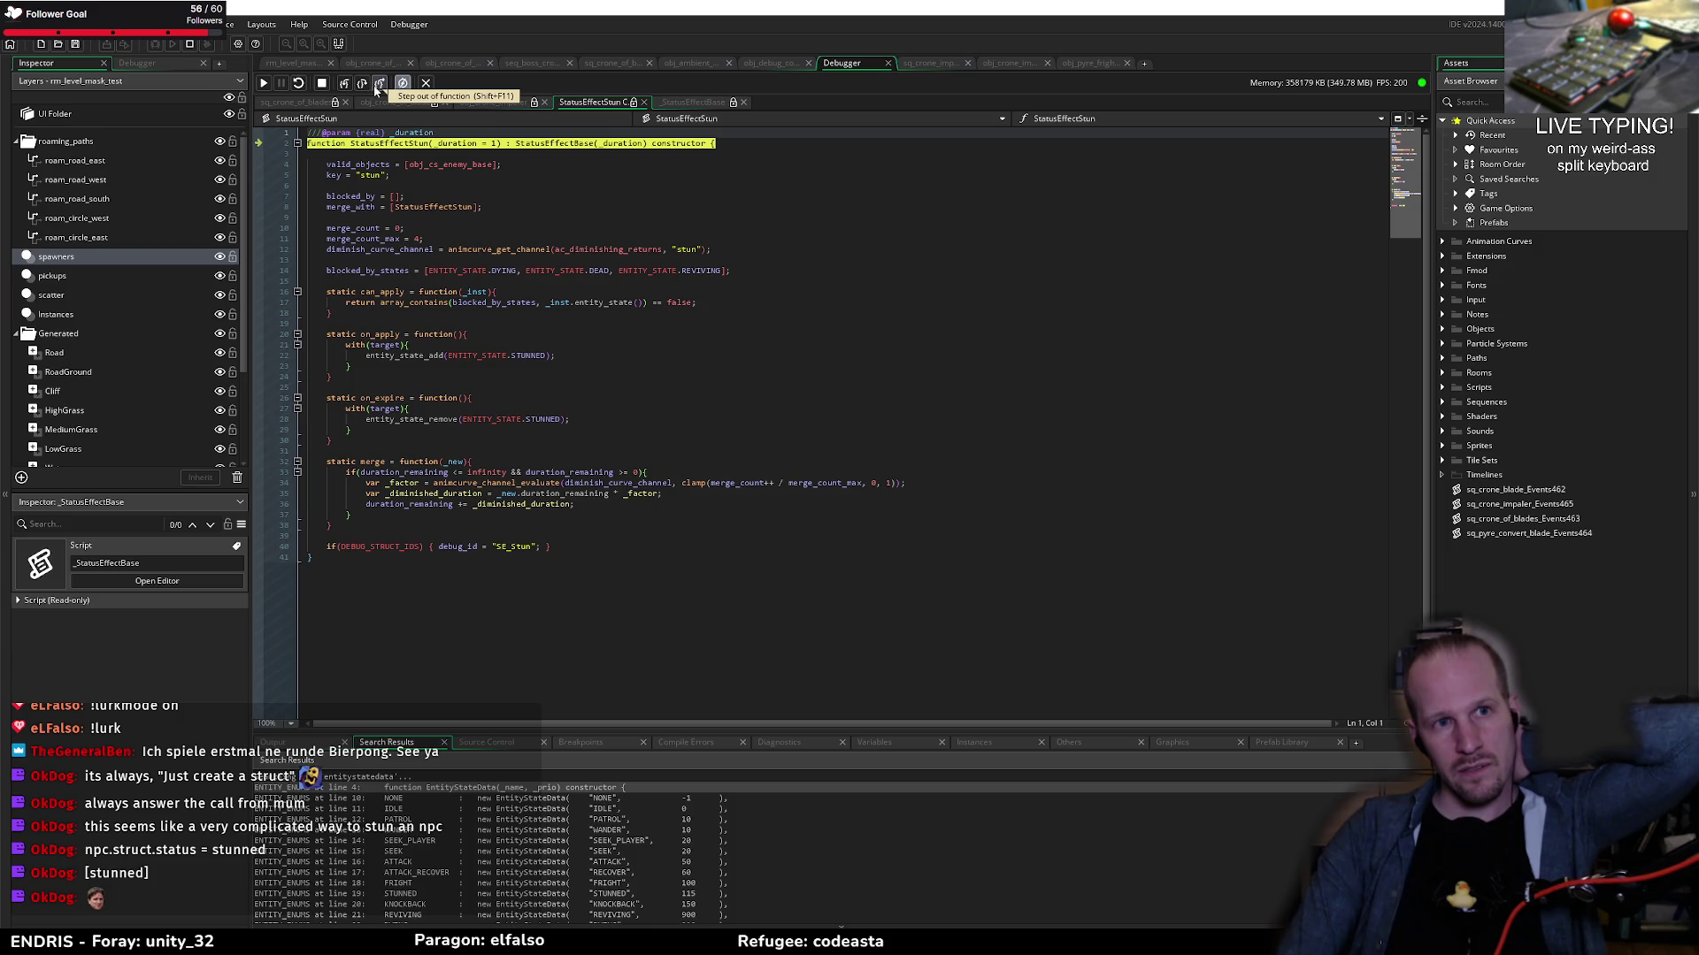
{"action": "left_click", "coordinate": [379, 84]}
{"action": "left_click", "coordinate": [345, 84]}
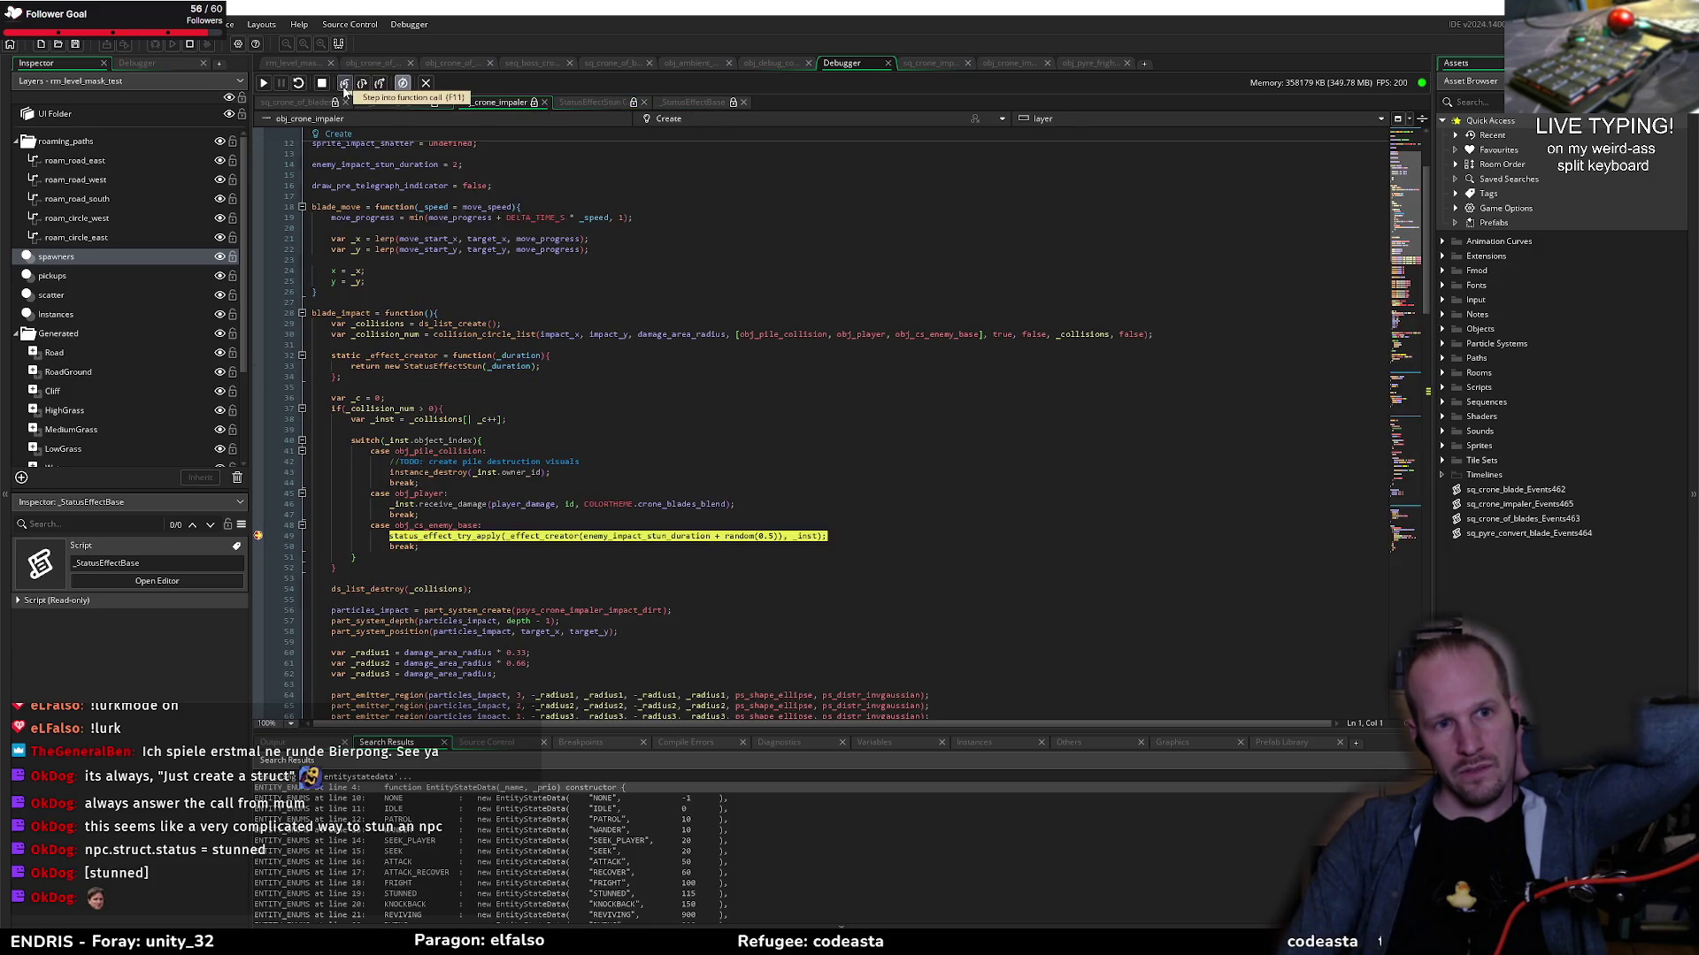
{"action": "left_click", "coordinate": [345, 83]}
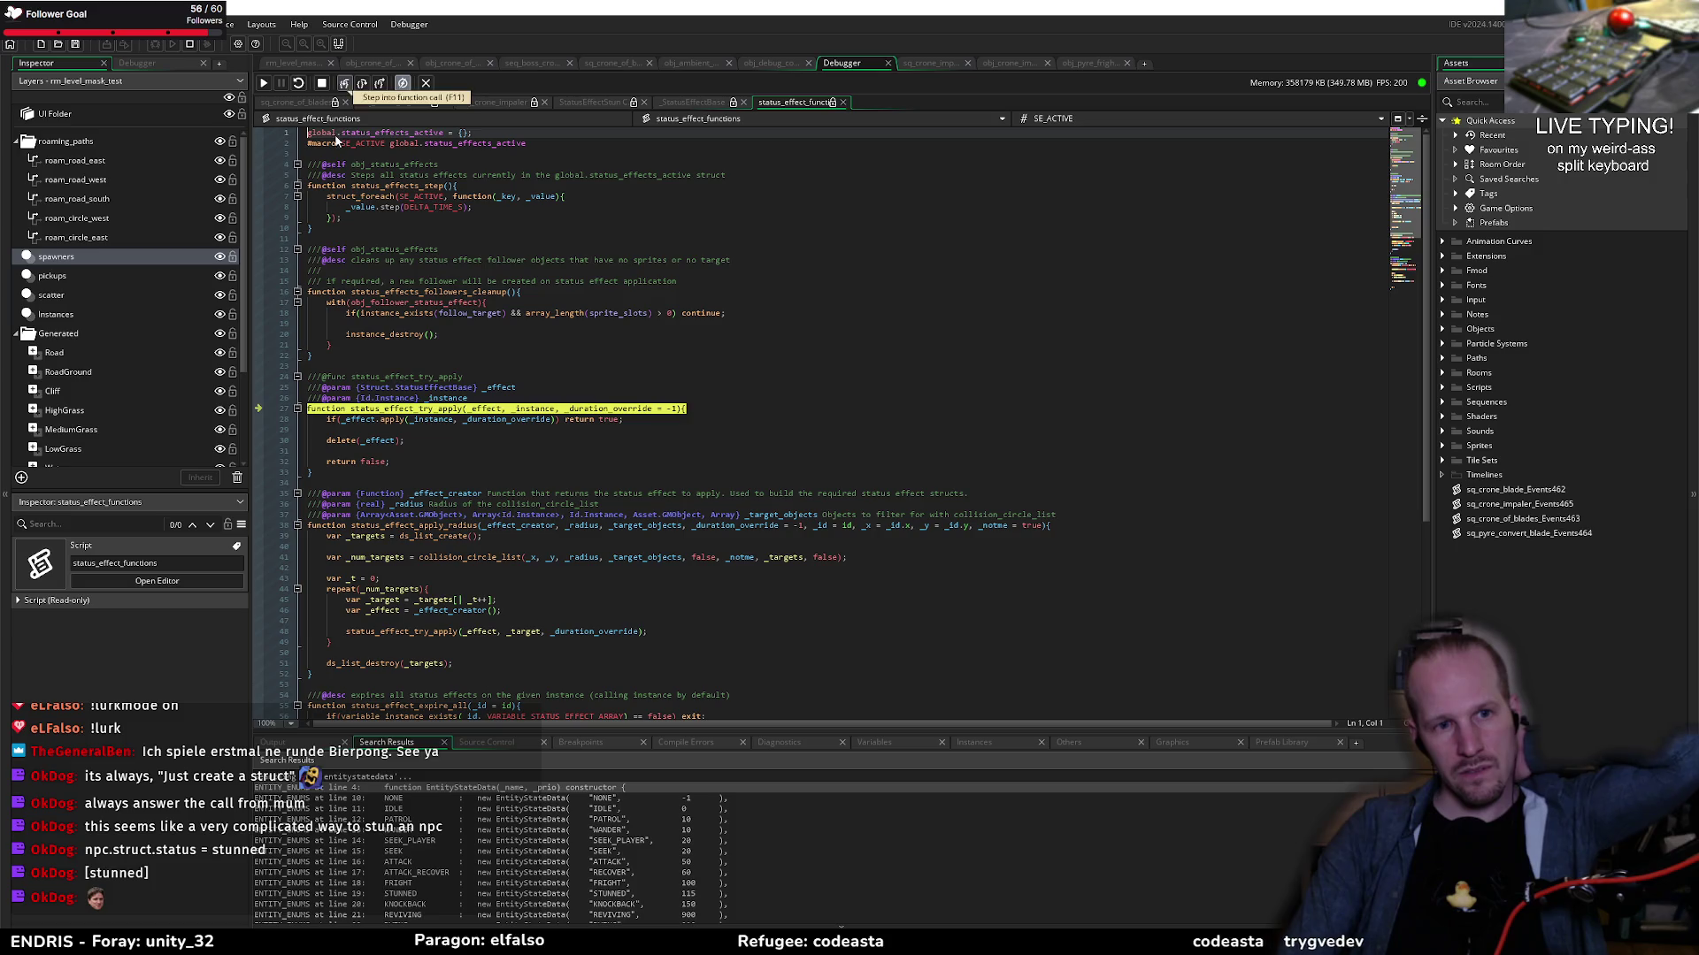
Step: Show local variables, expand _effect and its valid_objects, then step into apply
{"action": "left_click", "coordinate": [362, 83]}
{"action": "mouse_move", "coordinate": [487, 407]}
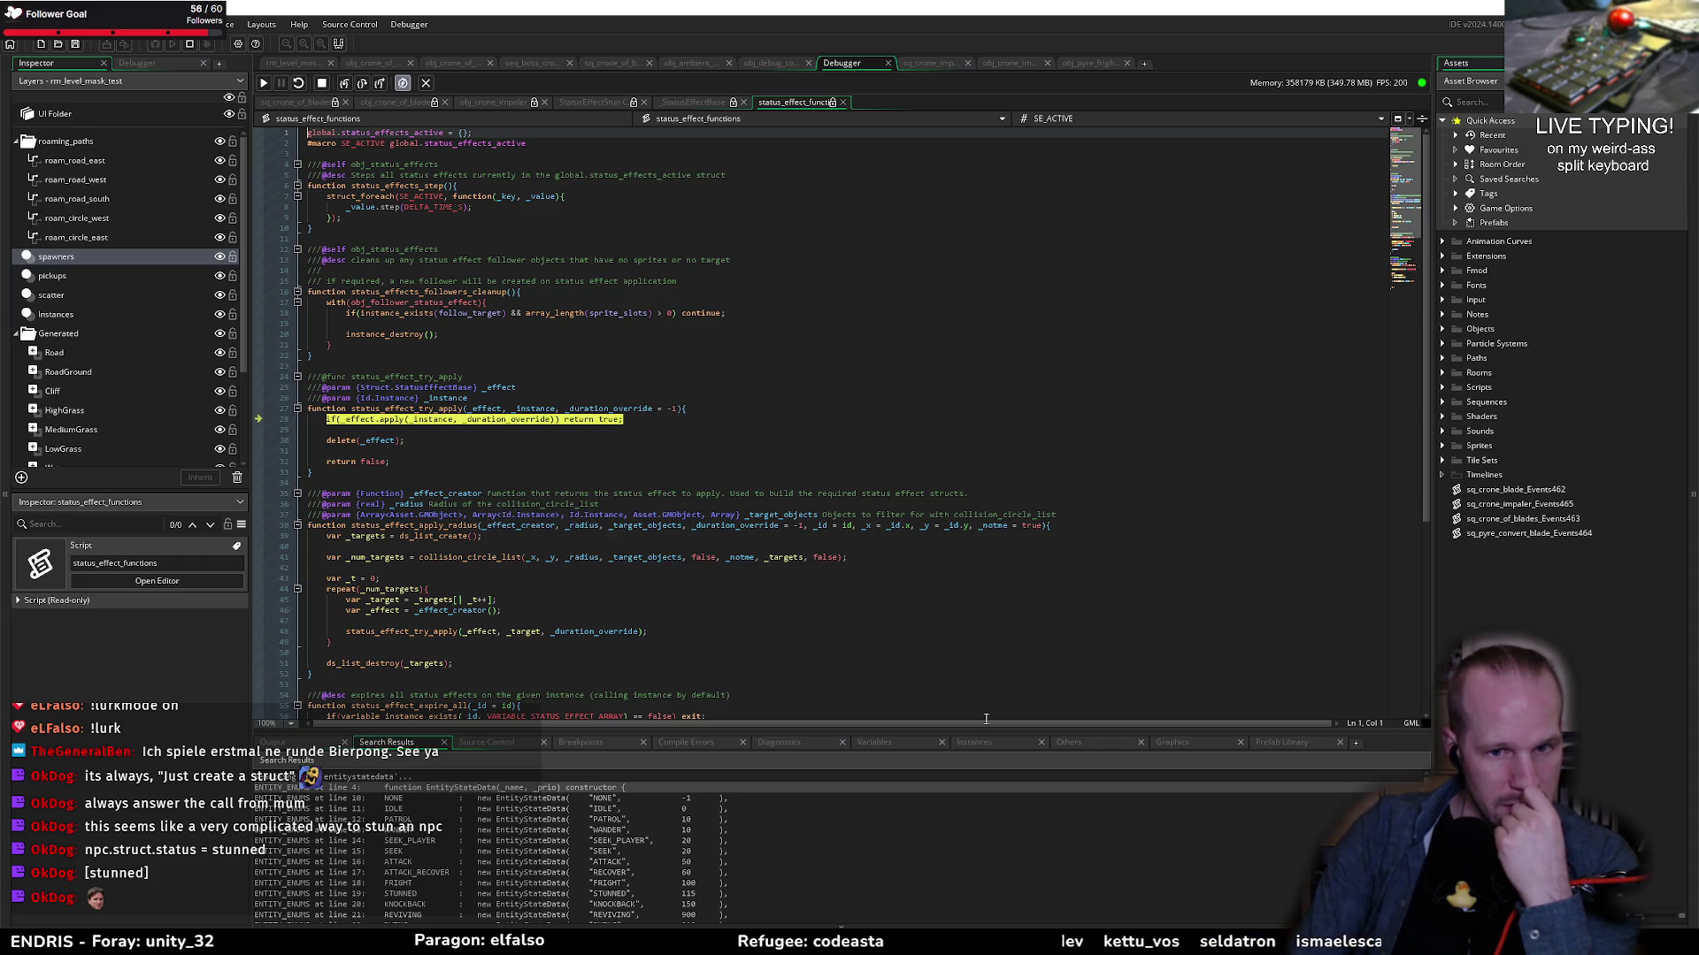
{"action": "left_click", "coordinate": [905, 746]}
{"action": "left_click_drag", "start_coordinate": [874, 731], "coordinate": [874, 529]}
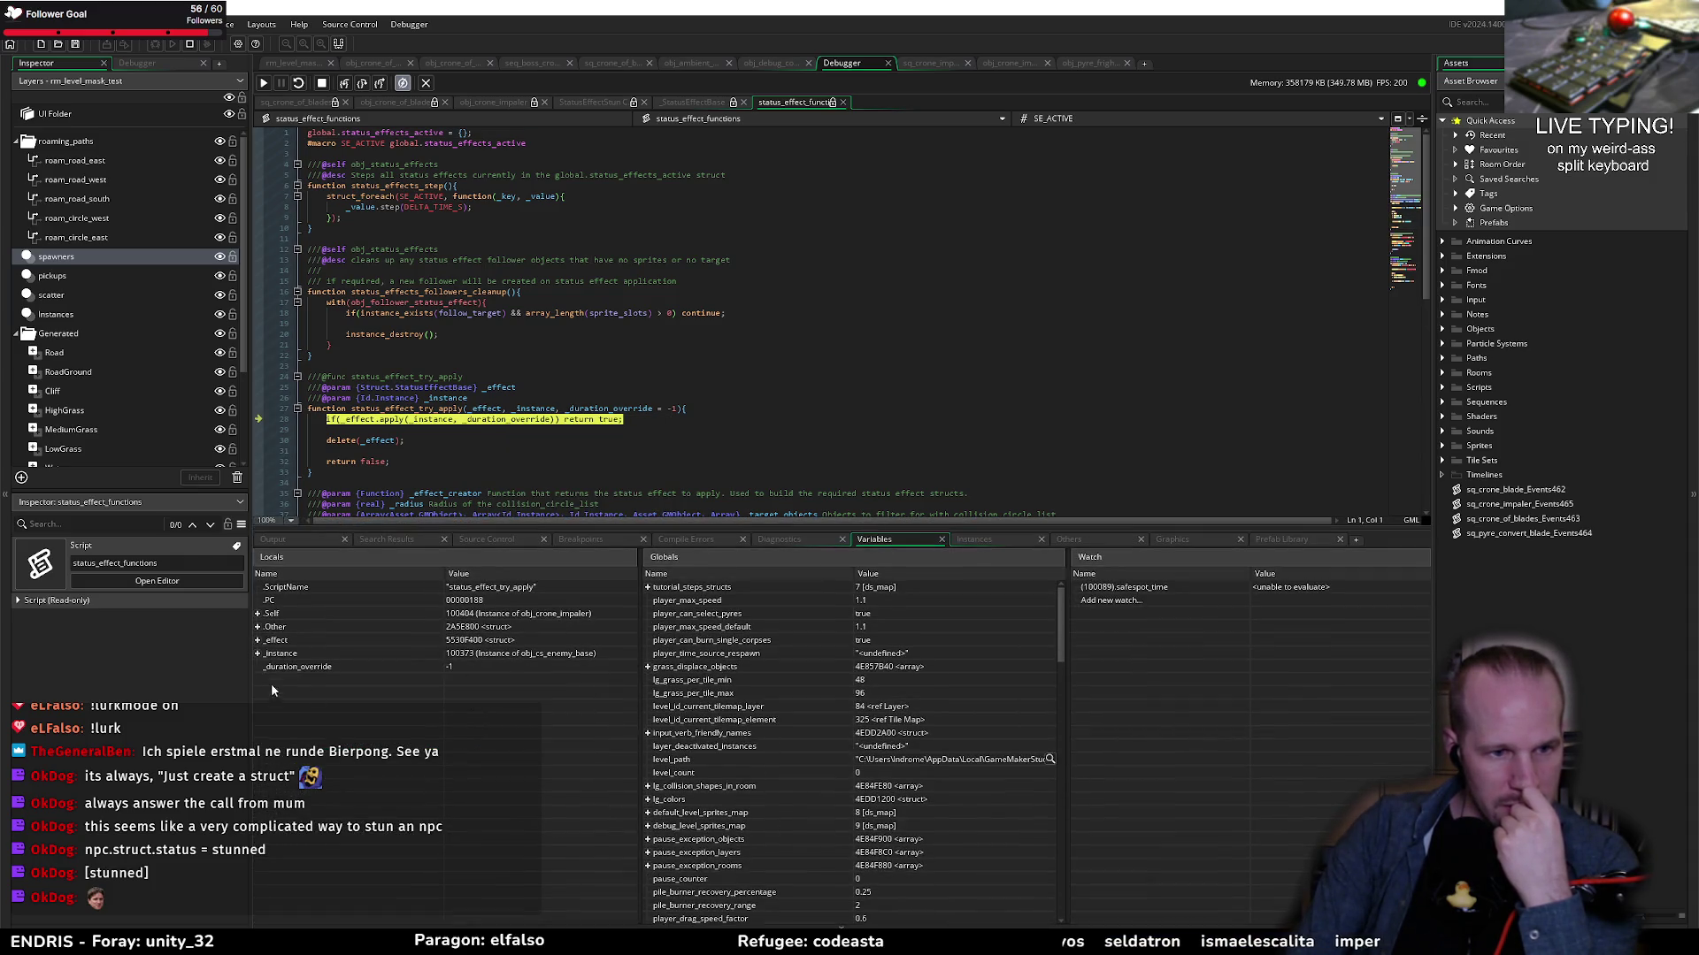
{"action": "left_click", "coordinate": [257, 640]}
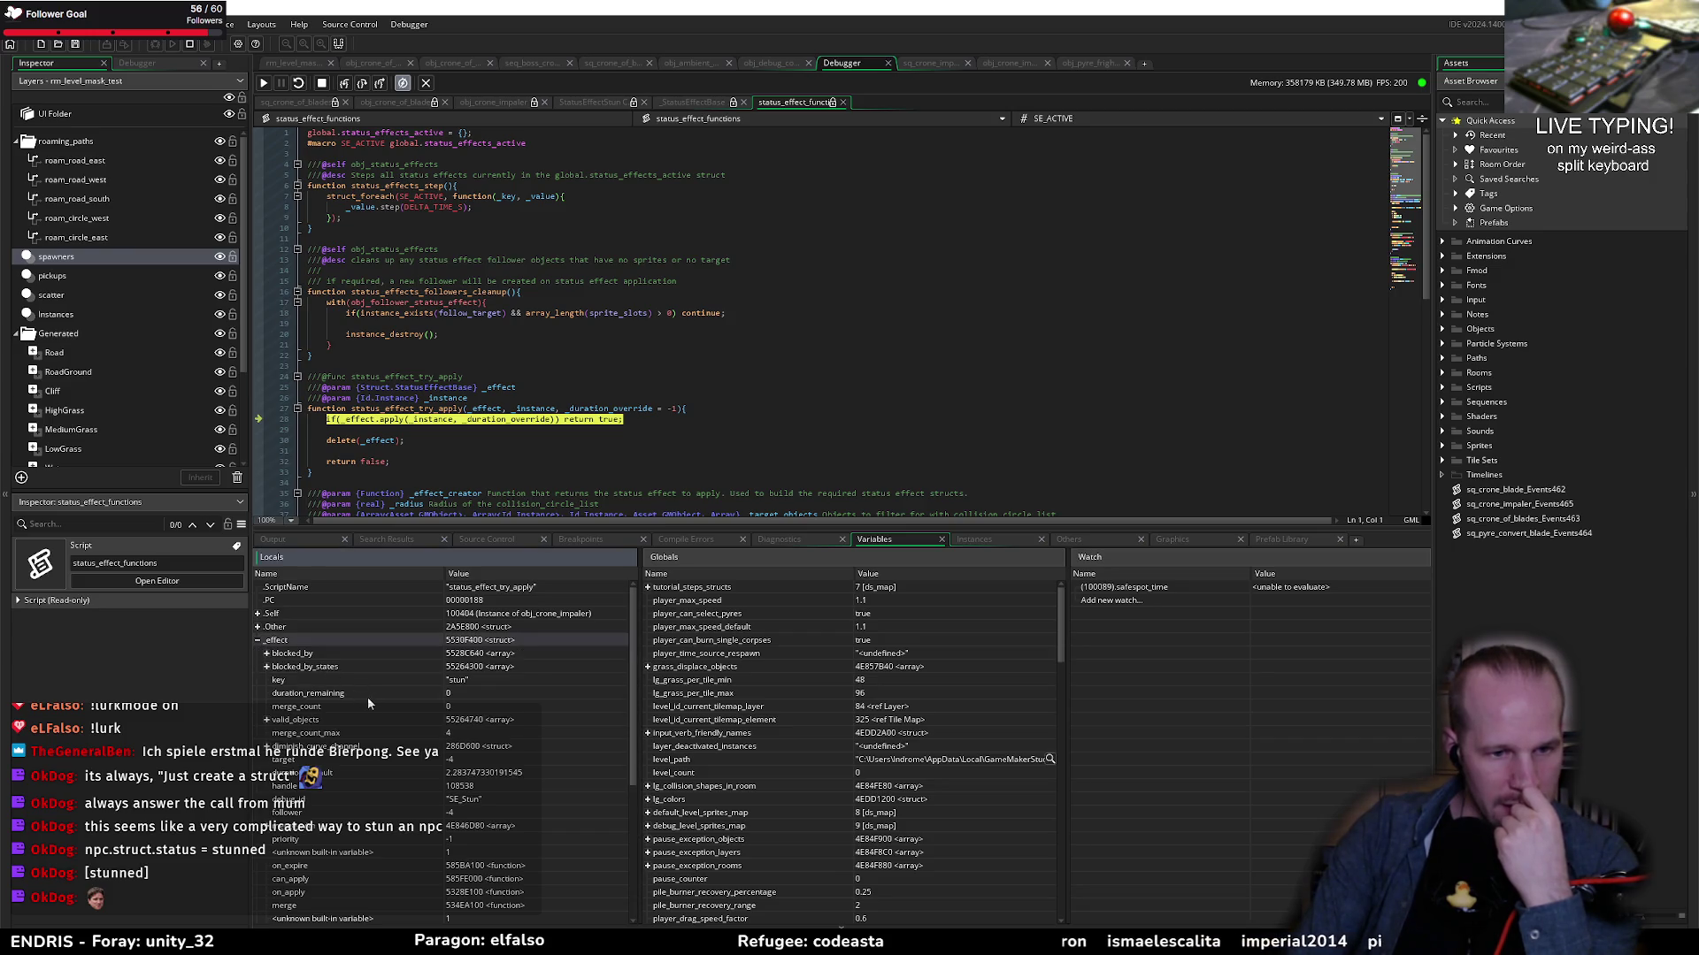
{"action": "scroll", "coordinate": [352, 726], "scroll_direction": "down", "scroll_amount": 6}
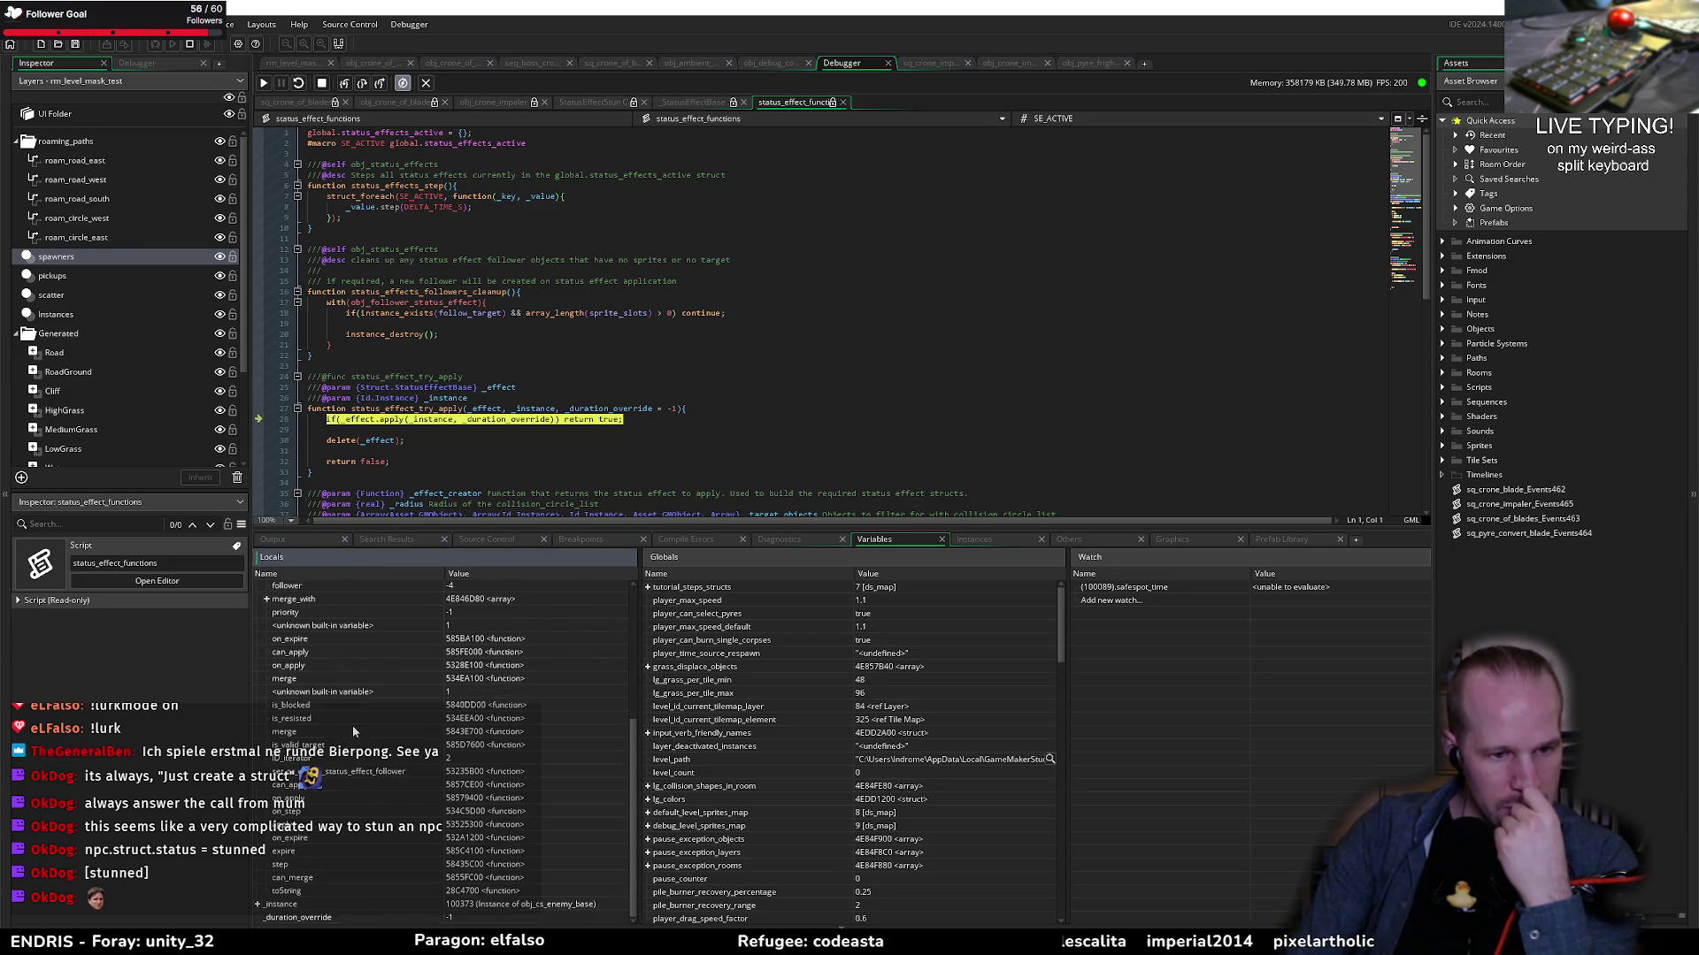
{"action": "scroll", "coordinate": [347, 718], "scroll_direction": "up", "scroll_amount": 6}
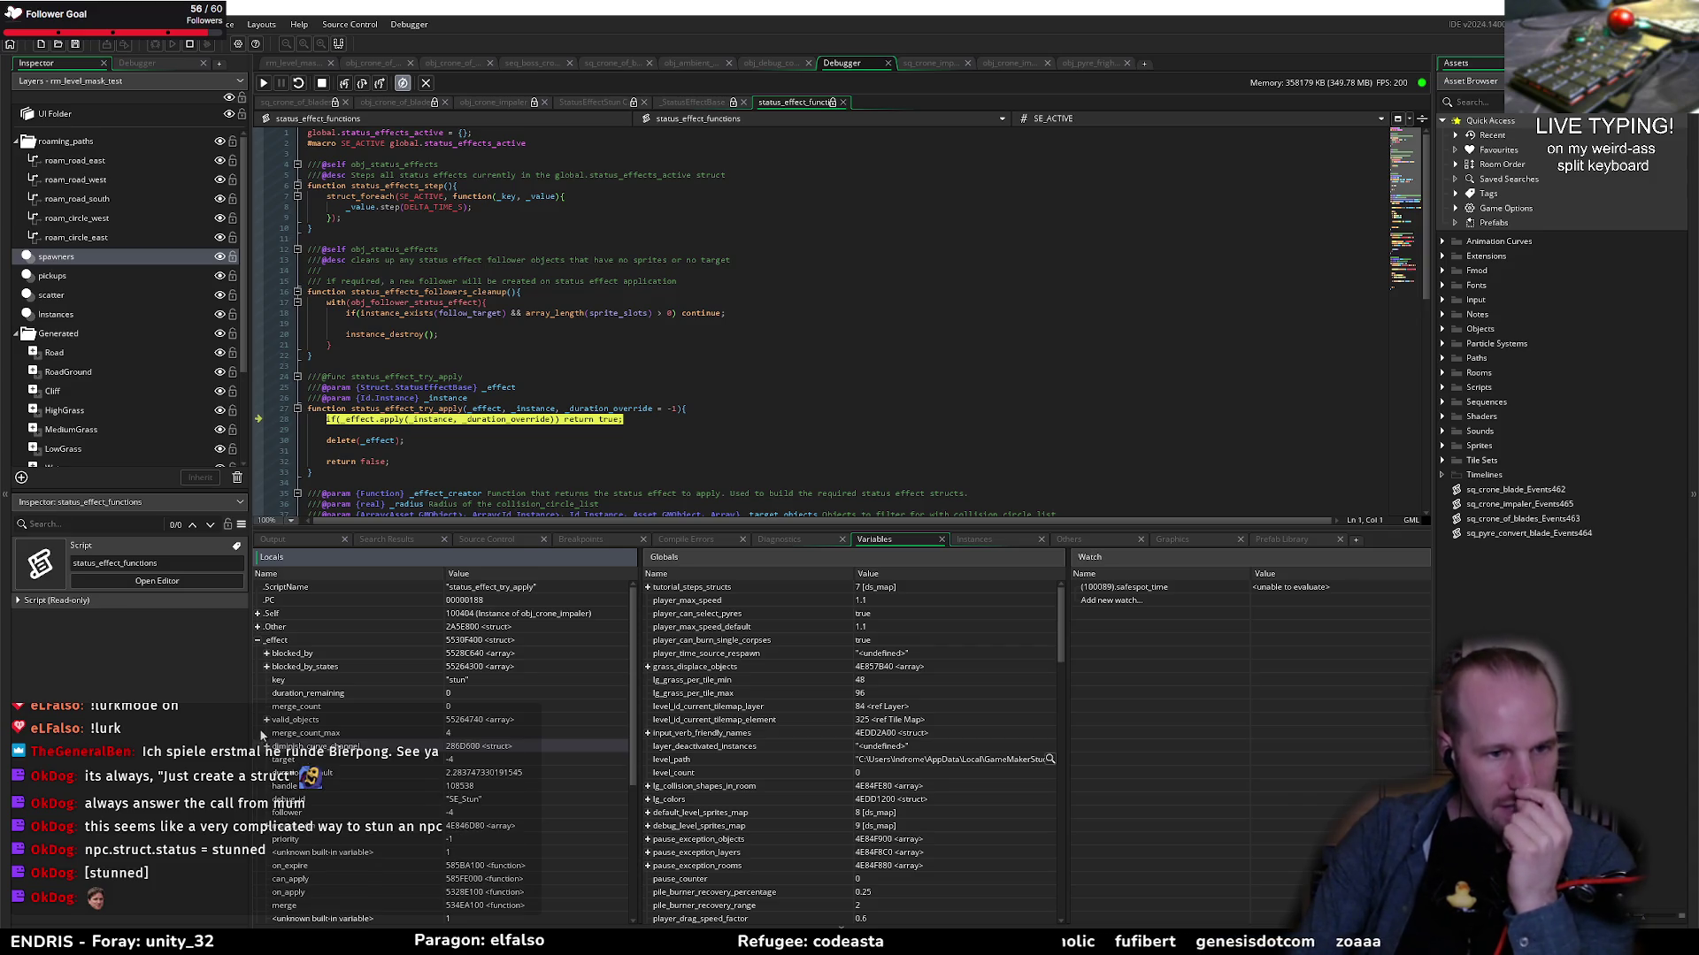
{"action": "left_click", "coordinate": [267, 720]}
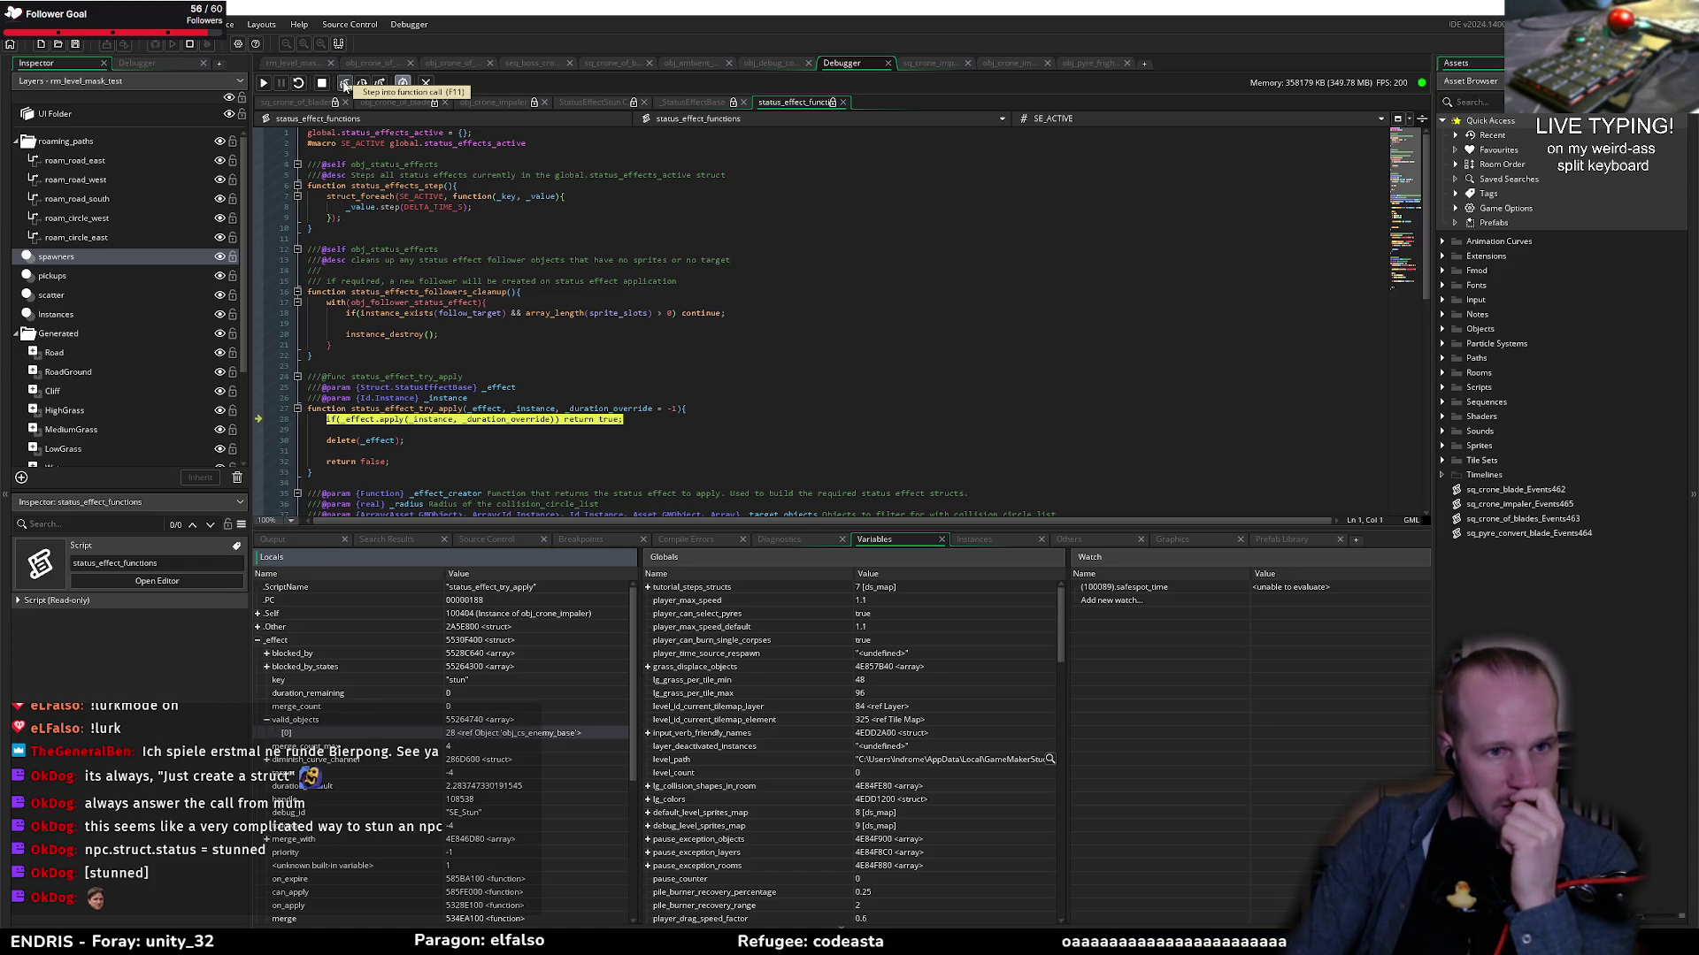
{"action": "mouse_move", "coordinate": [528, 410]}
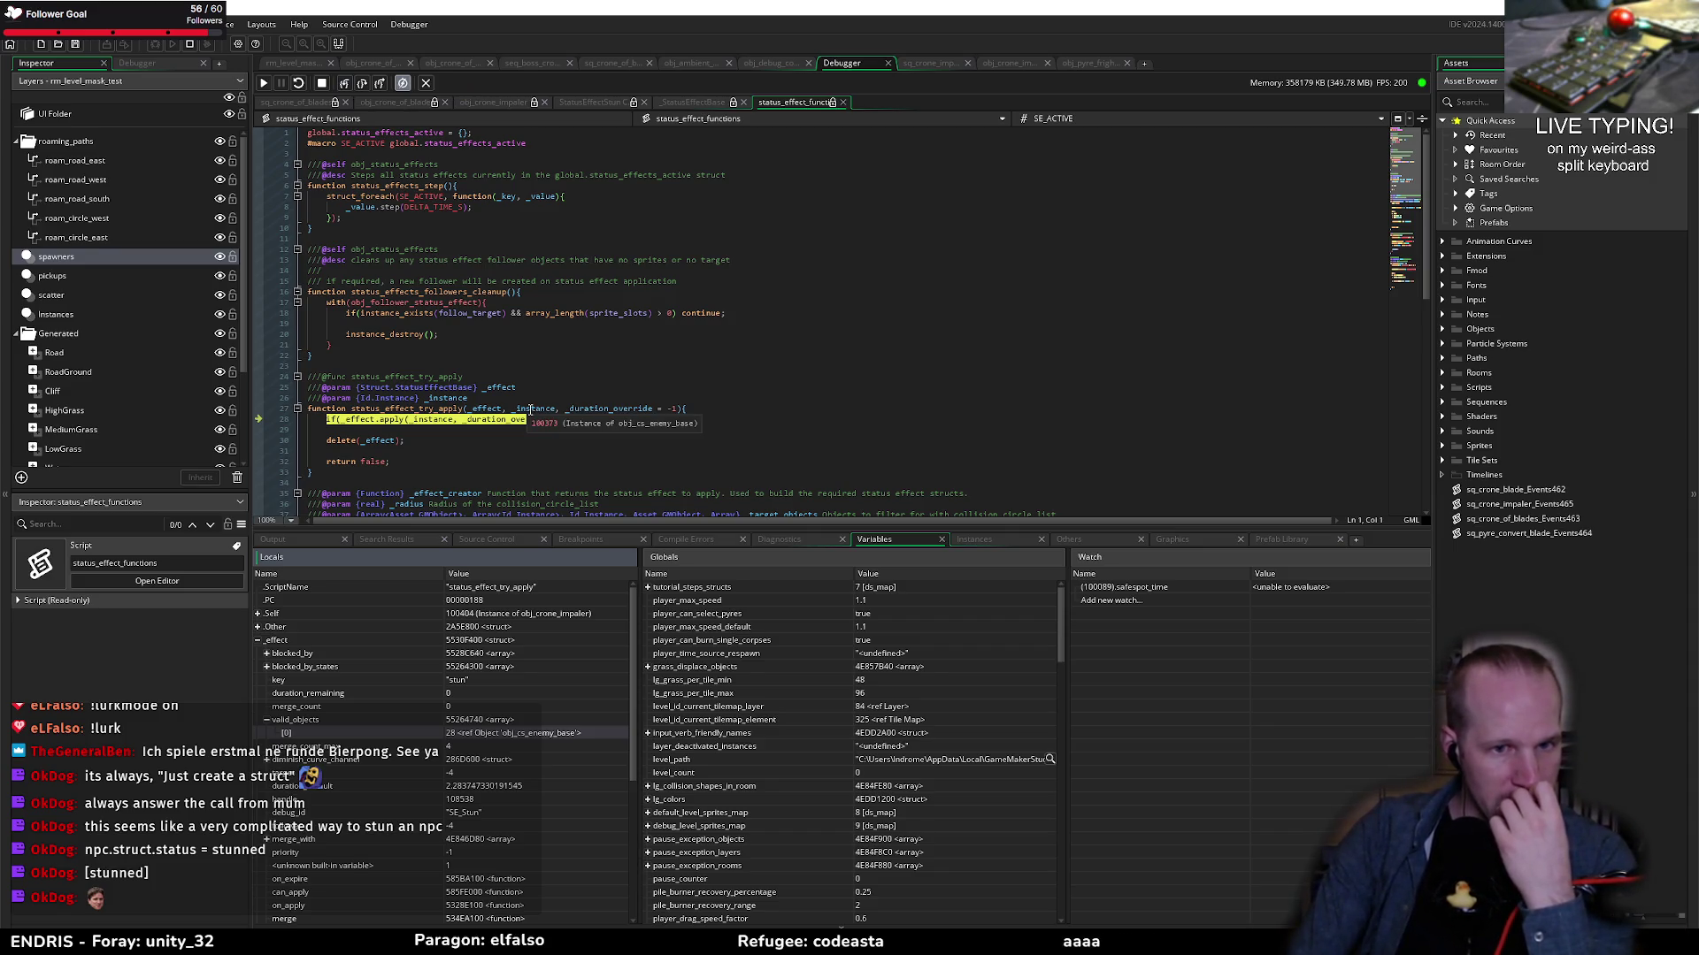
{"action": "left_click", "coordinate": [346, 84]}
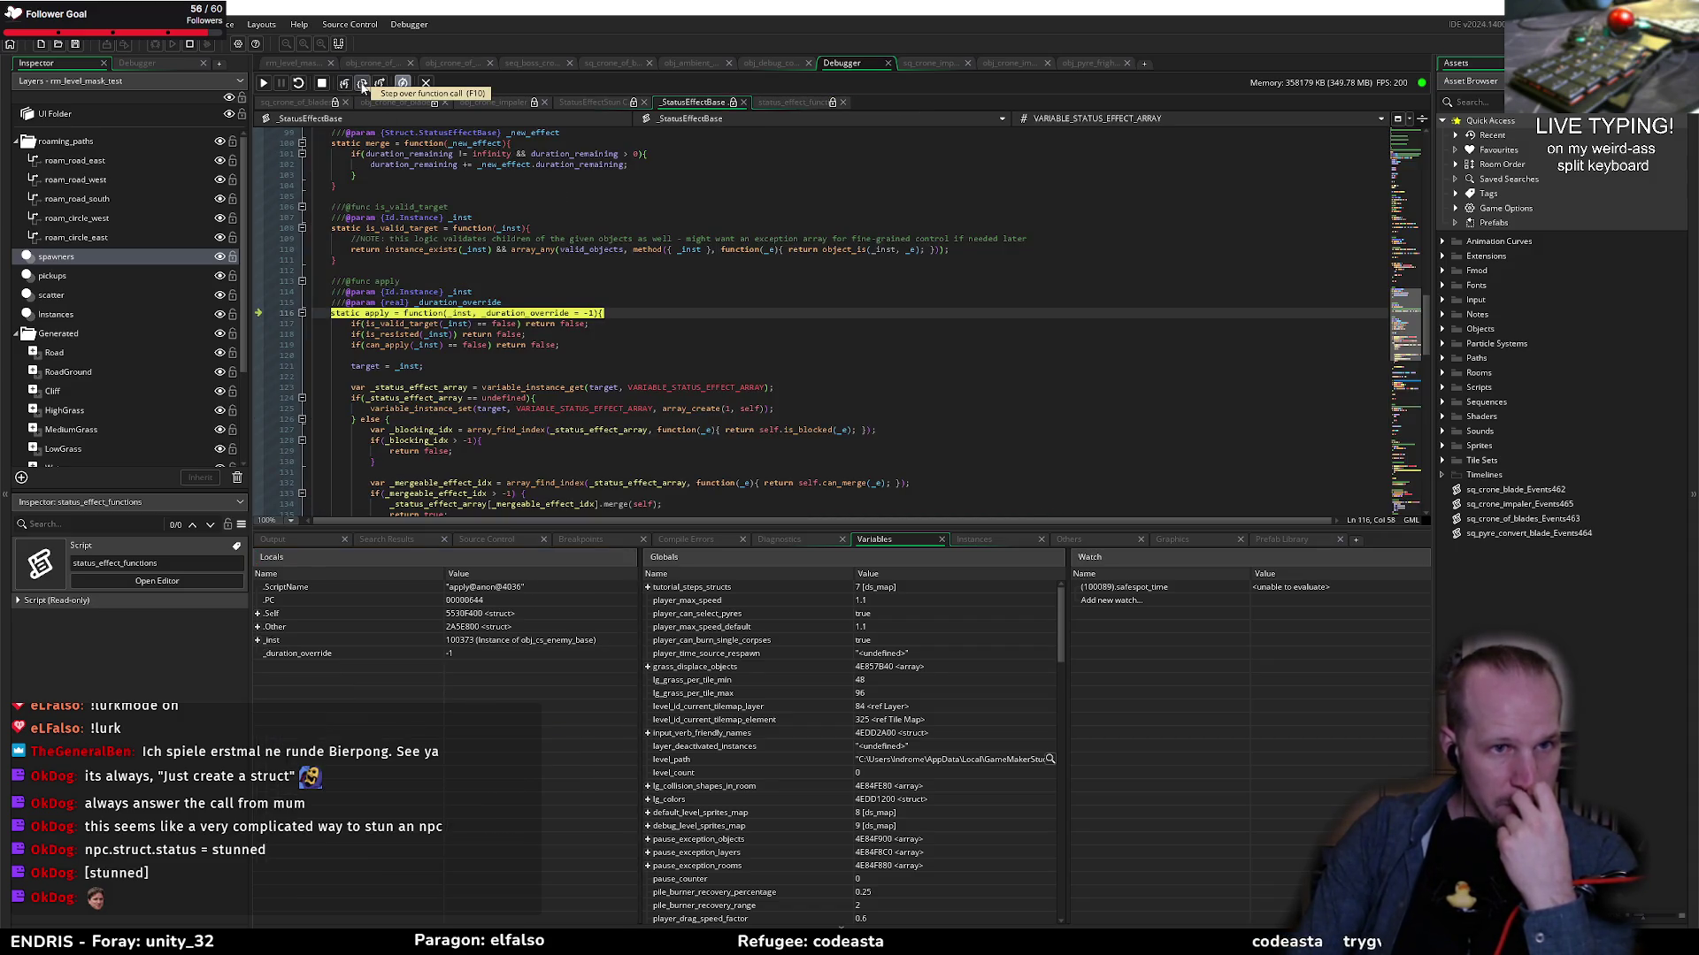
Step: Step to line 119, into the stun's can_apply check, and back to apply
{"action": "left_click", "coordinate": [363, 84]}
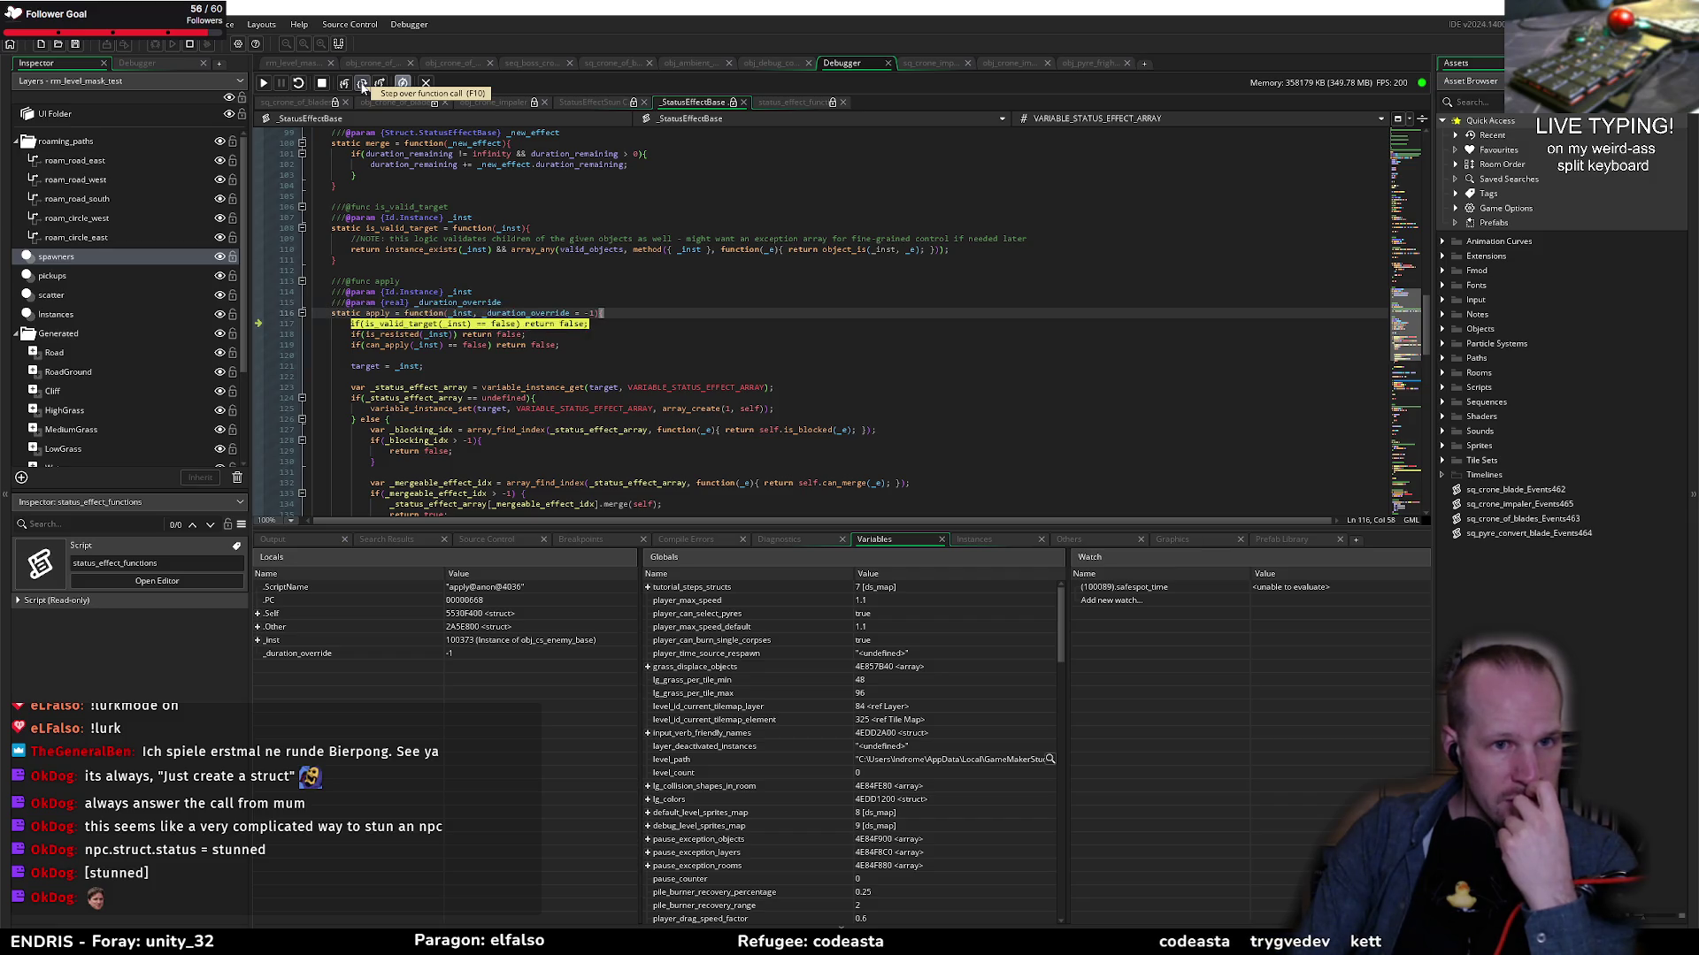
{"action": "left_click", "coordinate": [363, 84]}
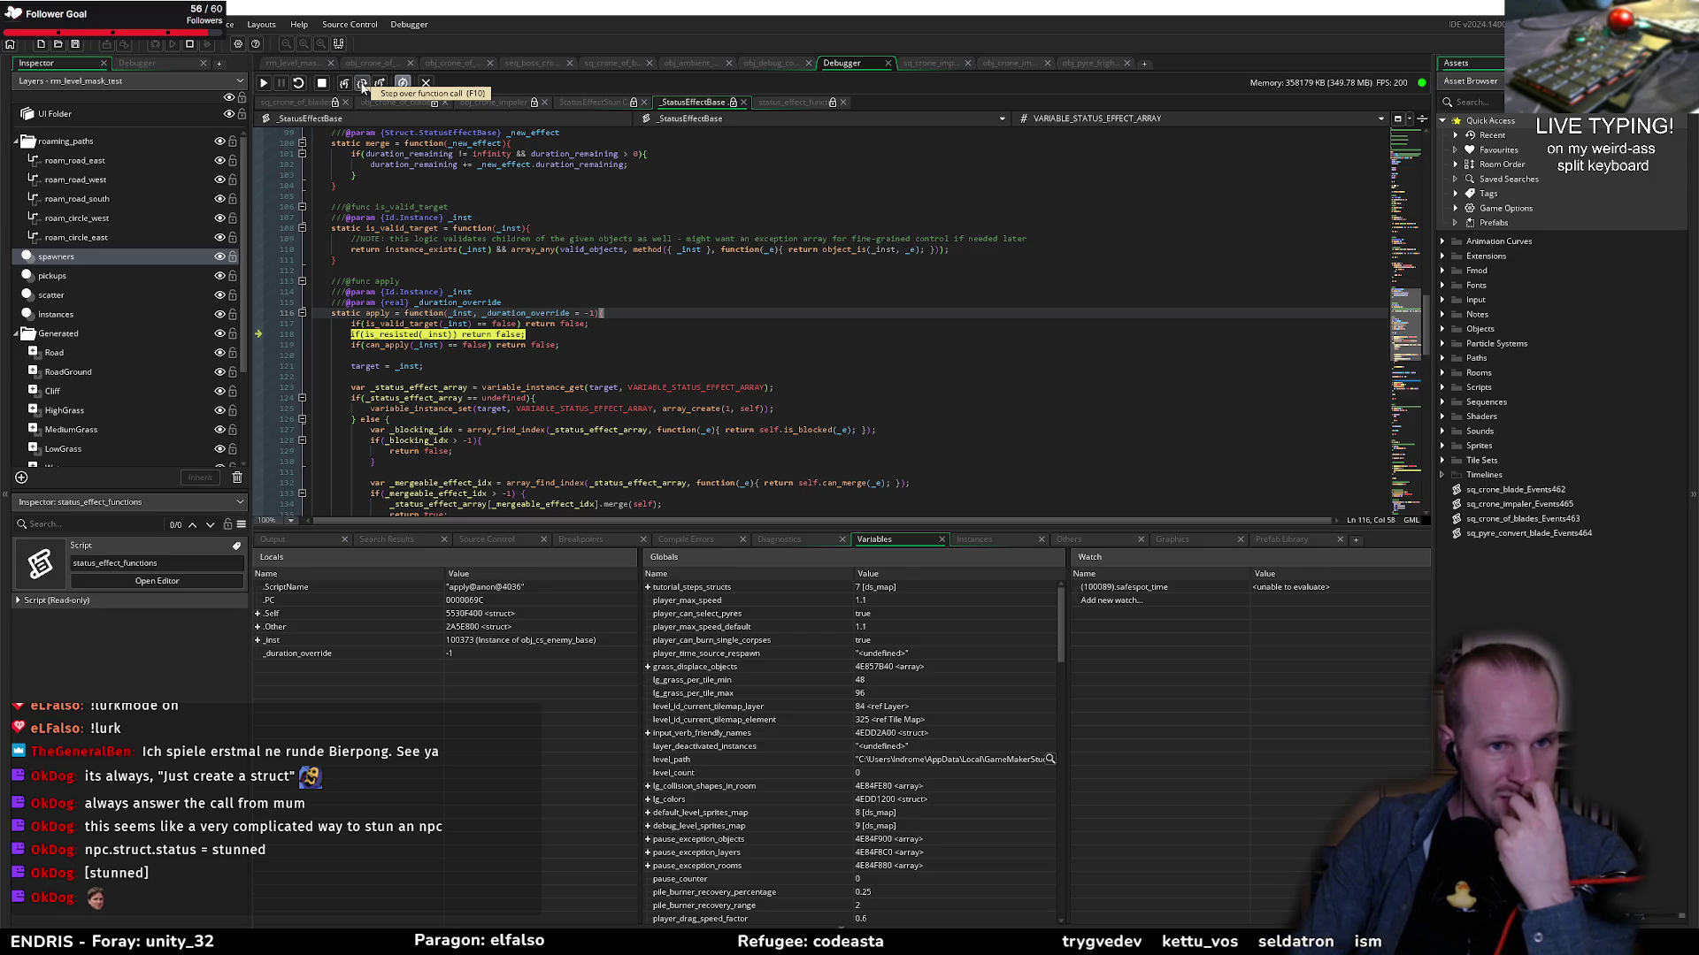
{"action": "left_click", "coordinate": [362, 84]}
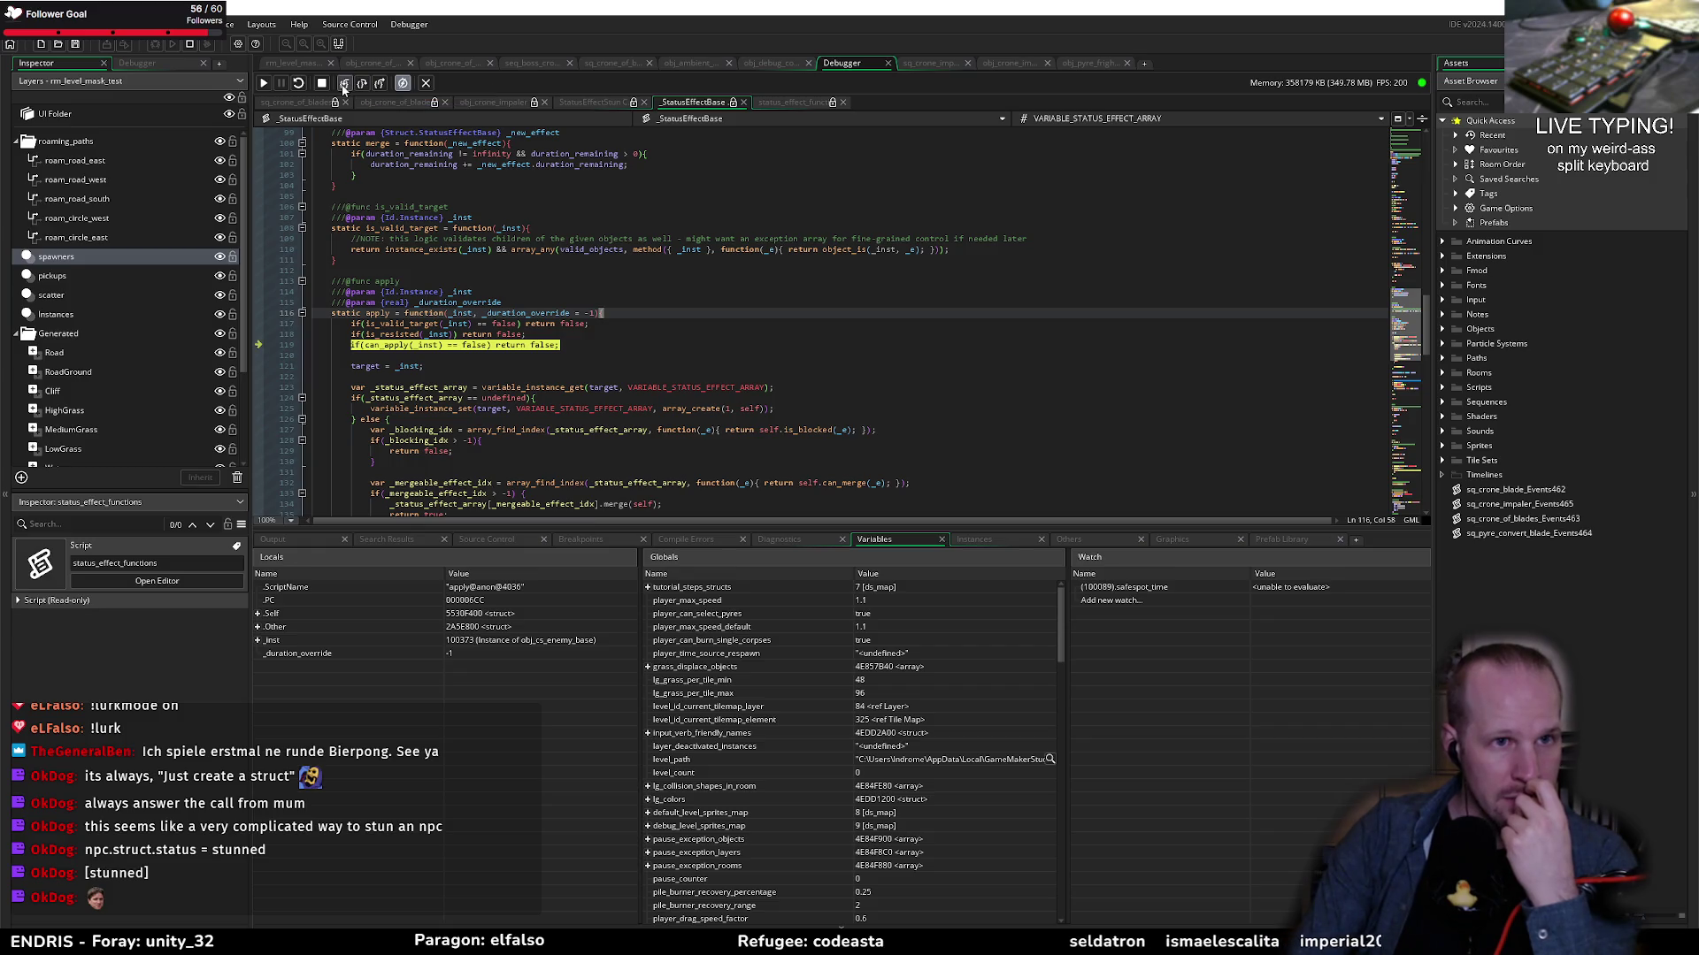
{"action": "left_click", "coordinate": [363, 86]}
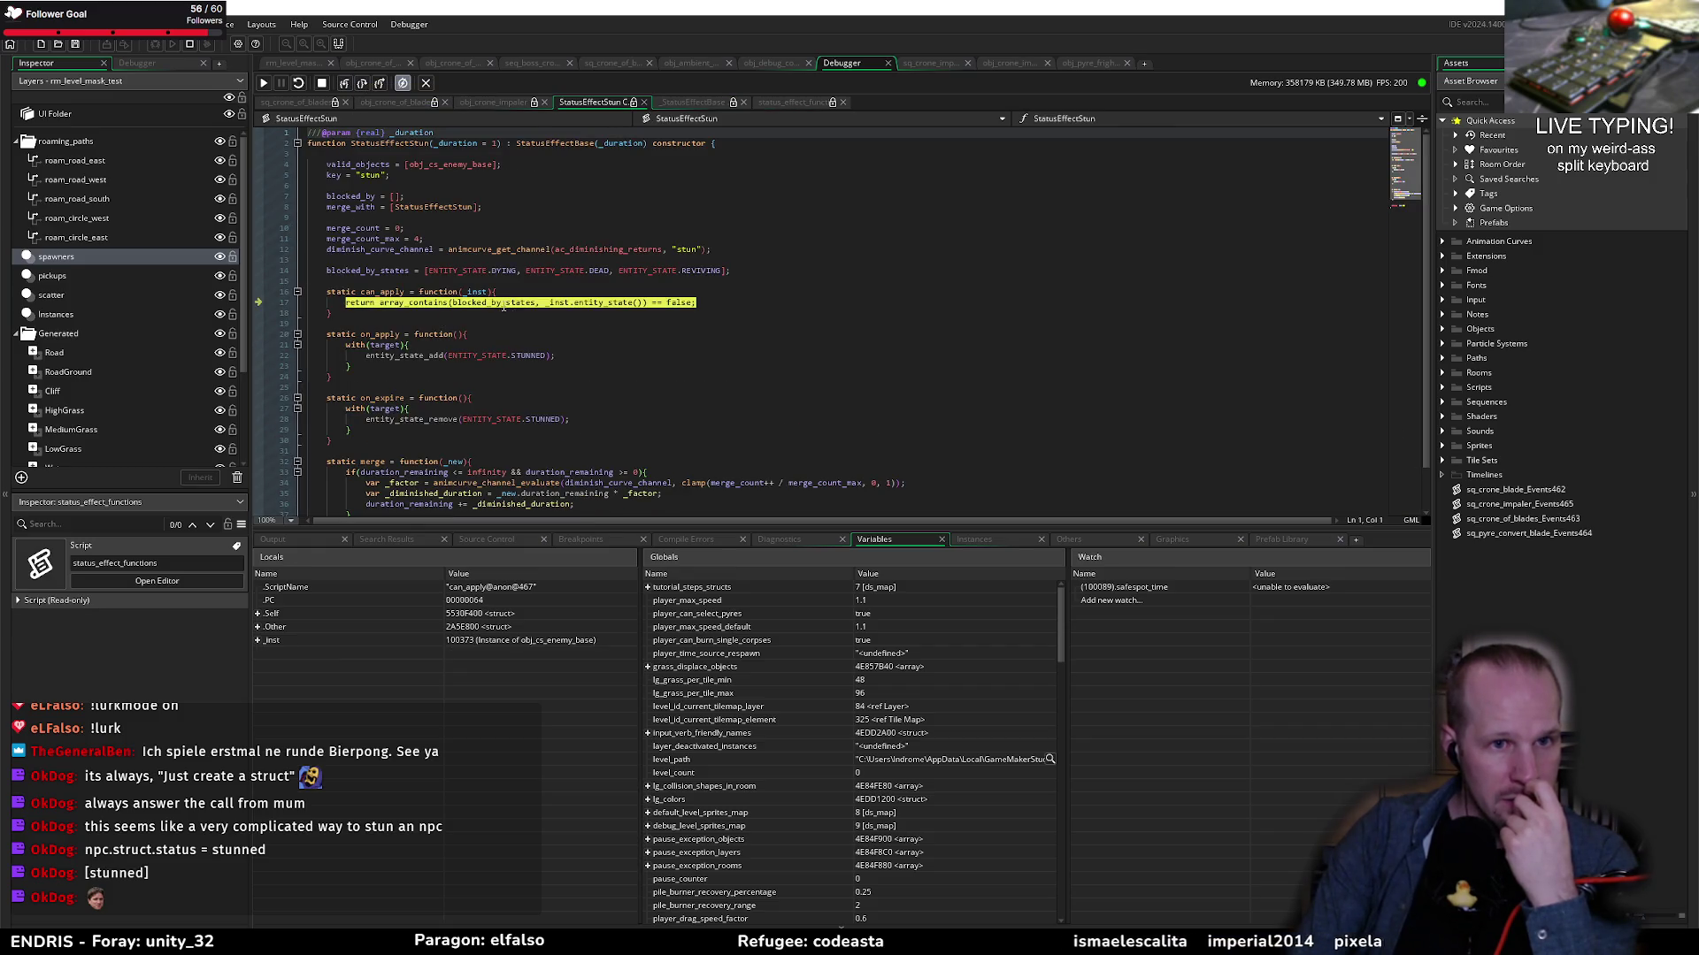
{"action": "mouse_move", "coordinate": [485, 302]}
{"action": "mouse_move", "coordinate": [605, 303]}
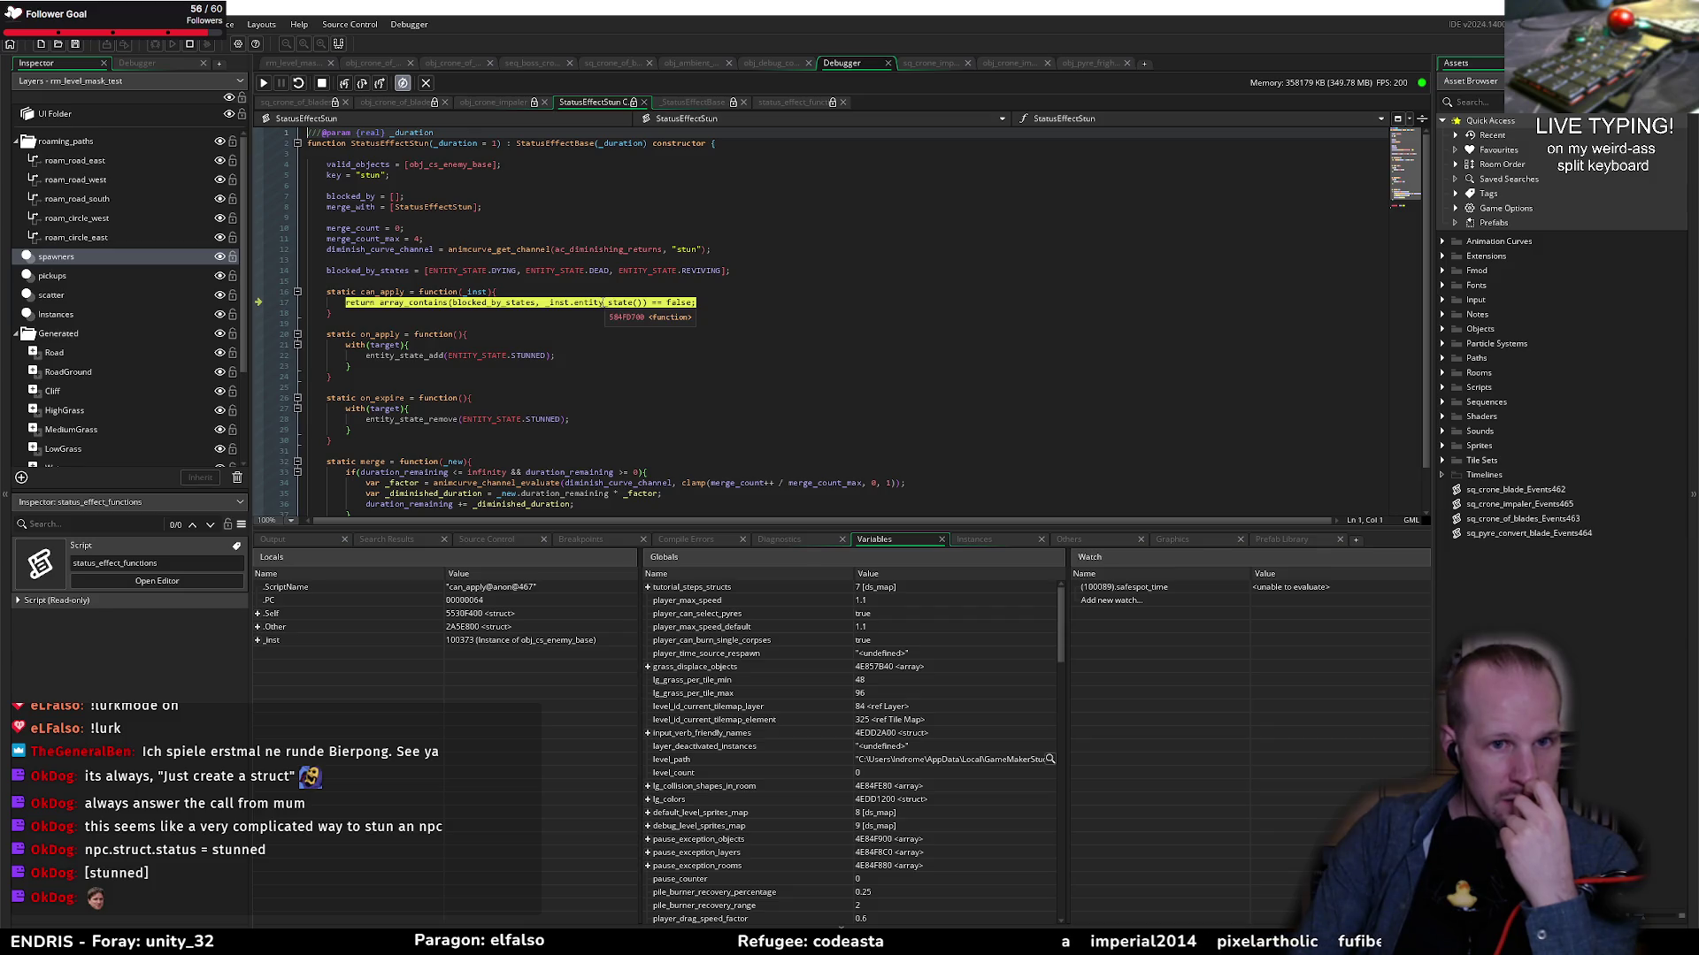
{"action": "left_click", "coordinate": [363, 84]}
{"action": "left_click", "coordinate": [364, 84]}
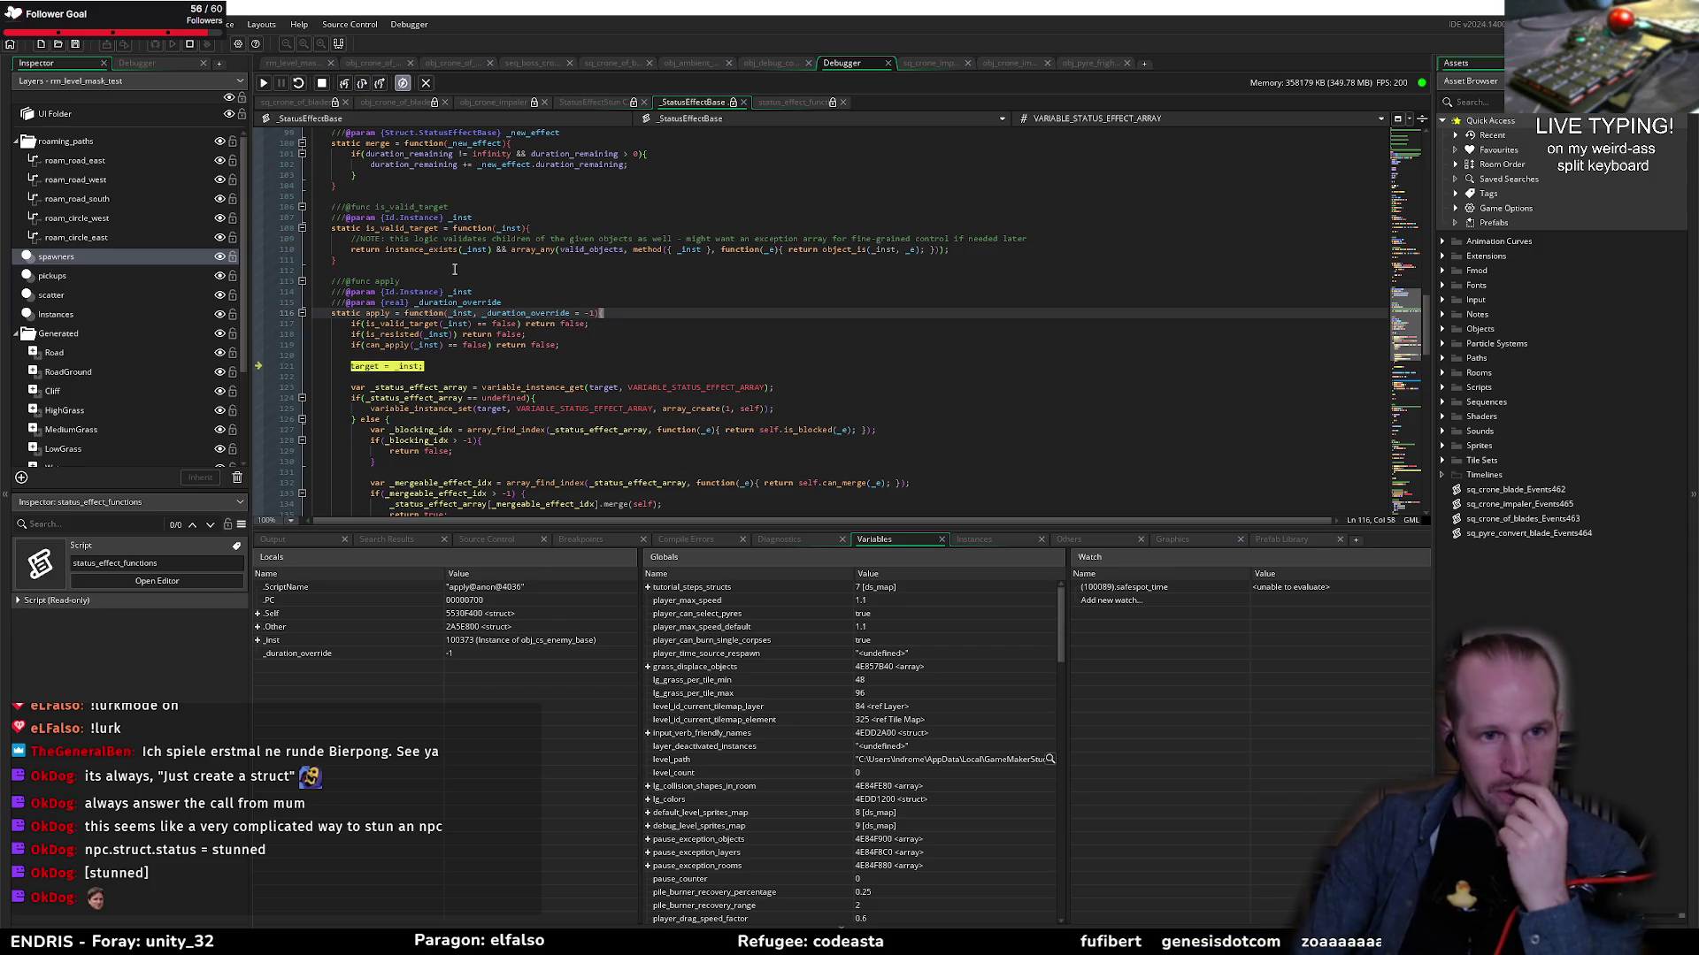
Step: Step over apply from line 121 through 128 and 138 to line 141
{"action": "left_click", "coordinate": [361, 85]}
{"action": "scroll", "coordinate": [457, 224], "scroll_direction": "down", "scroll_amount": 6}
{"action": "scroll", "coordinate": [457, 225], "scroll_direction": "up", "scroll_amount": 2}
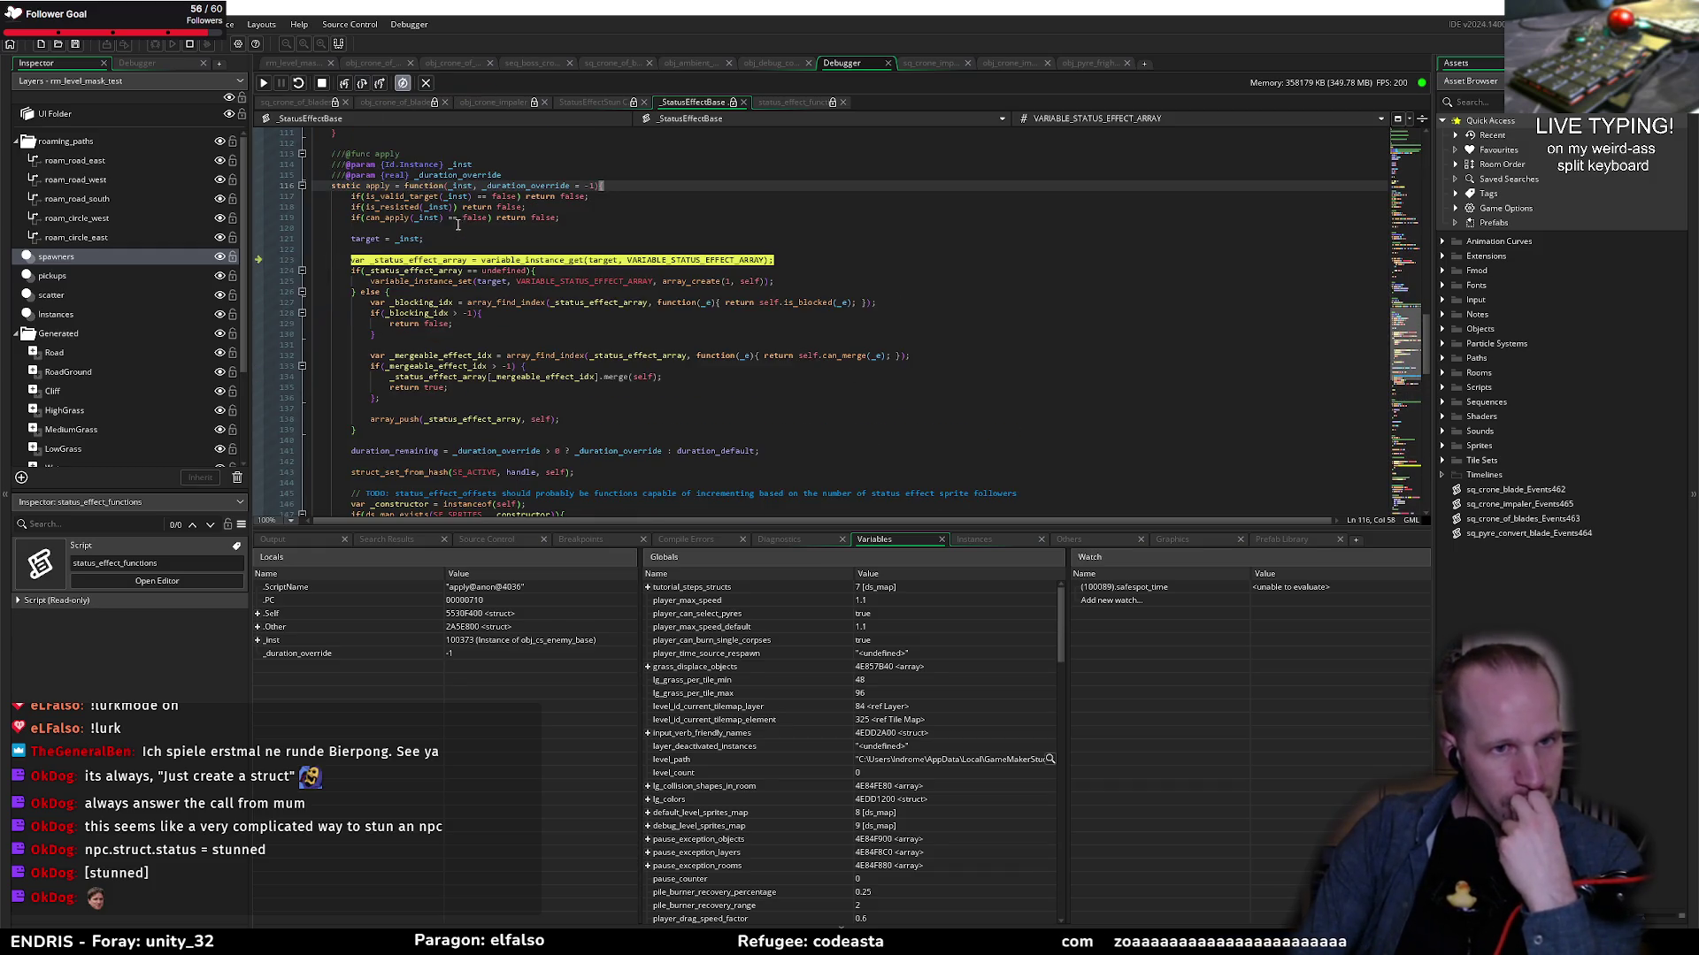
{"action": "left_click", "coordinate": [363, 83]}
{"action": "left_click", "coordinate": [363, 83]}
{"action": "left_click", "coordinate": [363, 83]}
{"action": "left_click", "coordinate": [364, 83]}
{"action": "left_click", "coordinate": [365, 83]}
{"action": "left_click", "coordinate": [365, 83]}
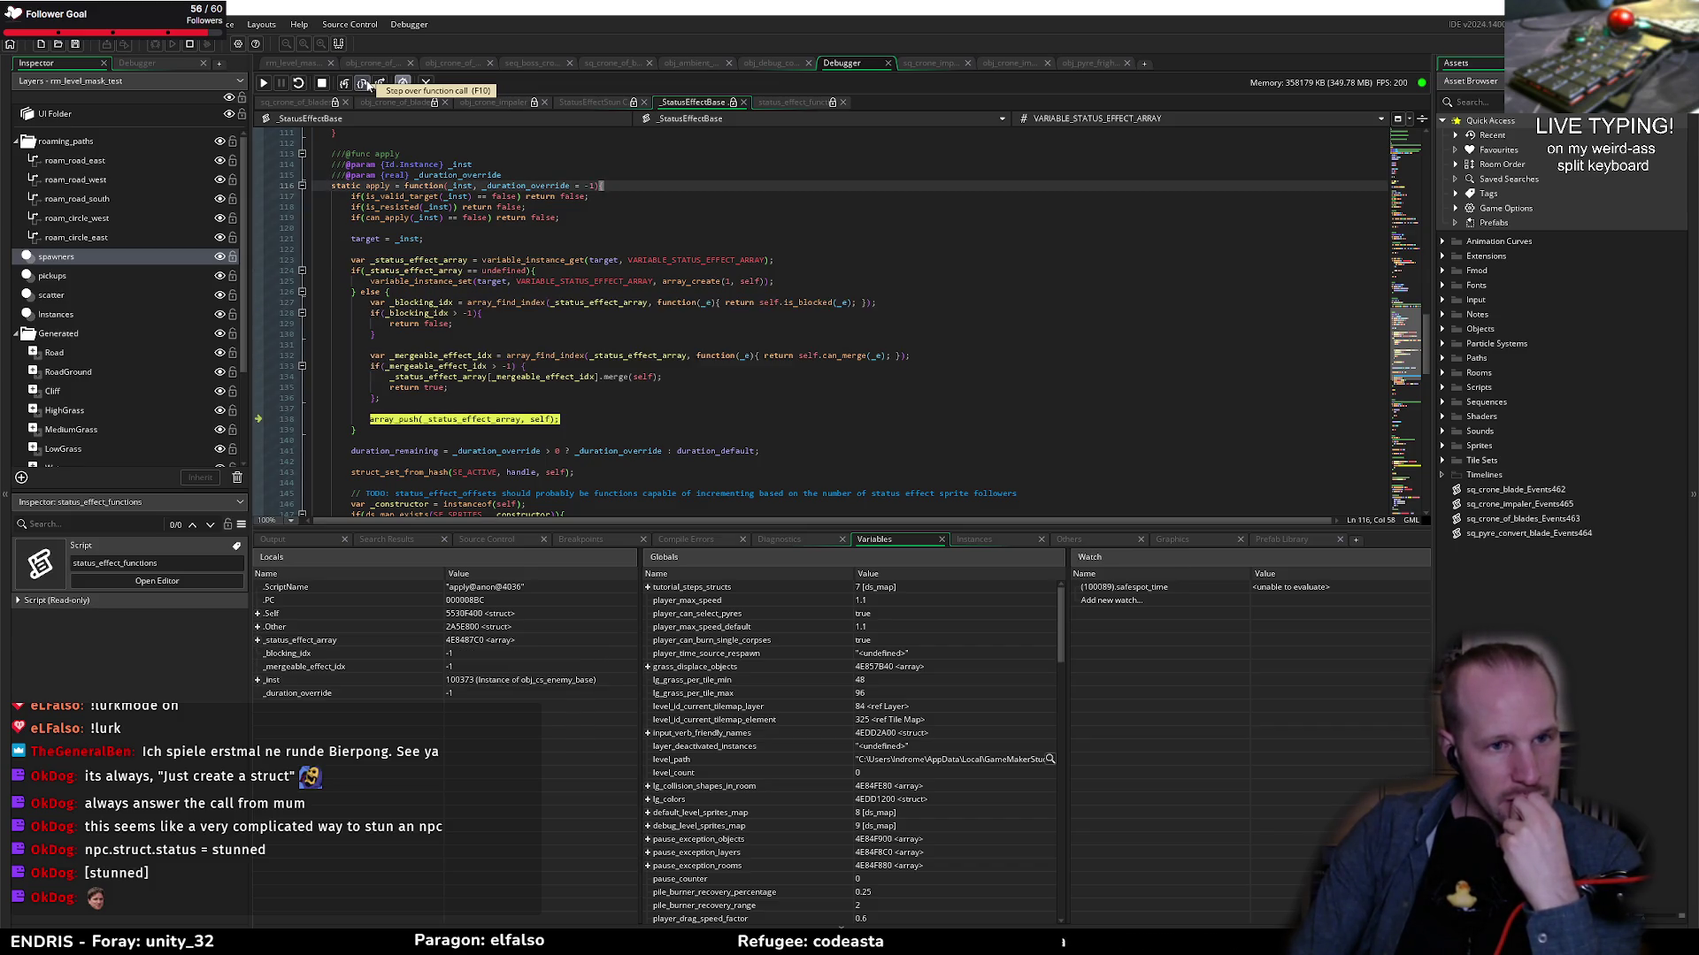
{"action": "left_click", "coordinate": [365, 83]}
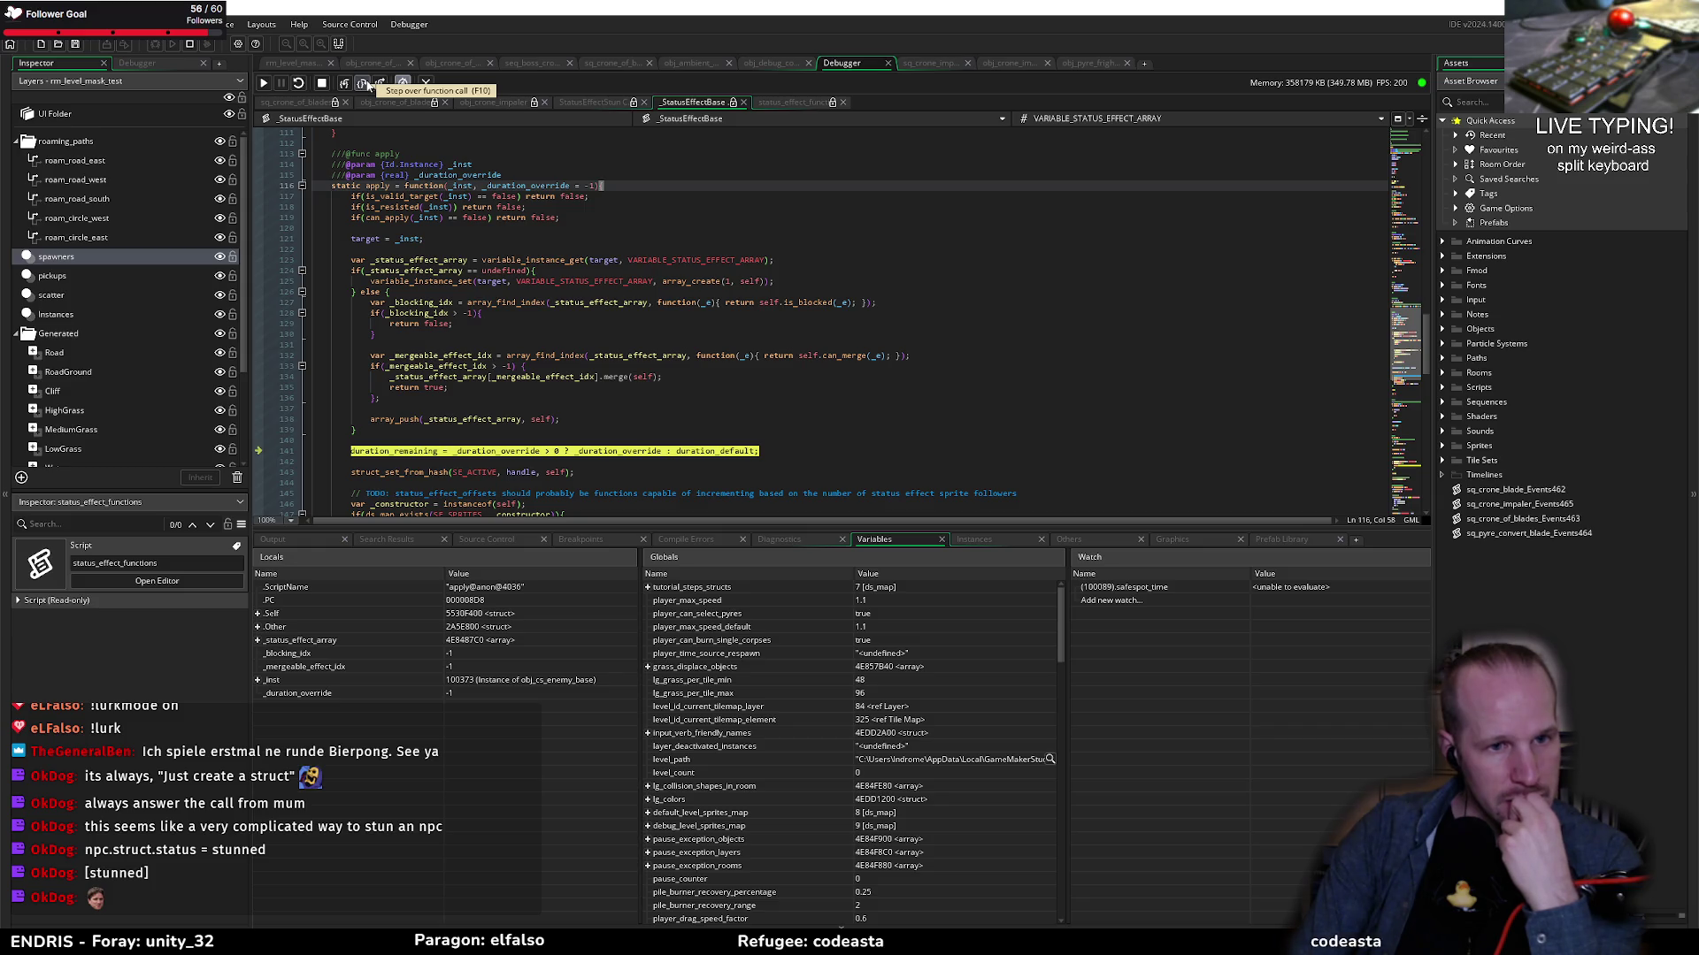
Step: Step past the status-effect push to the constructor lookup on line 146
{"action": "mouse_move", "coordinate": [463, 424]}
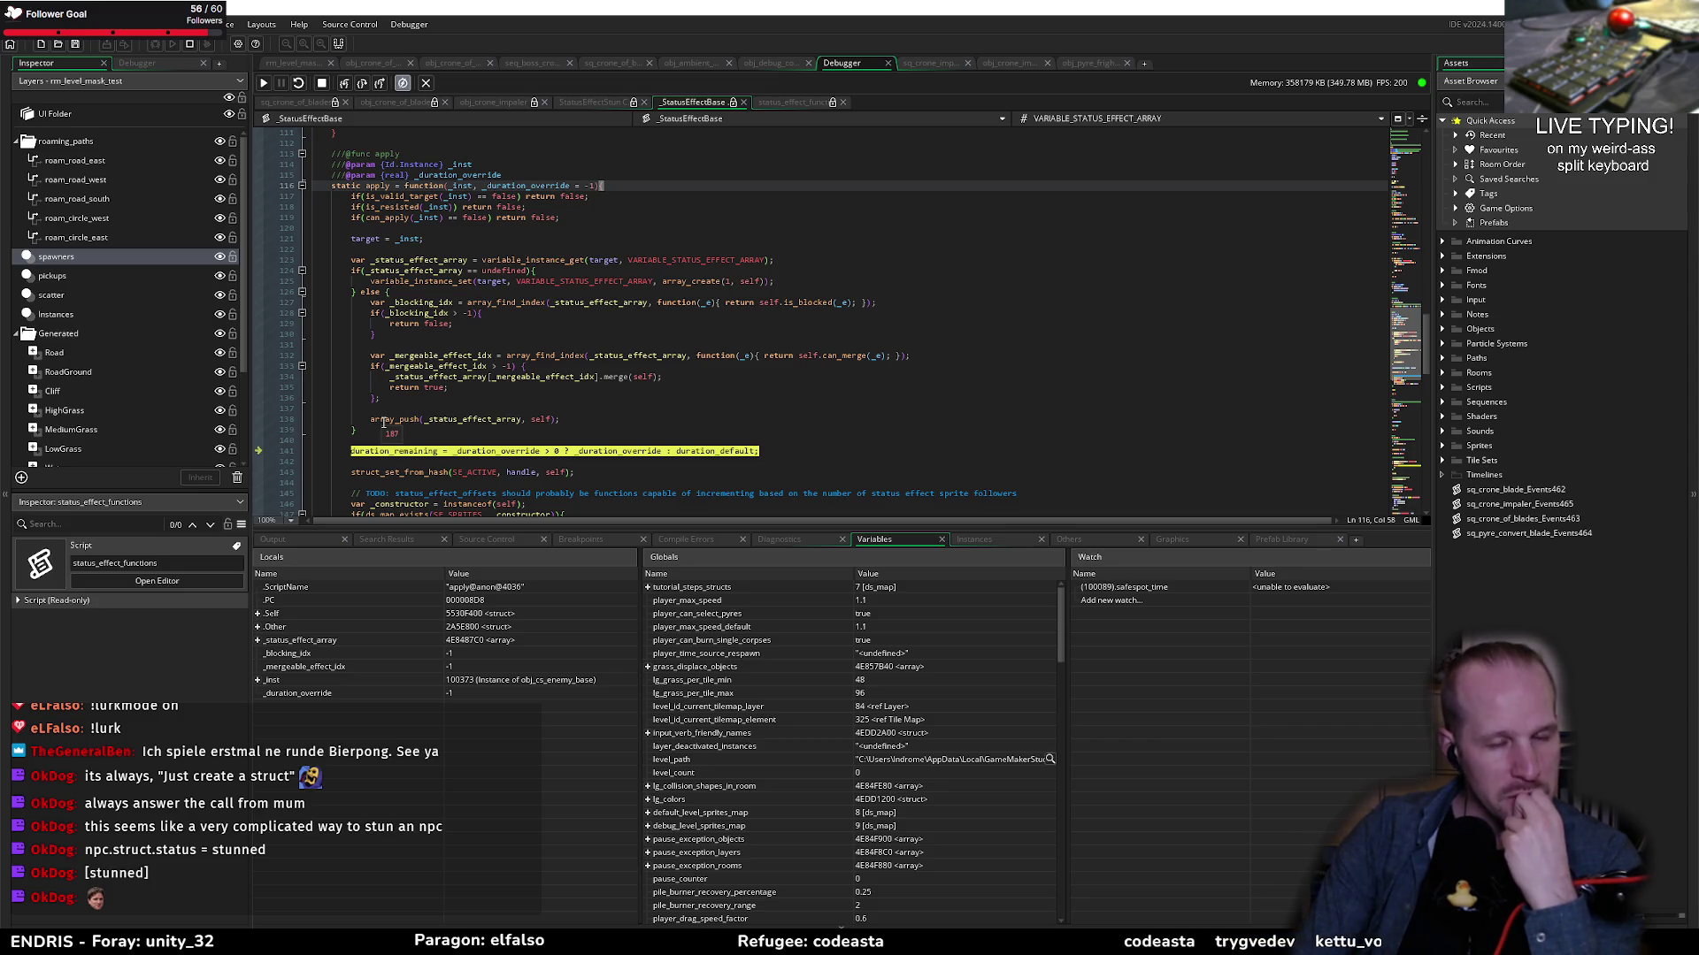
{"action": "left_click", "coordinate": [354, 430]}
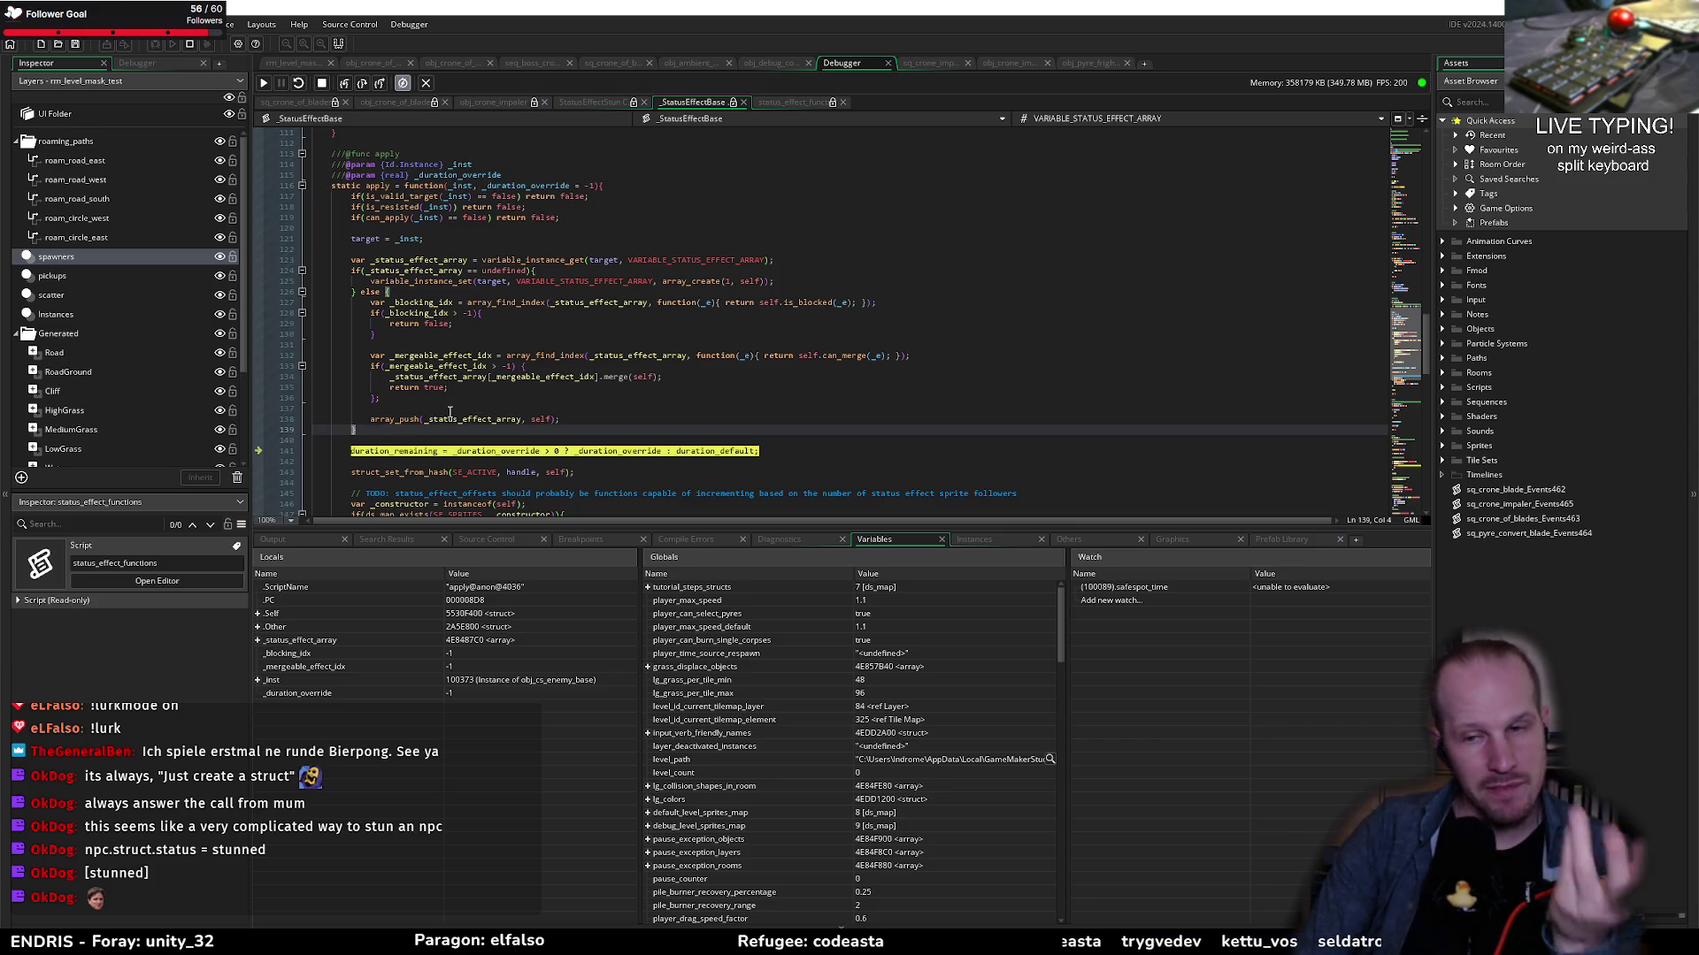
{"action": "scroll", "coordinate": [462, 330], "scroll_direction": "down", "scroll_amount": 6}
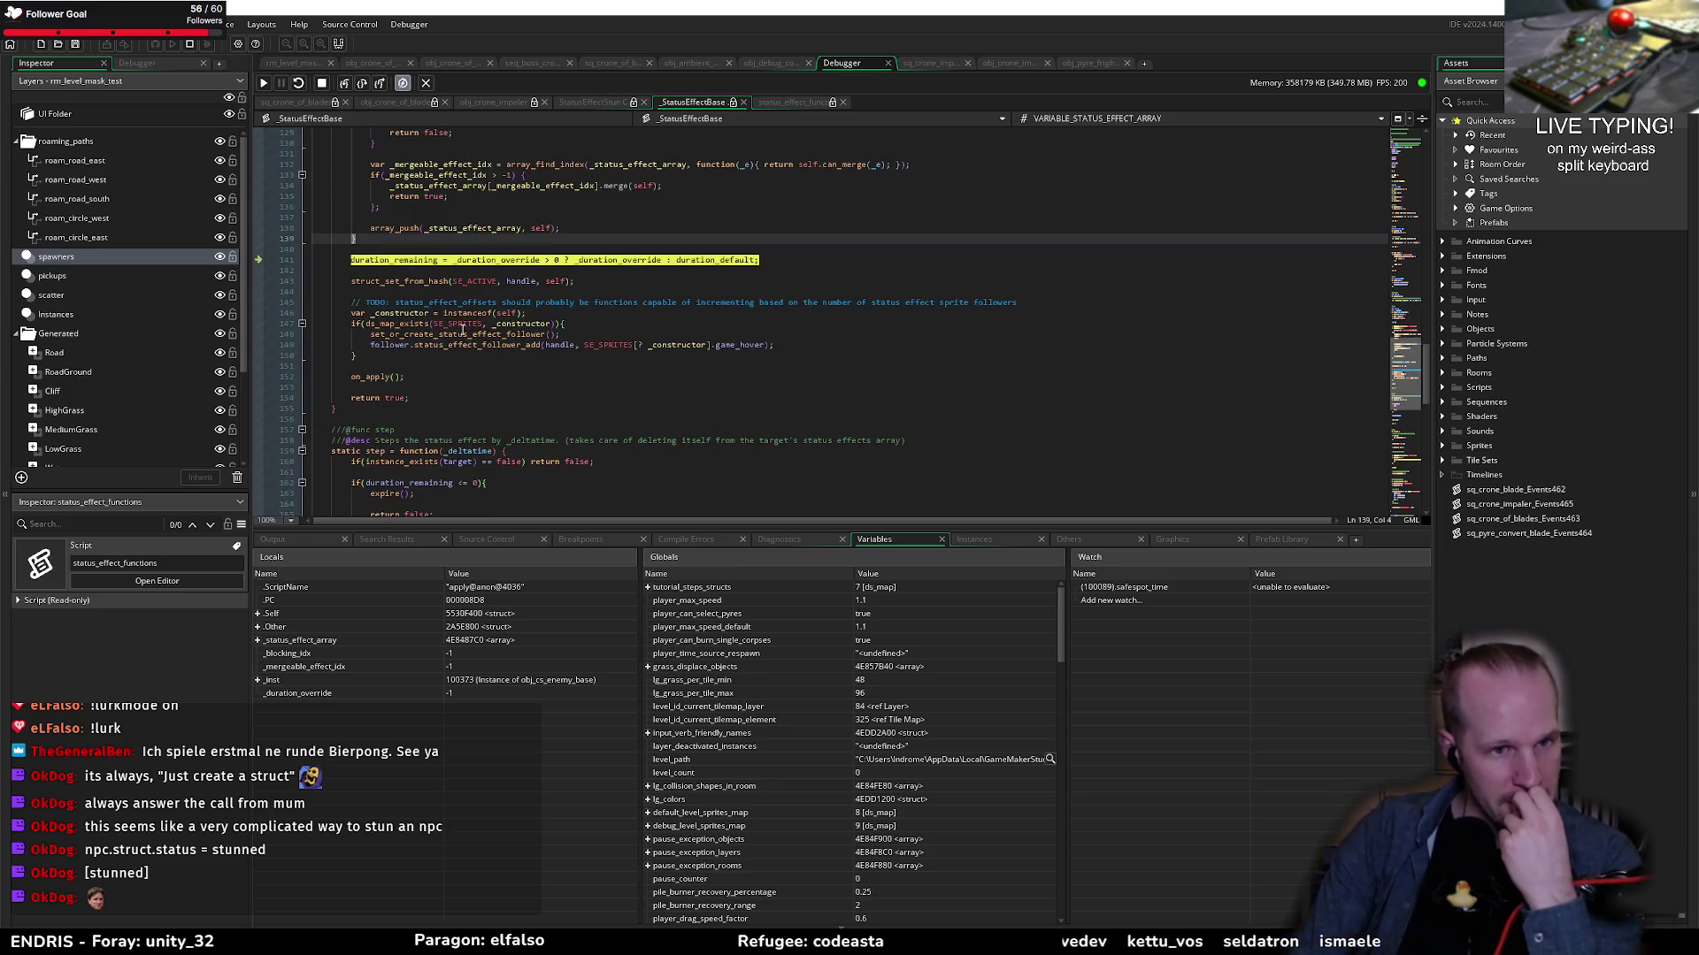
{"action": "left_click", "coordinate": [363, 86]}
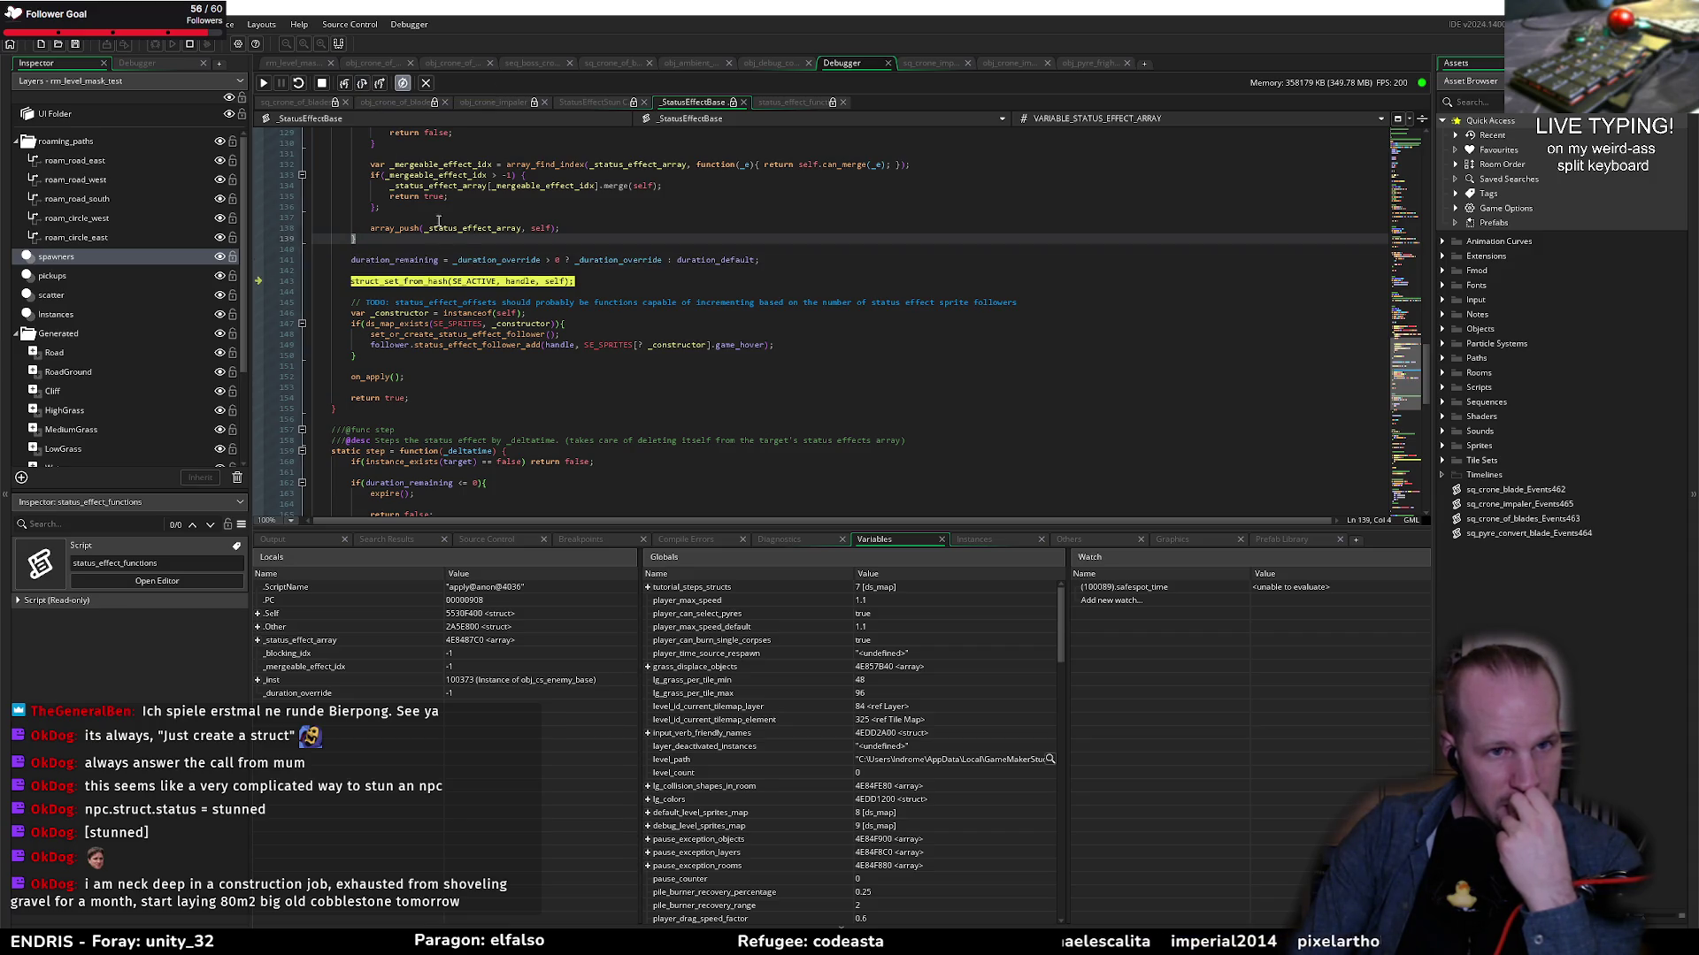
{"action": "mouse_move", "coordinate": [481, 282]}
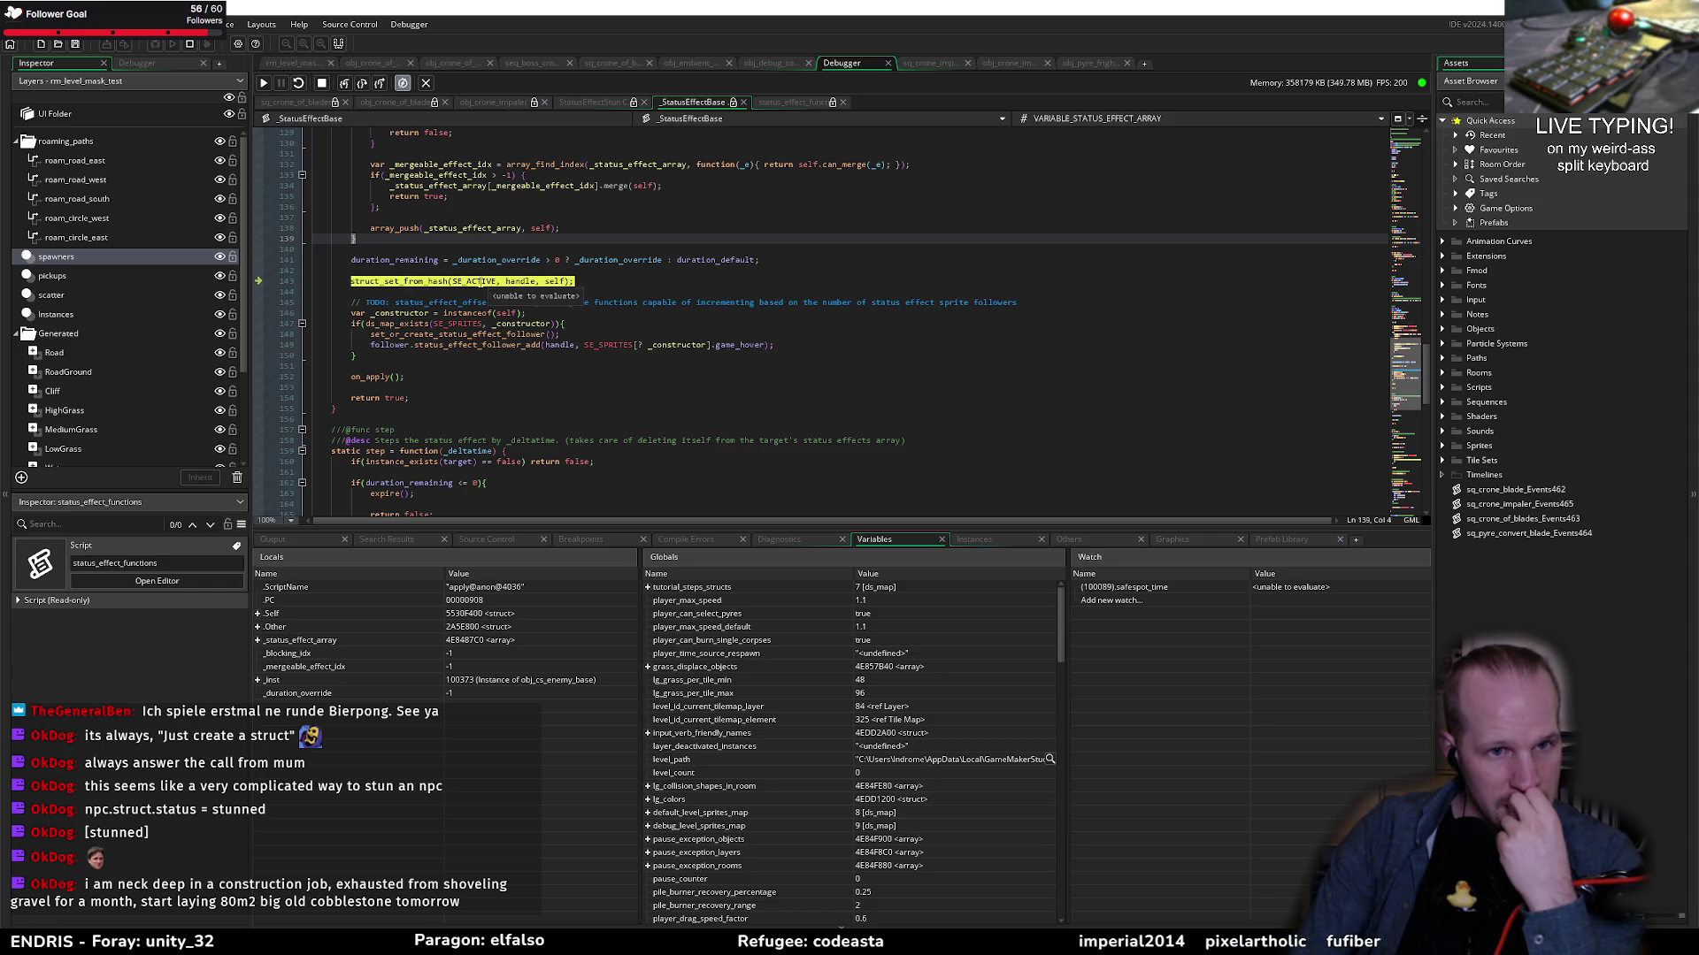
{"action": "left_click", "coordinate": [363, 84]}
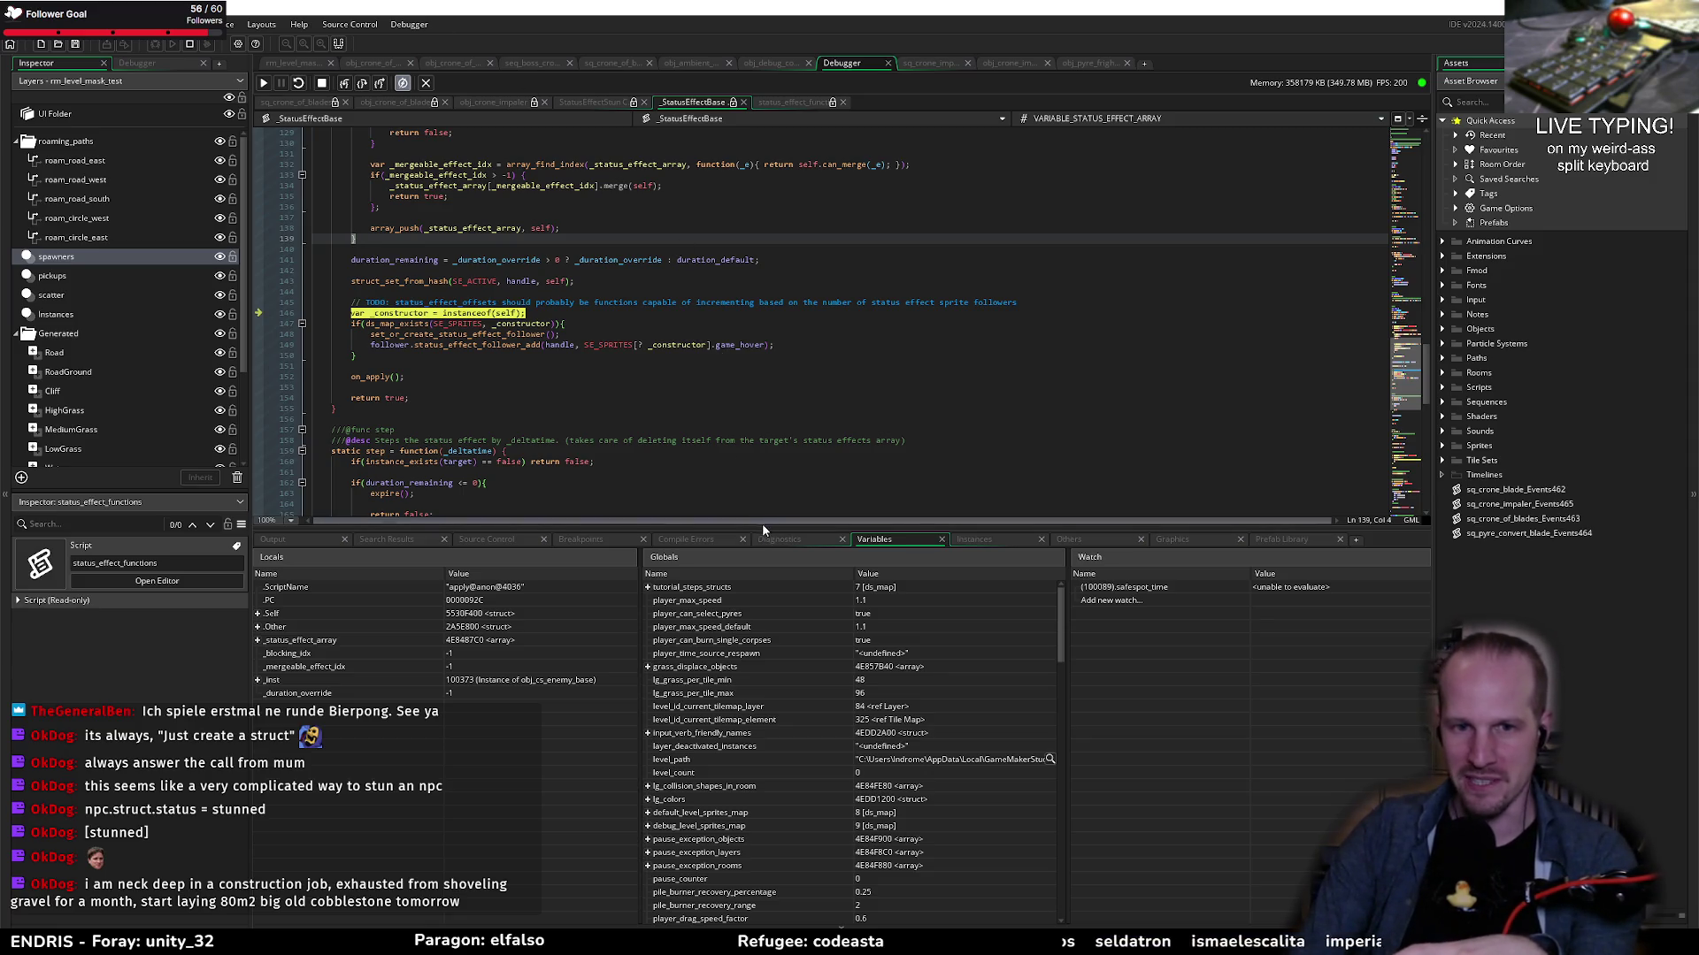
{"action": "left_click_drag", "start_coordinate": [762, 524], "coordinate": [770, 586]}
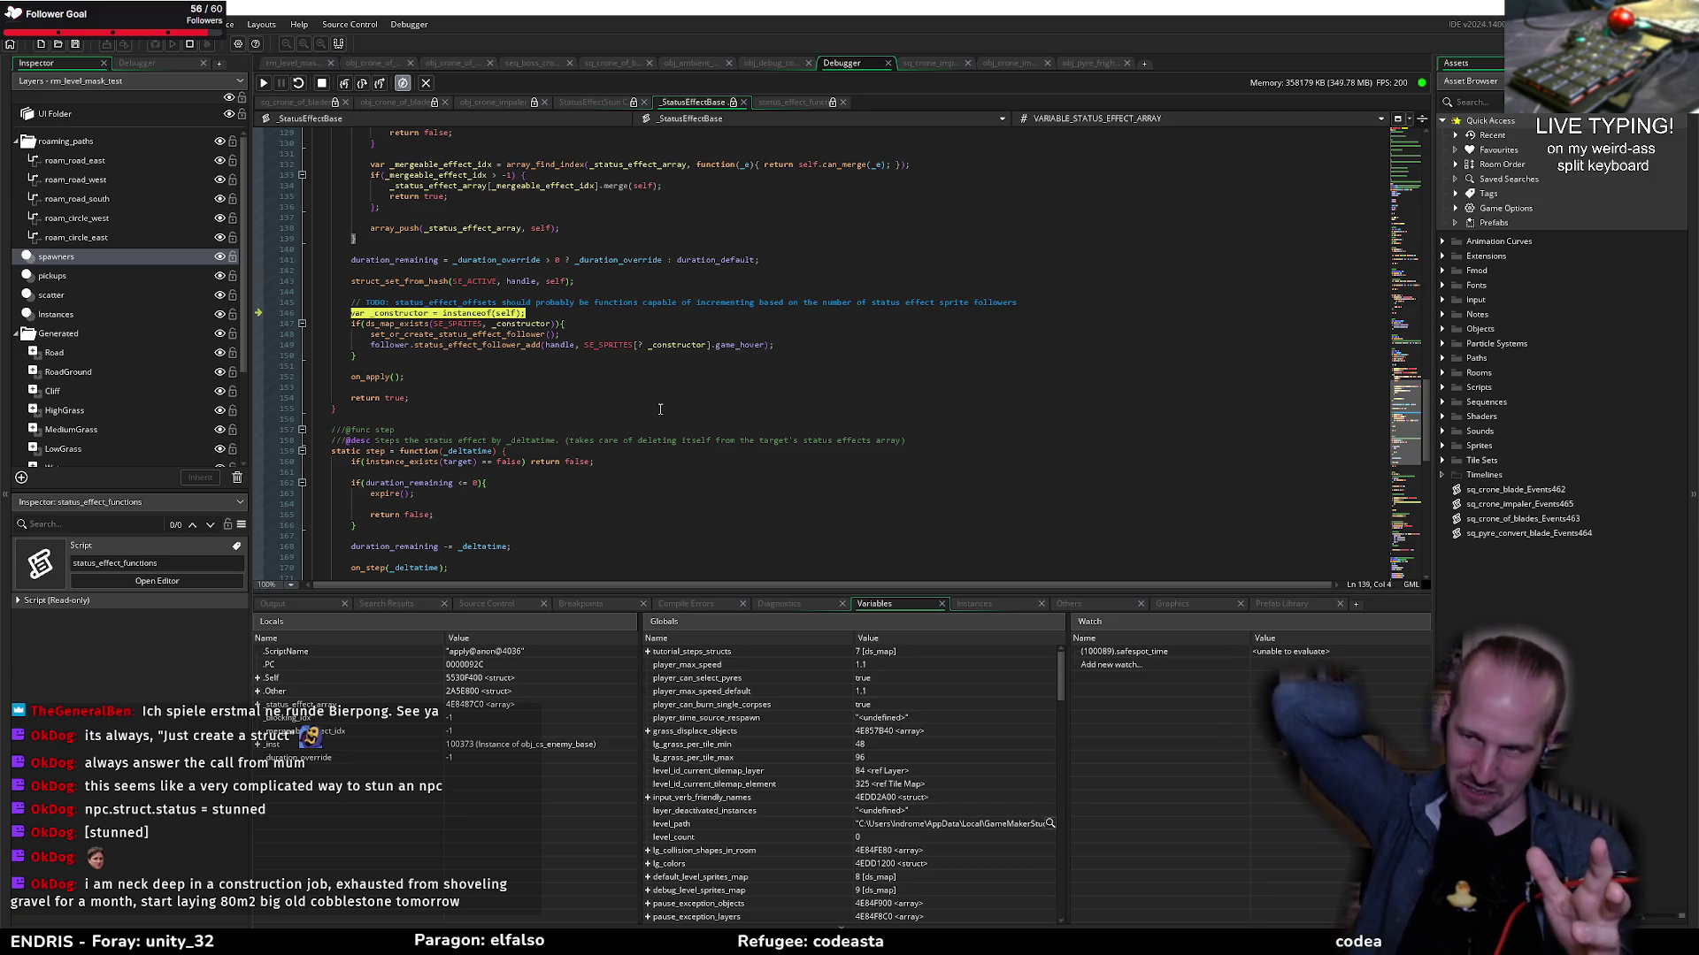
Step: Step over lines 146–149 of apply and into the stun's on_apply() call
{"action": "left_click", "coordinate": [587, 323]}
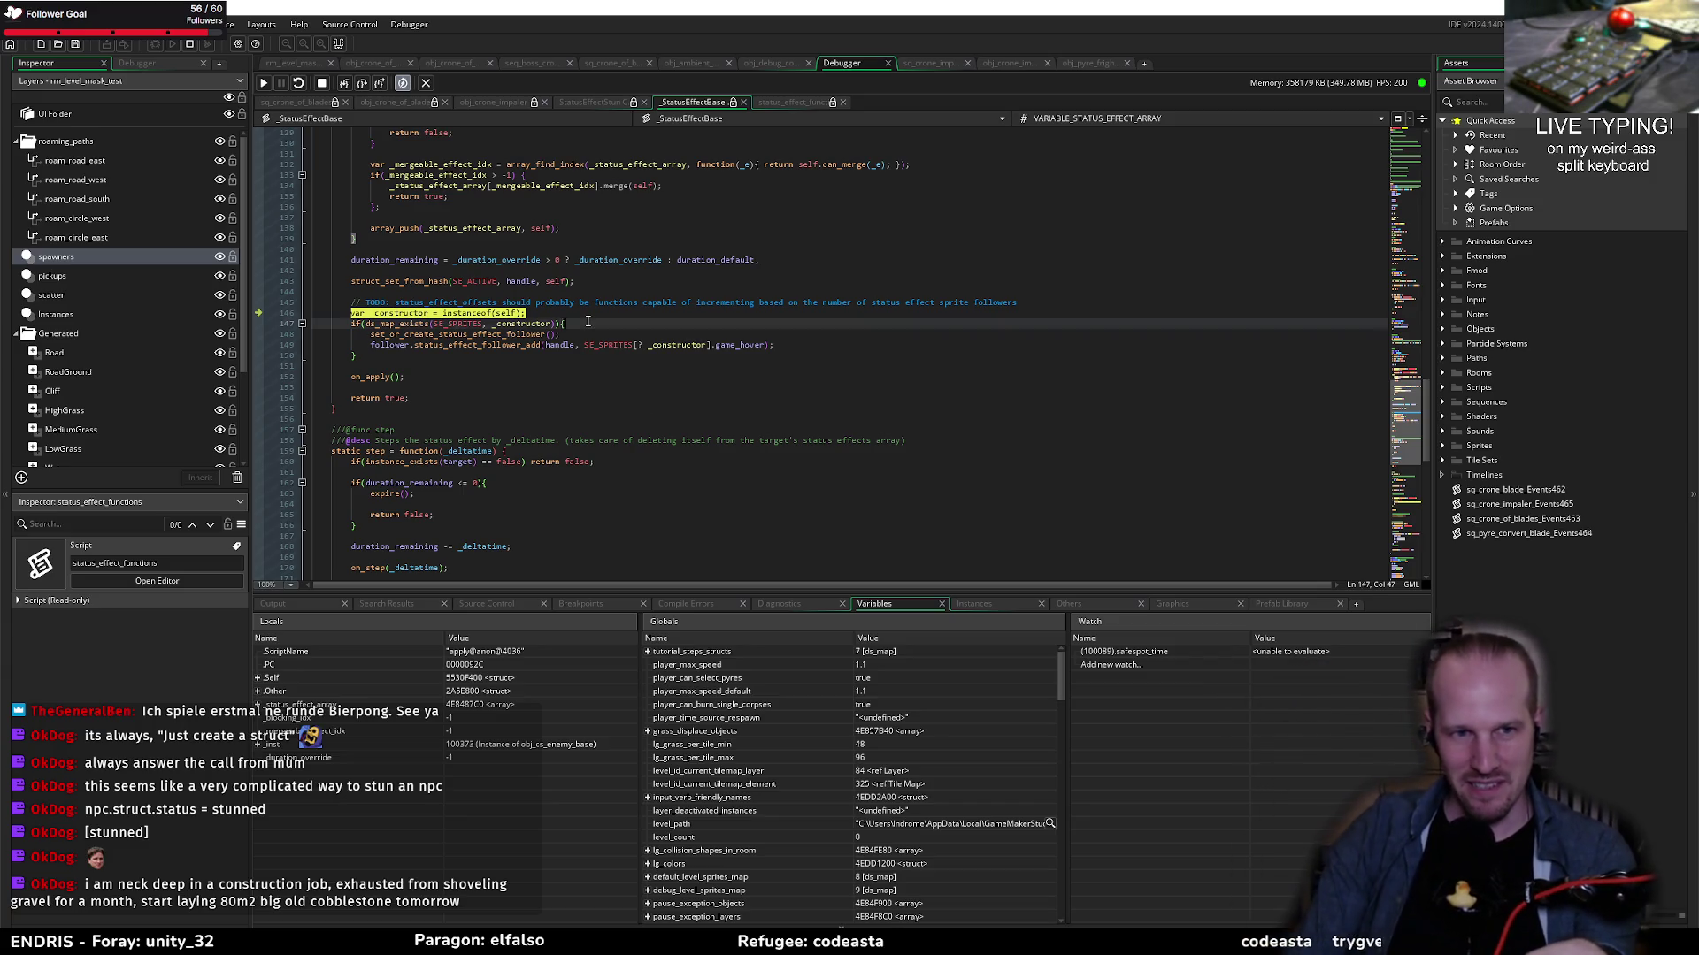
{"action": "left_click", "coordinate": [585, 311]}
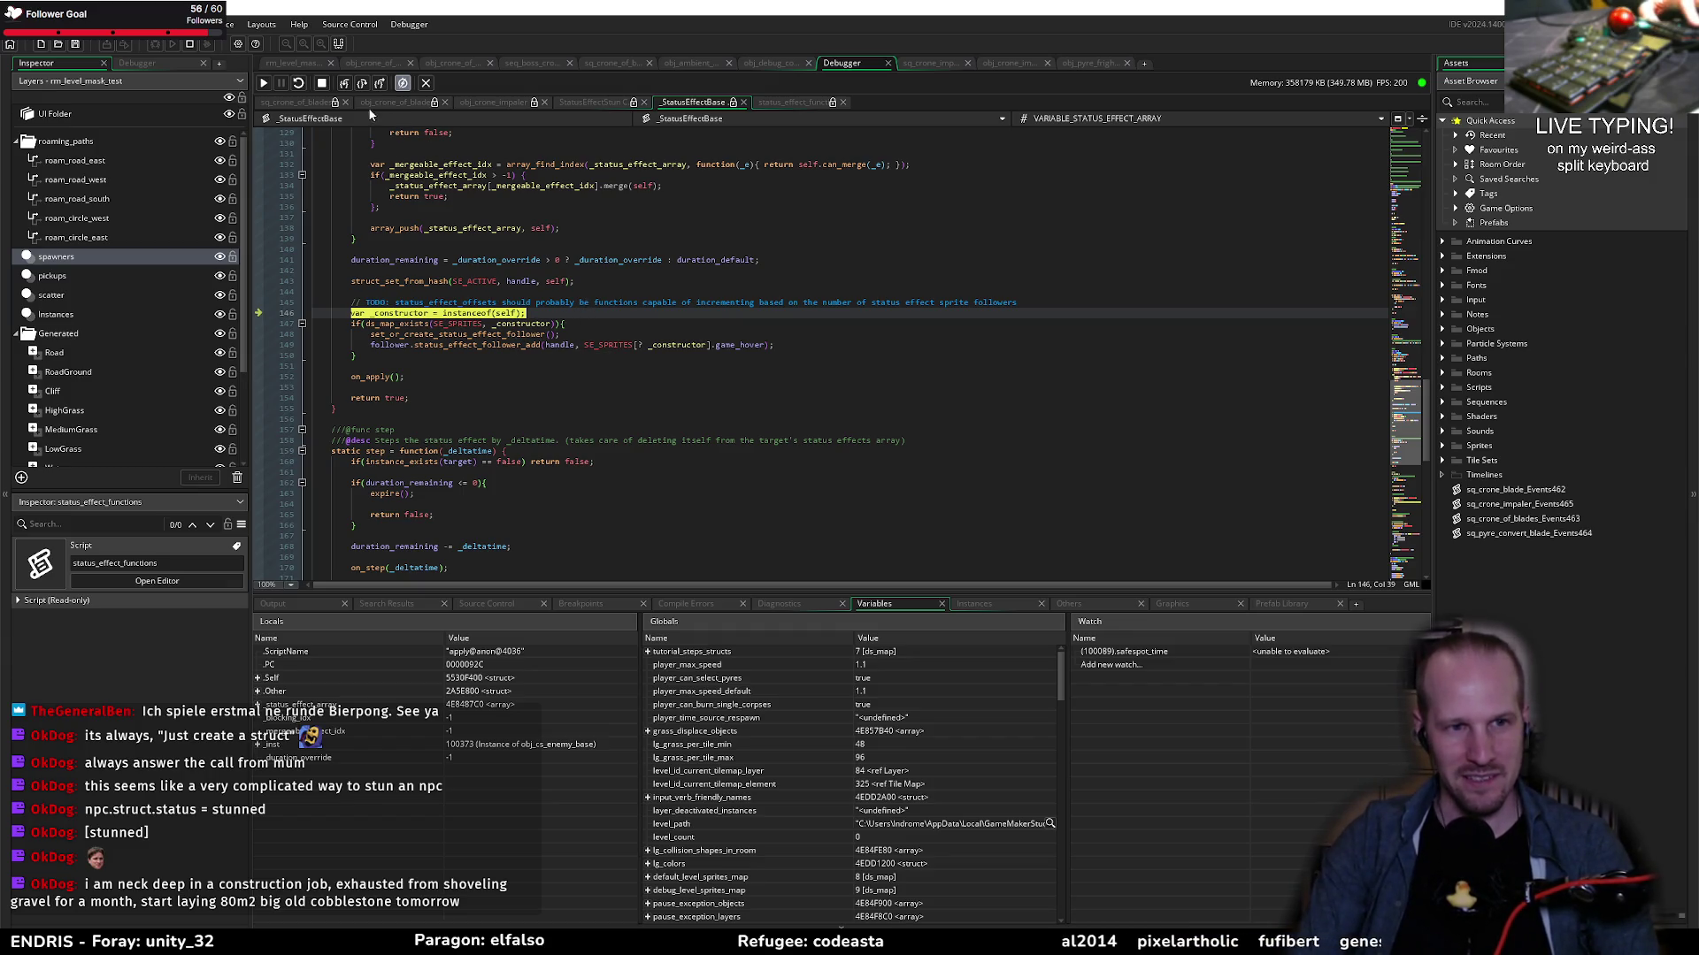
{"action": "left_click", "coordinate": [363, 84]}
{"action": "left_click", "coordinate": [365, 84]}
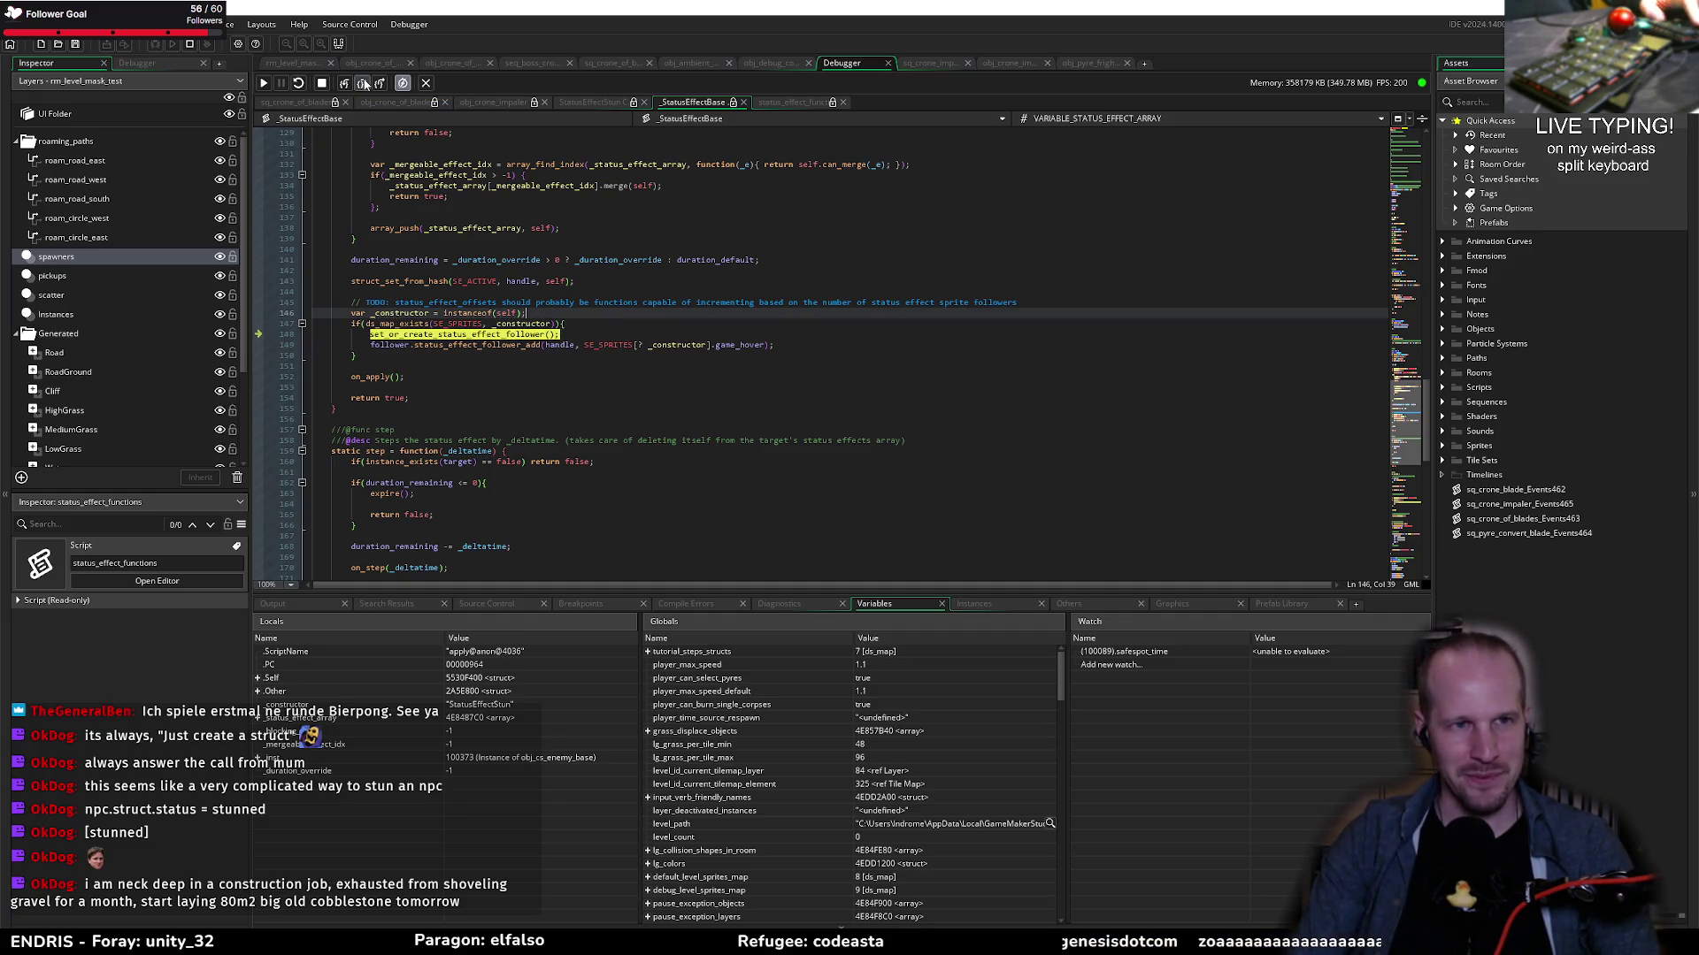
{"action": "left_click", "coordinate": [363, 84]}
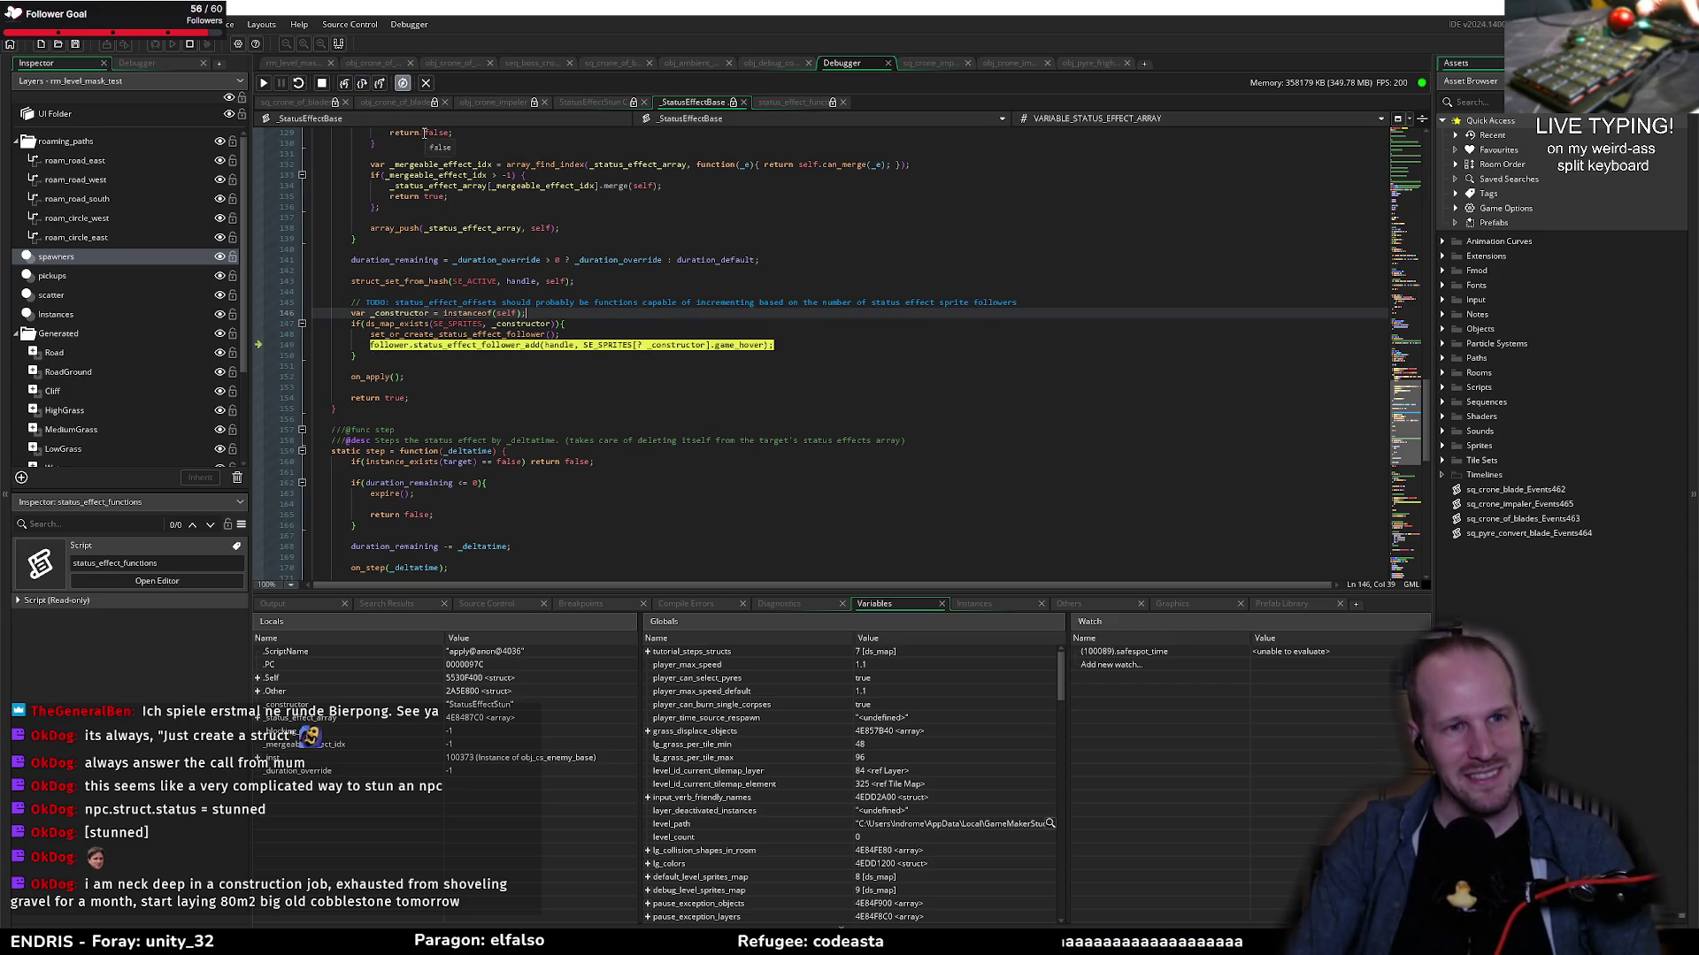
{"action": "left_click", "coordinate": [347, 84]}
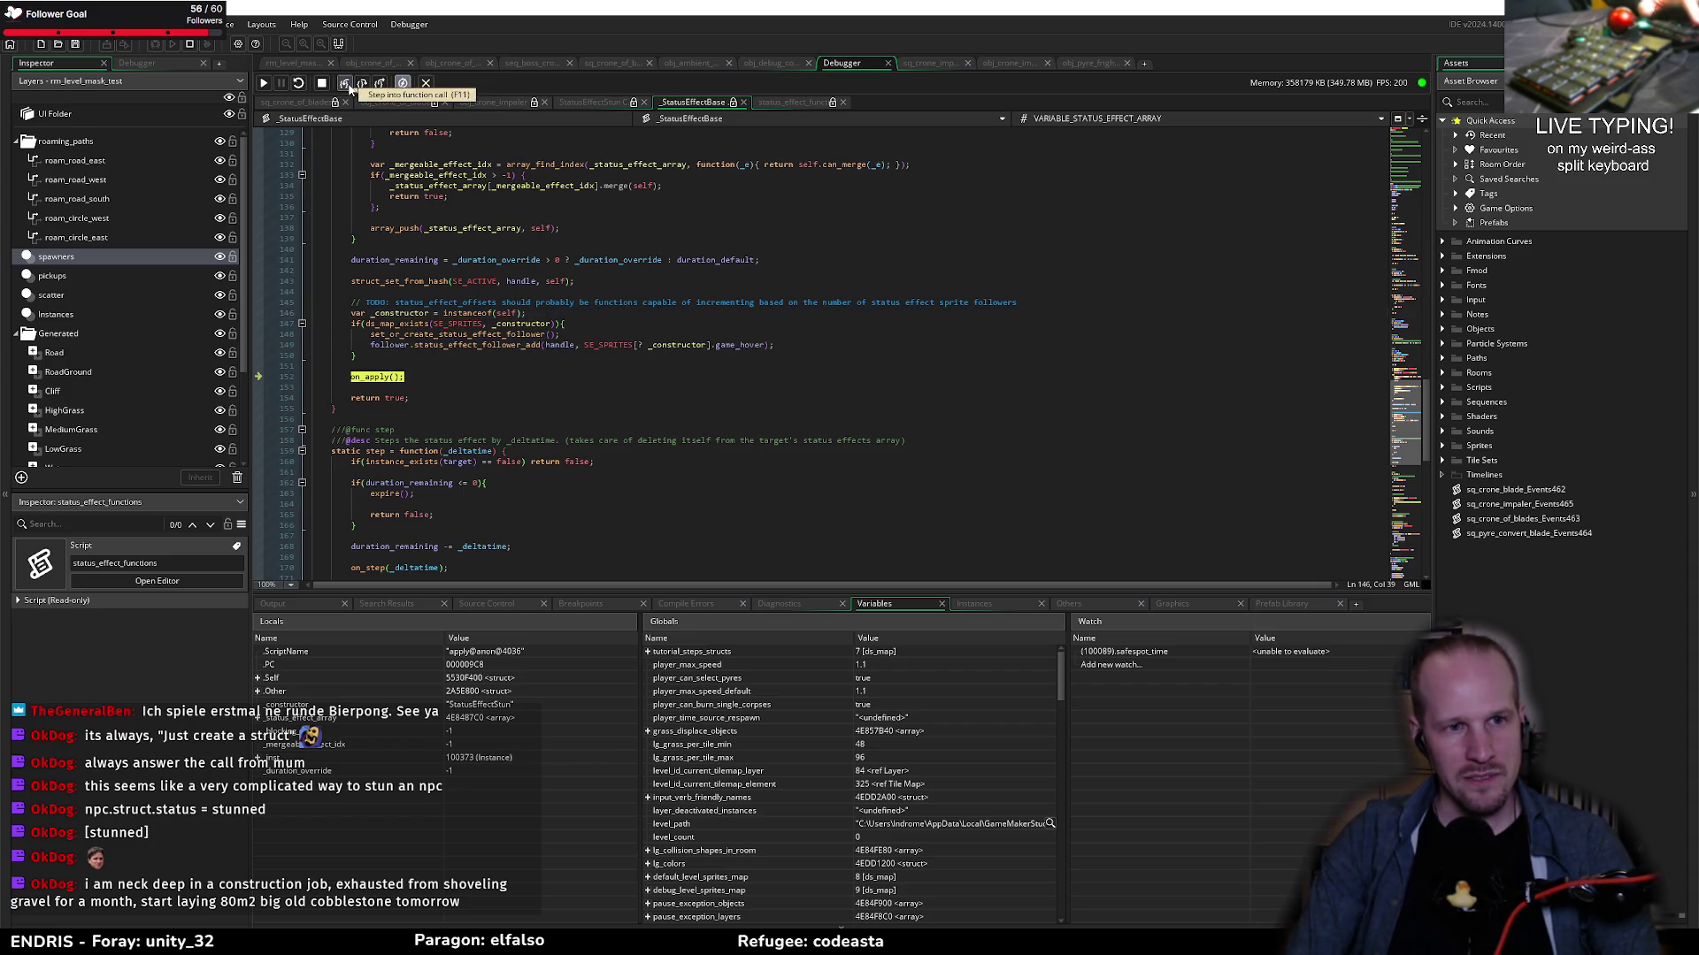
{"action": "left_click", "coordinate": [348, 83]}
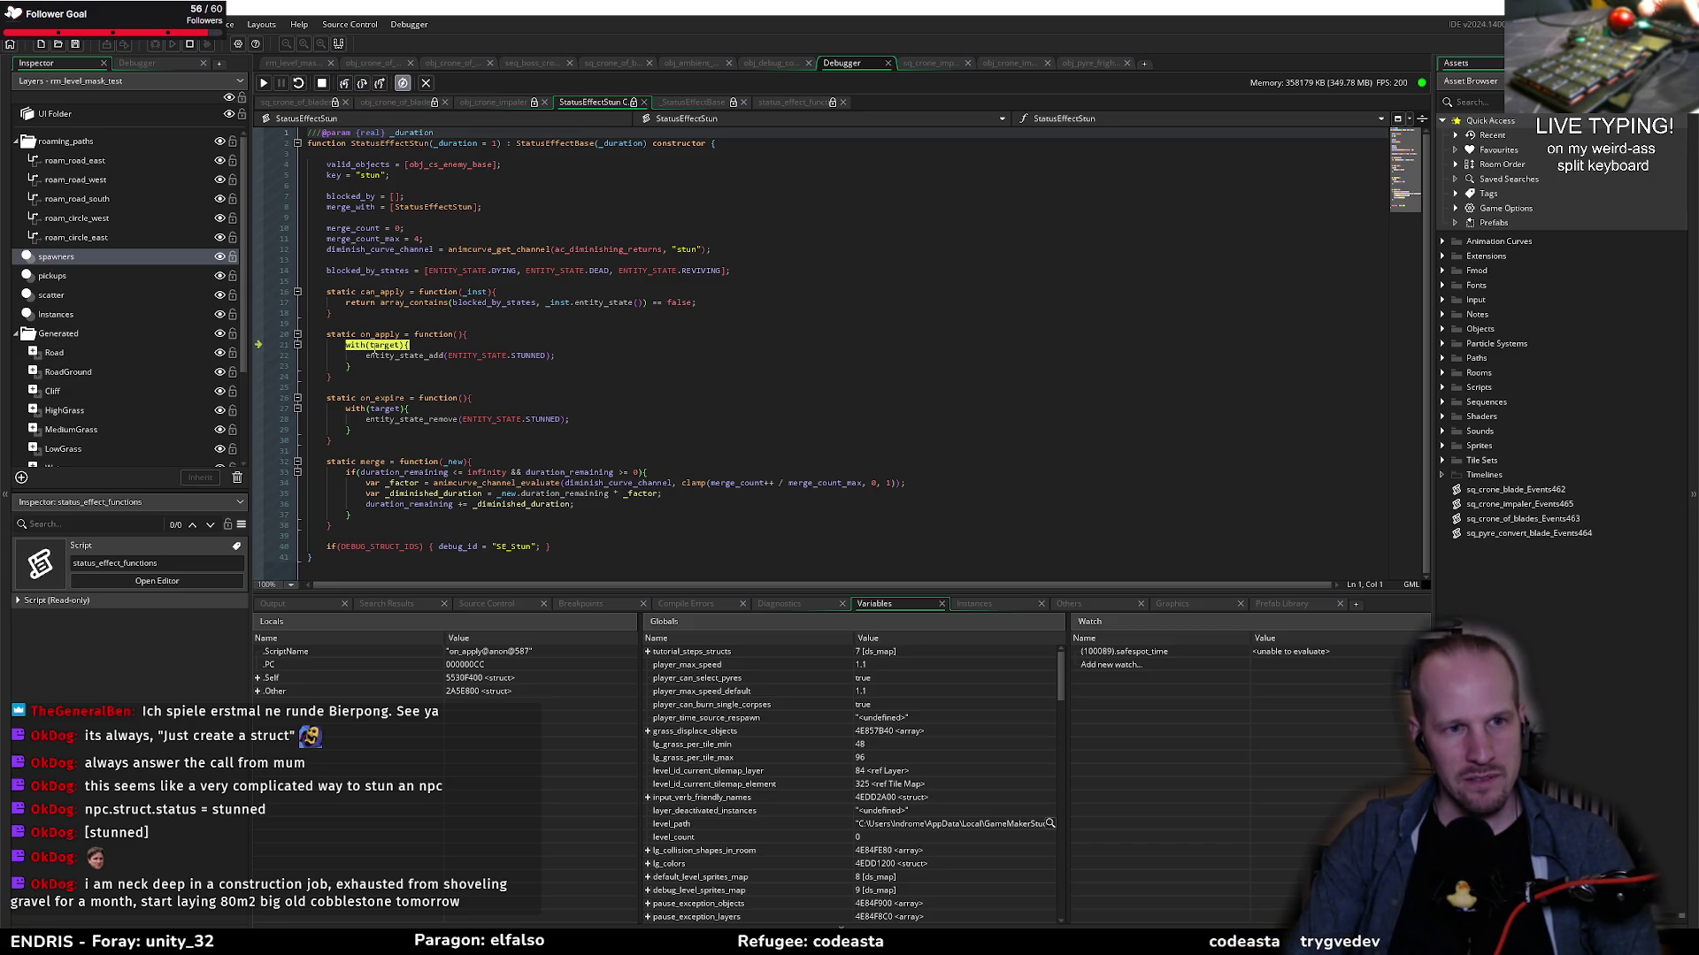
Step: Step from the with(target) line into obj_cs_enemy_base's entity_state_add
{"action": "mouse_move", "coordinate": [384, 345]}
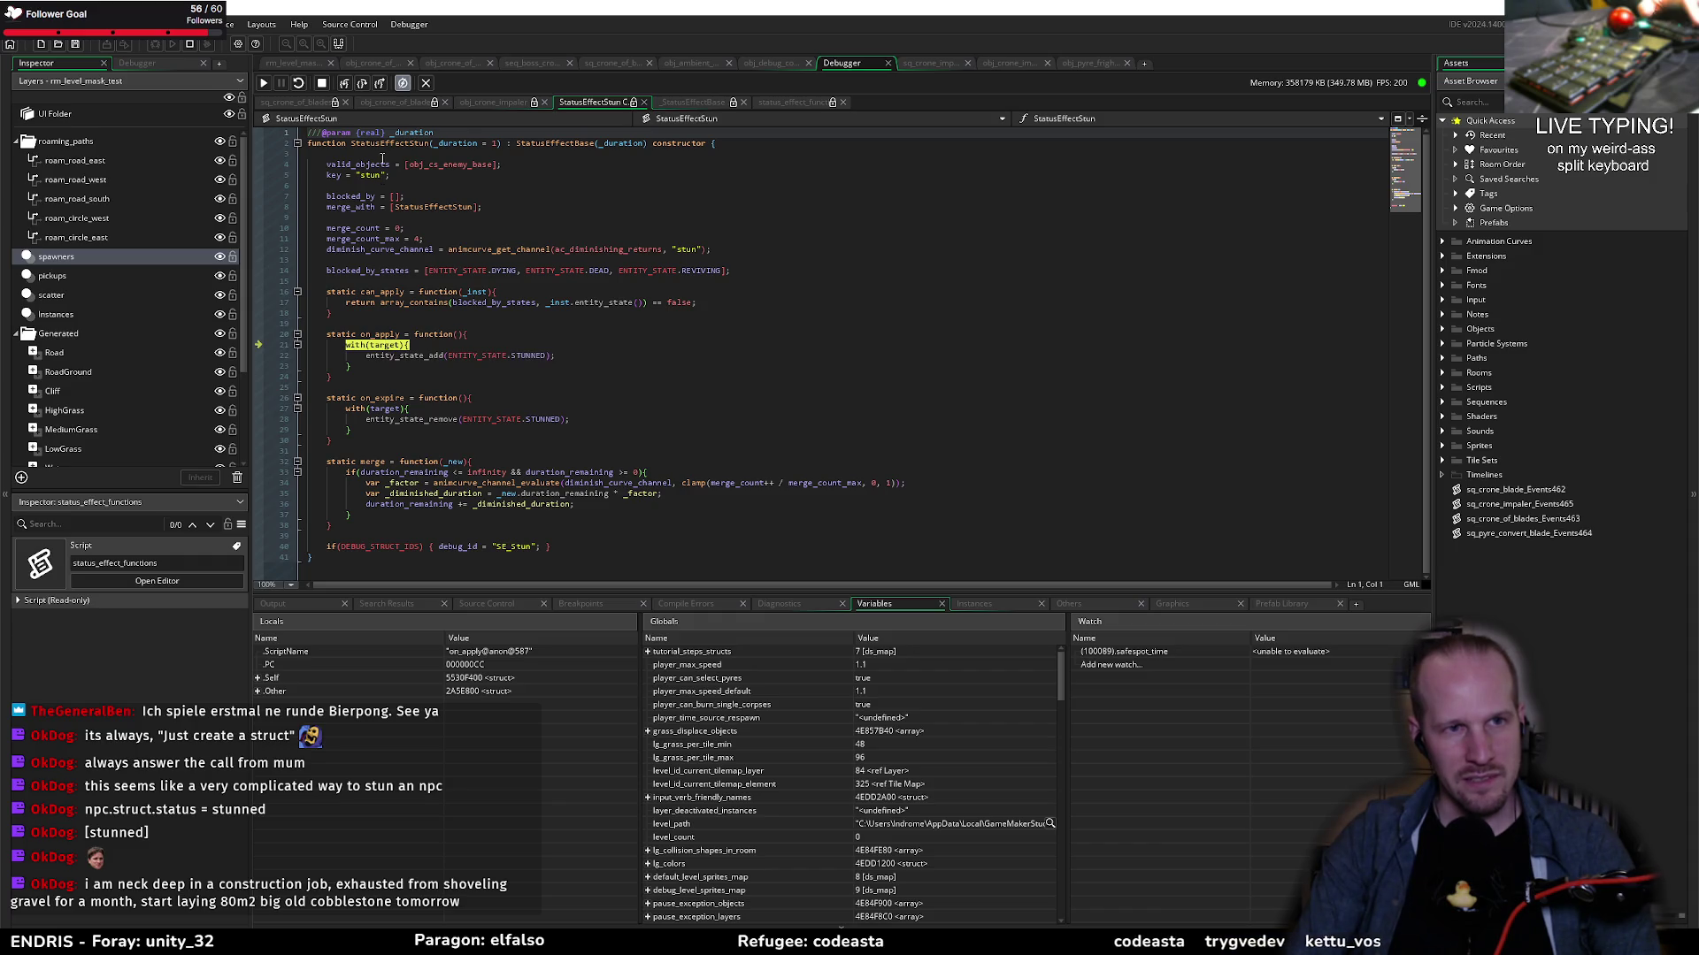
{"action": "left_click", "coordinate": [360, 84]}
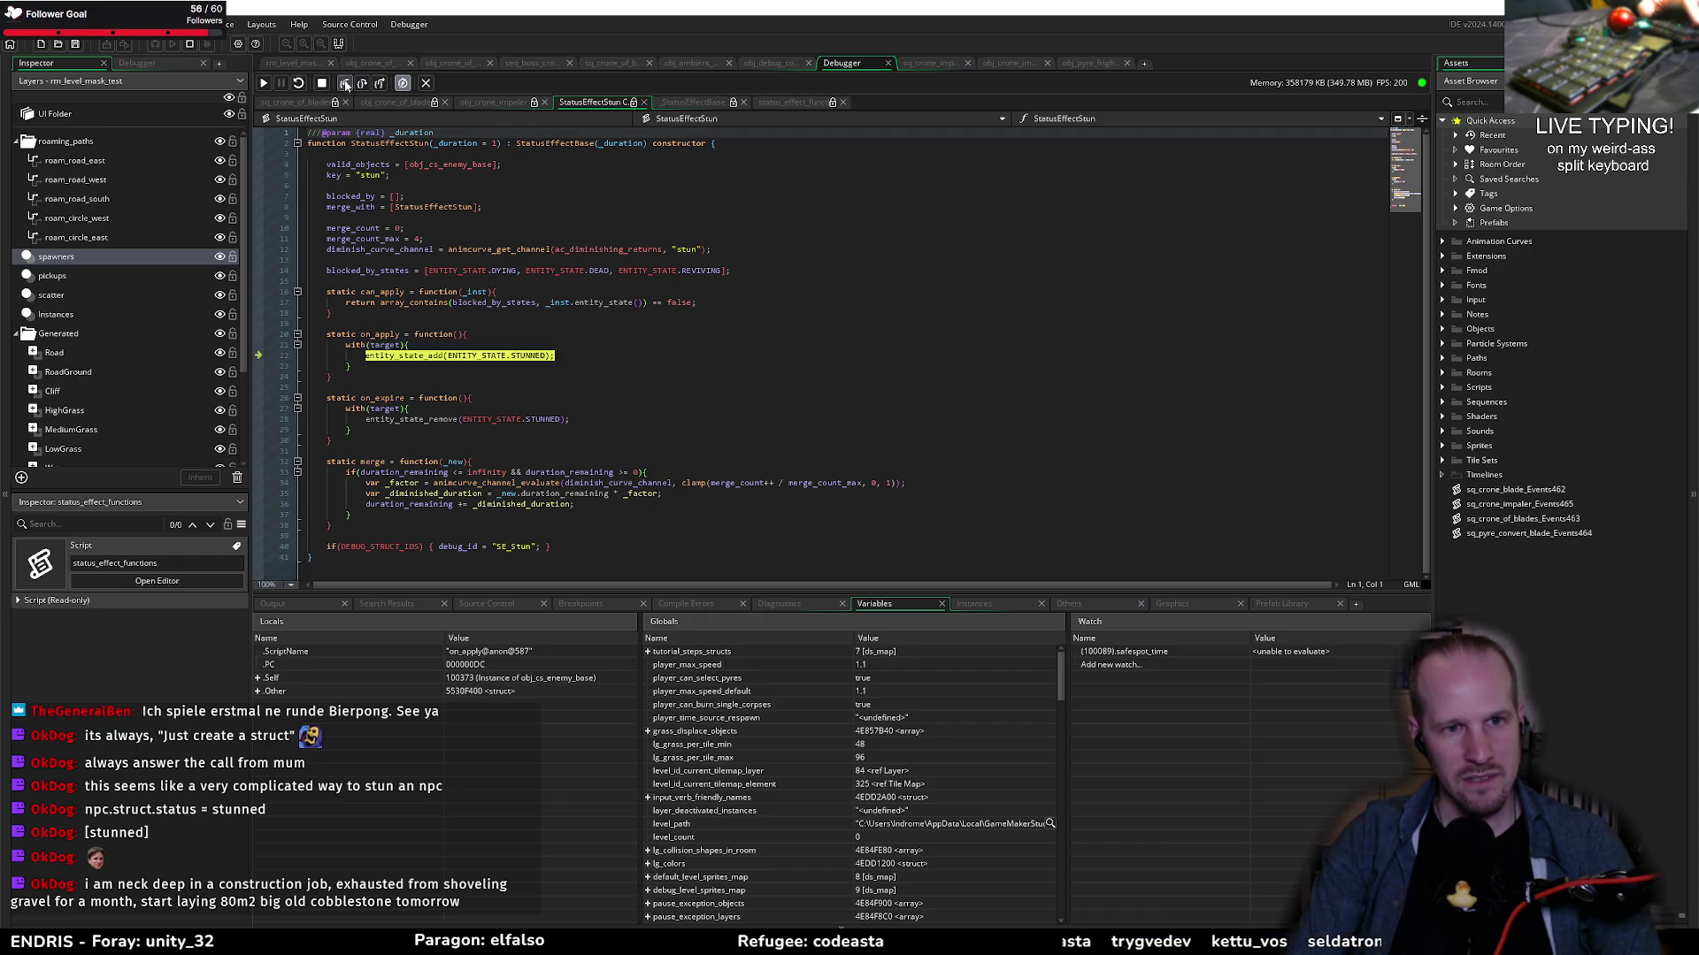
{"action": "left_click", "coordinate": [346, 84]}
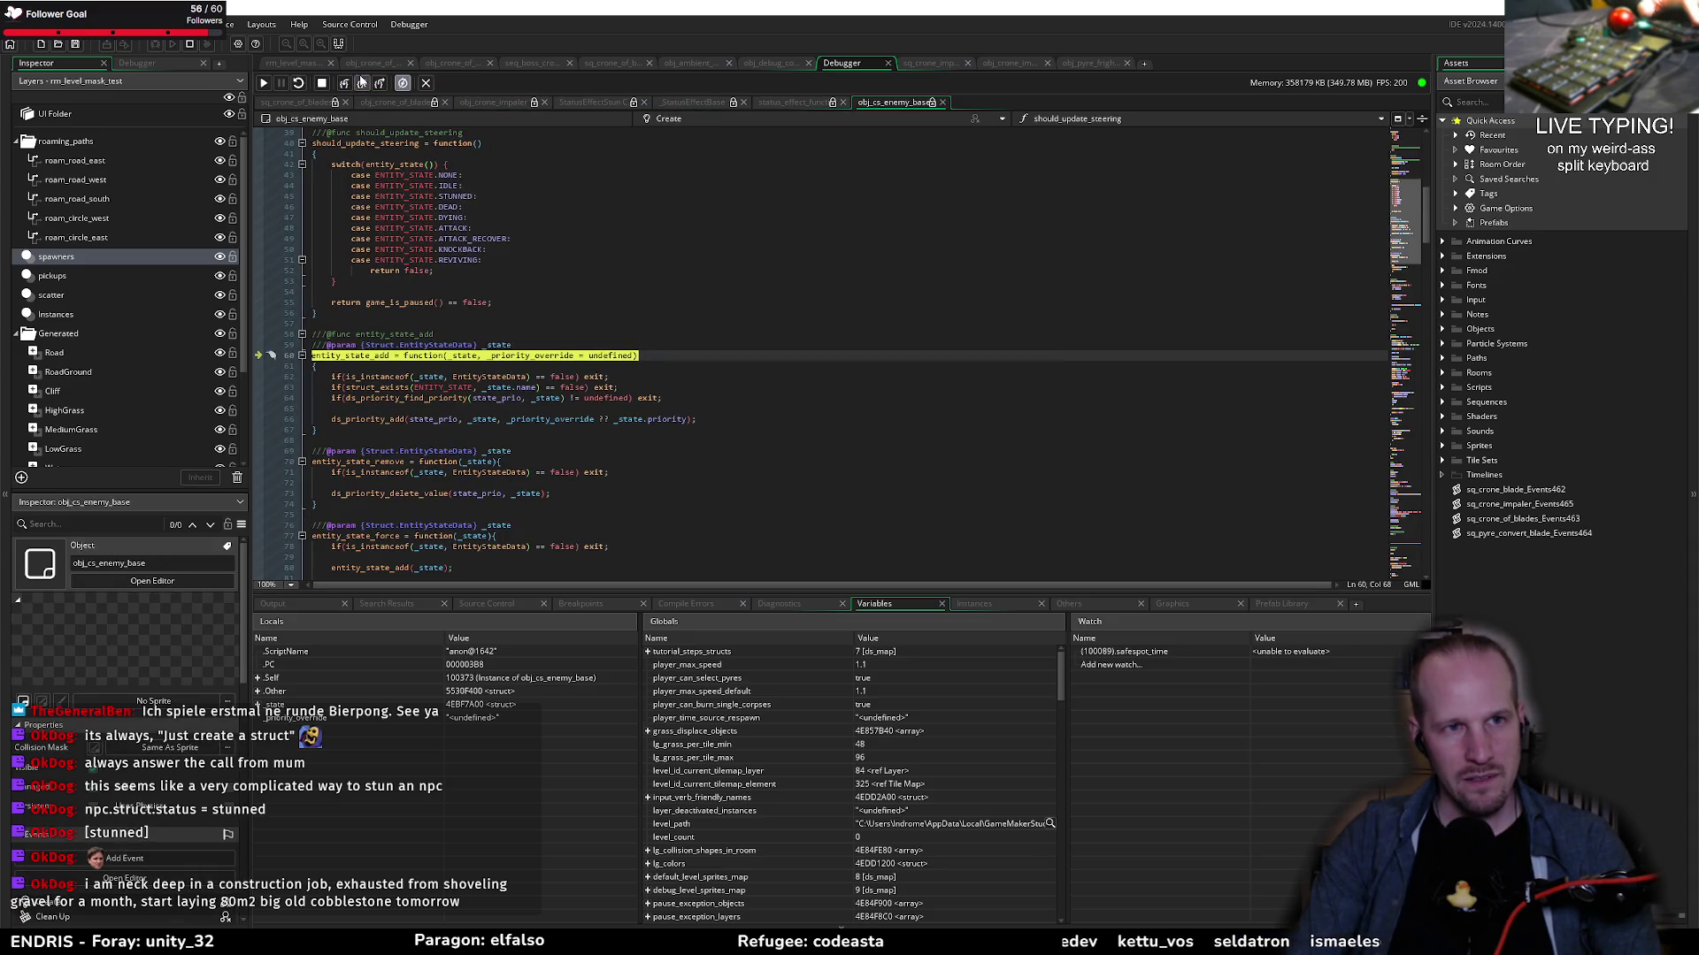
Step: Step through entity_state_add's checks to ds_priority_add, return, and expand the enemy's locals
{"action": "left_click", "coordinate": [362, 84]}
{"action": "left_click", "coordinate": [361, 84]}
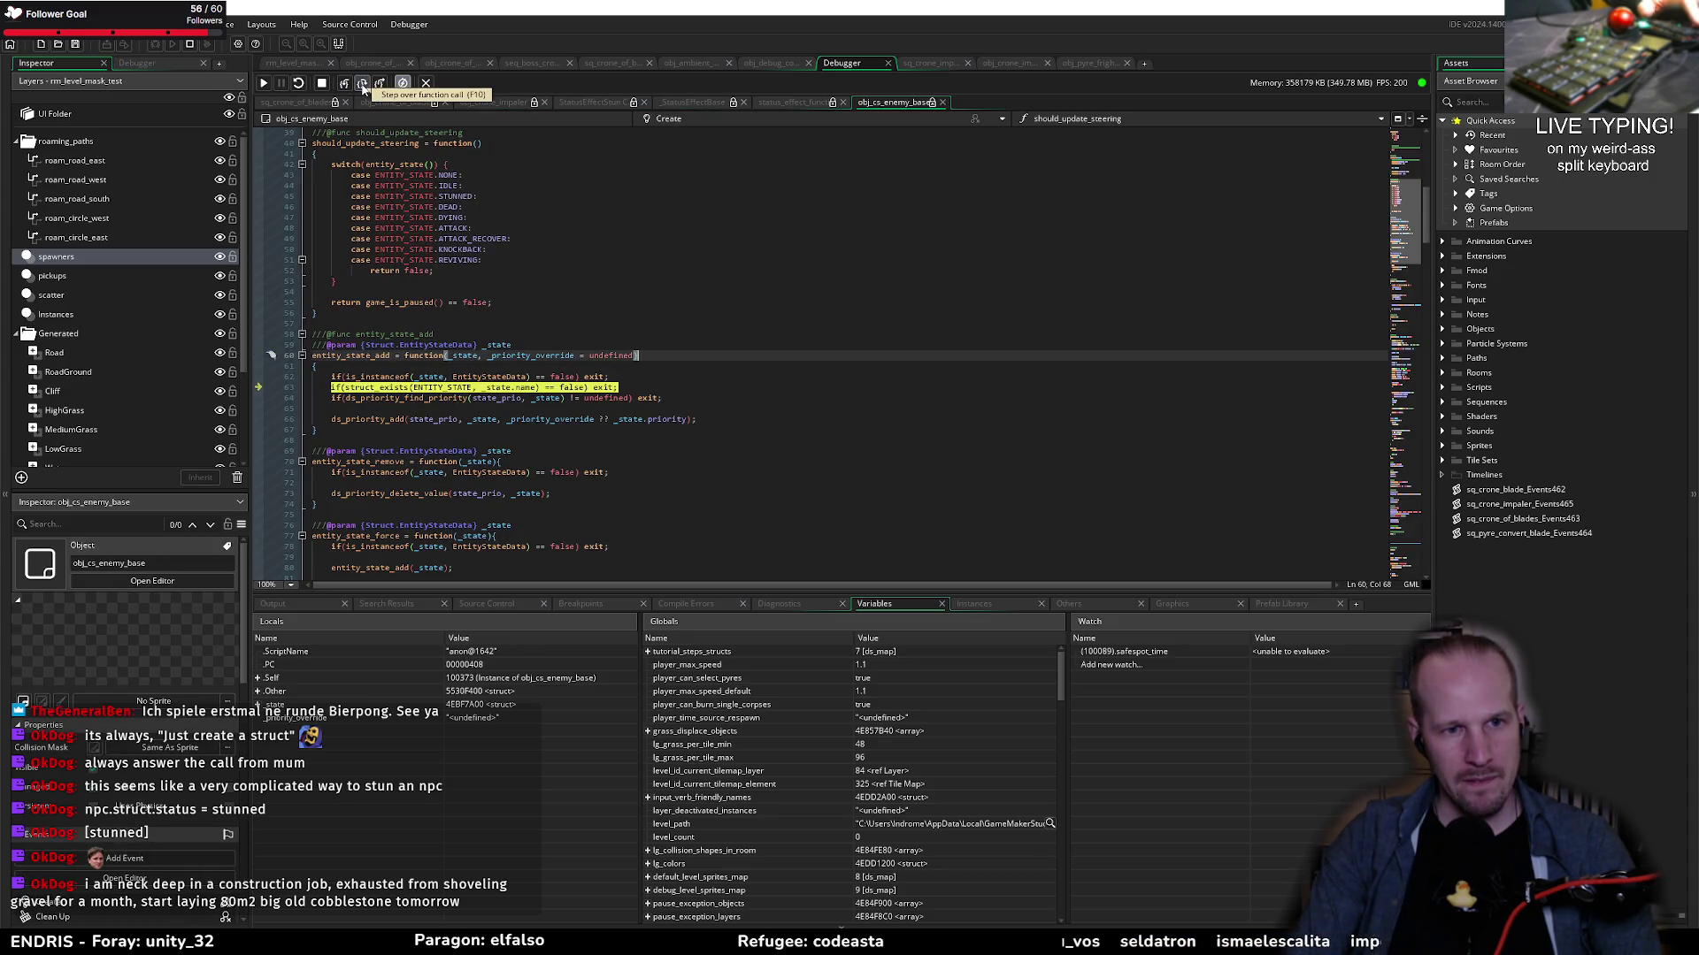
{"action": "left_click", "coordinate": [362, 84]}
{"action": "left_click", "coordinate": [361, 84]}
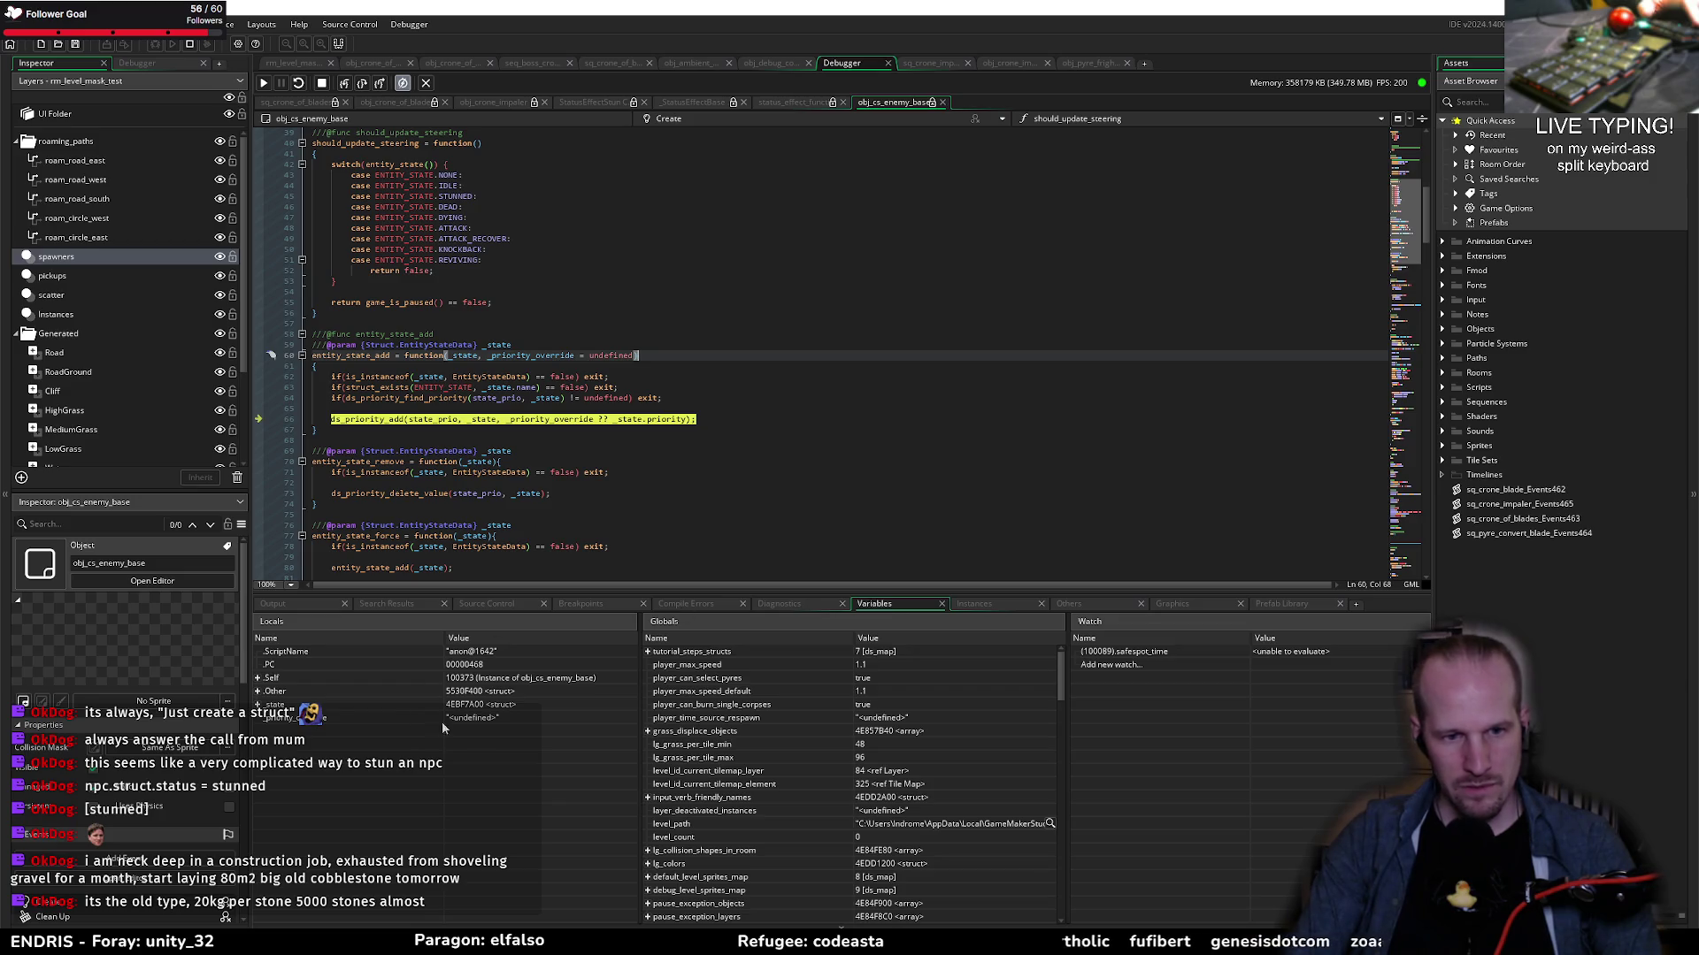
{"action": "left_click", "coordinate": [364, 84]}
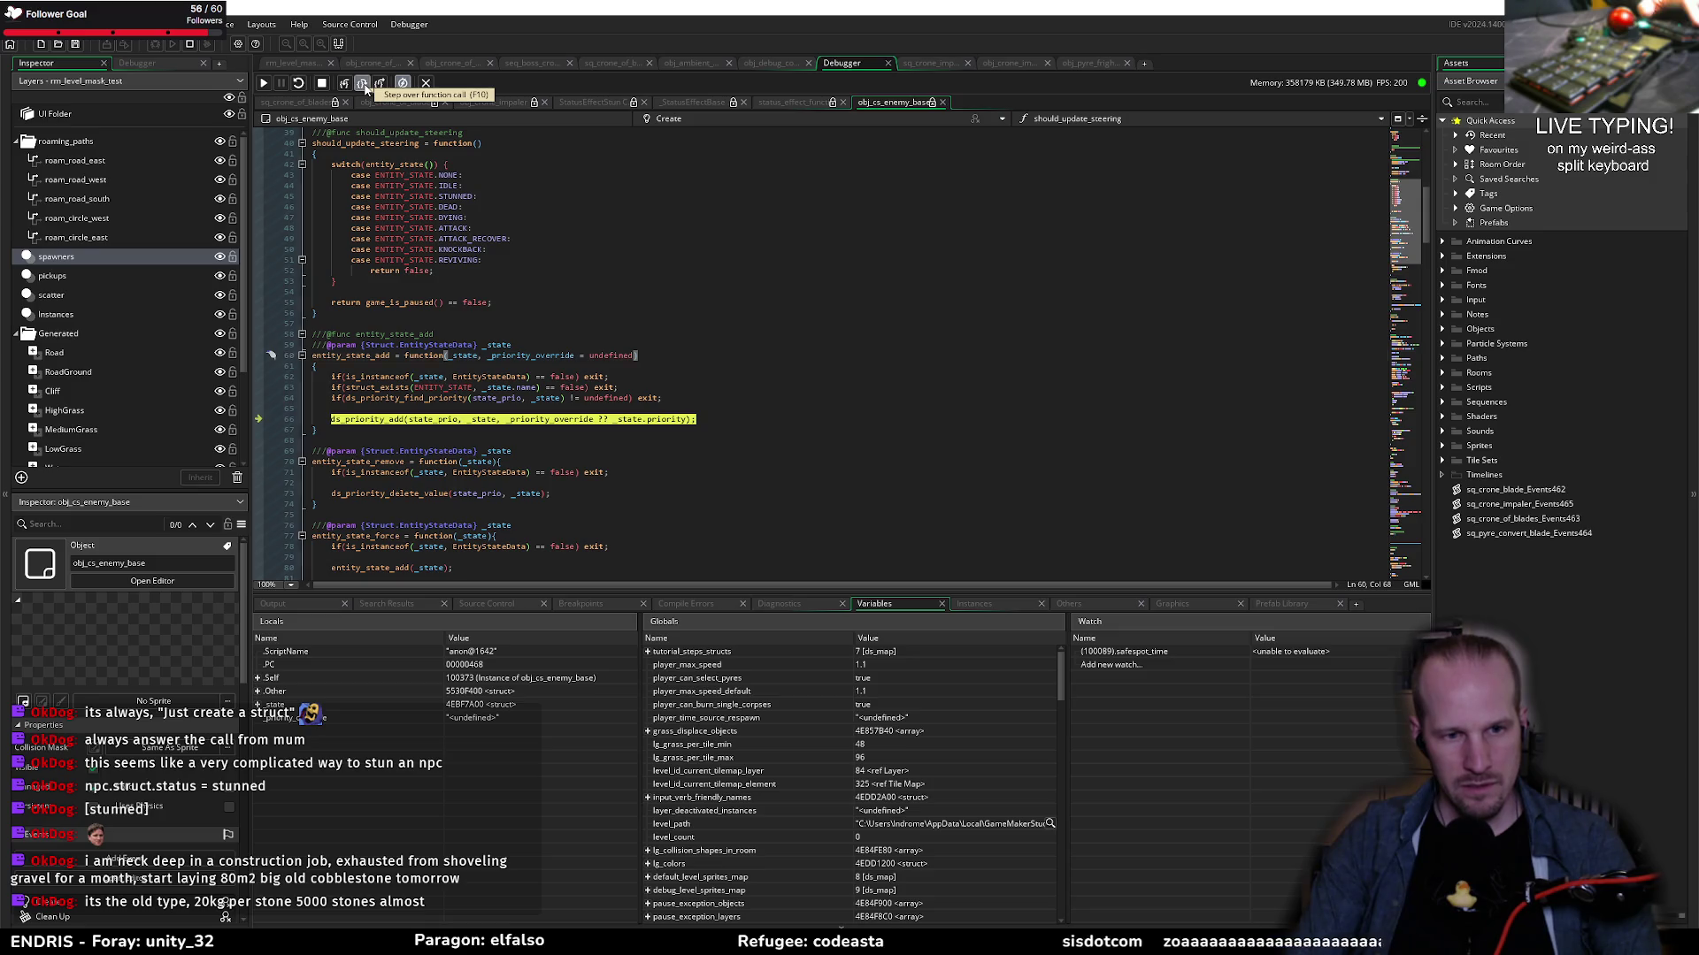
{"action": "left_click", "coordinate": [257, 678]}
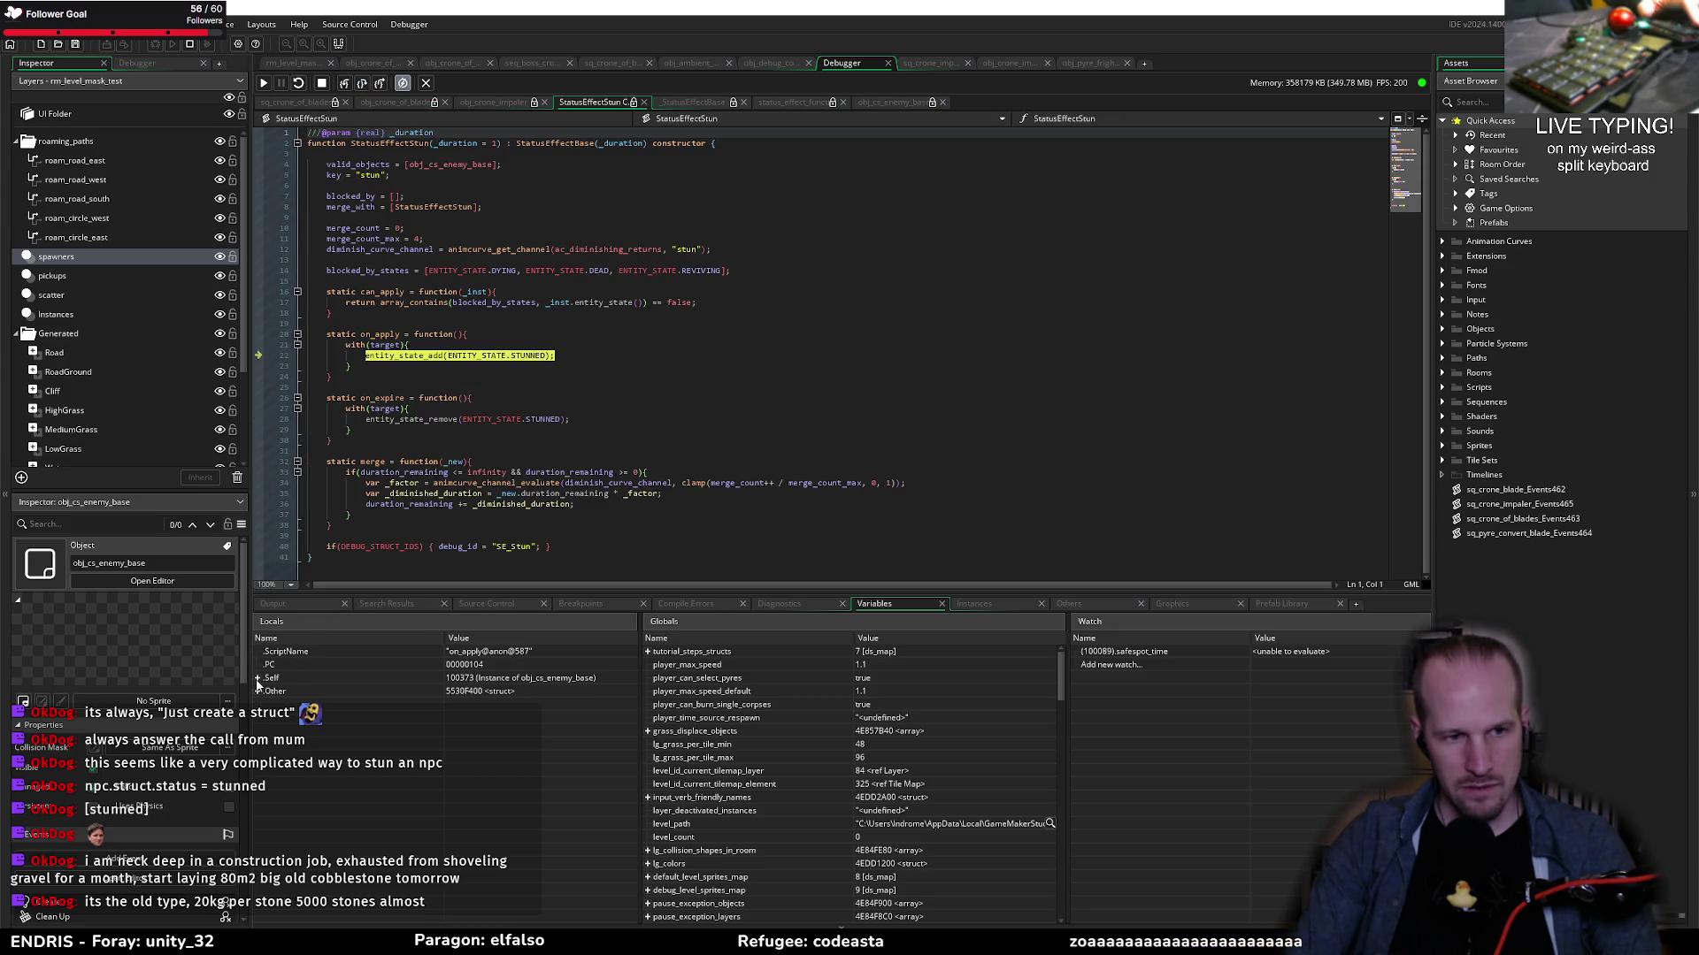
Step: Scroll the Locals panel to the enemy's state variables and select entity_state
{"action": "scroll", "coordinate": [324, 816], "scroll_direction": "down", "scroll_amount": 3}
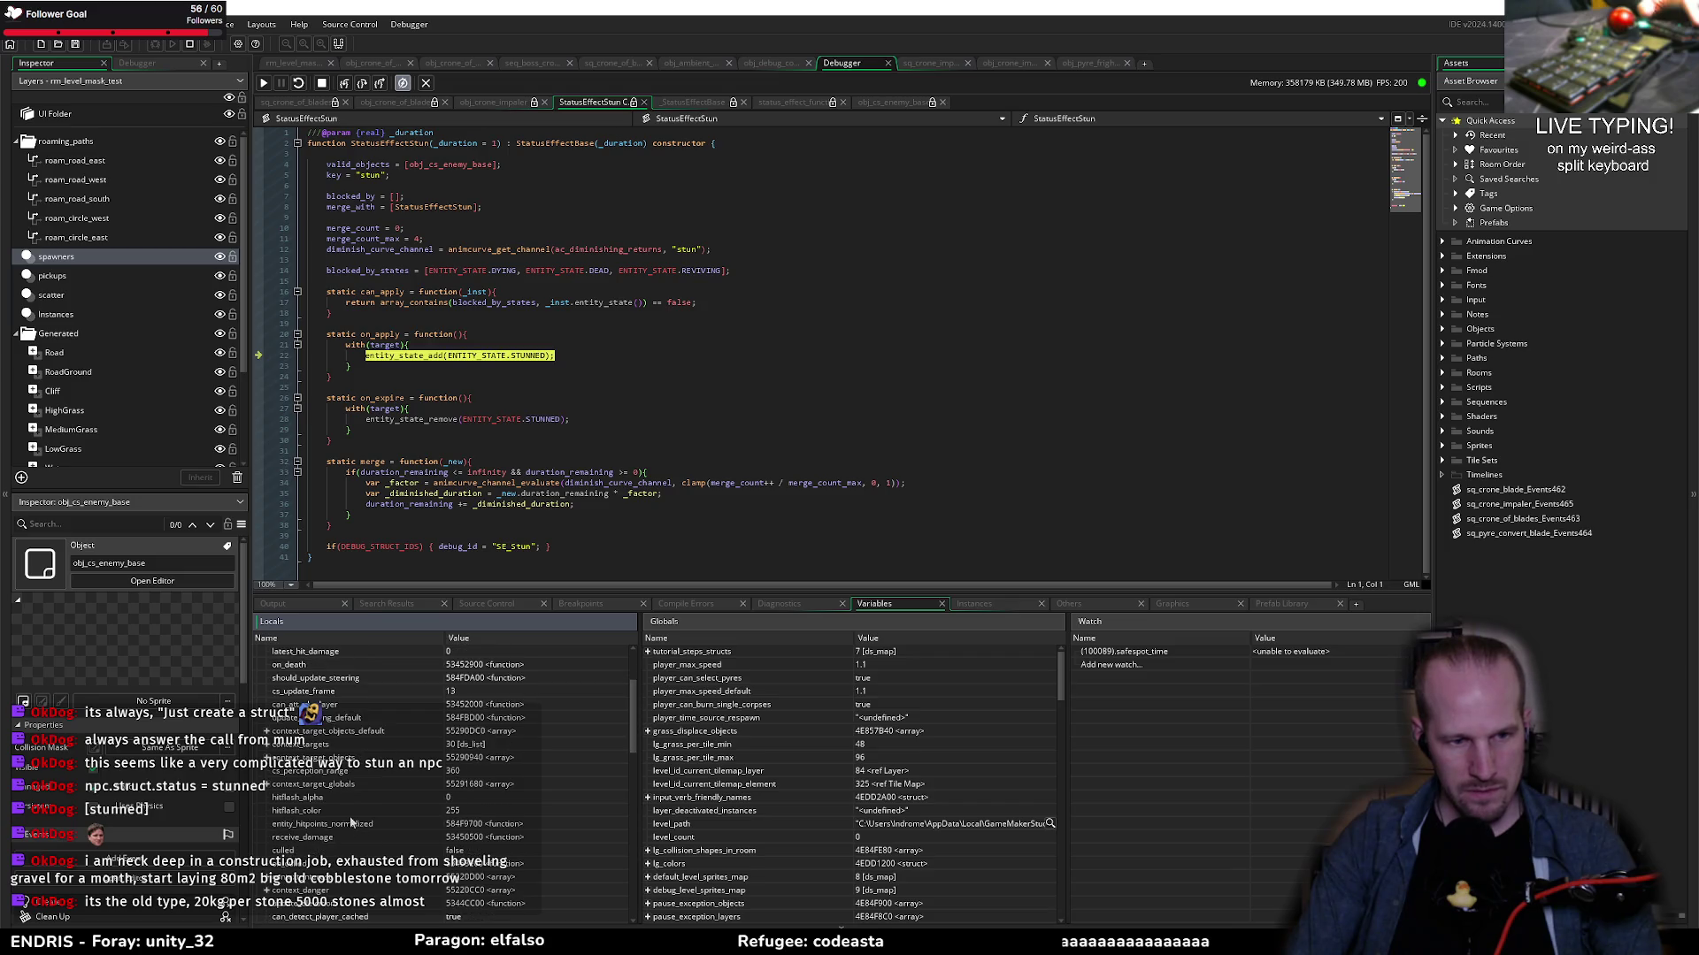
{"action": "scroll", "coordinate": [324, 816], "scroll_direction": "down", "scroll_amount": 2}
{"action": "scroll", "coordinate": [324, 816], "scroll_direction": "down", "scroll_amount": 2}
{"action": "scroll", "coordinate": [324, 815], "scroll_direction": "down", "scroll_amount": 2}
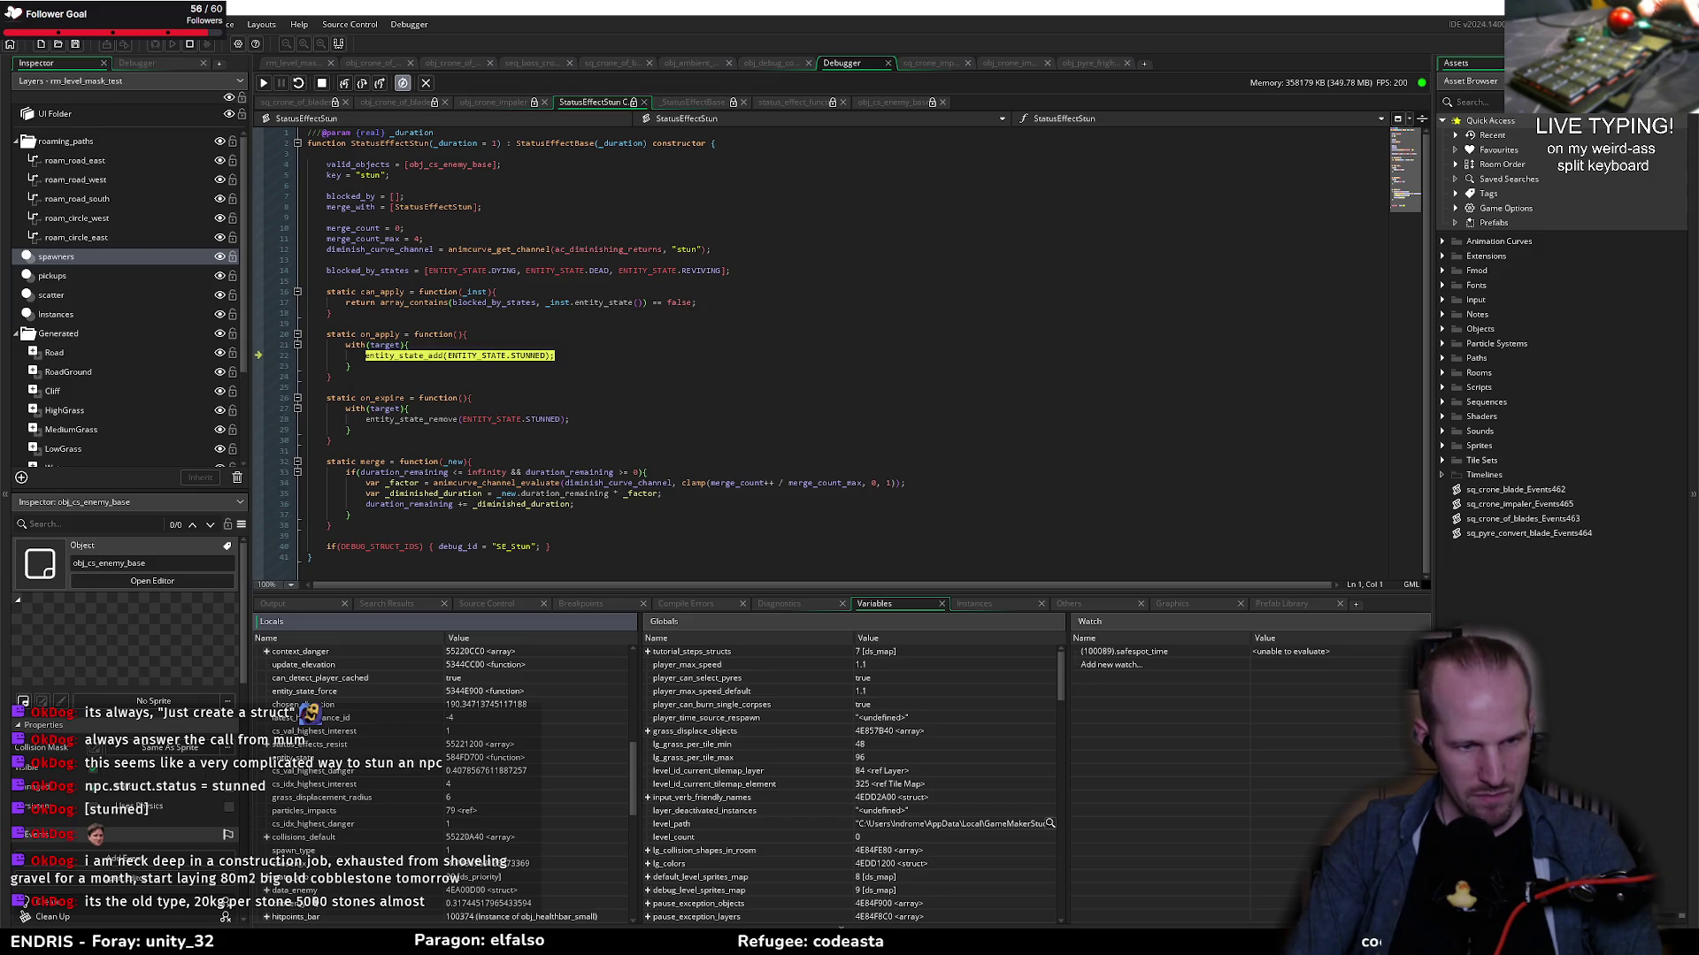
{"action": "scroll", "coordinate": [354, 779], "scroll_direction": "up", "scroll_amount": 10}
{"action": "scroll", "coordinate": [317, 794], "scroll_direction": "down", "scroll_amount": 2}
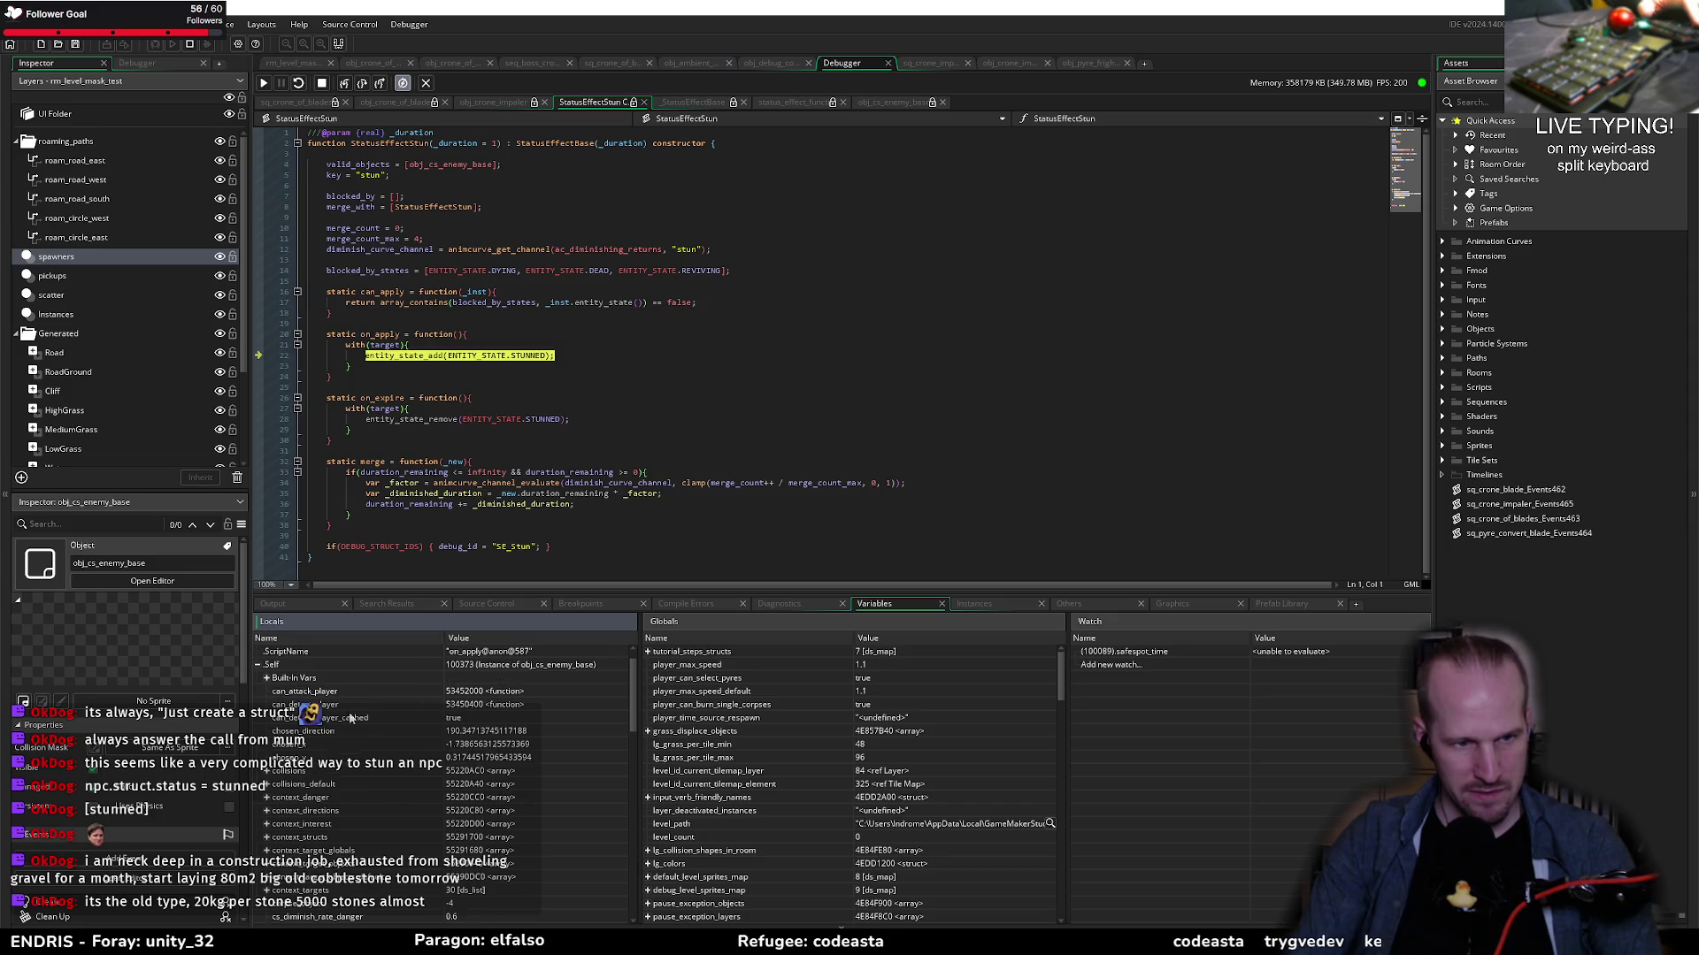
{"action": "scroll", "coordinate": [317, 794], "scroll_direction": "down", "scroll_amount": 5}
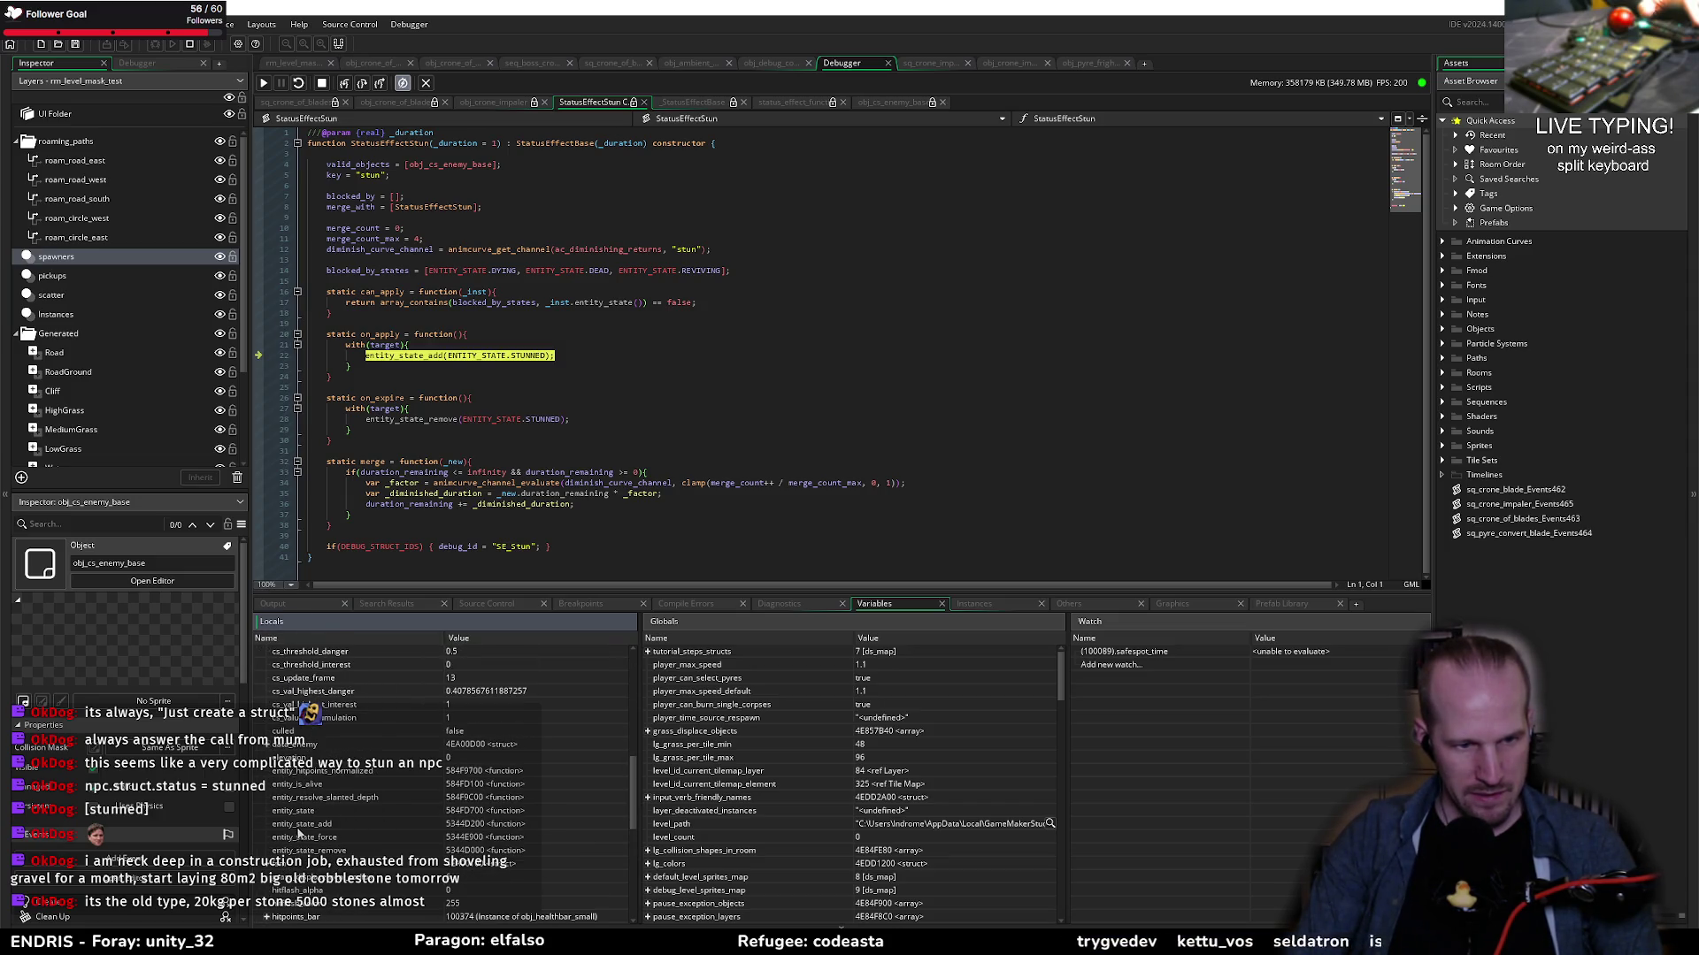
{"action": "left_click", "coordinate": [297, 812]}
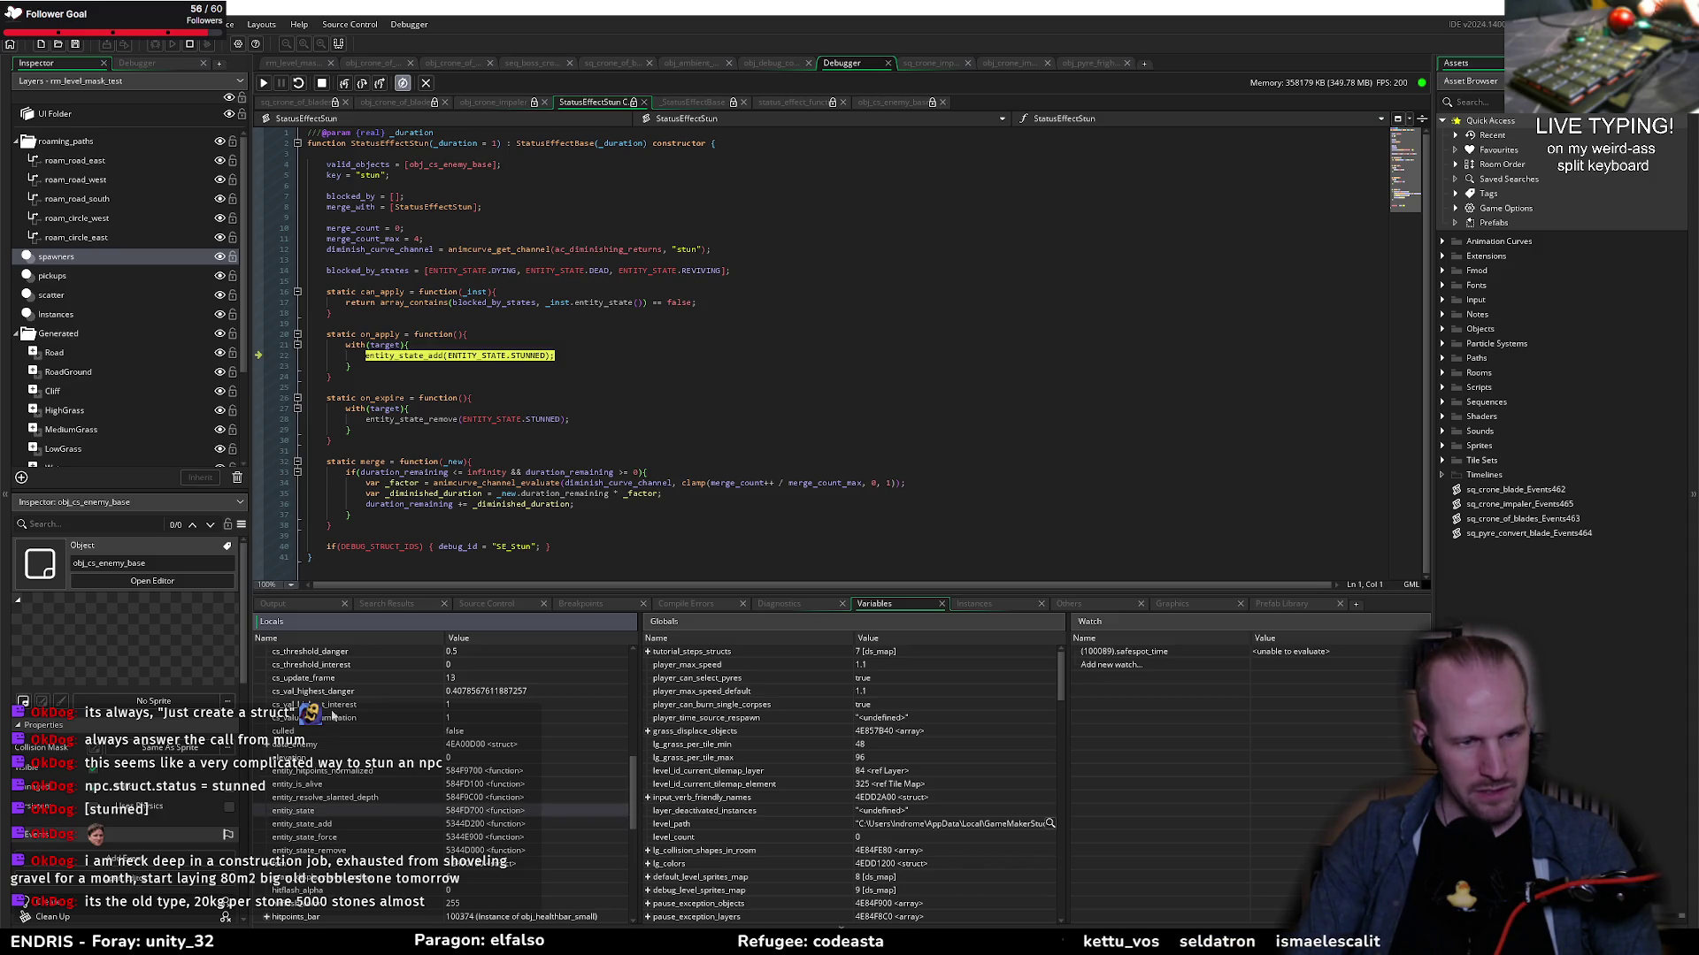
{"action": "scroll", "coordinate": [345, 814], "scroll_direction": "down", "scroll_amount": 4}
{"action": "scroll", "coordinate": [317, 836], "scroll_direction": "down", "scroll_amount": 4}
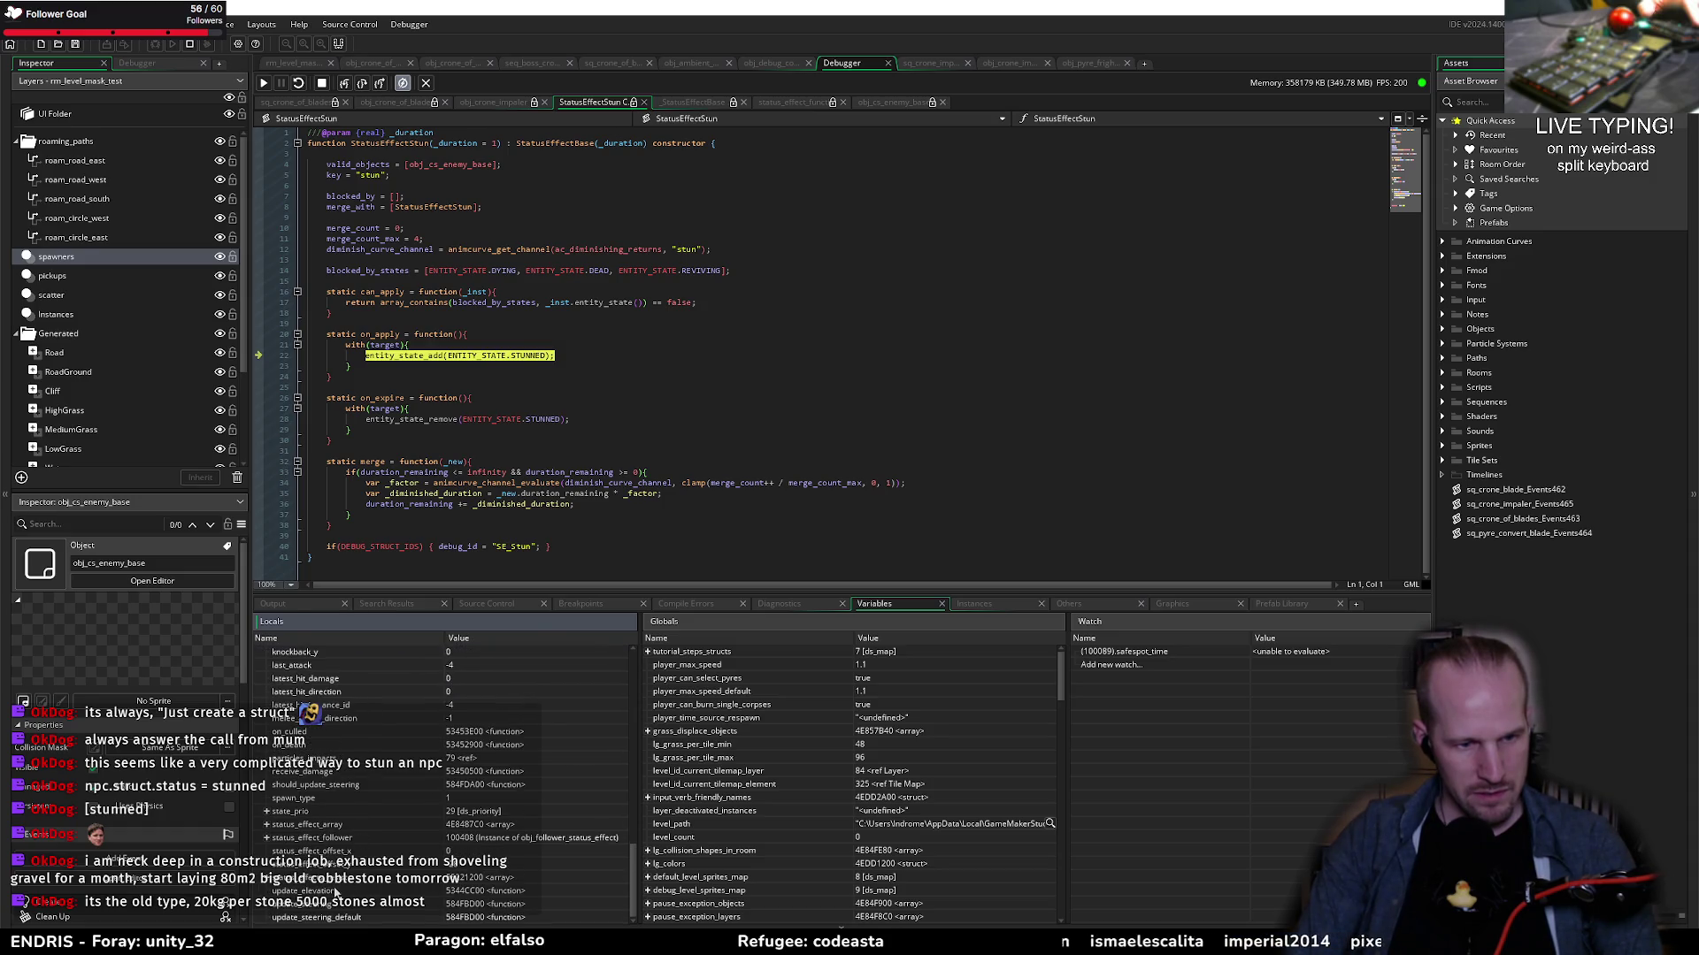
Step: Expand state_prio and its SEEK_PLAYER and STUNNED (priority 115) entries, then collapse STUNNED
{"action": "left_click", "coordinate": [266, 812]}
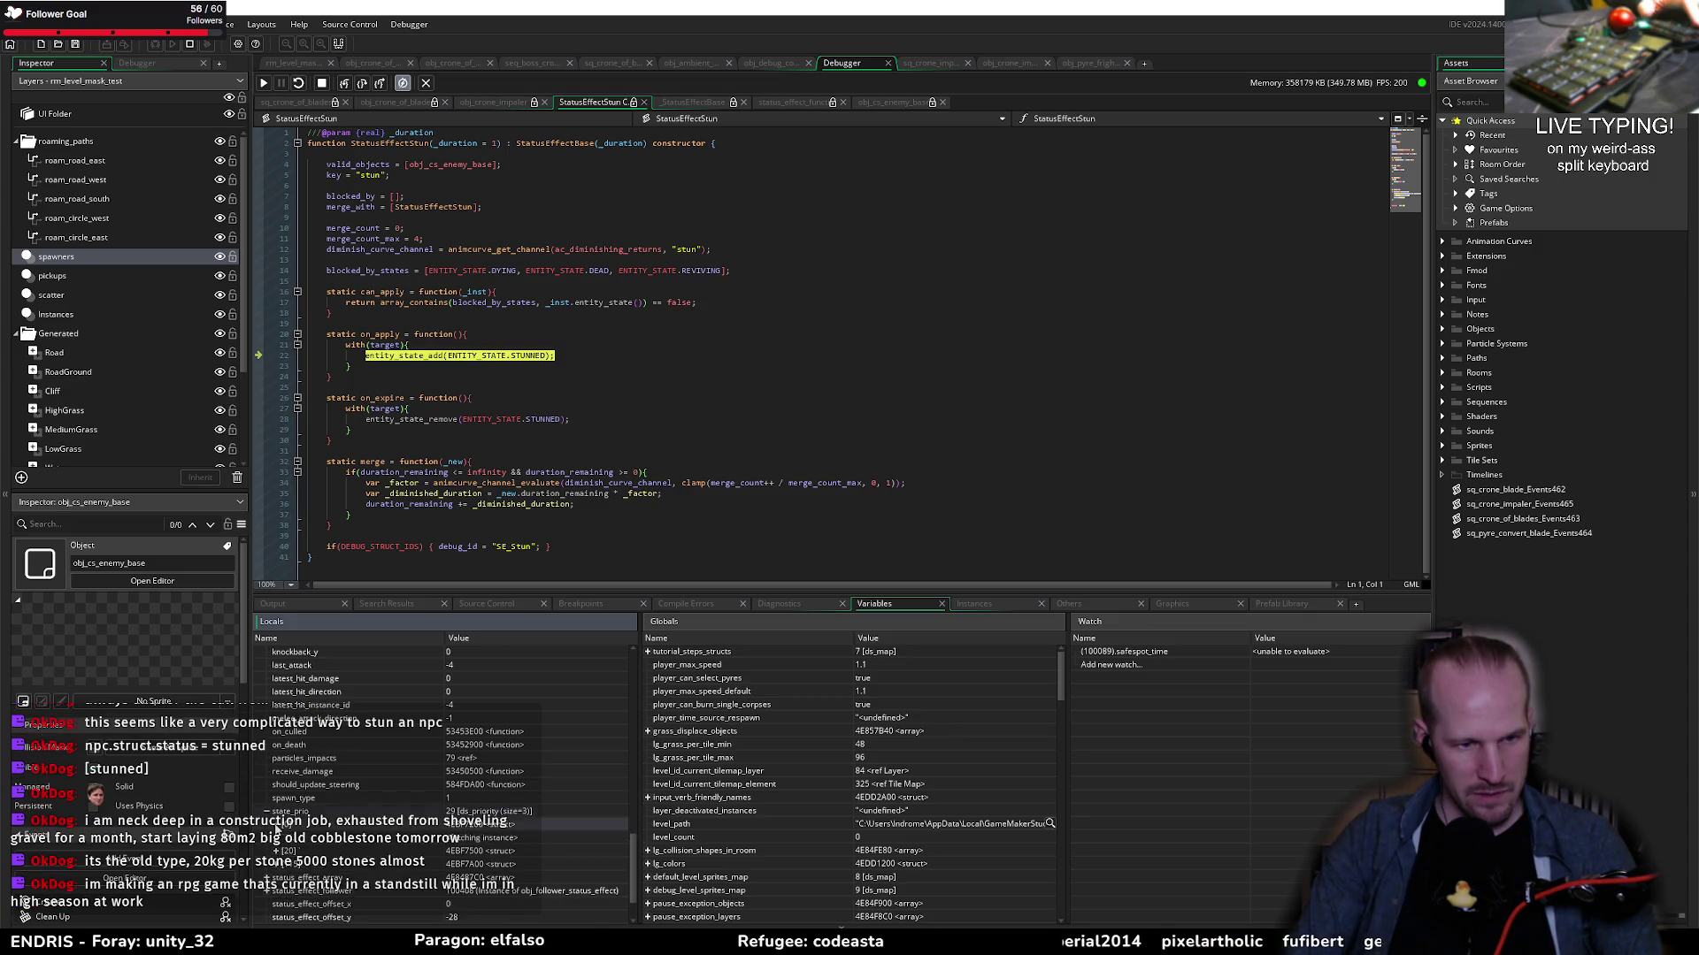
{"action": "left_click", "coordinate": [277, 840]}
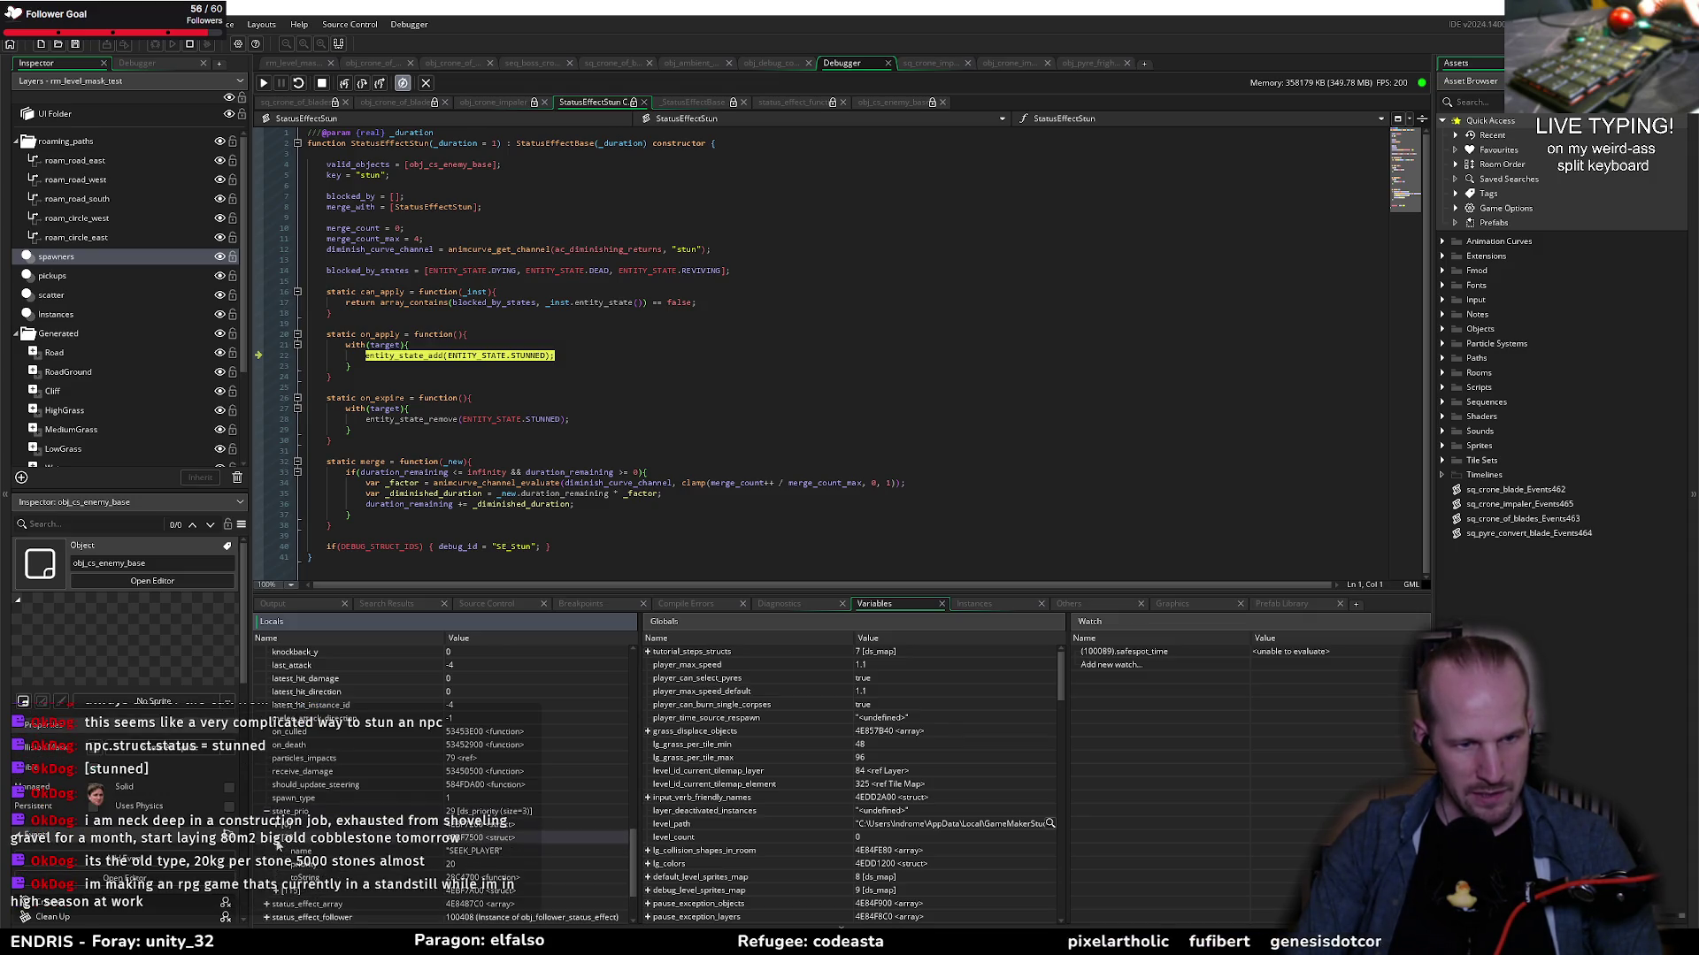
{"action": "left_click", "coordinate": [277, 841]}
{"action": "left_click", "coordinate": [277, 852]}
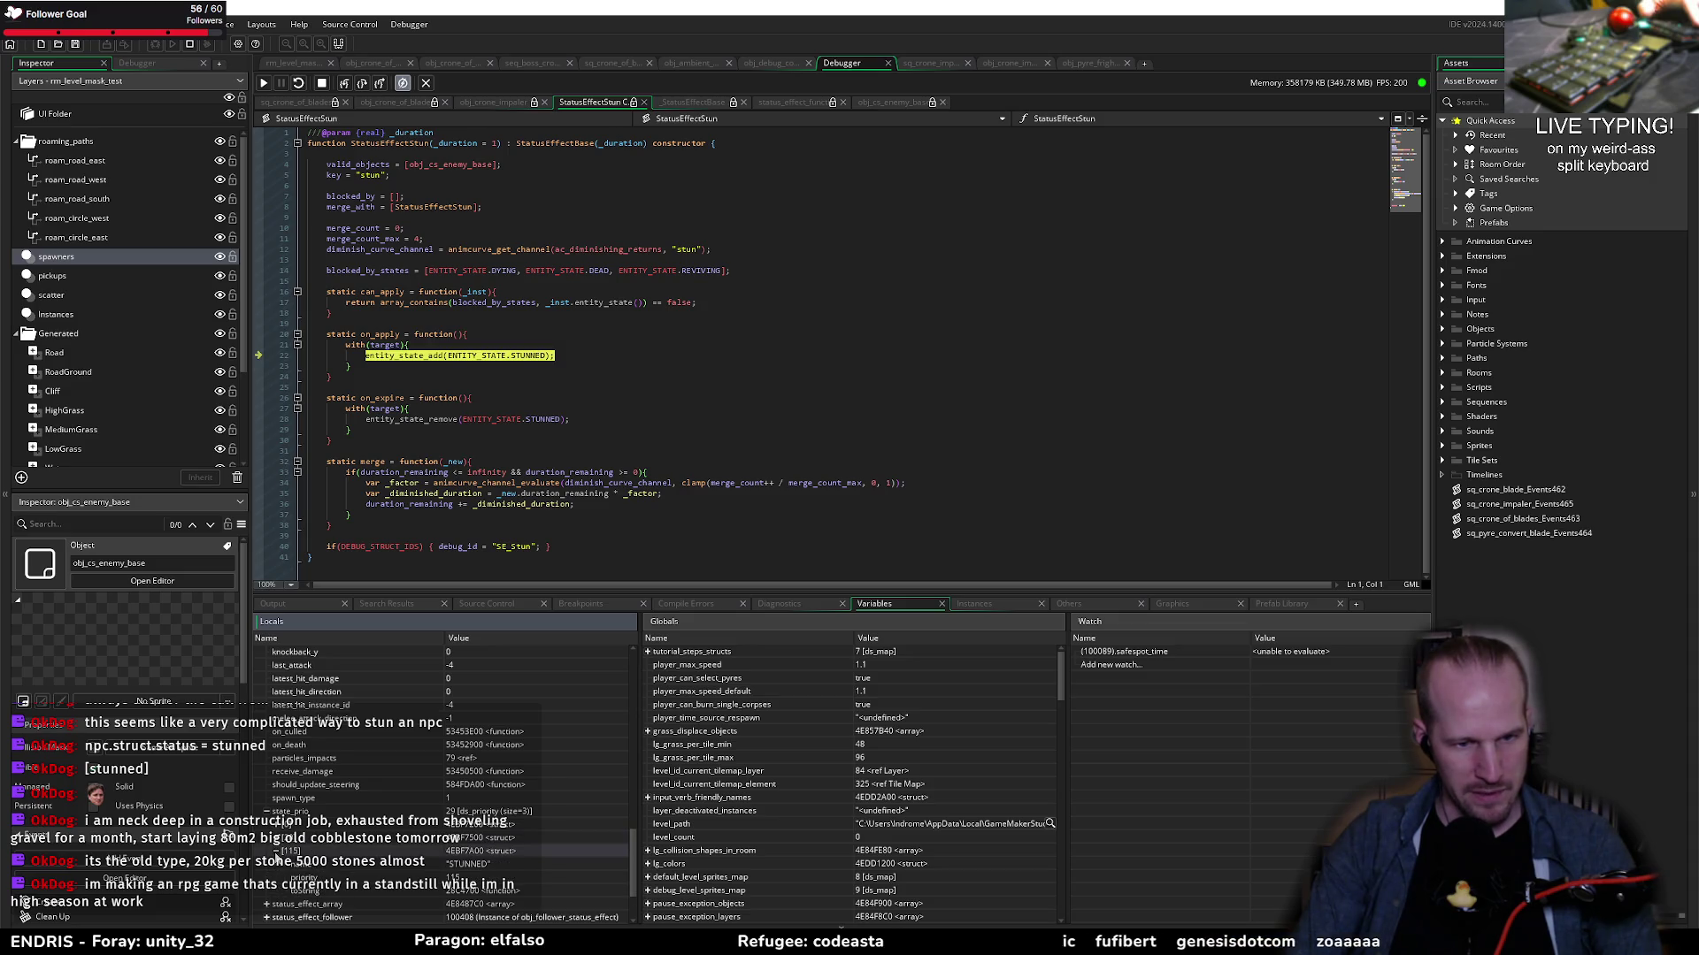
{"action": "scroll", "coordinate": [277, 852], "scroll_direction": "down", "scroll_amount": 2}
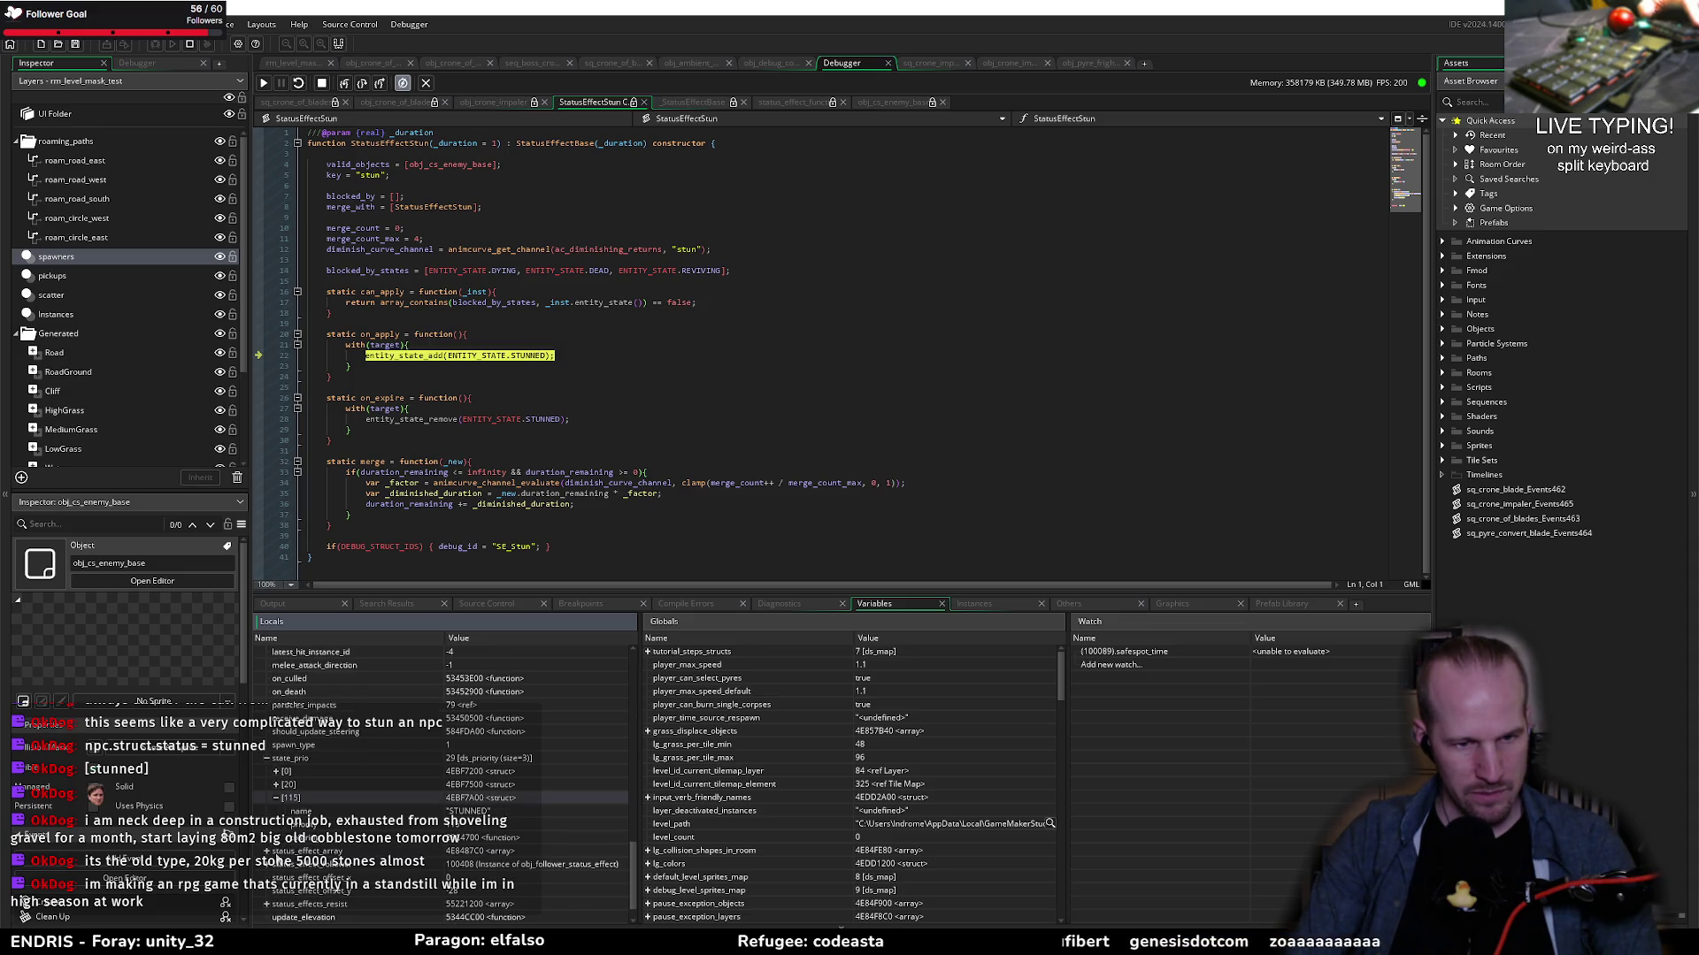
{"action": "left_click", "coordinate": [276, 798]}
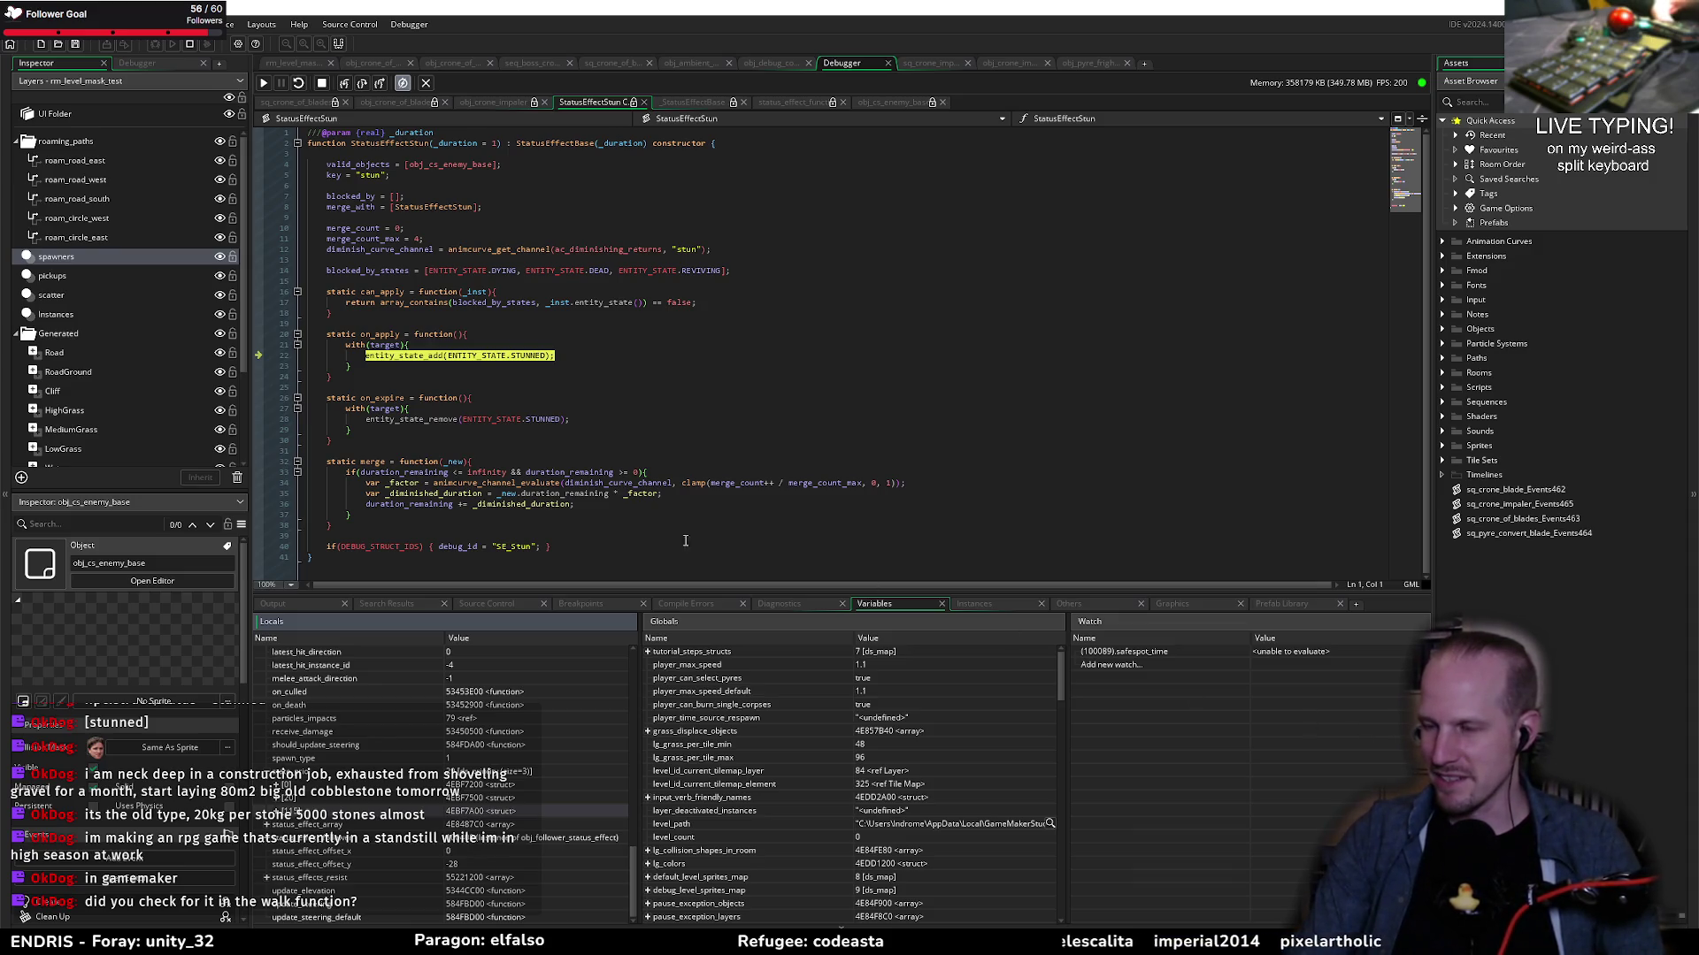
Step: Add a closing brace on line 24 to close on_apply's with block
{"action": "left_click", "coordinate": [761, 506]}
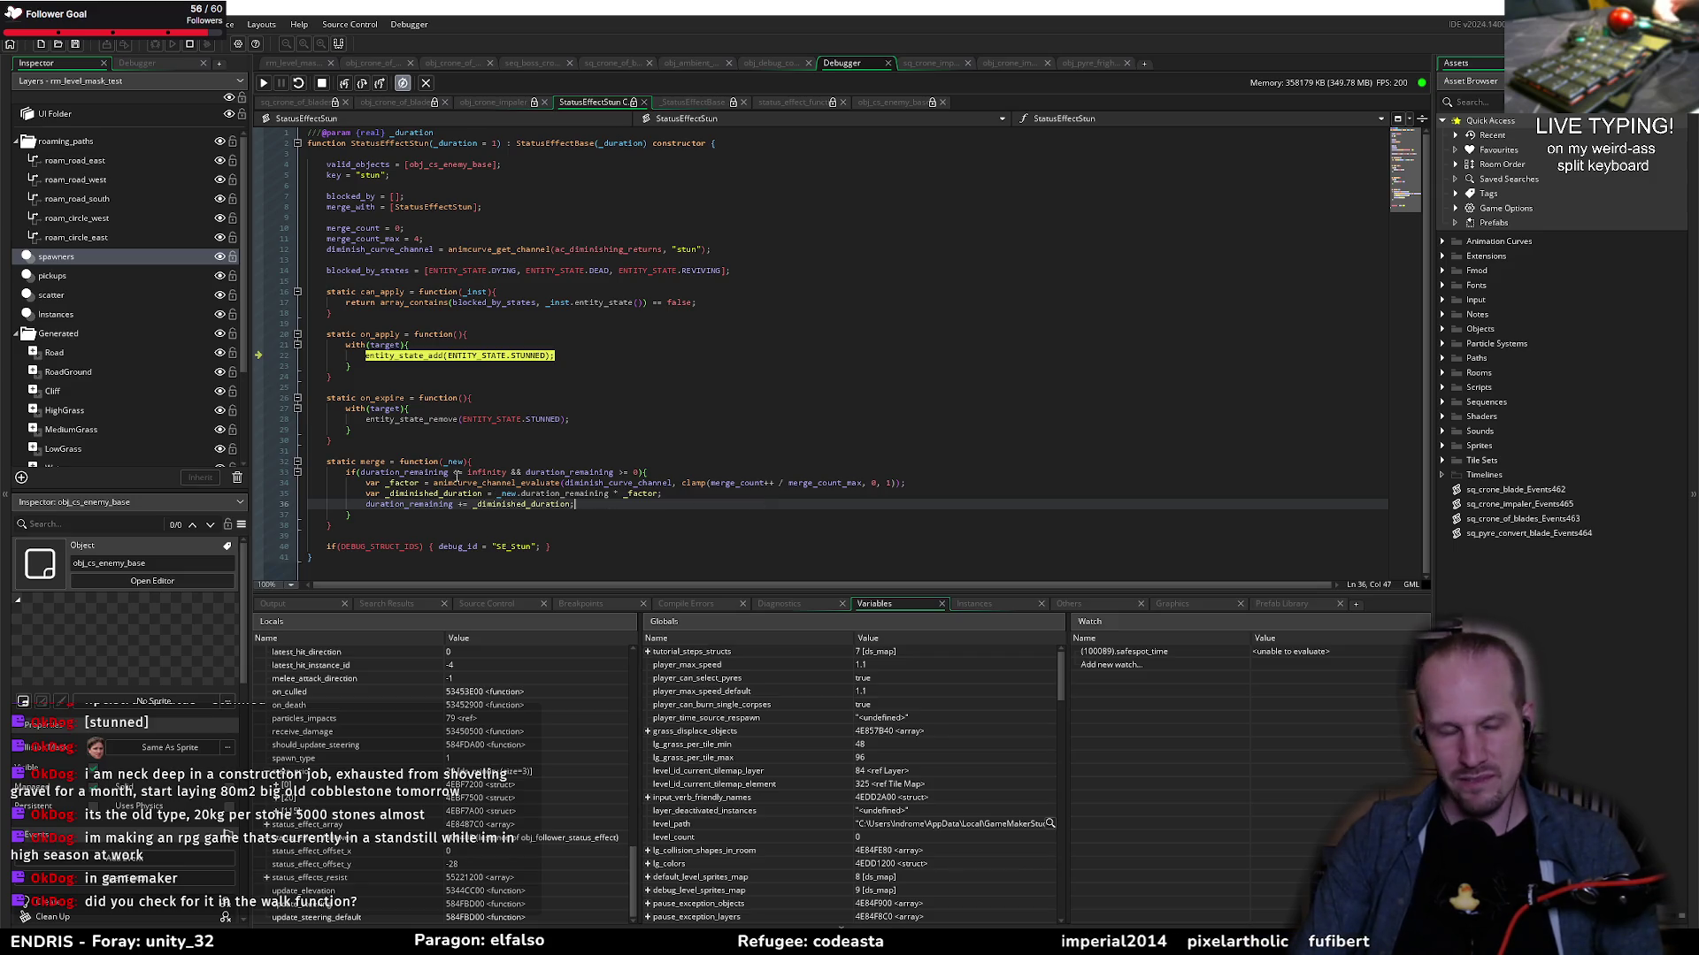
{"action": "left_click", "coordinate": [461, 376]}
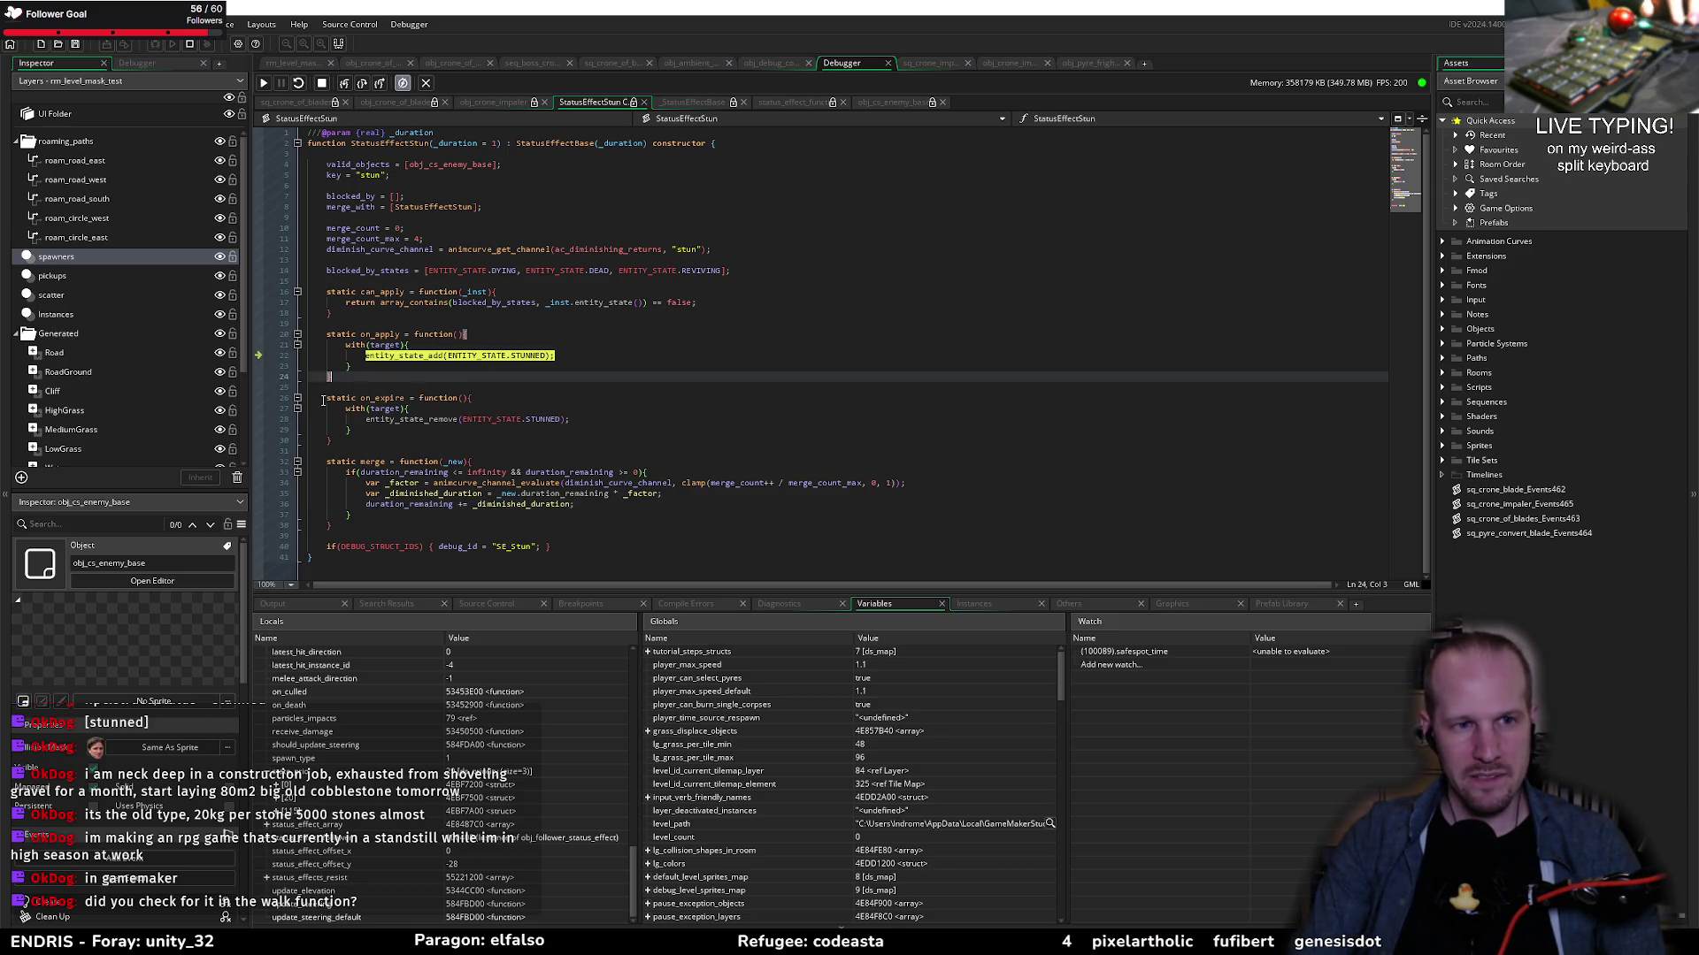
{"action": "type", "text": "}"}
{"action": "key", "text": "Down"}
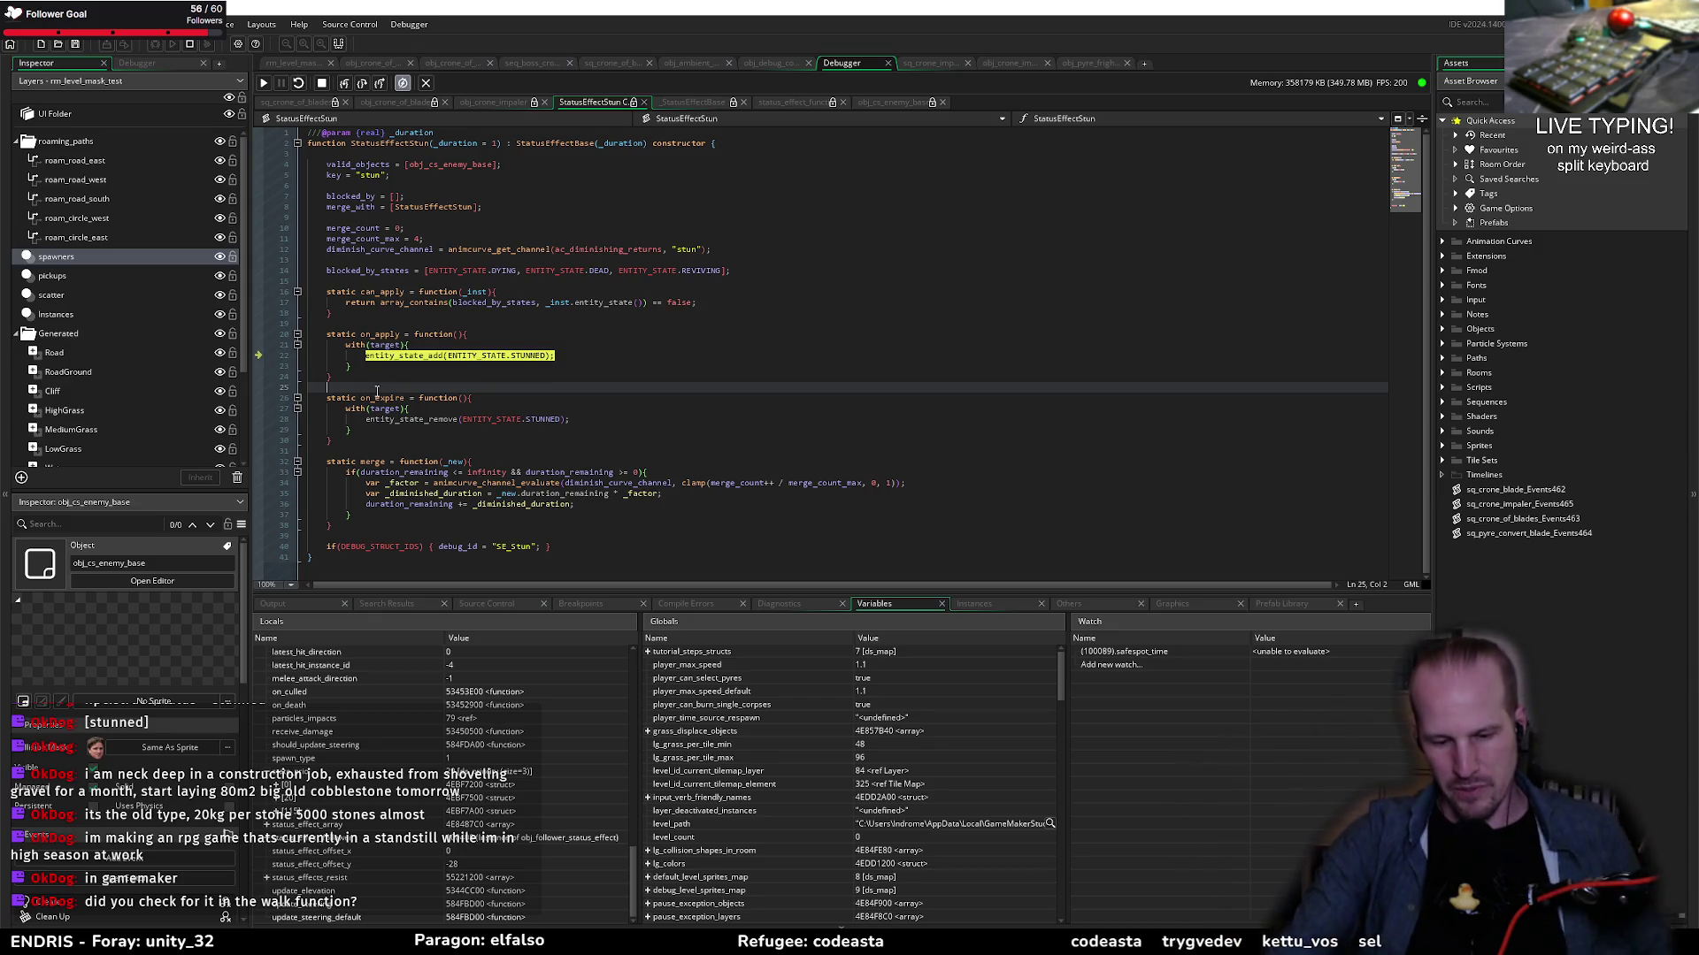
Step: Review the on_apply and on_expire lines, then bring up the asset search with Ctrl+T
{"action": "left_click", "coordinate": [471, 407]}
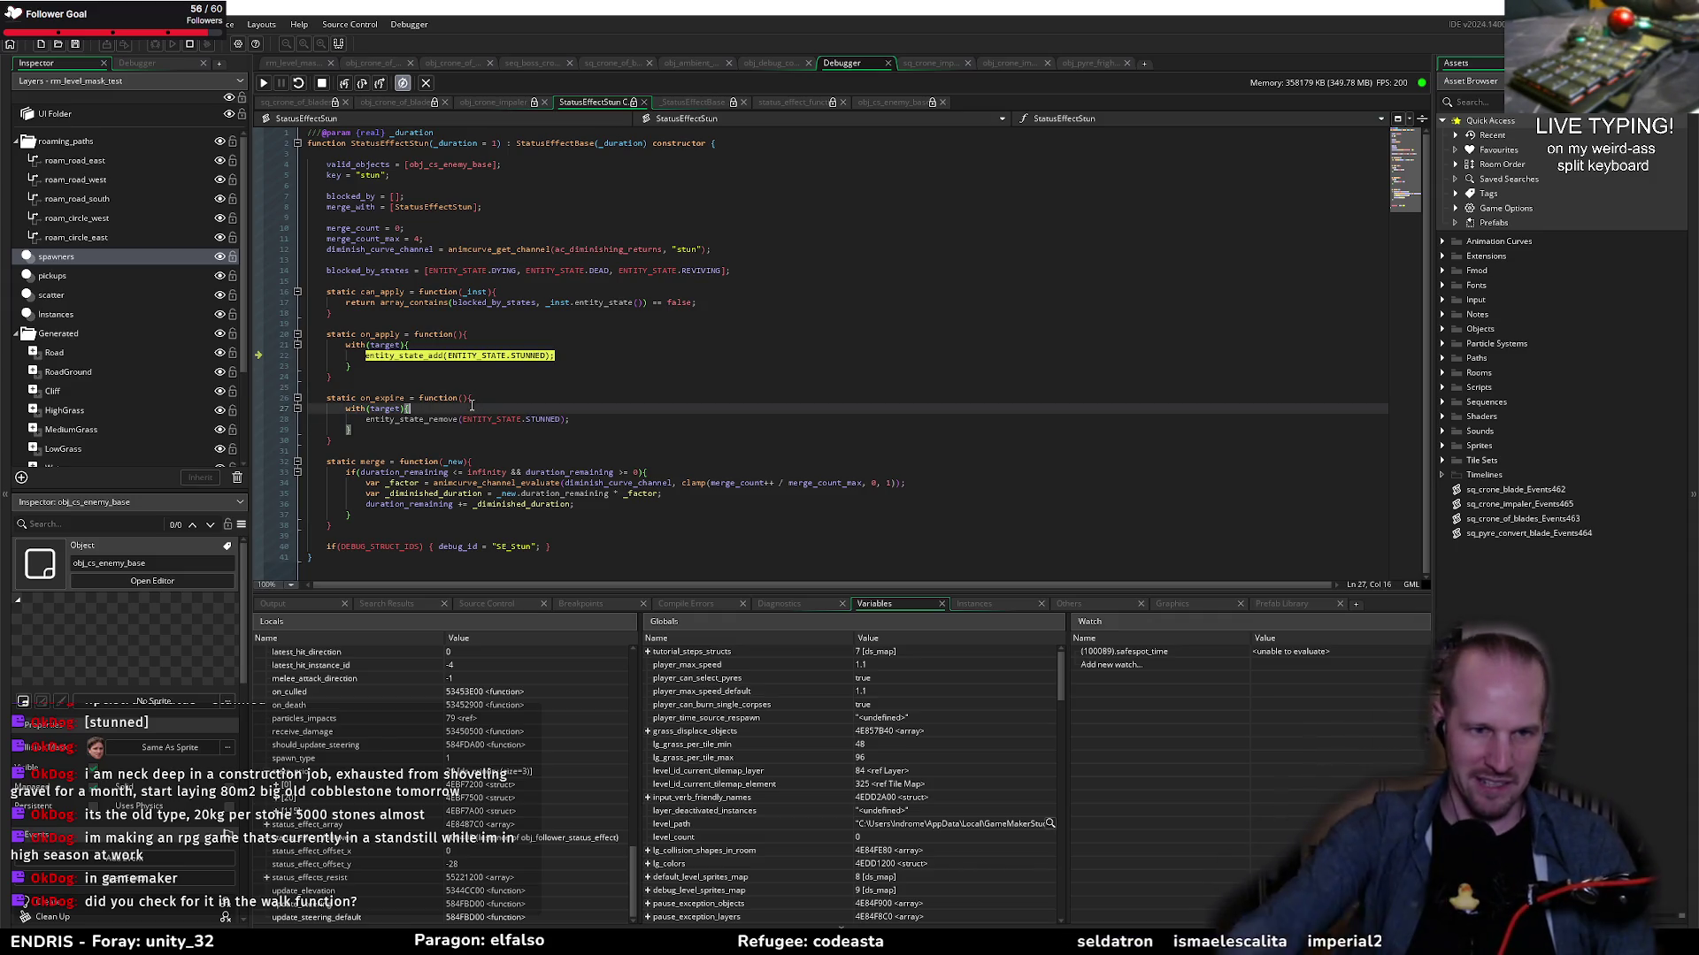
{"action": "left_click", "coordinate": [486, 389]}
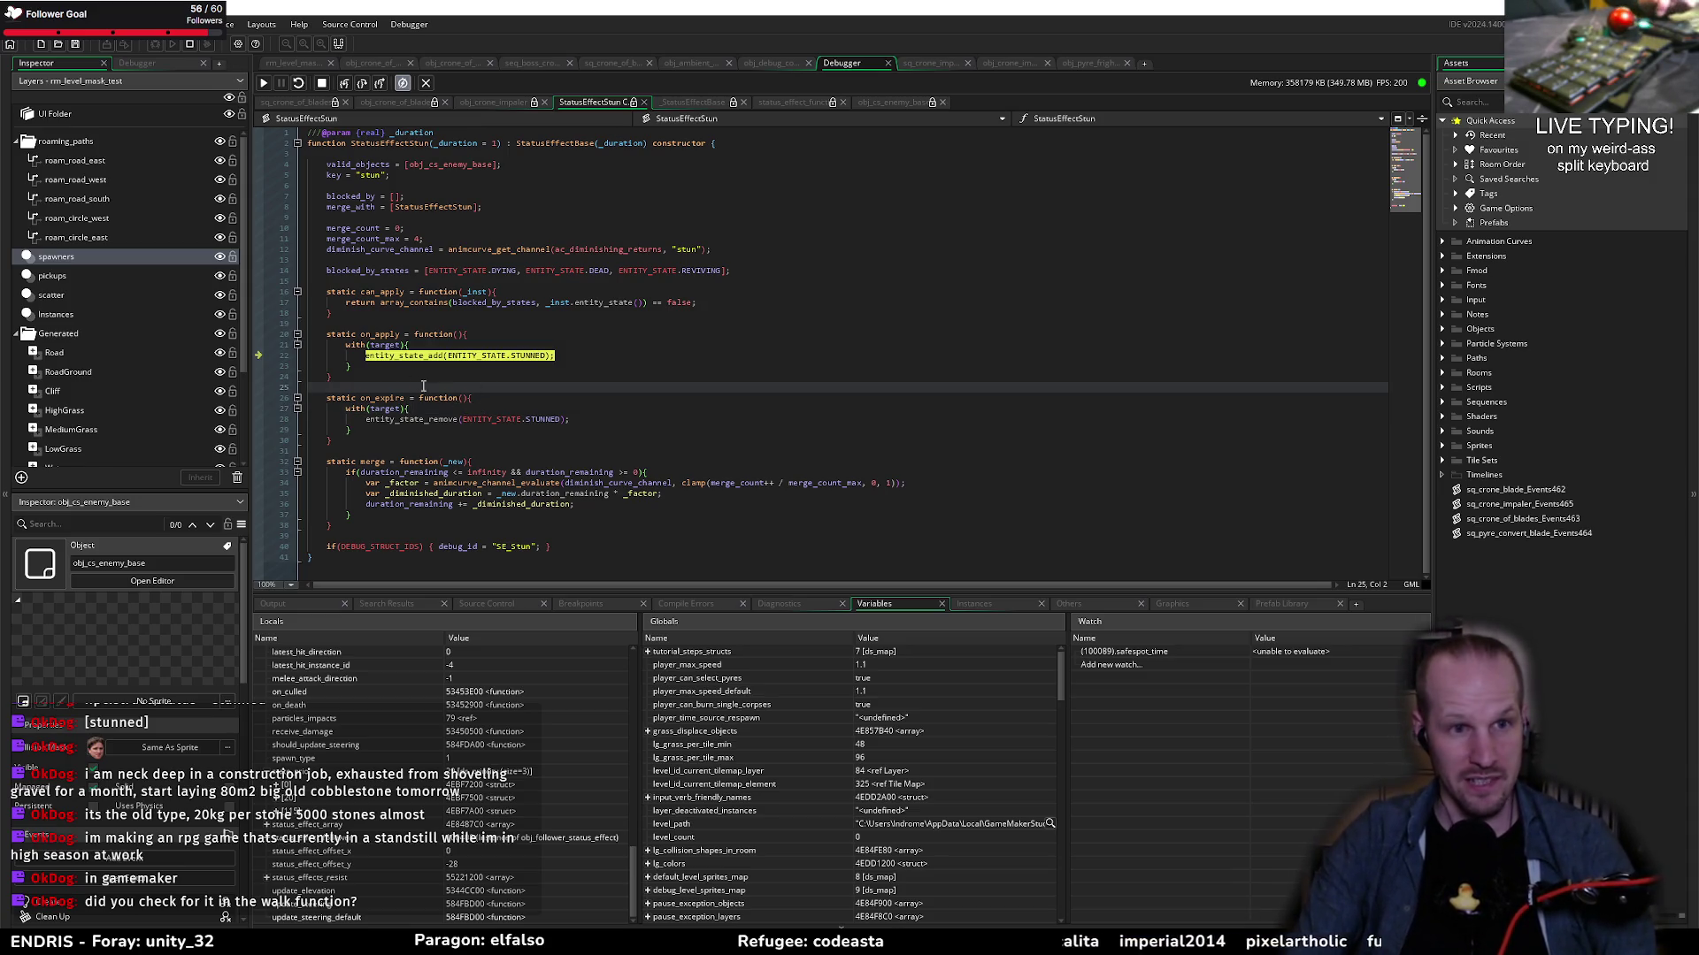
{"action": "left_click", "coordinate": [391, 365]}
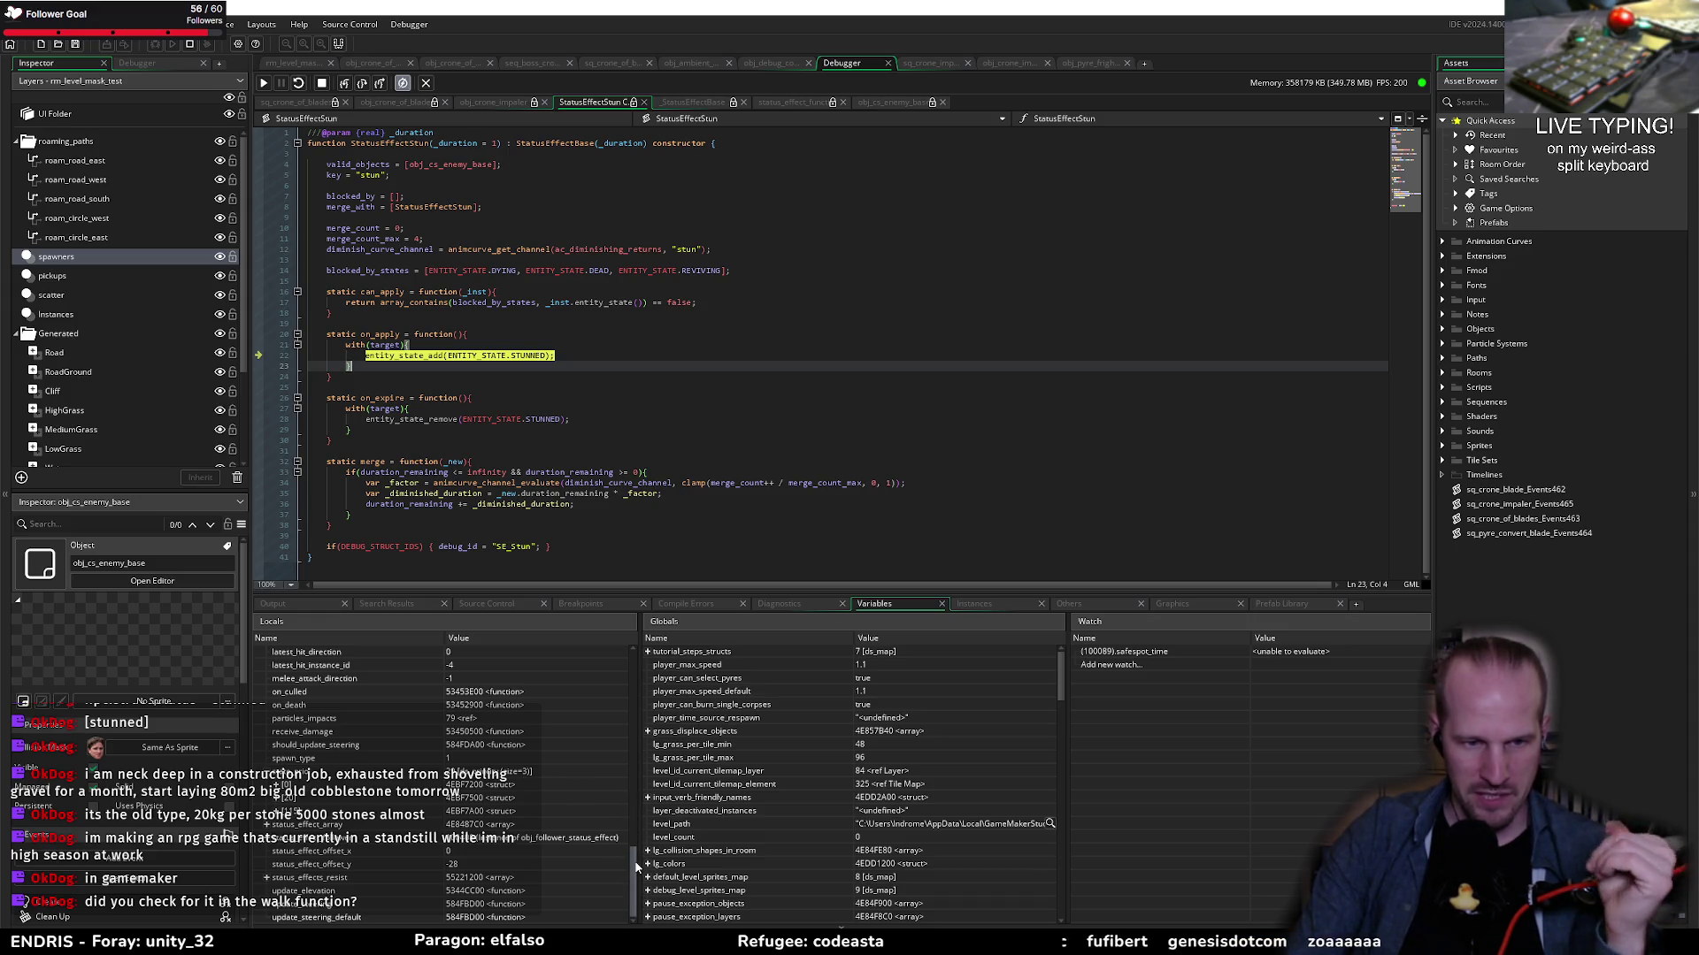
{"action": "left_click", "coordinate": [342, 825]}
{"action": "left_click", "coordinate": [671, 332]}
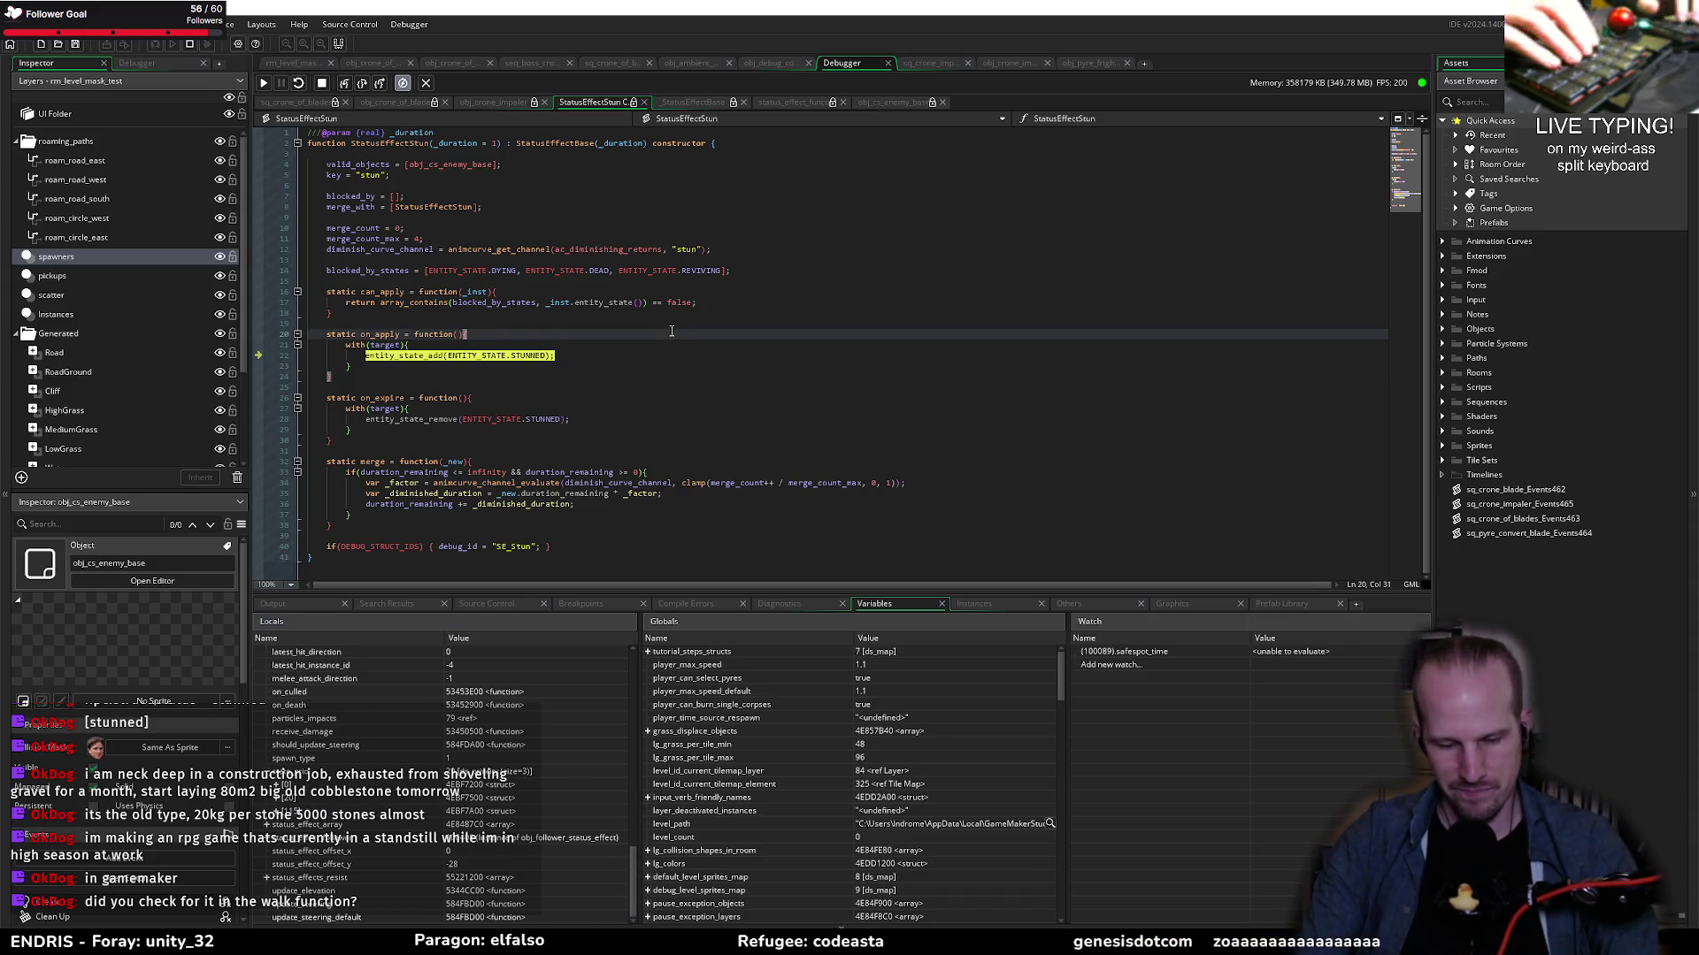
{"action": "key", "text": "ctrl+t"}
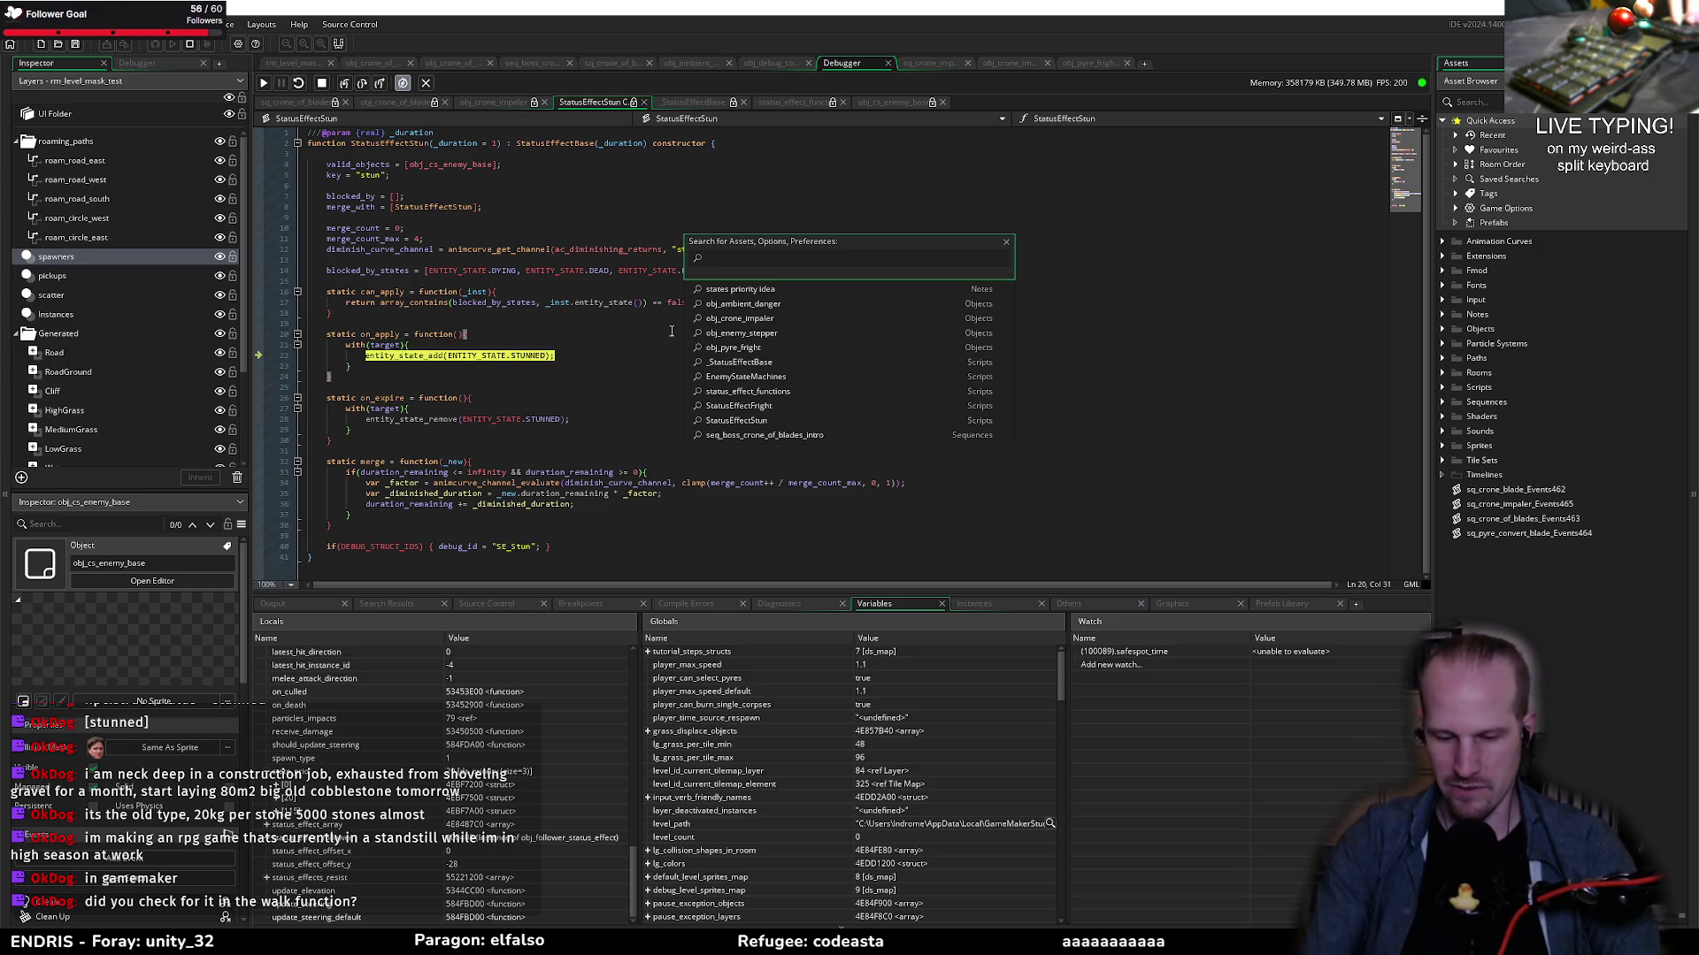
Step: Open obj_enemy_stepper's code, scroll to its Step and Draw events, and breakpoint Step line 8
{"action": "key", "text": "Down"}
{"action": "key", "text": "Down"}
{"action": "key", "text": "Down"}
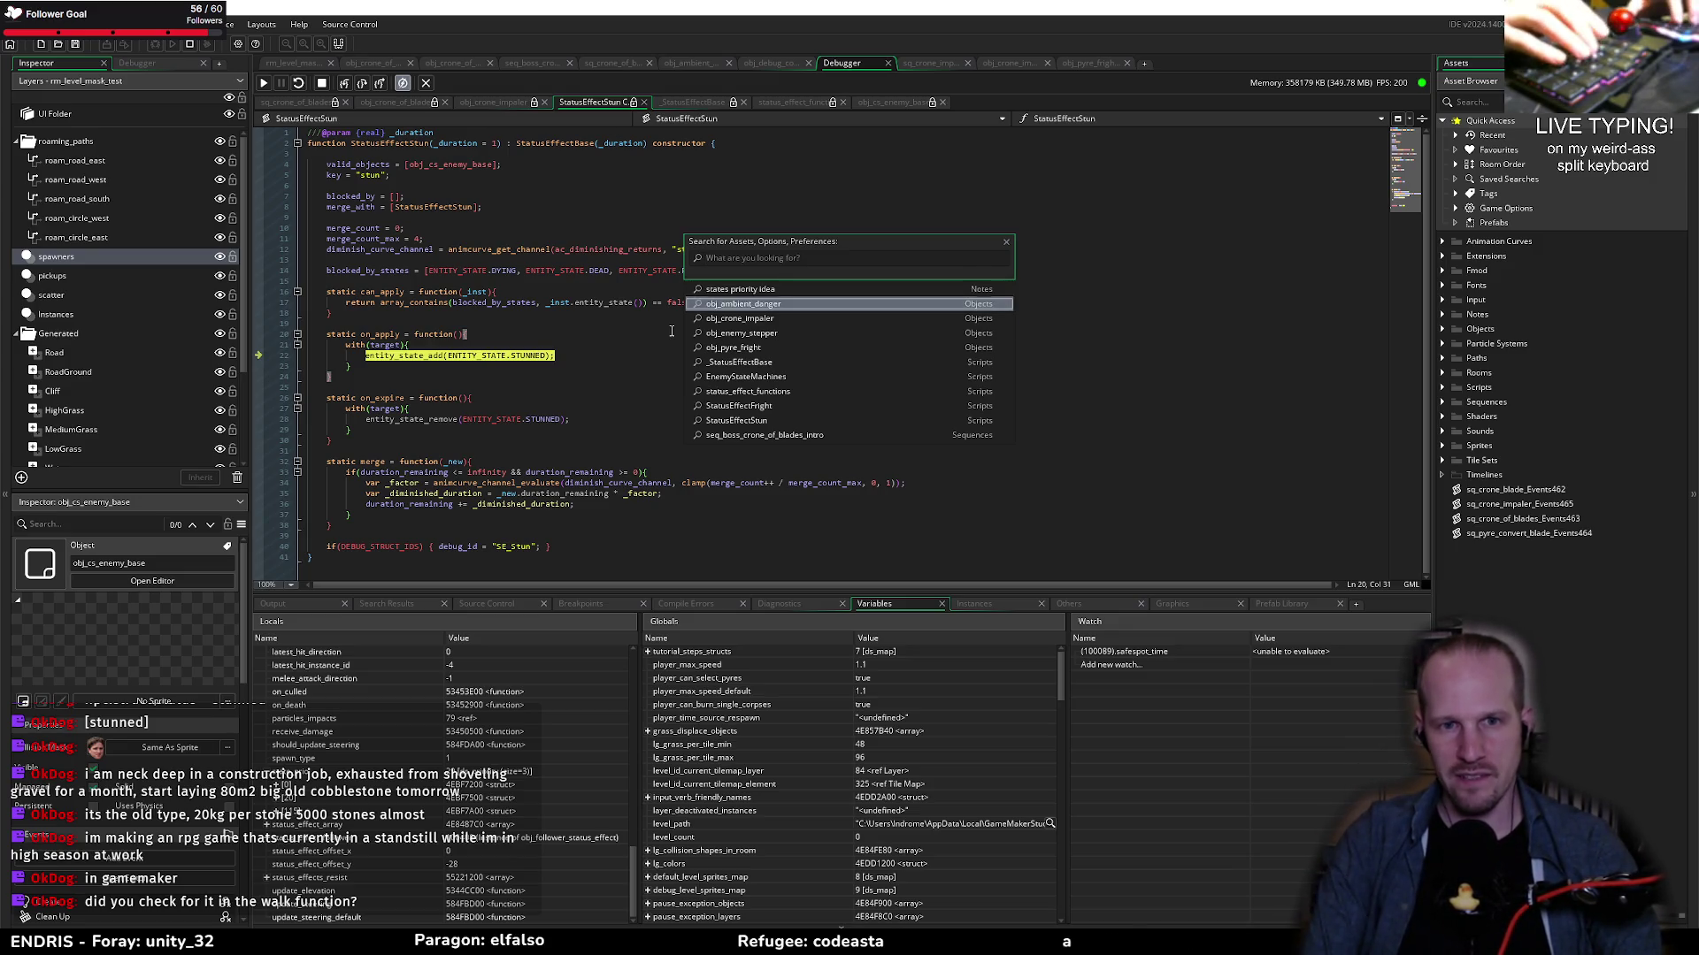
{"action": "key", "text": "Return"}
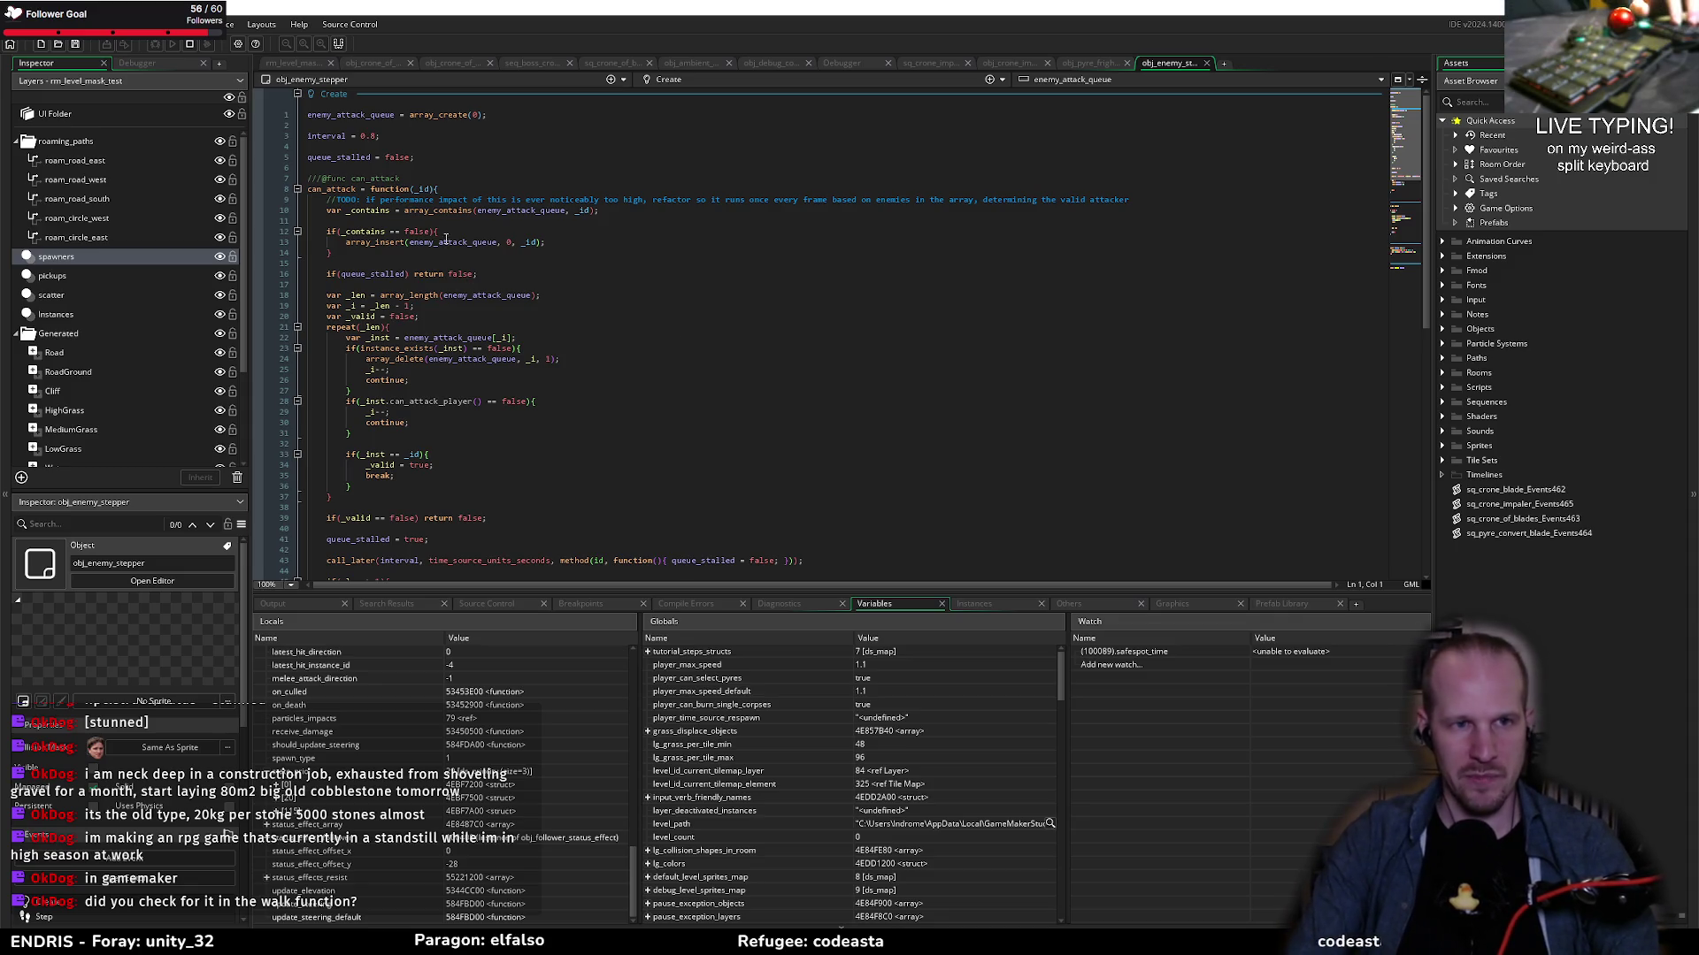
{"action": "scroll", "coordinate": [445, 223], "scroll_direction": "down", "scroll_amount": 3}
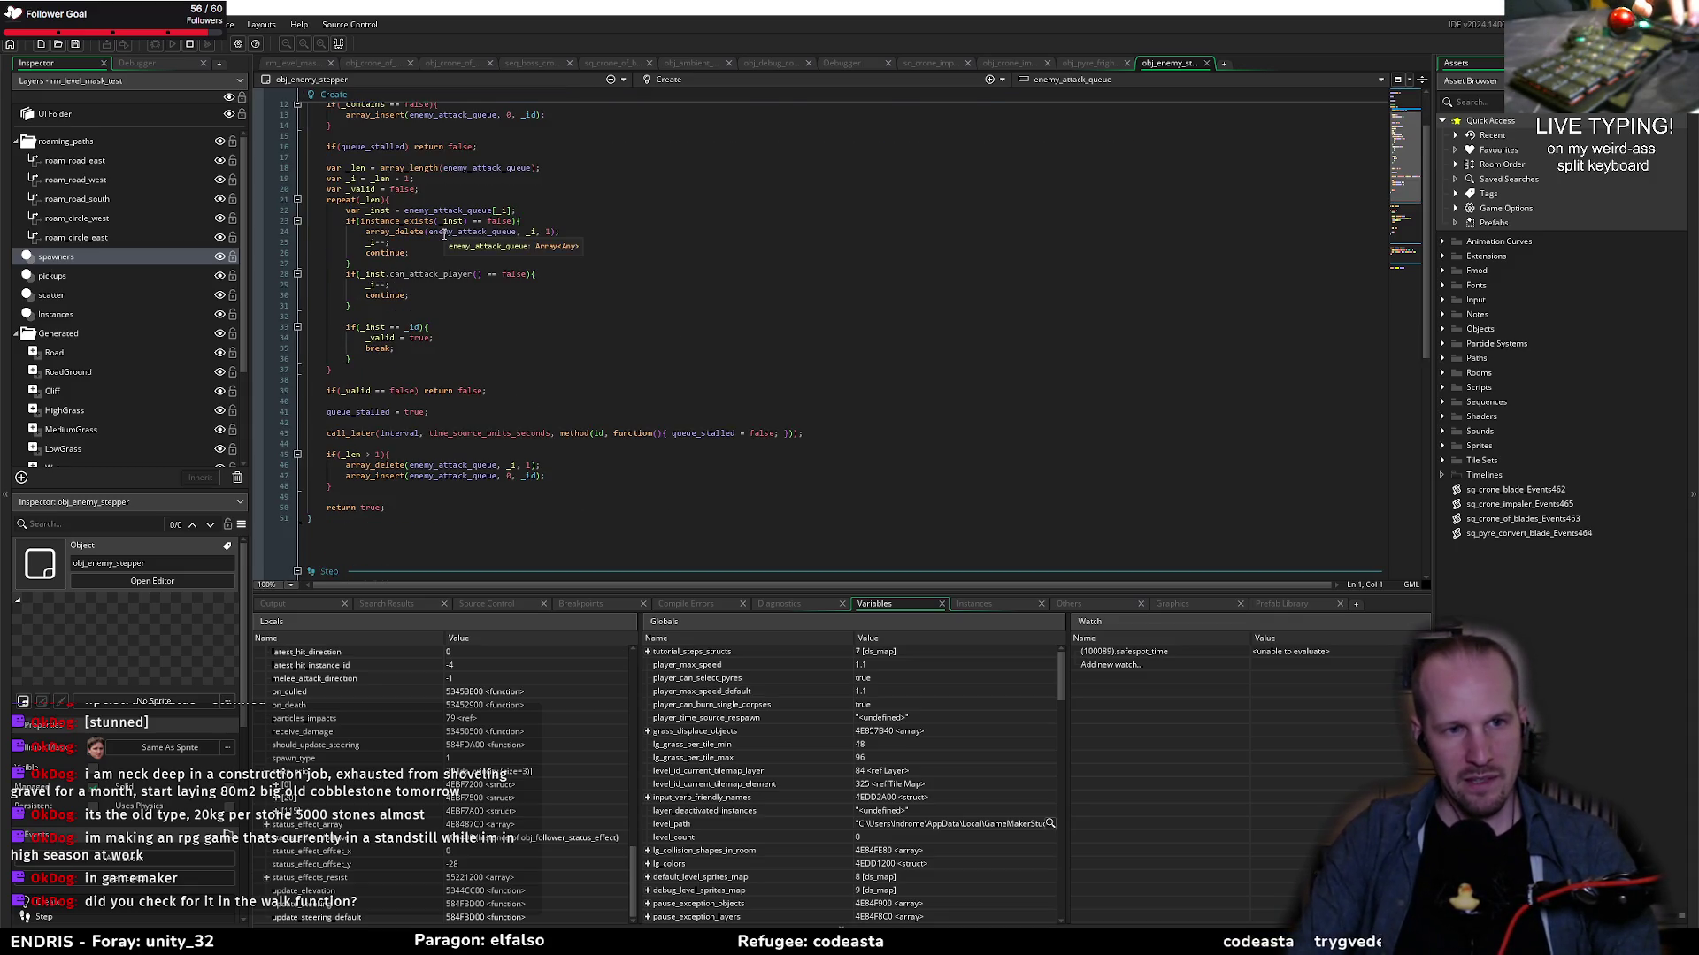
{"action": "scroll", "coordinate": [514, 329], "scroll_direction": "up", "scroll_amount": 3}
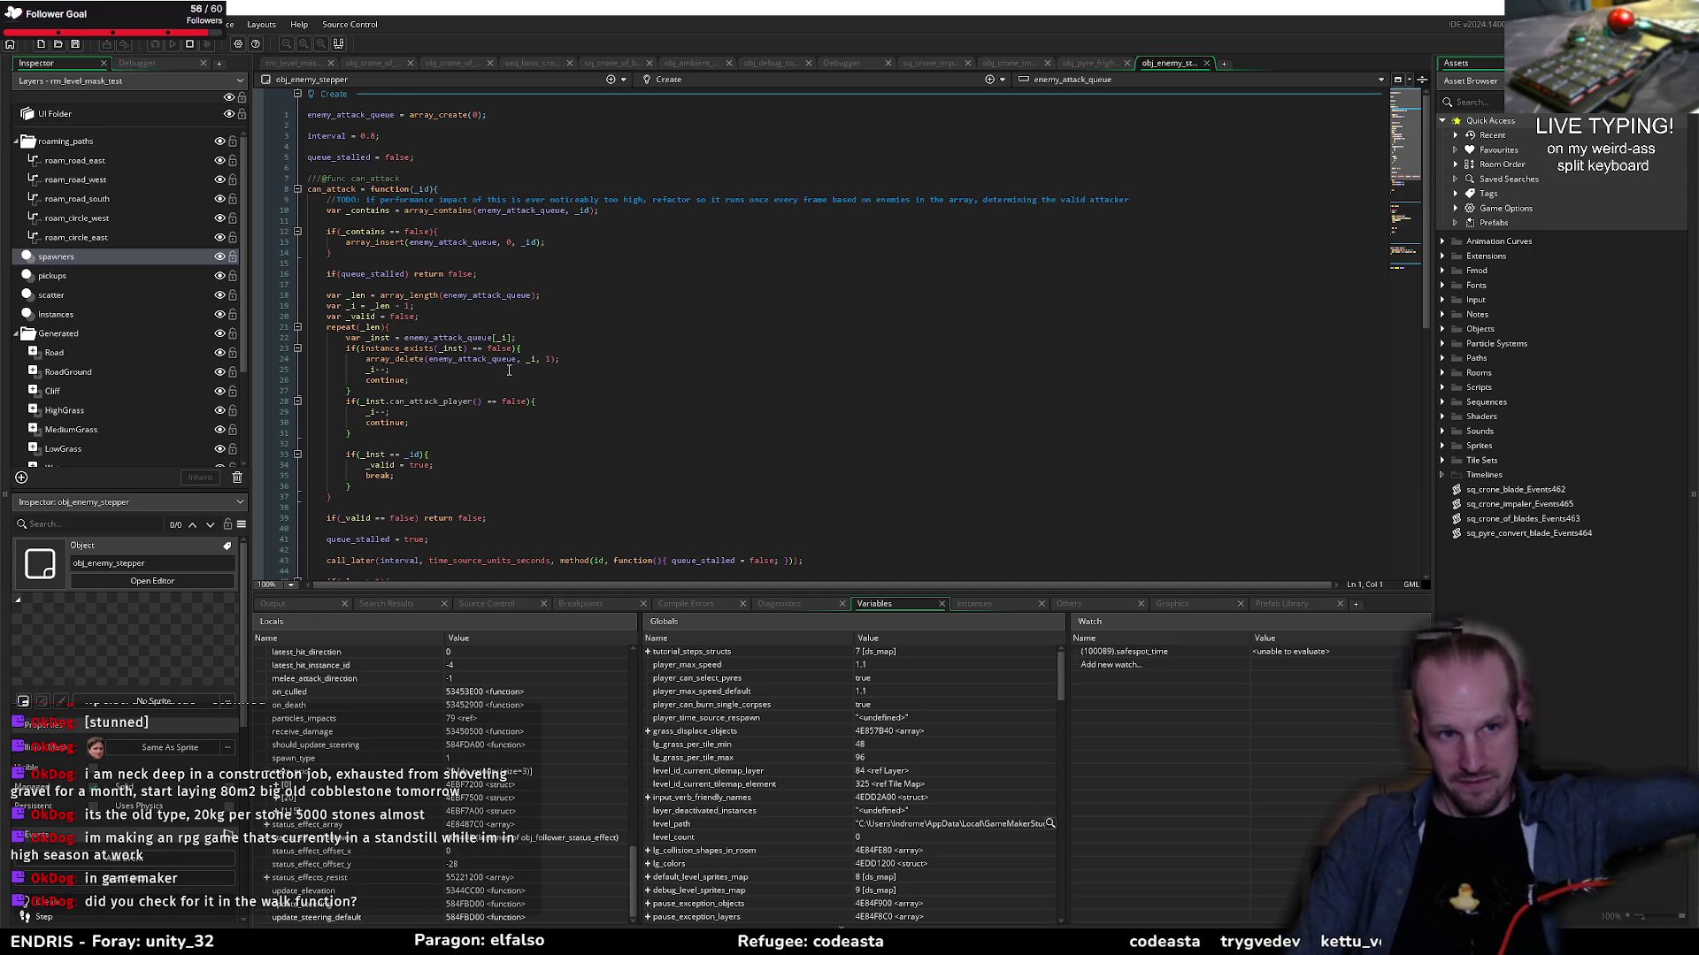
{"action": "scroll", "coordinate": [341, 200], "scroll_direction": "down", "scroll_amount": 10}
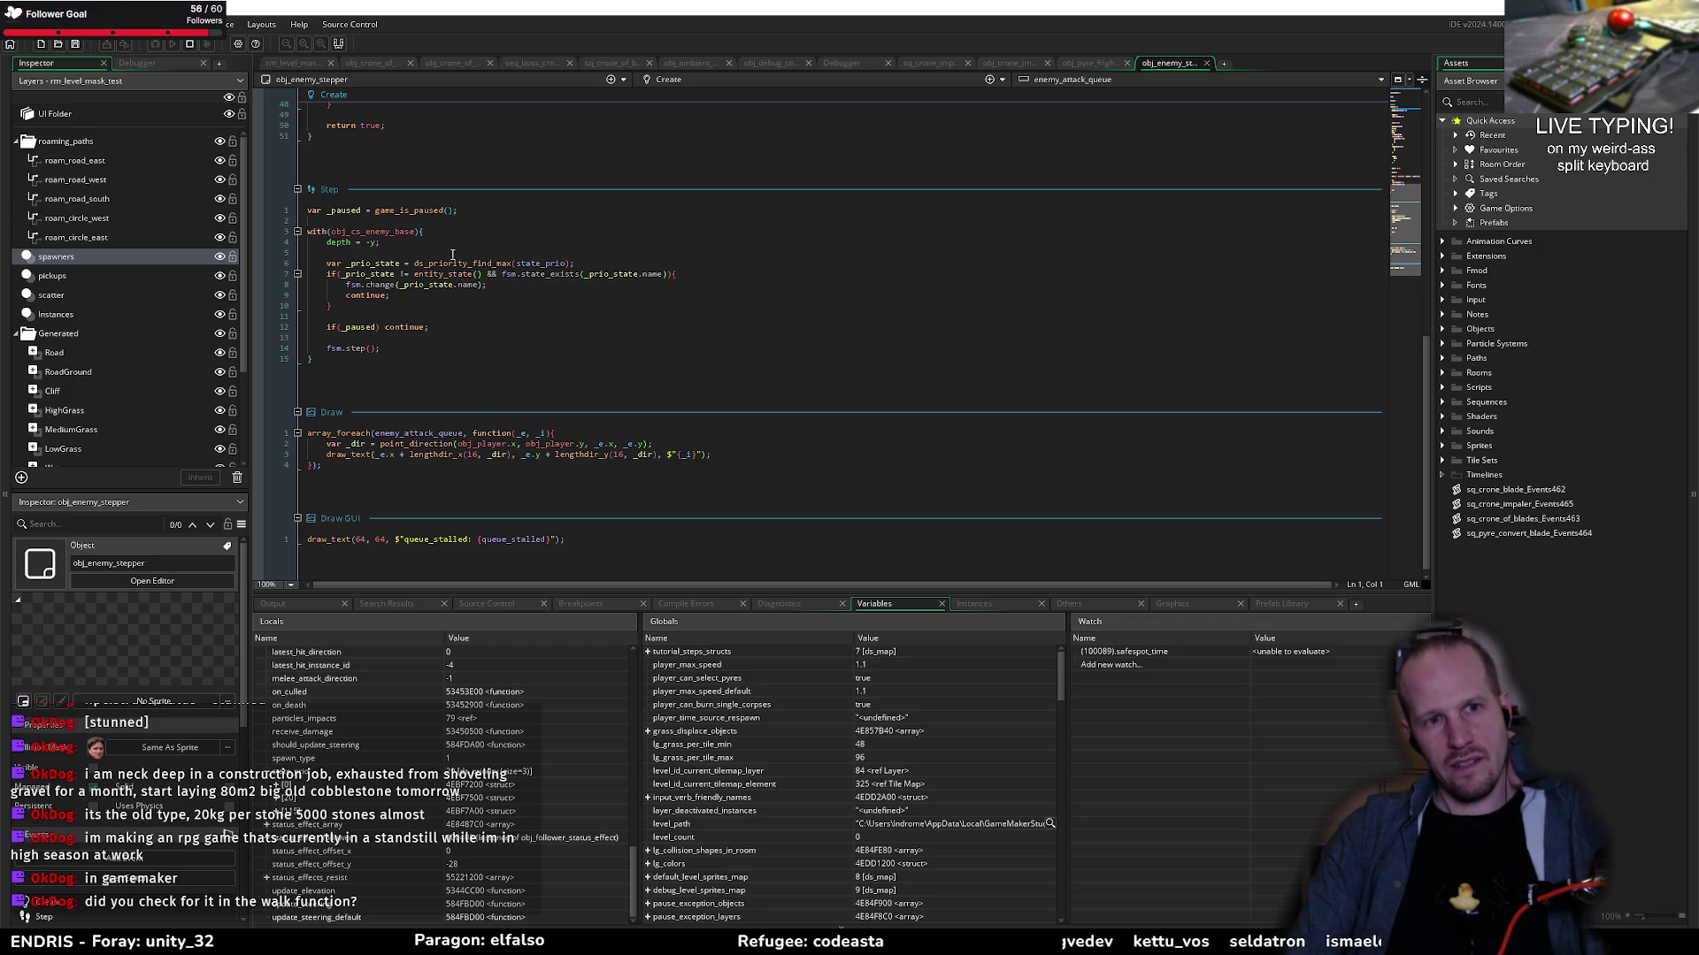
{"action": "left_click", "coordinate": [258, 285]}
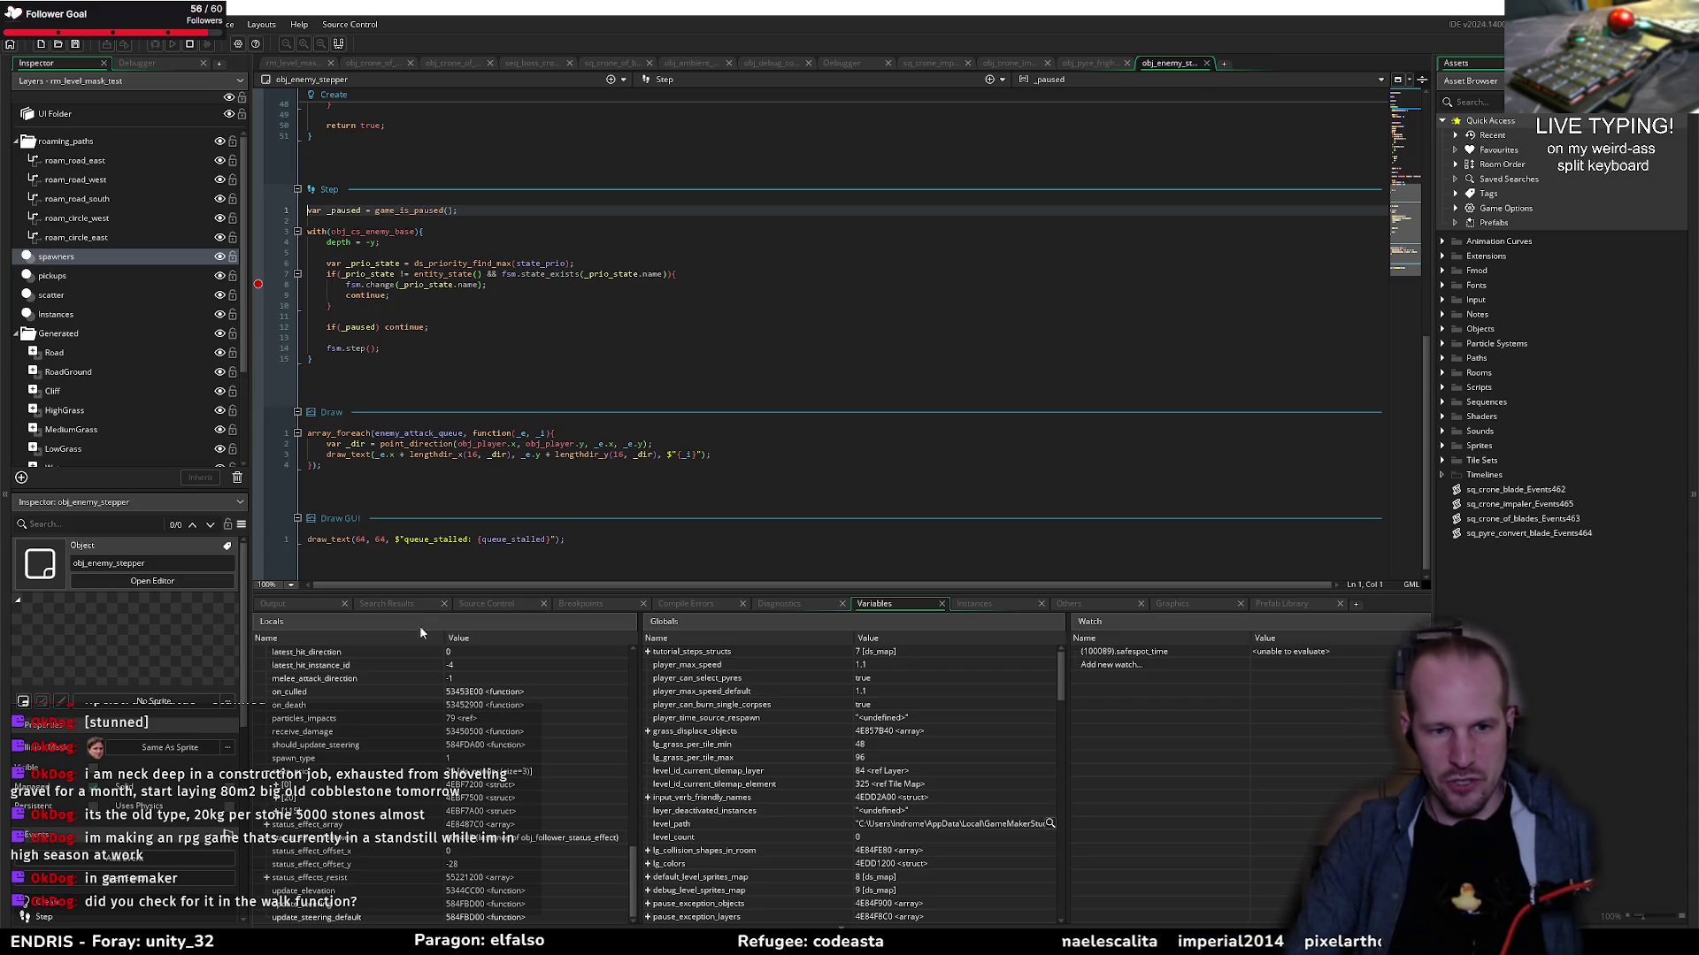
Step: Expand and collapse the SEEK_PLAYER state entry in Locals
{"action": "left_click", "coordinate": [277, 799]}
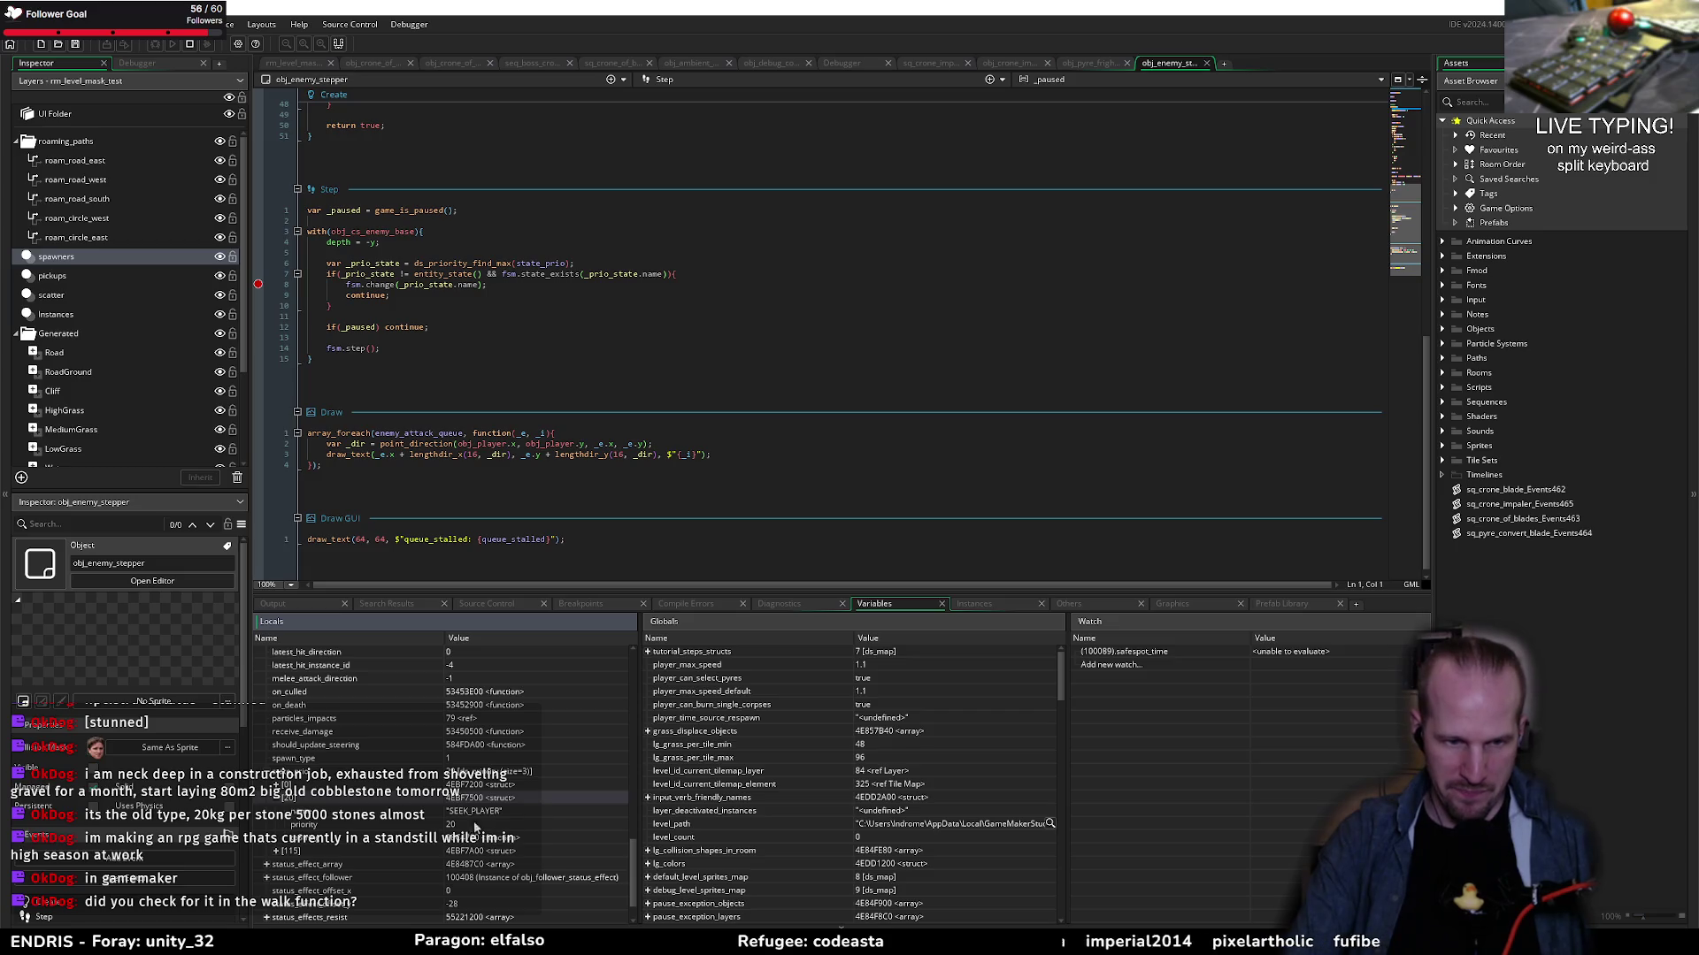
{"action": "left_click", "coordinate": [278, 799]}
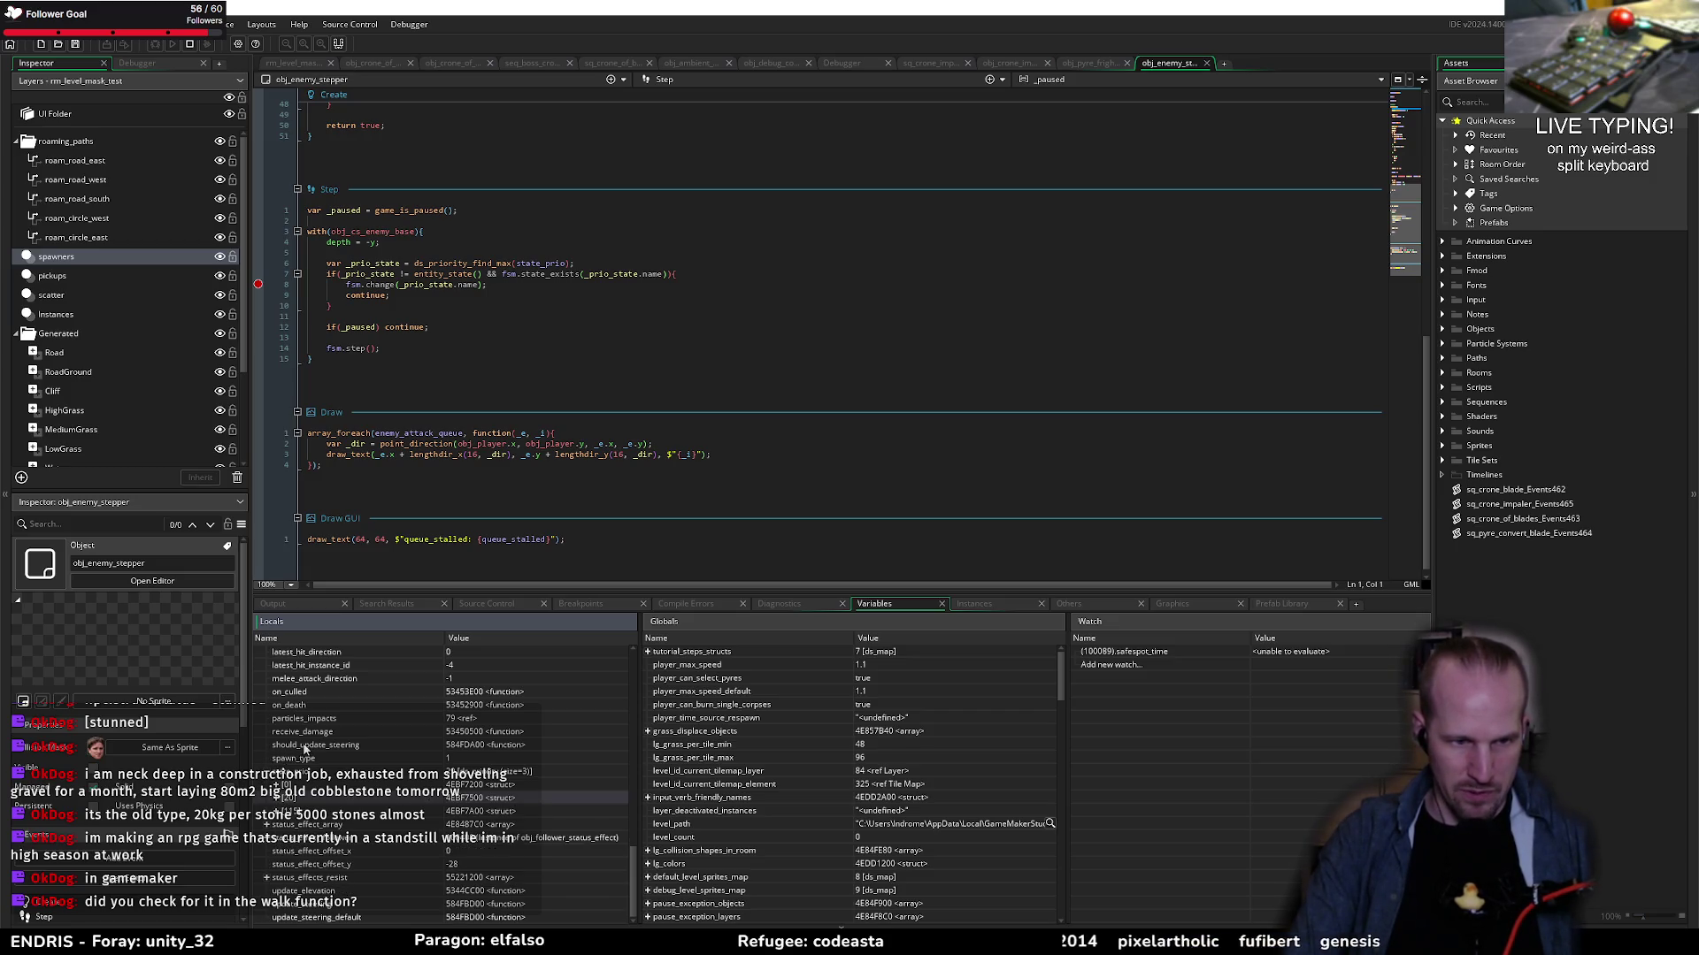
{"action": "scroll", "coordinate": [315, 746], "scroll_direction": "up", "scroll_amount": 5}
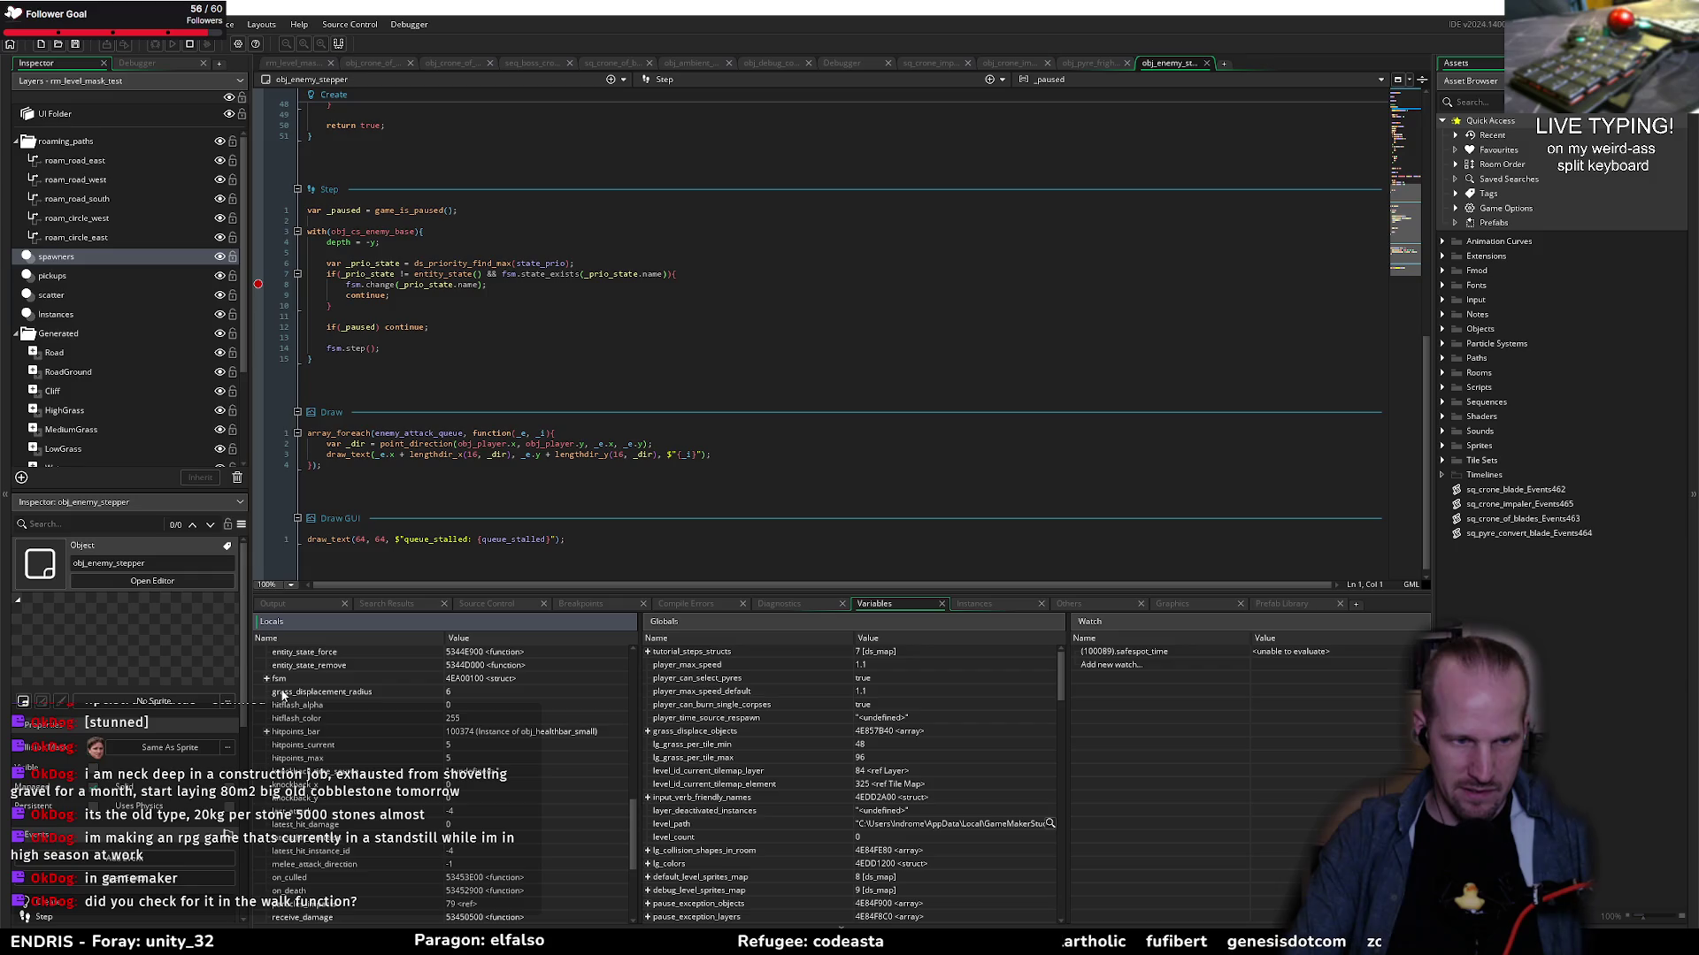
Step: Expand the enemy's fsm struct in Locals and browse through its members
{"action": "left_click", "coordinate": [265, 678]}
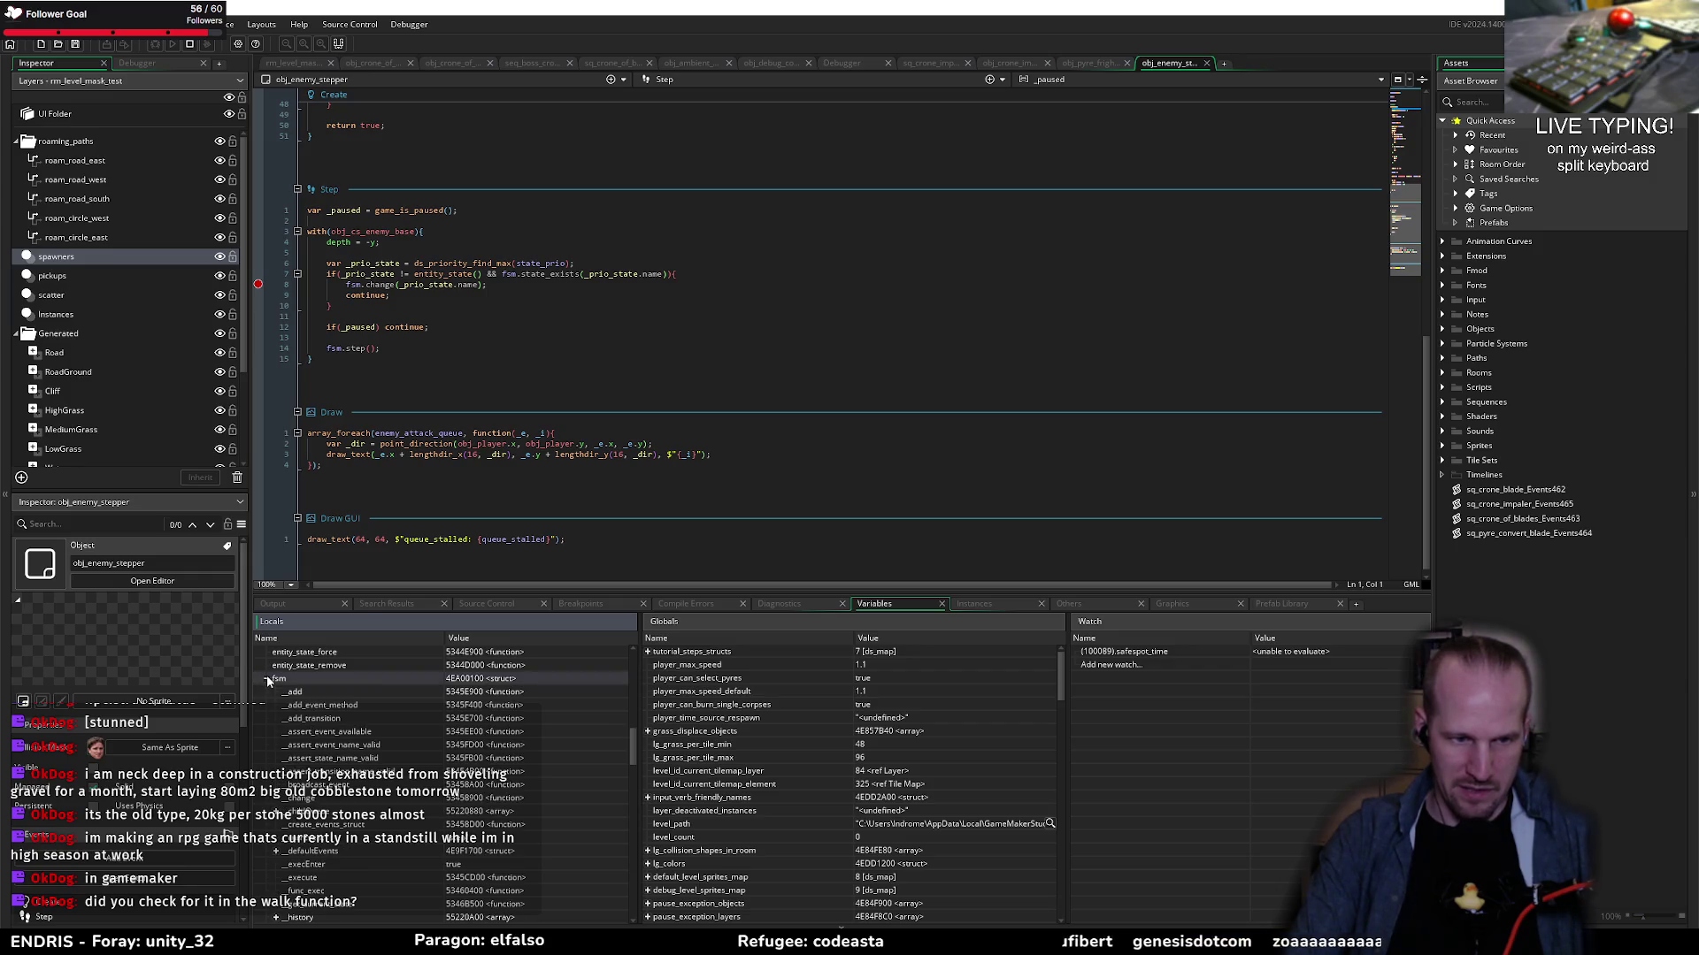
{"action": "scroll", "coordinate": [267, 678], "scroll_direction": "down", "scroll_amount": 5}
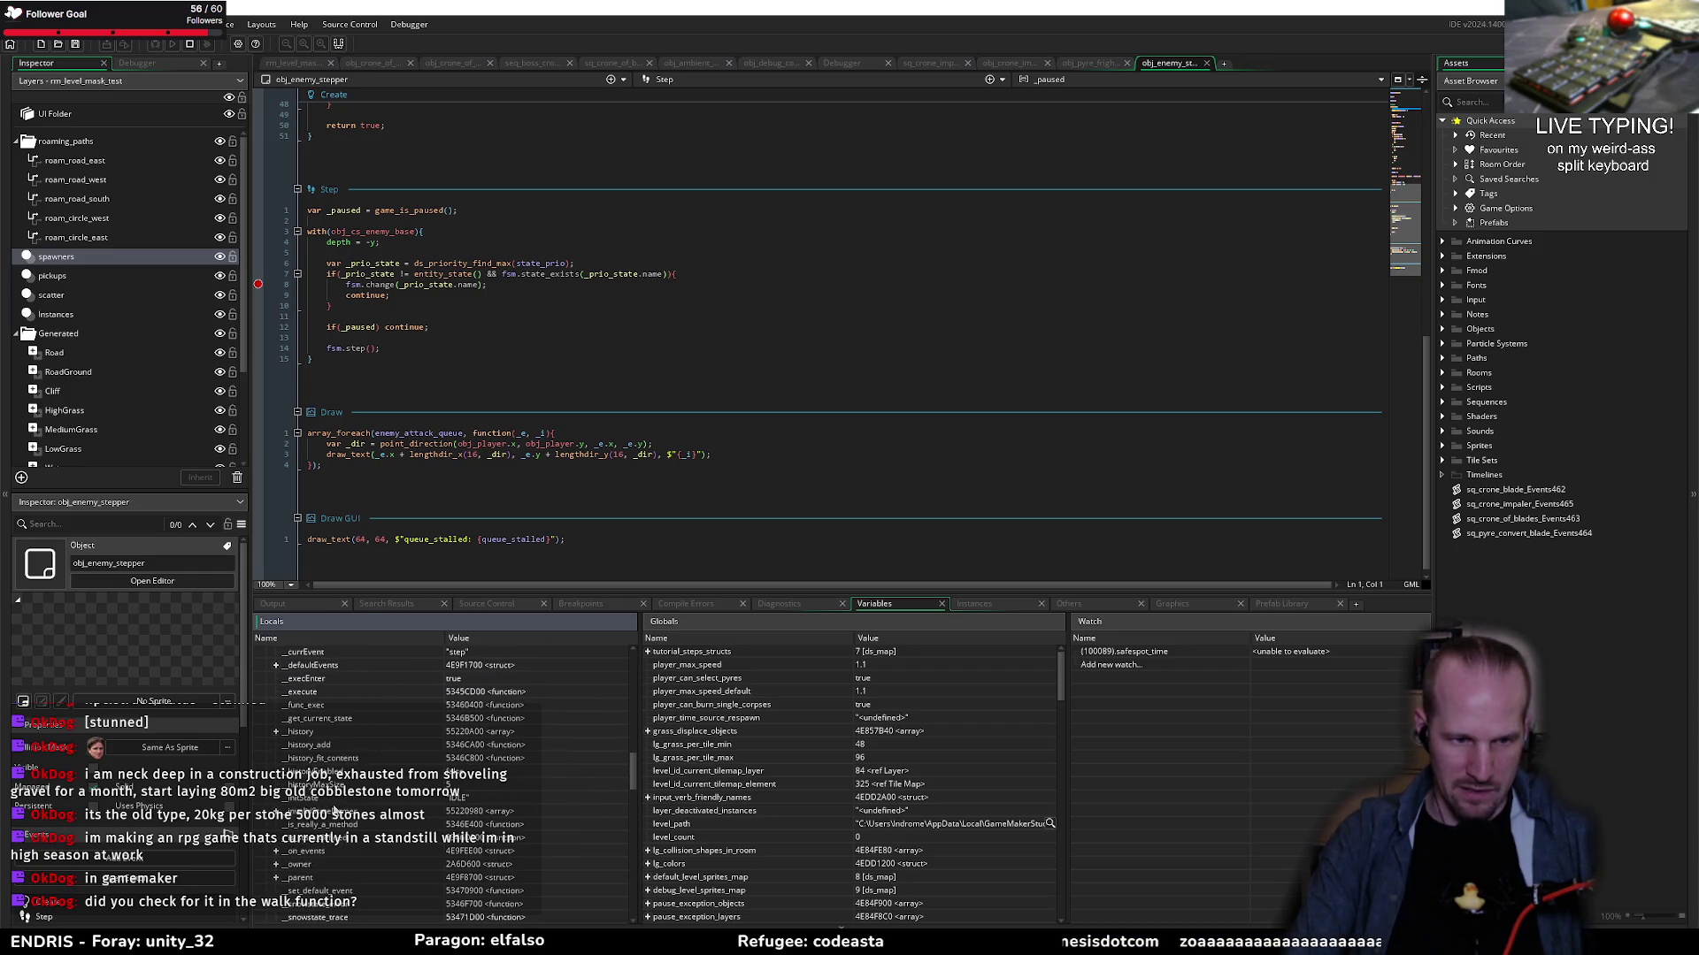
{"action": "scroll", "coordinate": [316, 865], "scroll_direction": "down", "scroll_amount": 3}
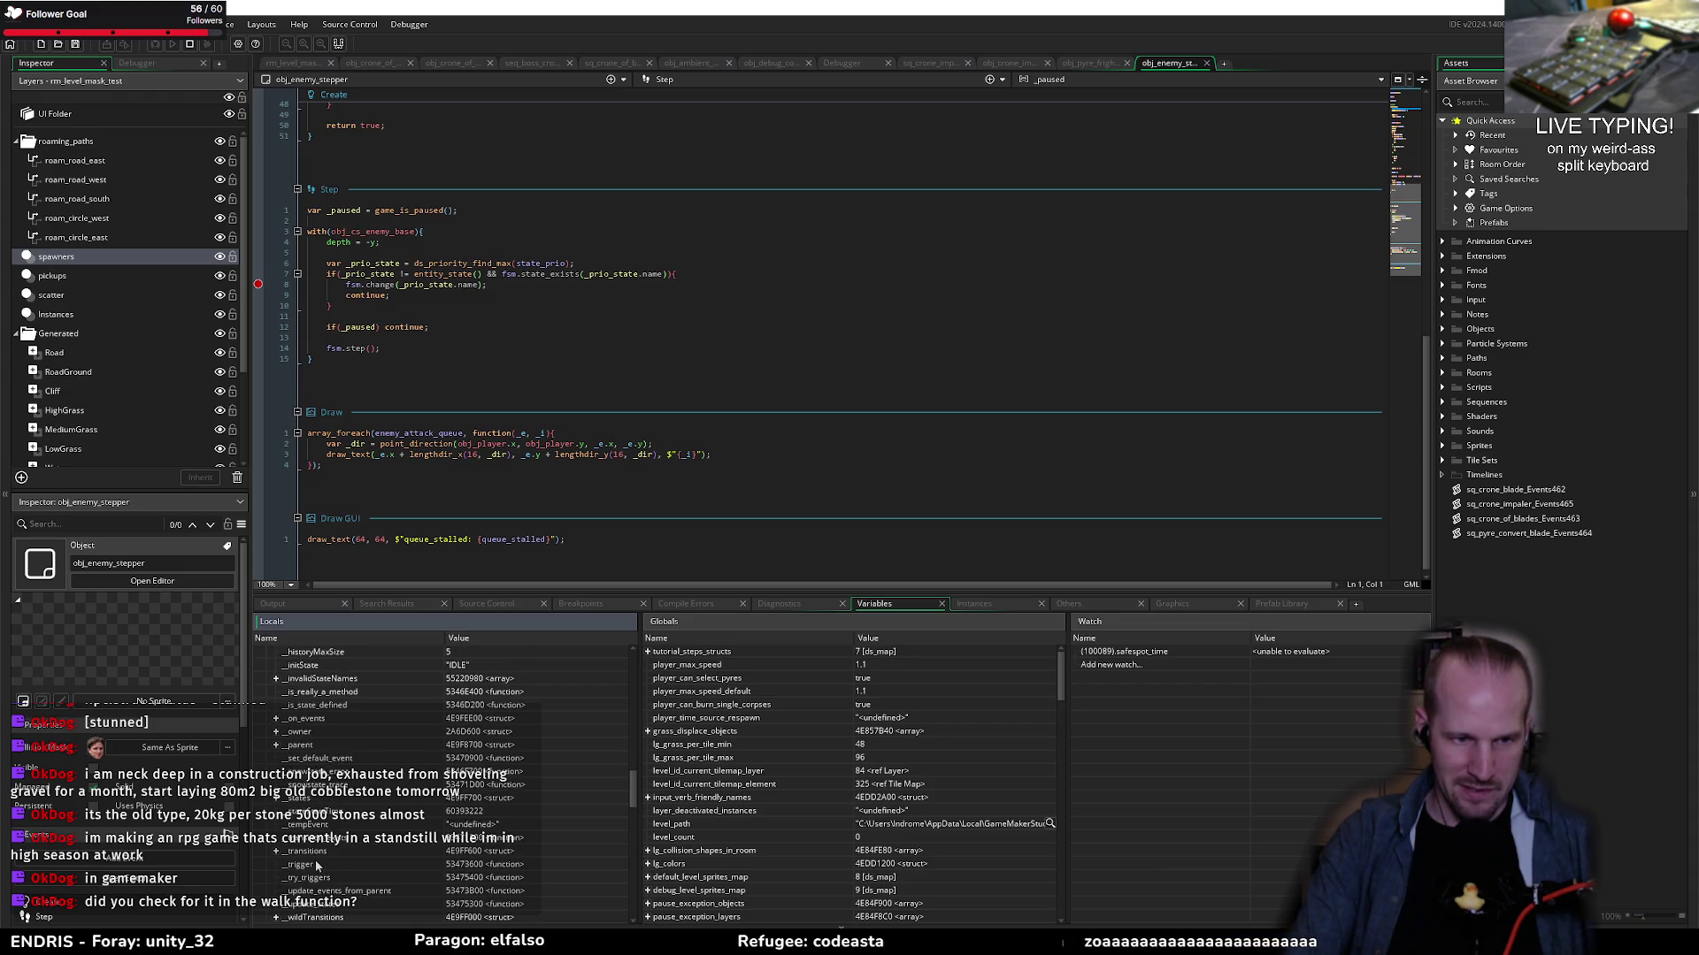
{"action": "scroll", "coordinate": [385, 829], "scroll_direction": "down", "scroll_amount": 6}
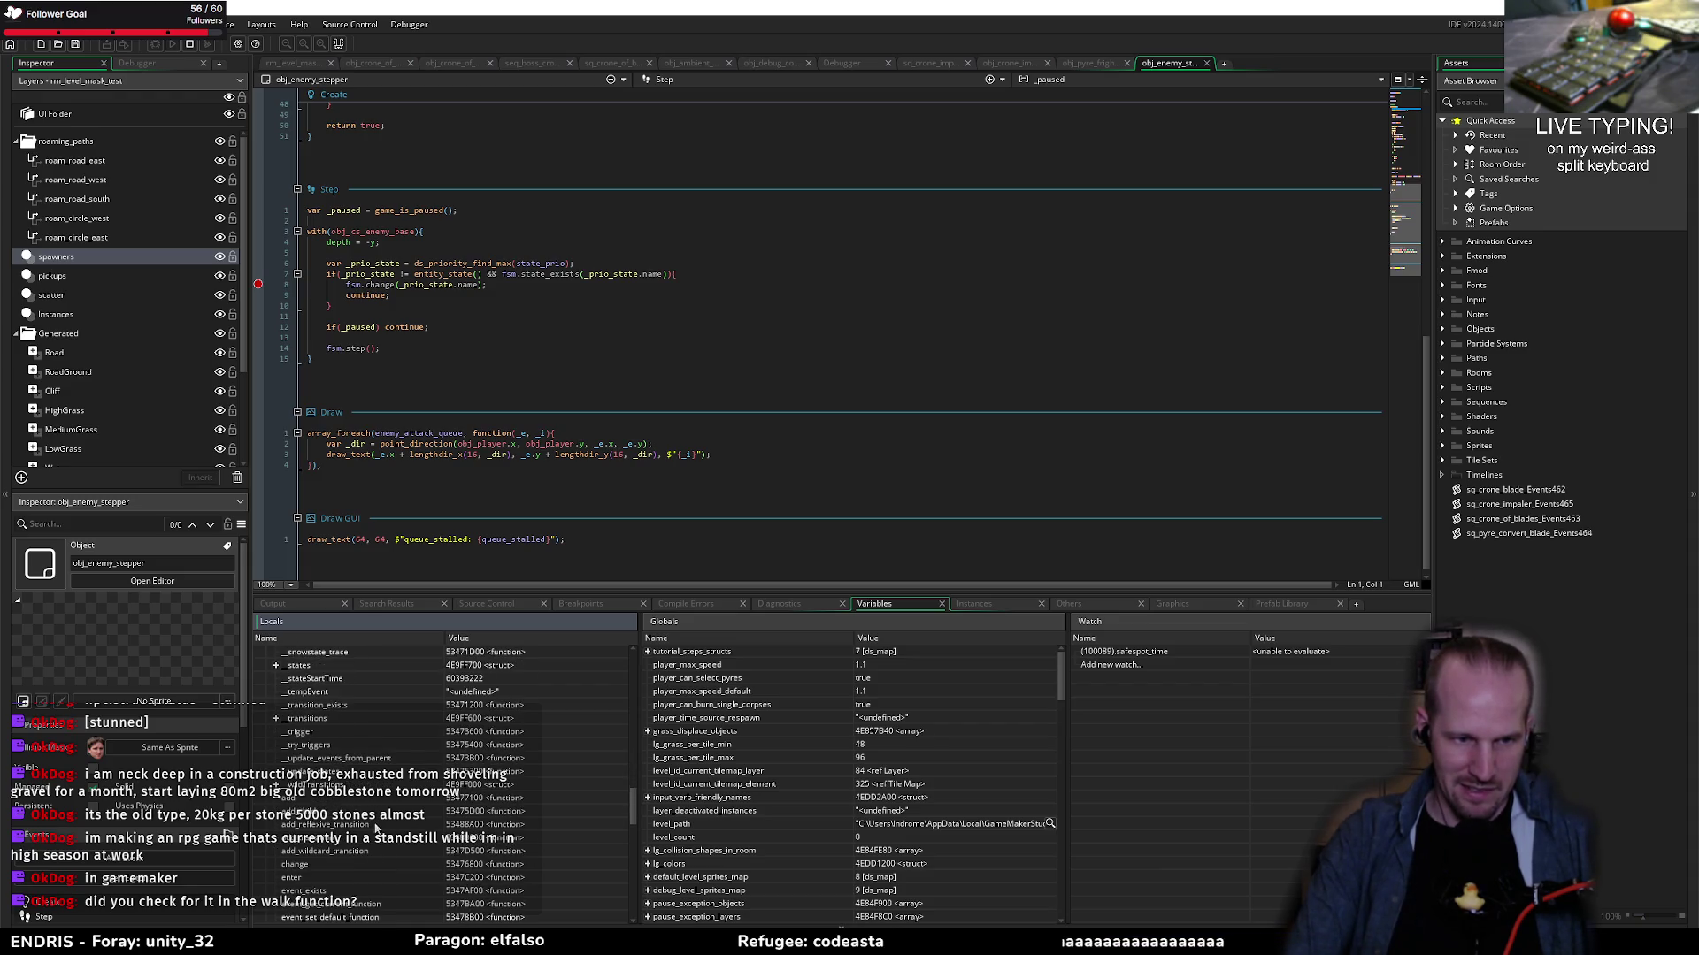
{"action": "scroll", "coordinate": [337, 816], "scroll_direction": "down", "scroll_amount": 2}
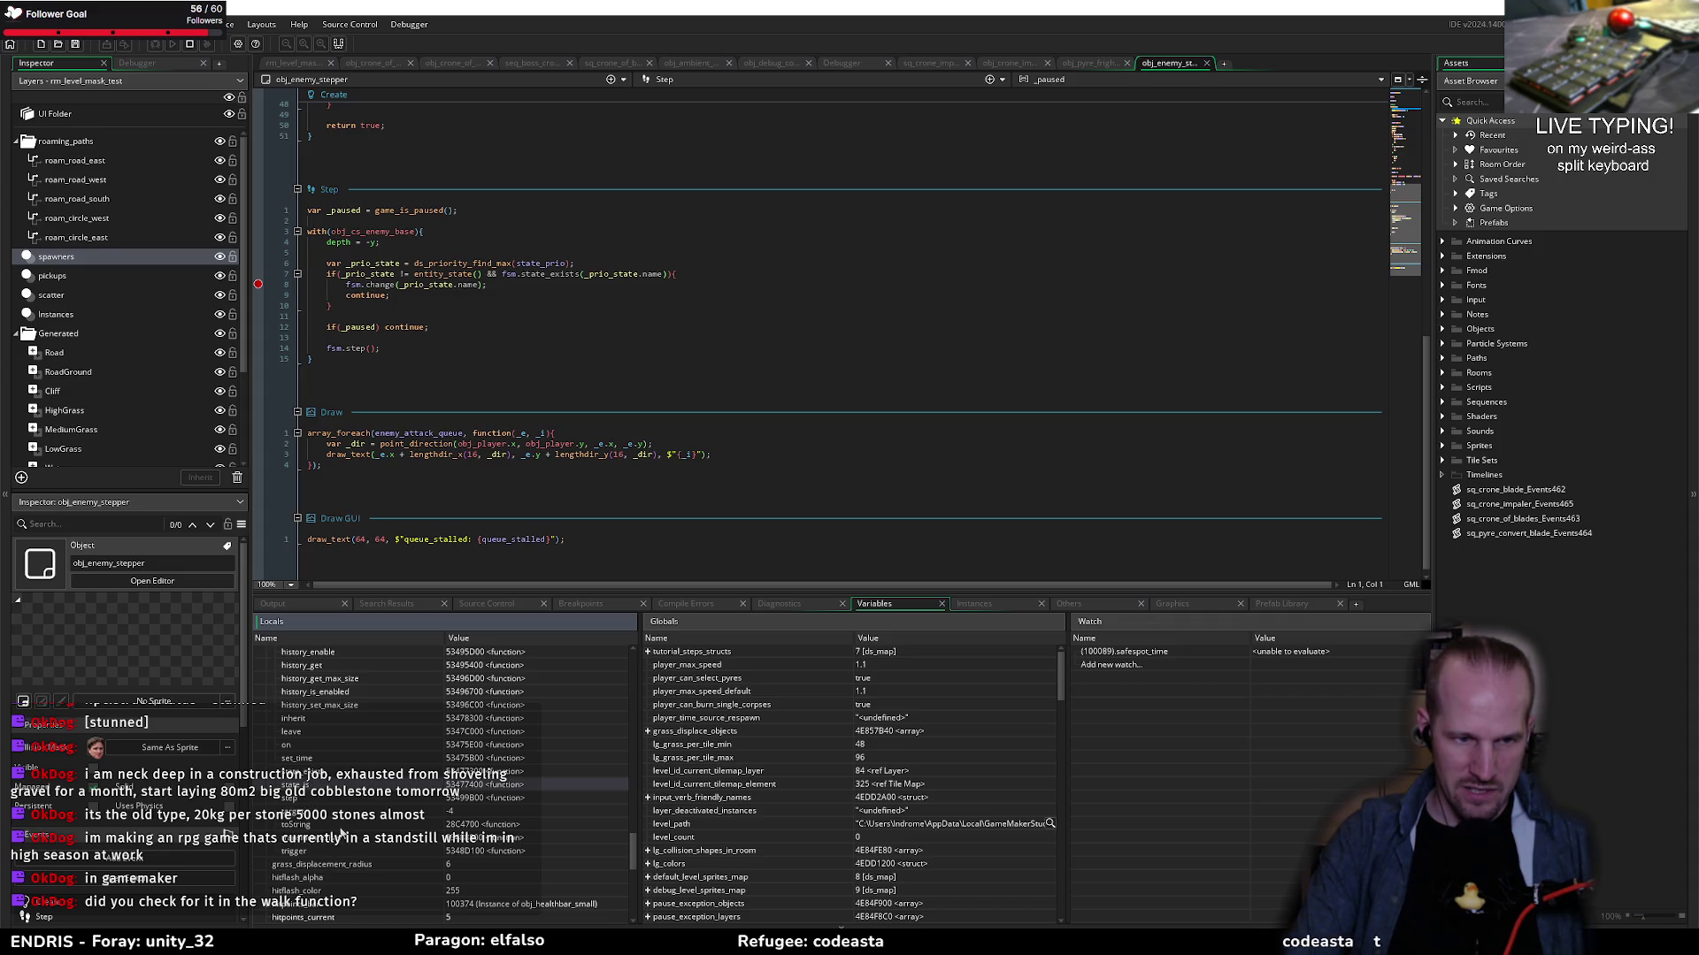
{"action": "scroll", "coordinate": [329, 829], "scroll_direction": "up", "scroll_amount": 8}
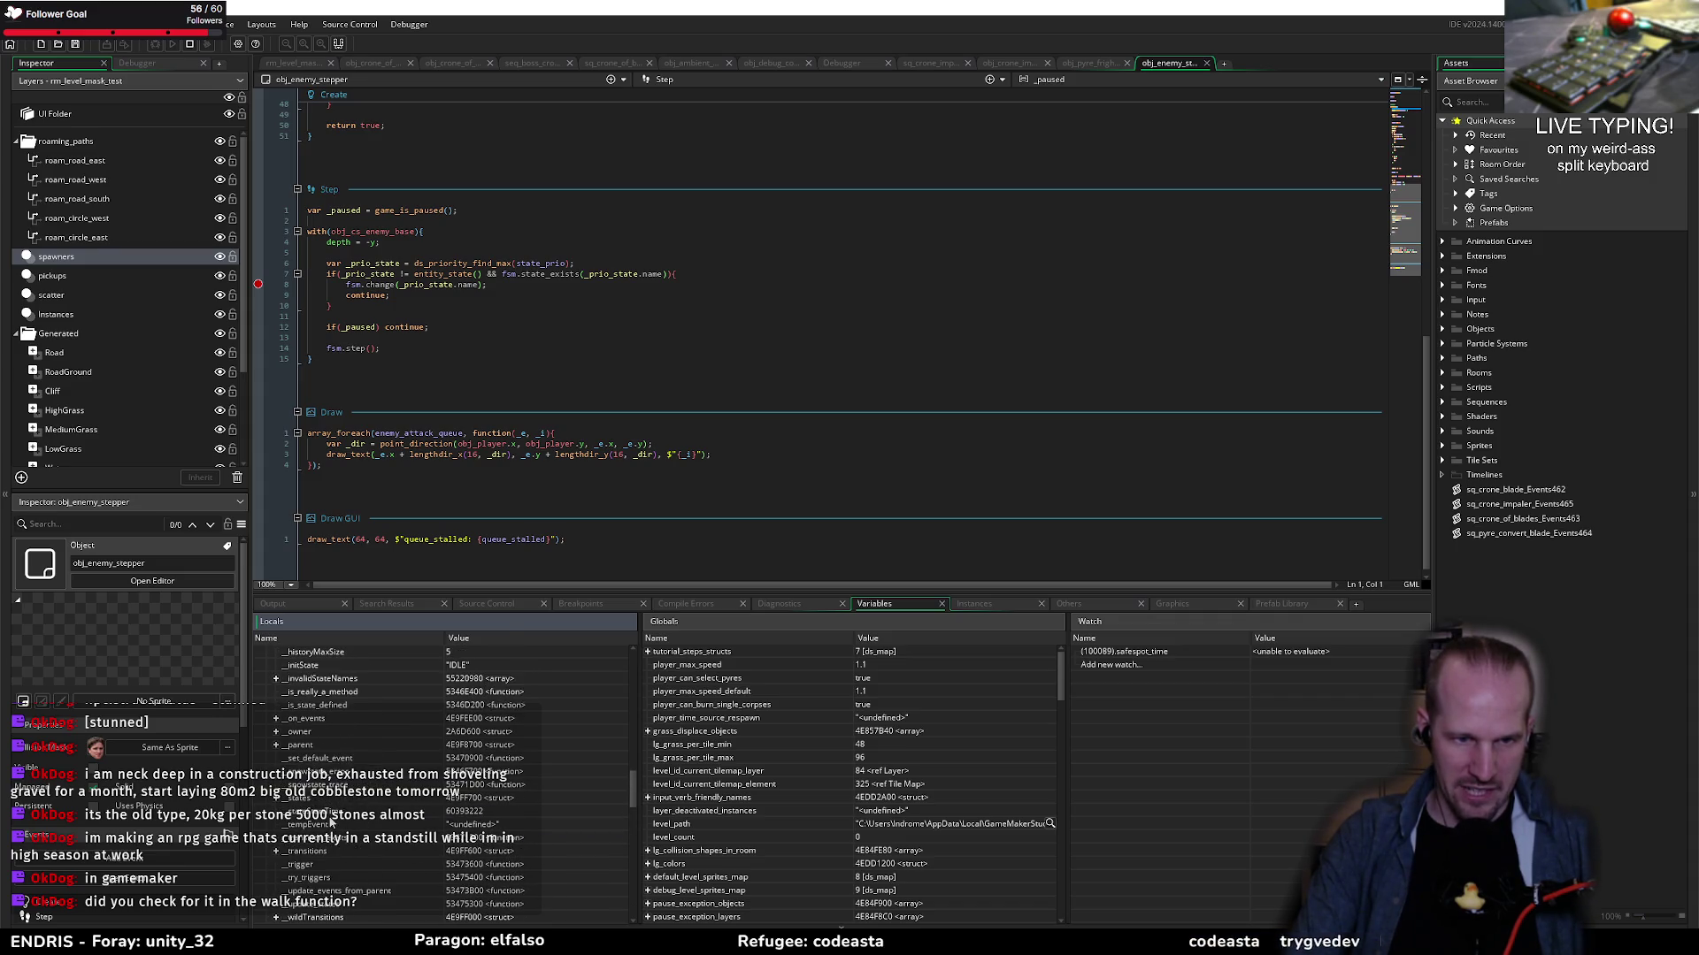
{"action": "scroll", "coordinate": [357, 837], "scroll_direction": "up", "scroll_amount": 3}
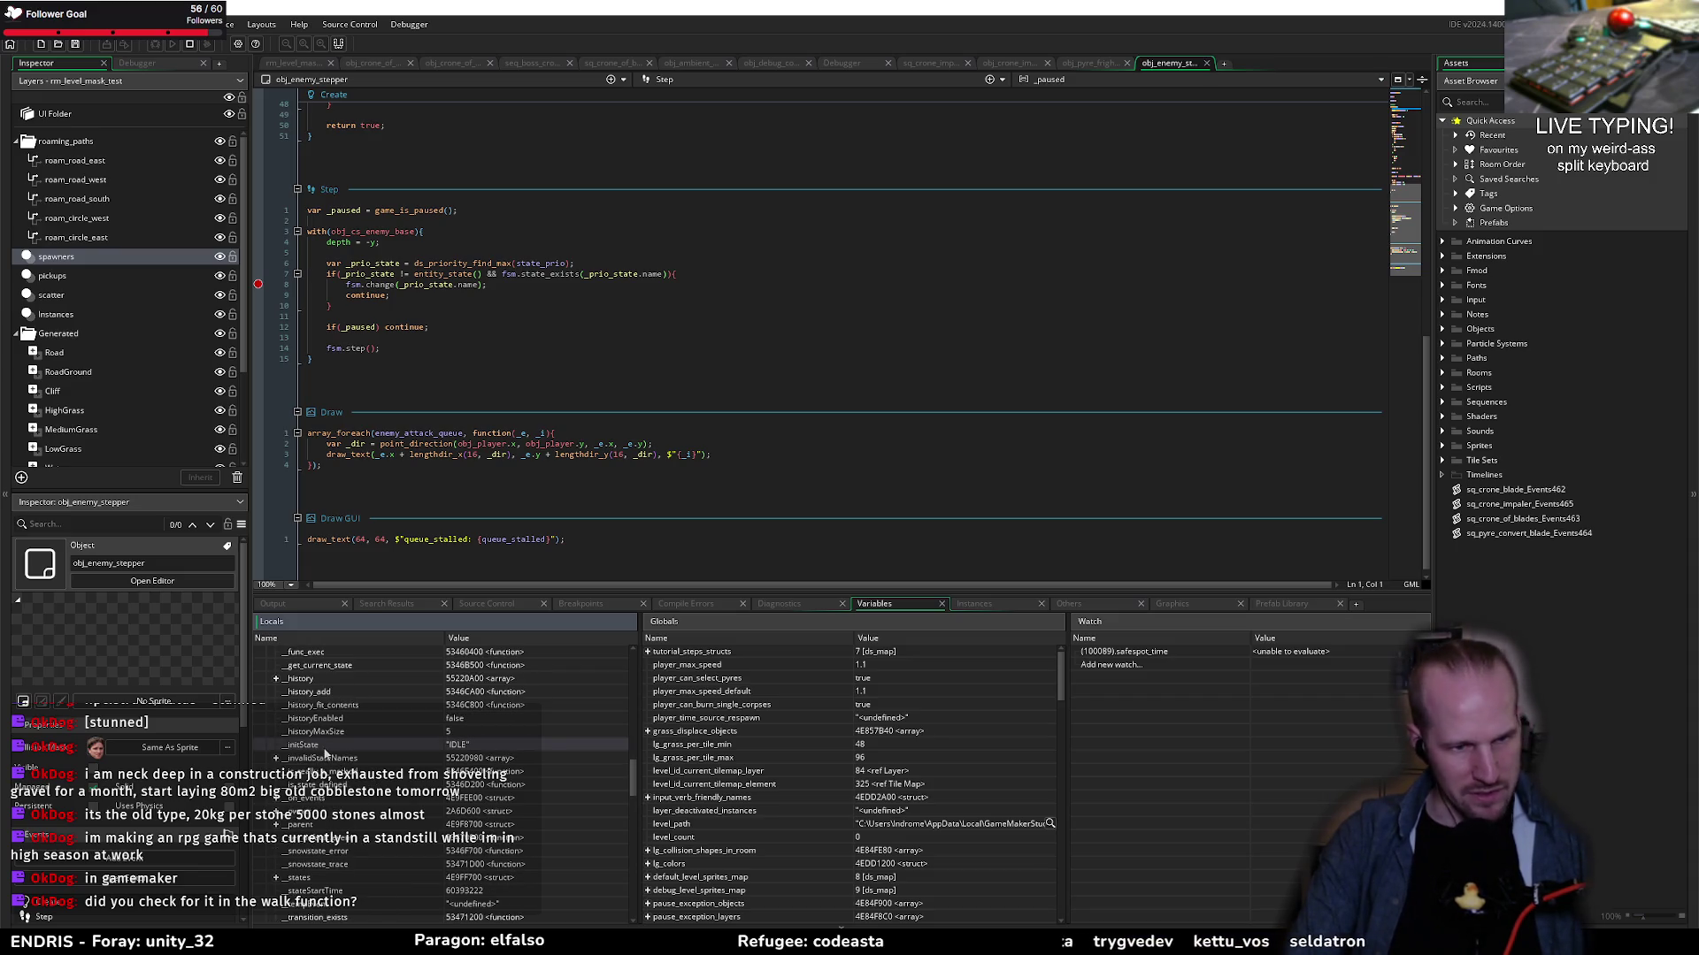
{"action": "scroll", "coordinate": [336, 752], "scroll_direction": "up", "scroll_amount": 5}
{"action": "scroll", "coordinate": [339, 772], "scroll_direction": "up", "scroll_amount": 4}
{"action": "scroll", "coordinate": [341, 808], "scroll_direction": "up", "scroll_amount": 6}
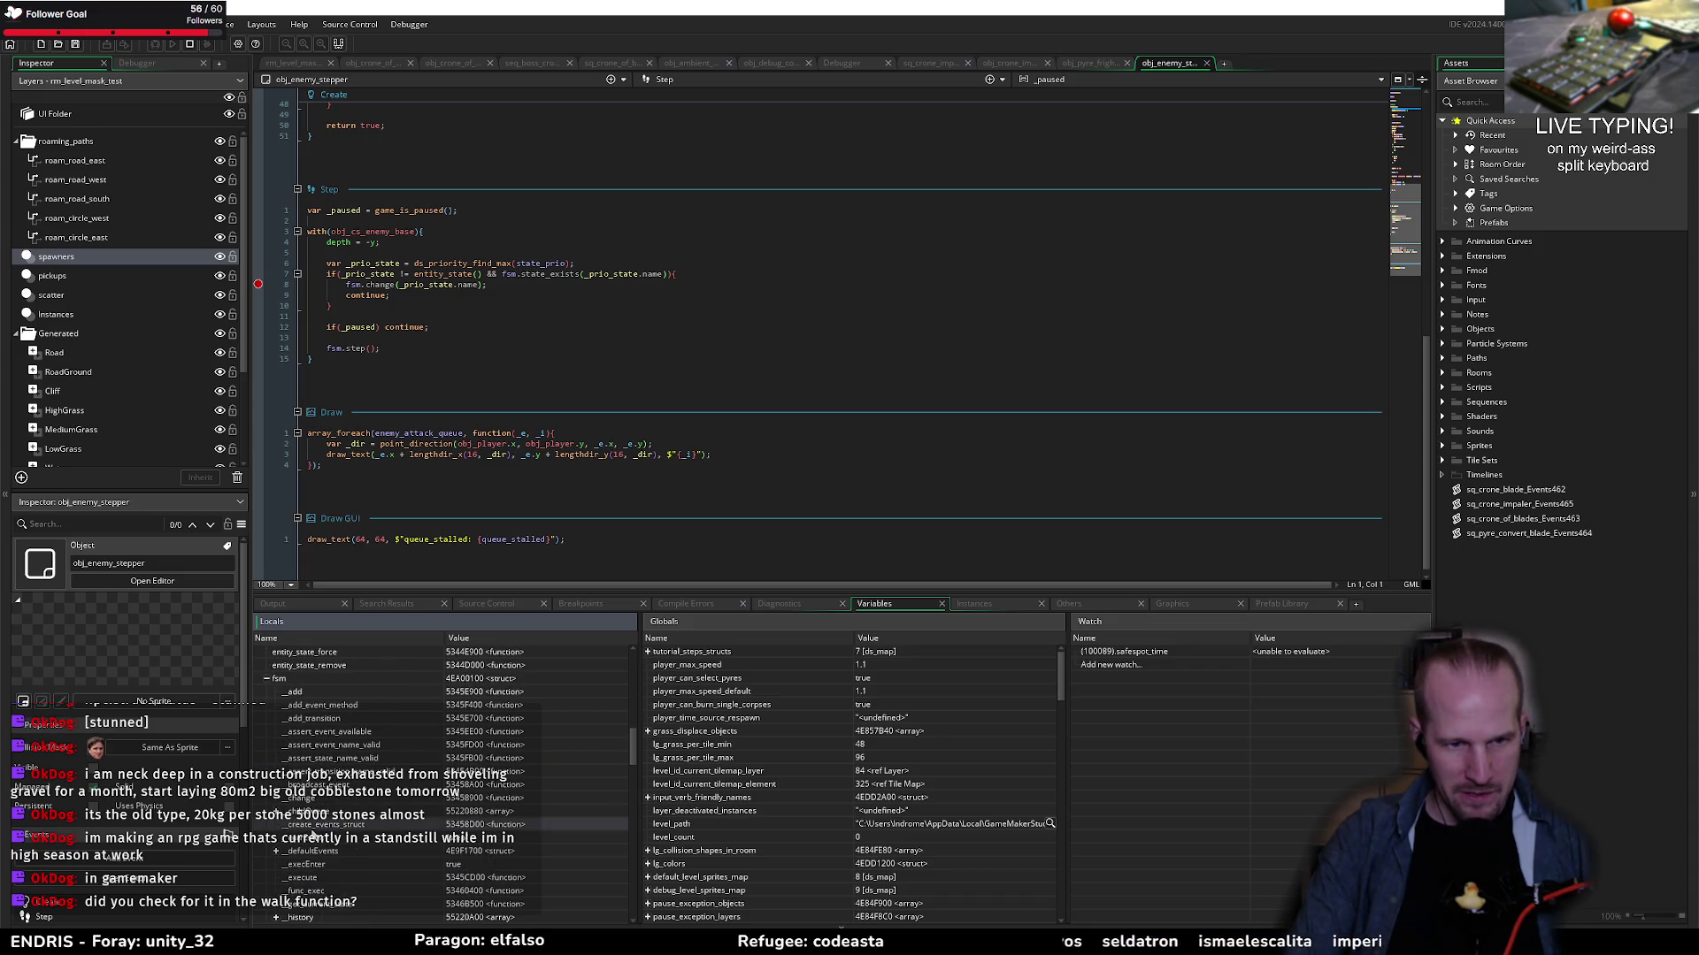
{"action": "scroll", "coordinate": [338, 762], "scroll_direction": "up", "scroll_amount": 7}
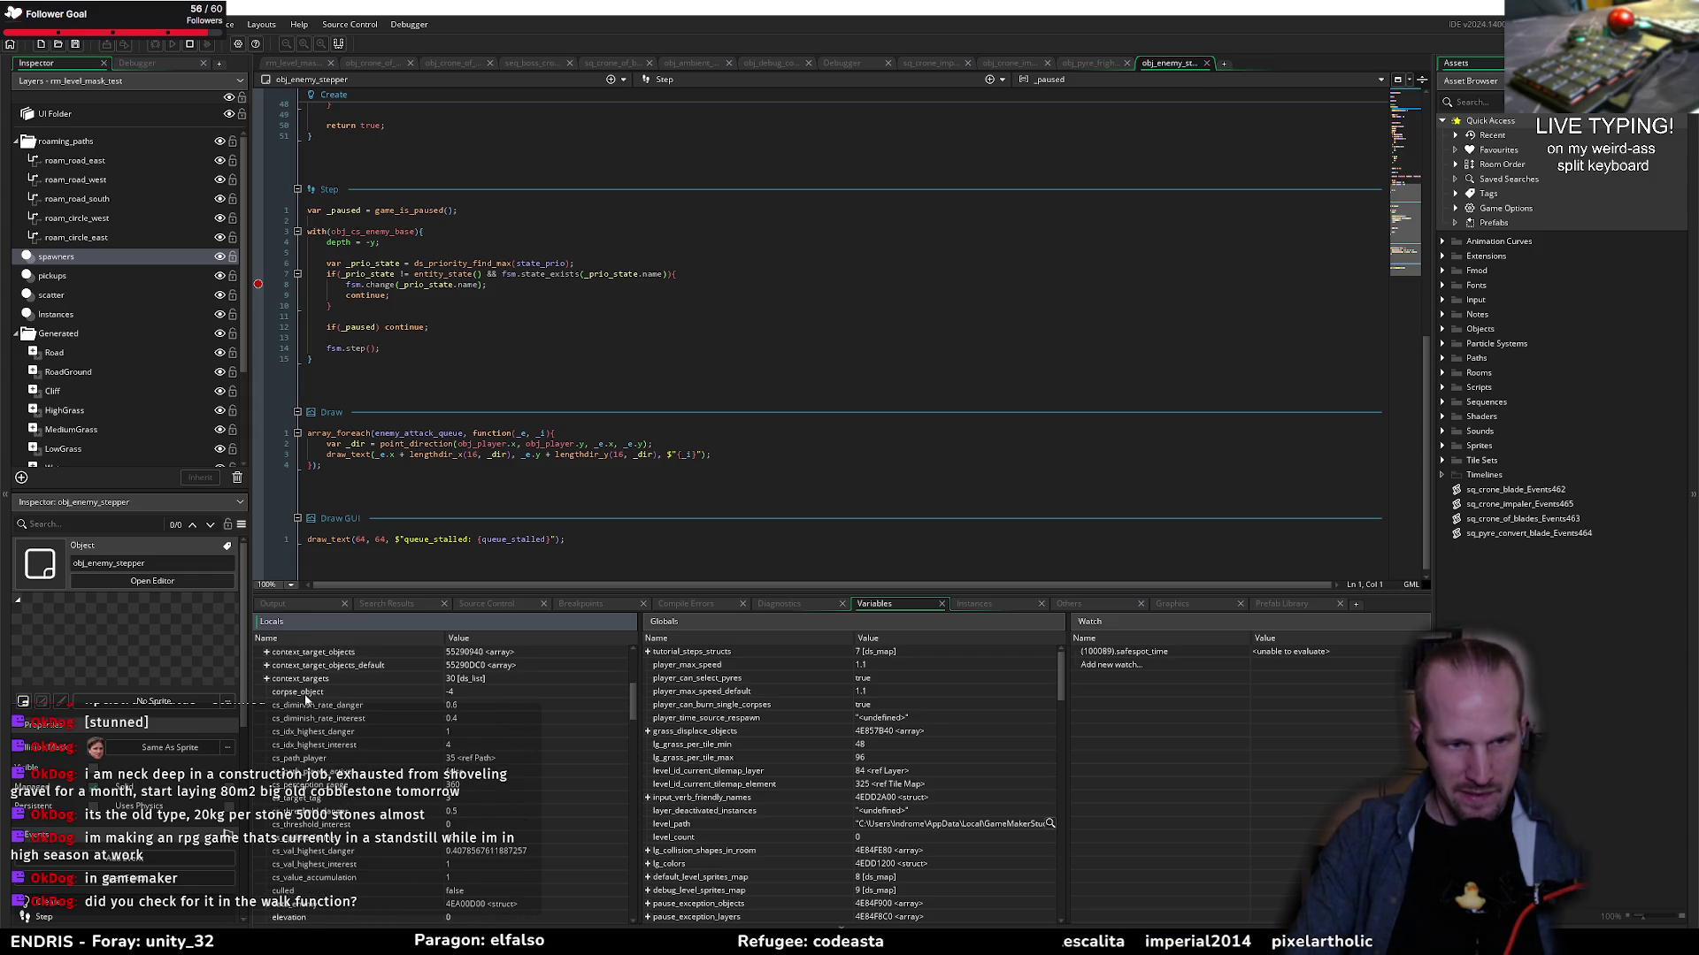
{"action": "scroll", "coordinate": [305, 726], "scroll_direction": "down", "scroll_amount": 3}
{"action": "scroll", "coordinate": [257, 867], "scroll_direction": "down", "scroll_amount": 4}
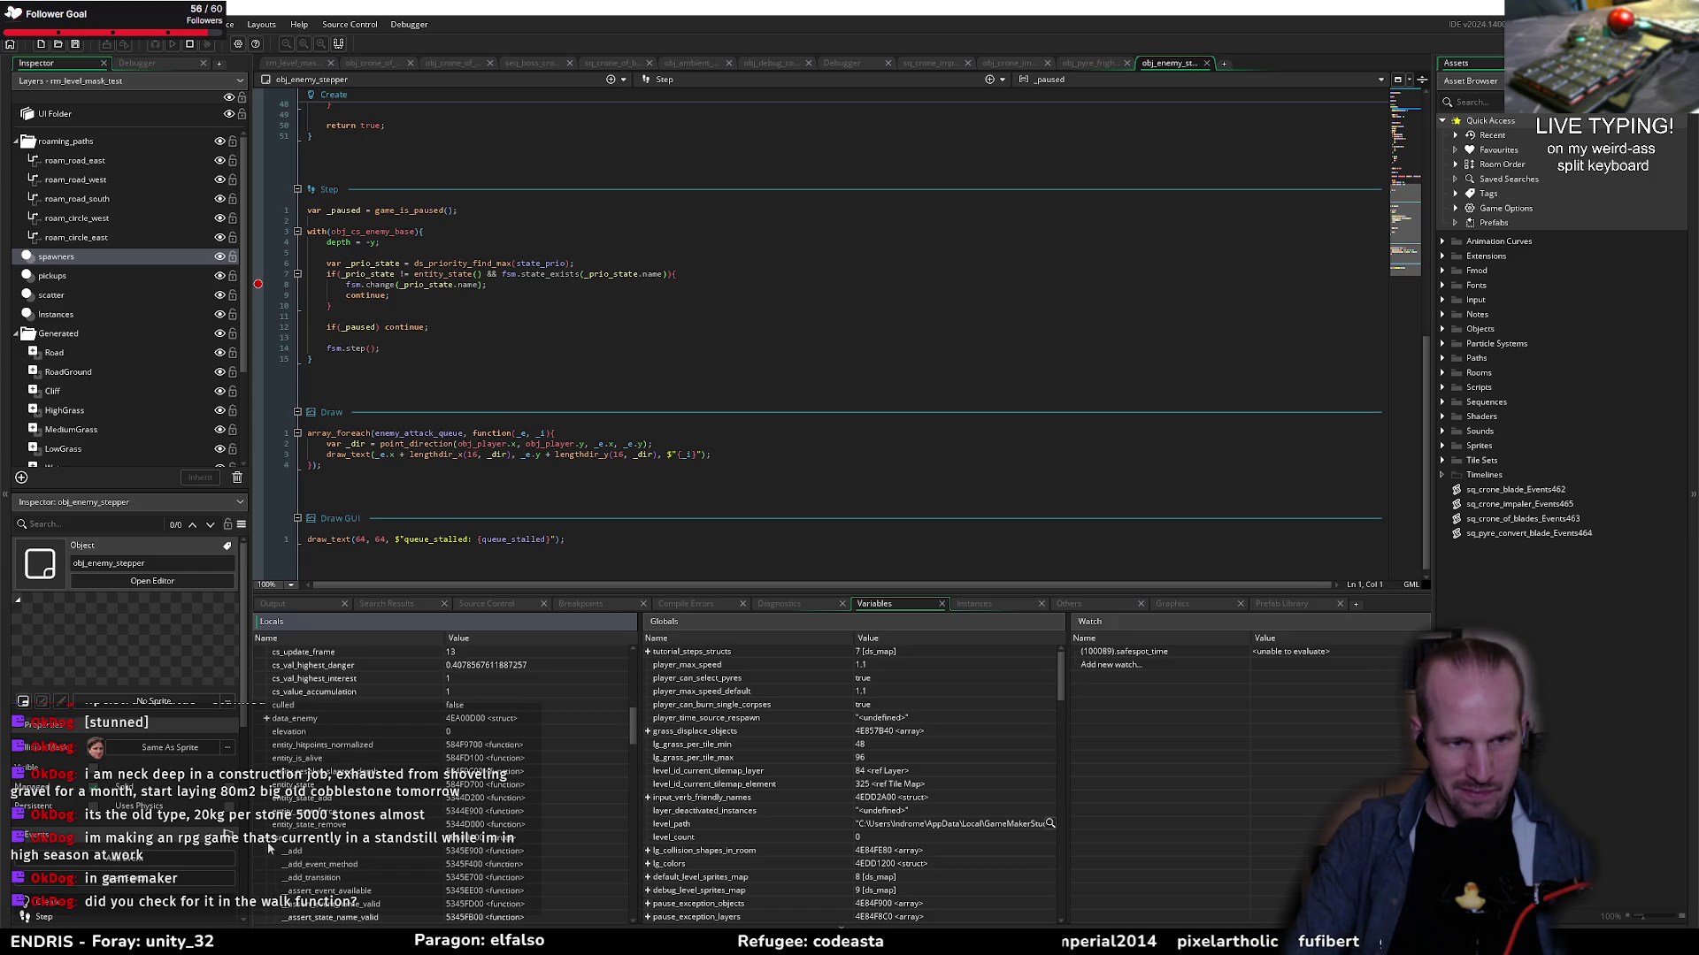
Step: Collapse fsm and return to the Debugger view of the paused stun code
{"action": "left_click", "coordinate": [267, 840]}
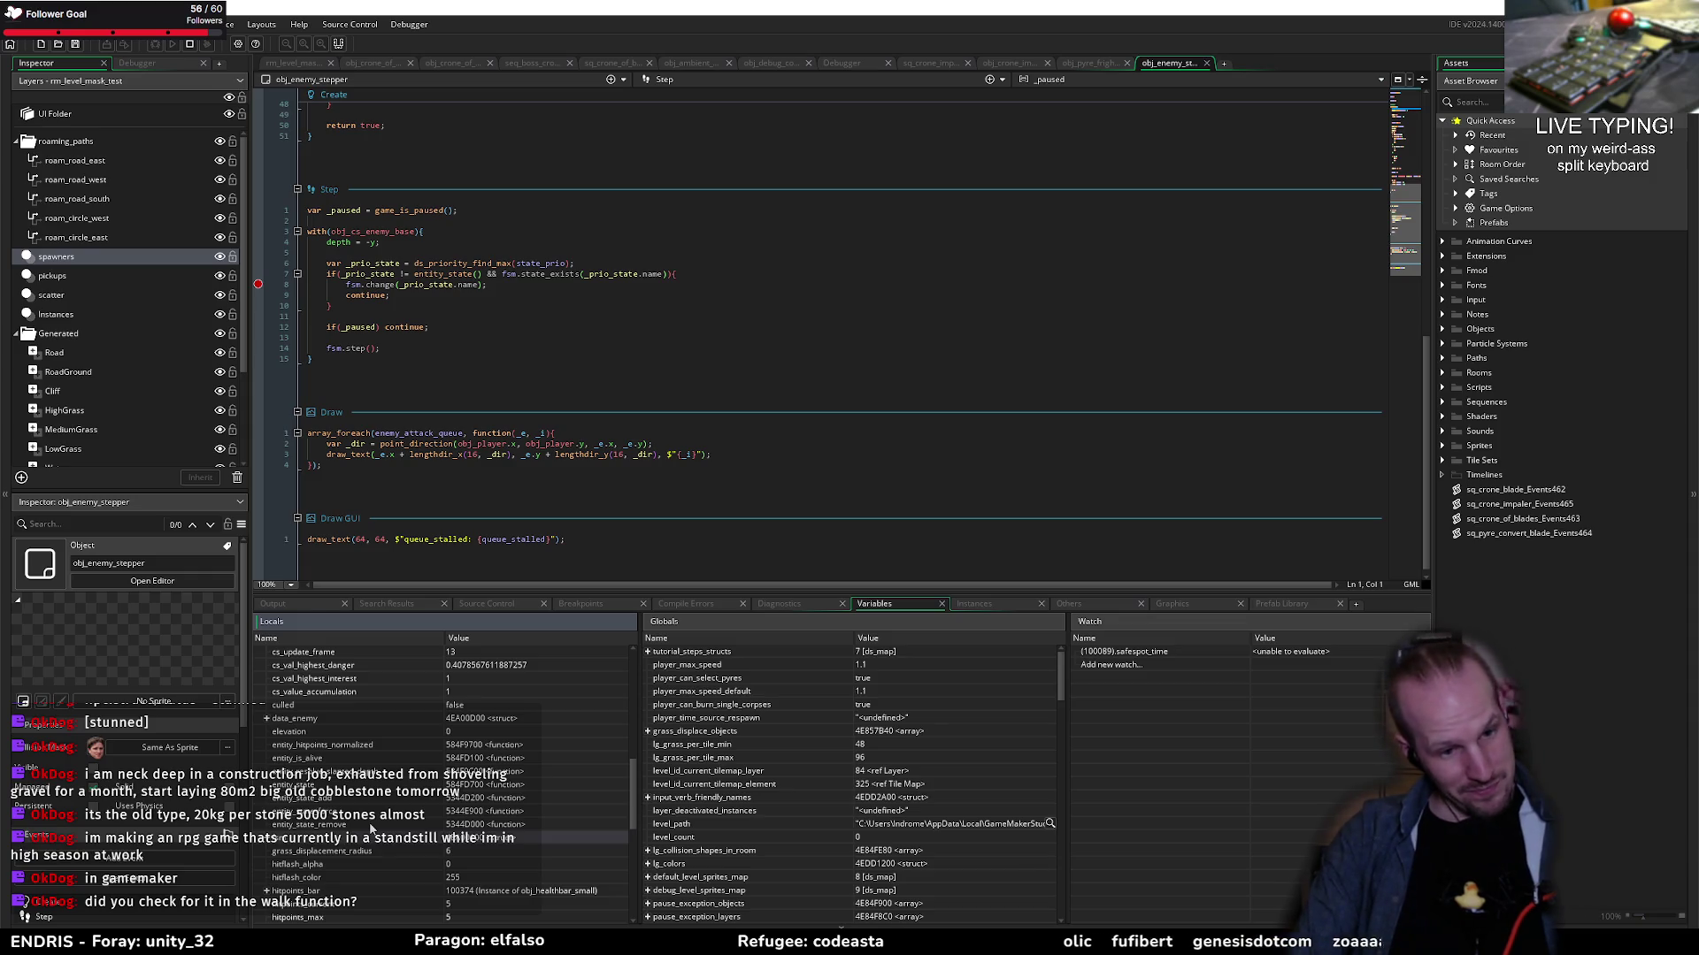
{"action": "scroll", "coordinate": [372, 796], "scroll_direction": "down", "scroll_amount": 3}
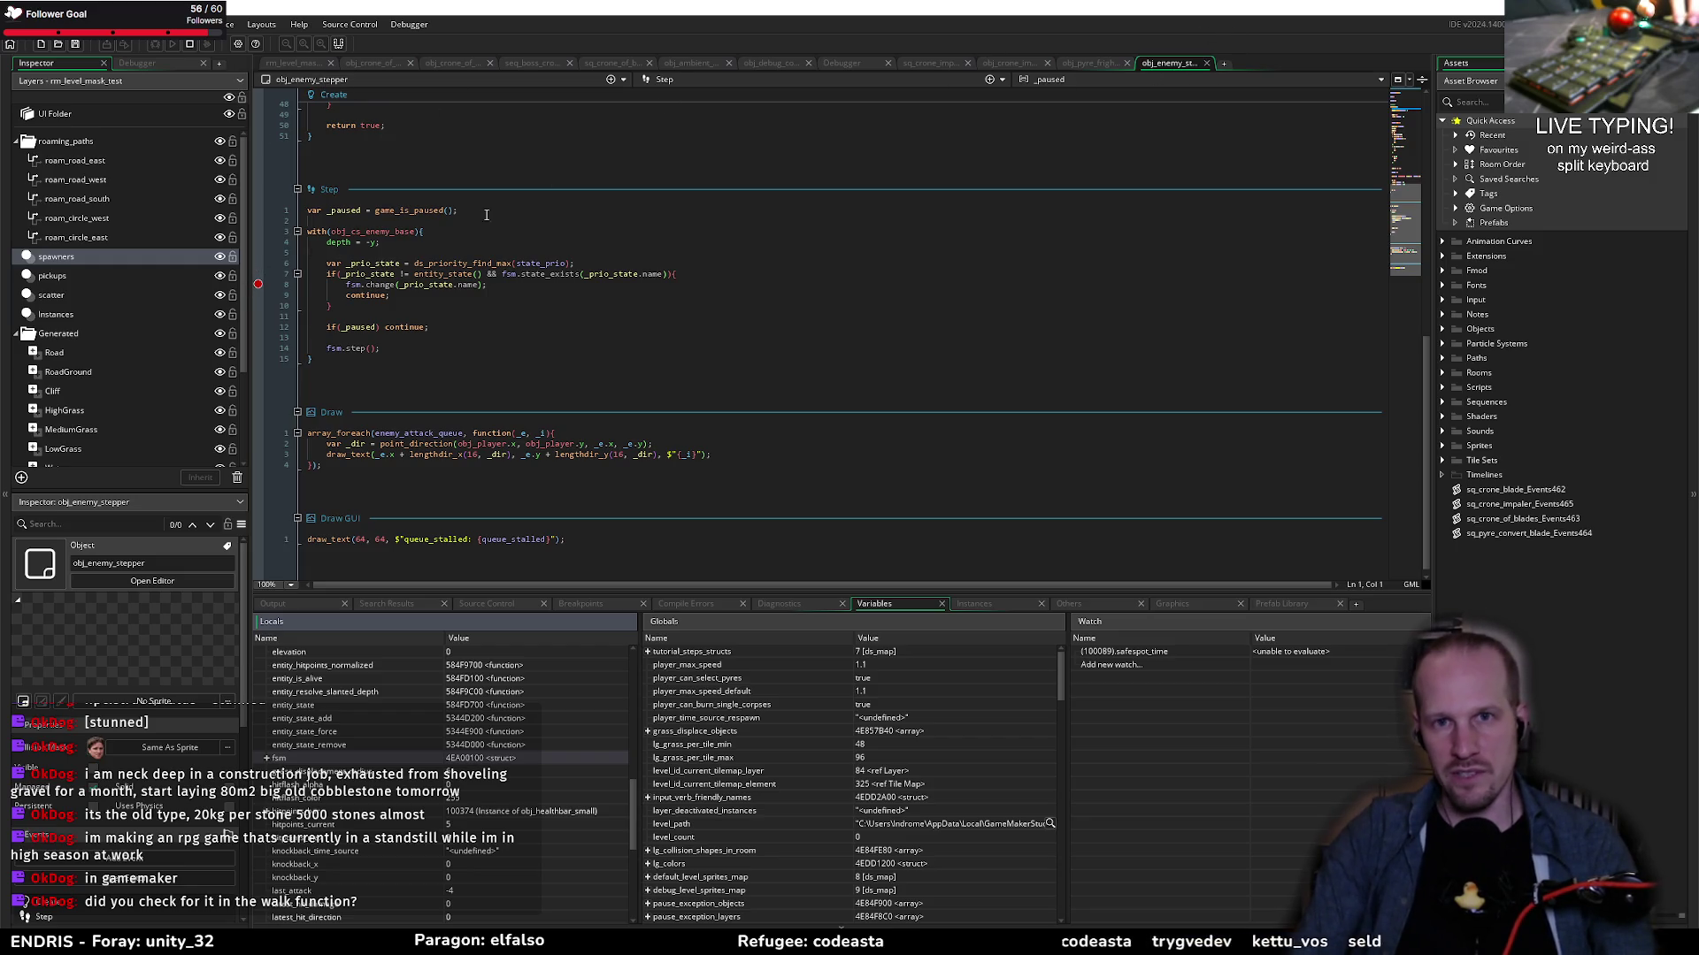
{"action": "left_click", "coordinate": [841, 64]}
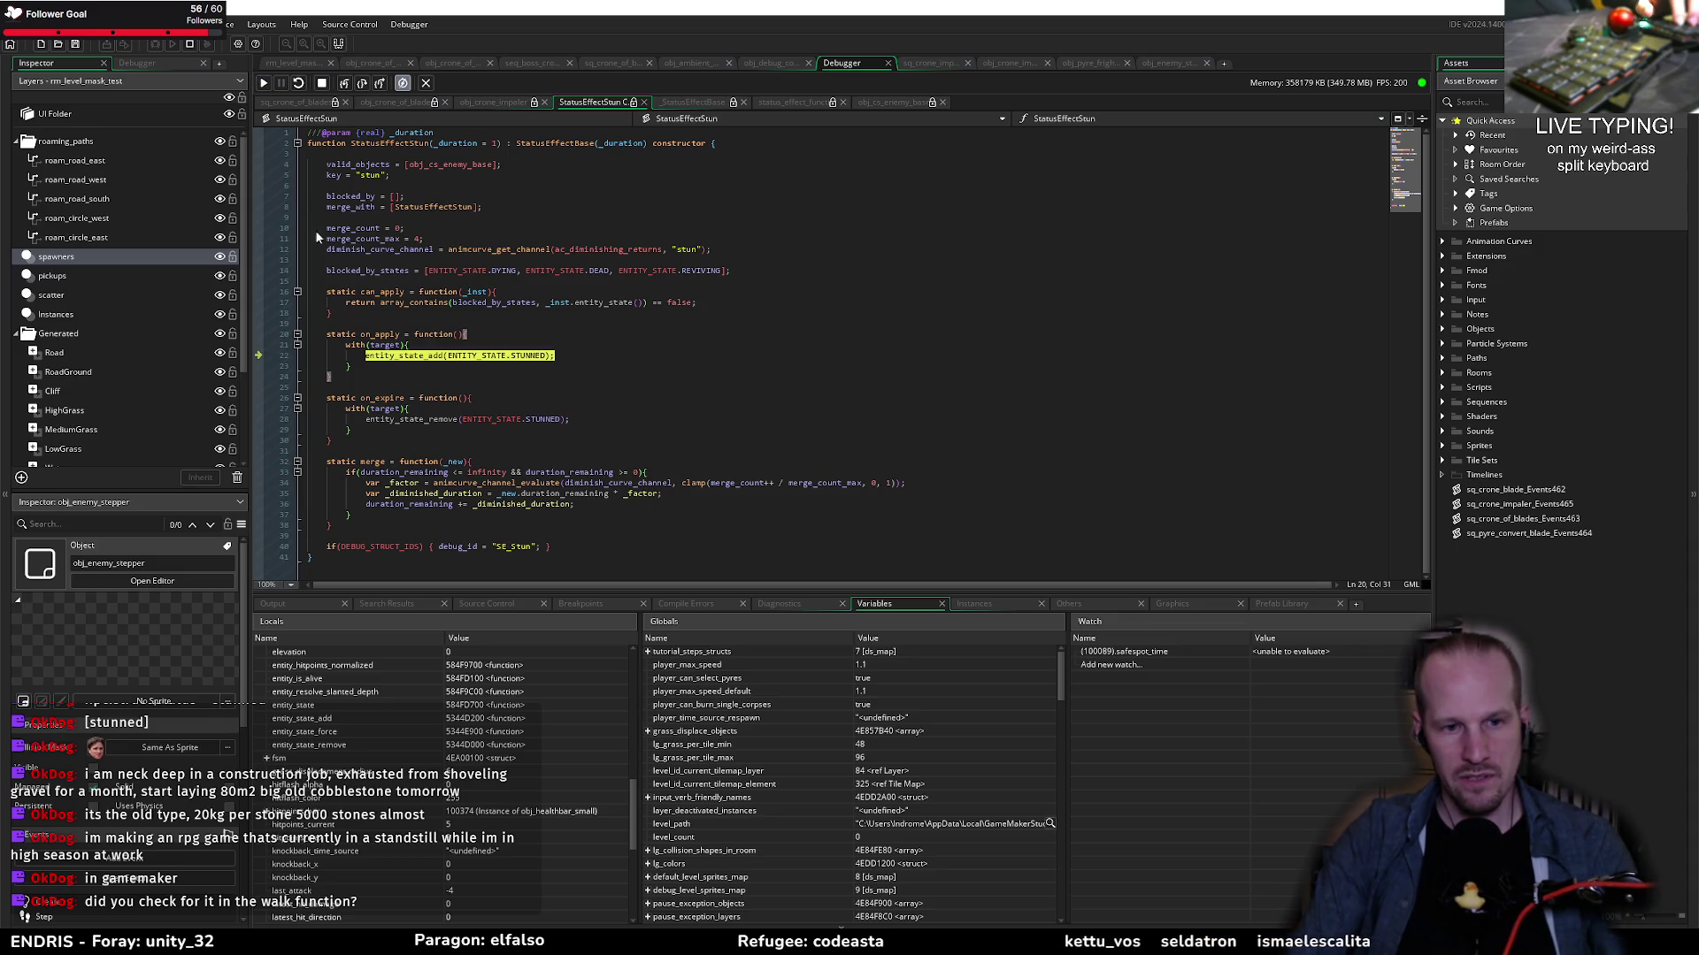
Step: Disable the first breakpoint and resume until the Step breakpoint on fsm.change(_prio_state.name) hits
{"action": "left_click", "coordinate": [631, 604]}
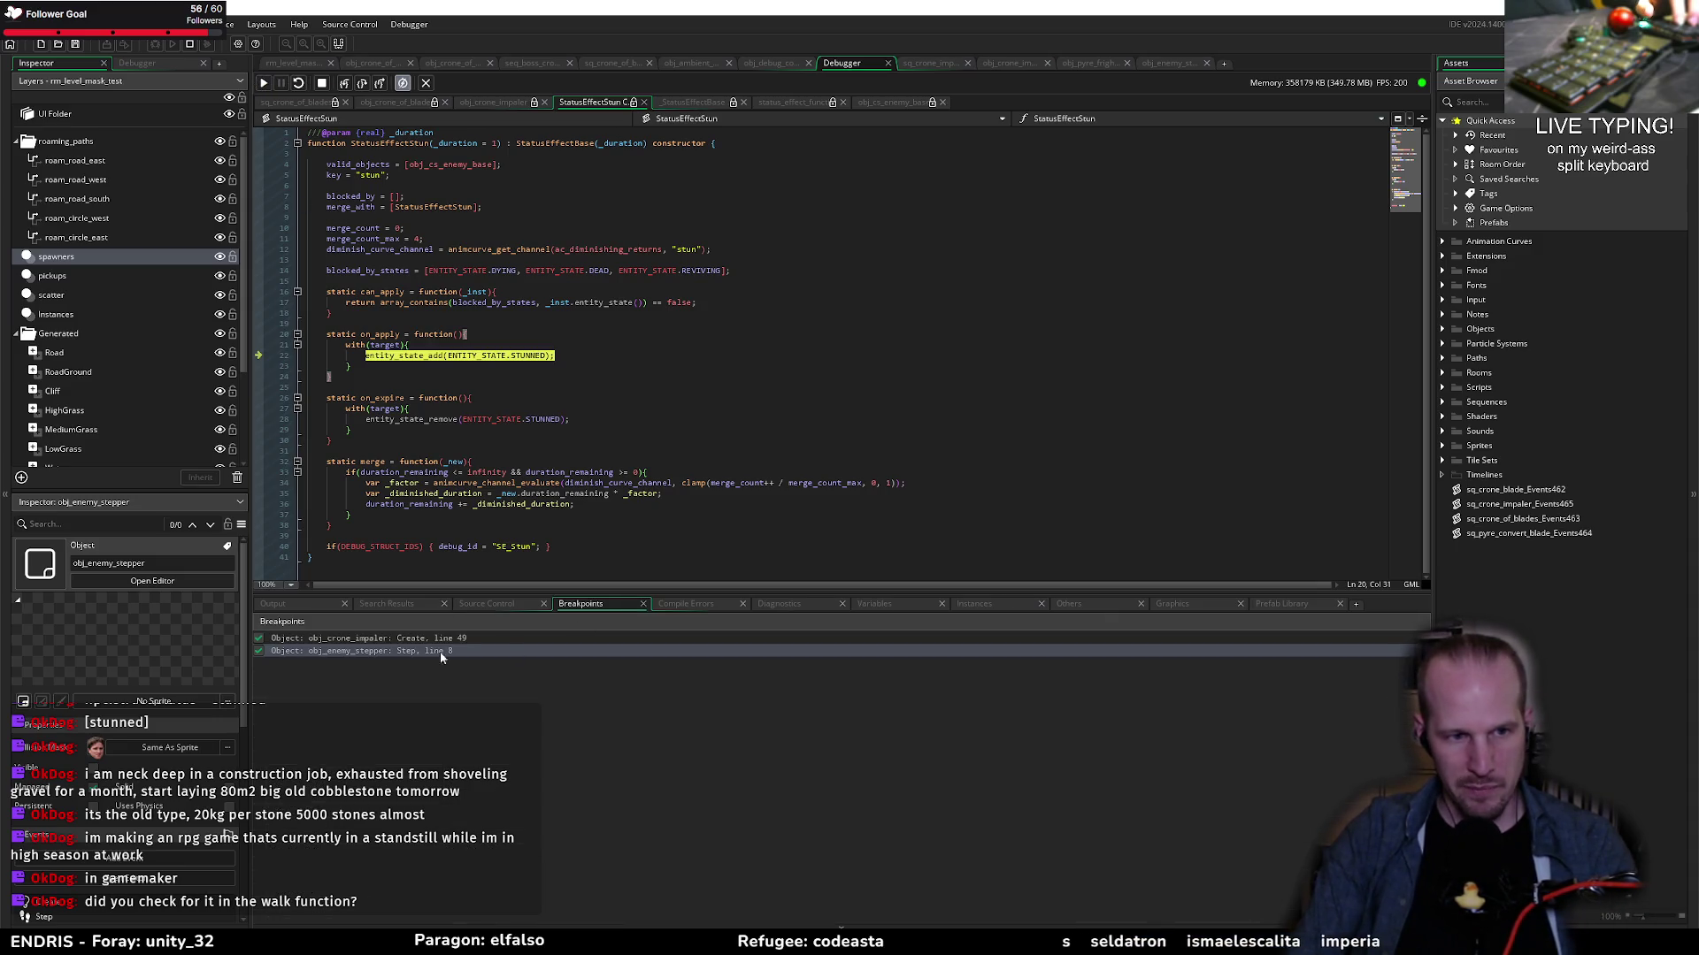
{"action": "left_click", "coordinate": [259, 638]}
{"action": "left_click", "coordinate": [263, 83]}
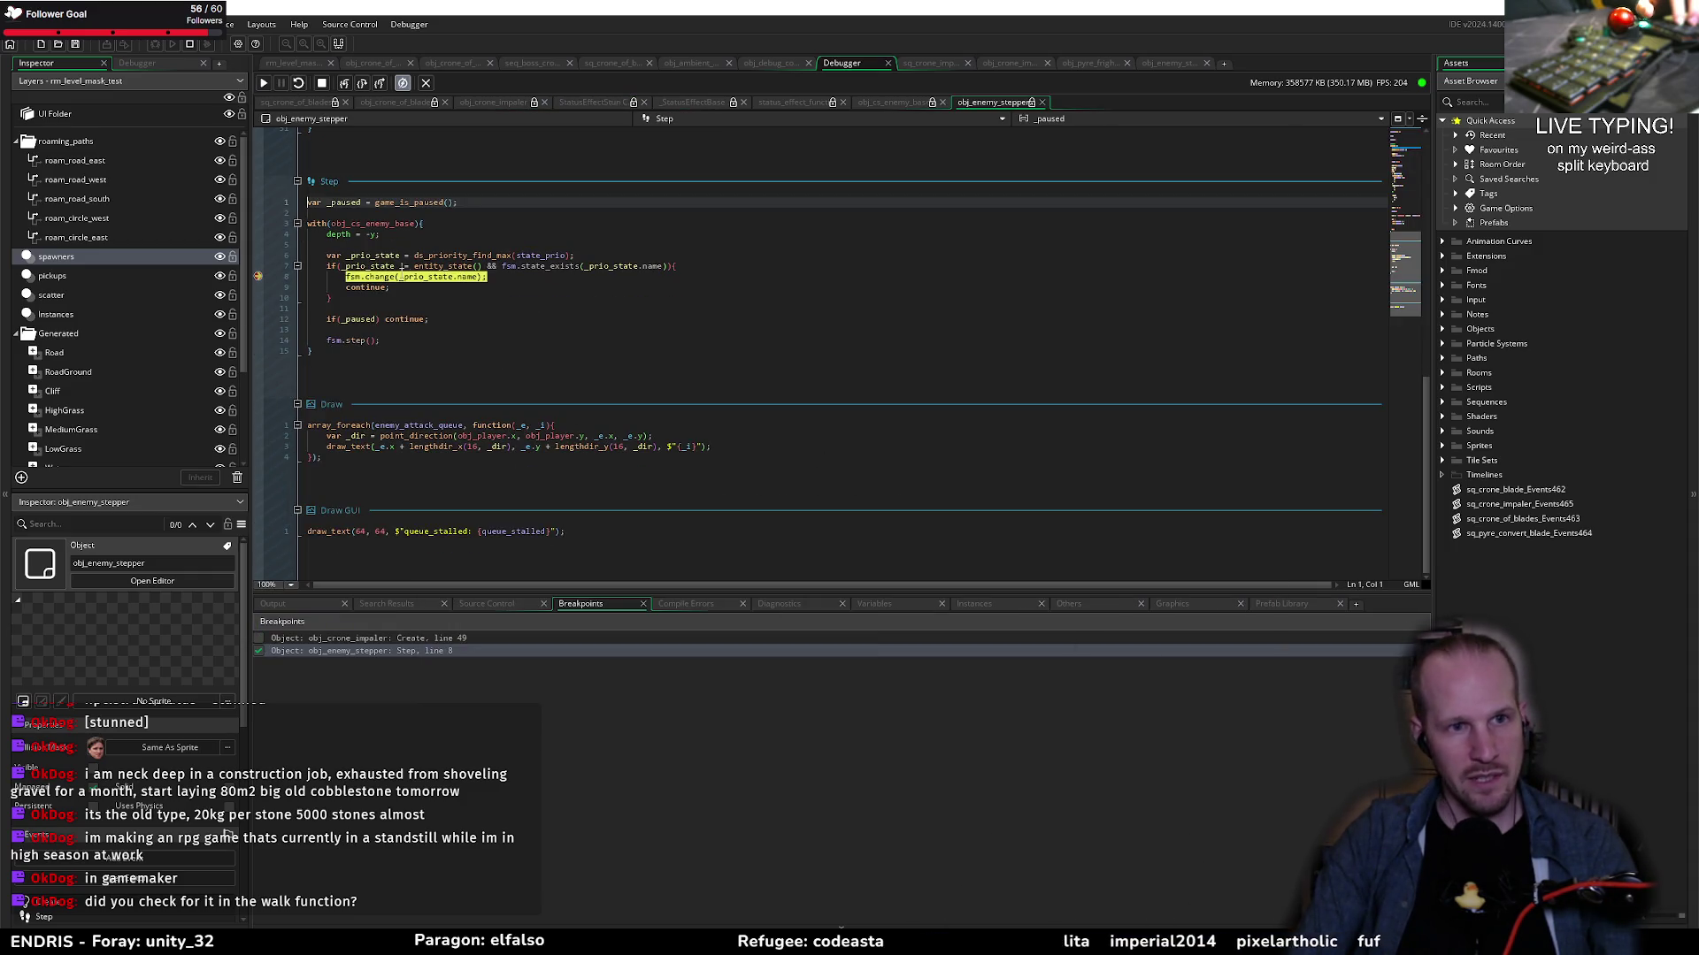
{"action": "mouse_move", "coordinate": [371, 265]}
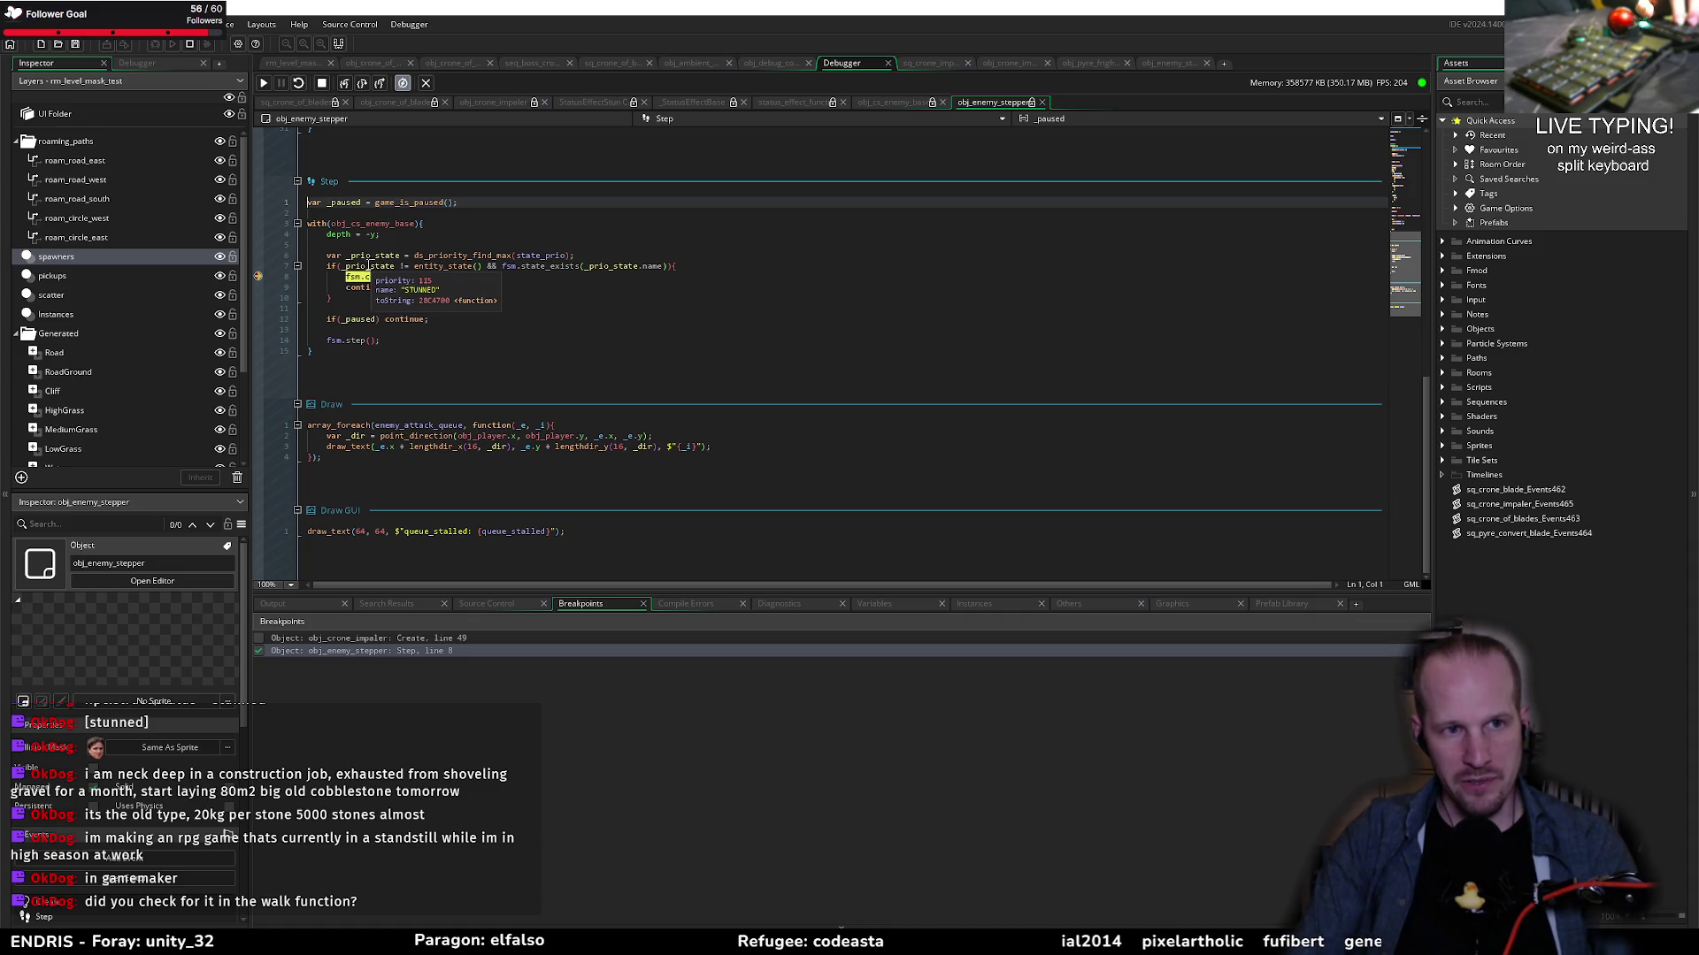
{"action": "mouse_move", "coordinate": [447, 268]}
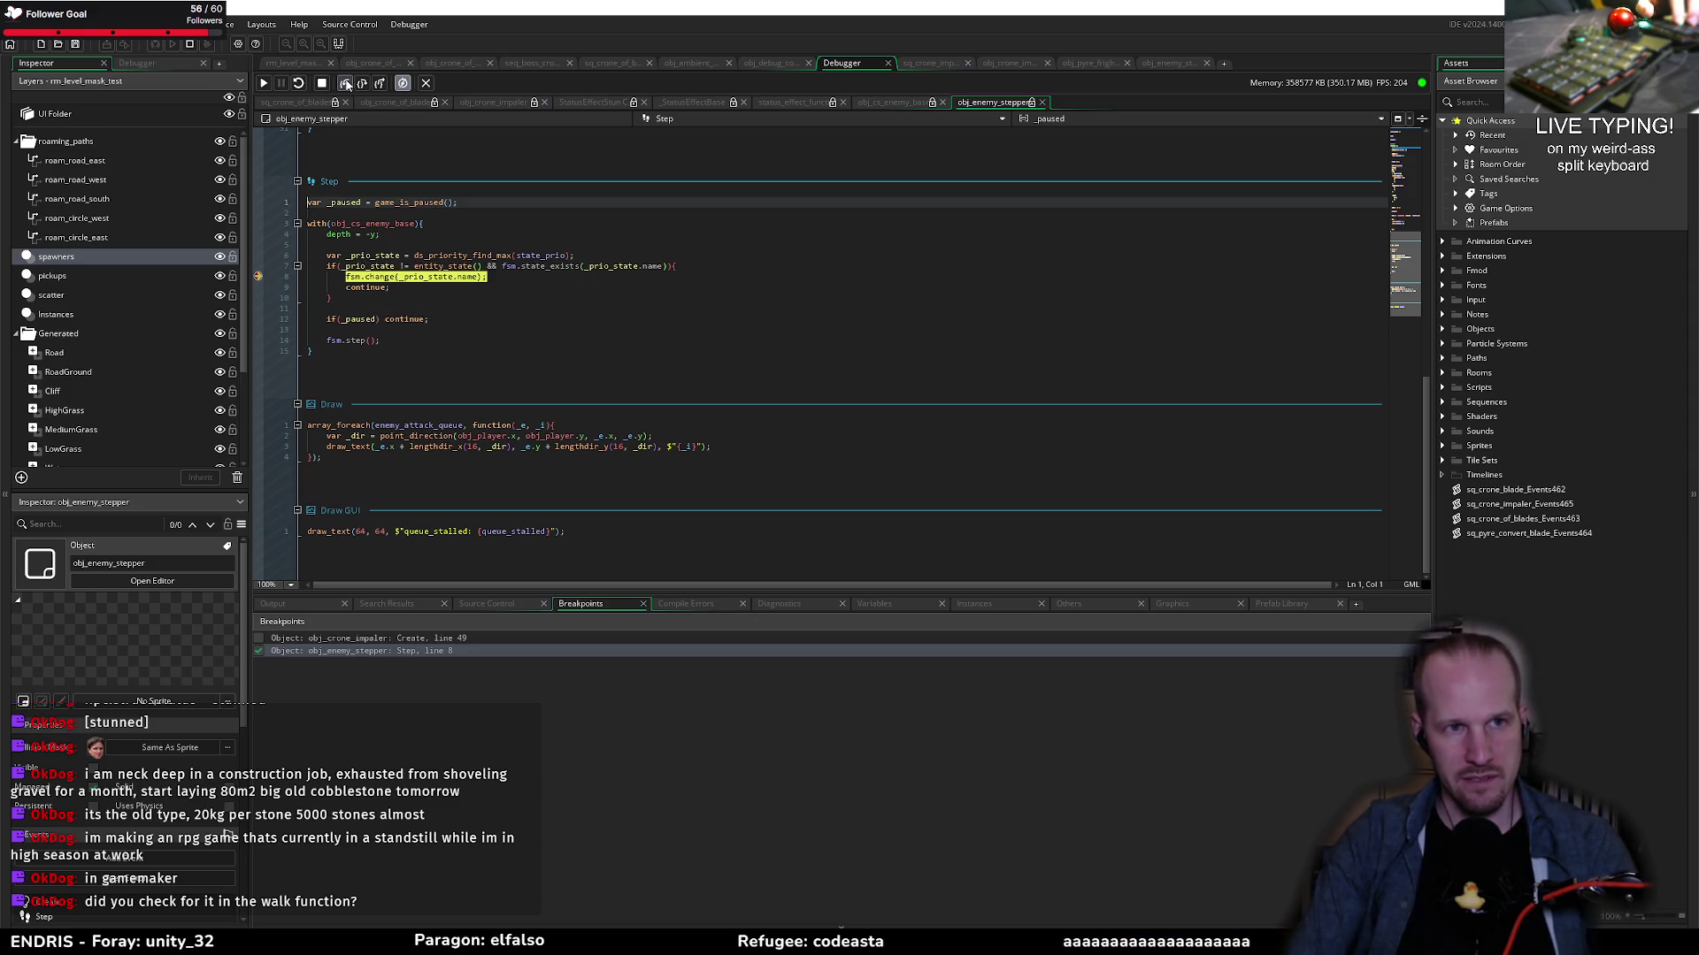
Step: Step into fsm.change through its argument checks and the current state lookup
{"action": "left_click", "coordinate": [346, 84]}
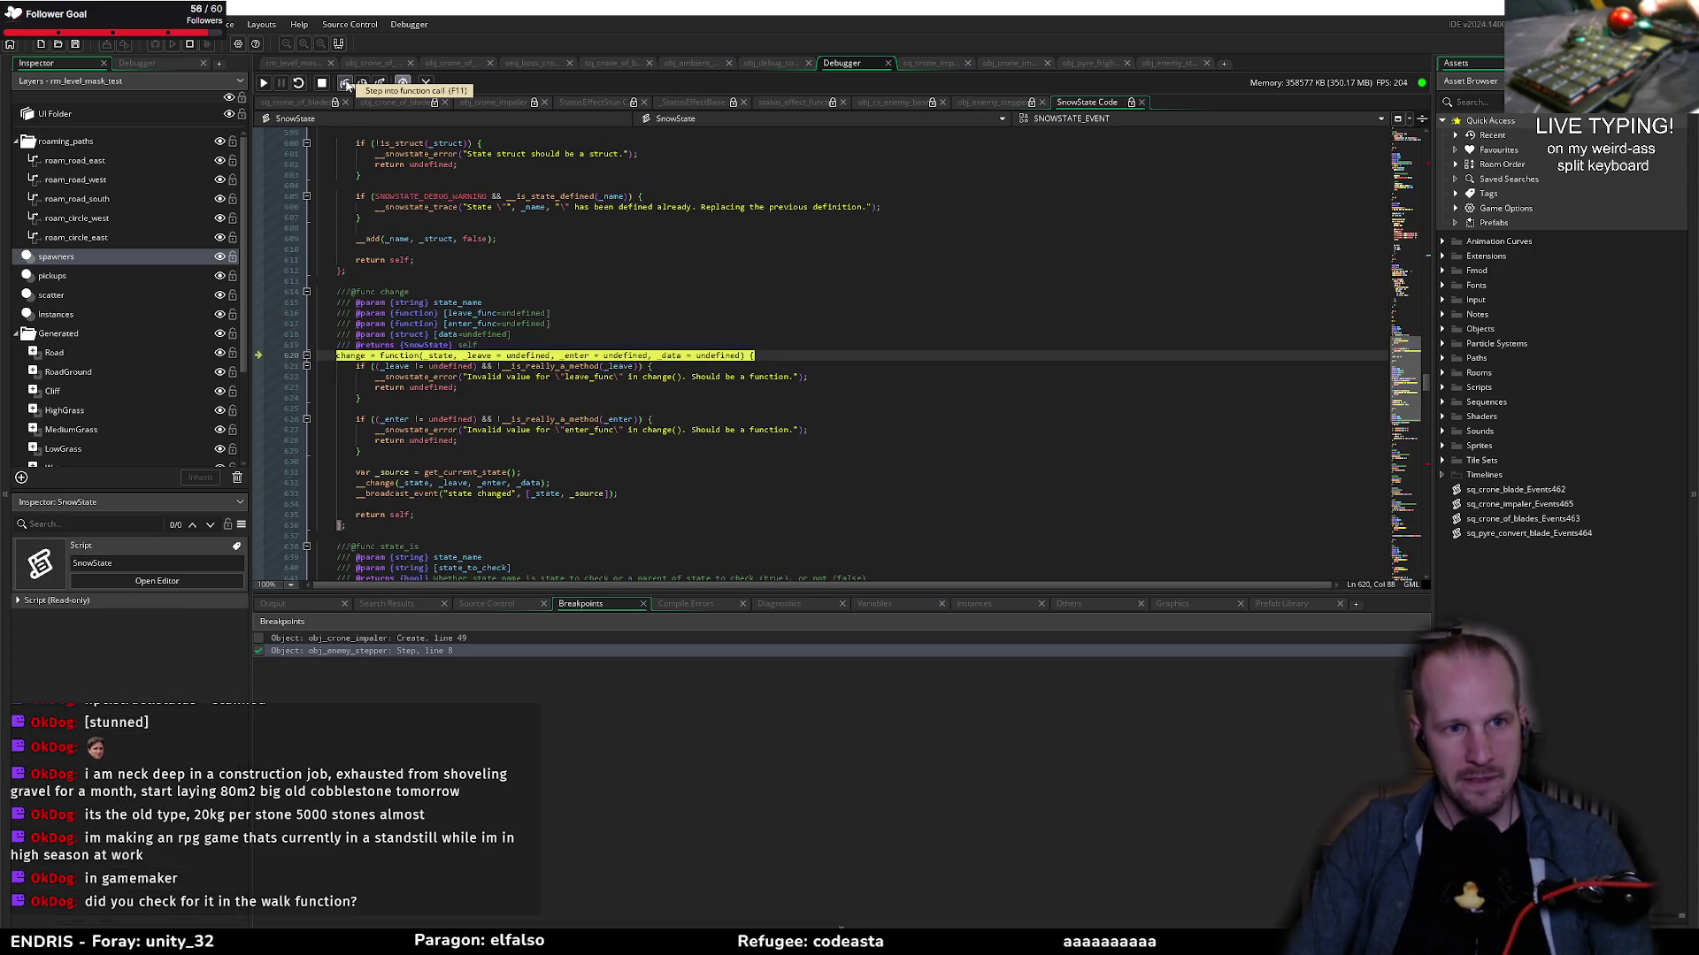
{"action": "left_click", "coordinate": [346, 84]}
{"action": "left_click", "coordinate": [346, 84]}
{"action": "left_click", "coordinate": [346, 84]}
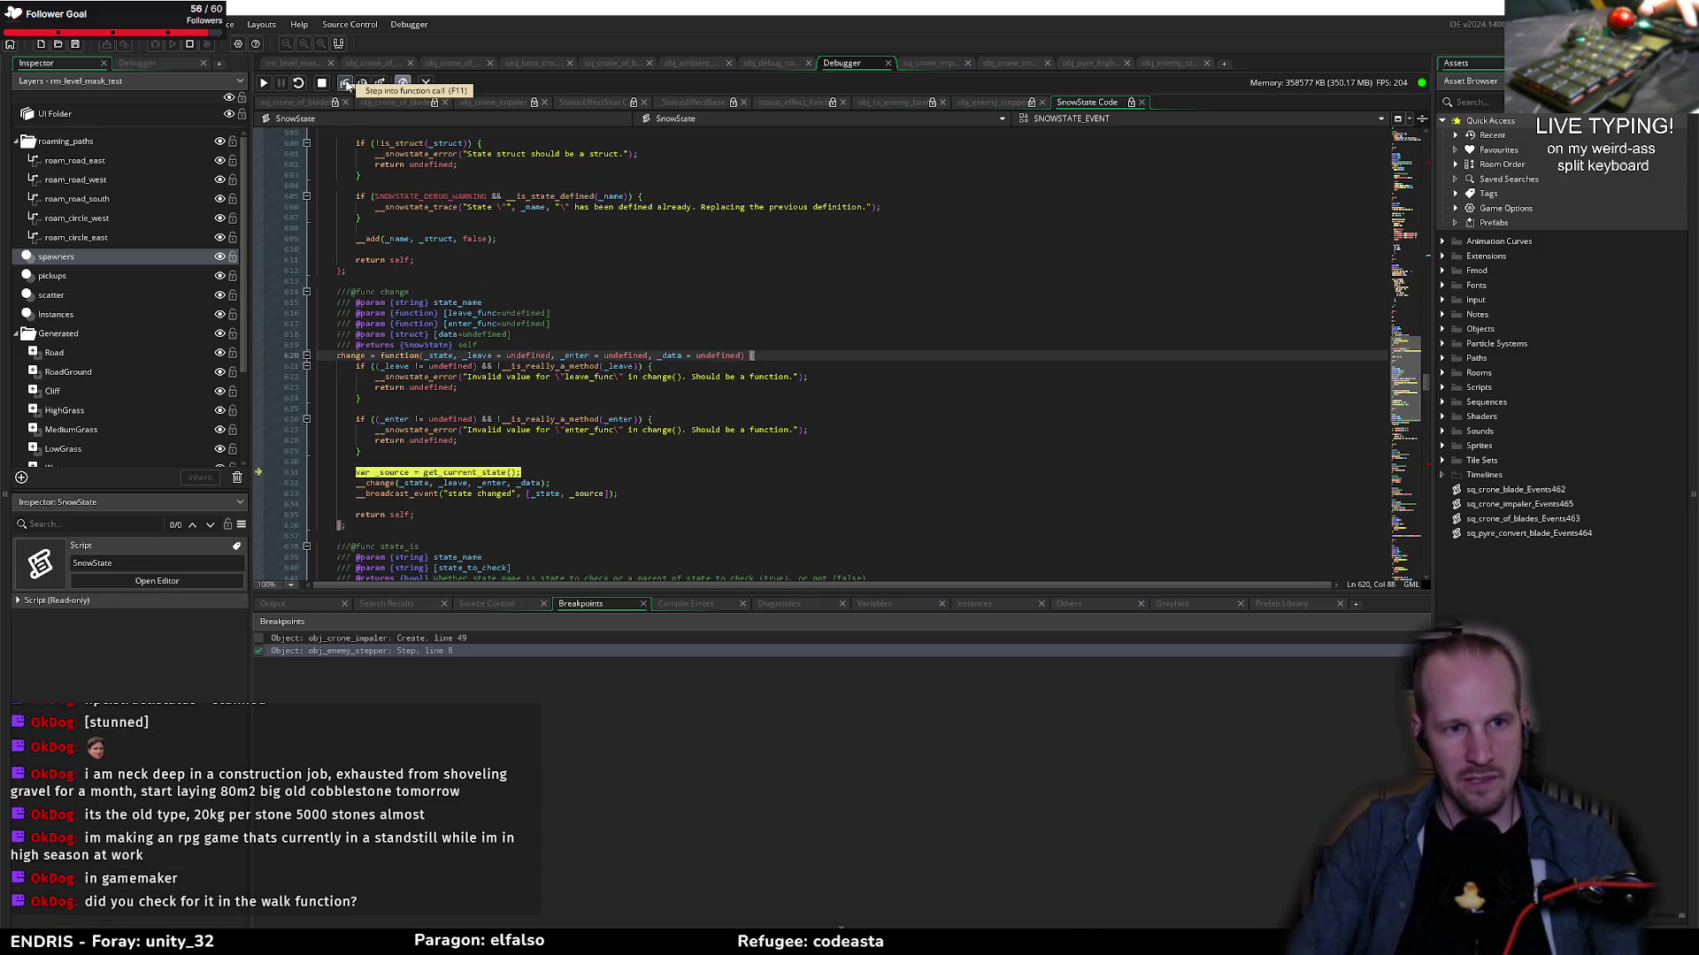
{"action": "left_click", "coordinate": [346, 84]}
{"action": "left_click", "coordinate": [346, 84]}
{"action": "left_click", "coordinate": [346, 84]}
{"action": "left_click", "coordinate": [346, 84]}
{"action": "left_click", "coordinate": [346, 84]}
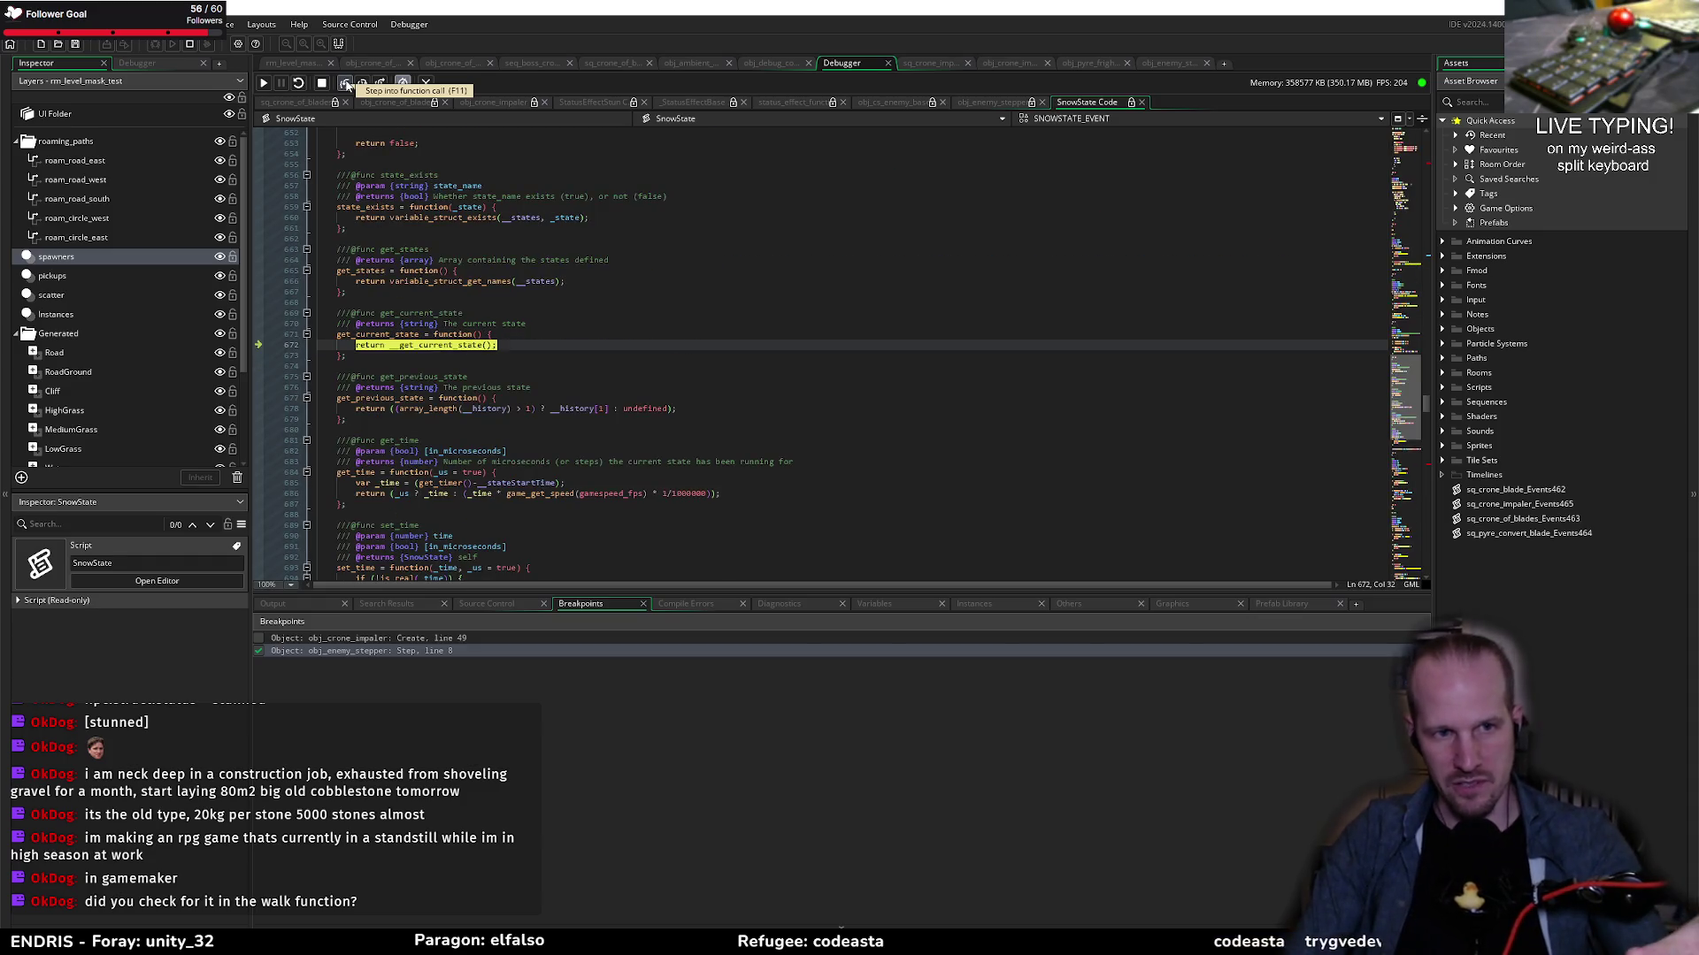
{"action": "left_click", "coordinate": [346, 84]}
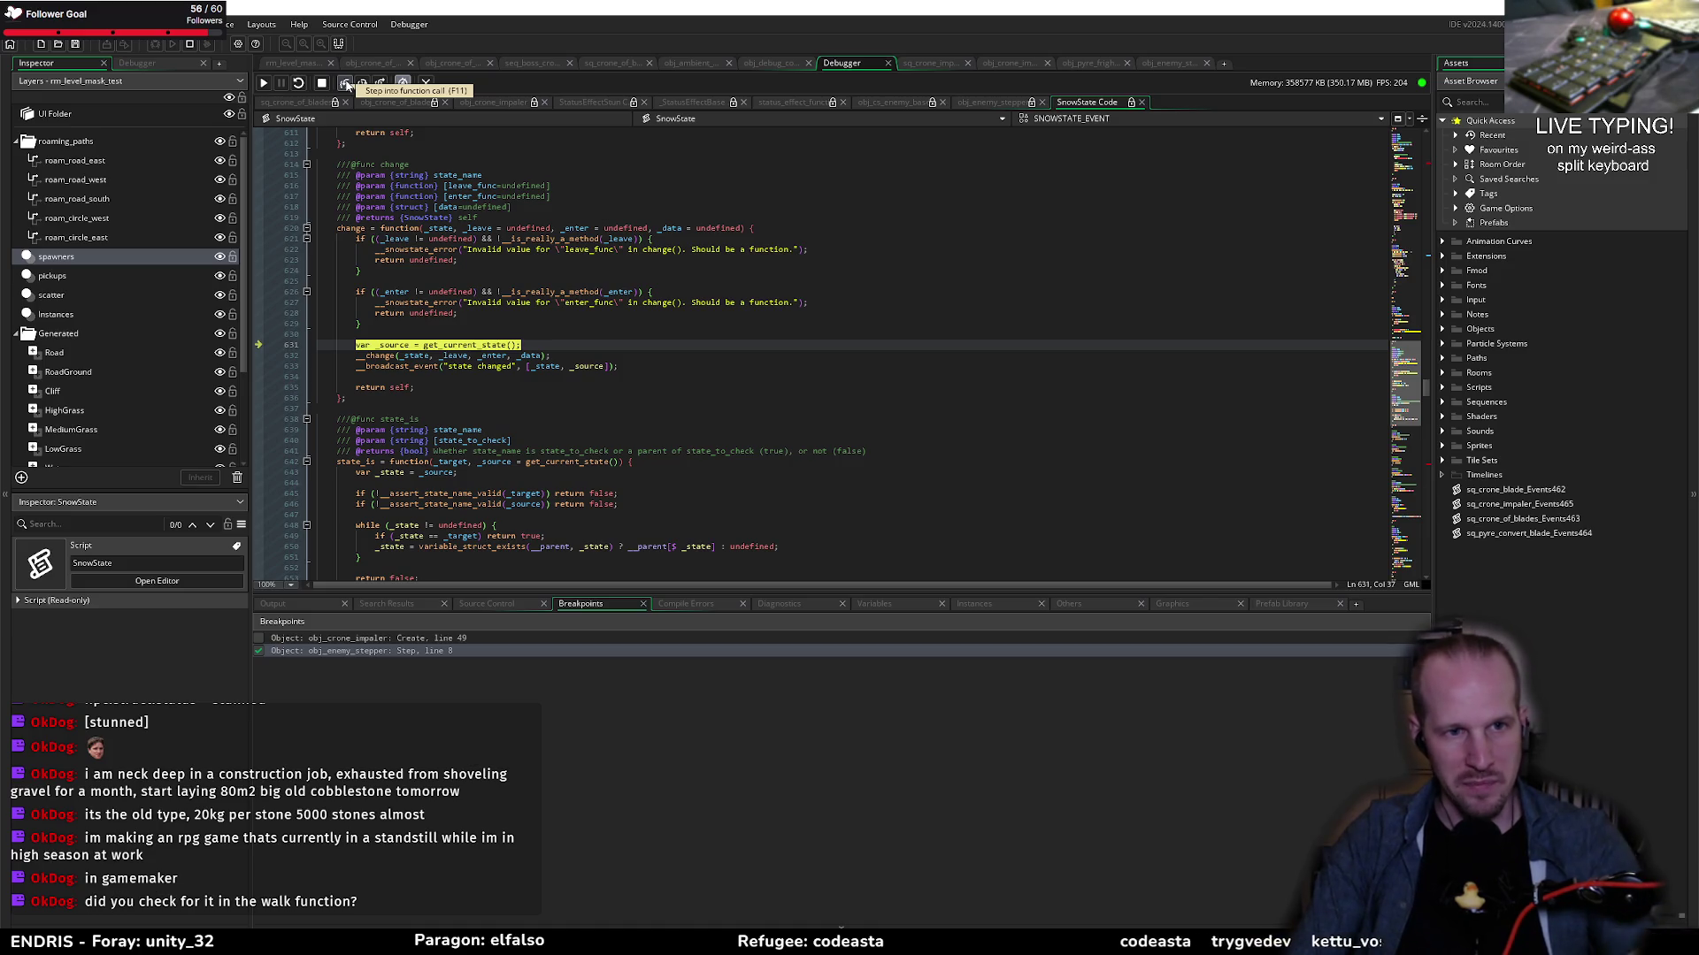
Step: Step through SnowState's internal change and the old state's leave event execution
{"action": "left_click", "coordinate": [345, 85]}
{"action": "left_click", "coordinate": [346, 84]}
{"action": "left_click", "coordinate": [345, 84]}
{"action": "left_click", "coordinate": [346, 84]}
{"action": "left_click", "coordinate": [346, 84]}
{"action": "left_click", "coordinate": [346, 84]}
{"action": "left_click", "coordinate": [346, 84]}
{"action": "left_click", "coordinate": [346, 84]}
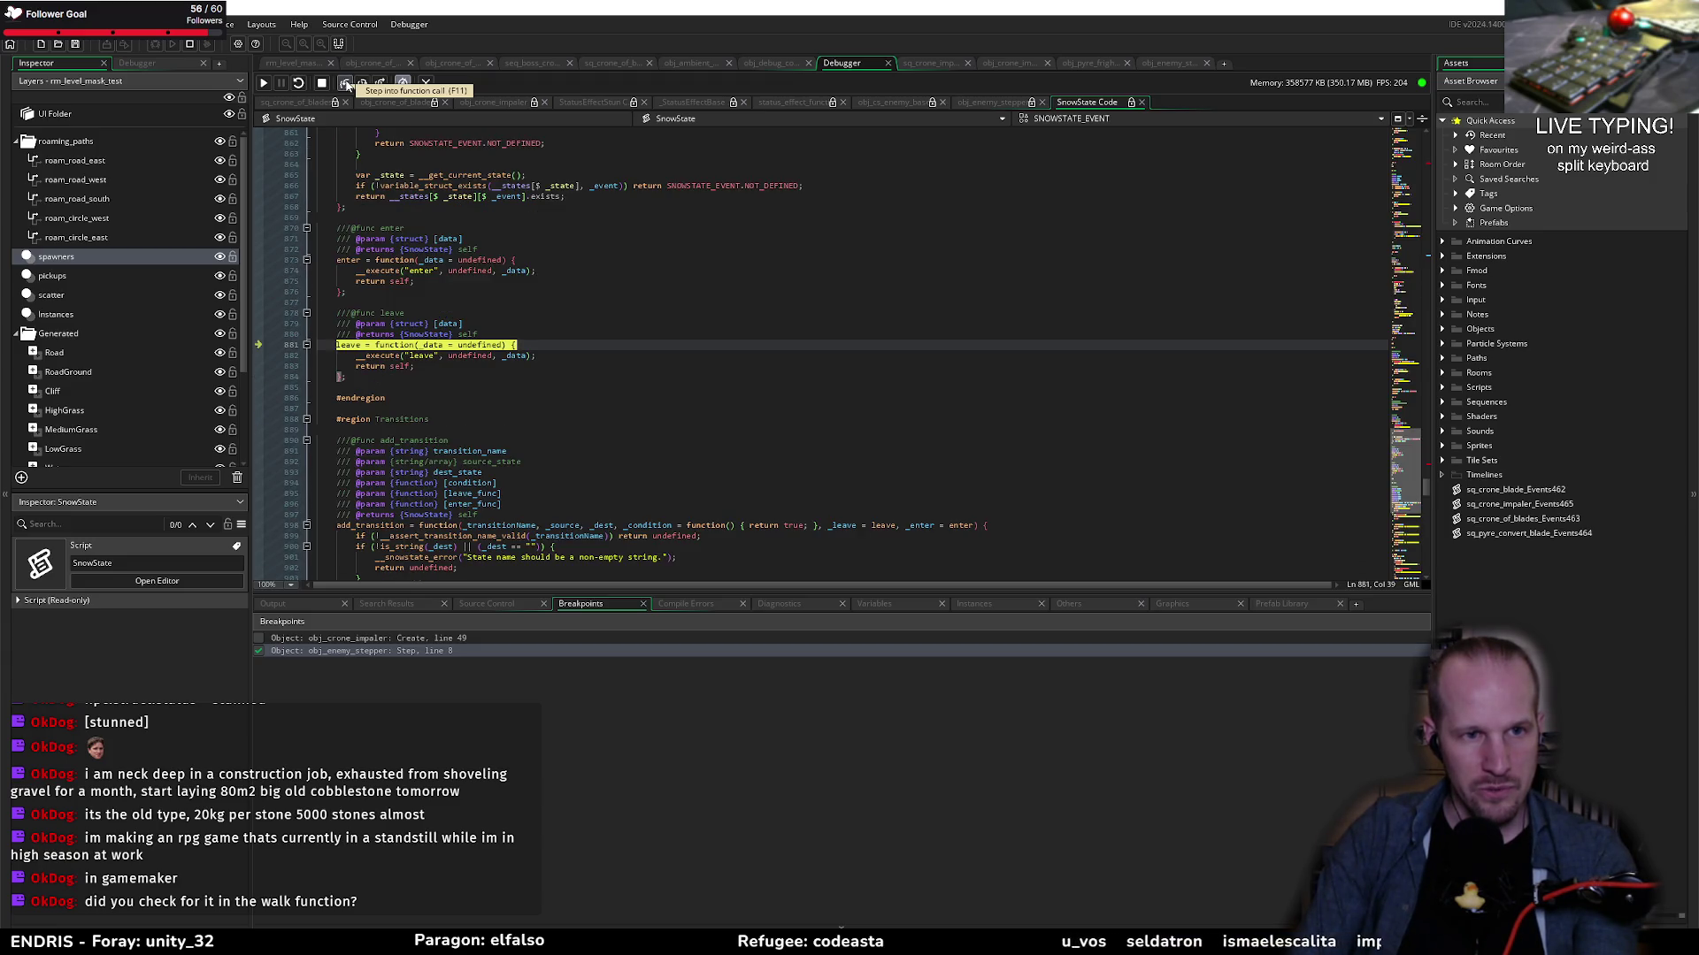
{"action": "left_click", "coordinate": [346, 84]}
{"action": "left_click", "coordinate": [346, 84]}
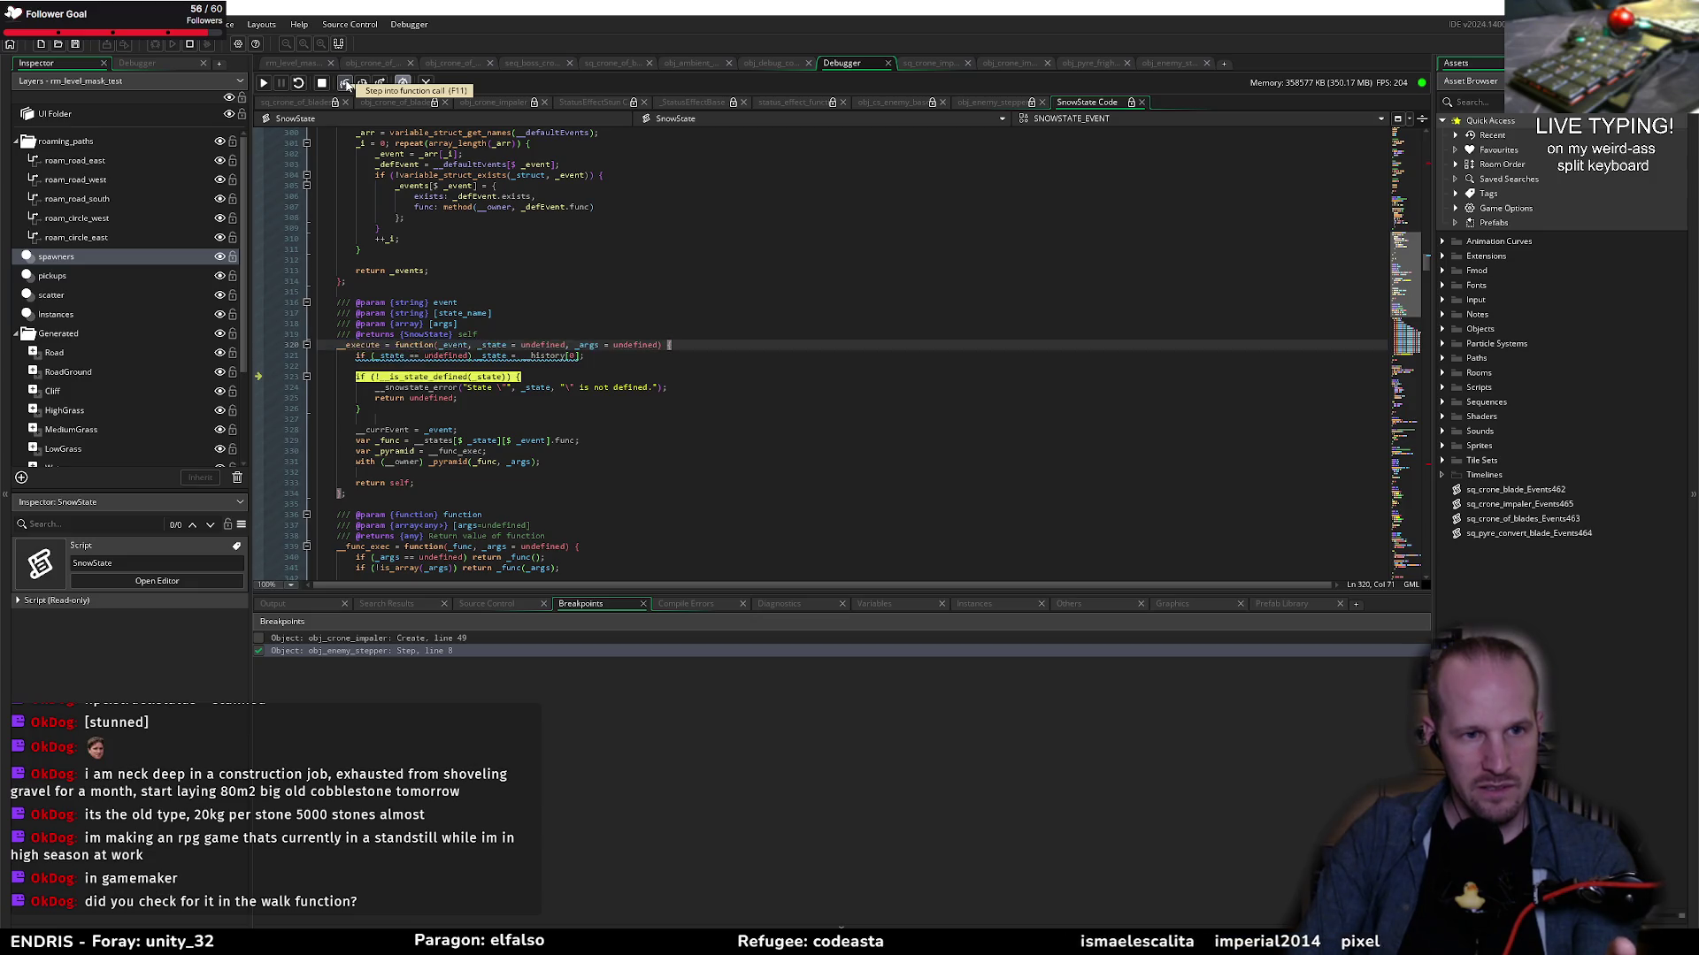
{"action": "left_click", "coordinate": [346, 84]}
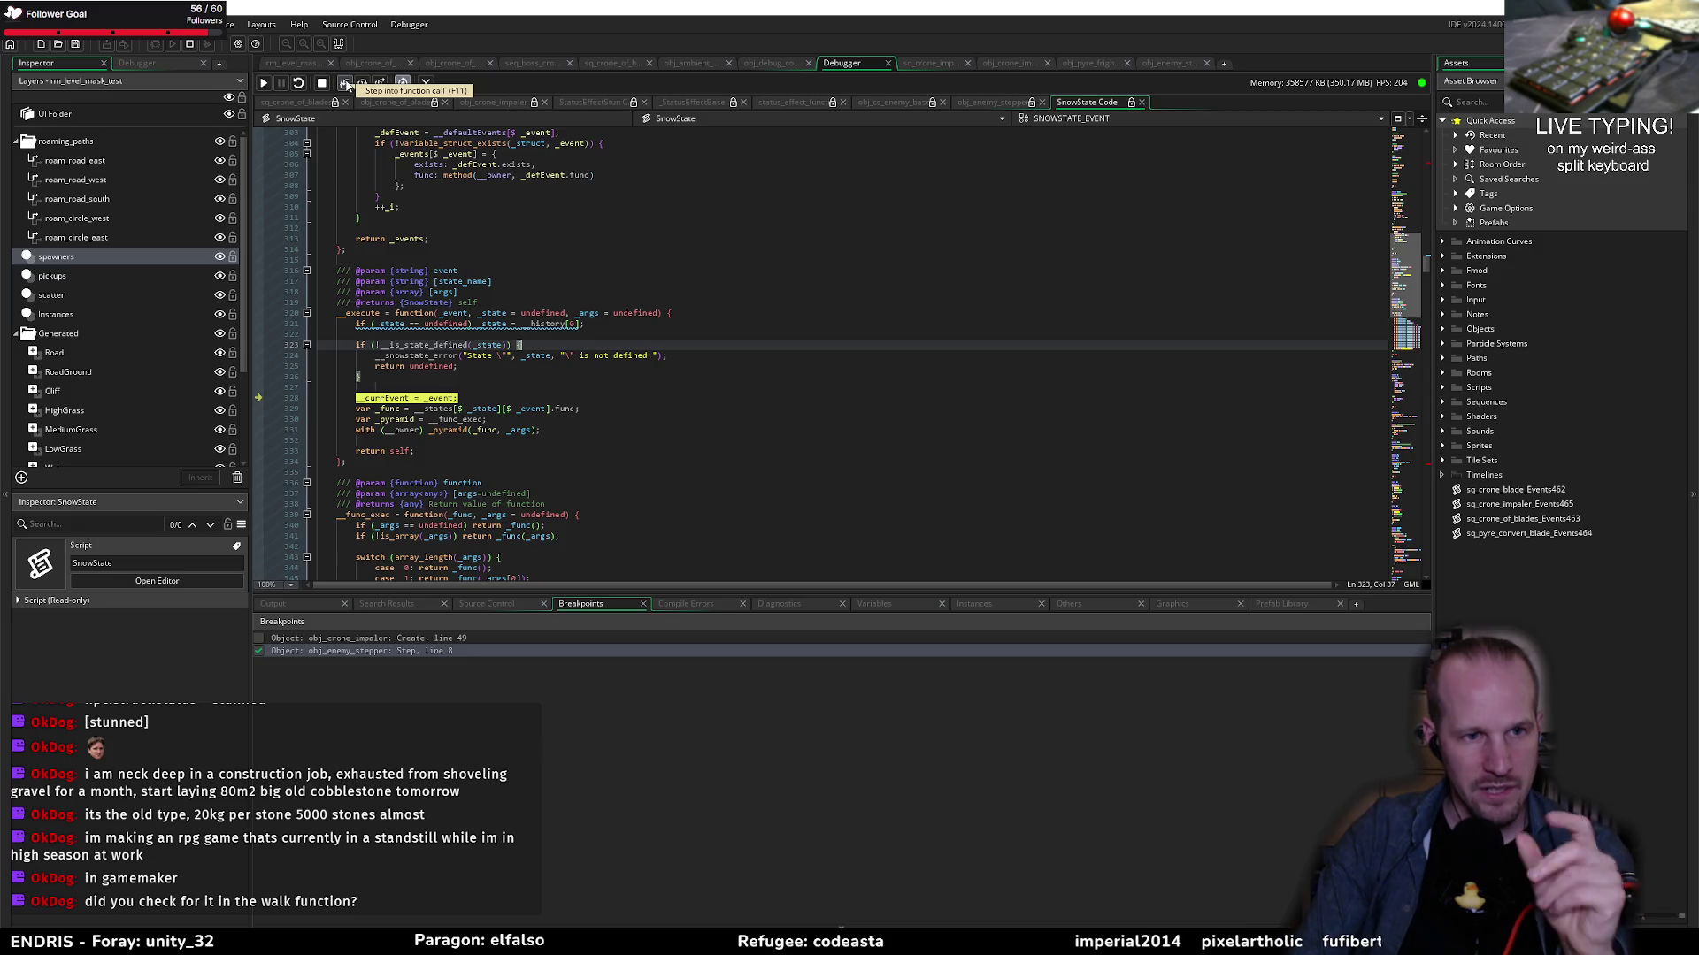
{"action": "left_click", "coordinate": [345, 84]}
{"action": "left_click", "coordinate": [346, 84]}
{"action": "left_click", "coordinate": [346, 84]}
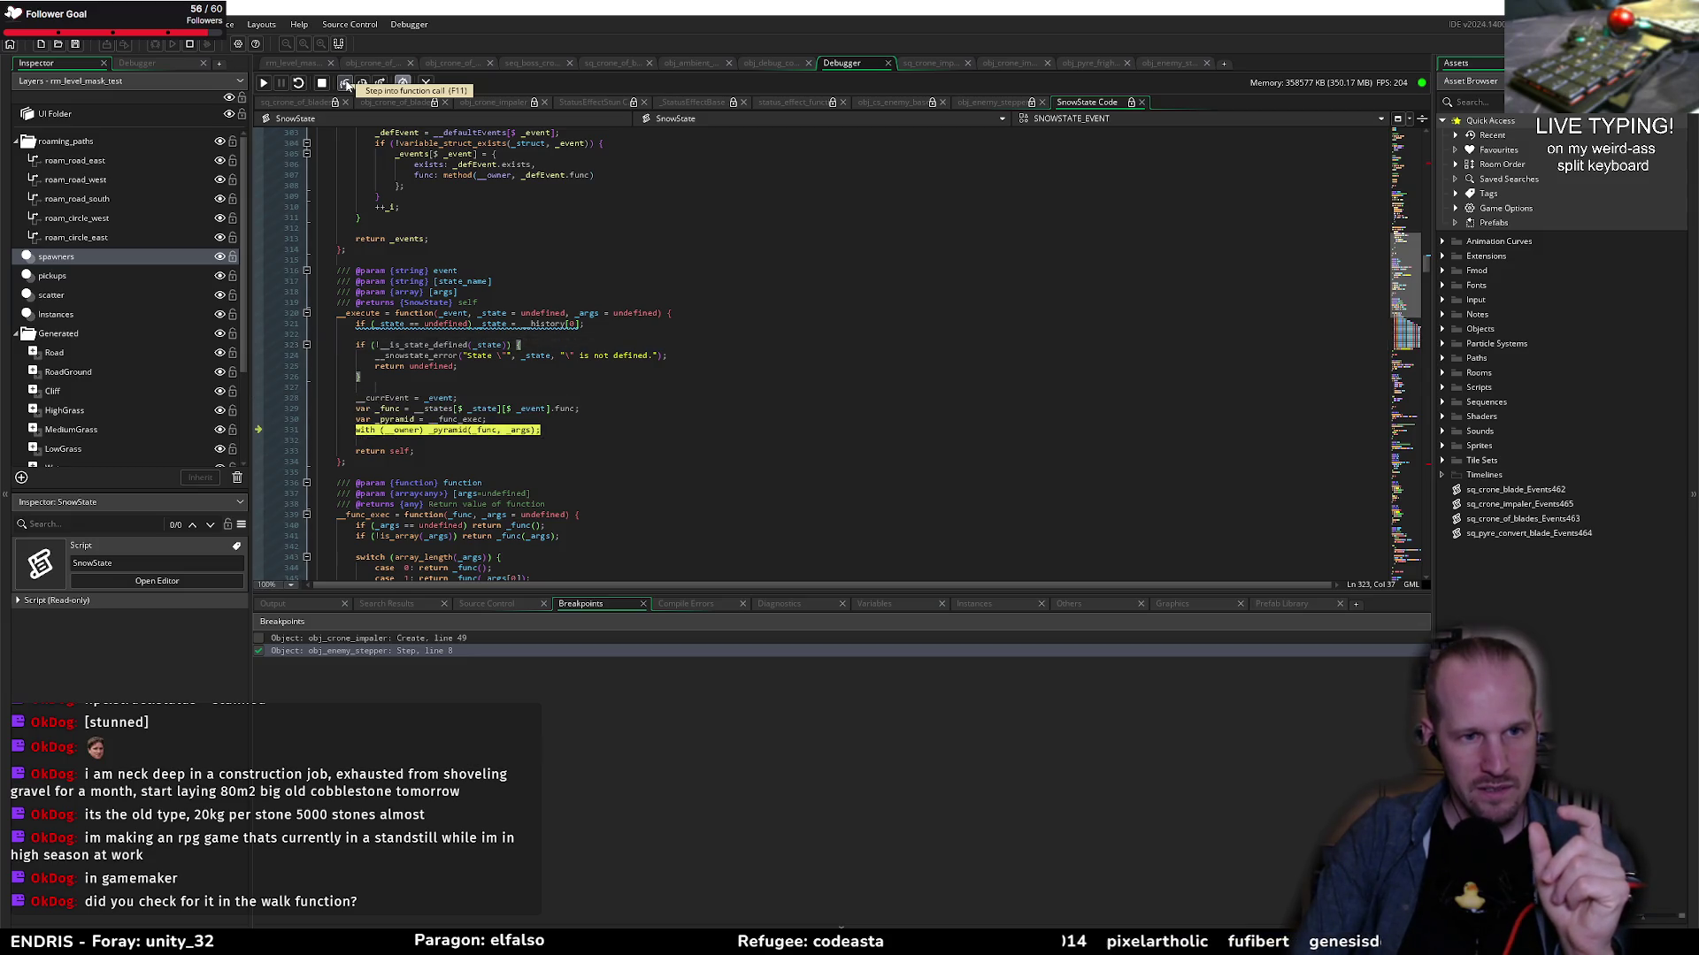
{"action": "left_click", "coordinate": [346, 84]}
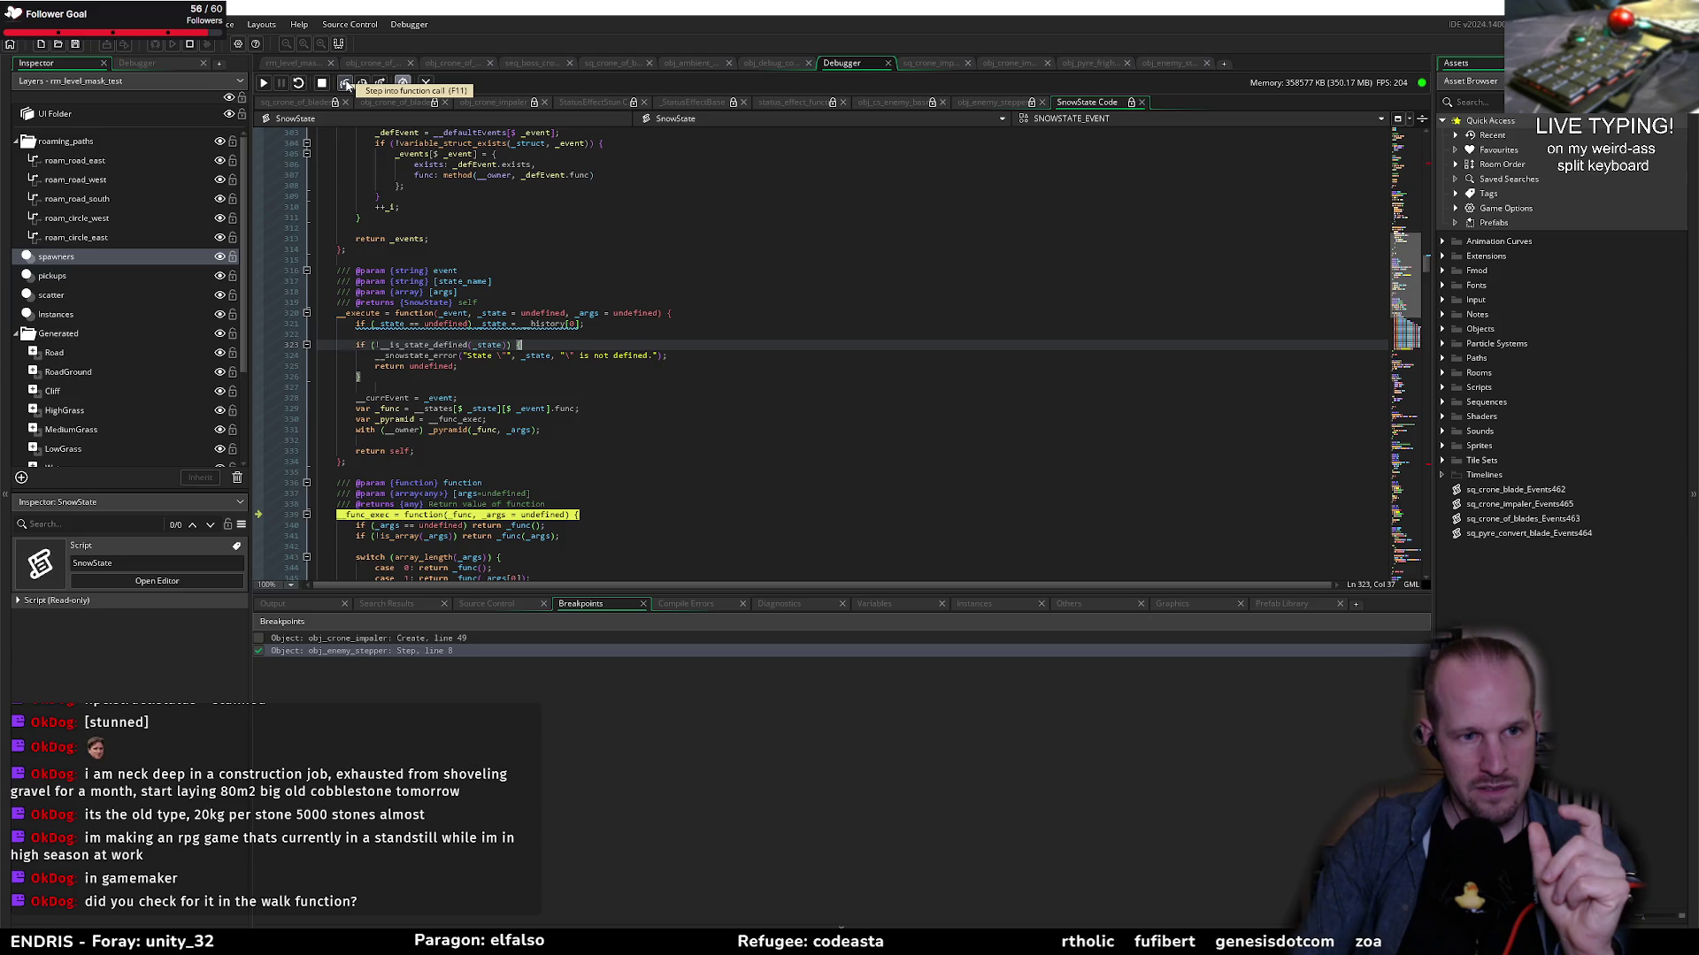
{"action": "left_click", "coordinate": [346, 84]}
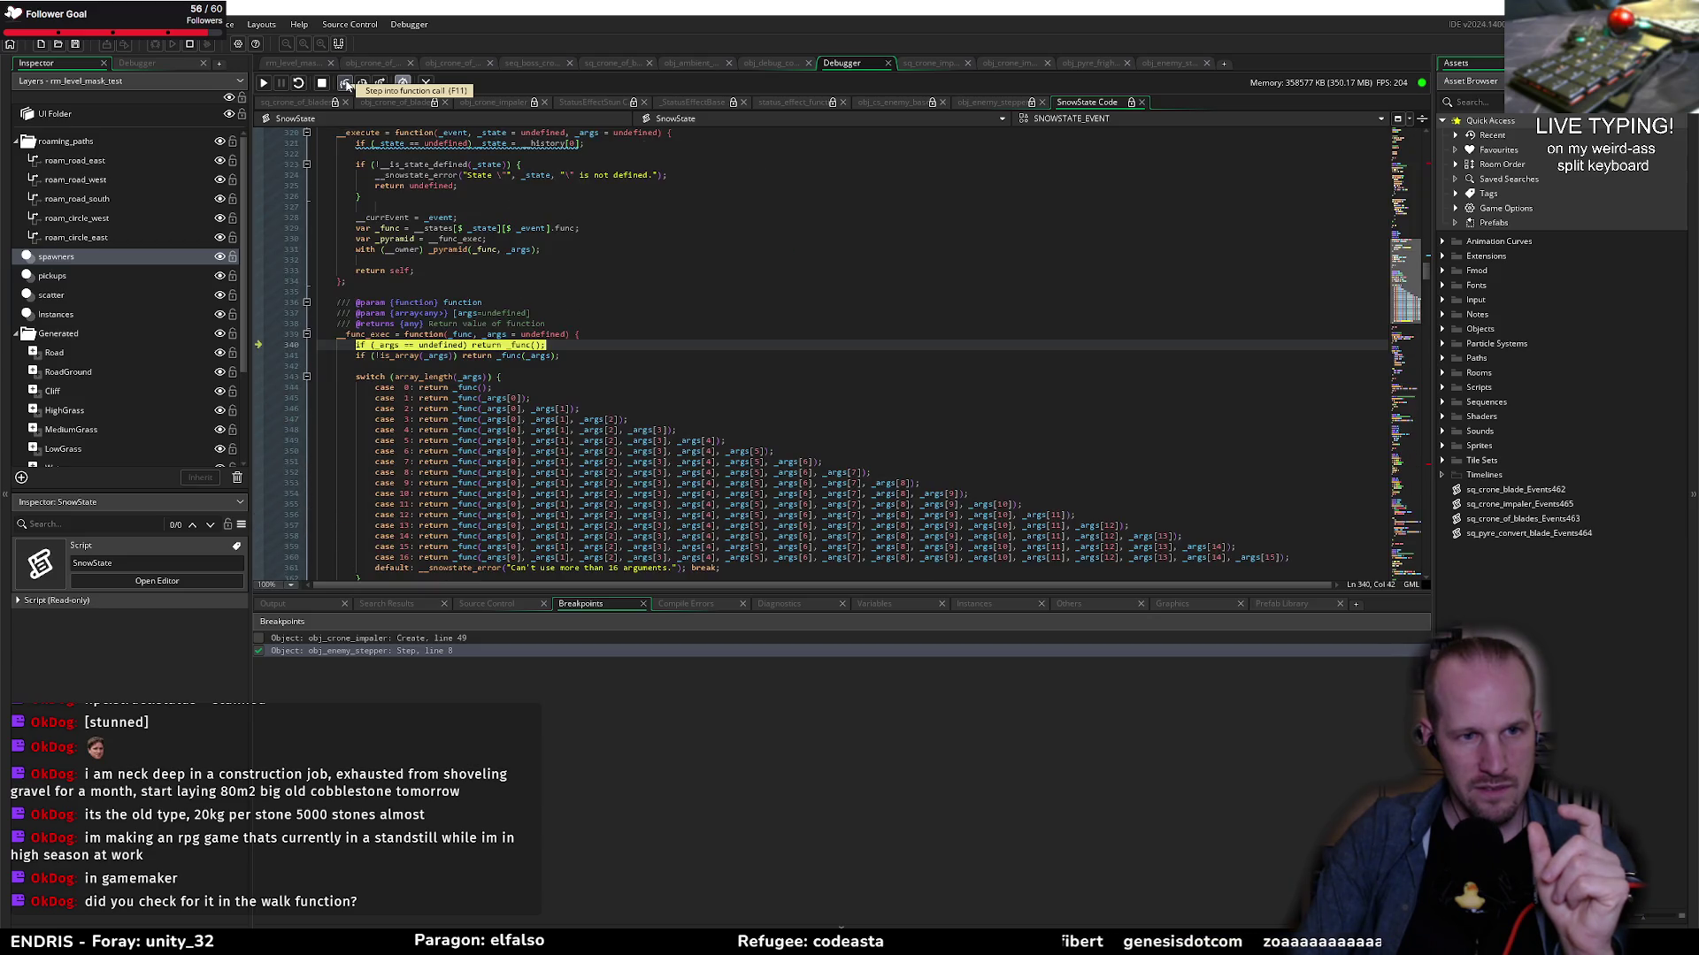
{"action": "left_click", "coordinate": [346, 84]}
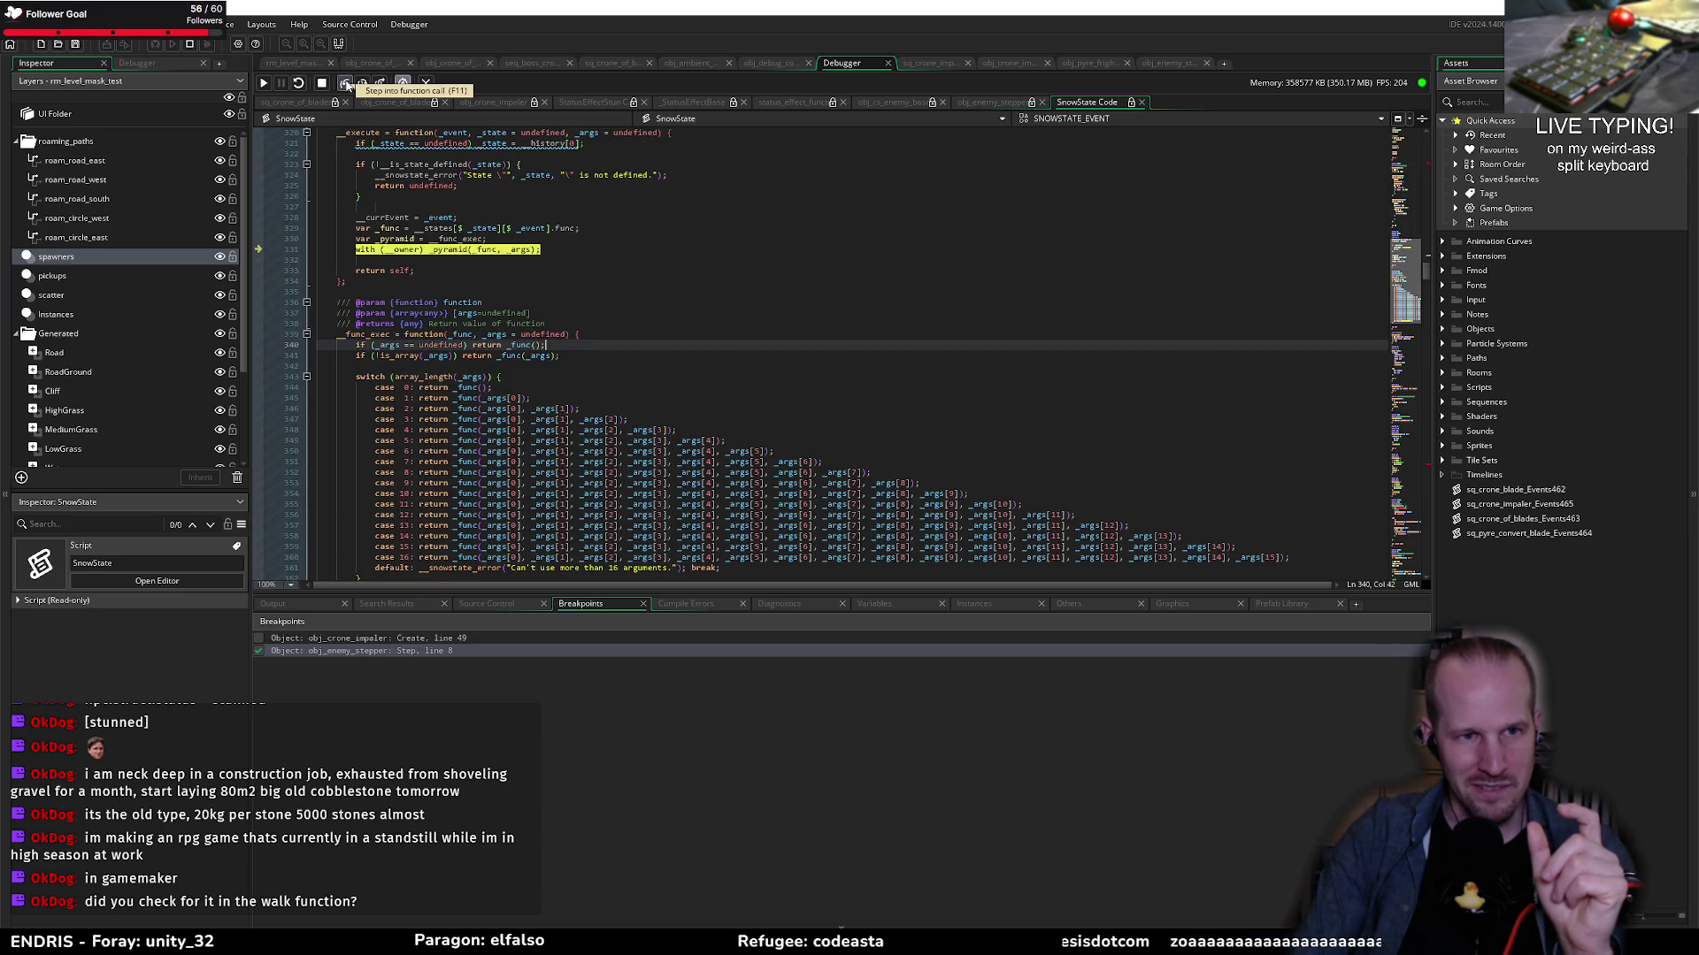
{"action": "left_click", "coordinate": [346, 84]}
{"action": "left_click", "coordinate": [346, 84]}
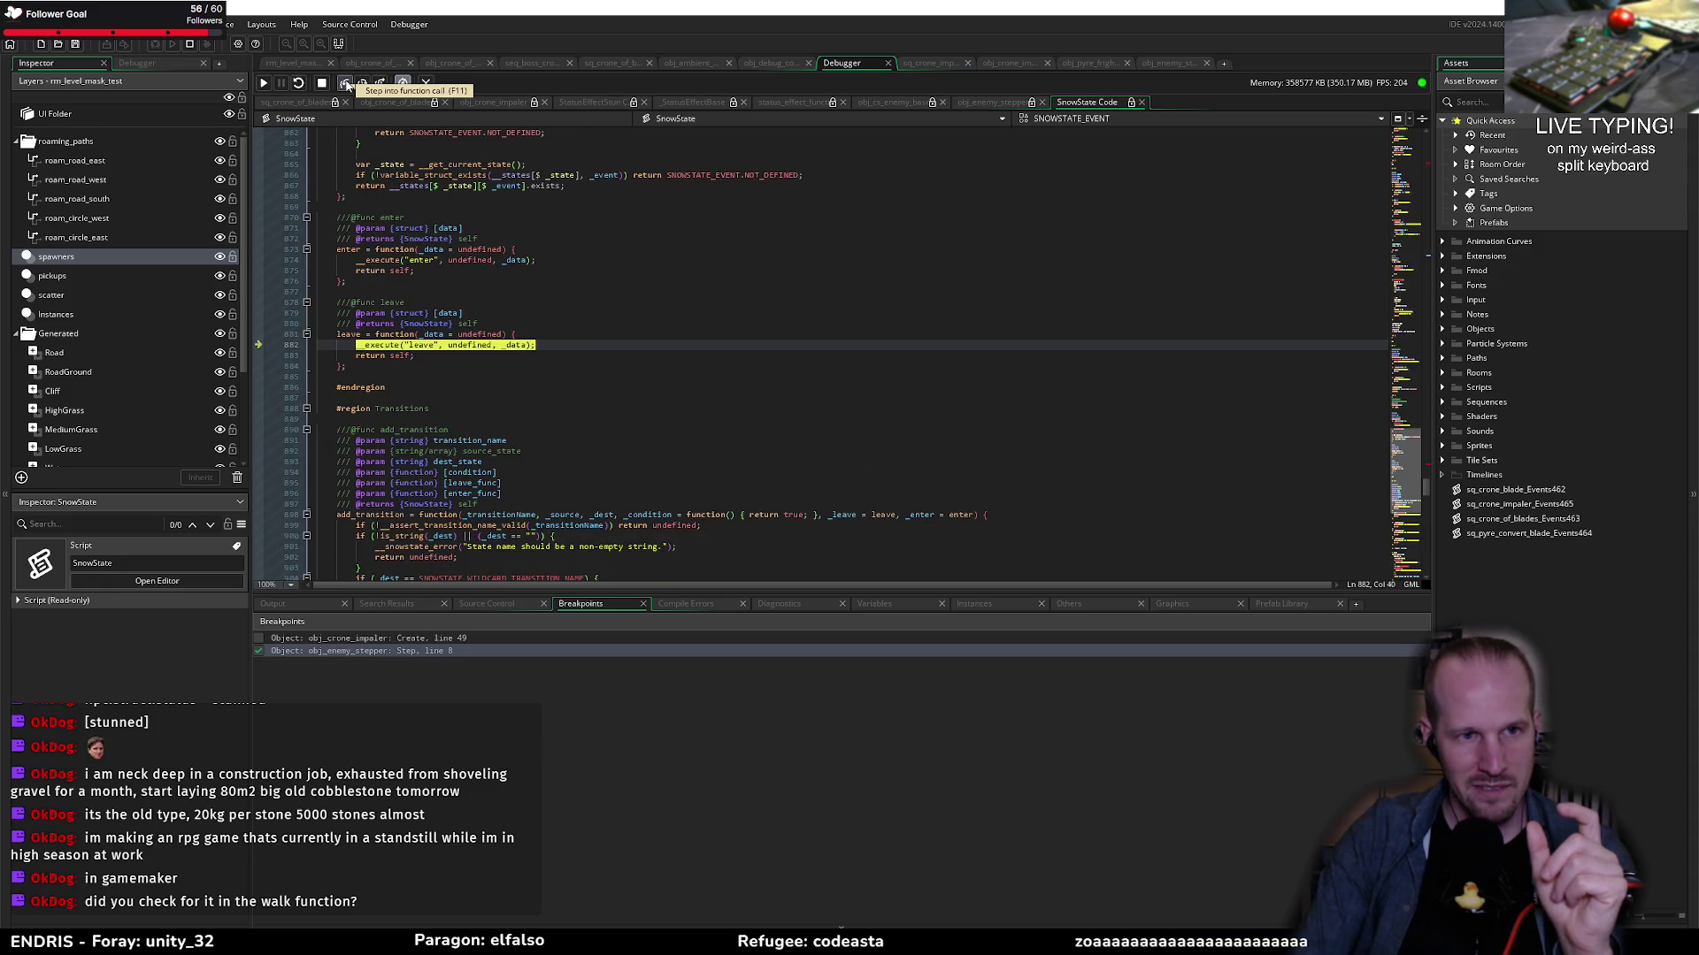
{"action": "left_click", "coordinate": [346, 84]}
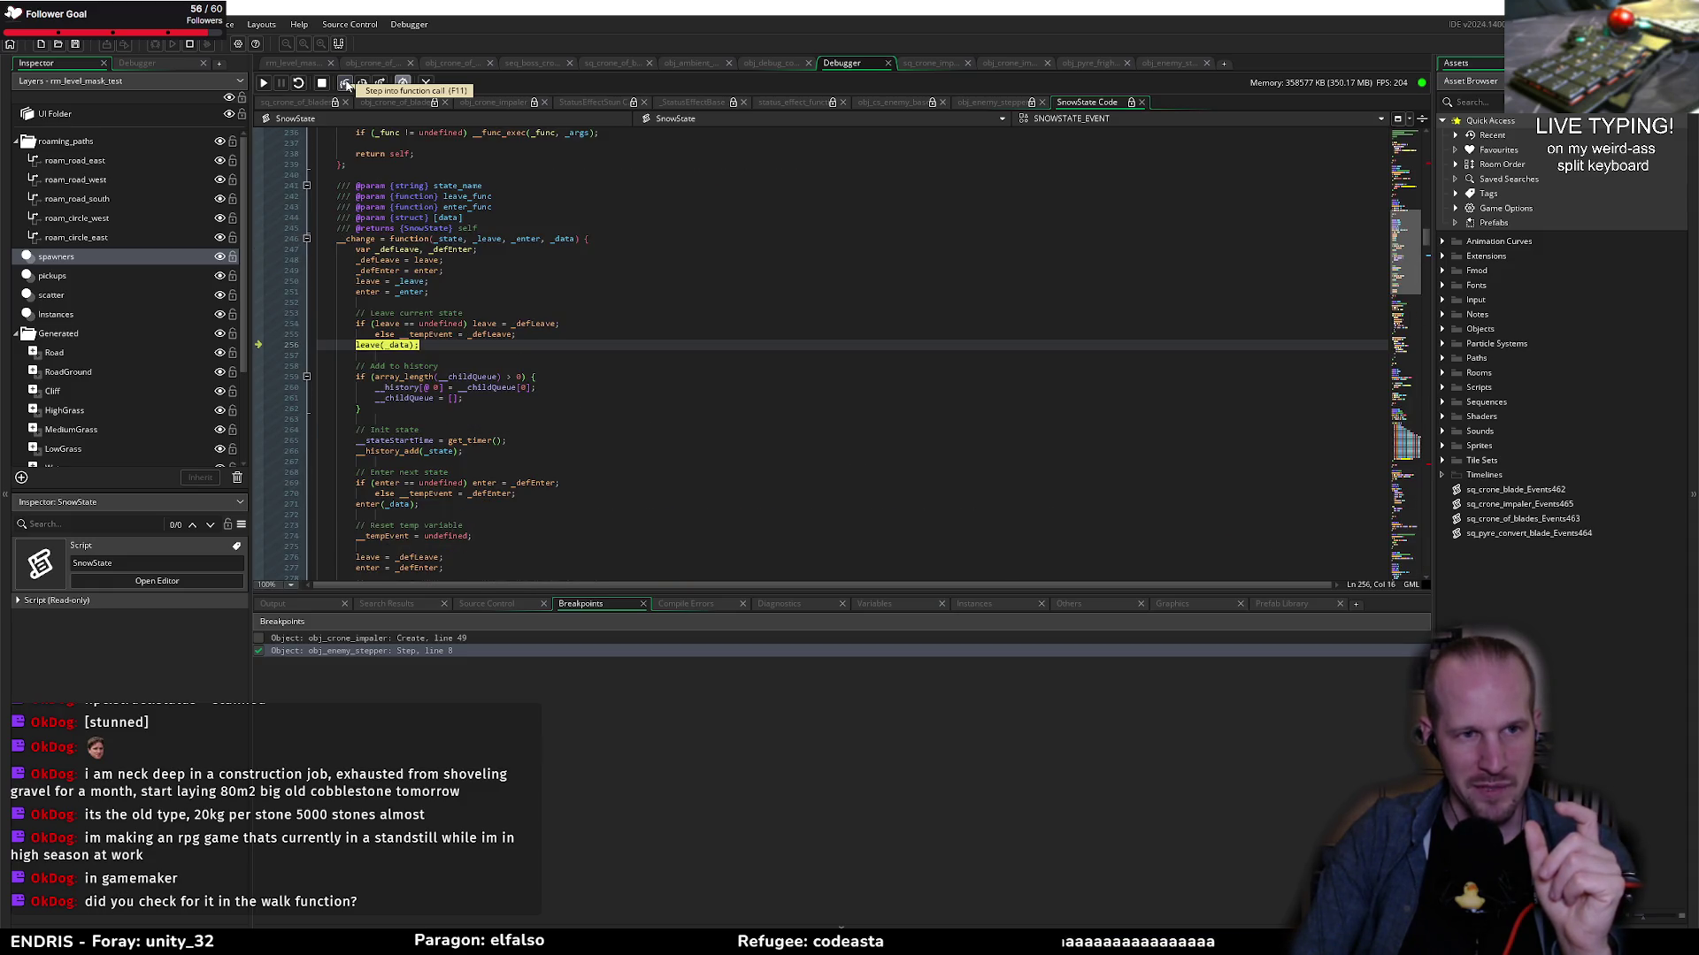
Step: Step through recording the new state in SnowState's _history_add
{"action": "left_click", "coordinate": [346, 84]}
{"action": "left_click", "coordinate": [346, 84]}
{"action": "left_click", "coordinate": [346, 85]}
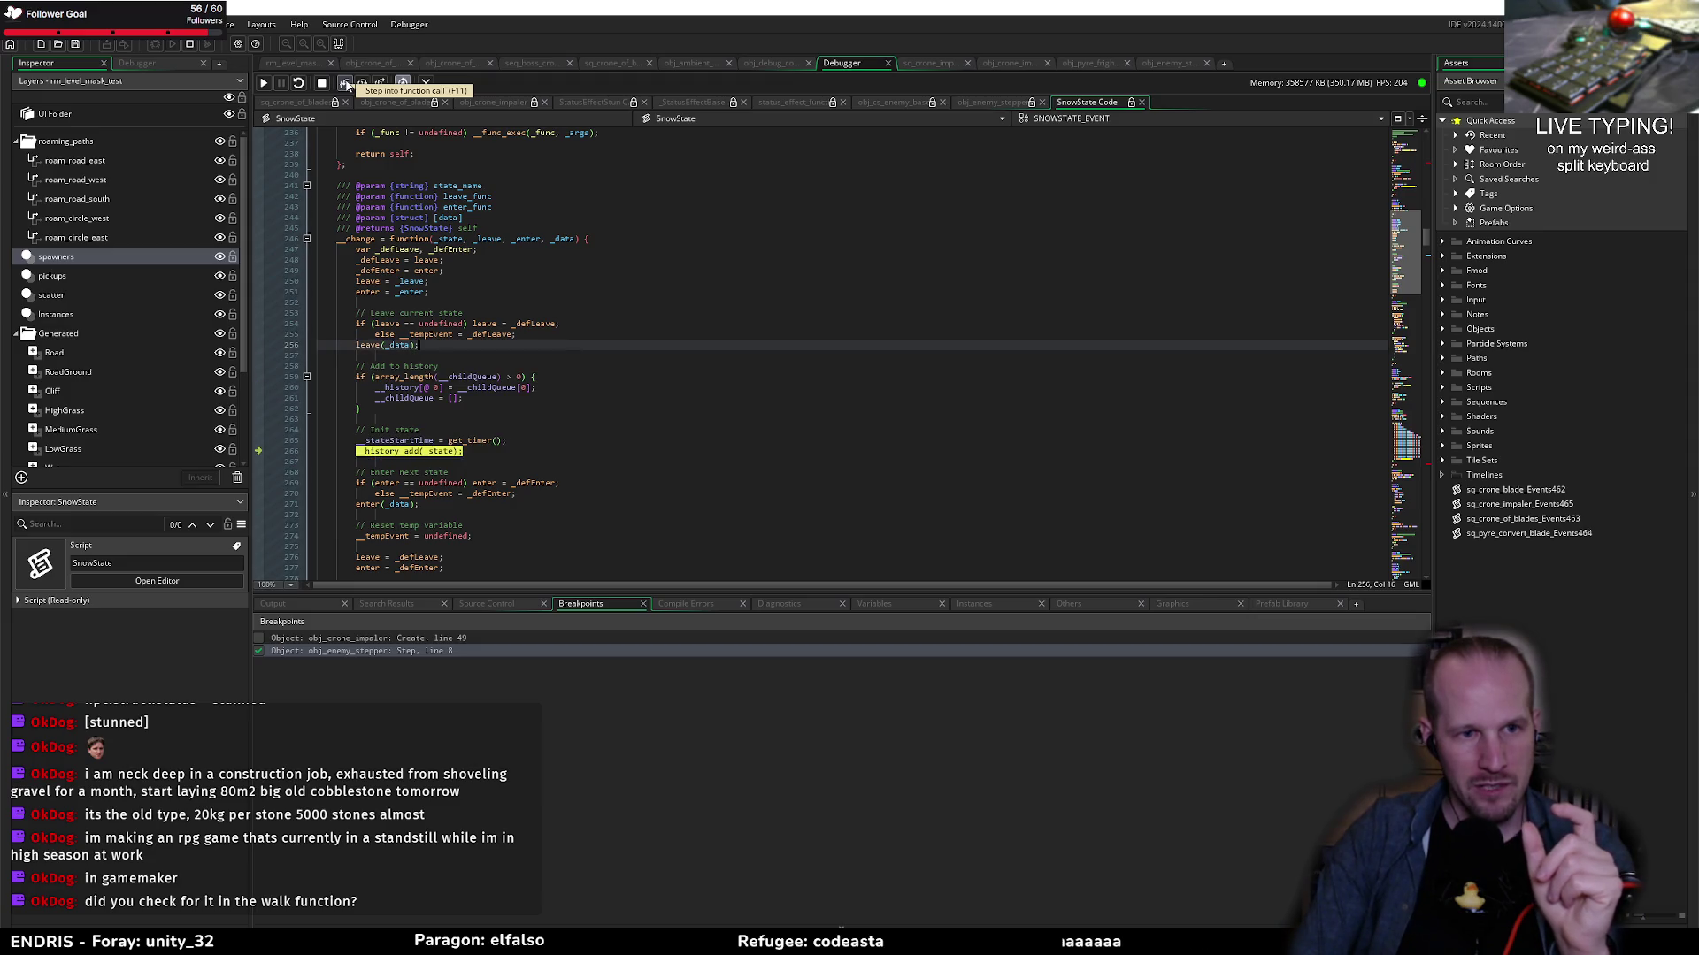
{"action": "left_click", "coordinate": [346, 84]}
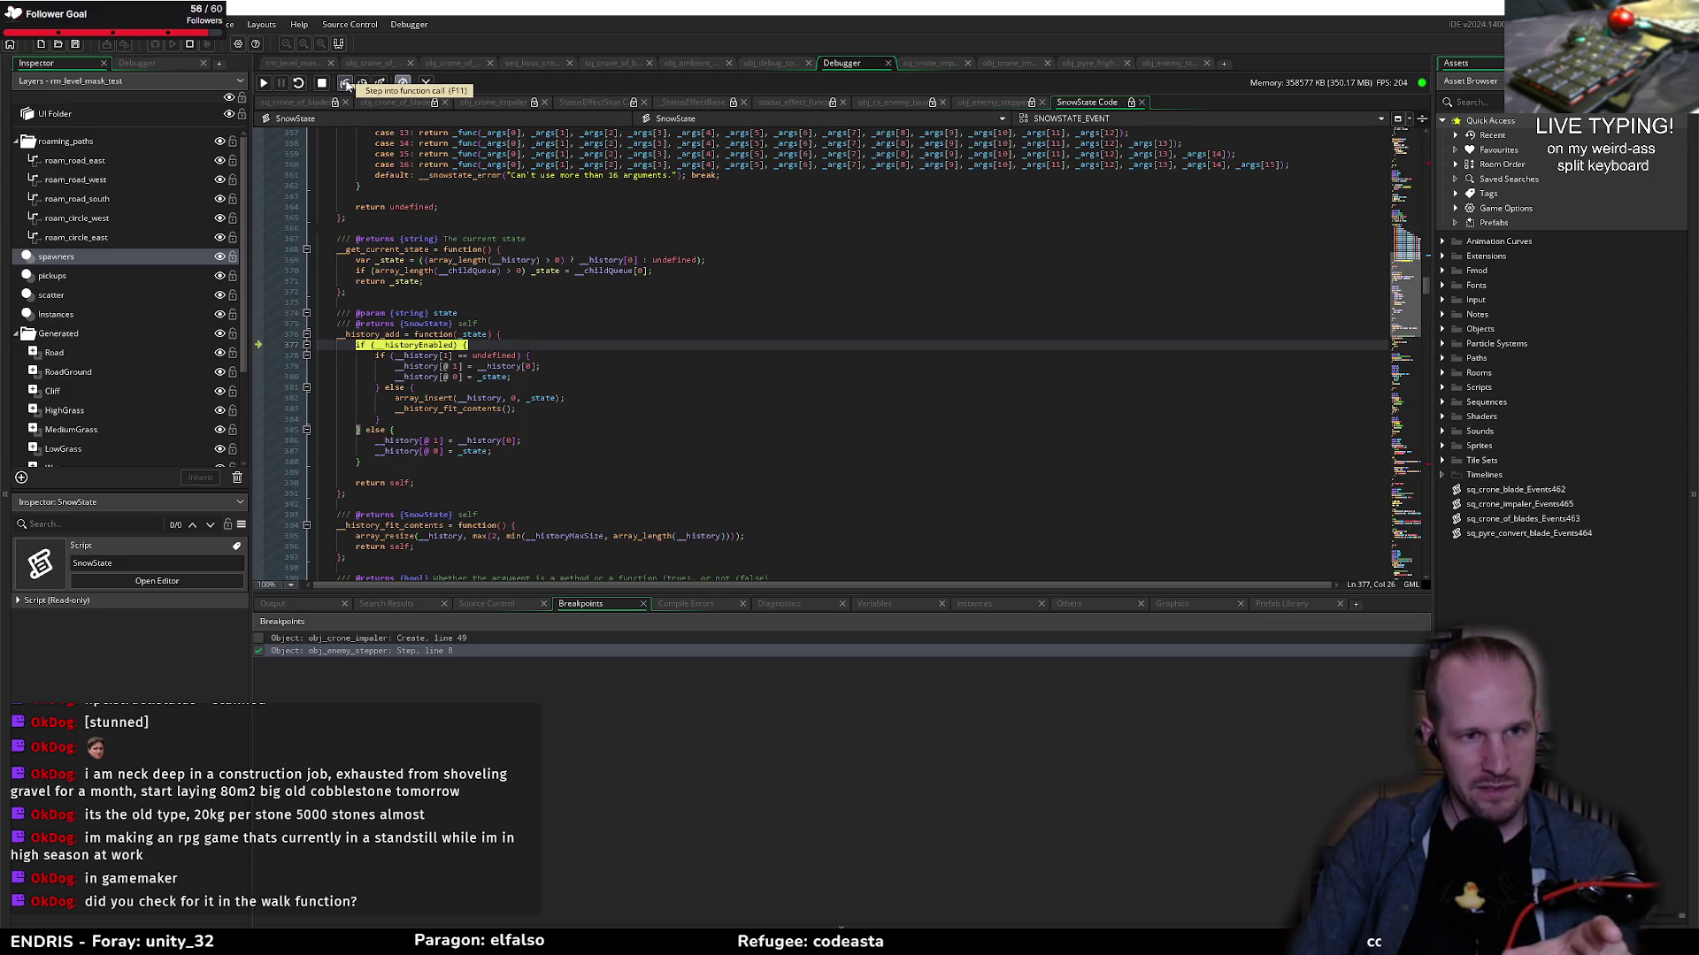
{"action": "left_click", "coordinate": [346, 84]}
{"action": "left_click", "coordinate": [345, 84]}
{"action": "left_click", "coordinate": [346, 84]}
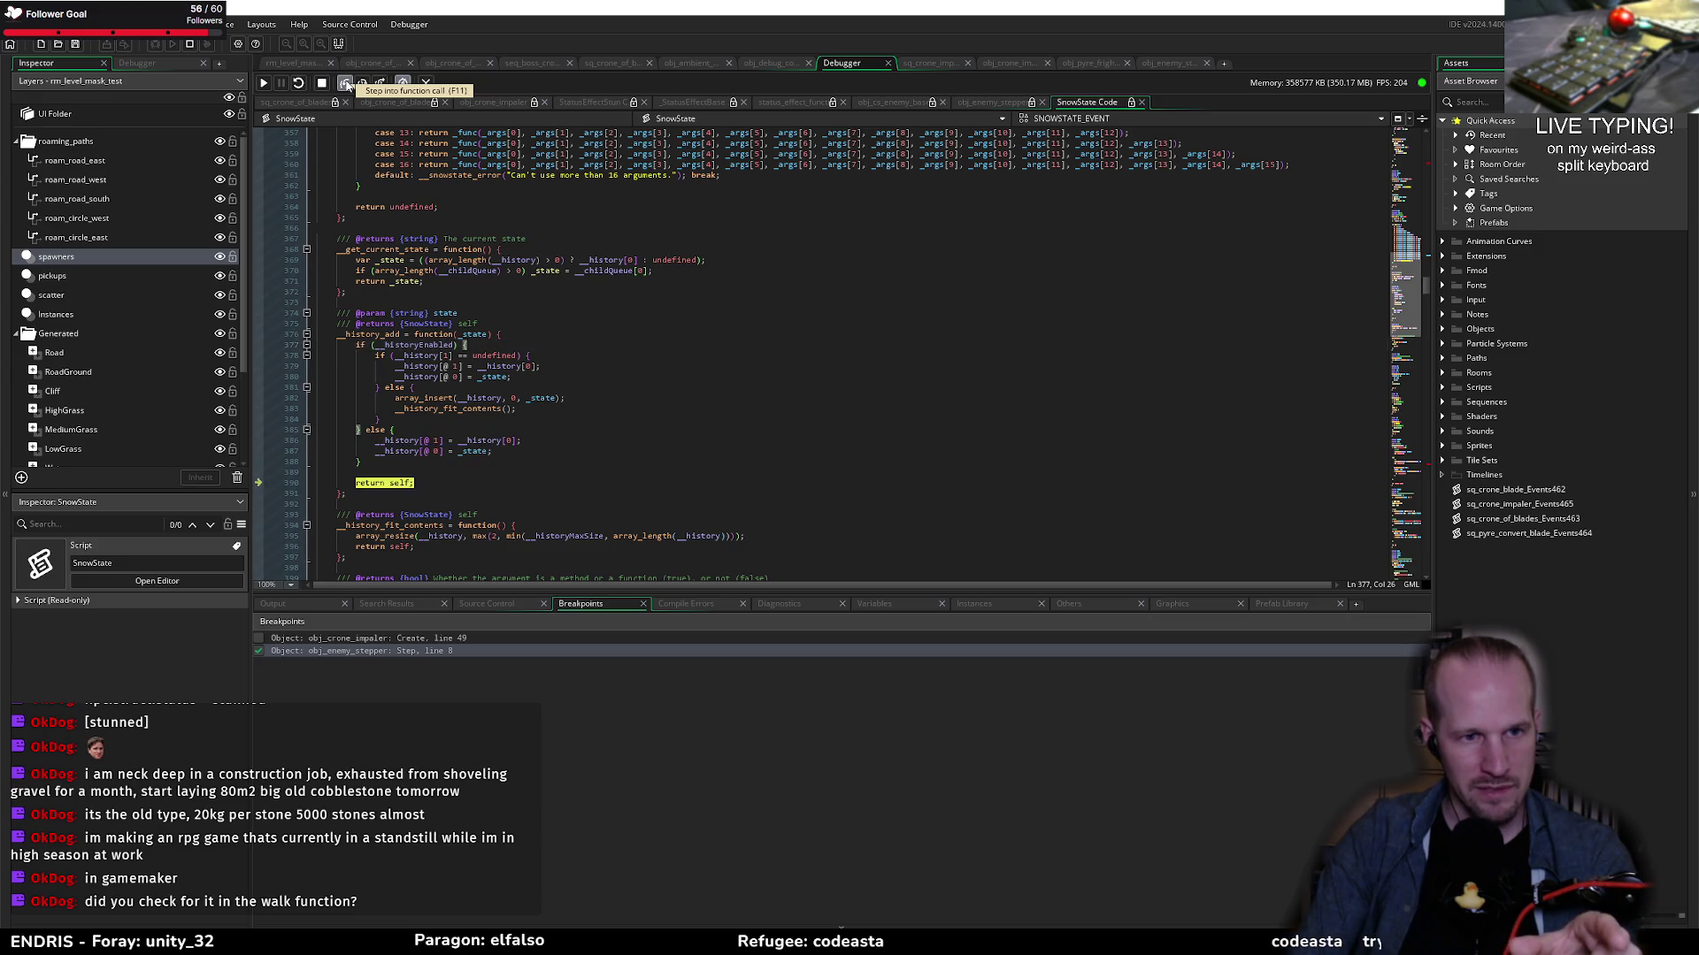
{"action": "left_click", "coordinate": [346, 84]}
Step: Step through the new state's enter event and executor into EnemyStateMachines' STUNNED enter code
{"action": "left_click", "coordinate": [345, 84]}
{"action": "left_click", "coordinate": [346, 84]}
{"action": "left_click", "coordinate": [346, 84]}
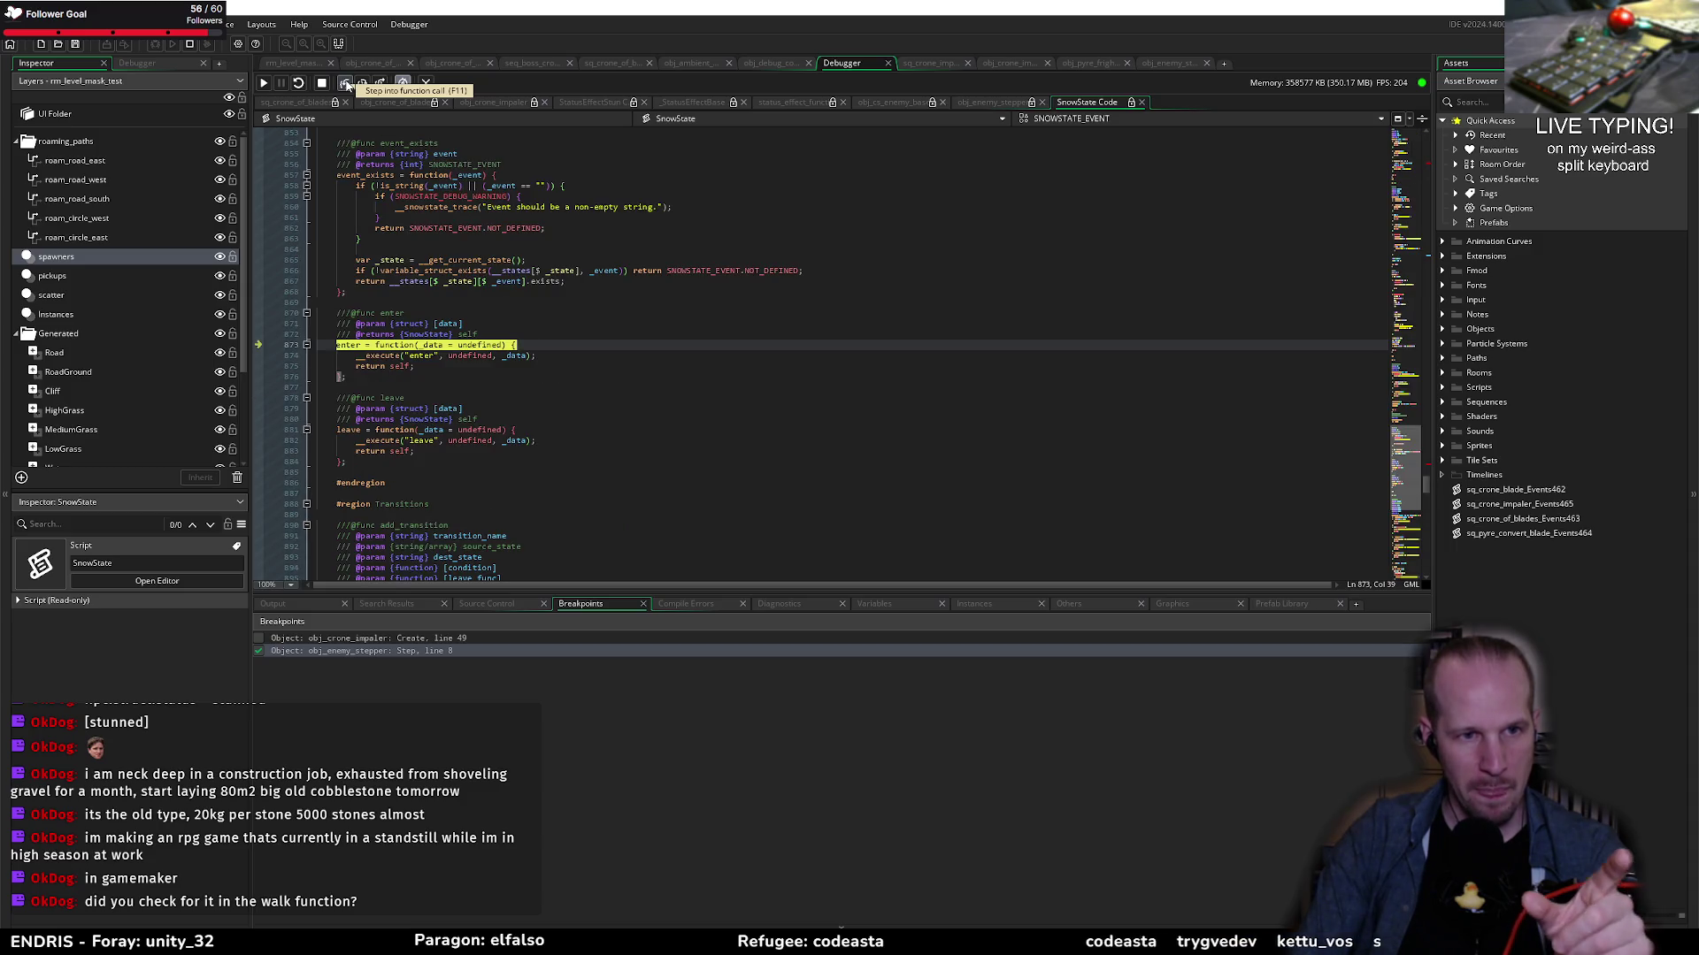
{"action": "left_click", "coordinate": [346, 84]}
{"action": "left_click", "coordinate": [346, 84]}
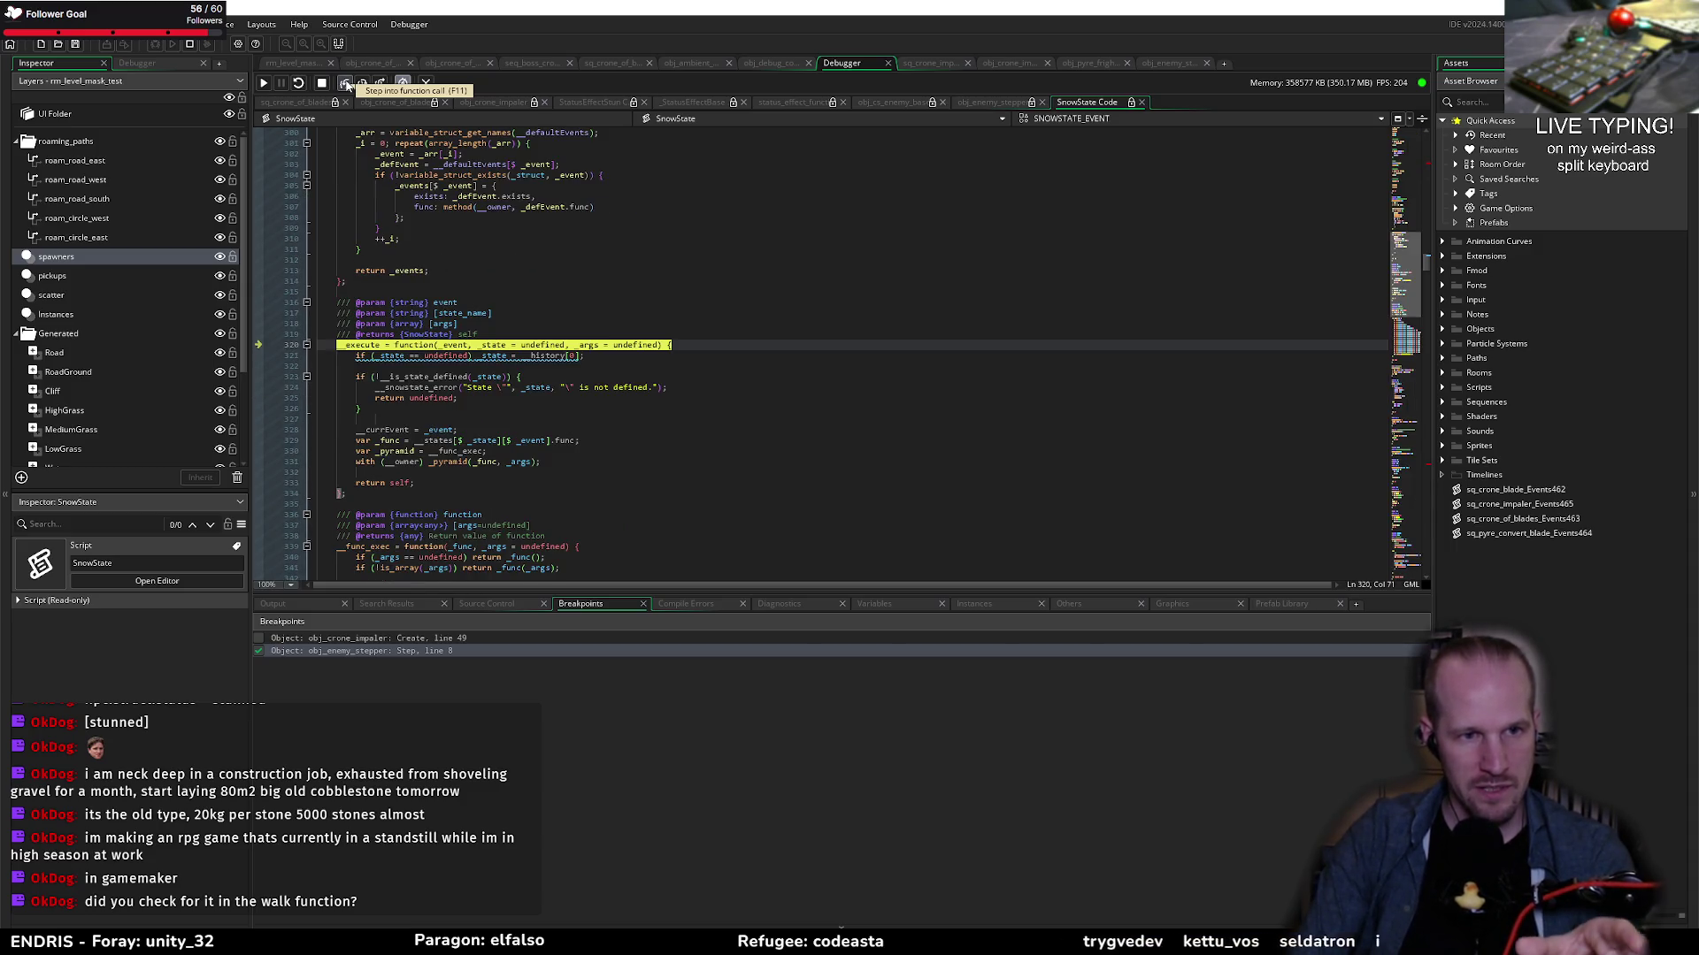
{"action": "left_click", "coordinate": [346, 84]}
{"action": "left_click", "coordinate": [345, 84]}
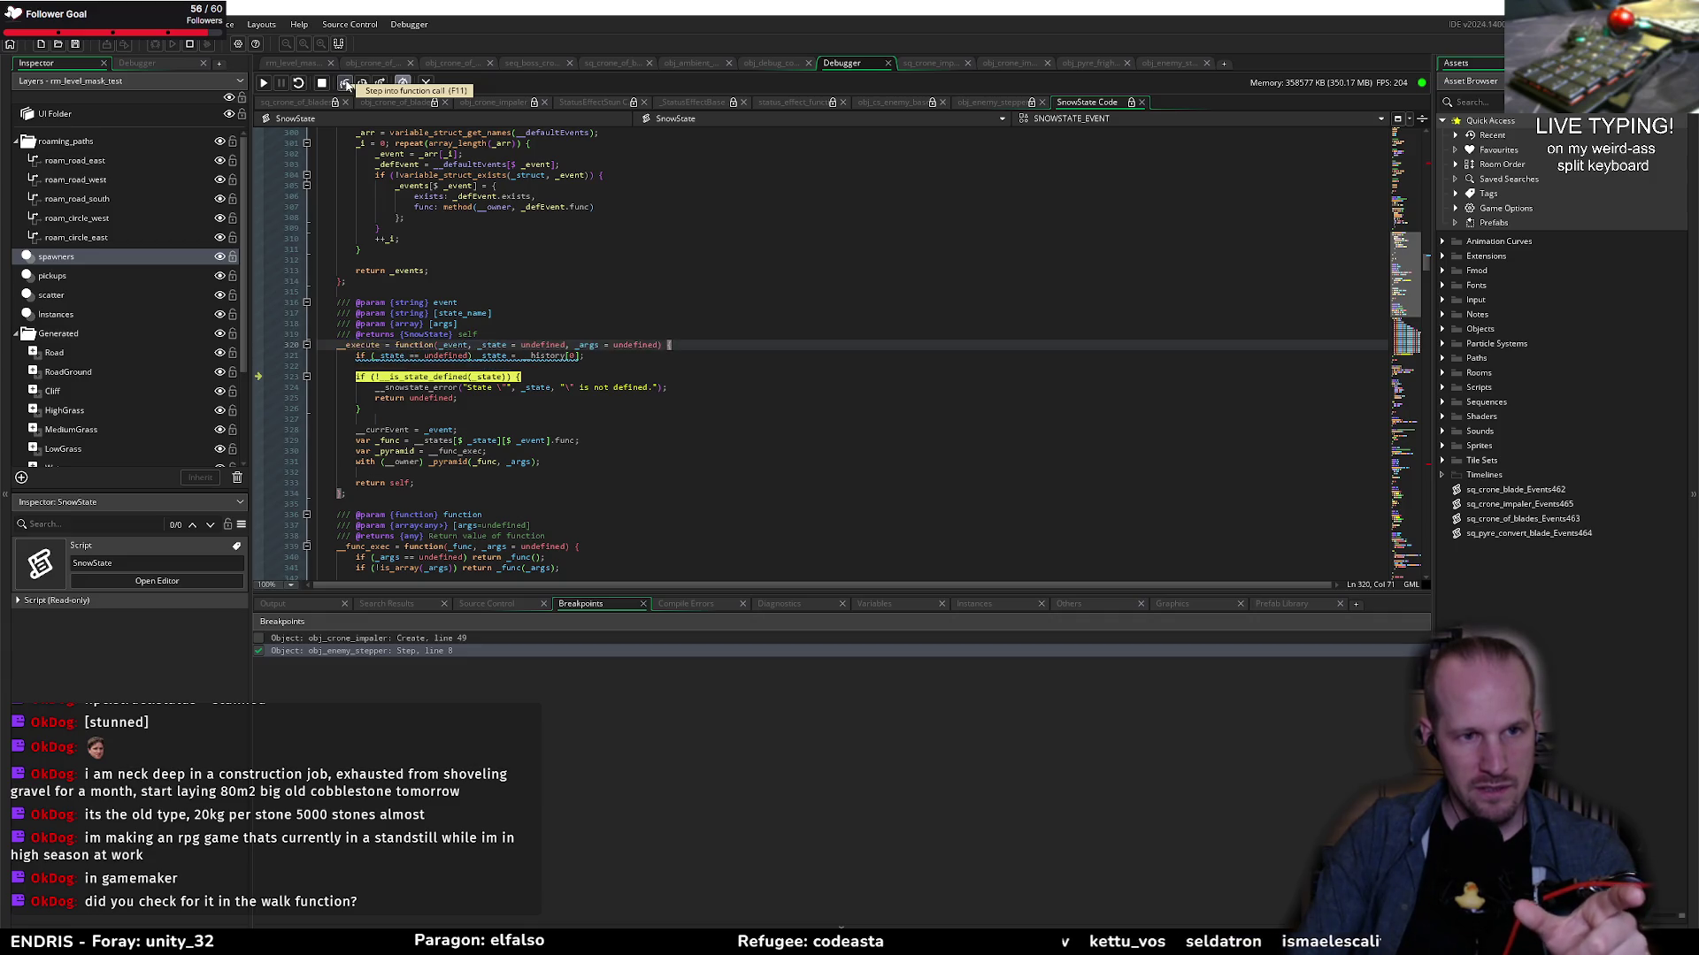
{"action": "left_click", "coordinate": [346, 84]}
{"action": "left_click", "coordinate": [346, 84]}
{"action": "left_click", "coordinate": [346, 84]}
{"action": "left_click", "coordinate": [346, 84]}
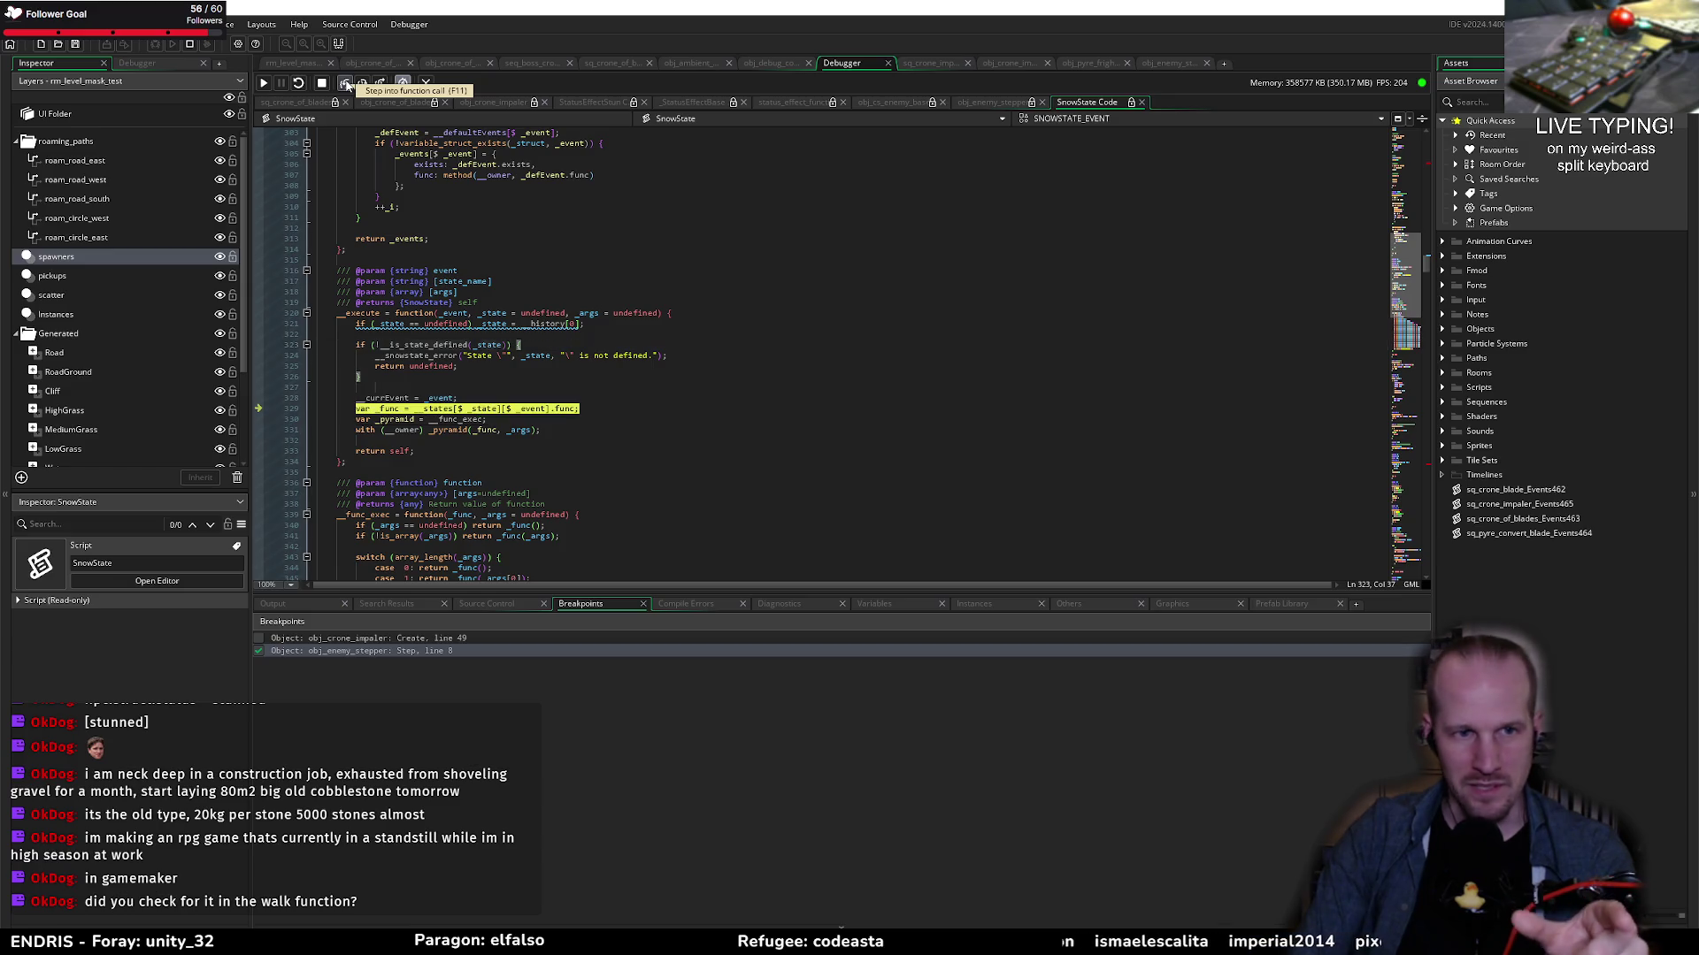
{"action": "left_click", "coordinate": [346, 84]}
{"action": "left_click", "coordinate": [346, 84]}
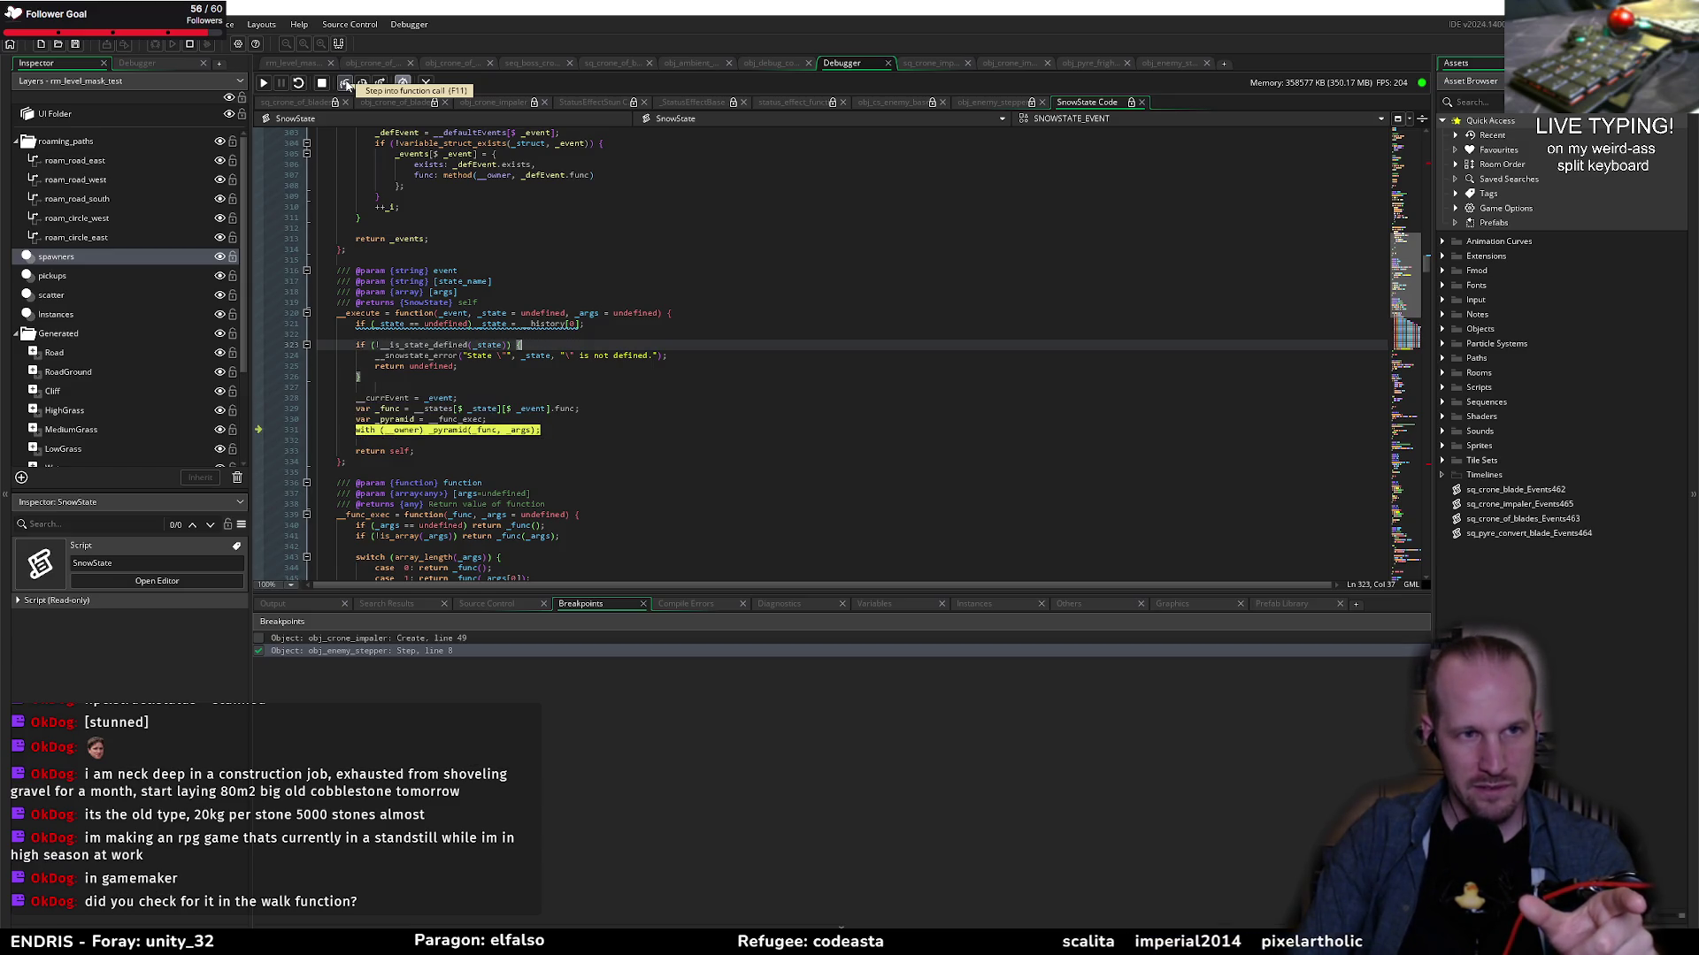
{"action": "left_click", "coordinate": [346, 84]}
{"action": "left_click", "coordinate": [346, 84]}
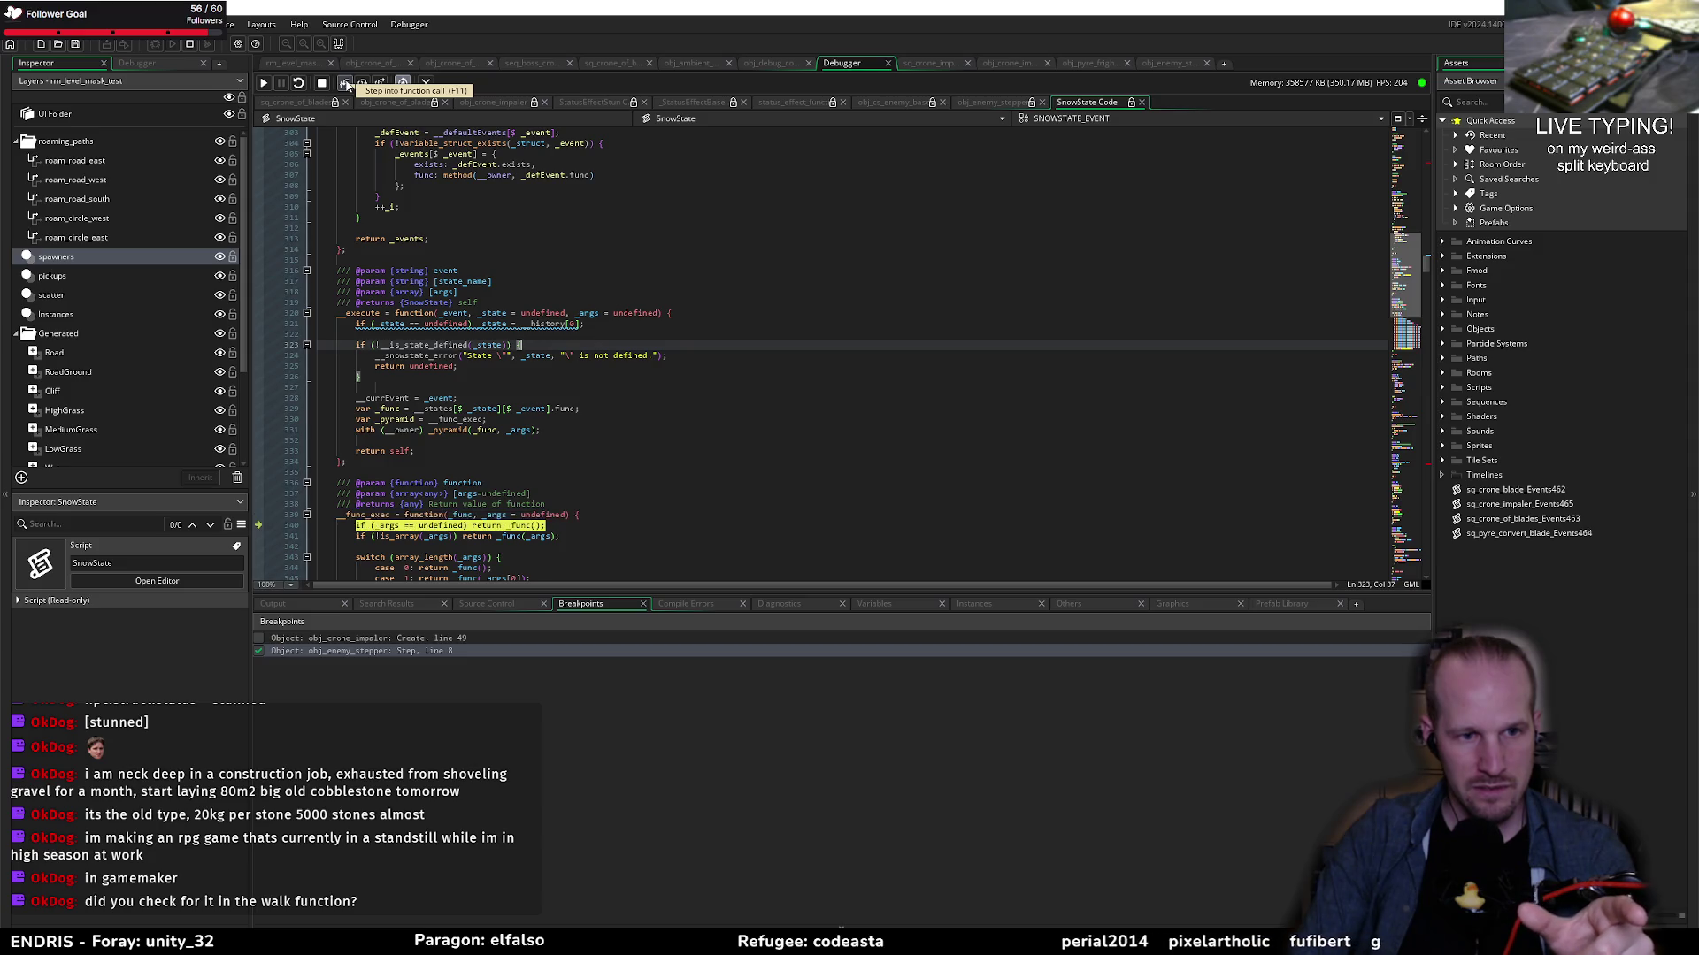
{"action": "left_click", "coordinate": [346, 84]}
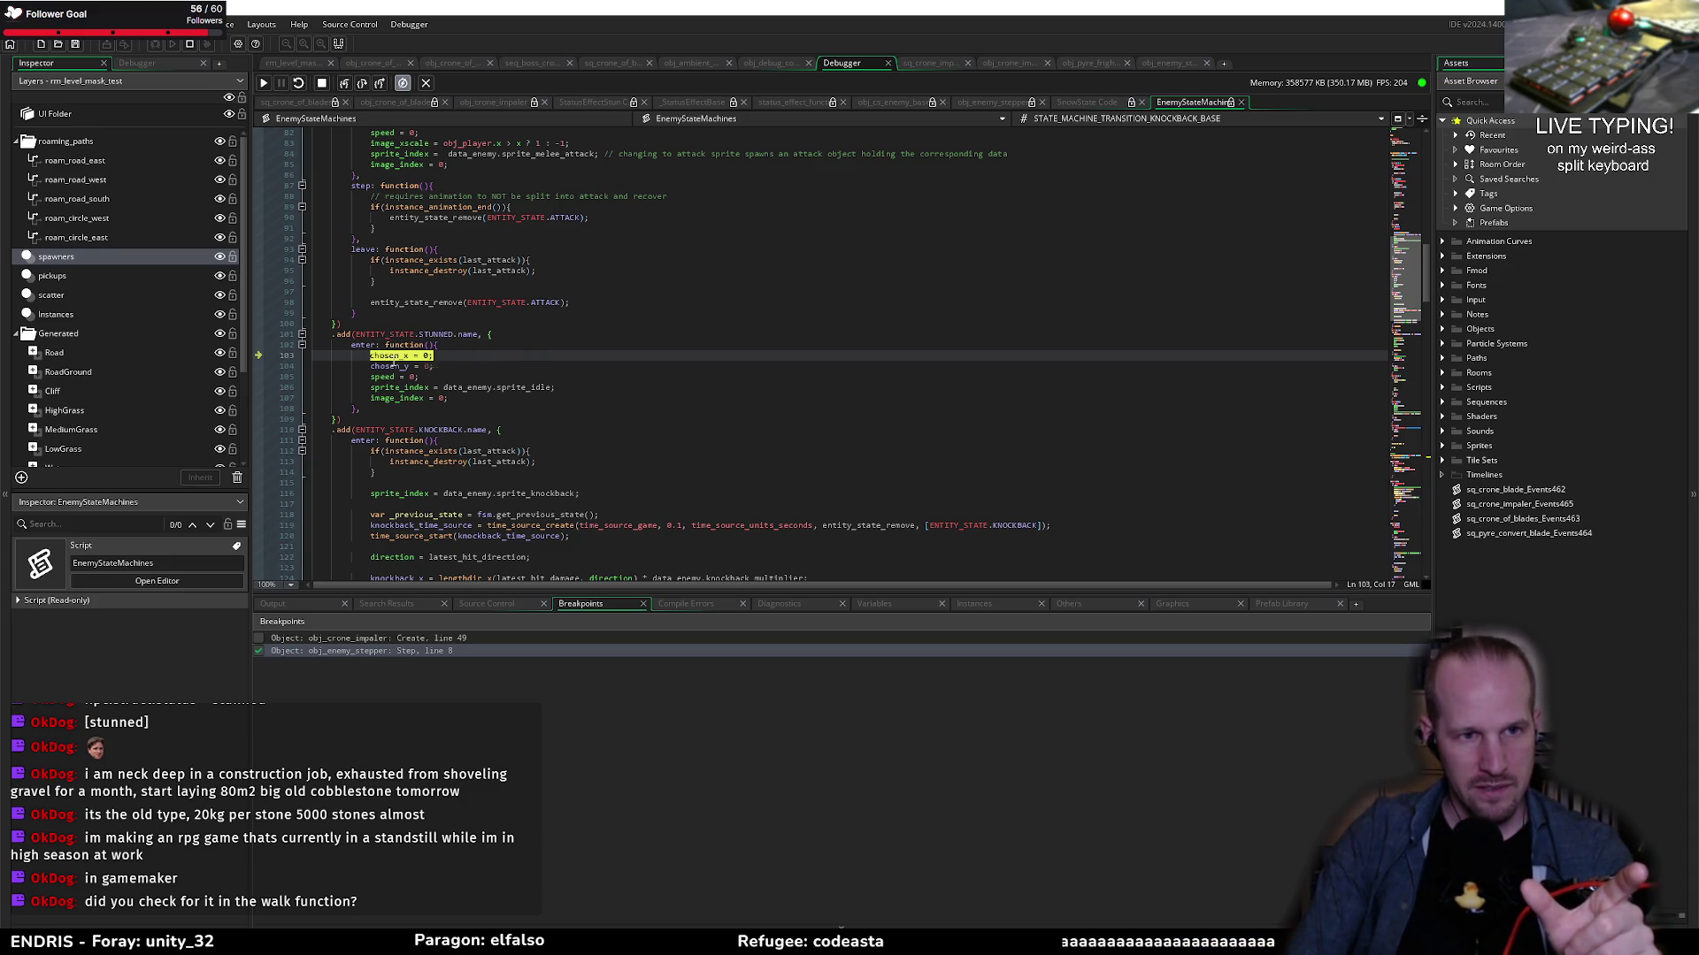
Step: Inspect the STUNNED enter code on lines 103–107, including image_index = 0
{"action": "left_click", "coordinate": [432, 360]}
{"action": "left_click", "coordinate": [435, 365]}
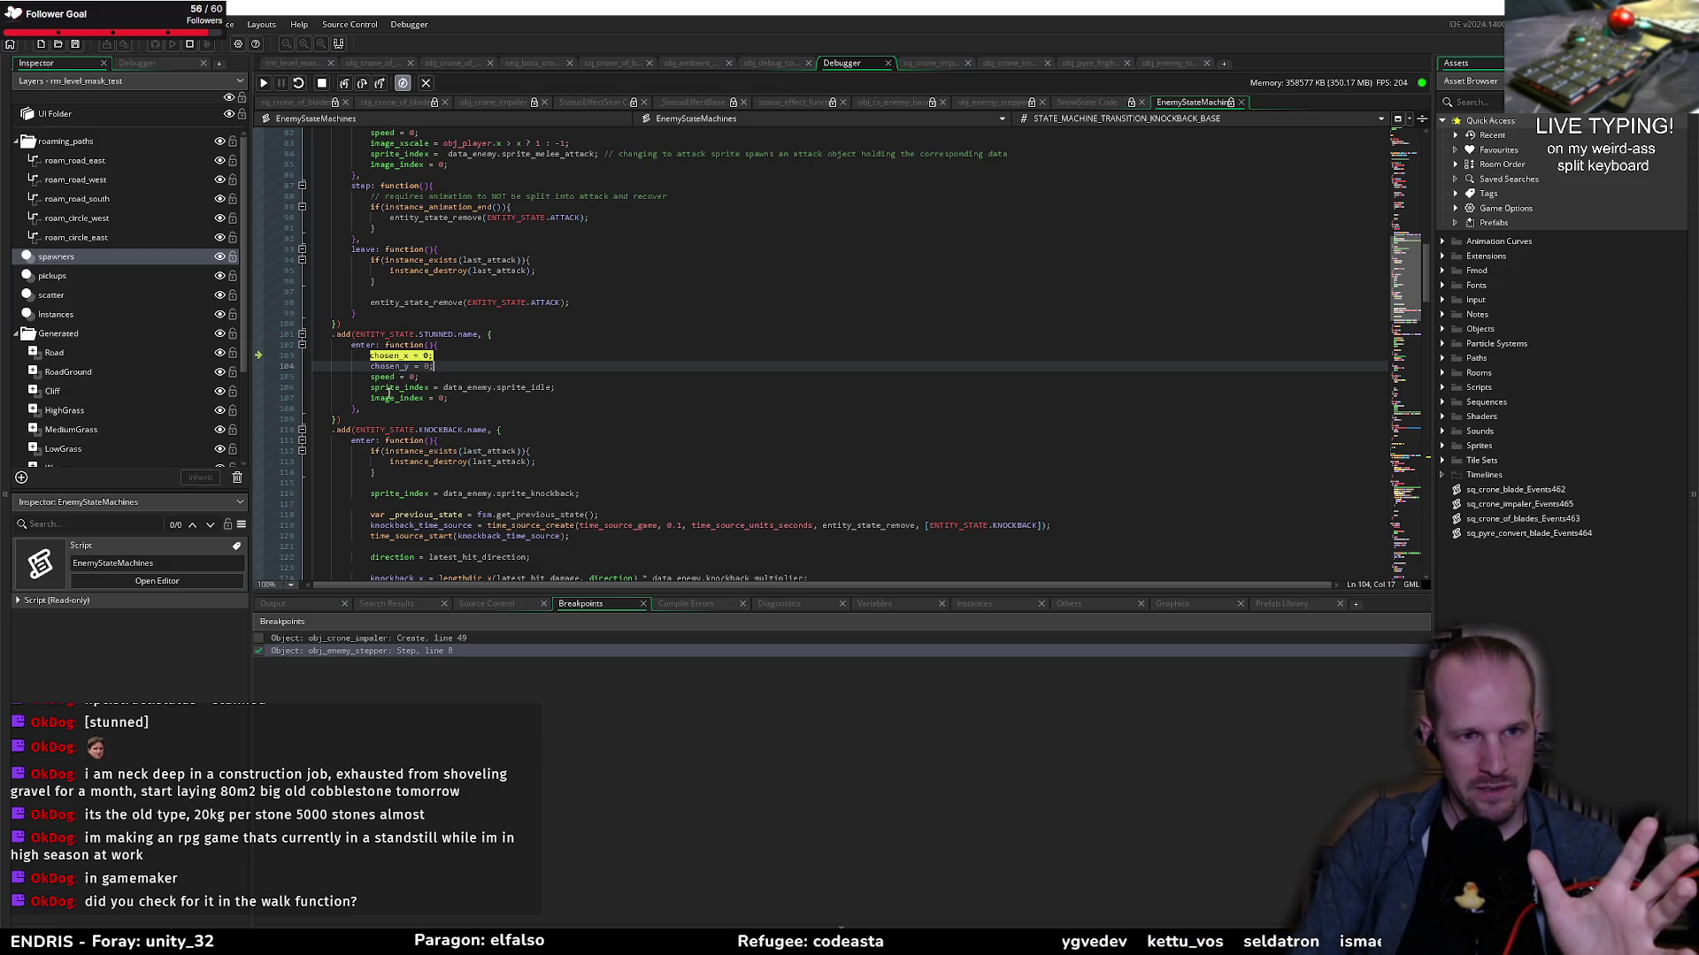
{"action": "left_click", "coordinate": [455, 399]}
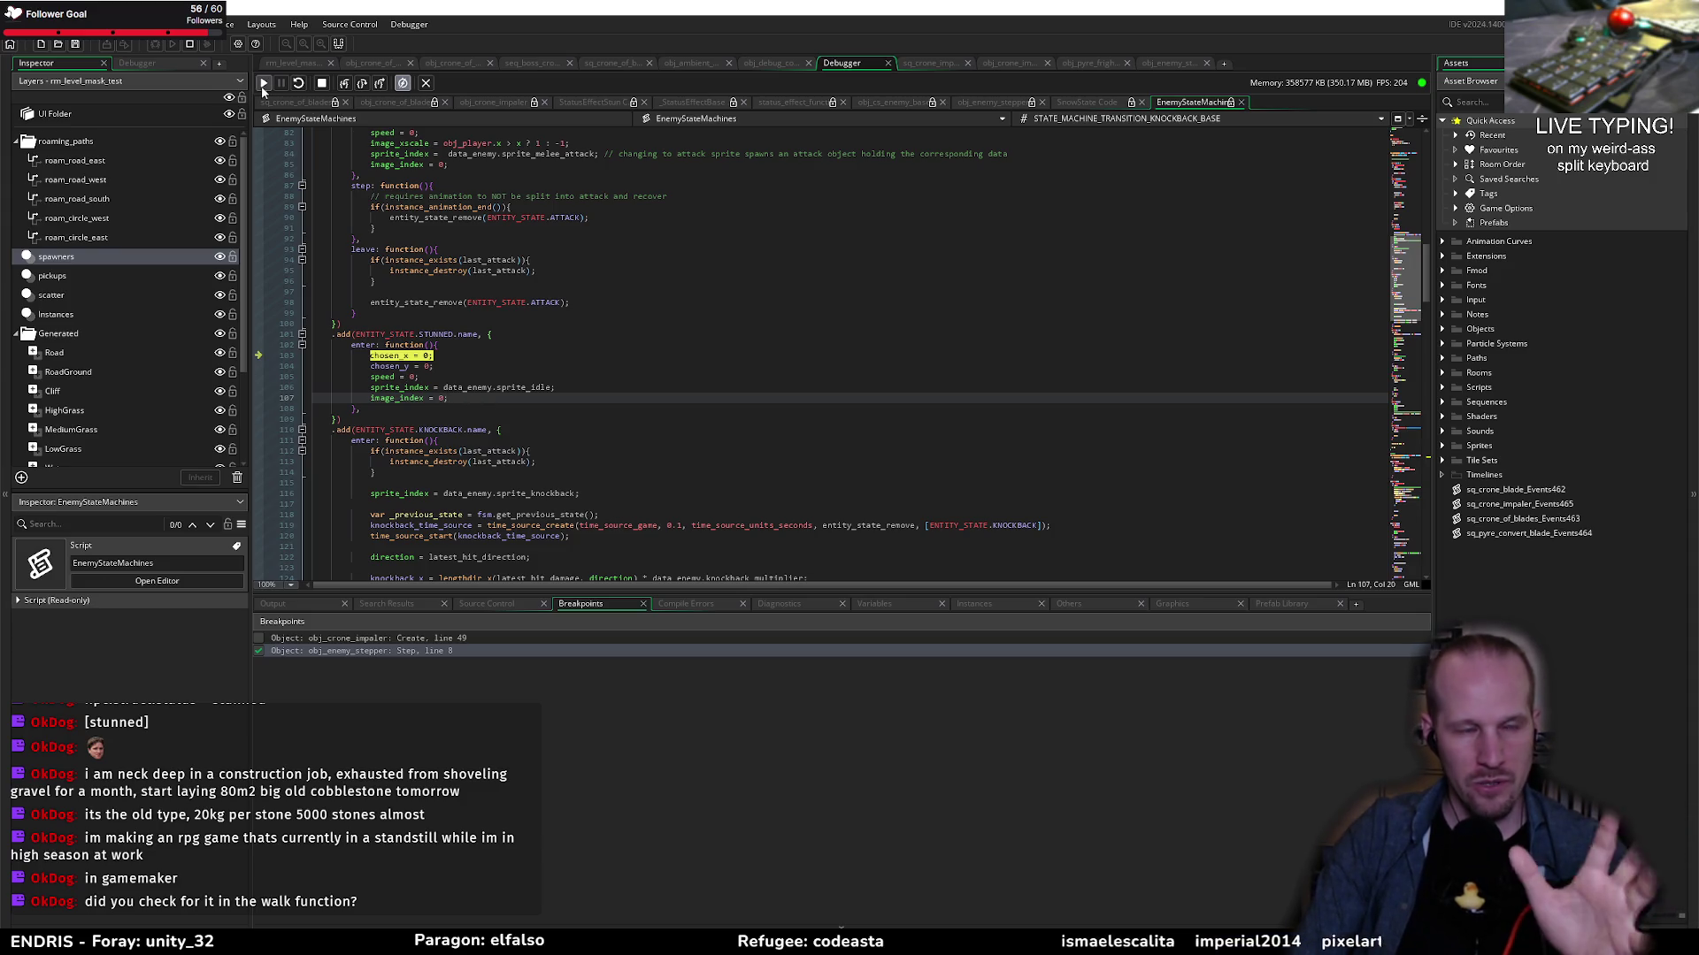
{"action": "left_click", "coordinate": [259, 654]}
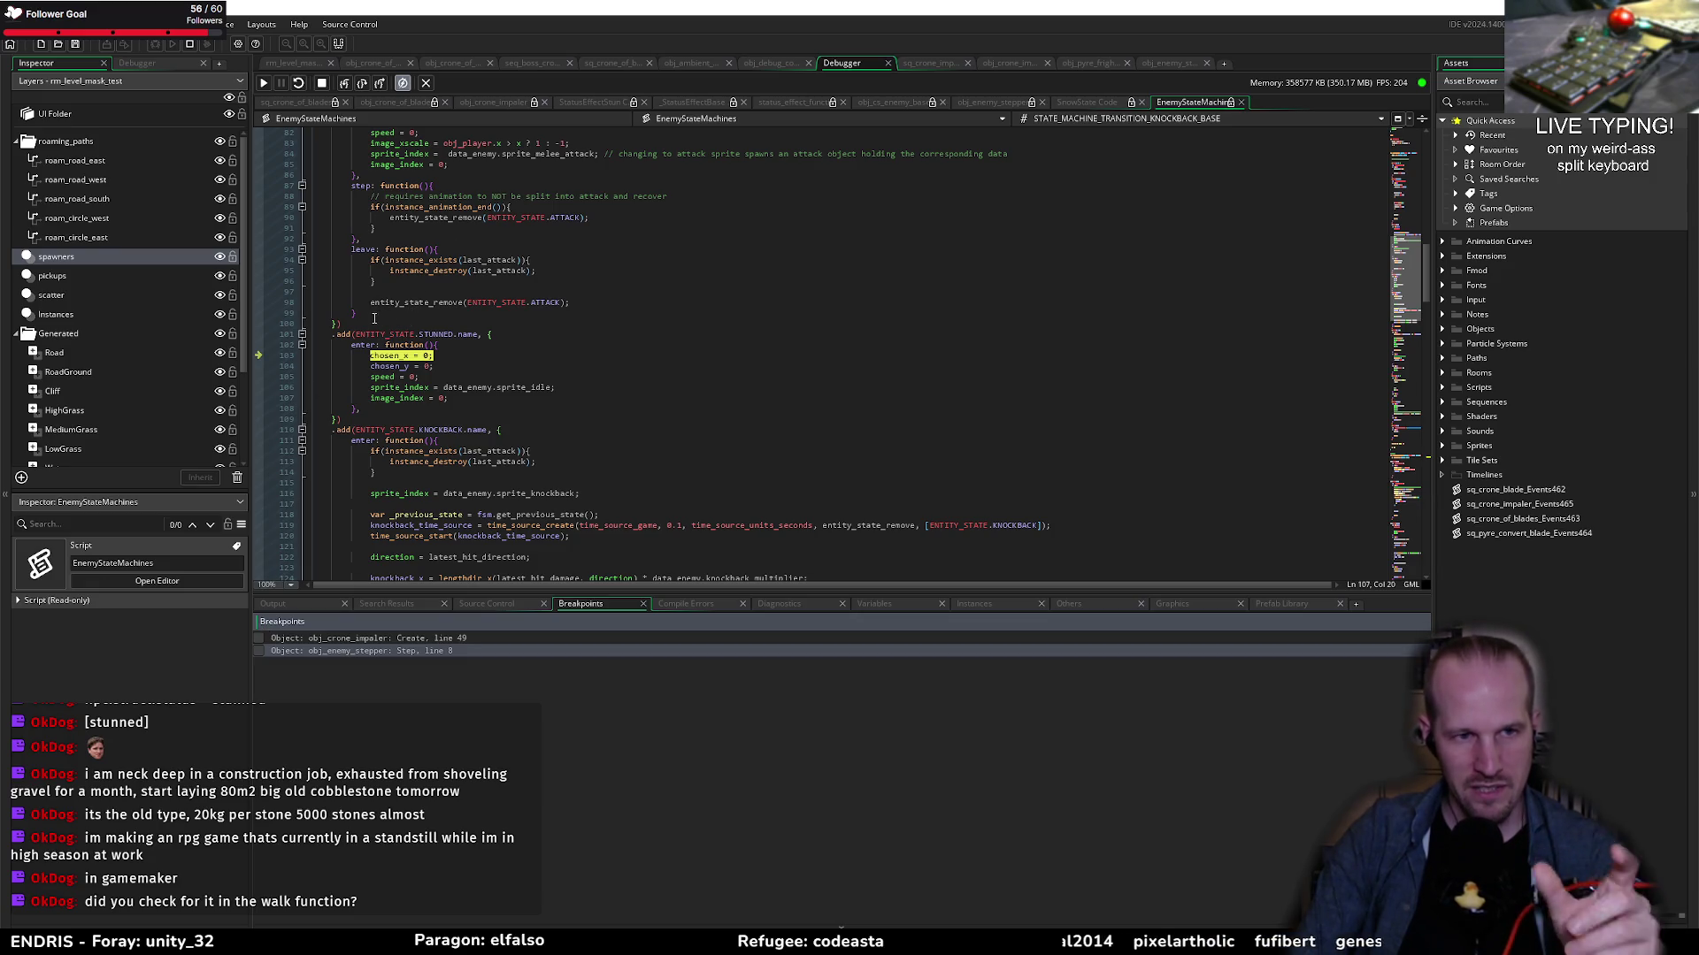
Step: Resume Pyrebound, pause it with Escape, then stop the debug session
{"action": "left_click", "coordinate": [264, 83]}
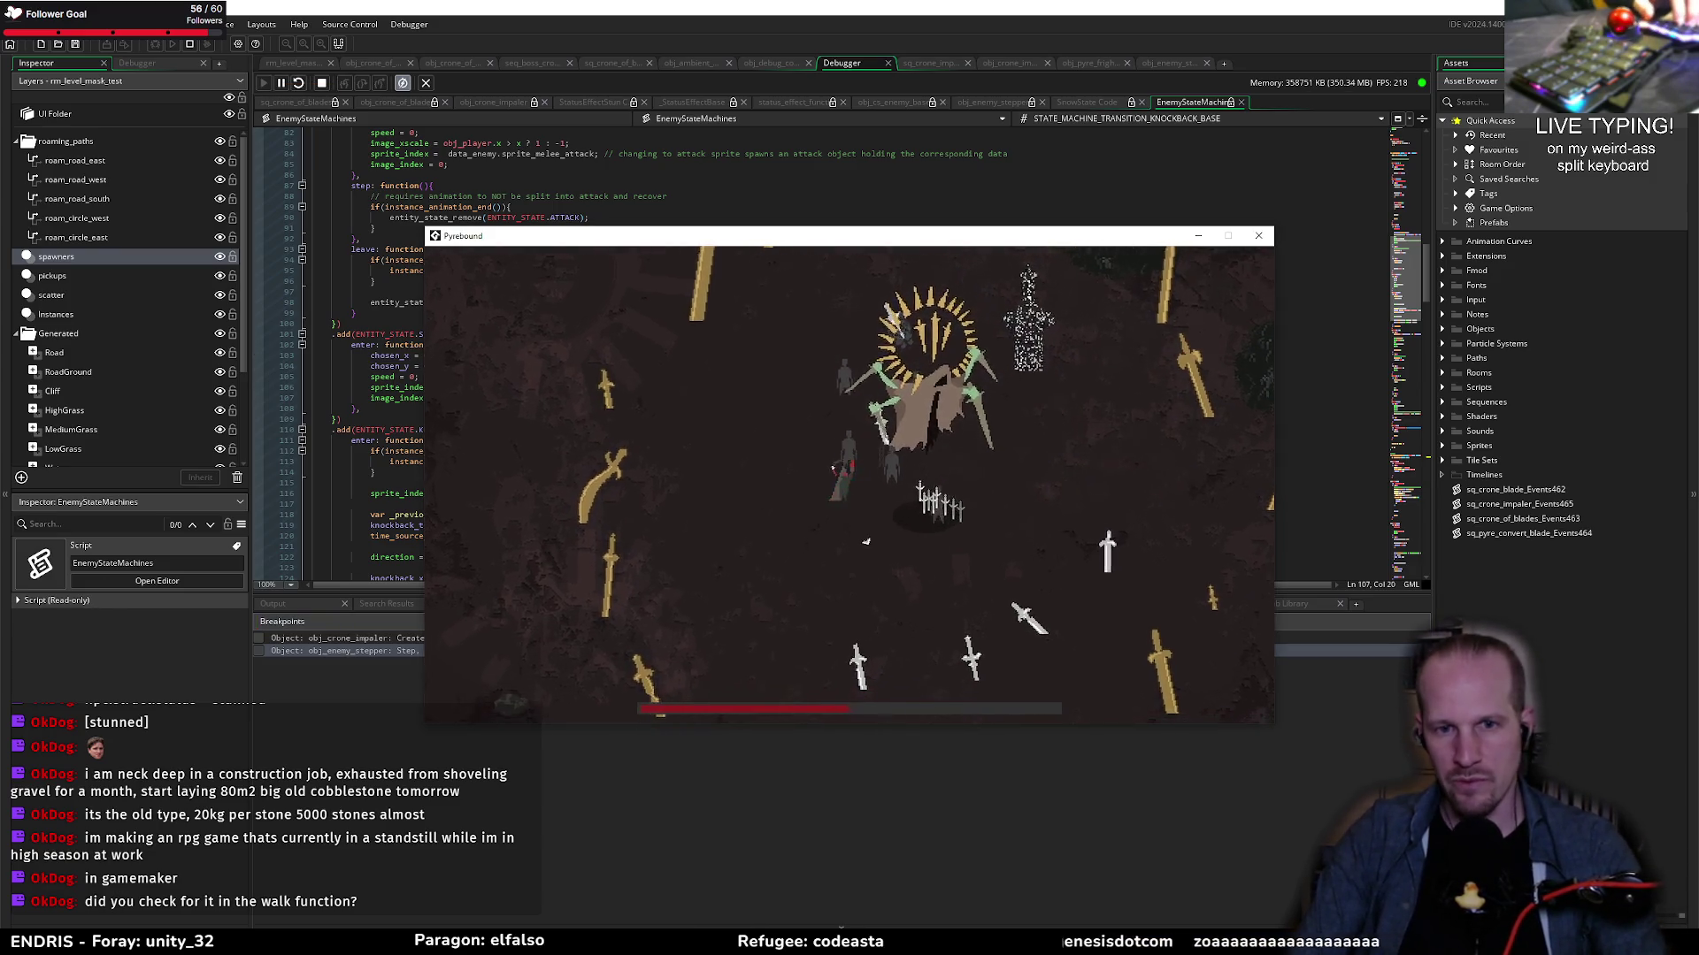
{"action": "key", "text": "Escape"}
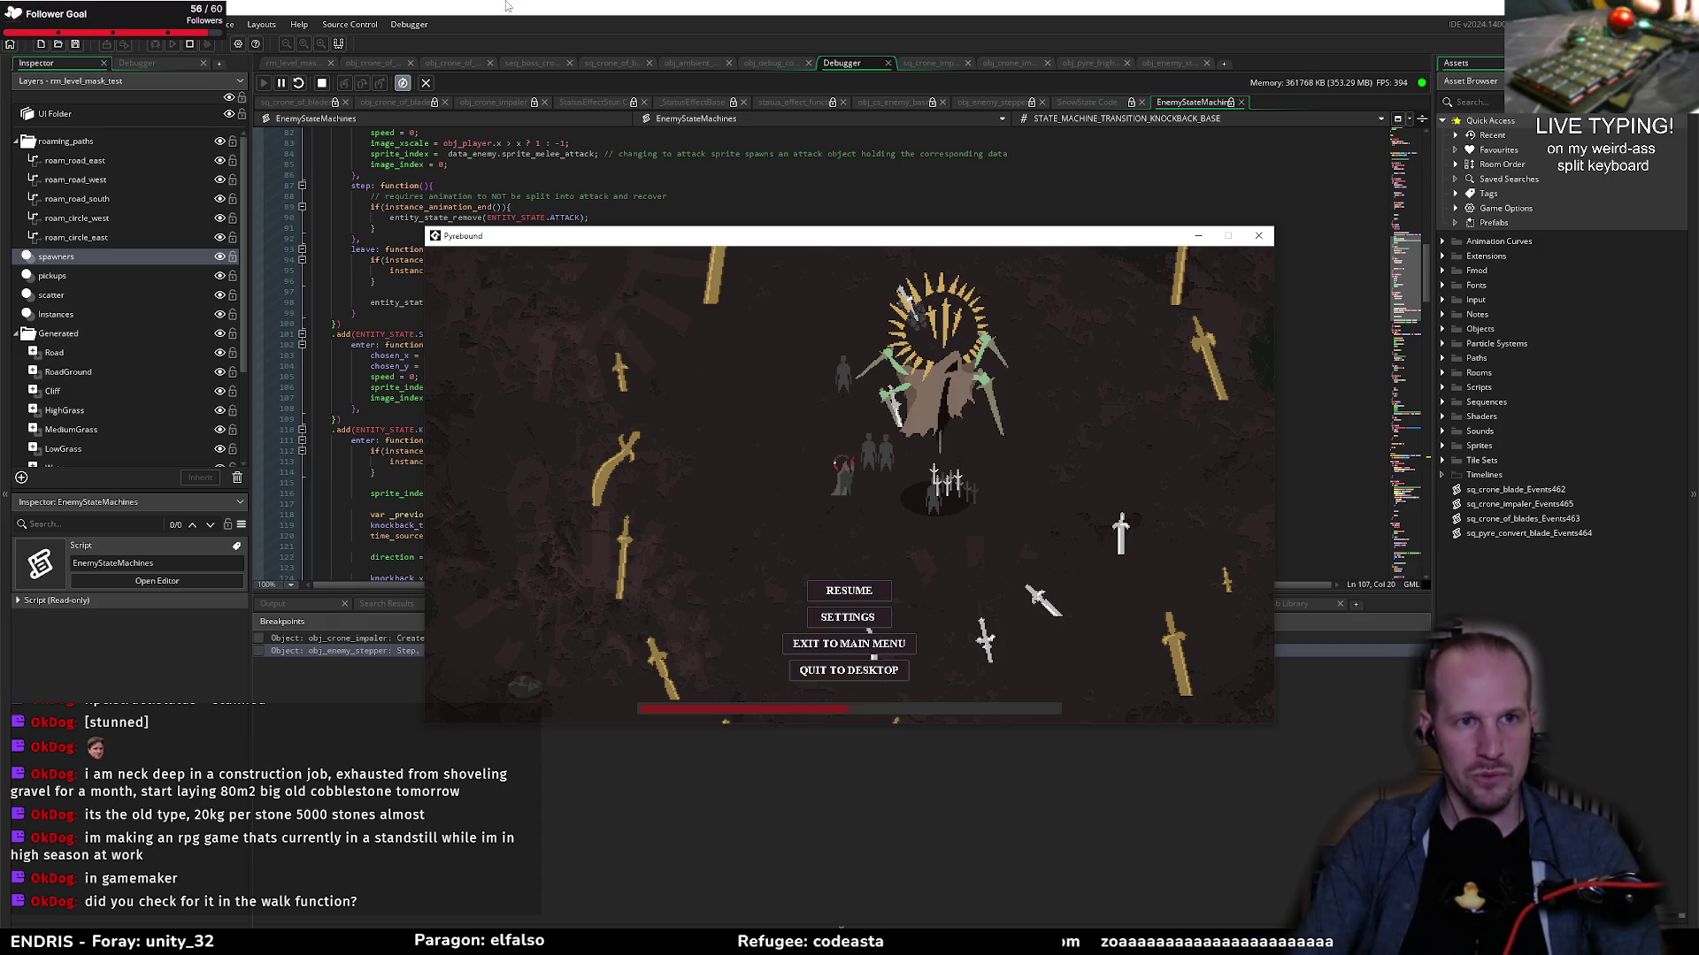
{"action": "left_click", "coordinate": [191, 45]}
{"action": "left_click", "coordinate": [562, 333]}
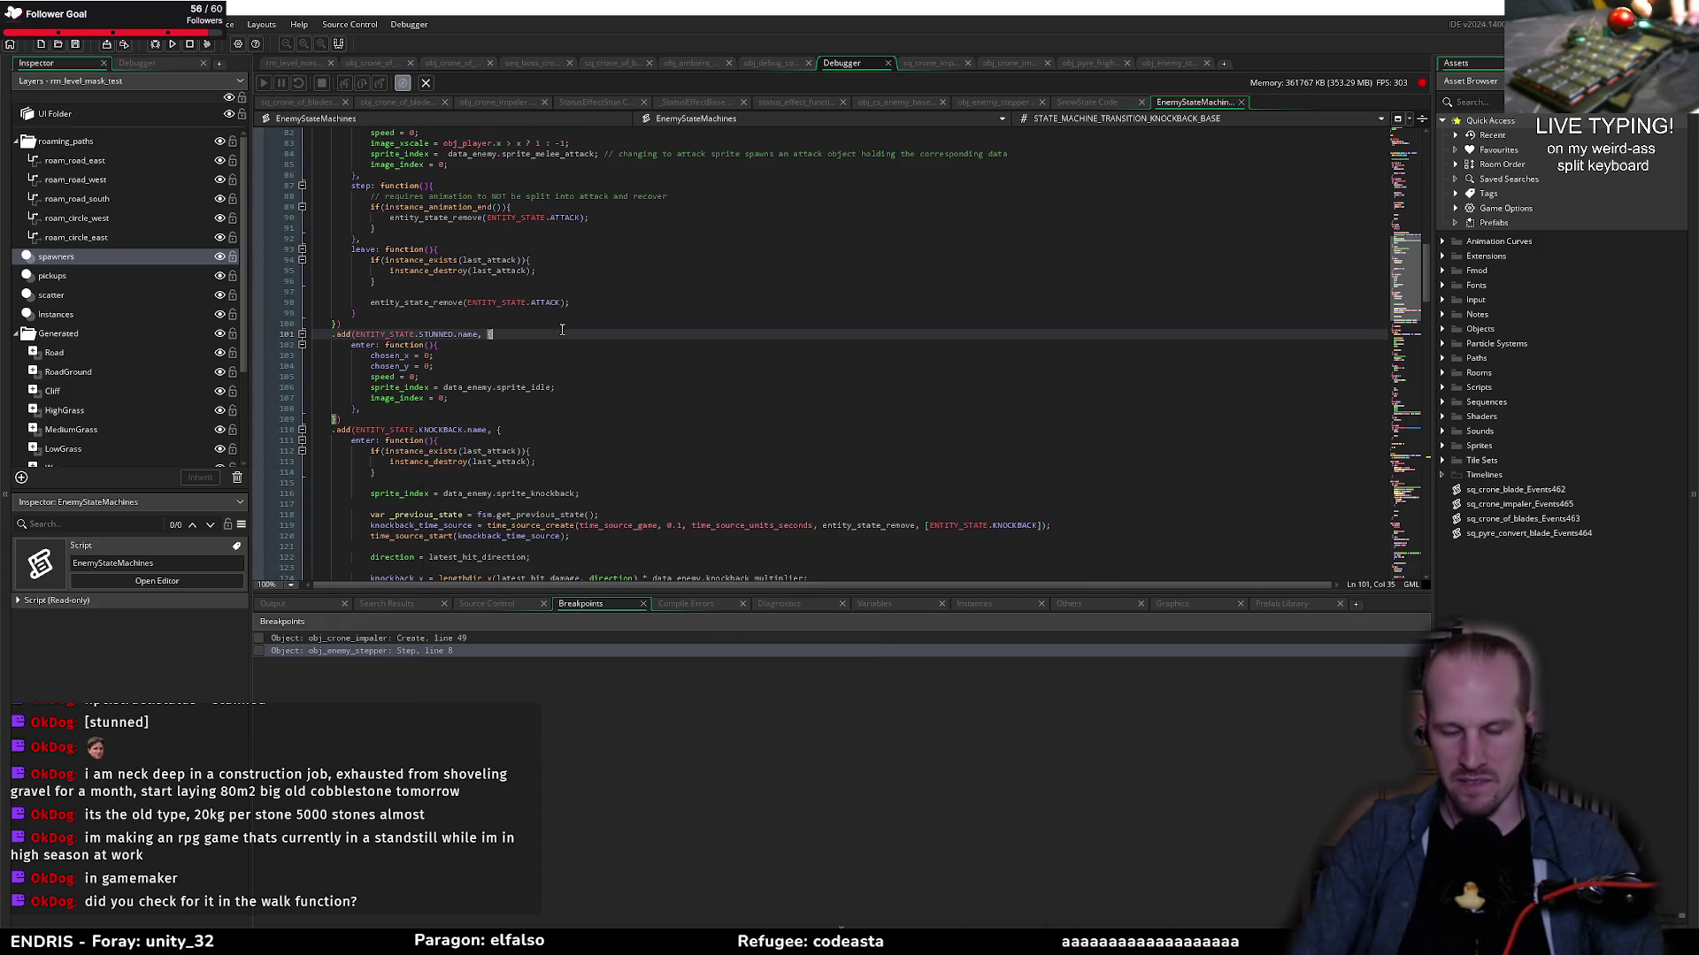
Step: From obj_pyre_fright's code, jump to StatusEffectStun, select _duration, and start a debug run with F6
{"action": "left_click", "coordinate": [1103, 64]}
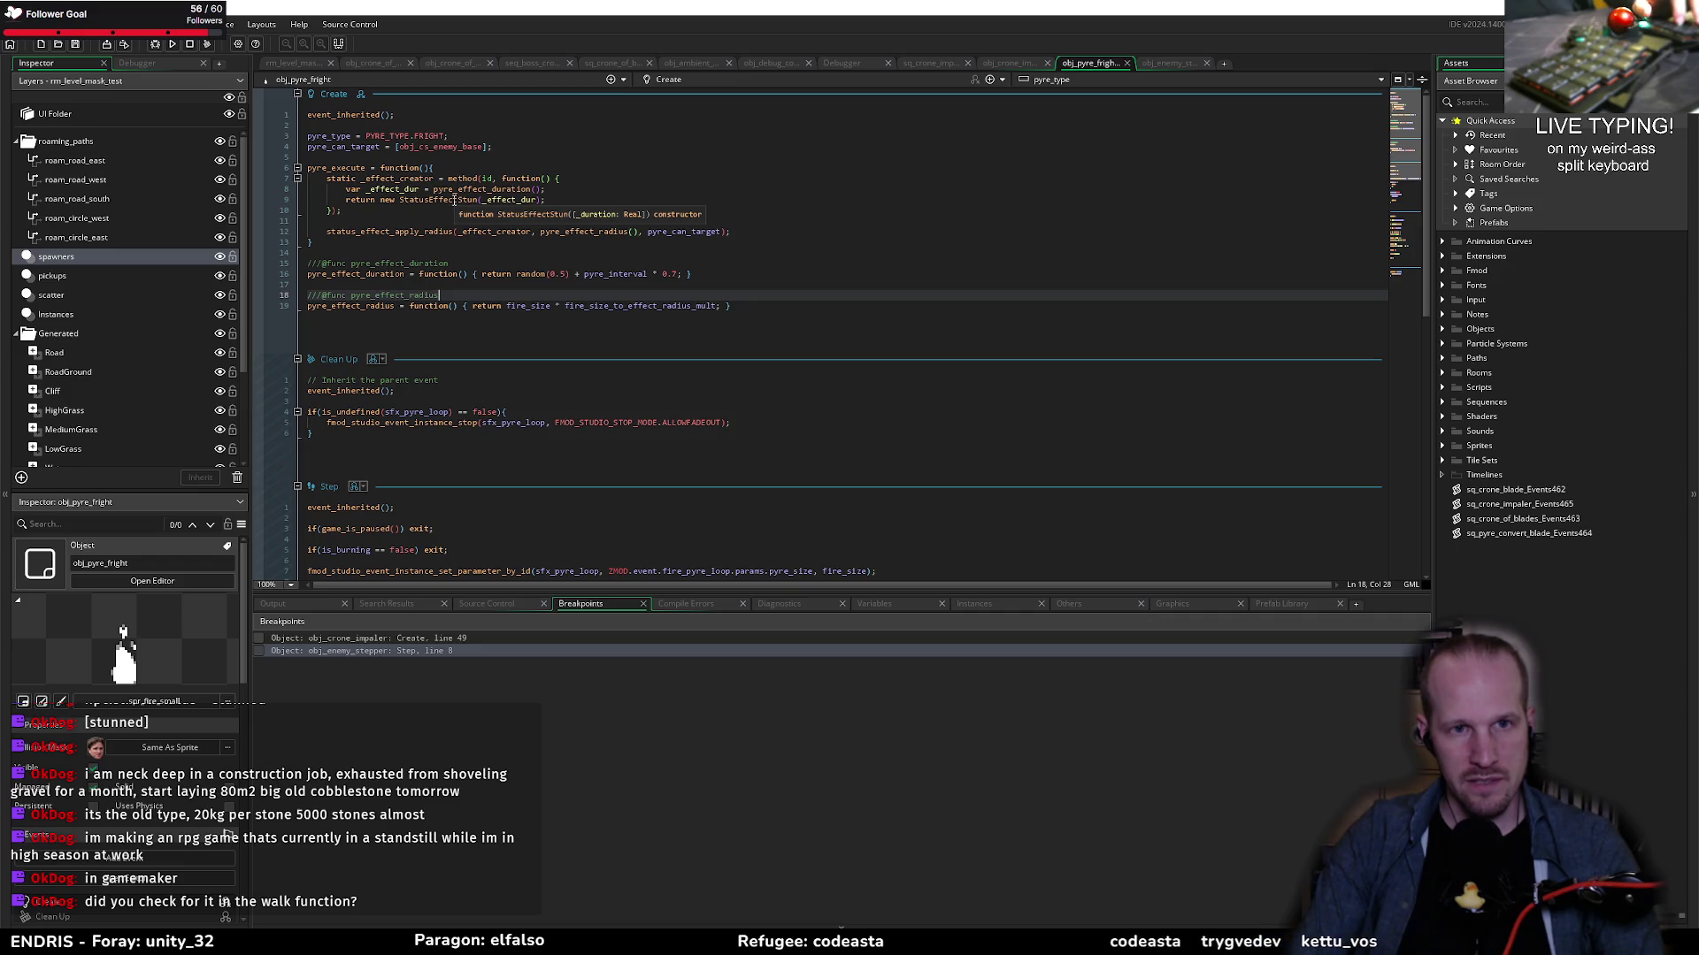
{"action": "middle_click", "coordinate": [453, 200]}
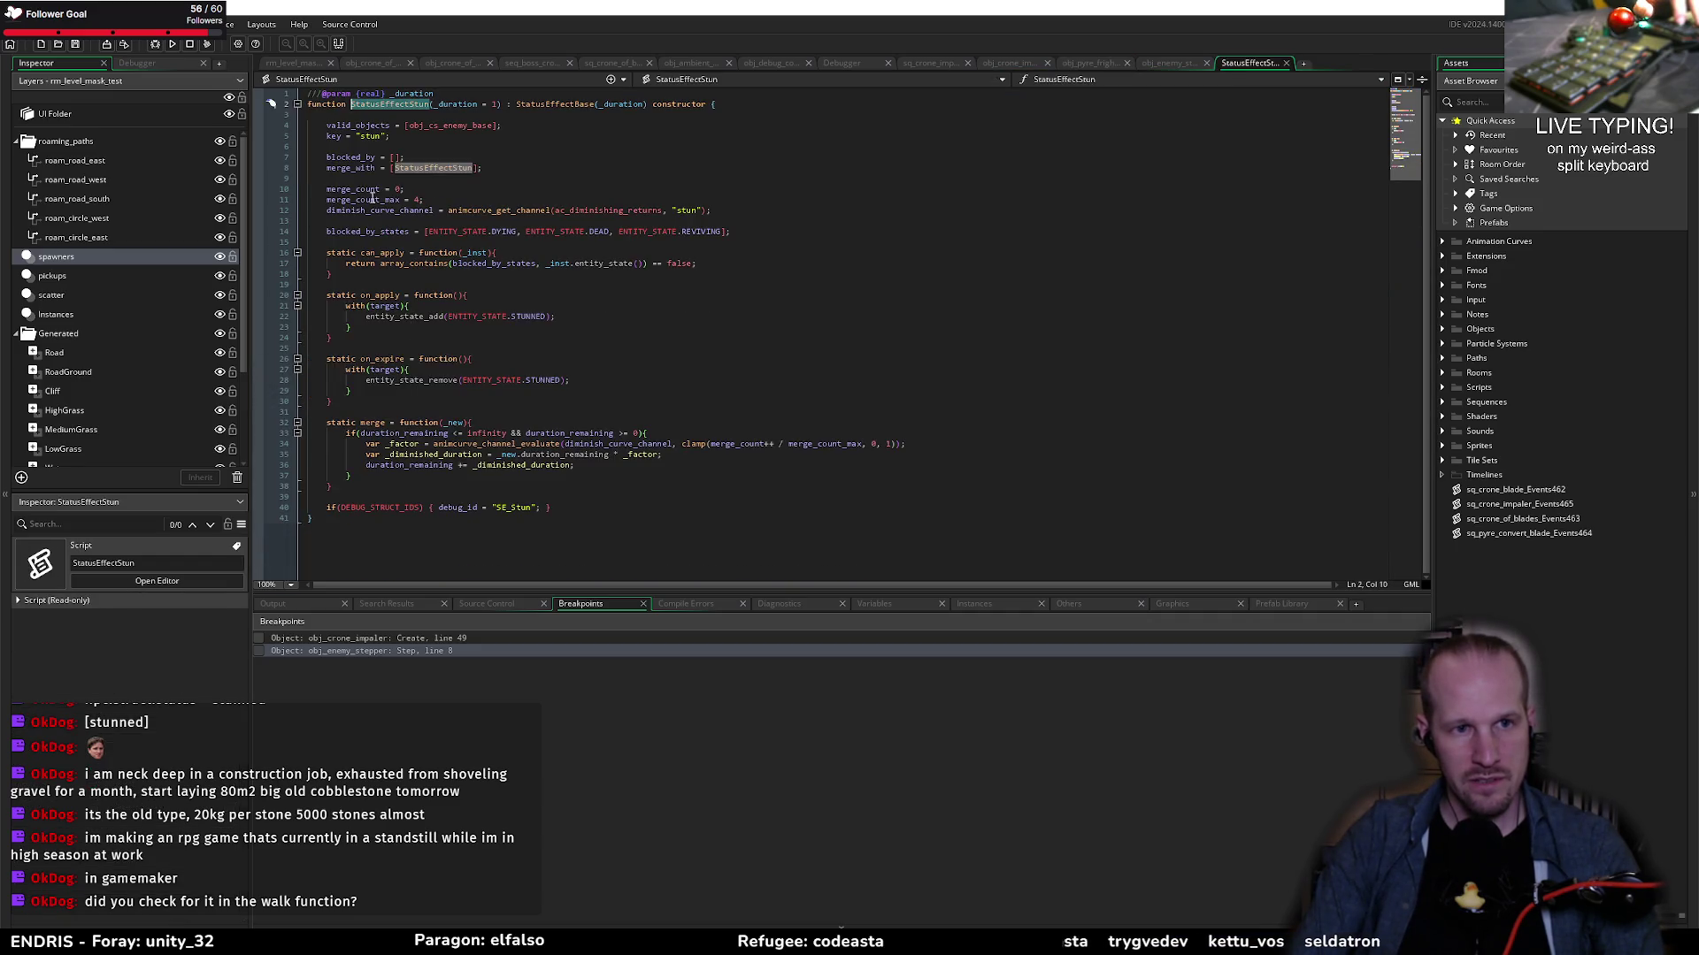
{"action": "double_click", "coordinate": [475, 105]}
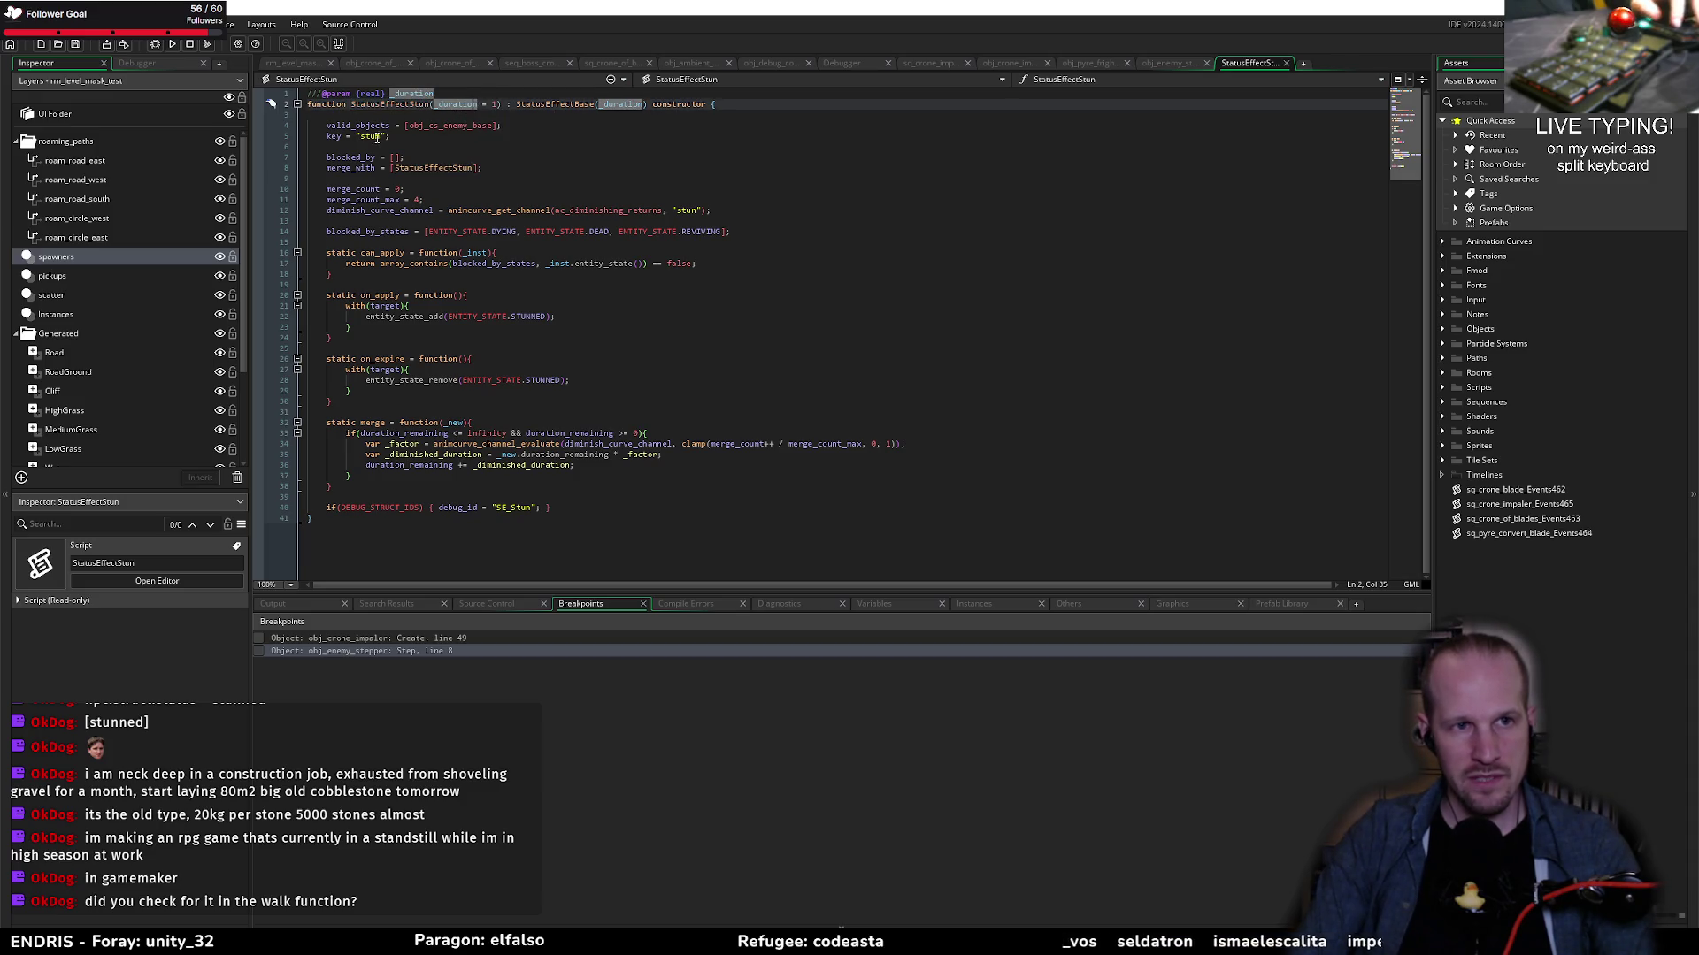
{"action": "key", "text": "F6"}
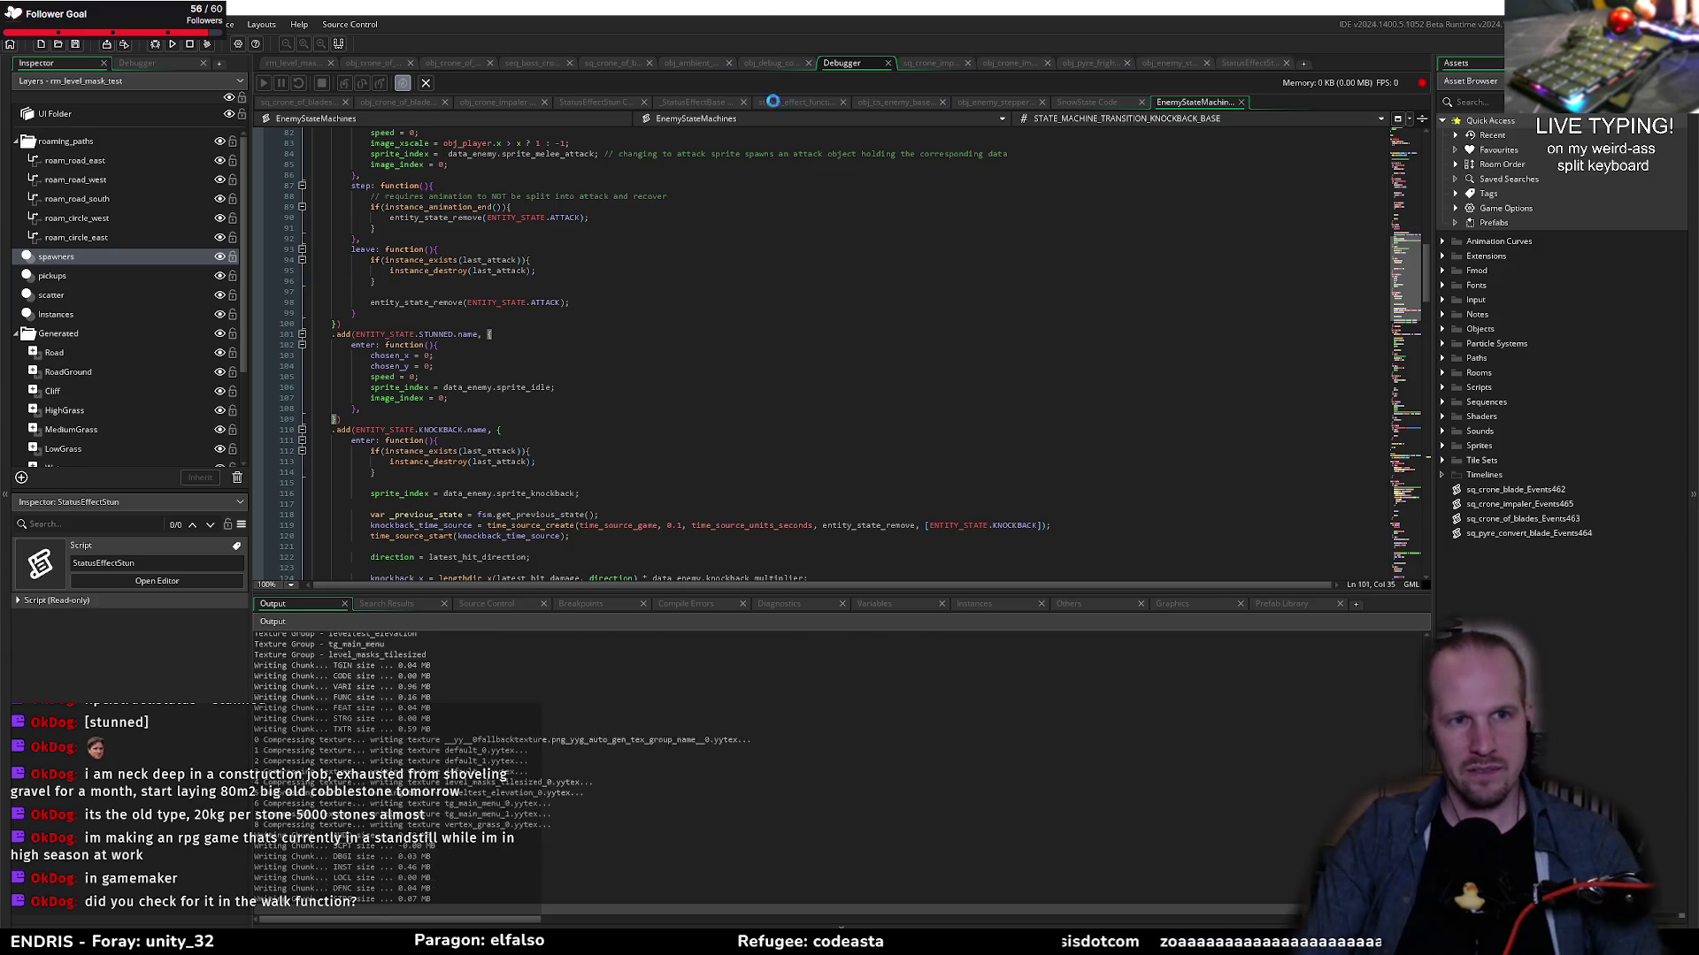
Step: Return to the StatusEffectStun script and move the player with S and A until line 4's breakpoint hits
{"action": "scroll", "coordinate": [500, 415], "scroll_direction": "up", "scroll_amount": 20}
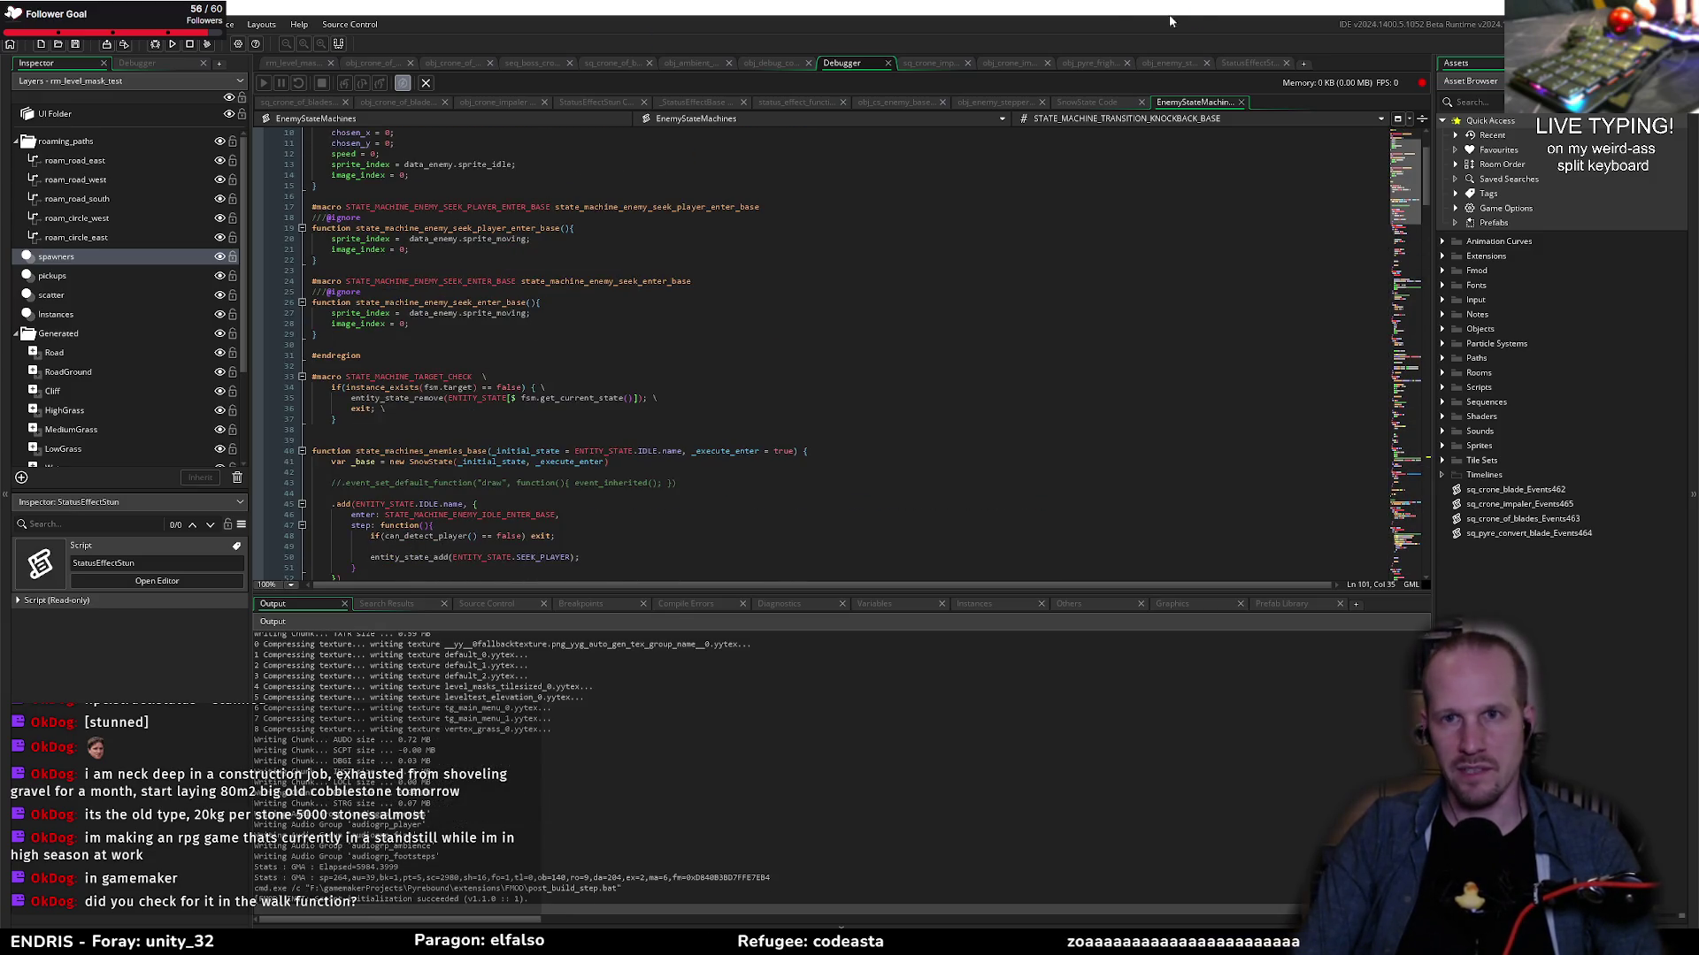
{"action": "left_click", "coordinate": [1265, 63]}
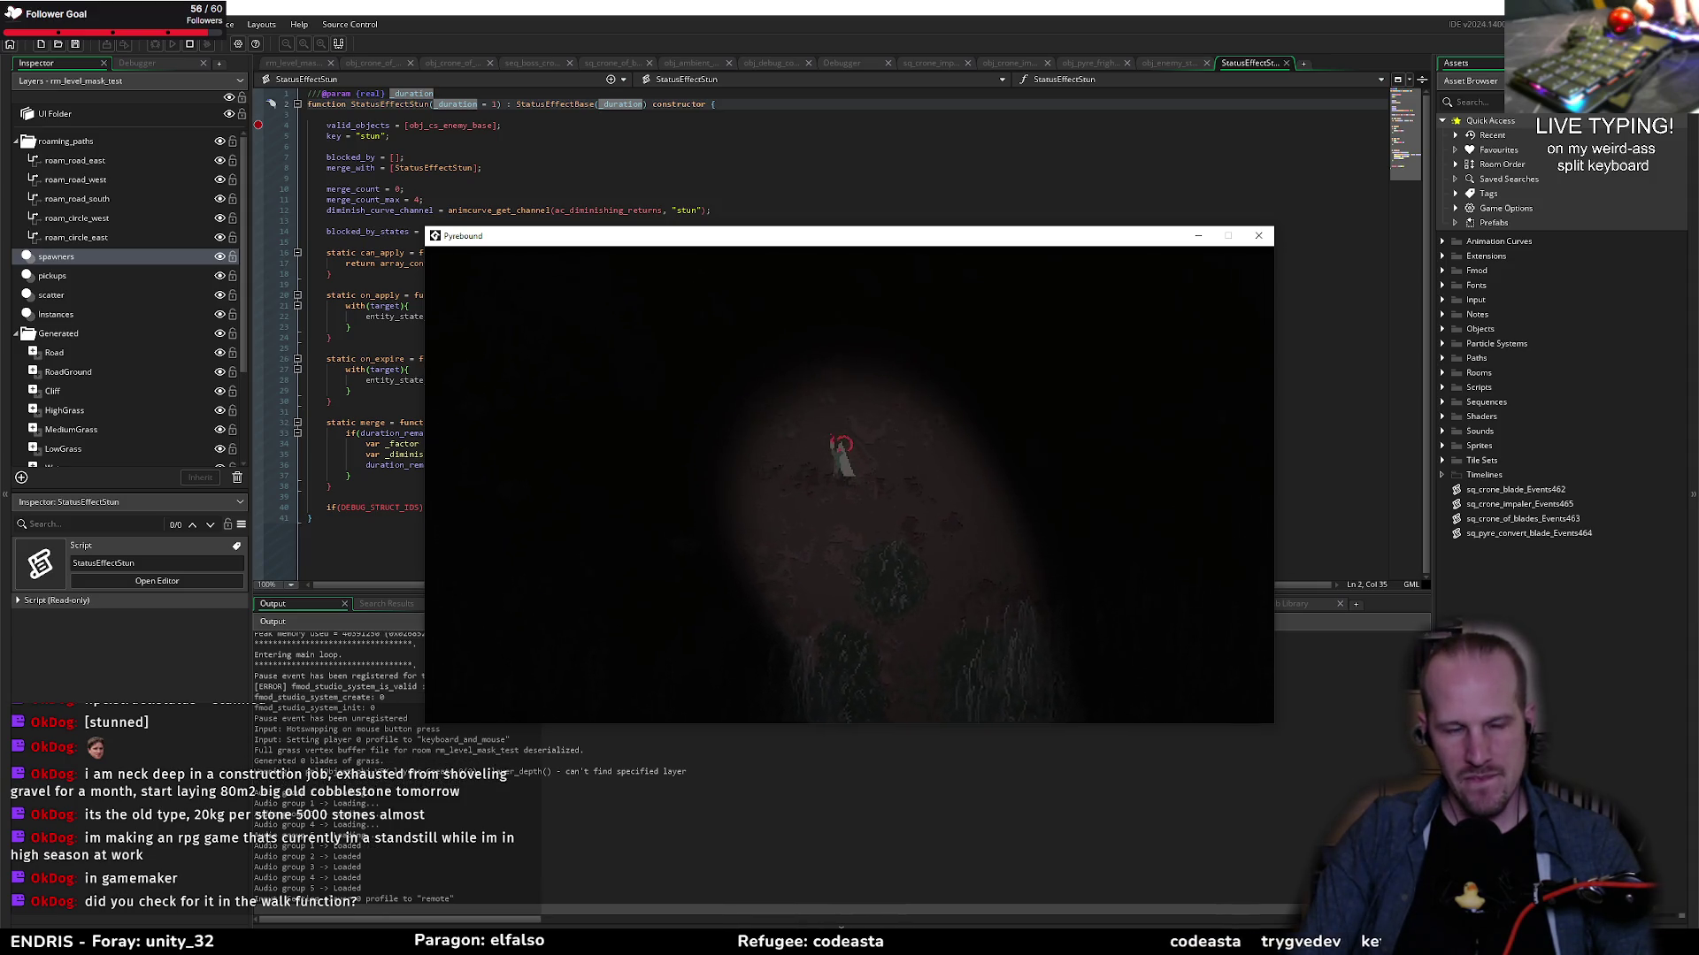
{"action": "key", "text": "s+a"}
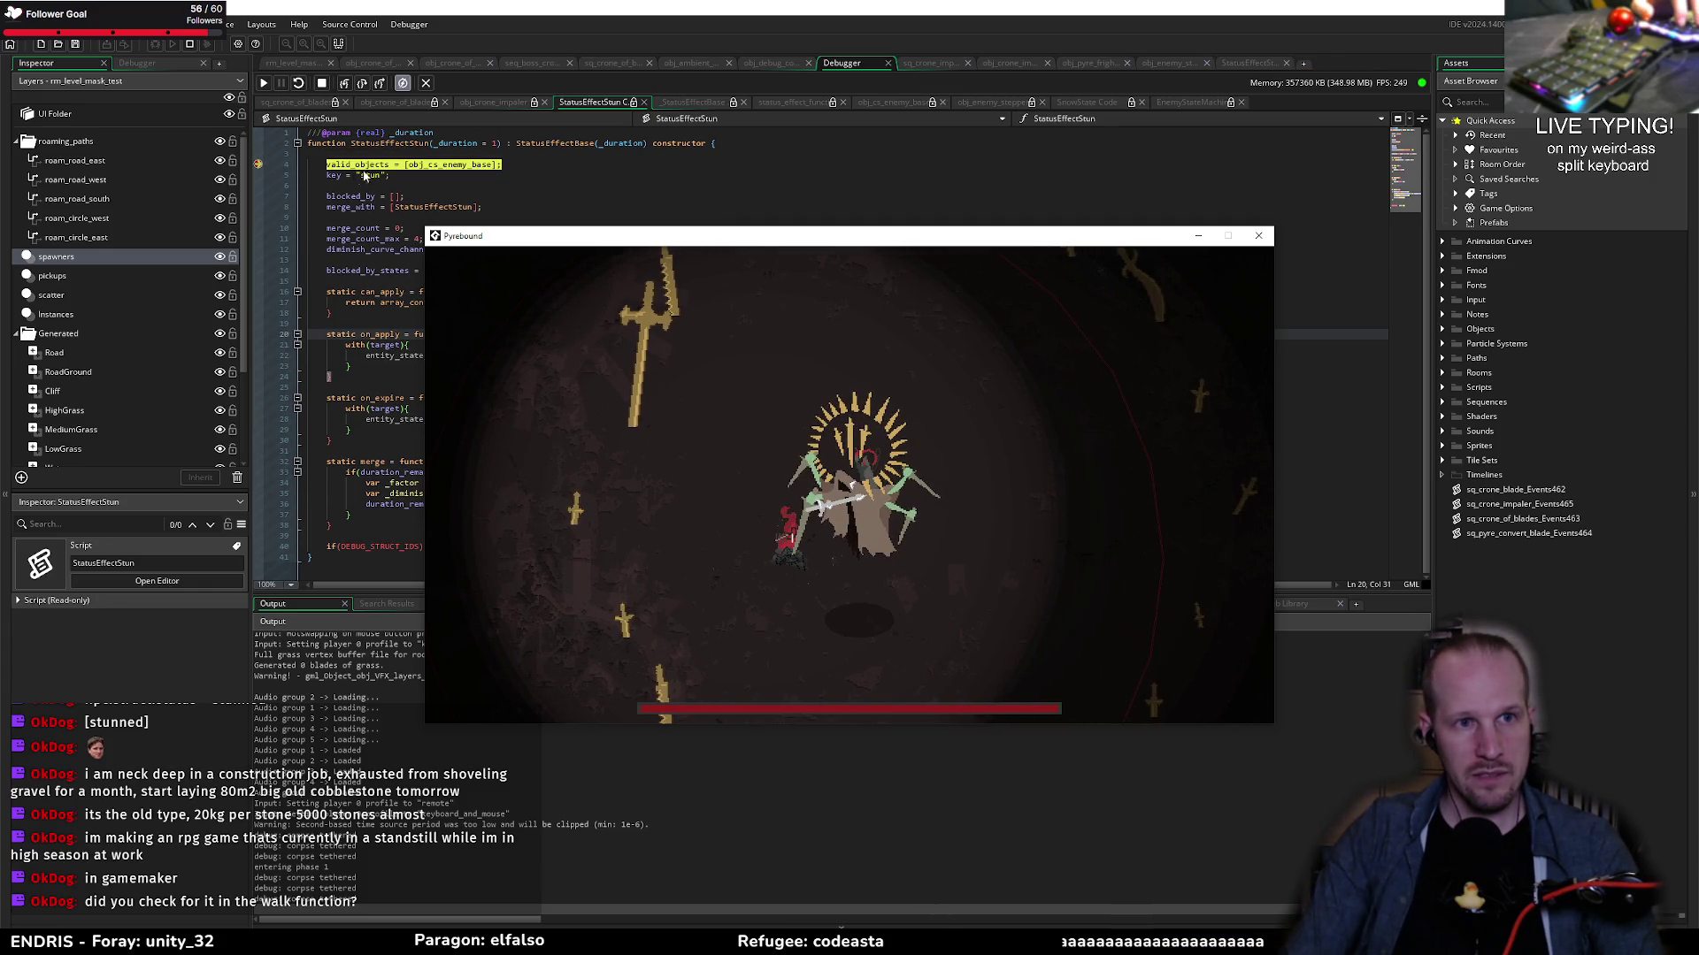
Step: Resume the game and add a breakpoint on StatusEffectStun's valid_objects line 4
{"action": "left_click", "coordinate": [263, 171]}
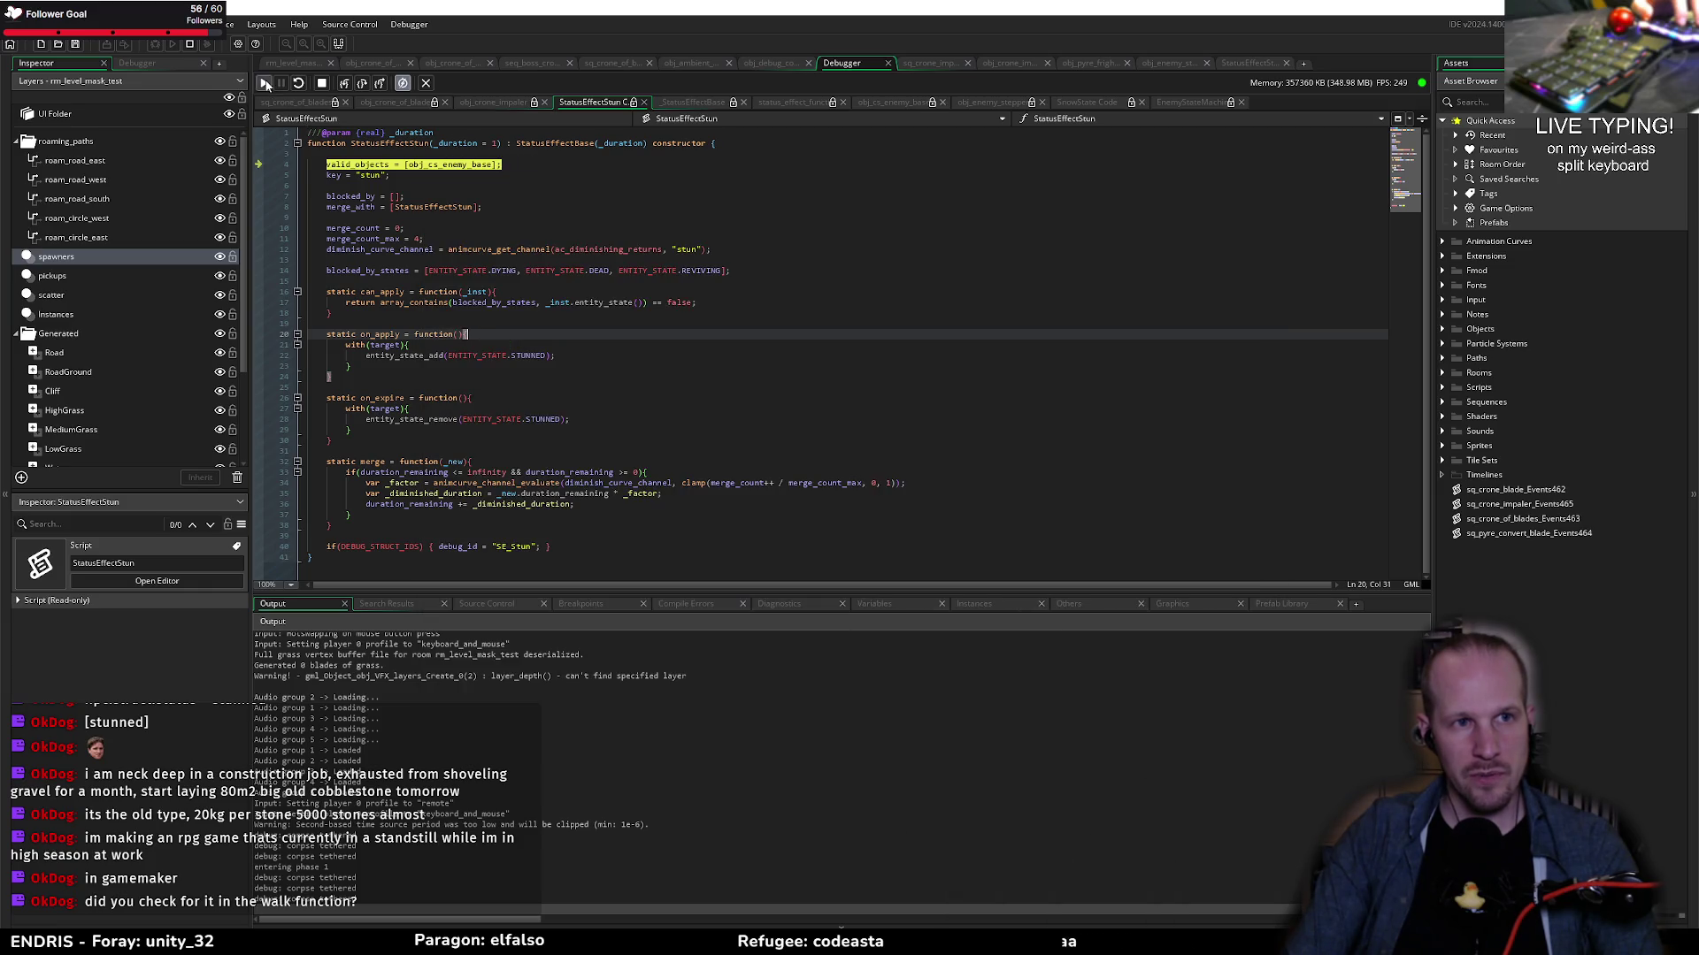
{"action": "left_click", "coordinate": [263, 84]}
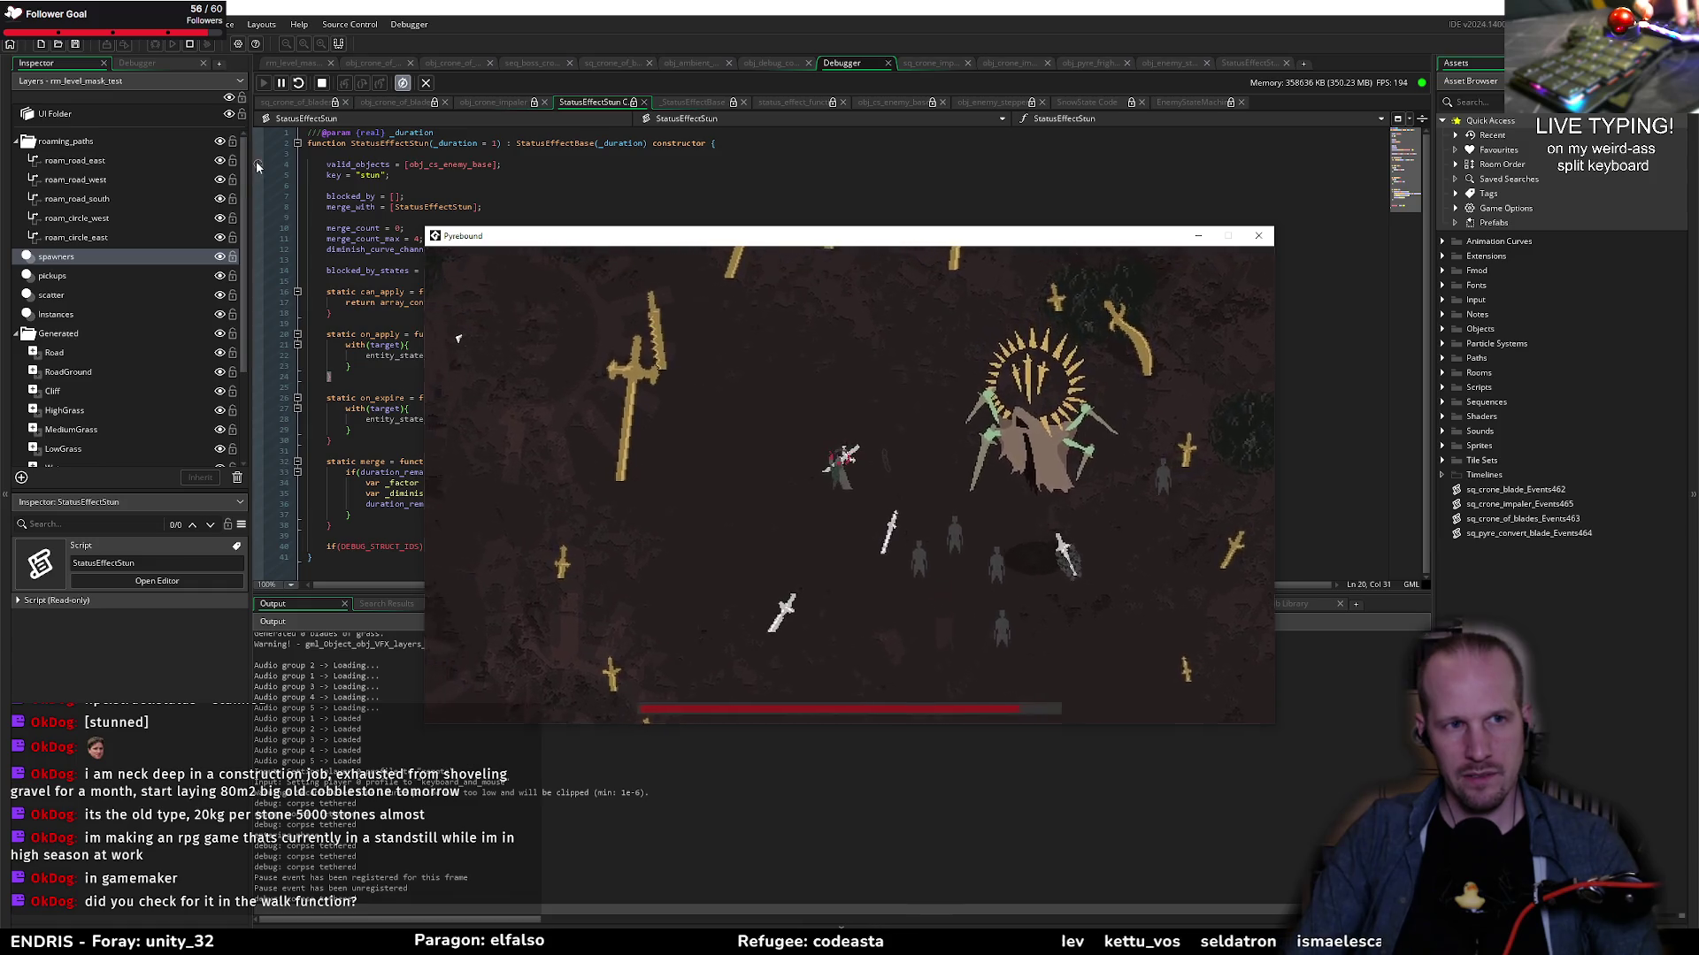
{"action": "left_click", "coordinate": [258, 163]}
Step: Play on, pause execution in the debugger, then switch to obj_debug_control's code
{"action": "key", "text": "alt+Tab"}
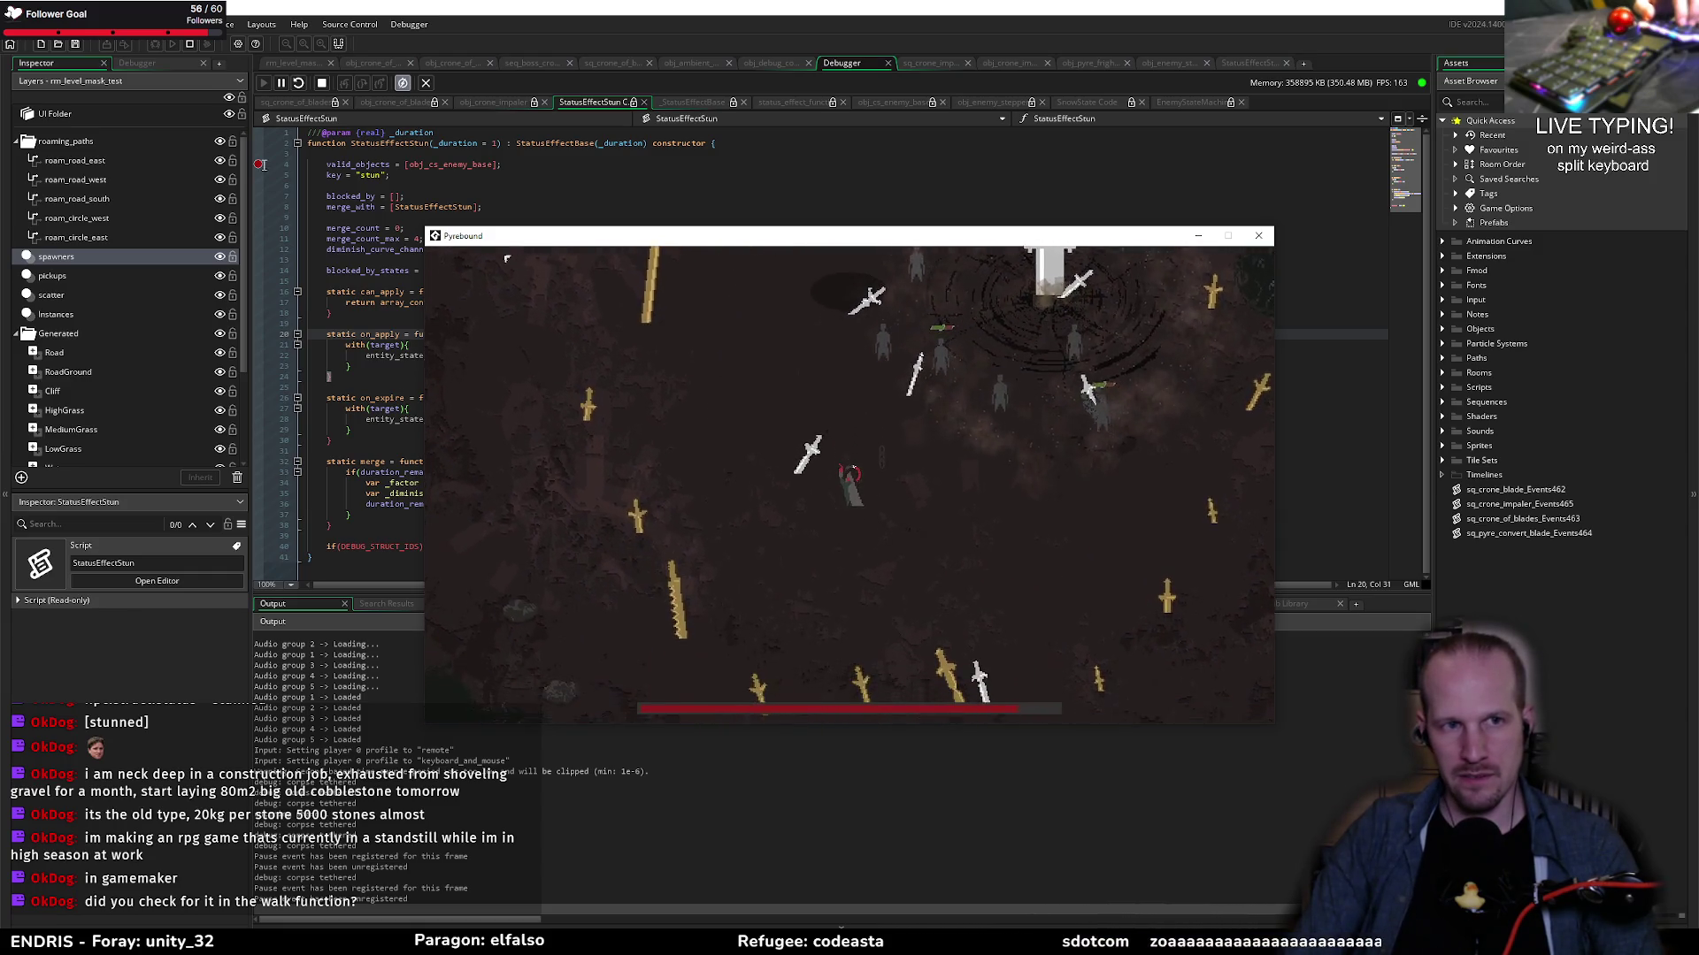
{"action": "left_click", "coordinate": [285, 82]}
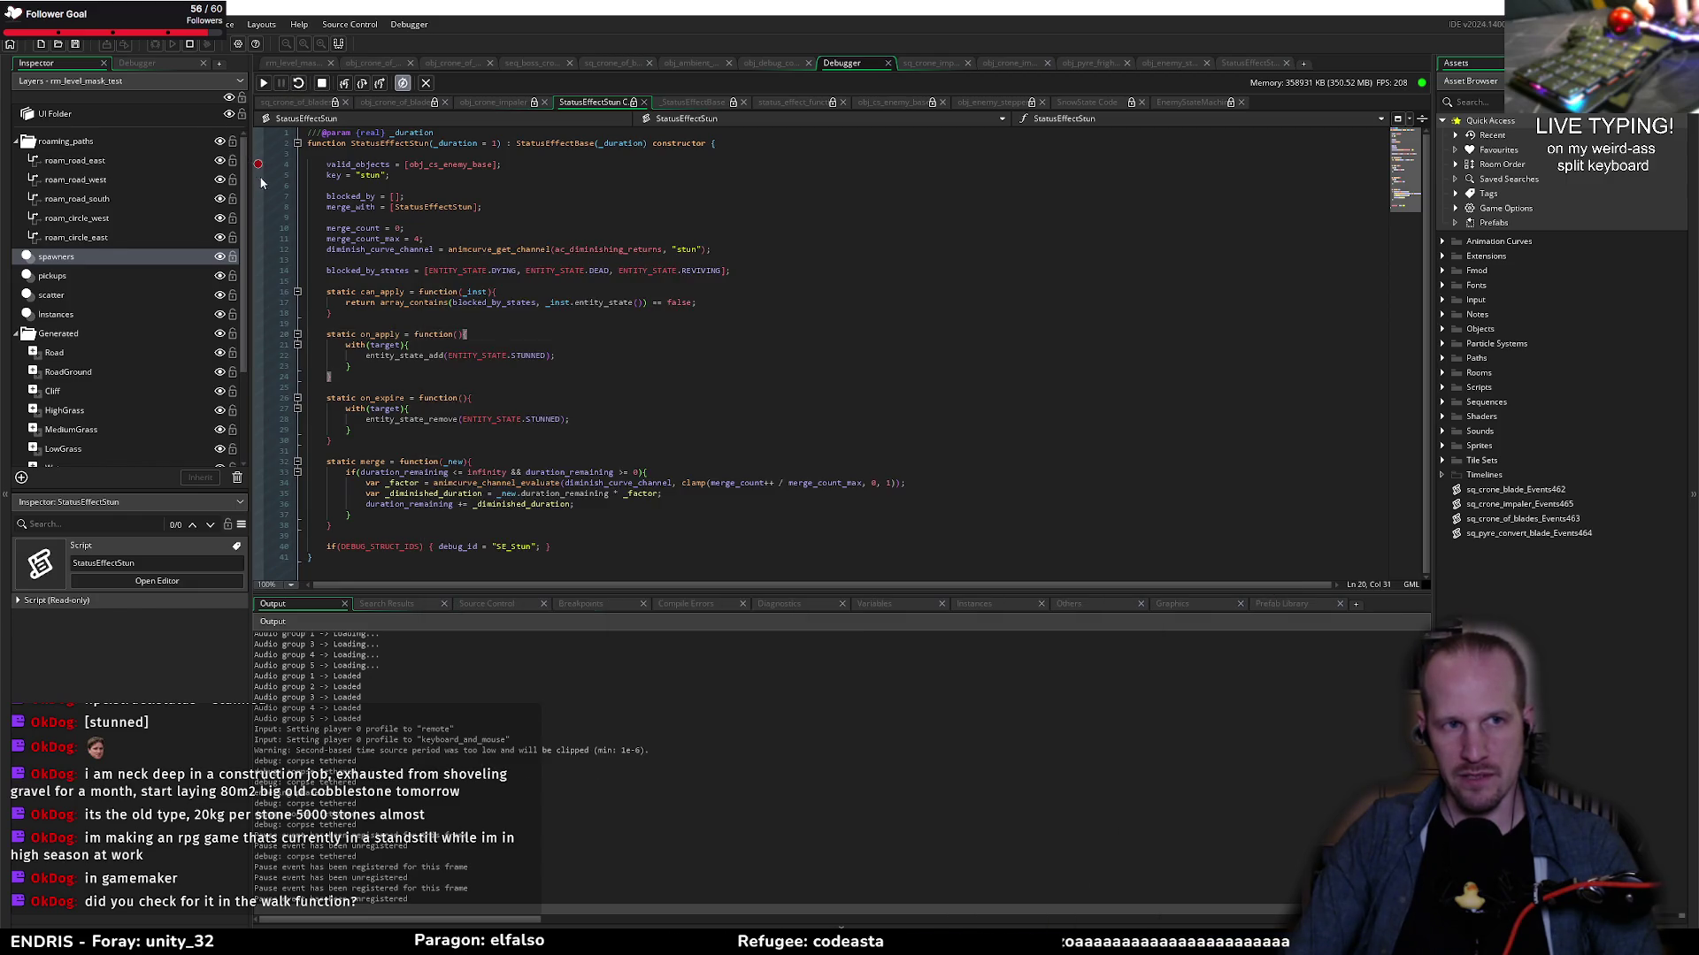
{"action": "left_click", "coordinate": [771, 63]}
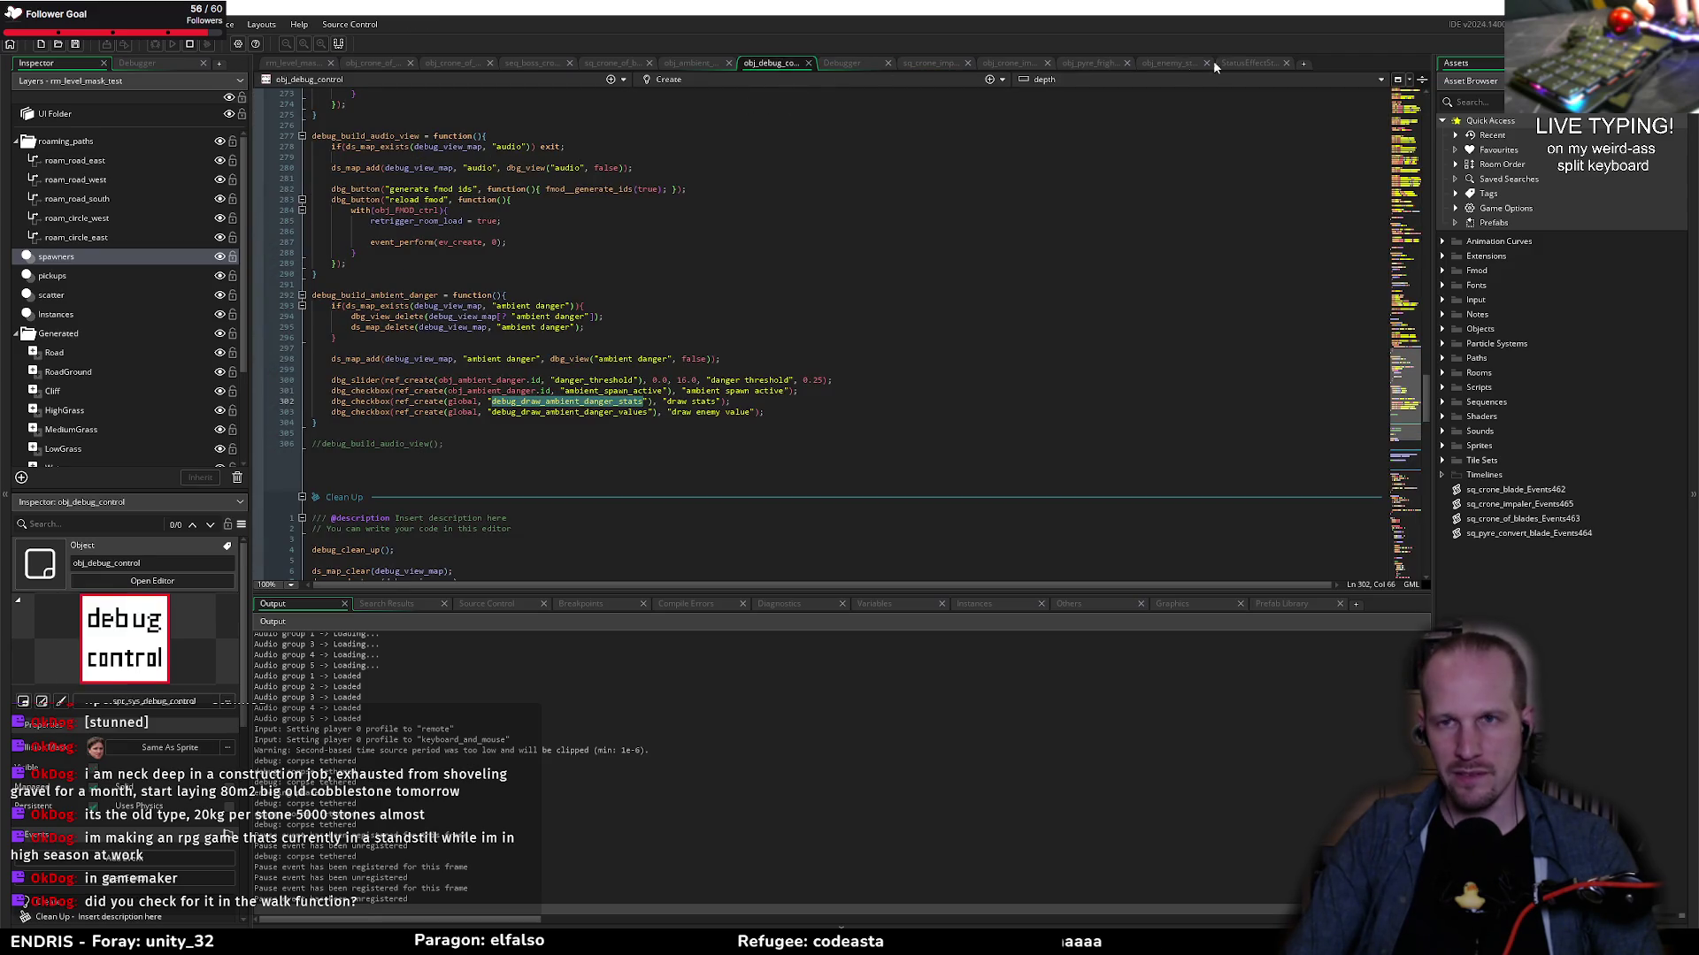
Step: Delete the extra breakpoints, keeping only the obj_crone_impaler one, and jump to its line
{"action": "left_click", "coordinate": [569, 608]}
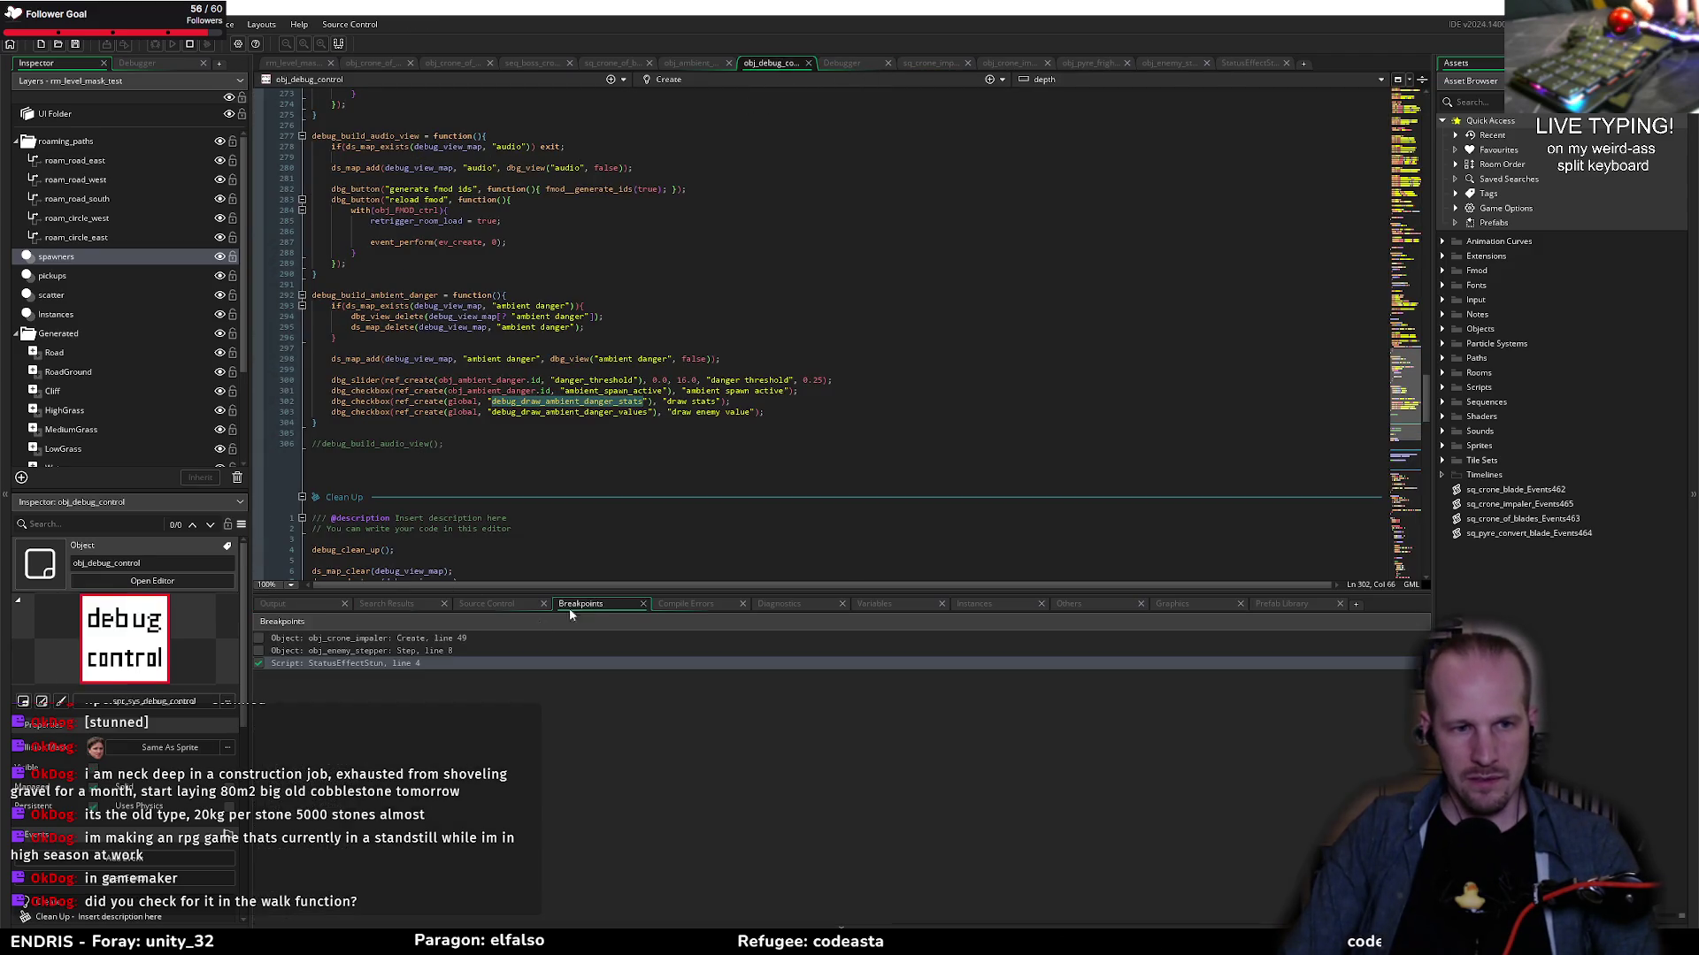
{"action": "left_click", "coordinate": [303, 666]}
{"action": "left_click", "coordinate": [339, 669]}
{"action": "right_click", "coordinate": [322, 652]}
{"action": "left_click", "coordinate": [349, 662]}
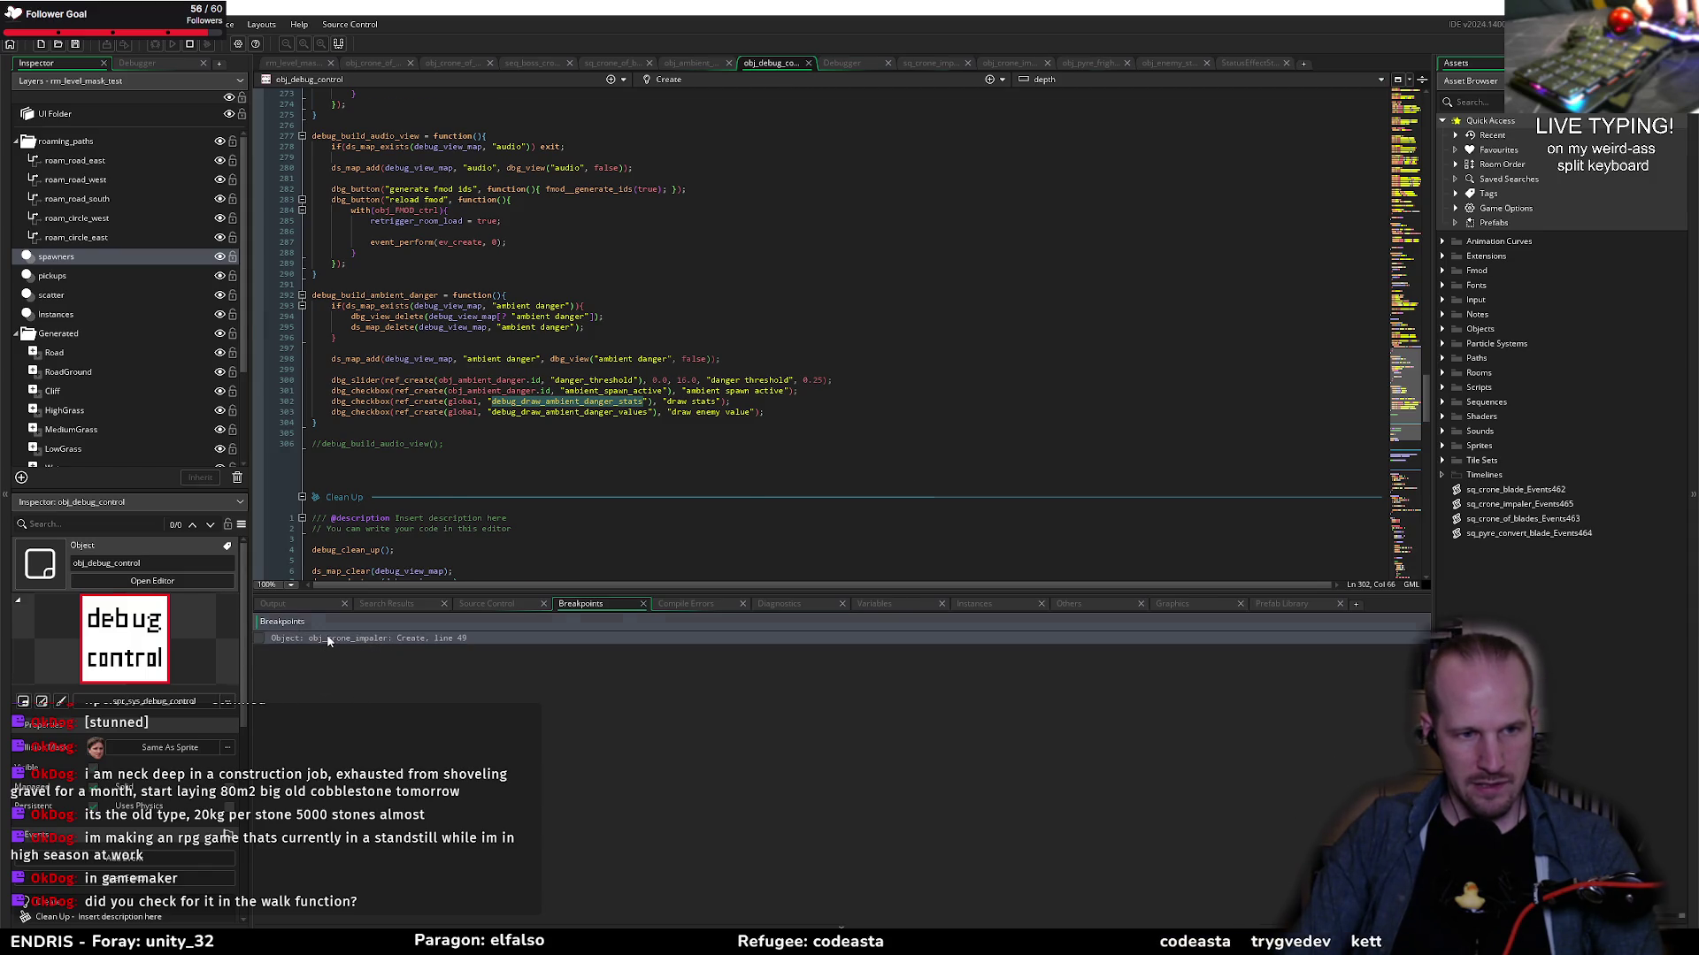
{"action": "double_click", "coordinate": [329, 639]}
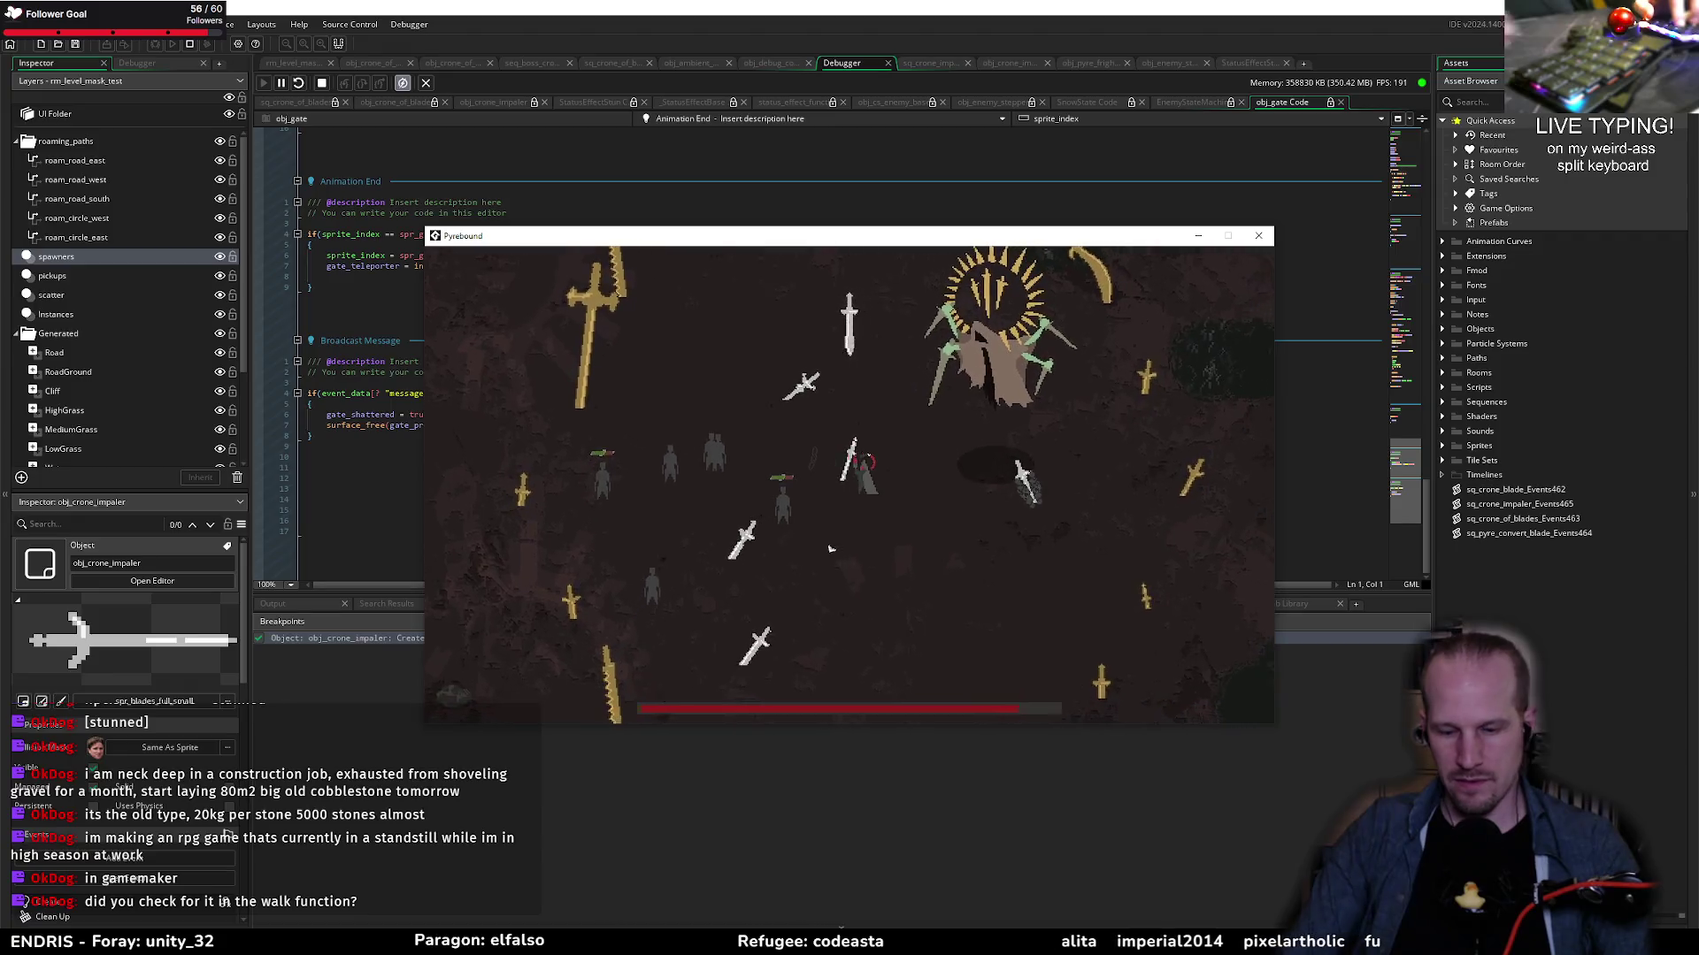
Step: Steer the player around the boss's blades and into the blade impact to trigger the breakpoint
{"action": "key", "text": "w"}
{"action": "key", "text": "d"}
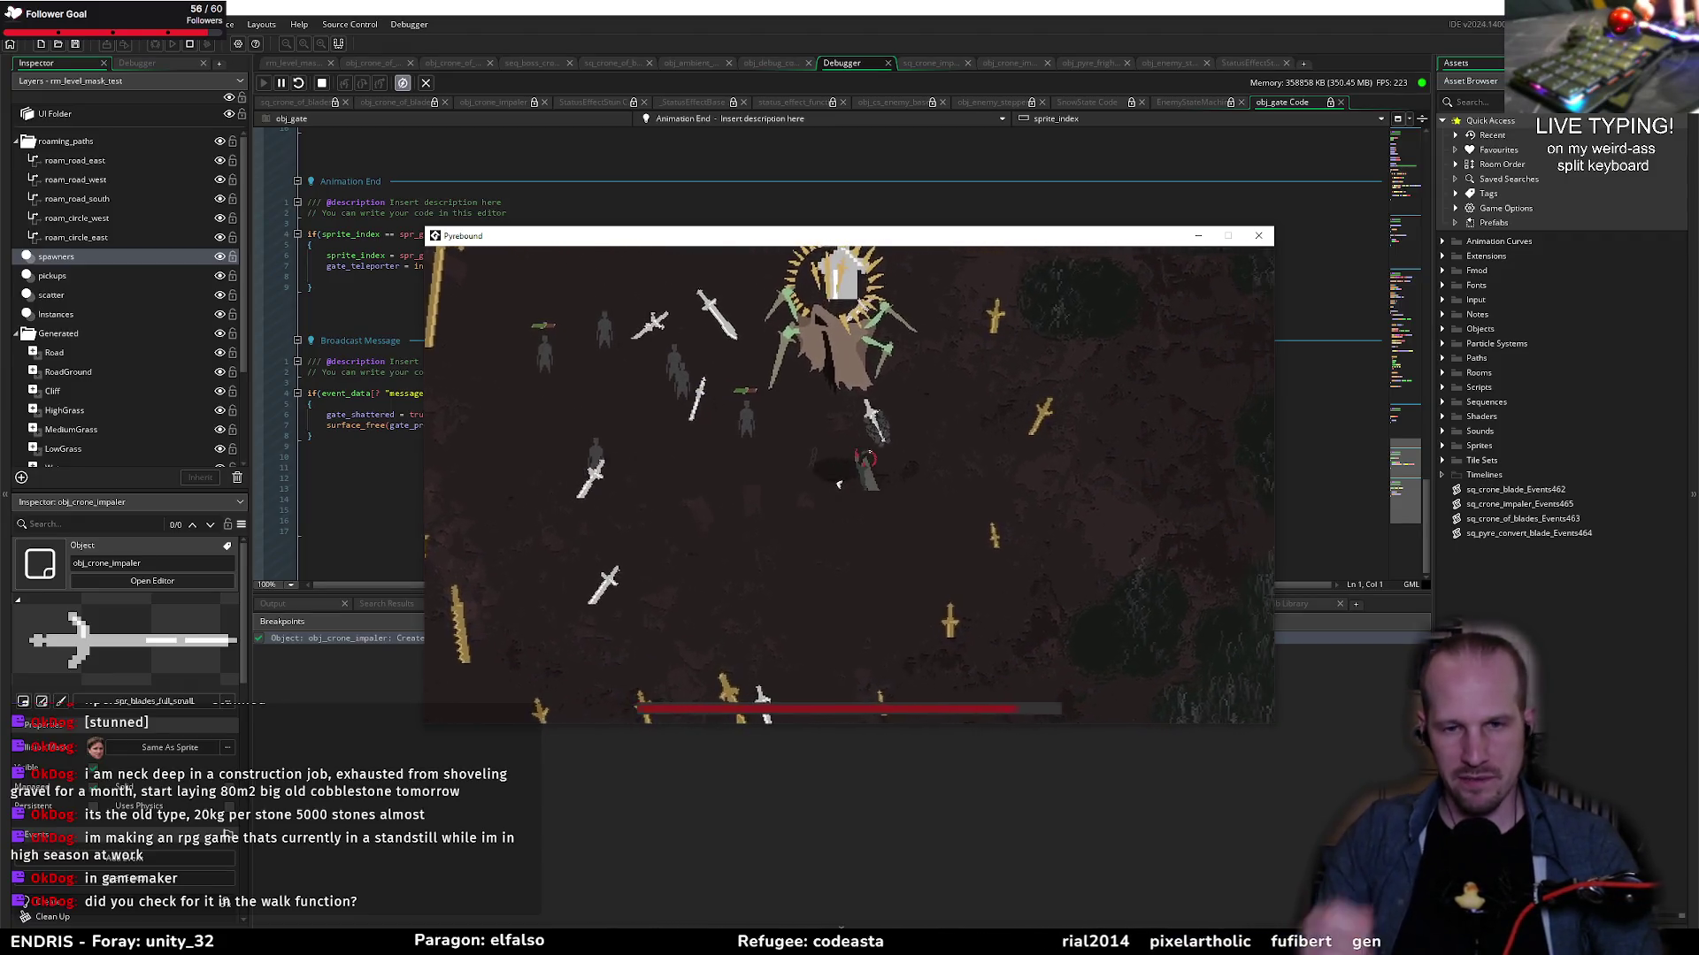
{"action": "key", "text": "w"}
{"action": "key", "text": "a"}
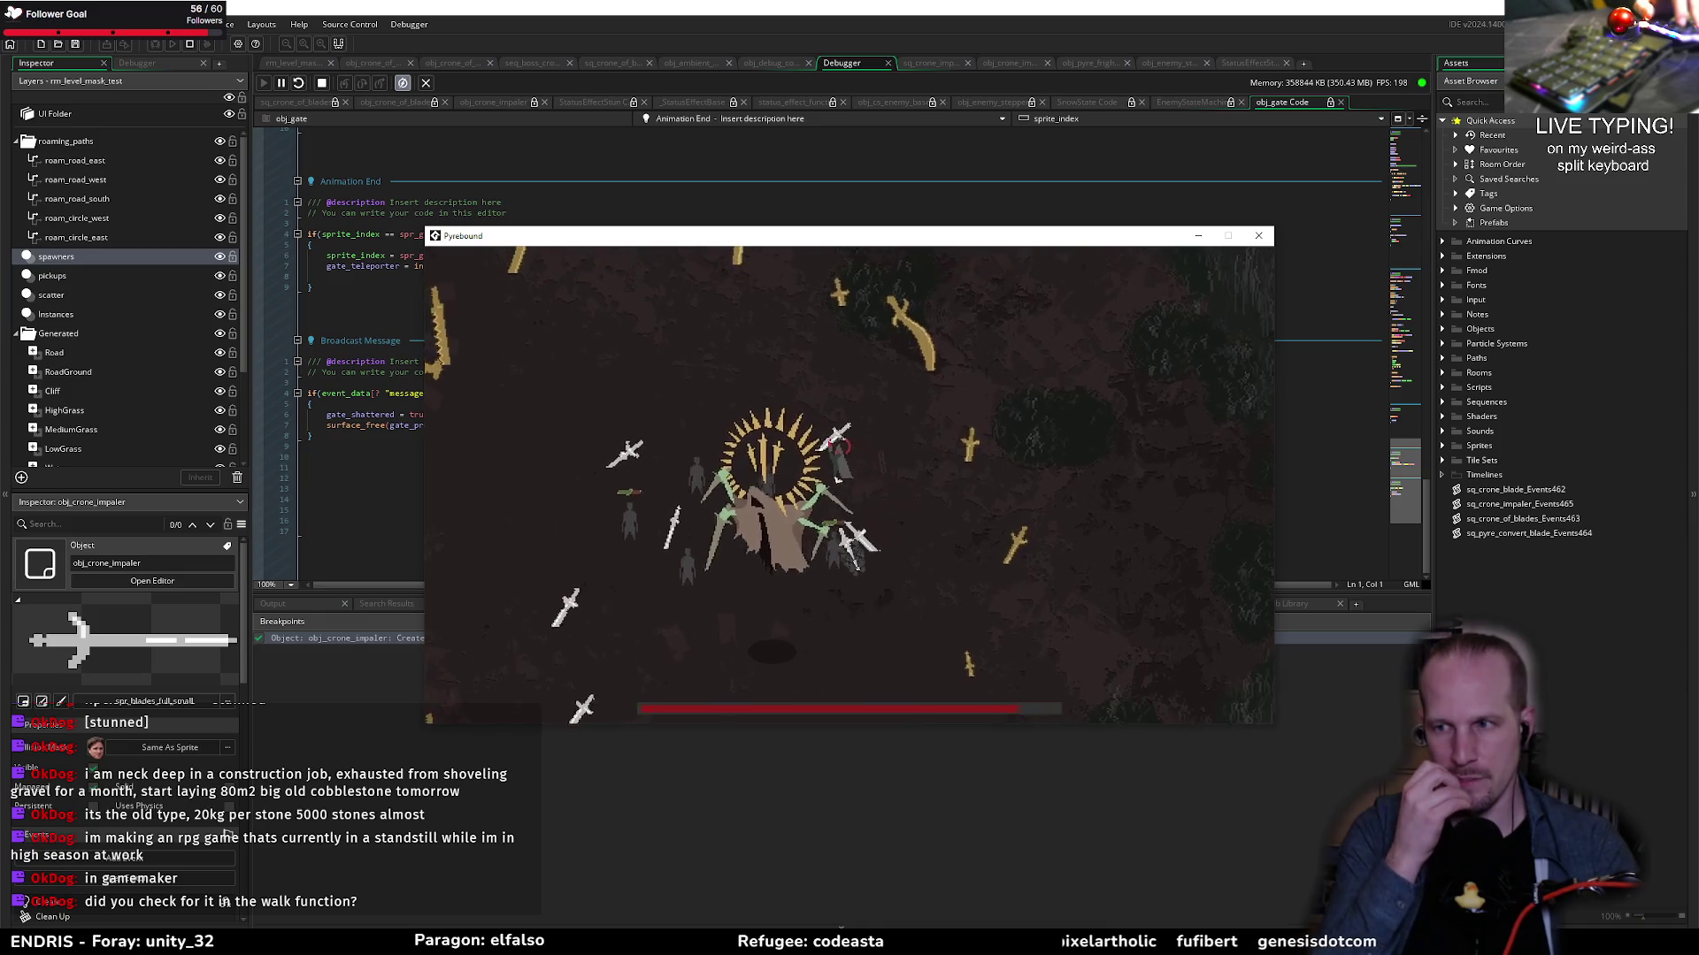
{"action": "key", "text": "s"}
{"action": "key", "text": "a"}
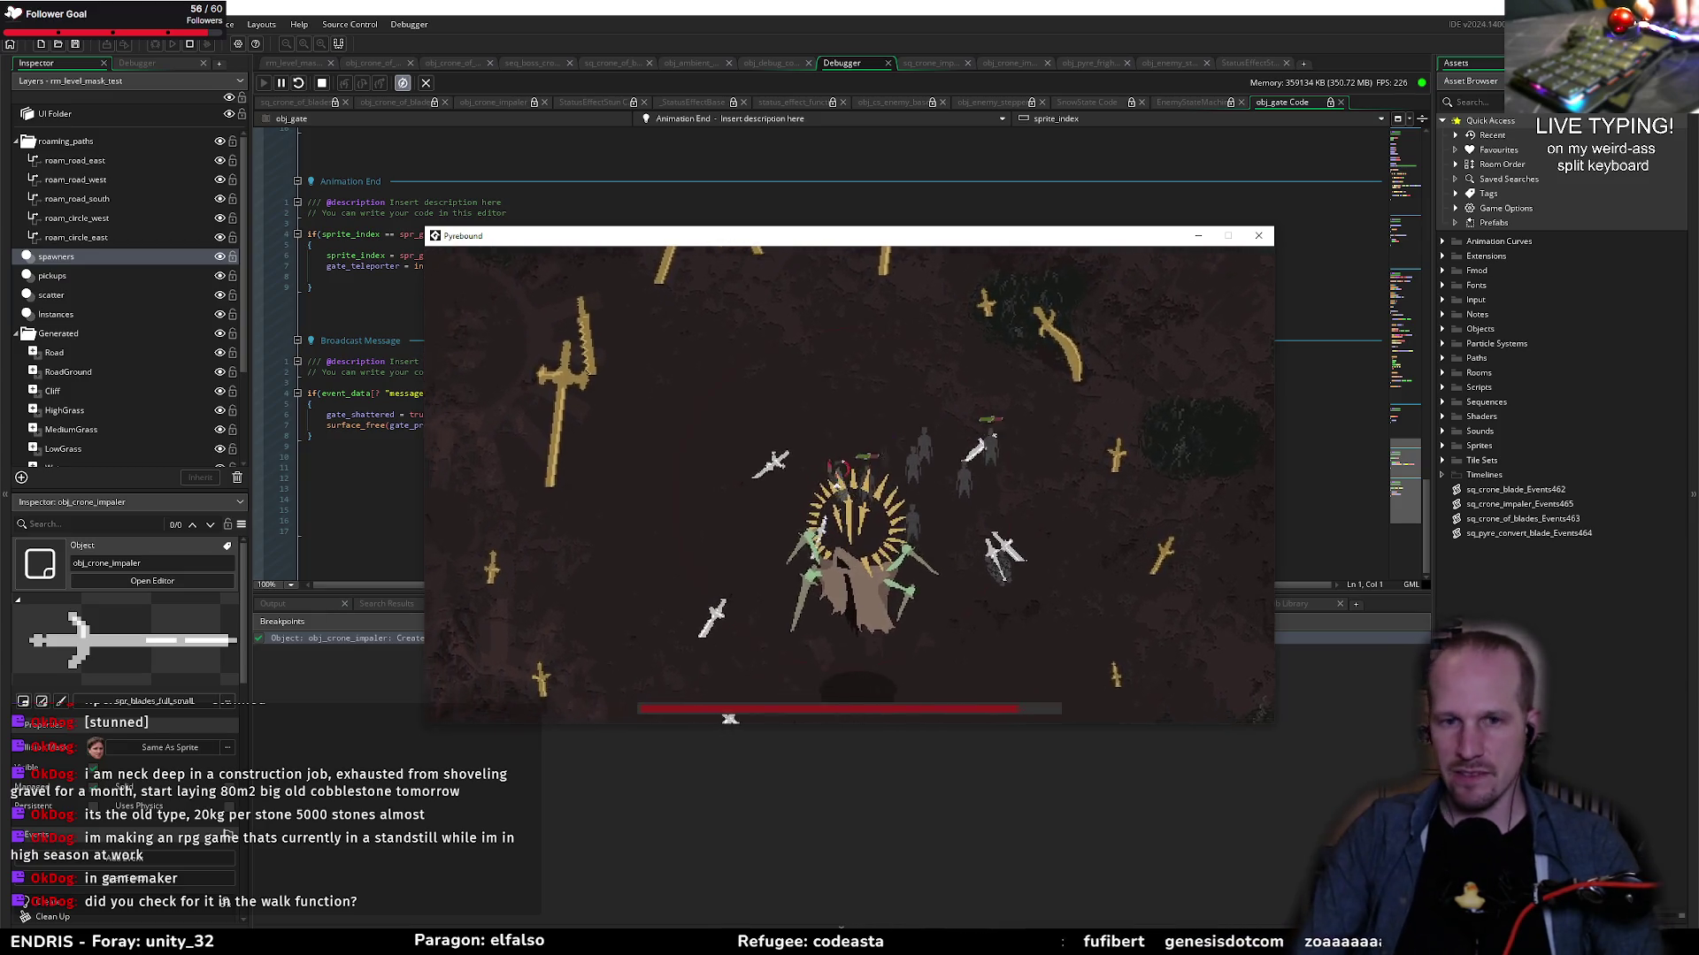
{"action": "key", "text": "s"}
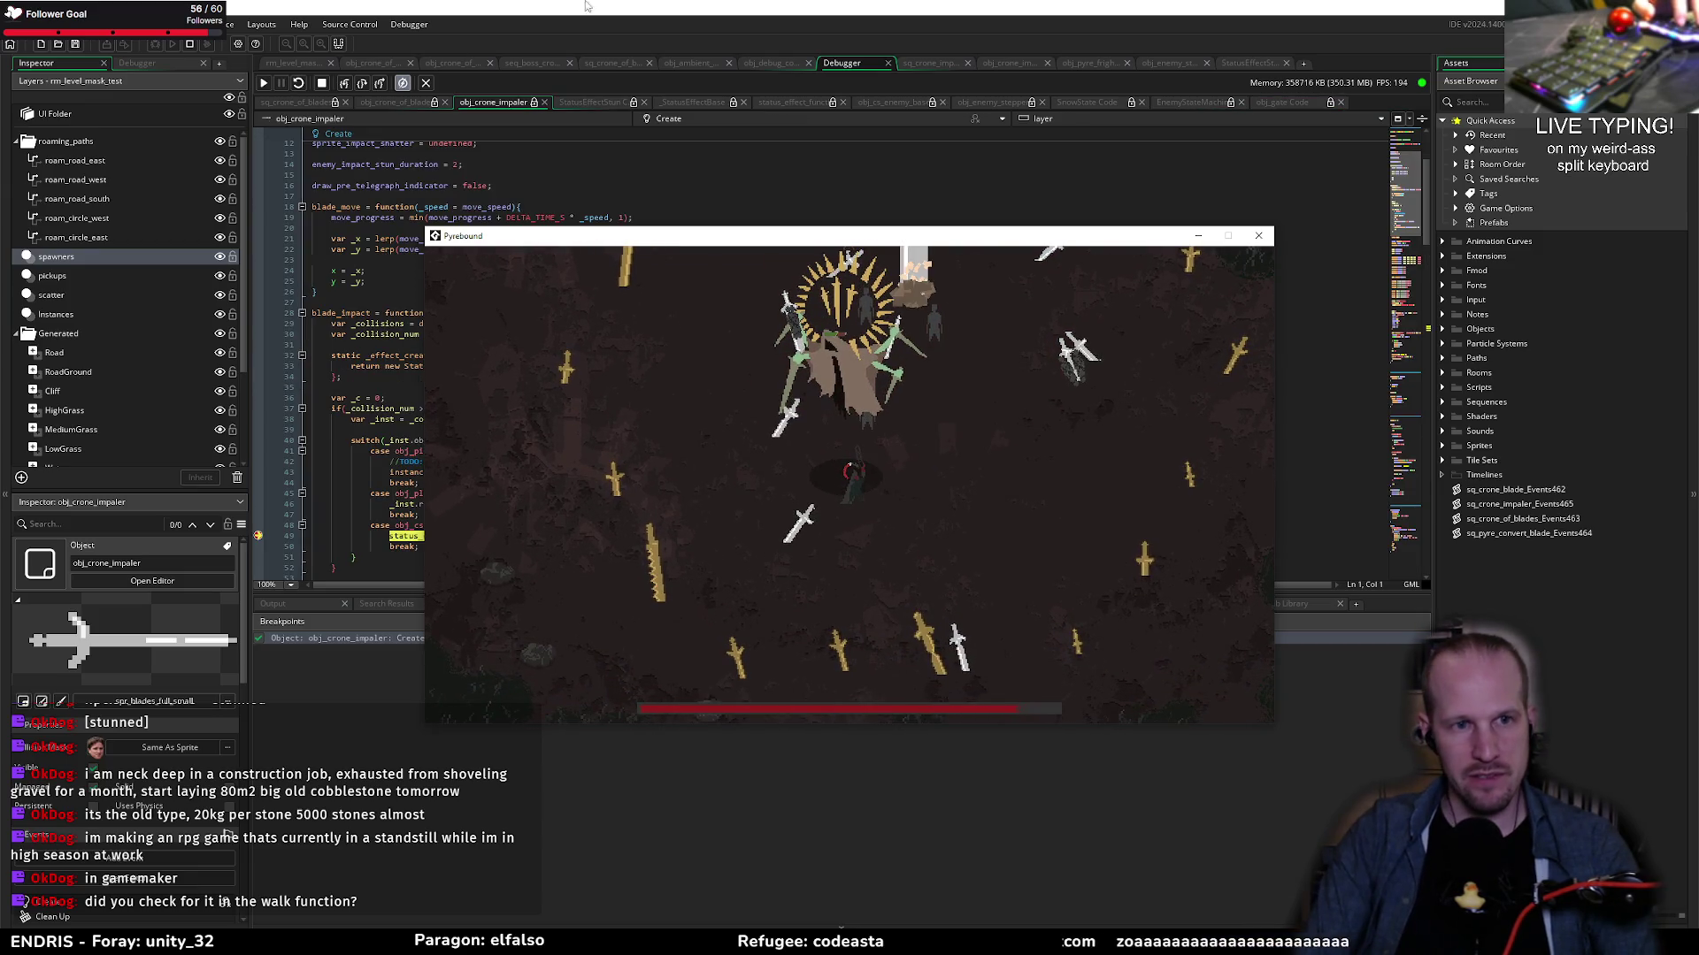
Step: Step into the _effect_creator call on line 49 of blade_impact
{"action": "mouse_move", "coordinate": [618, 350]}
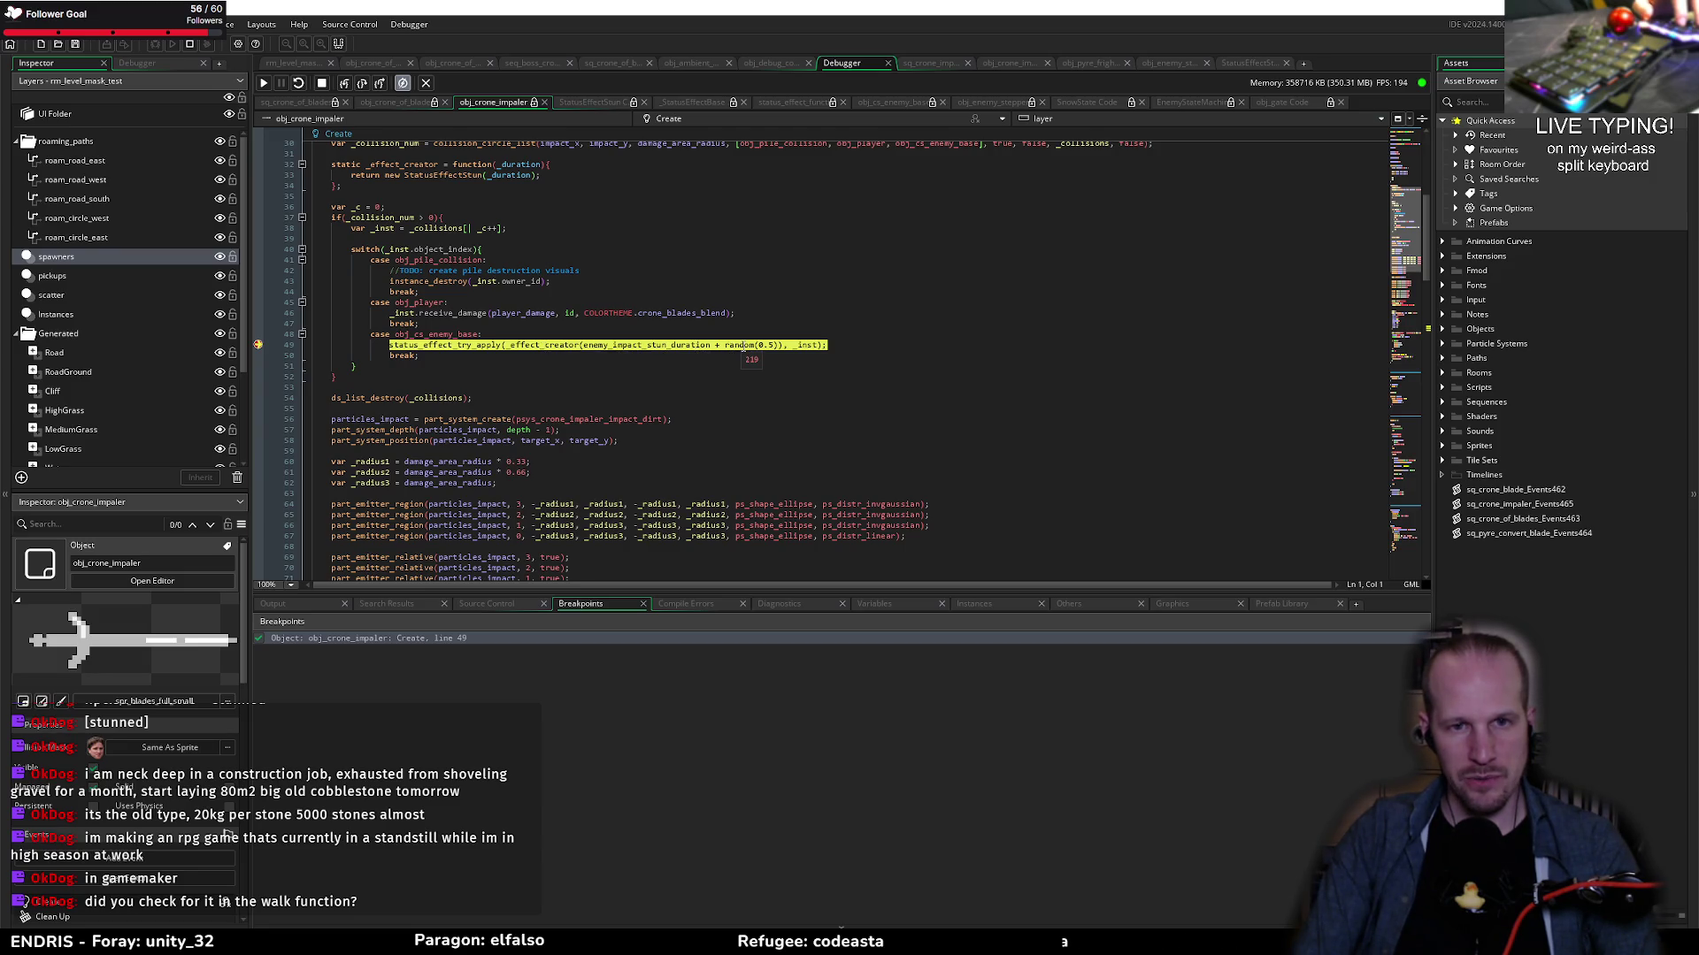
{"action": "scroll", "coordinate": [408, 319], "scroll_direction": "up", "scroll_amount": 2}
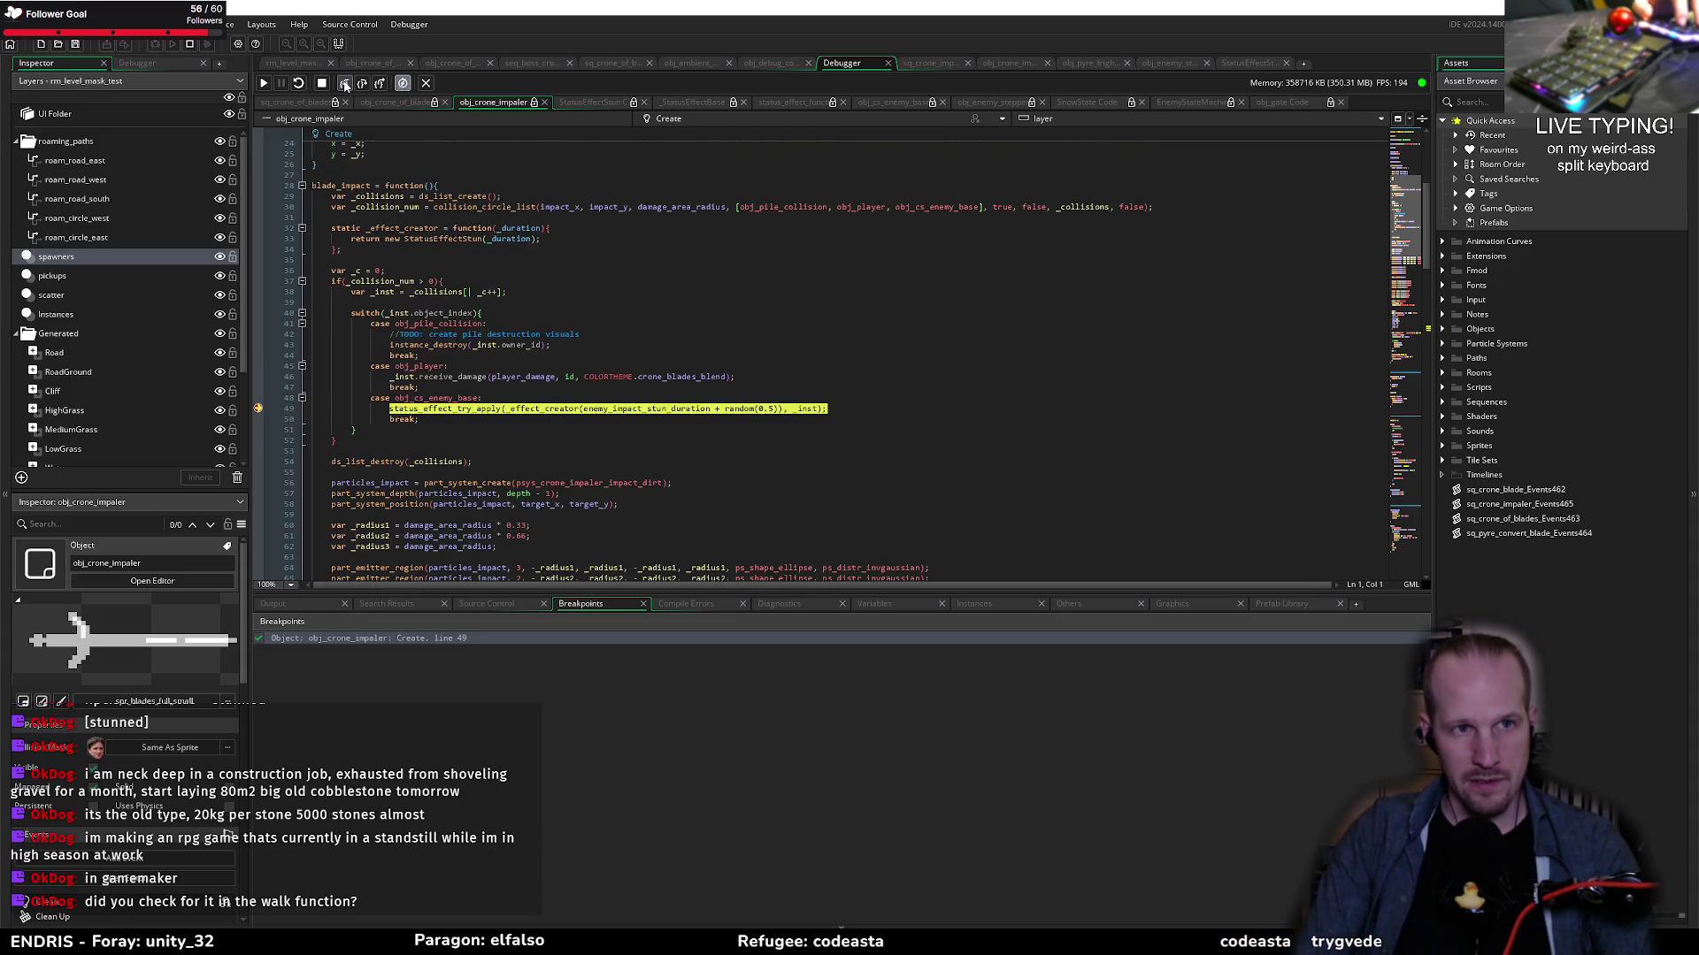
{"action": "left_click", "coordinate": [345, 84]}
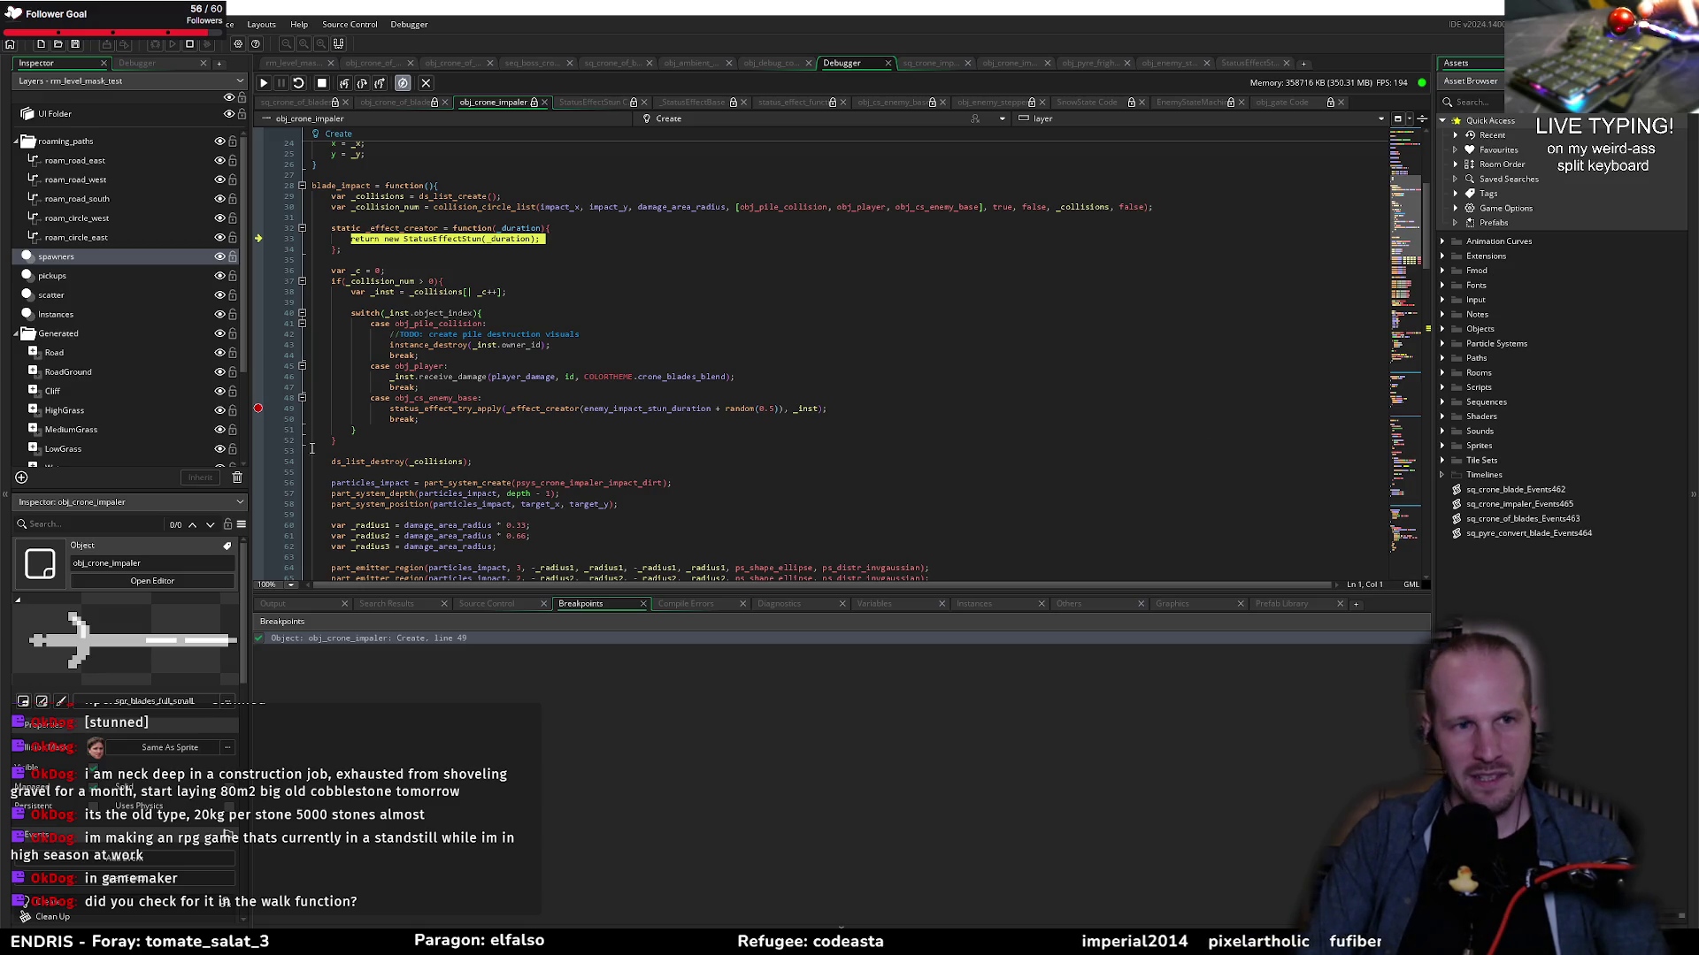
Step: Inspect the obj_cs_enemy_base case and _effect_creator brackets, then step into the StatusEffectStun constructor
{"action": "left_click", "coordinate": [414, 268]}
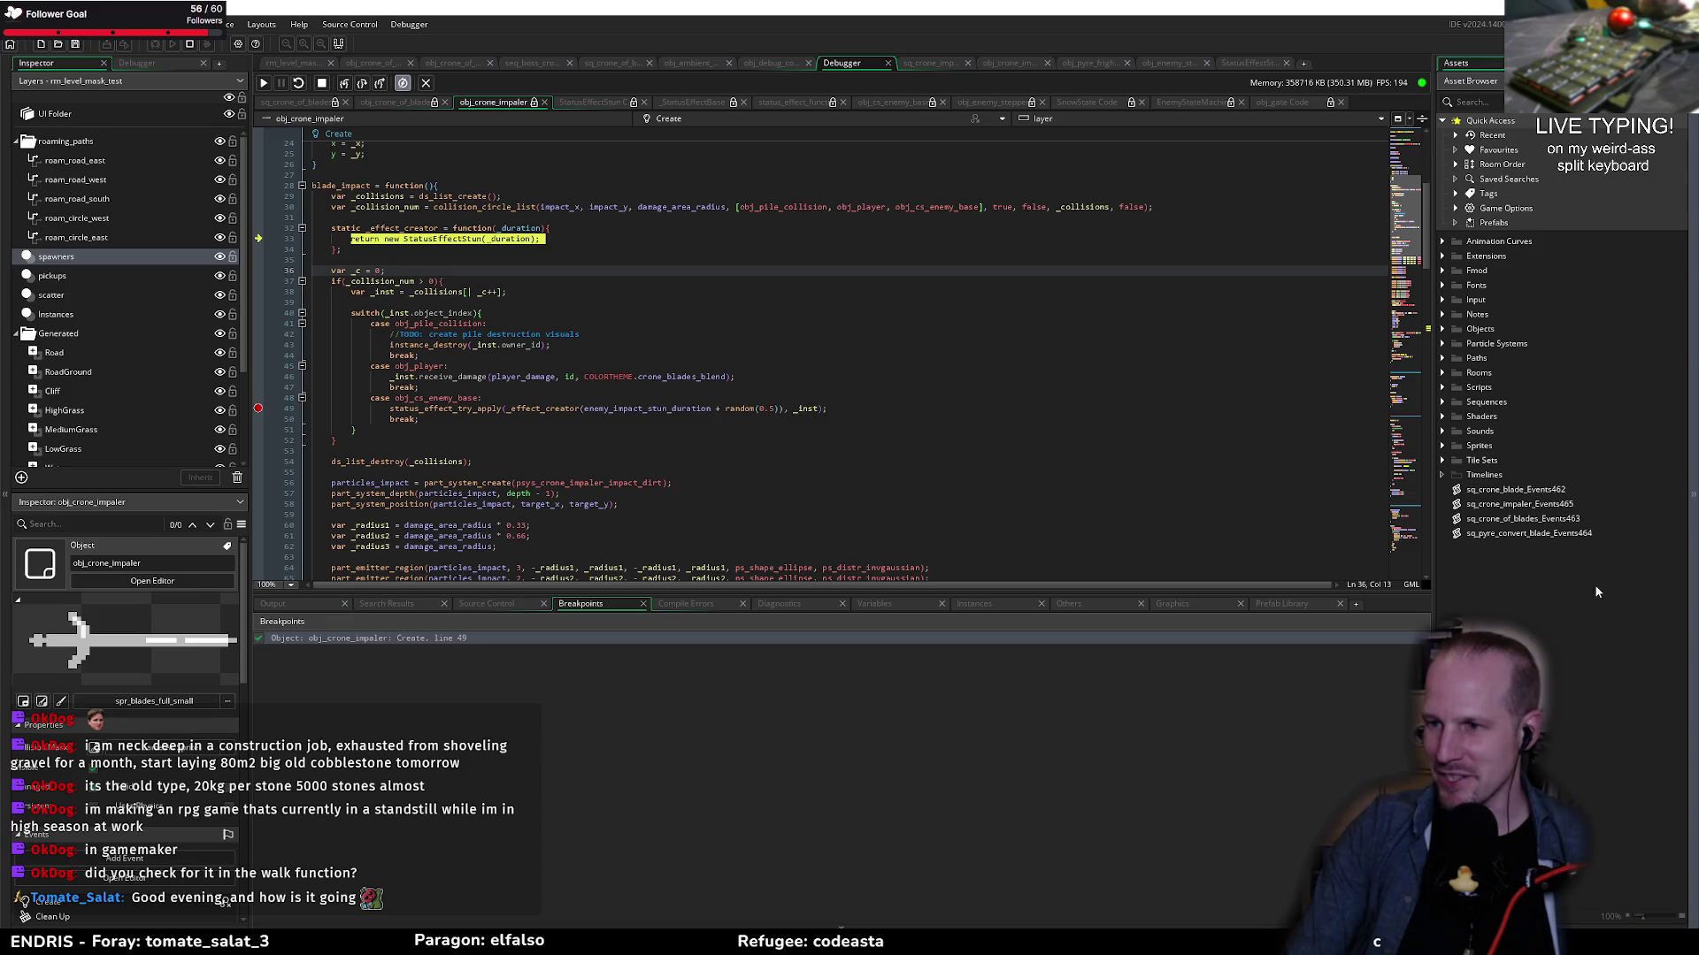
{"action": "left_click", "coordinate": [605, 400]}
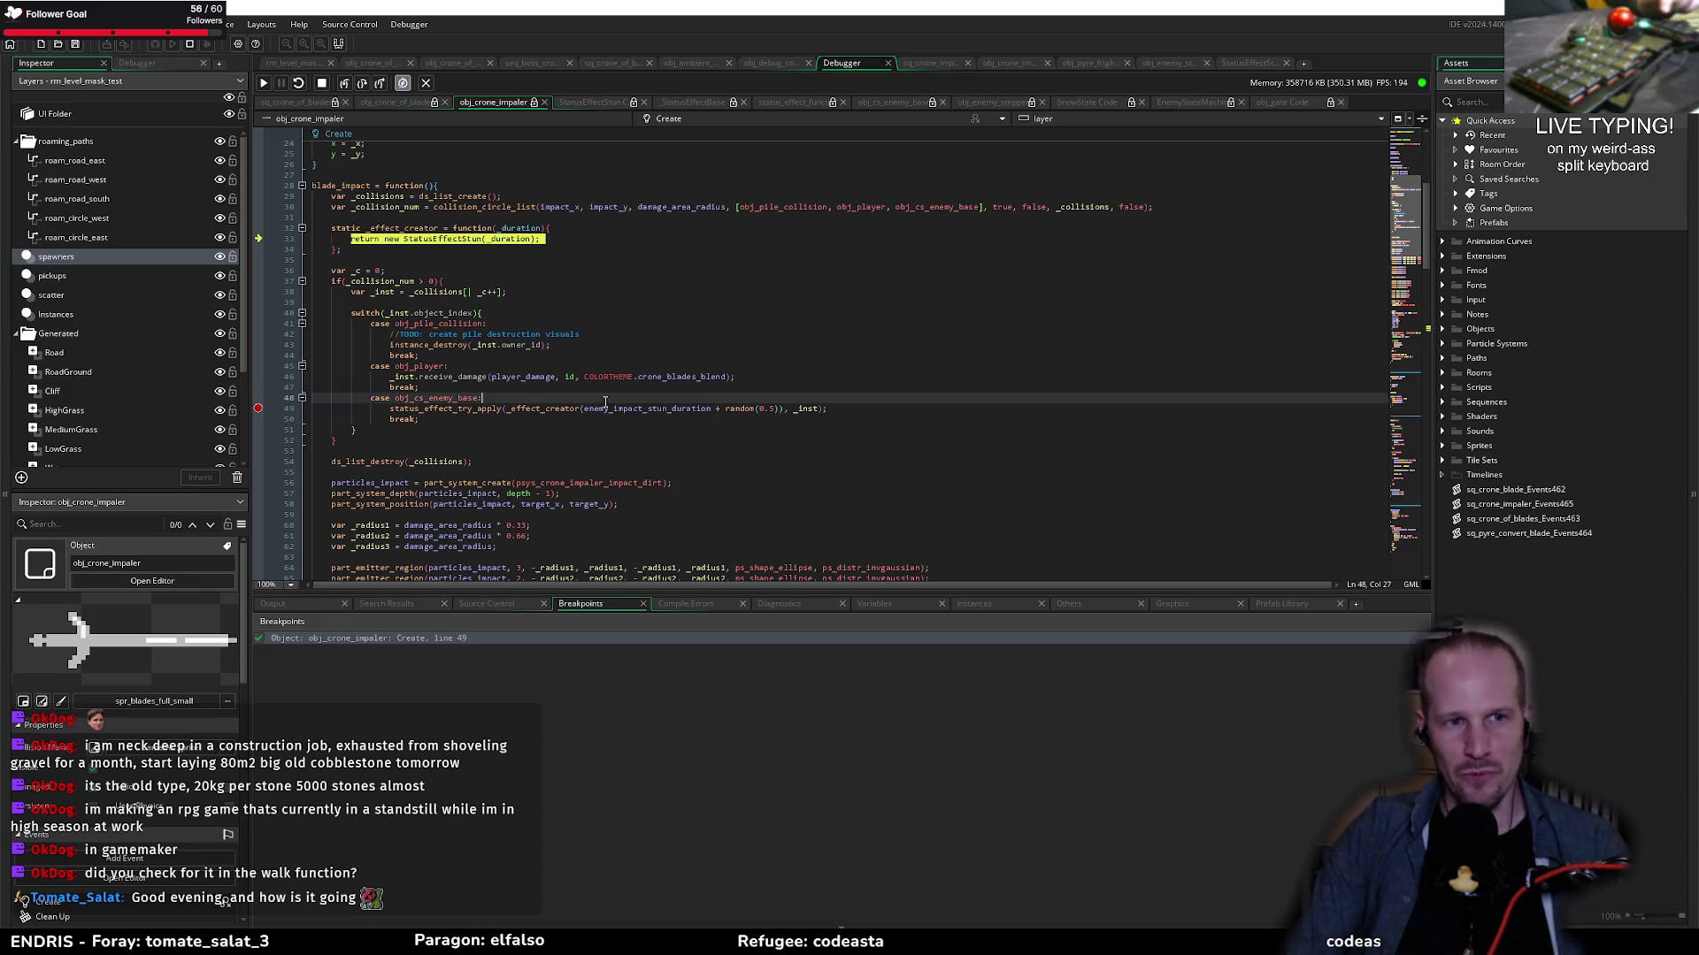
{"action": "left_click", "coordinate": [454, 409]}
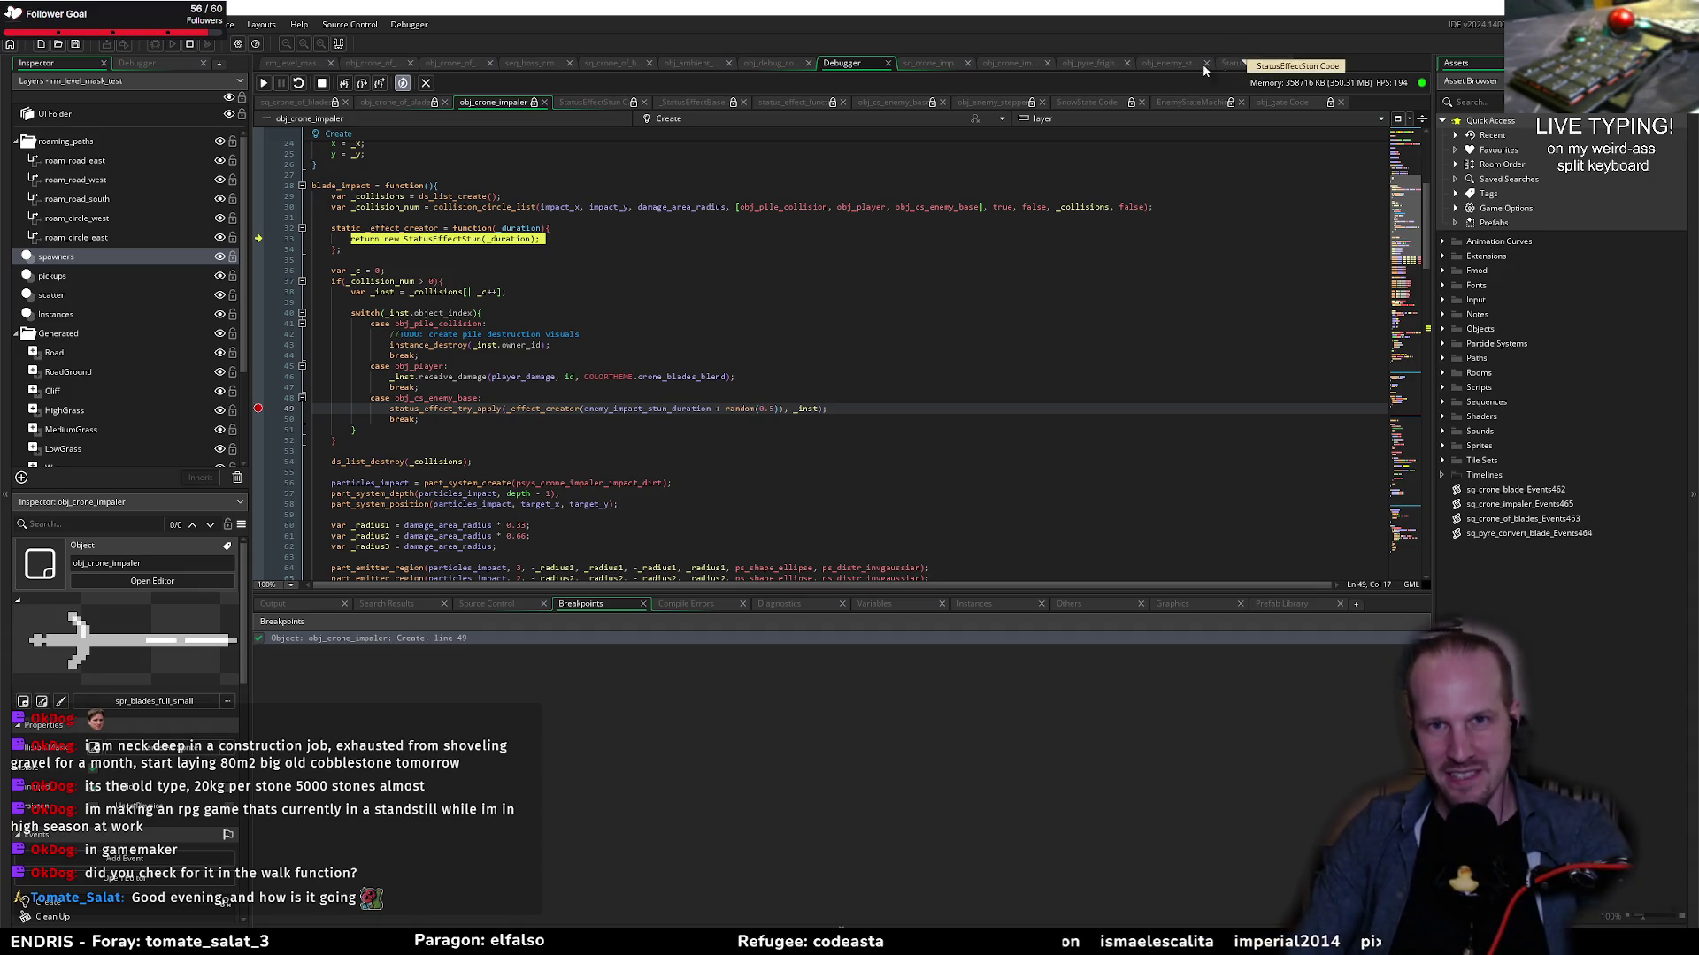
{"action": "left_click", "coordinate": [582, 409]}
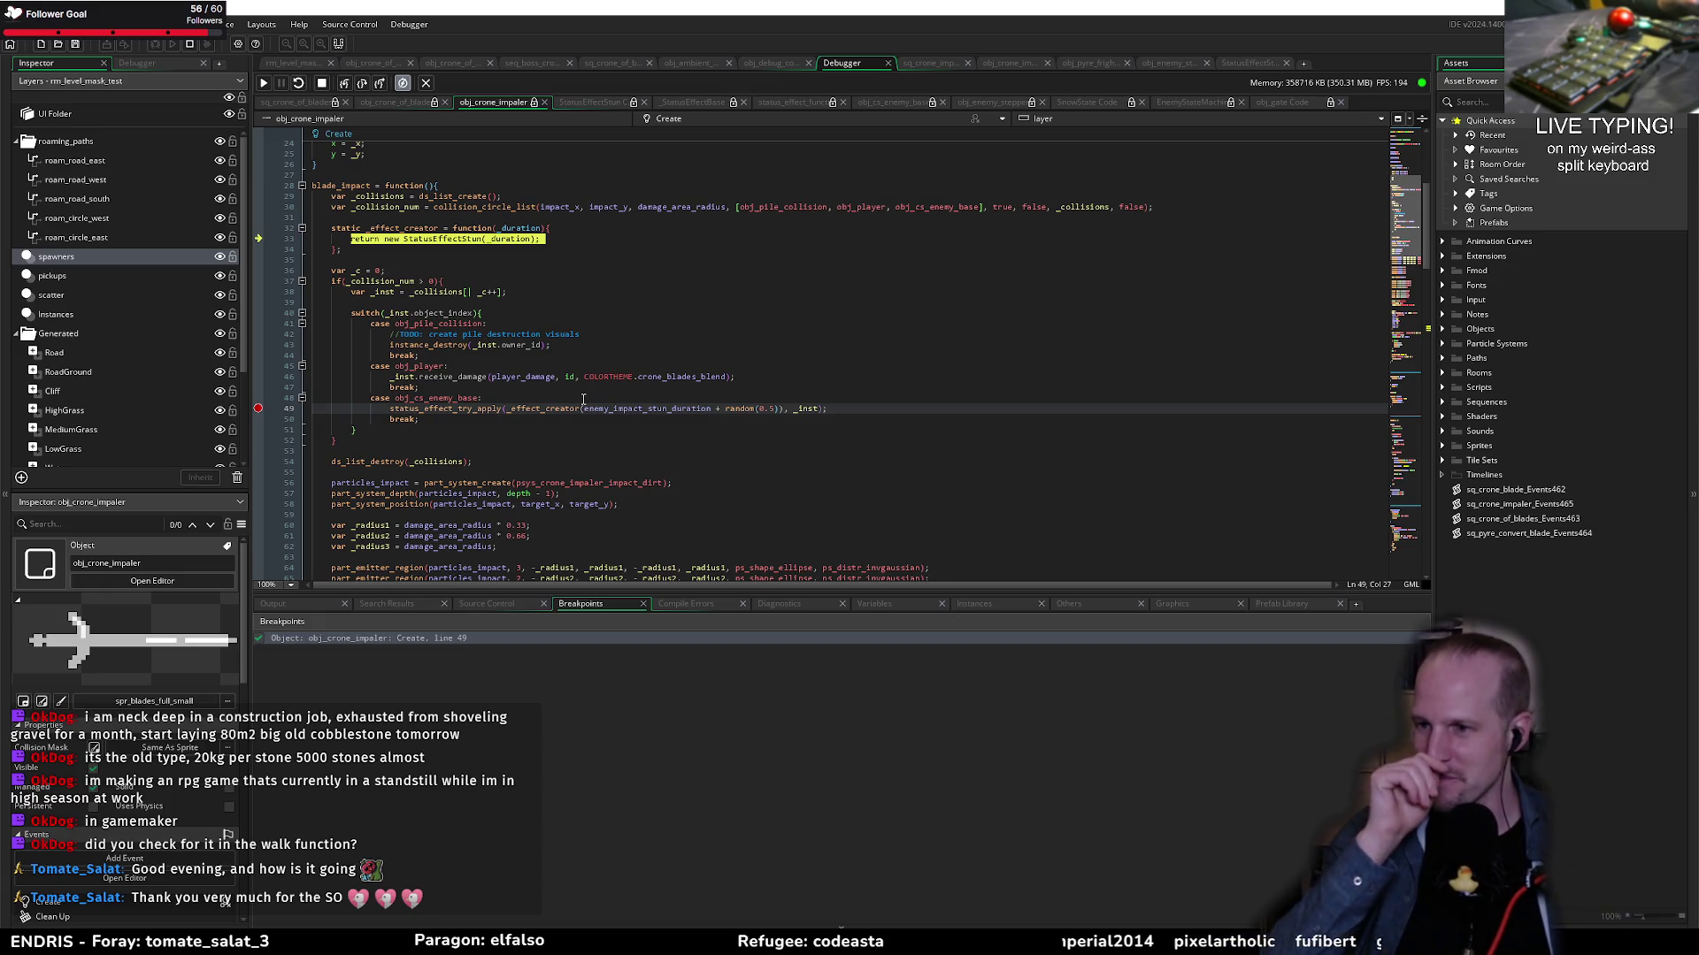
{"action": "left_click", "coordinate": [518, 357]}
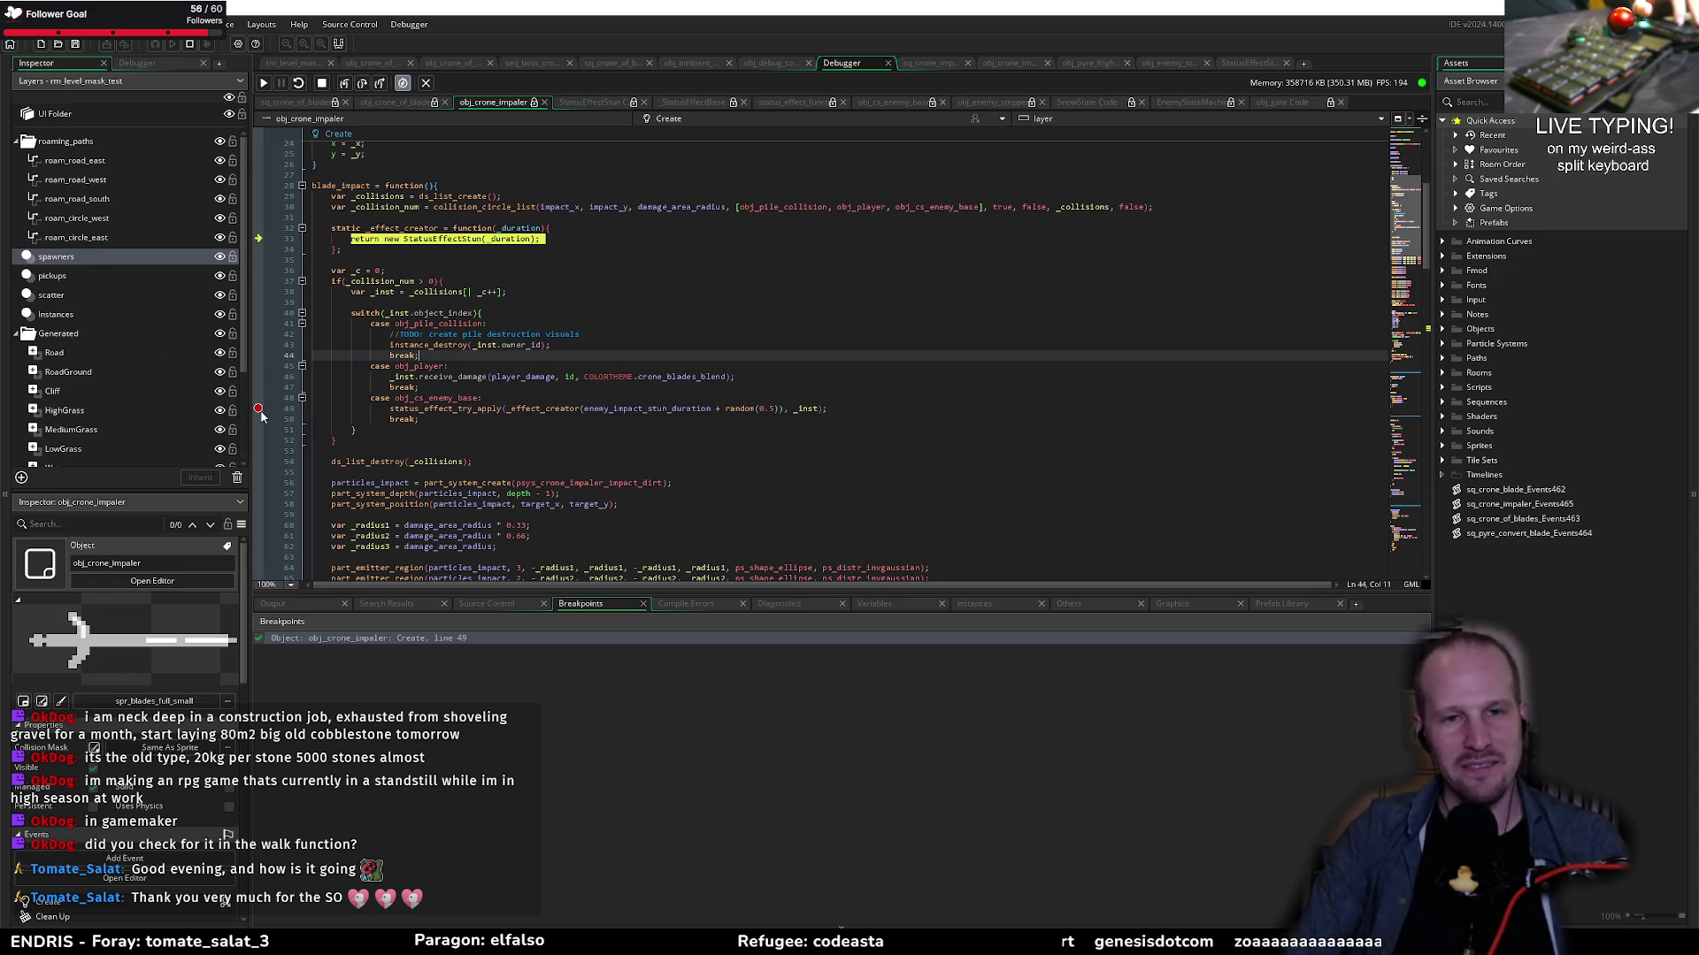
{"action": "left_click", "coordinate": [651, 390]}
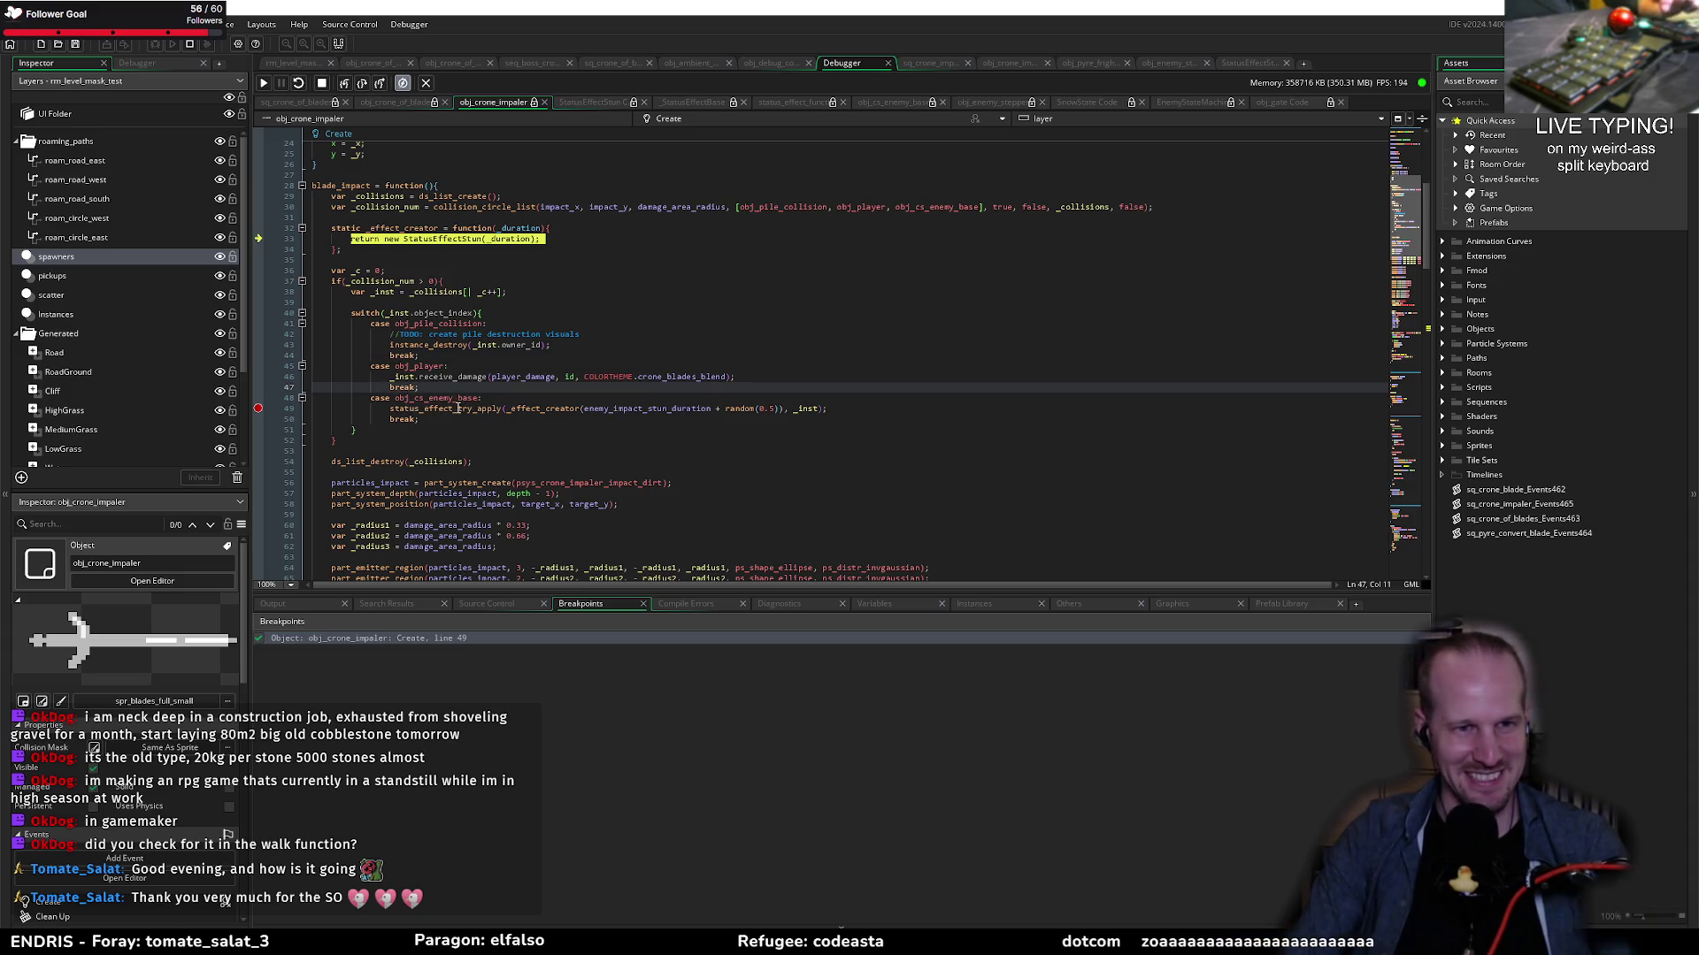
{"action": "left_click", "coordinate": [346, 84]}
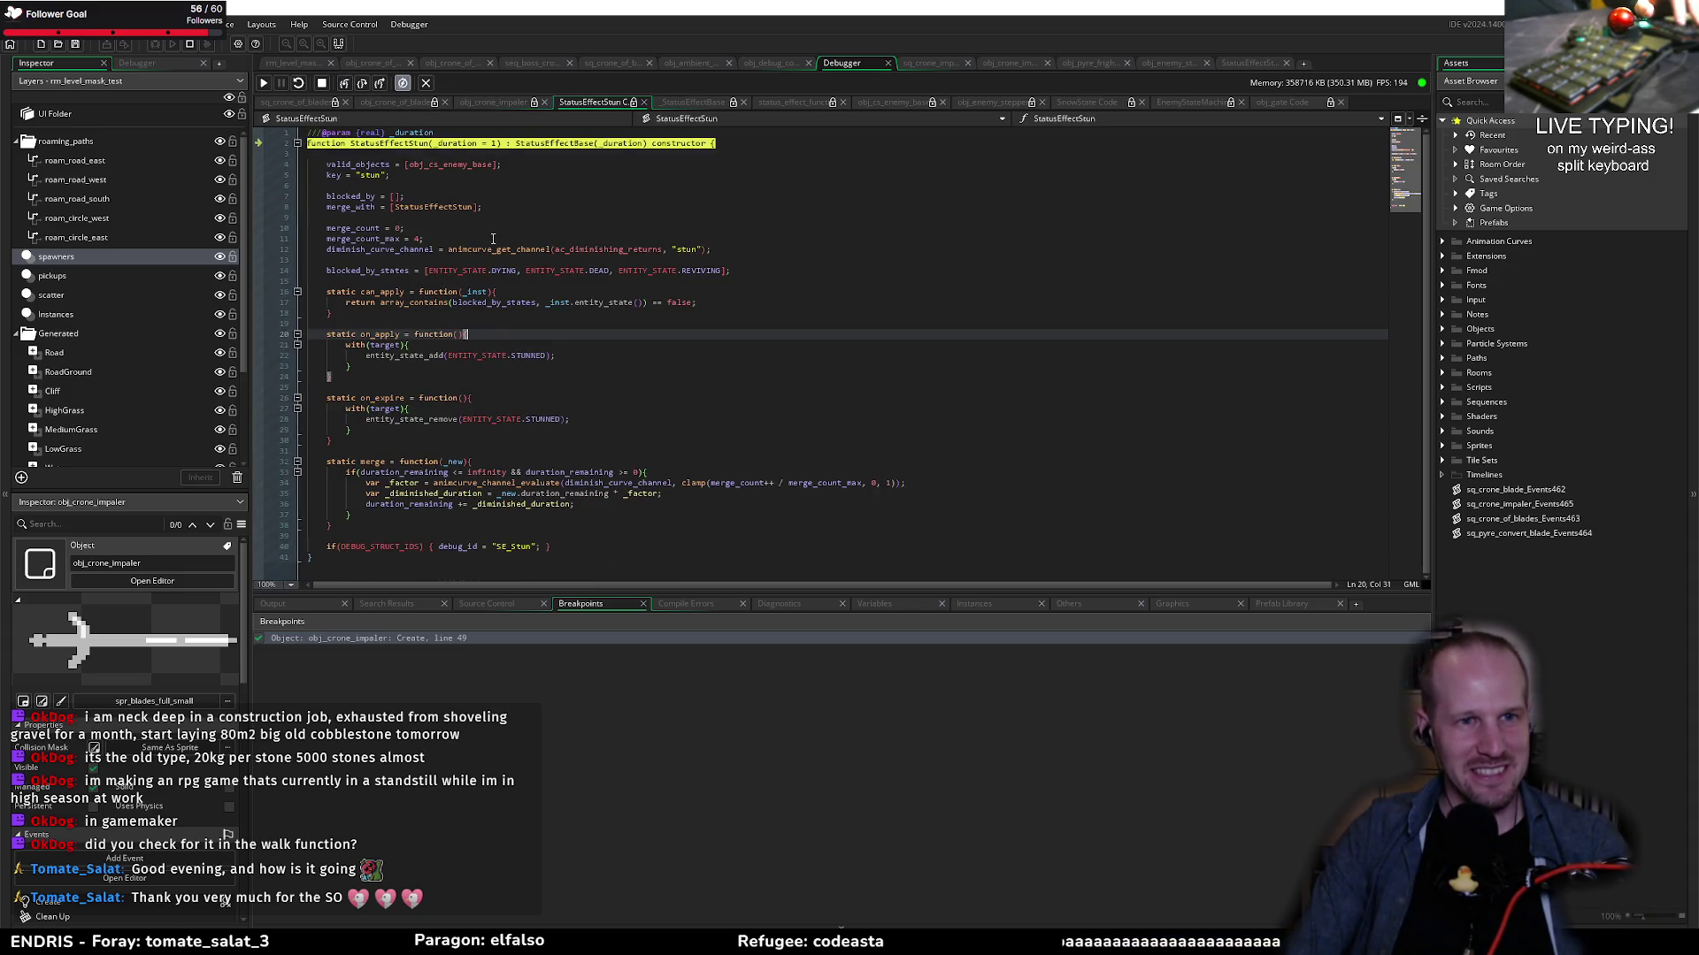
Step: Step over to can_apply, check the debugger's variable lists, go to line 23 and continue the game
{"action": "left_click", "coordinate": [366, 85]}
{"action": "mouse_move", "coordinate": [450, 146]}
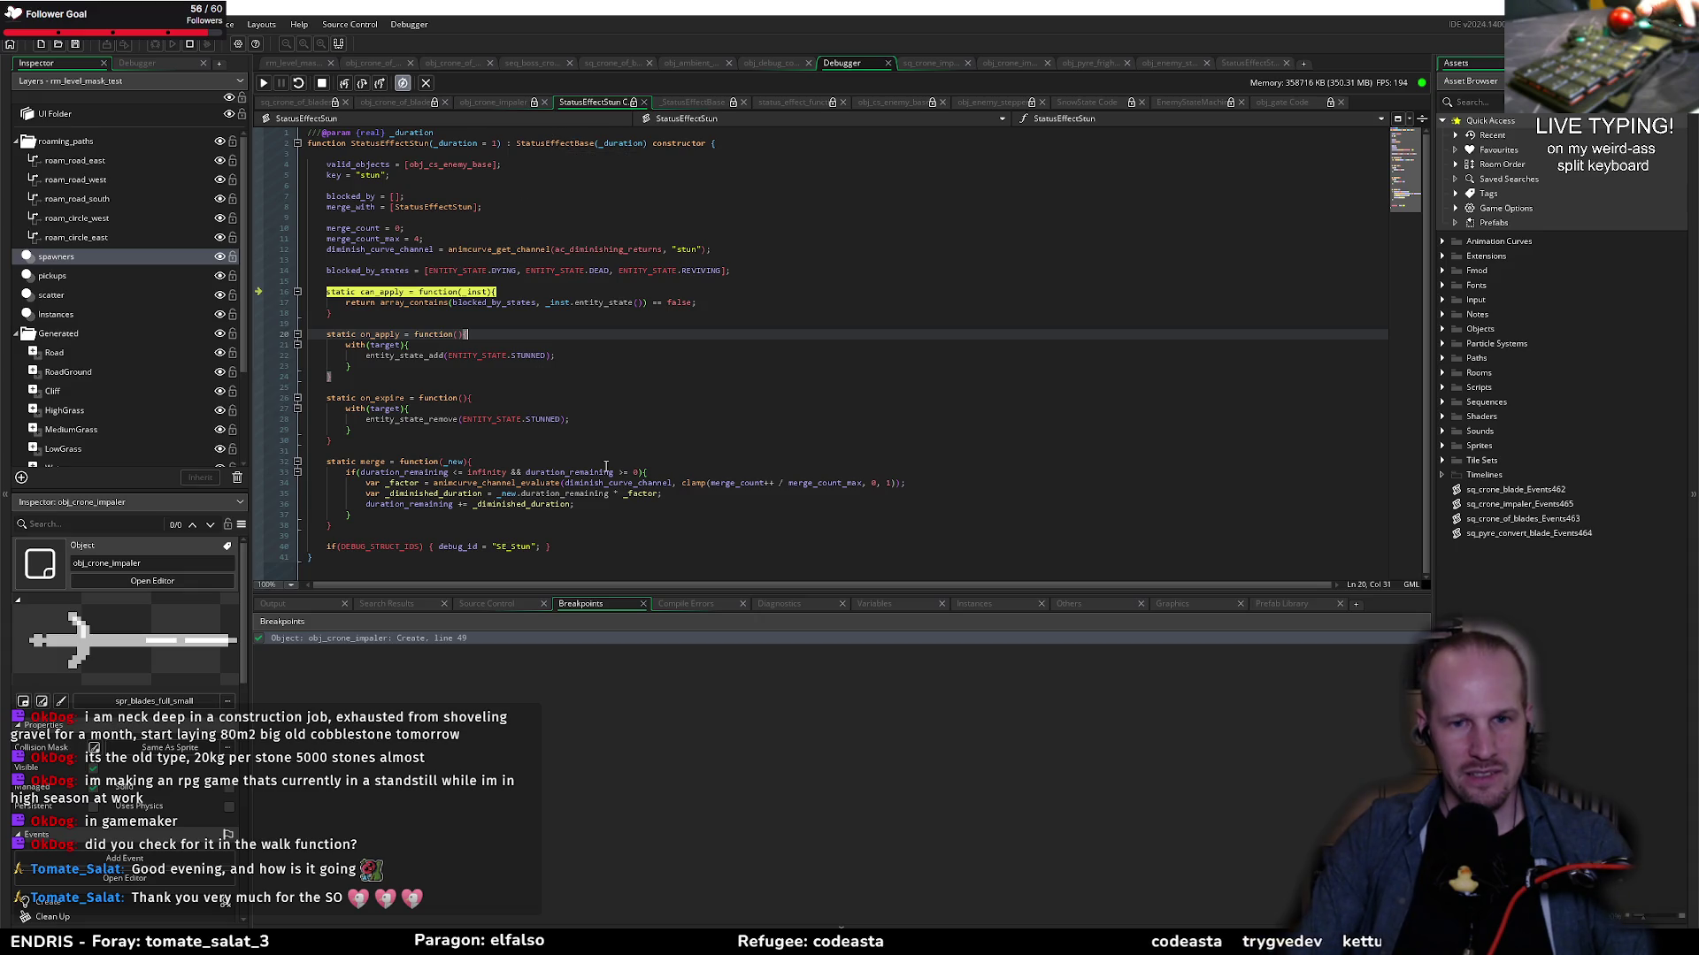
{"action": "left_click", "coordinate": [874, 603]}
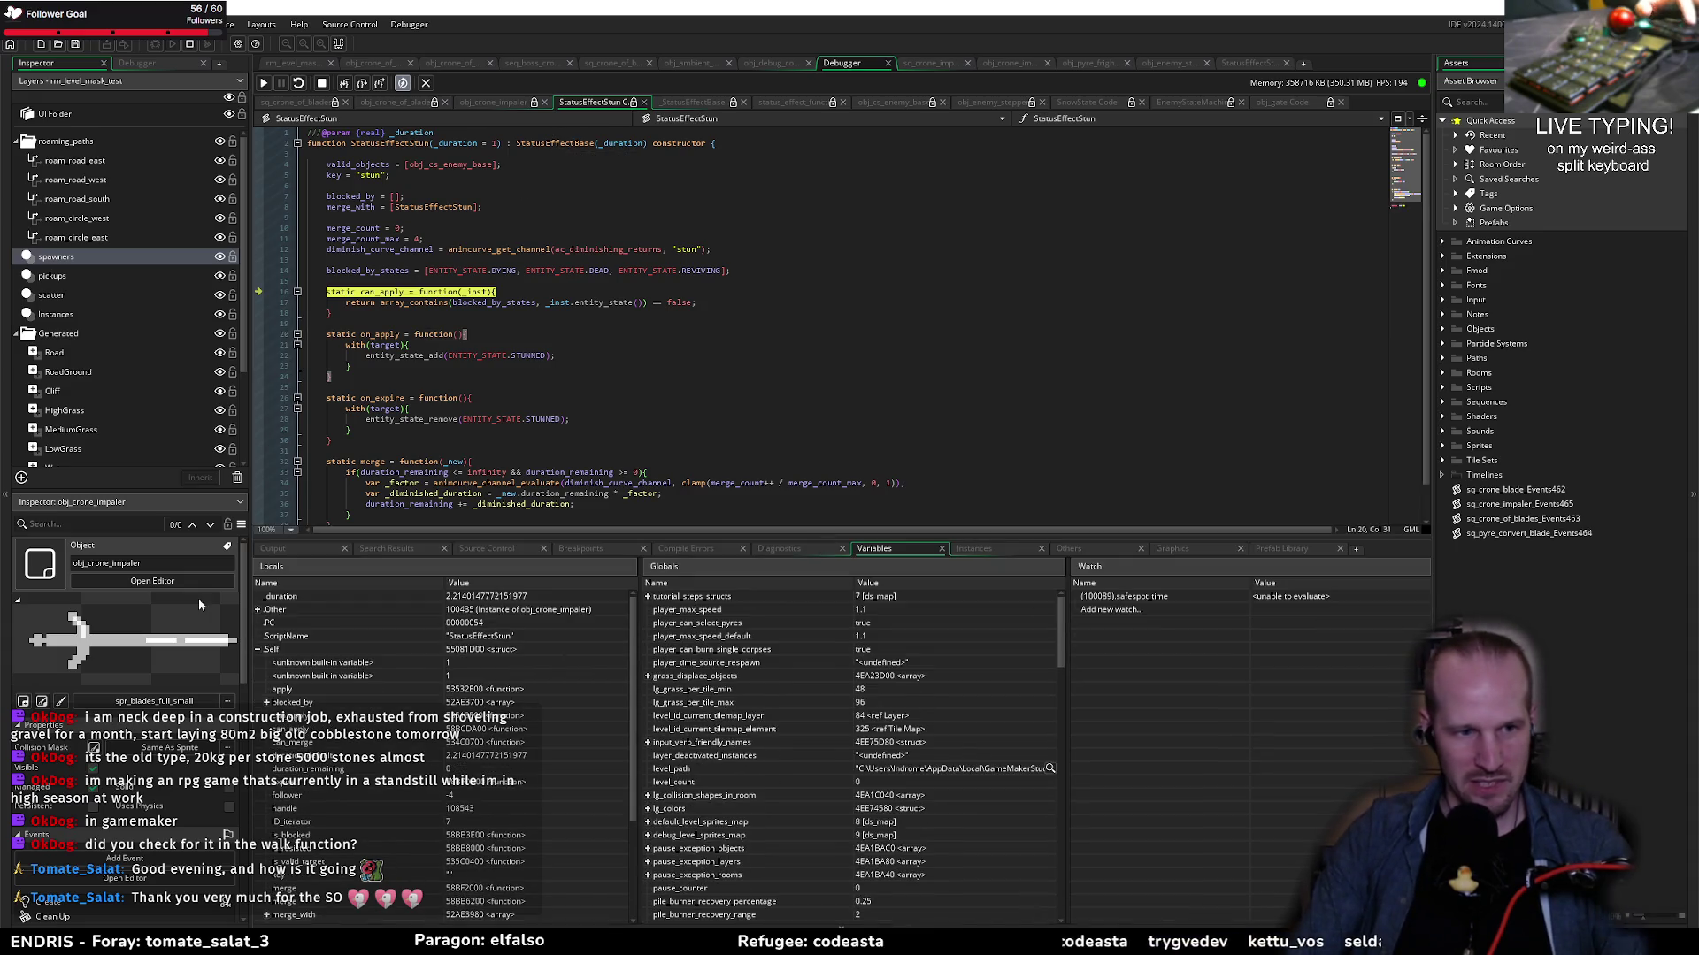
{"action": "scroll", "coordinate": [288, 681], "scroll_direction": "down", "scroll_amount": 2}
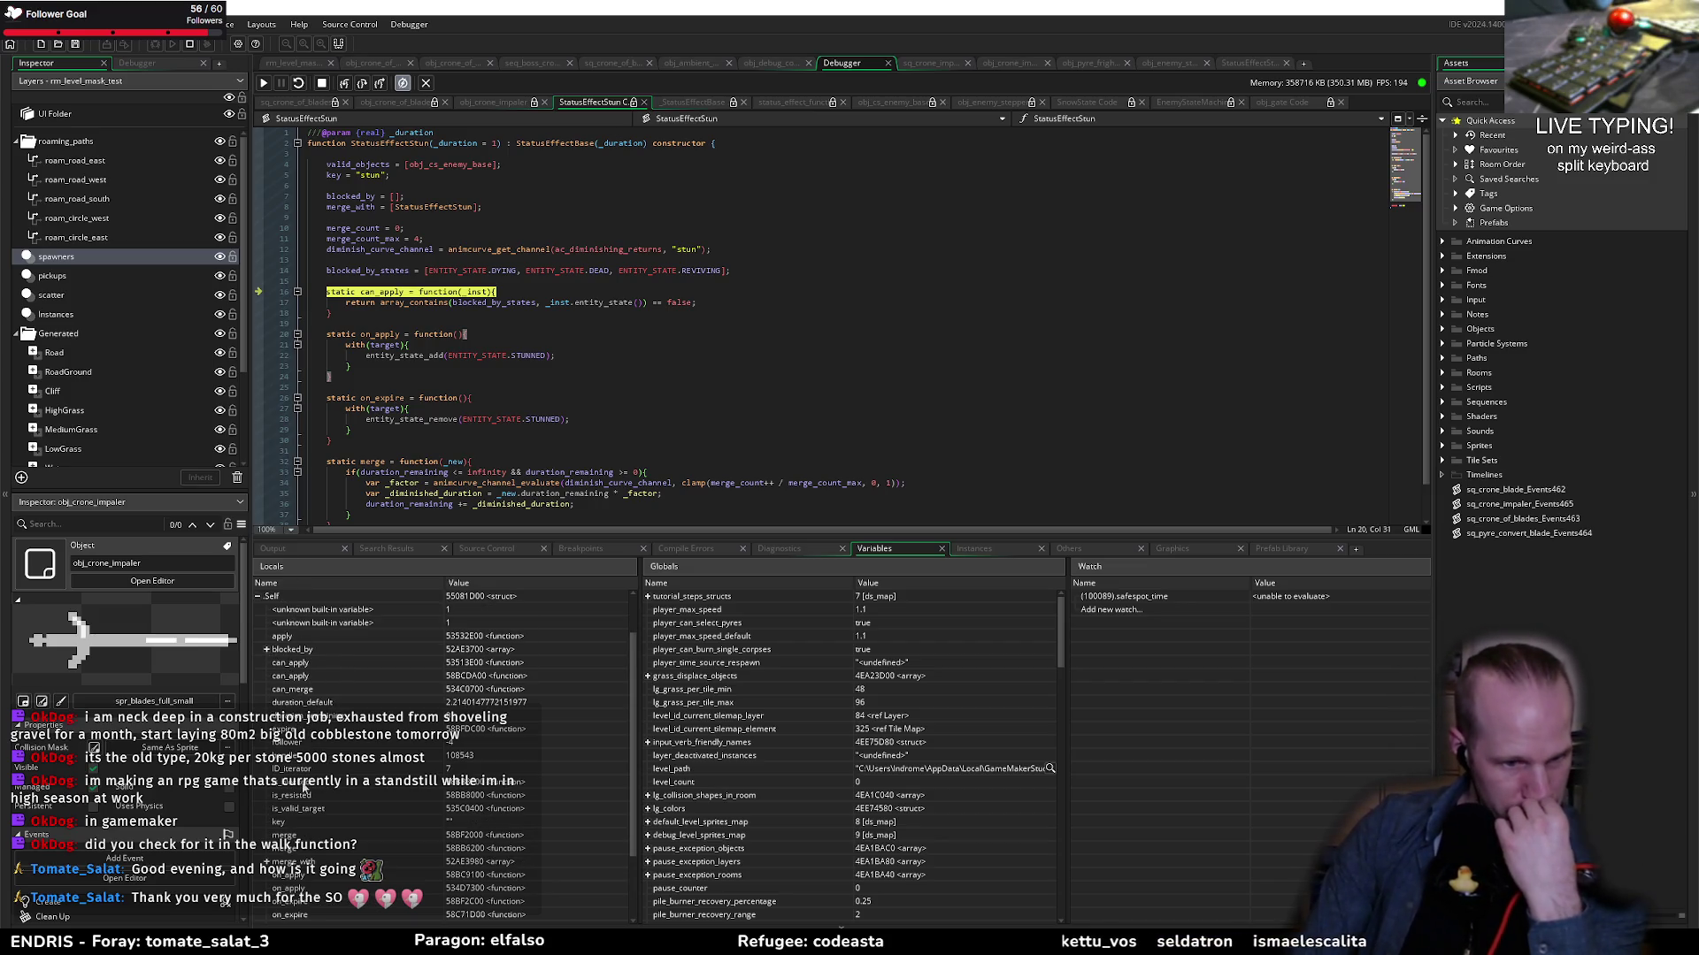
{"action": "scroll", "coordinate": [290, 665], "scroll_direction": "down", "scroll_amount": 3}
{"action": "scroll", "coordinate": [345, 799], "scroll_direction": "up", "scroll_amount": 3}
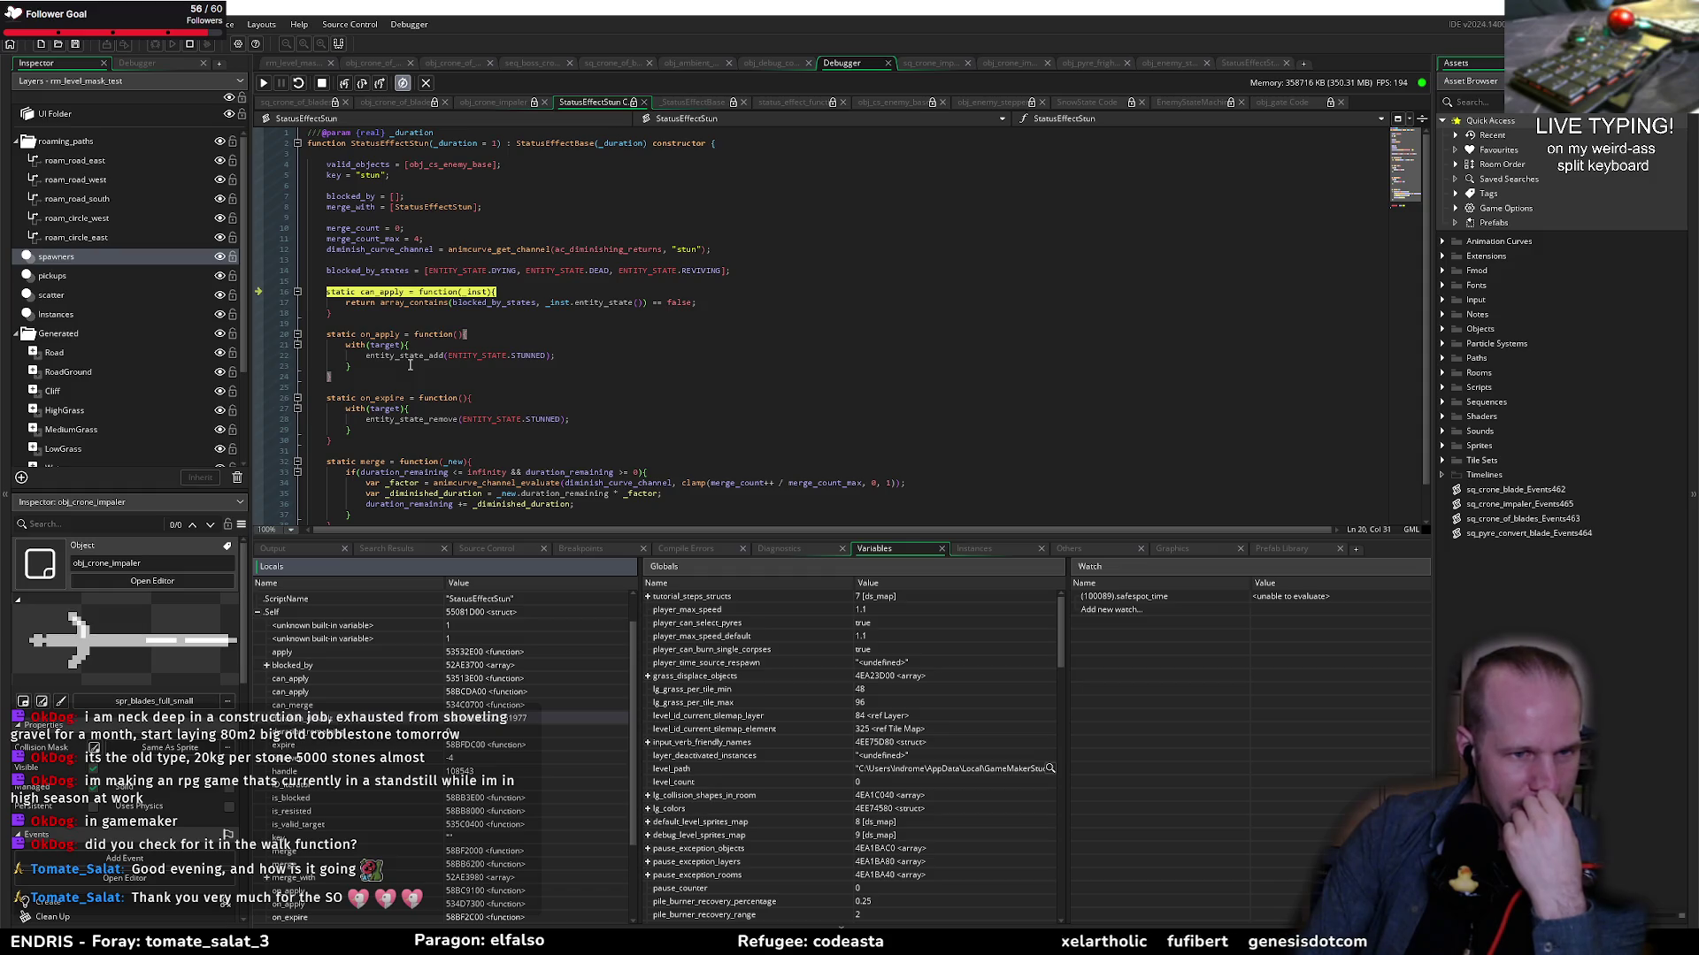
{"action": "left_click", "coordinate": [400, 370]}
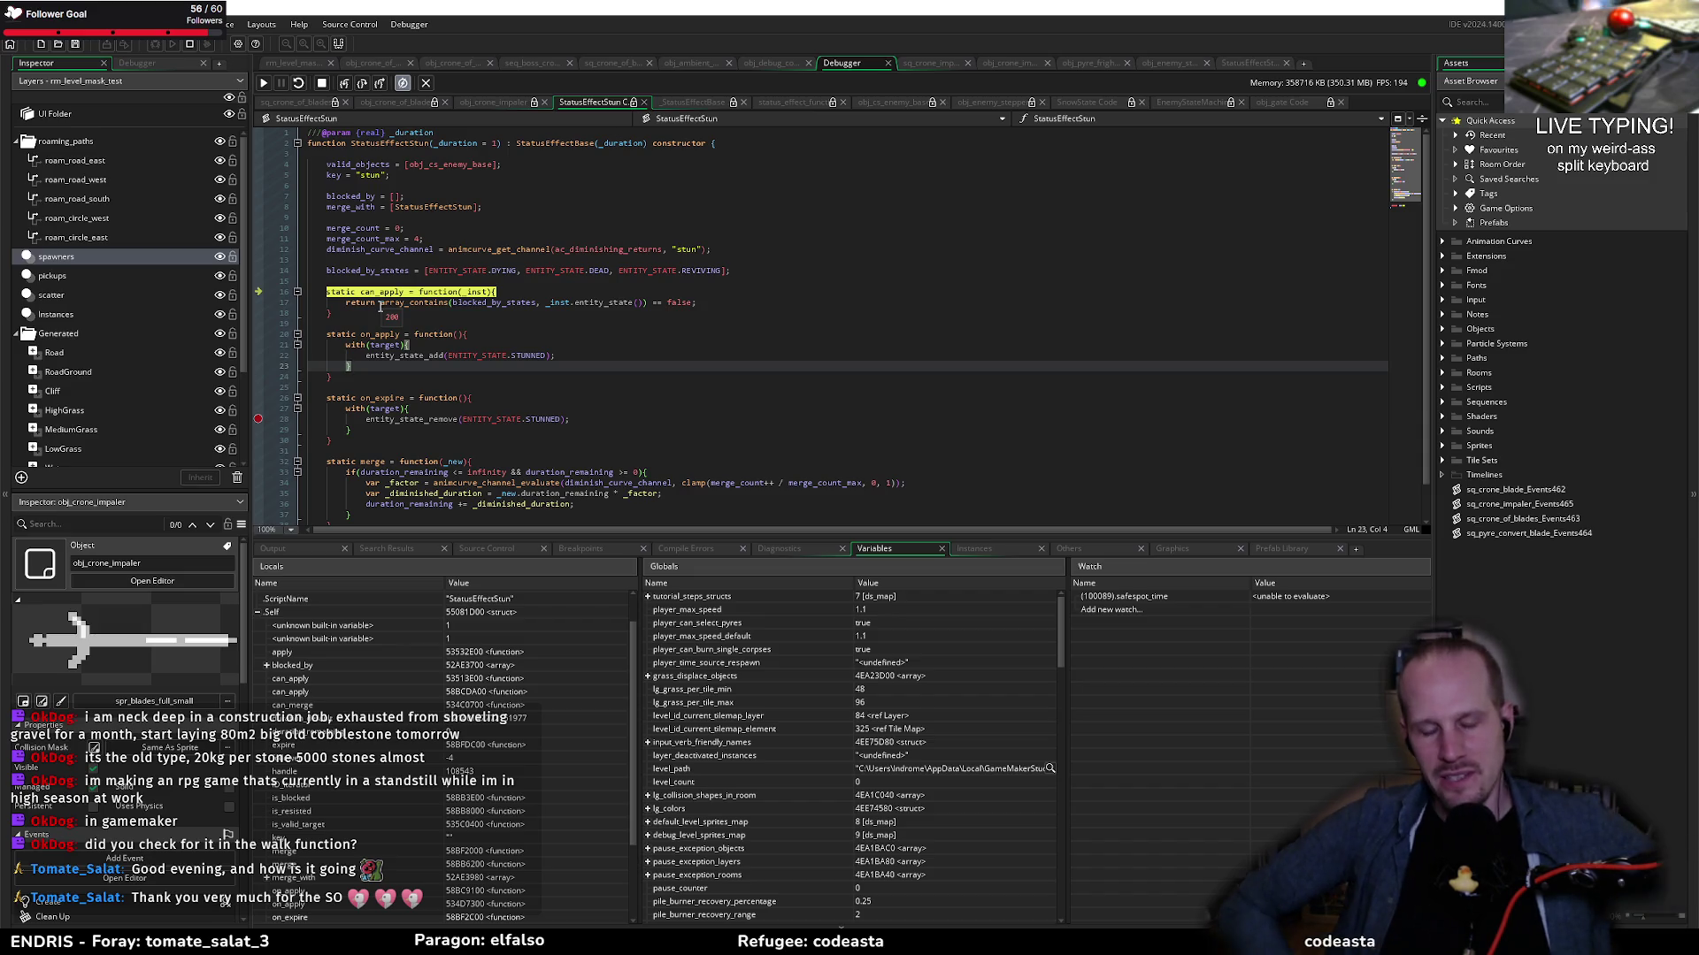
{"action": "left_click", "coordinate": [264, 82]}
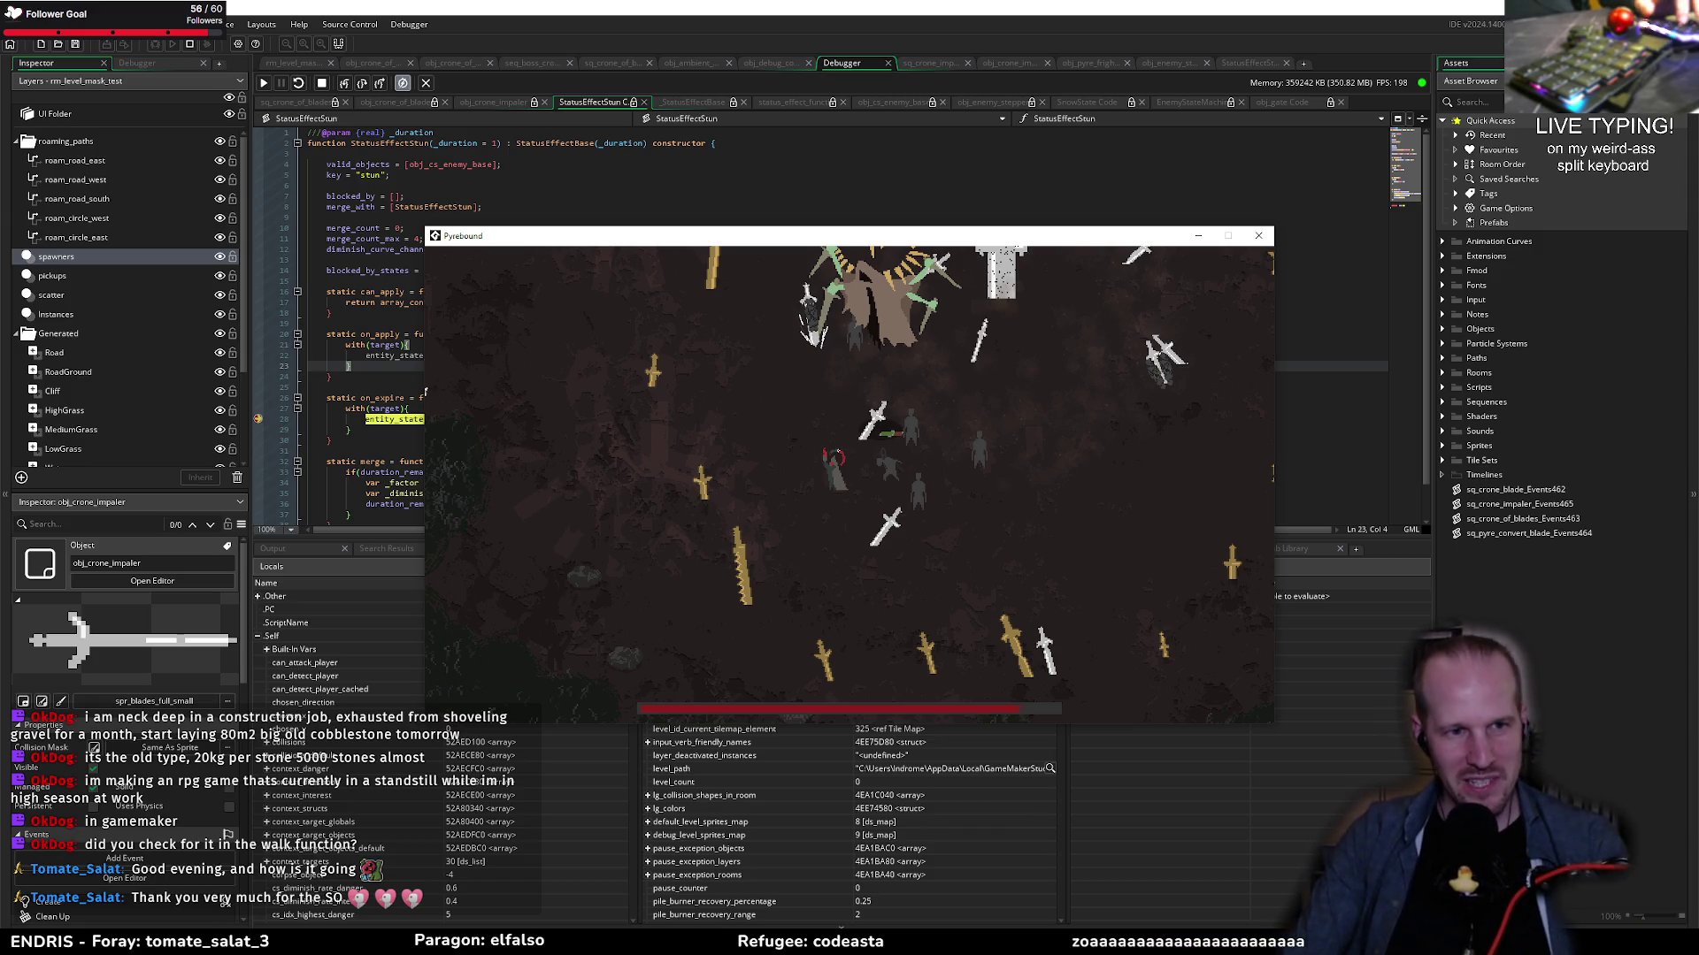
Step: Resume Pyrebound past the breakpoint, walk right, pause with Escape and bring up the F1 debug overlay
{"action": "left_click", "coordinate": [255, 423]}
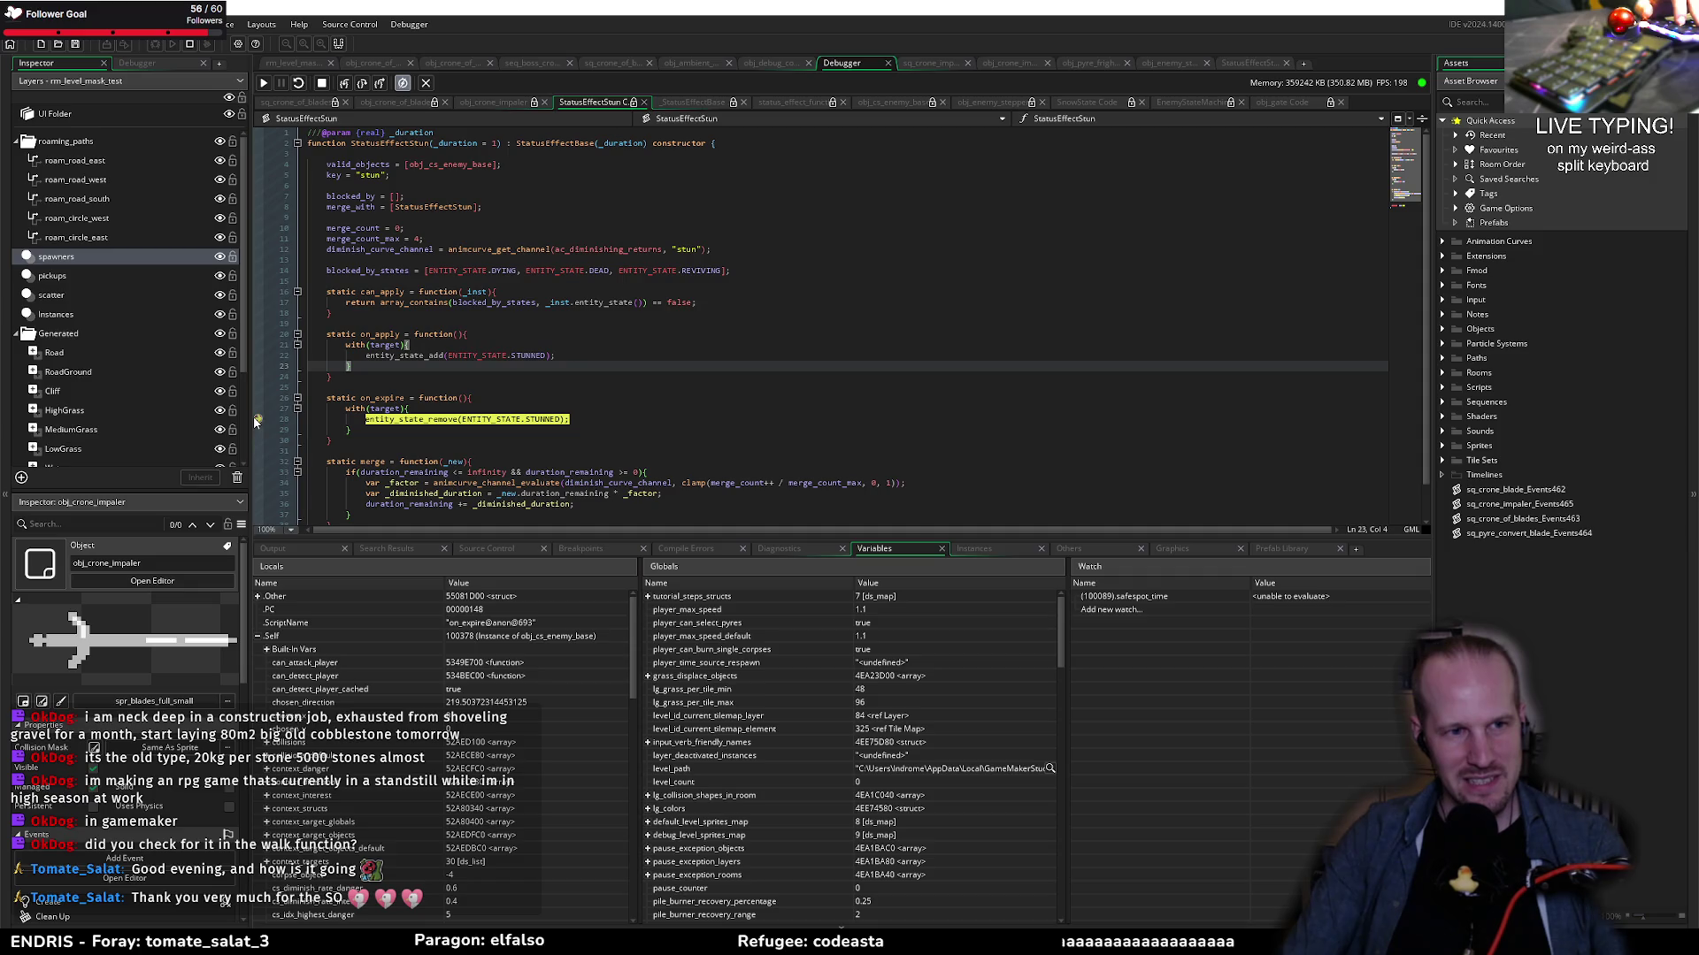
{"action": "left_click", "coordinate": [264, 85]}
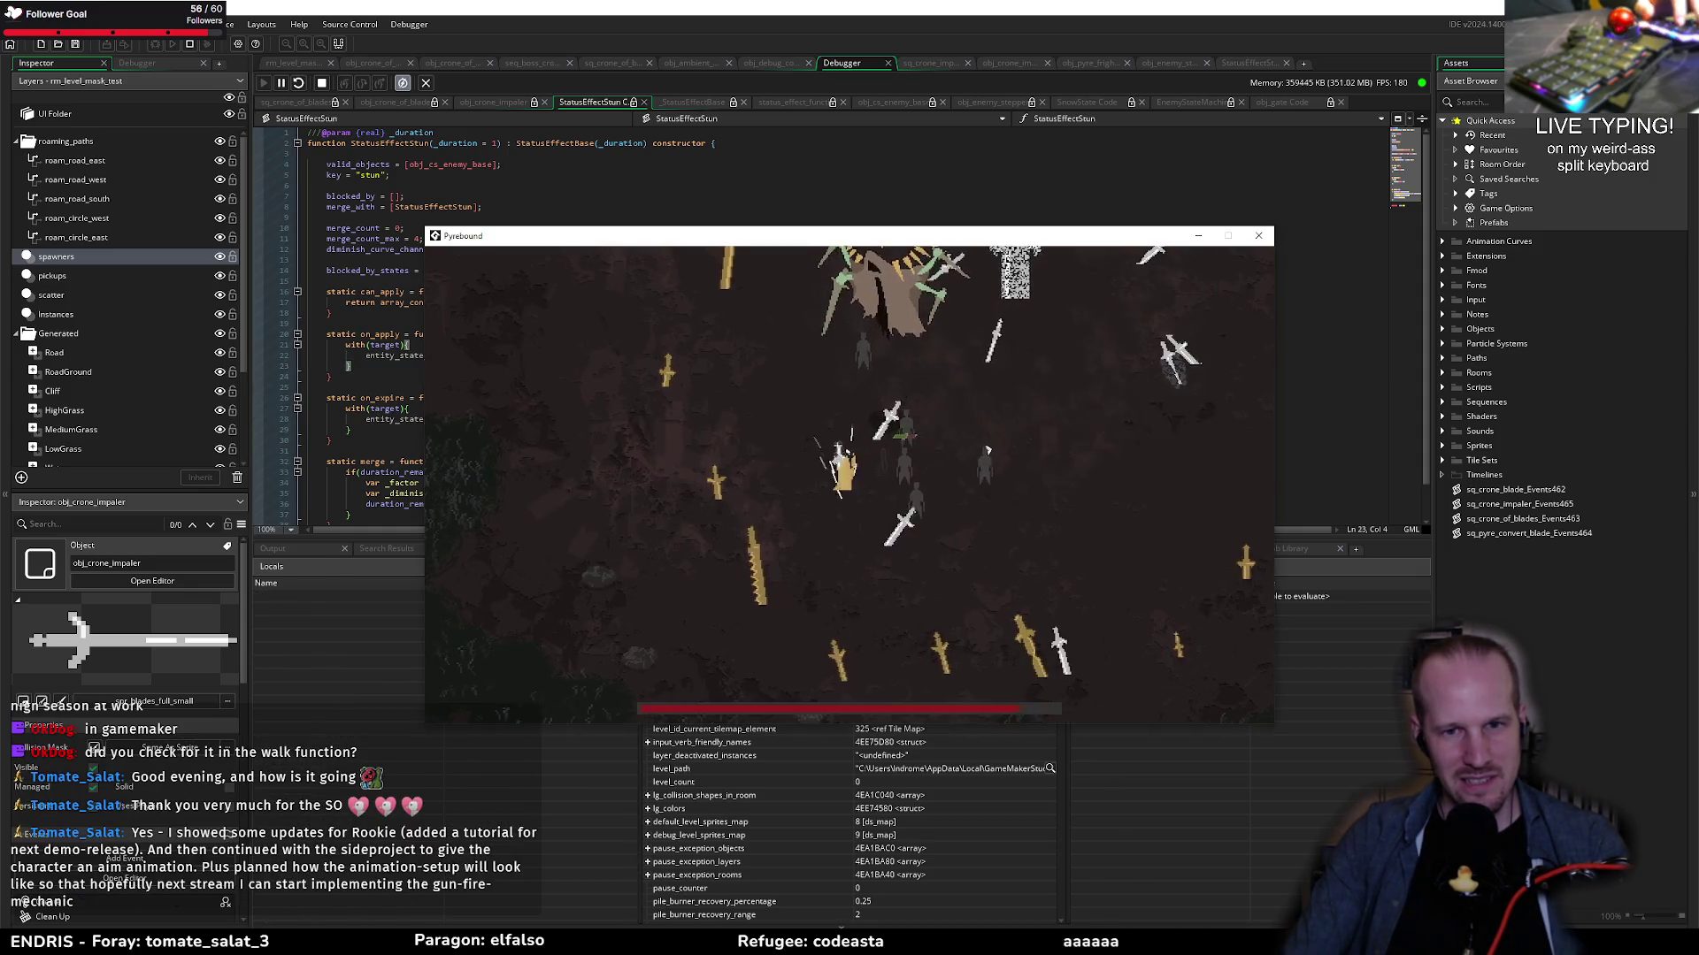
{"action": "key", "text": "d"}
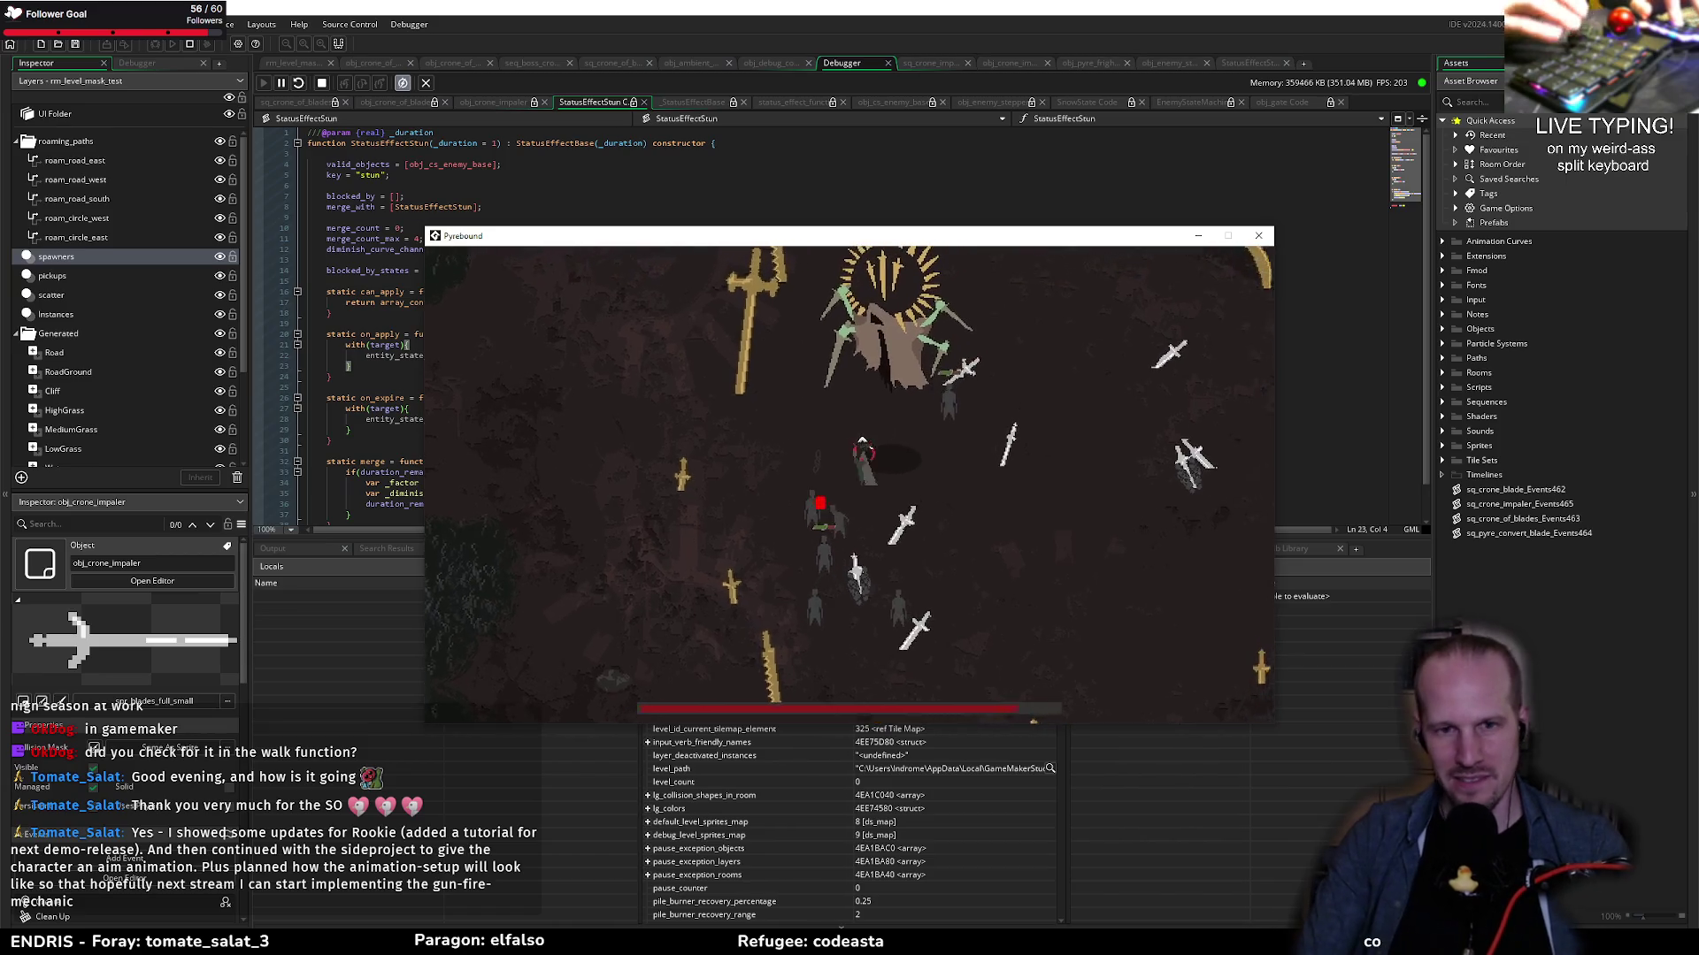
{"action": "key", "text": "Escape"}
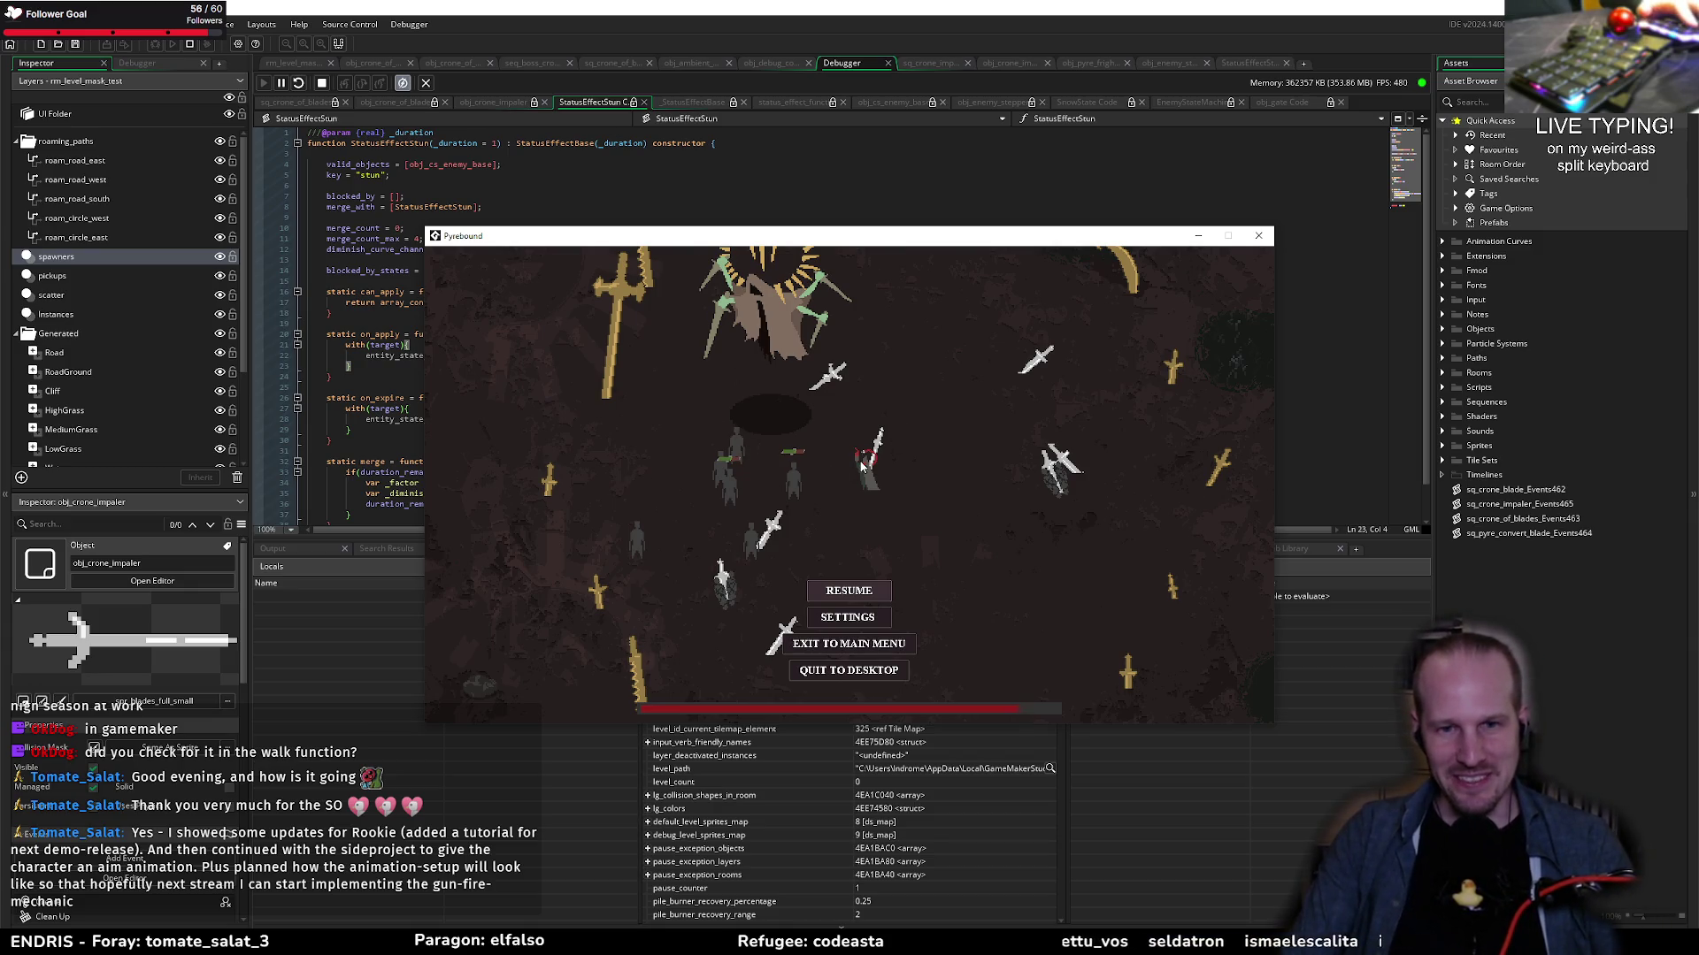
{"action": "key", "text": "F1"}
Step: View the enemy spawner debug window, toggling its legacy spawner section, then the ambient danger window
{"action": "left_click", "coordinate": [478, 253]}
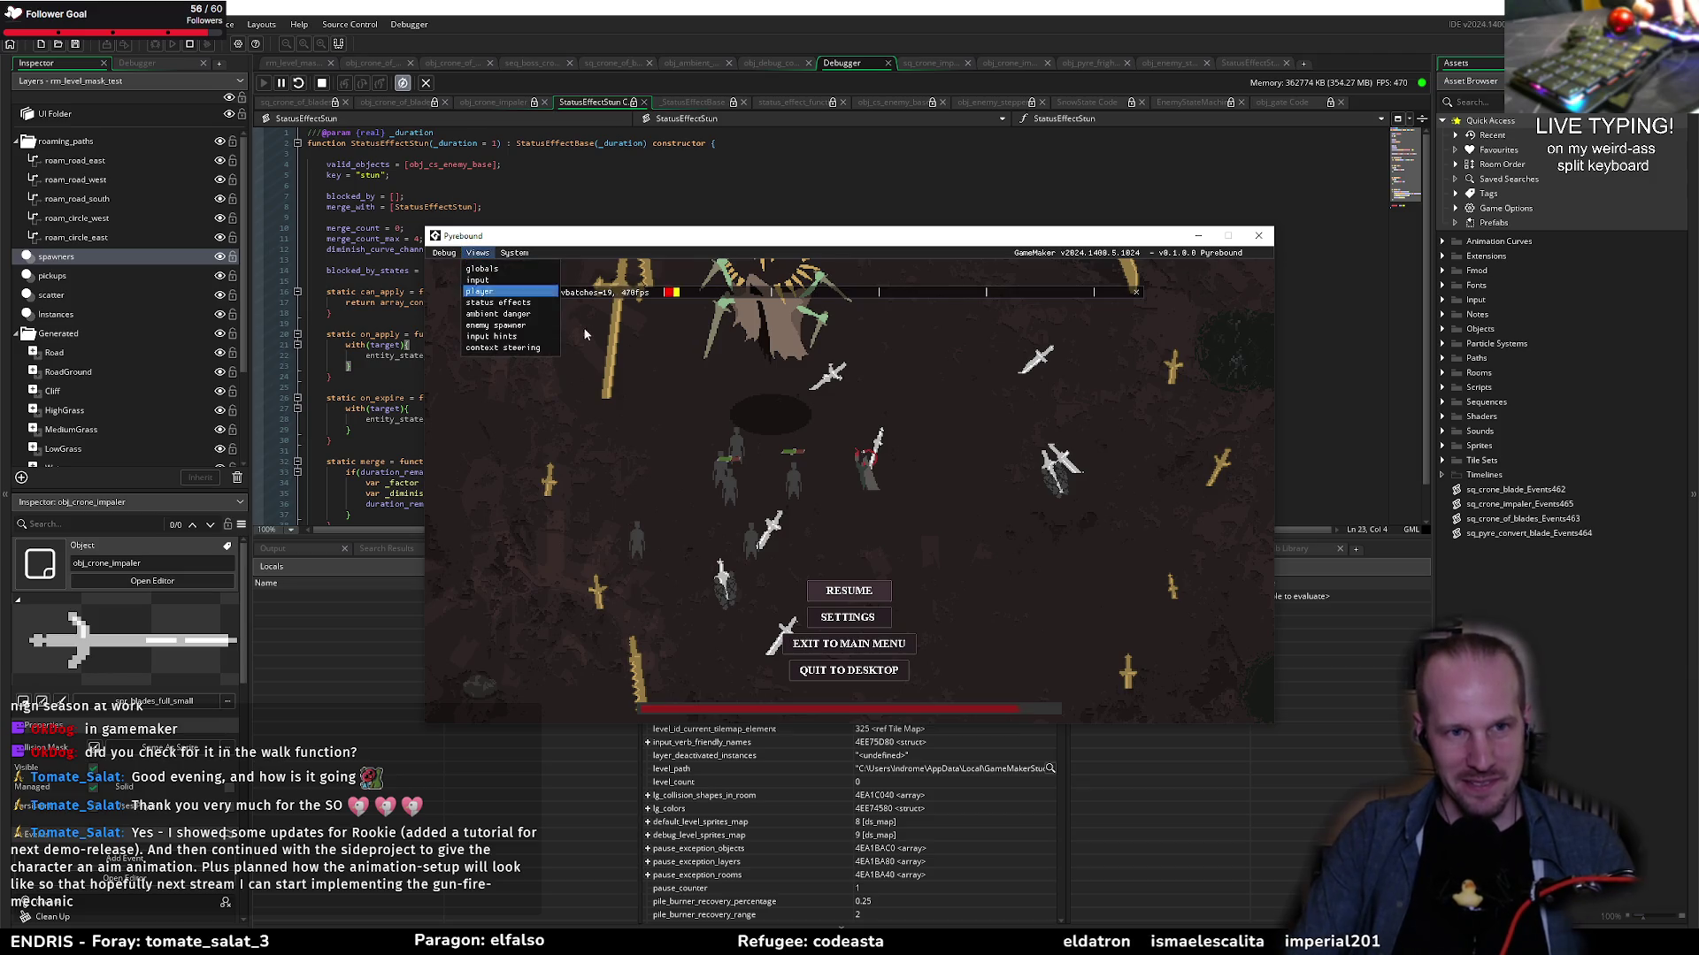
{"action": "left_click", "coordinate": [495, 325]}
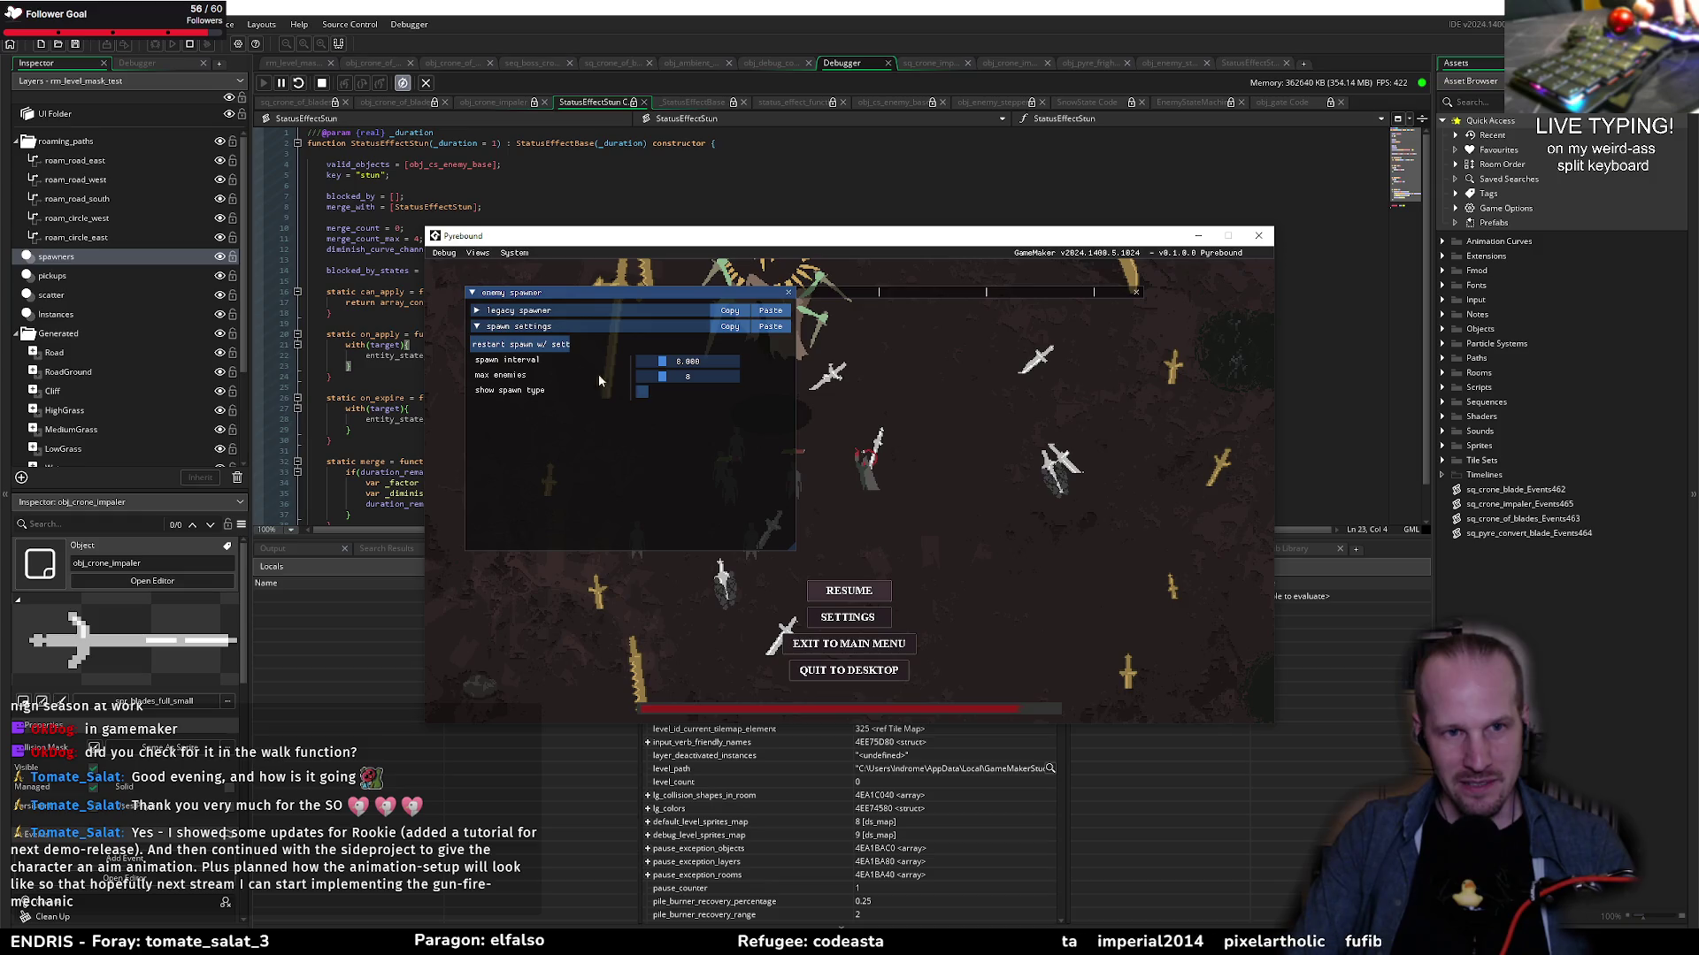
{"action": "left_click", "coordinate": [501, 313]}
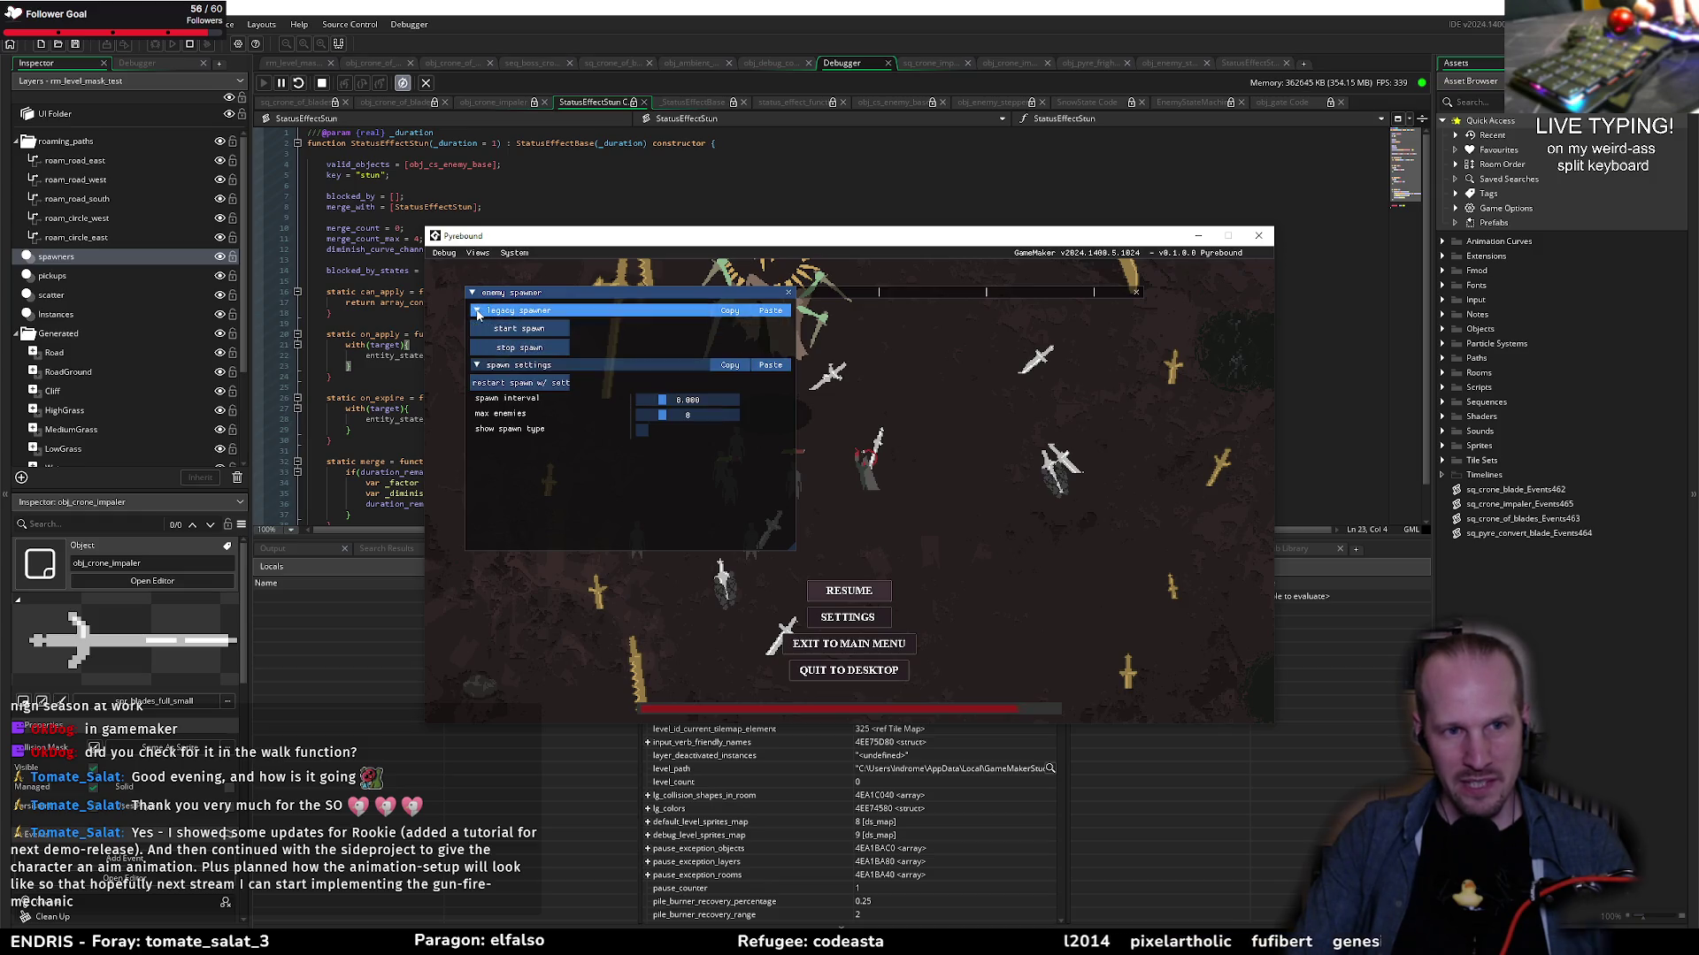
{"action": "left_click", "coordinate": [500, 313]}
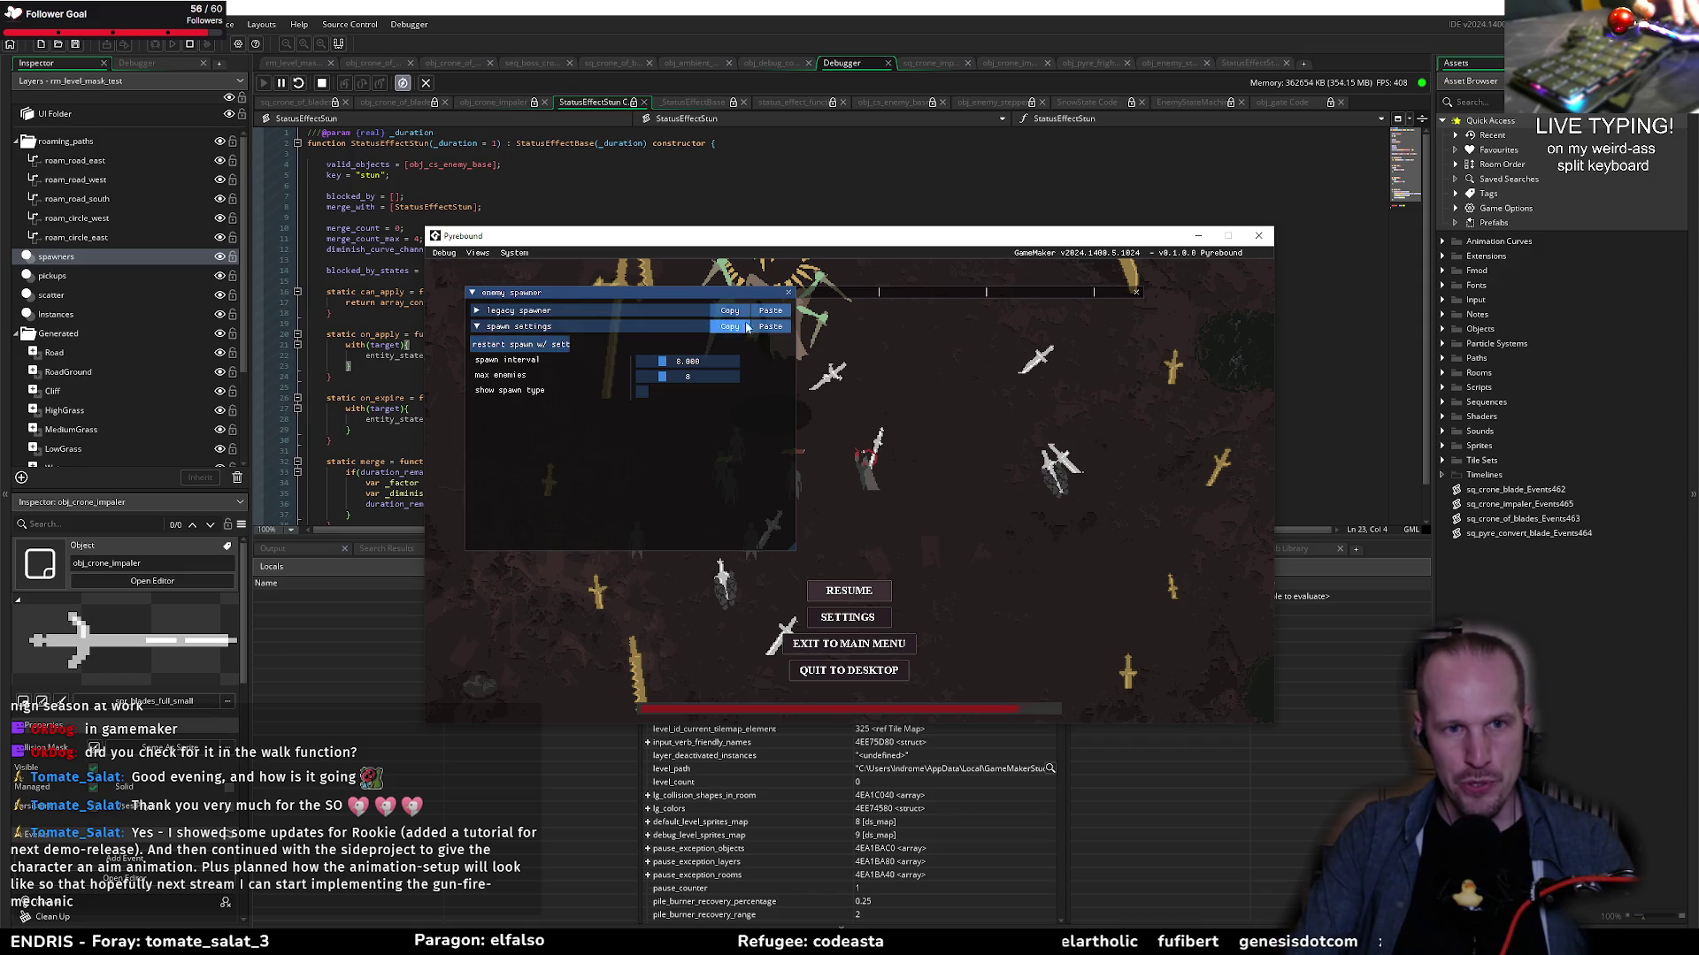
{"action": "left_click", "coordinate": [788, 292]}
{"action": "left_click", "coordinate": [477, 254]}
{"action": "left_click", "coordinate": [500, 315]}
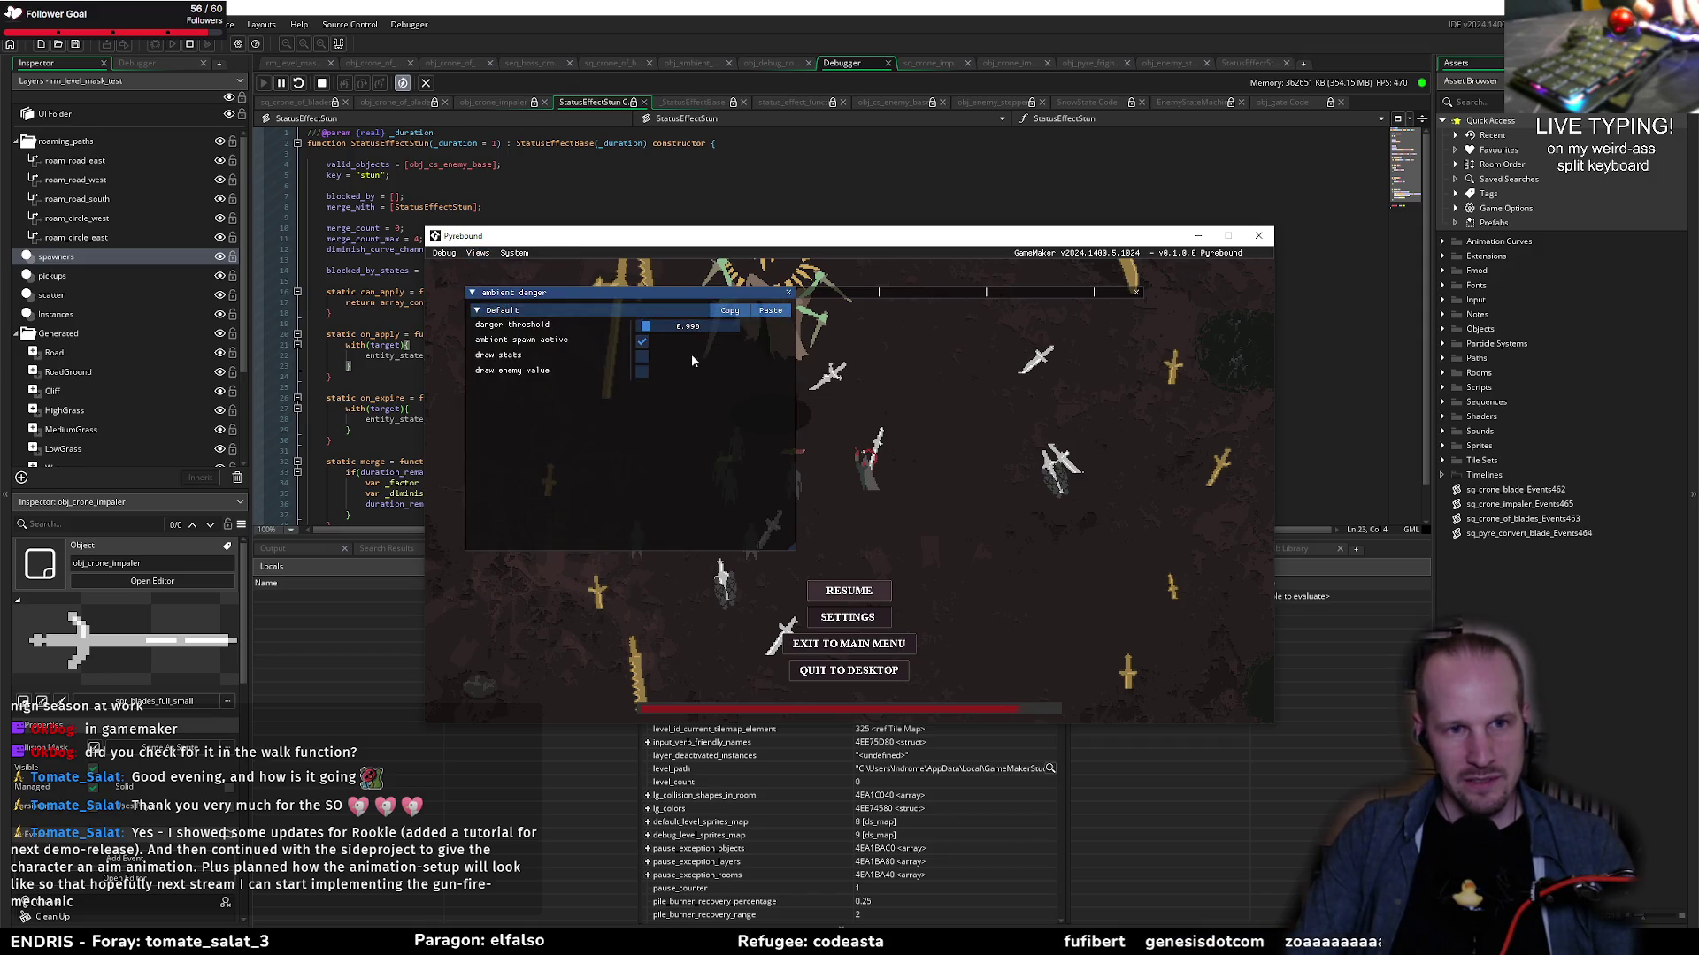
{"action": "left_click", "coordinate": [788, 292]}
Step: Inspect context steering's navigation section and the globals window, then return to the GameMaker editor
{"action": "left_click", "coordinate": [477, 253]}
{"action": "left_click", "coordinate": [501, 354]}
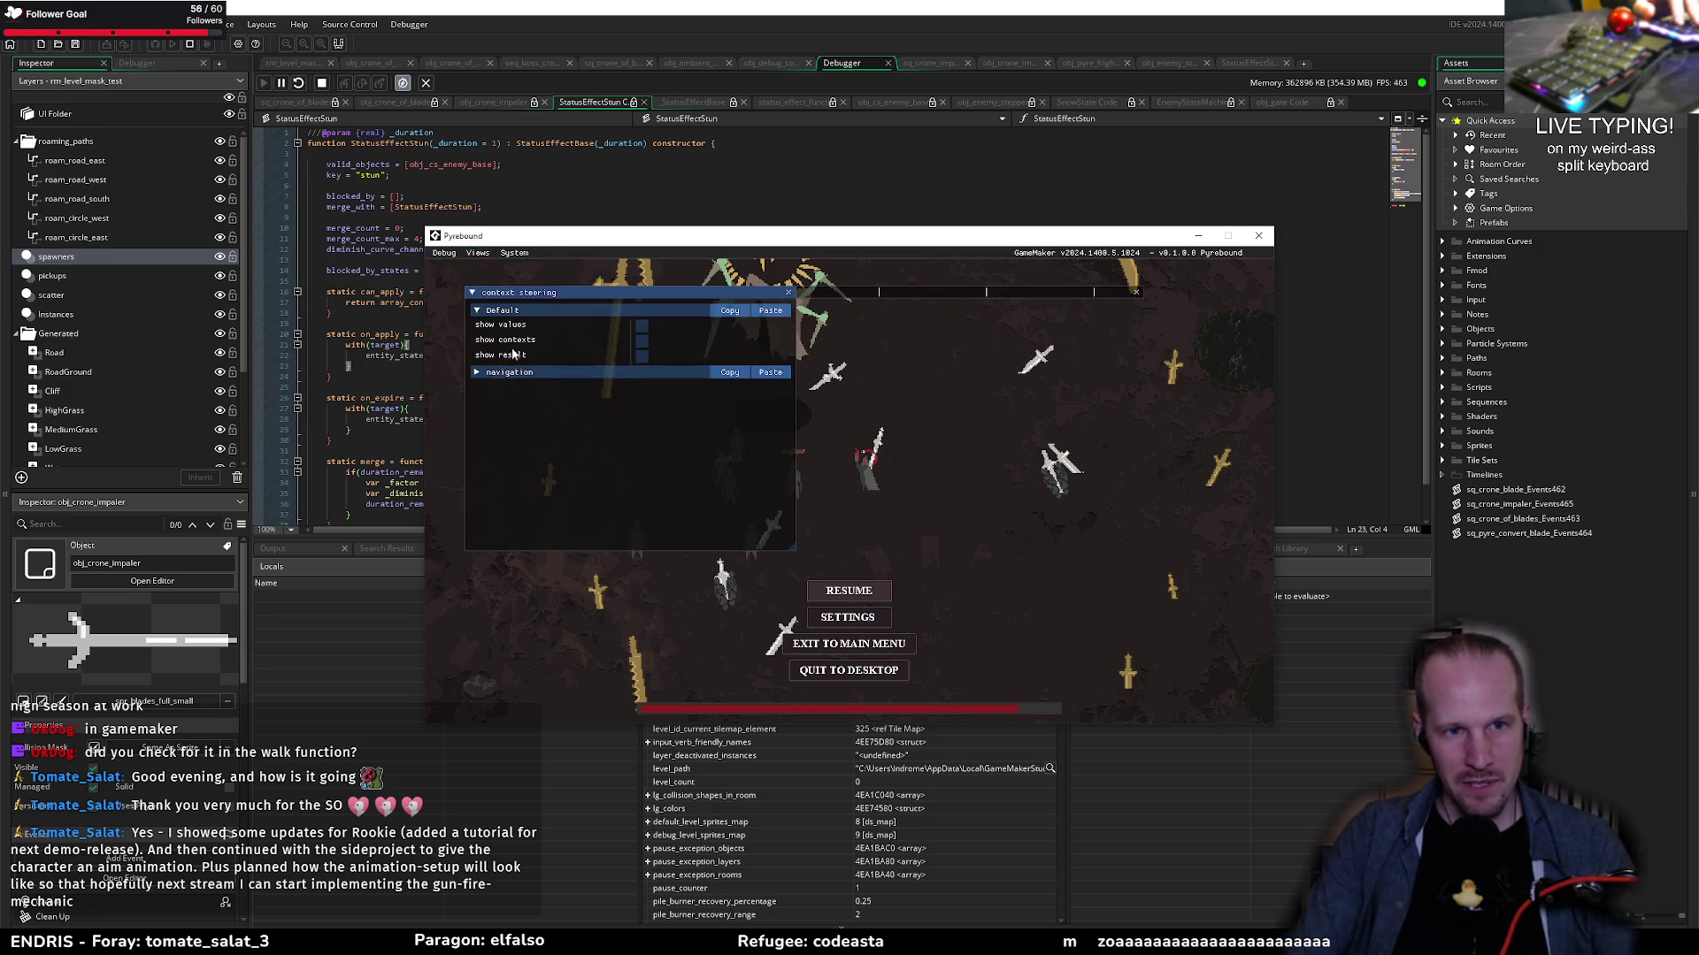
{"action": "left_click", "coordinate": [500, 373]}
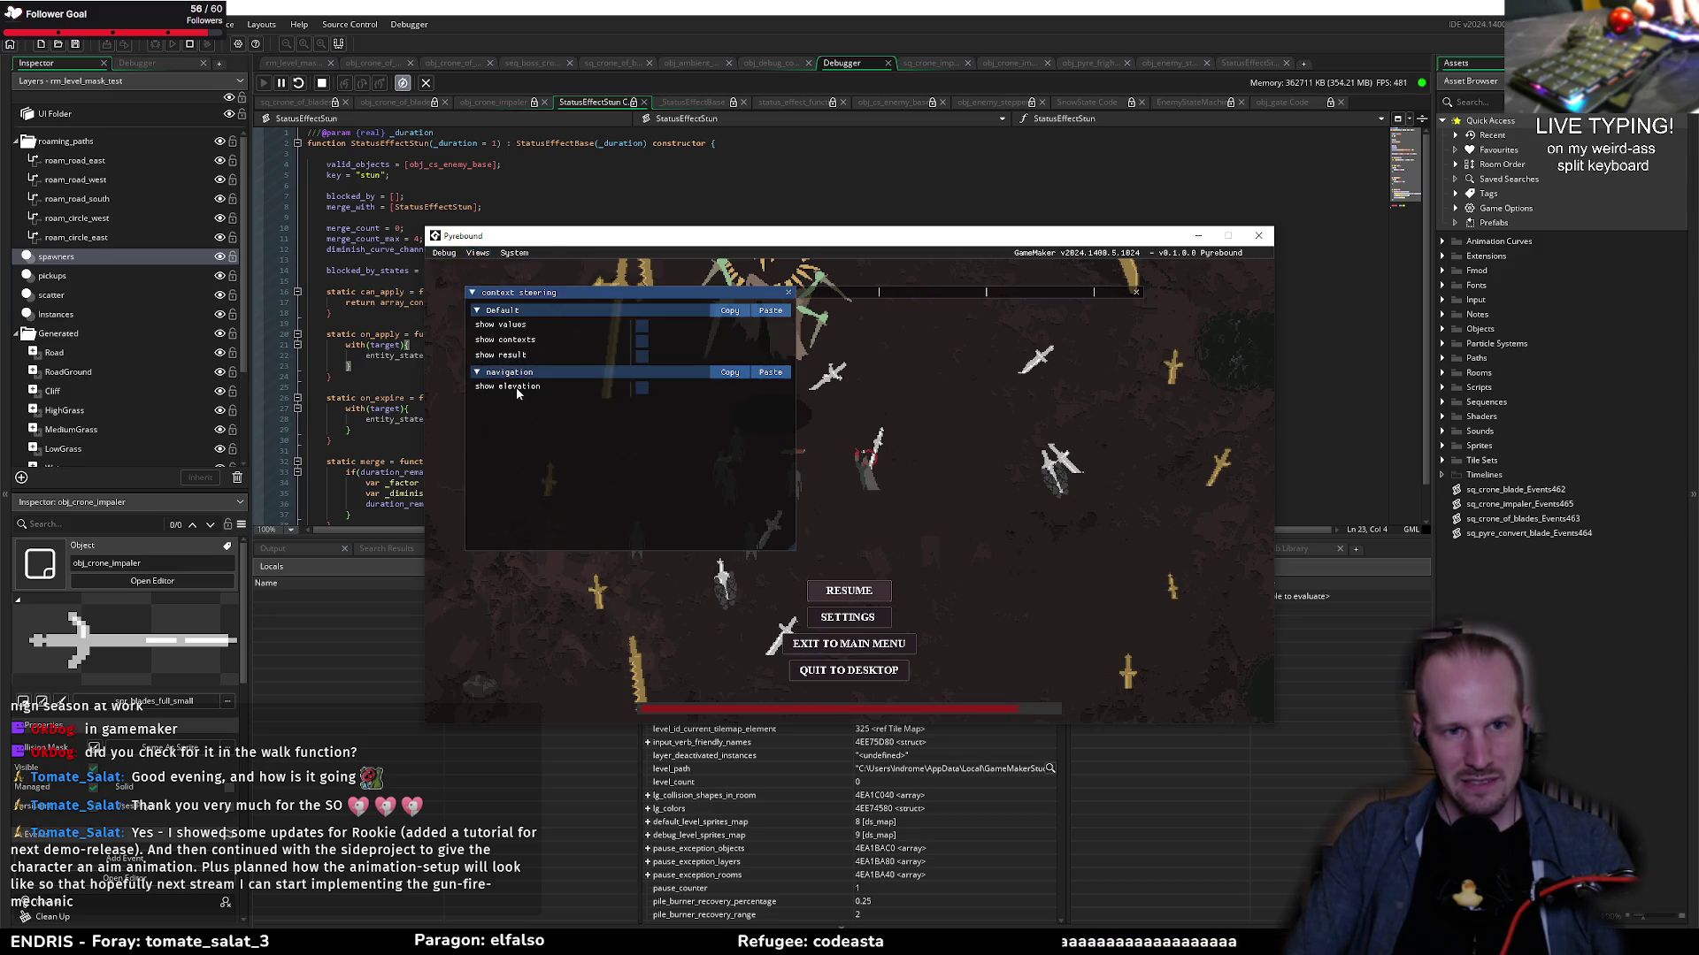
{"action": "left_click", "coordinate": [789, 292]}
{"action": "left_click", "coordinate": [478, 253]}
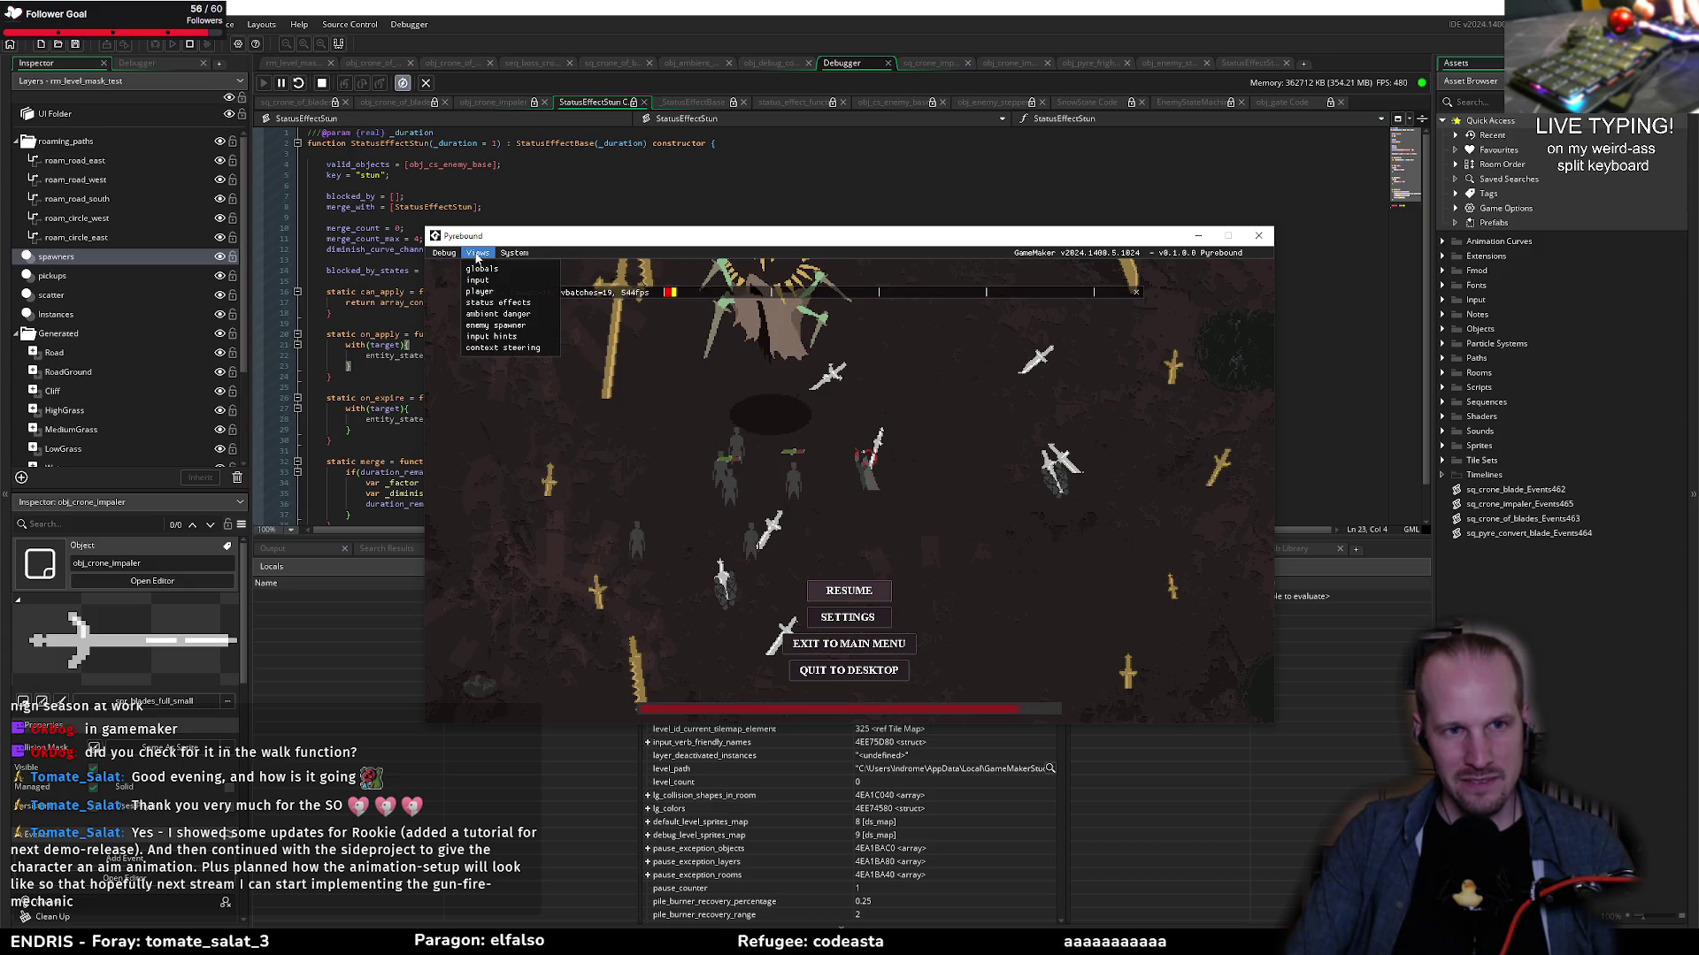
{"action": "left_click", "coordinate": [482, 269]}
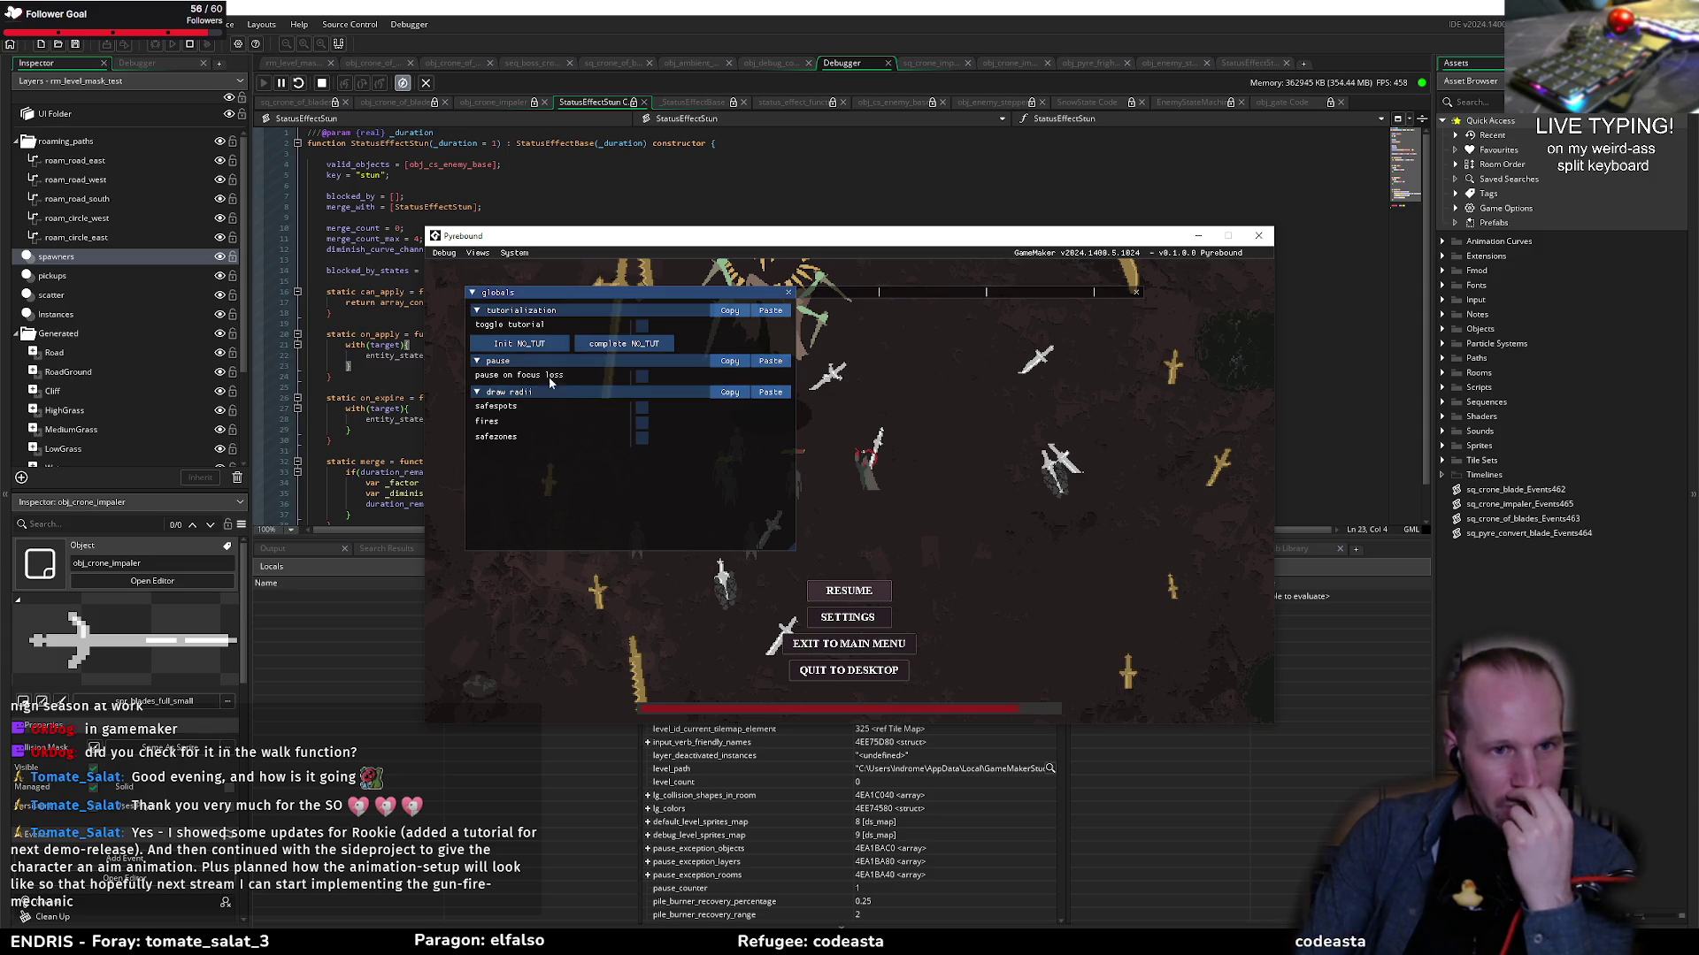
{"action": "left_click", "coordinate": [667, 179]}
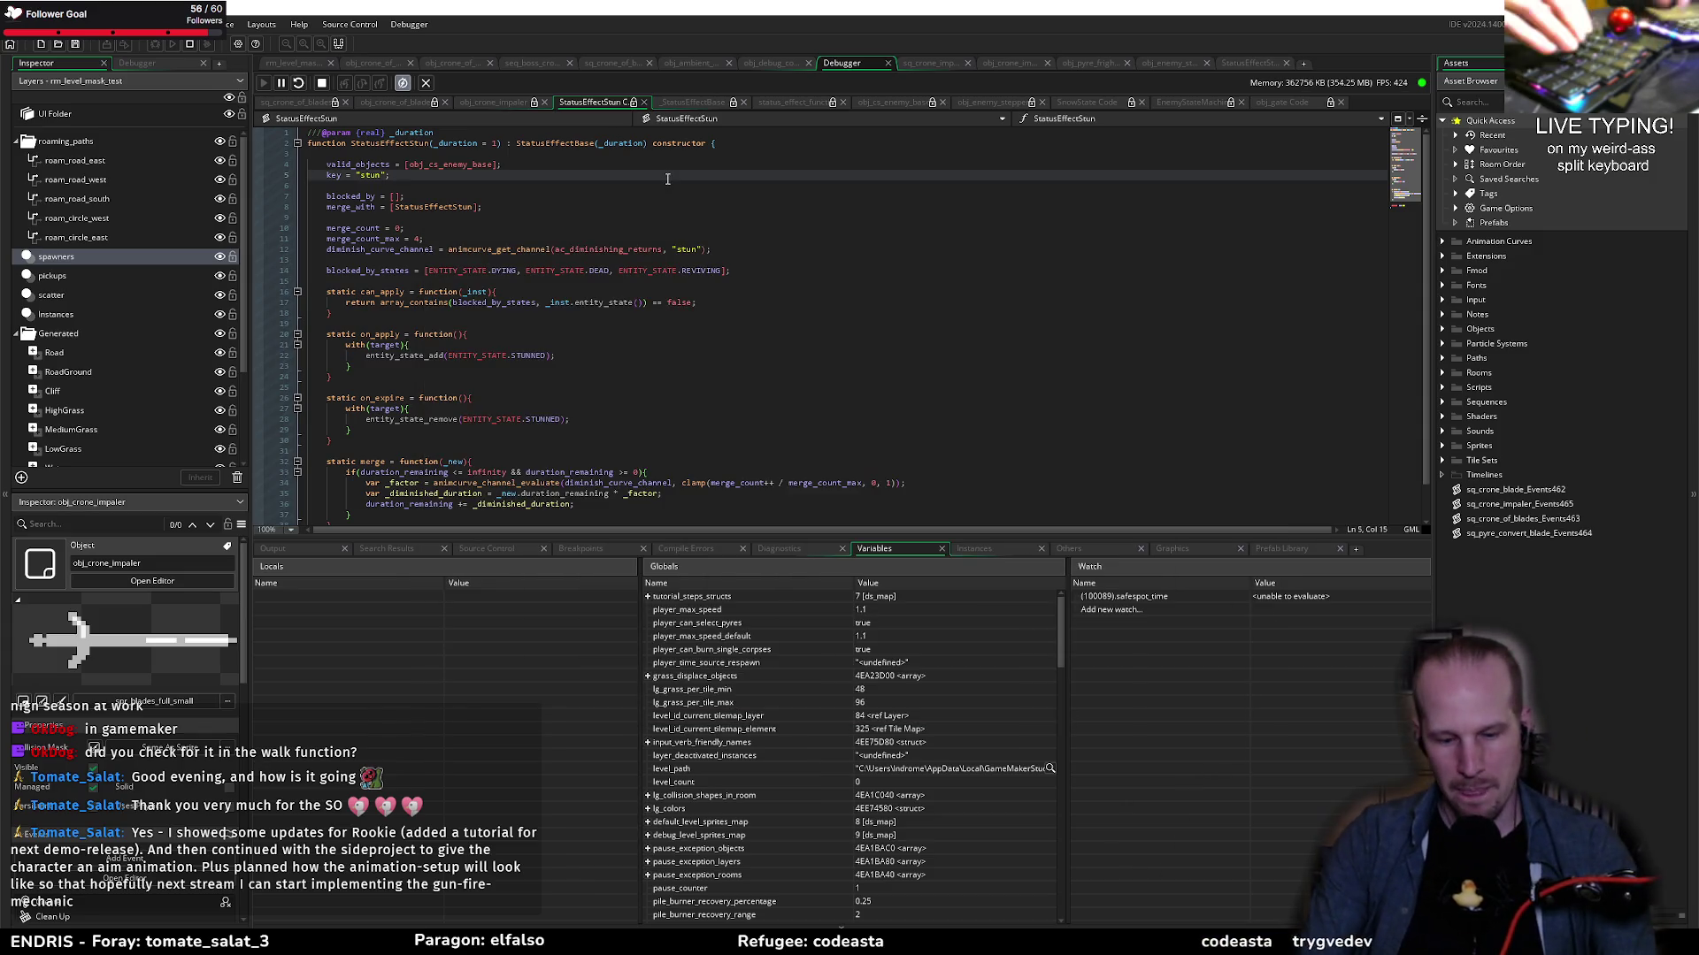
Step: Find and open obj_cs_enemy_base through the Ctrl+T asset search
{"action": "key", "text": "ctrl+t"}
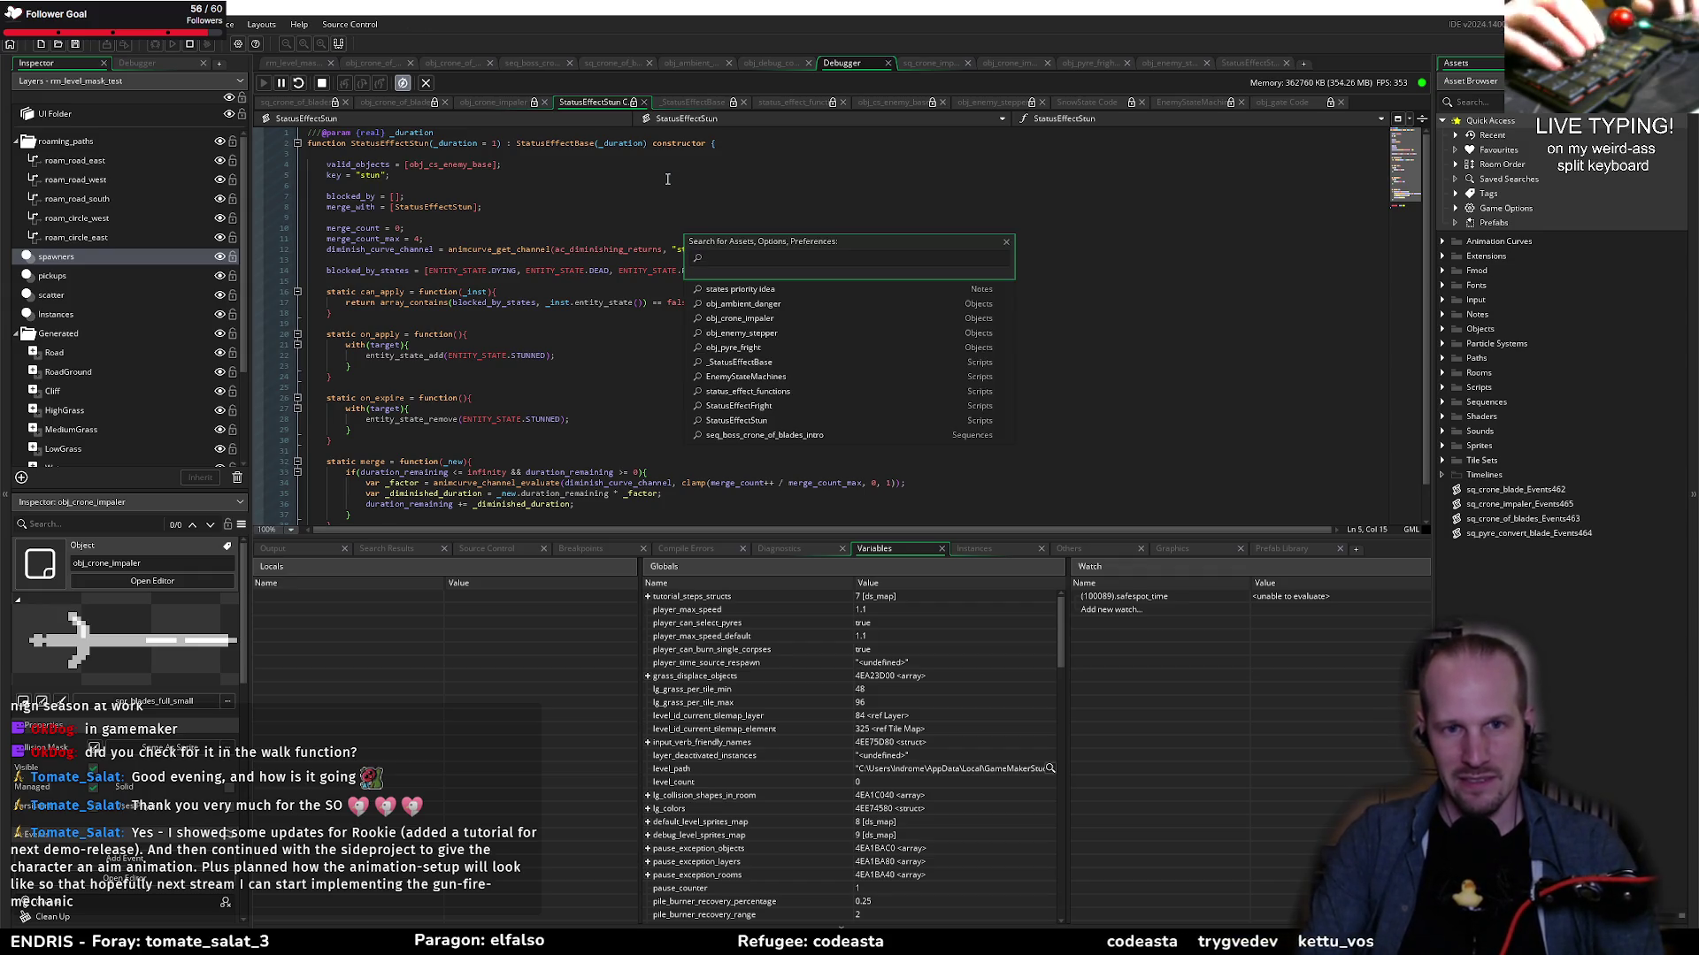
{"action": "type", "text": "obj_cs_enemy_base"}
{"action": "key", "text": "Return"}
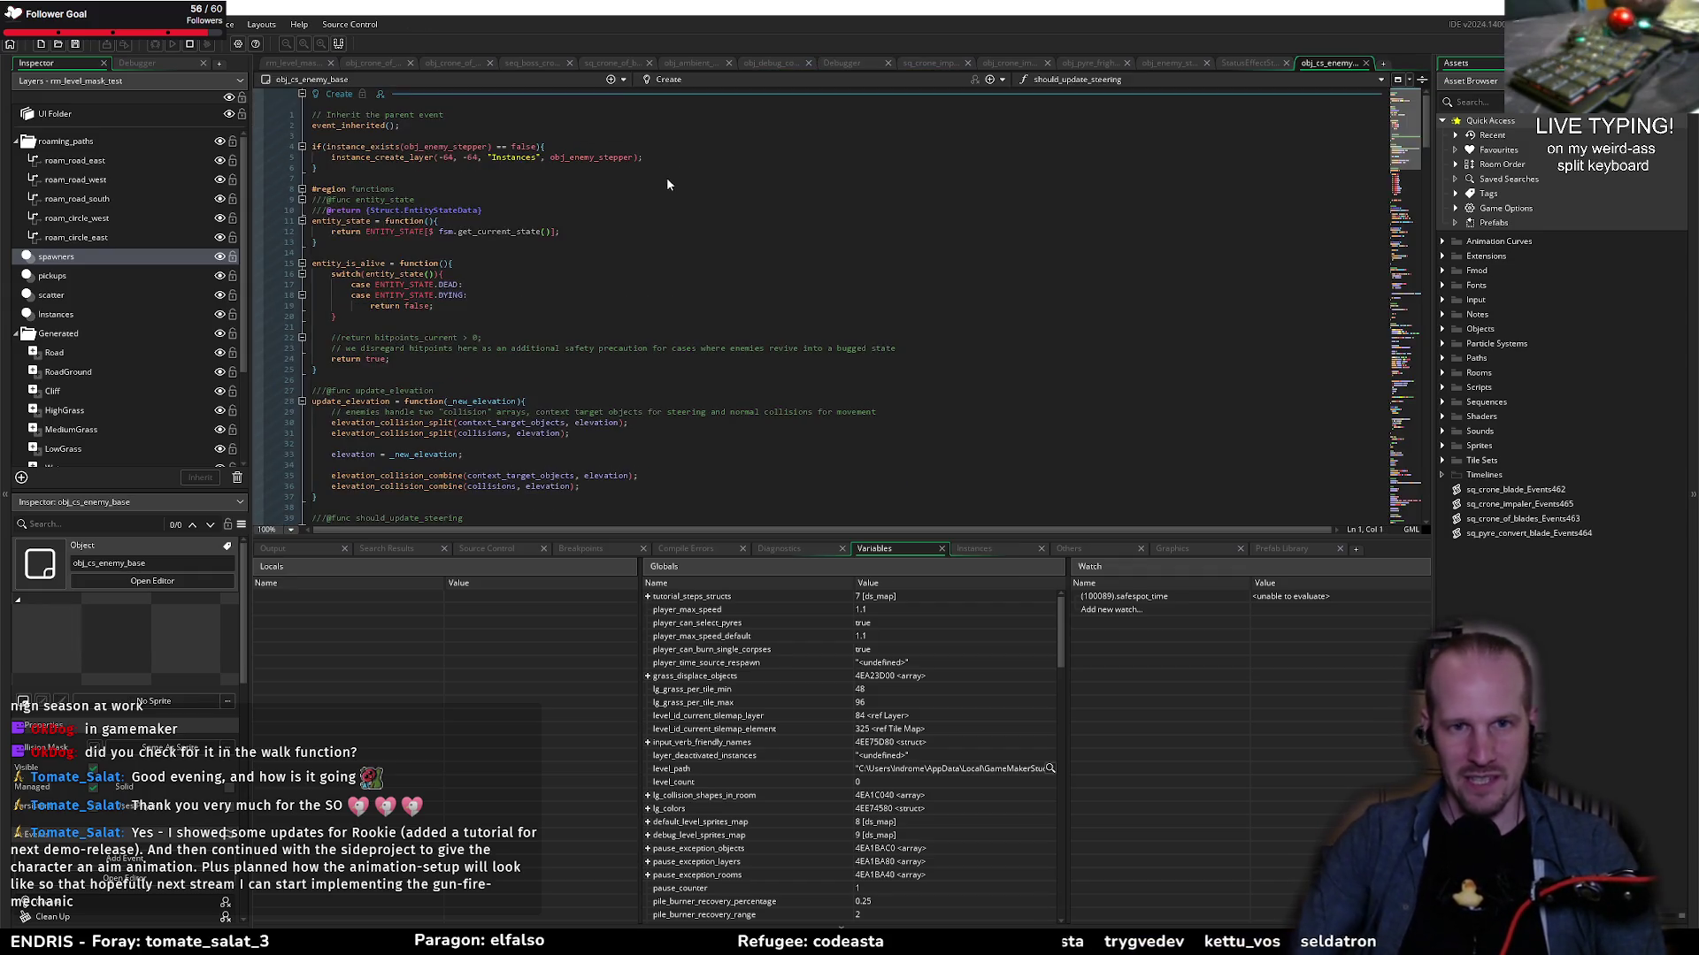
Step: Select the commented-out draw_text_transformed state label lines in its Draw event
{"action": "scroll", "coordinate": [483, 341], "scroll_direction": "down", "scroll_amount": 20}
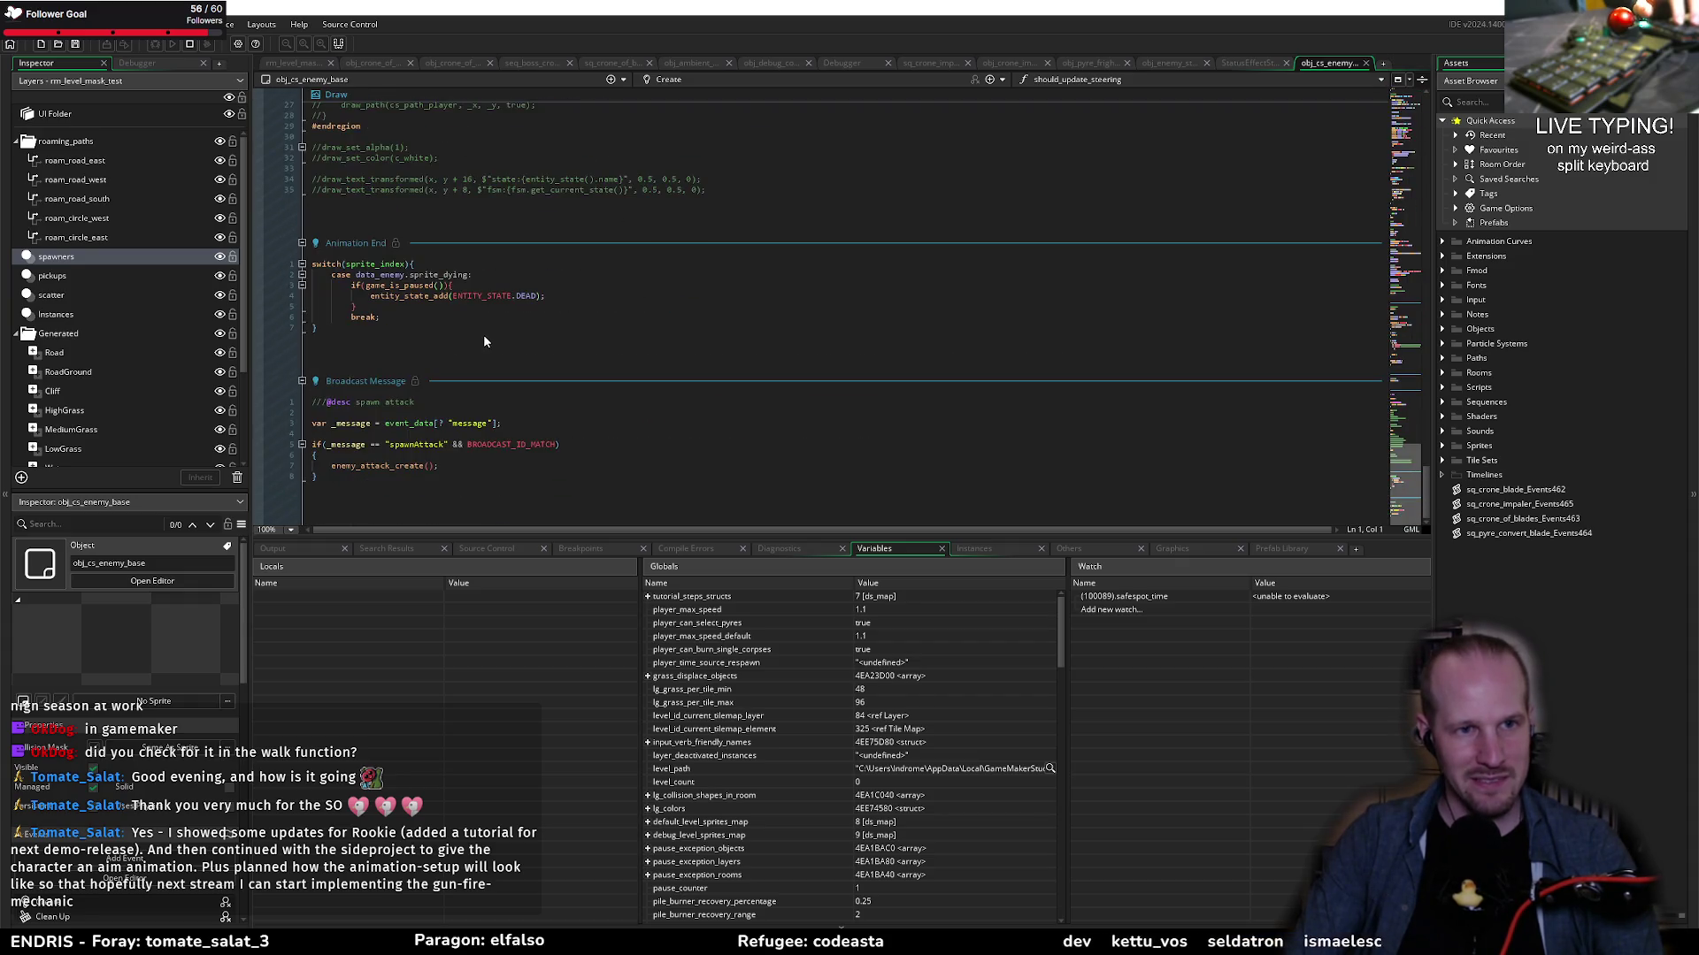
{"action": "scroll", "coordinate": [484, 341], "scroll_direction": "up", "scroll_amount": 5}
{"action": "double_click", "coordinate": [432, 193]}
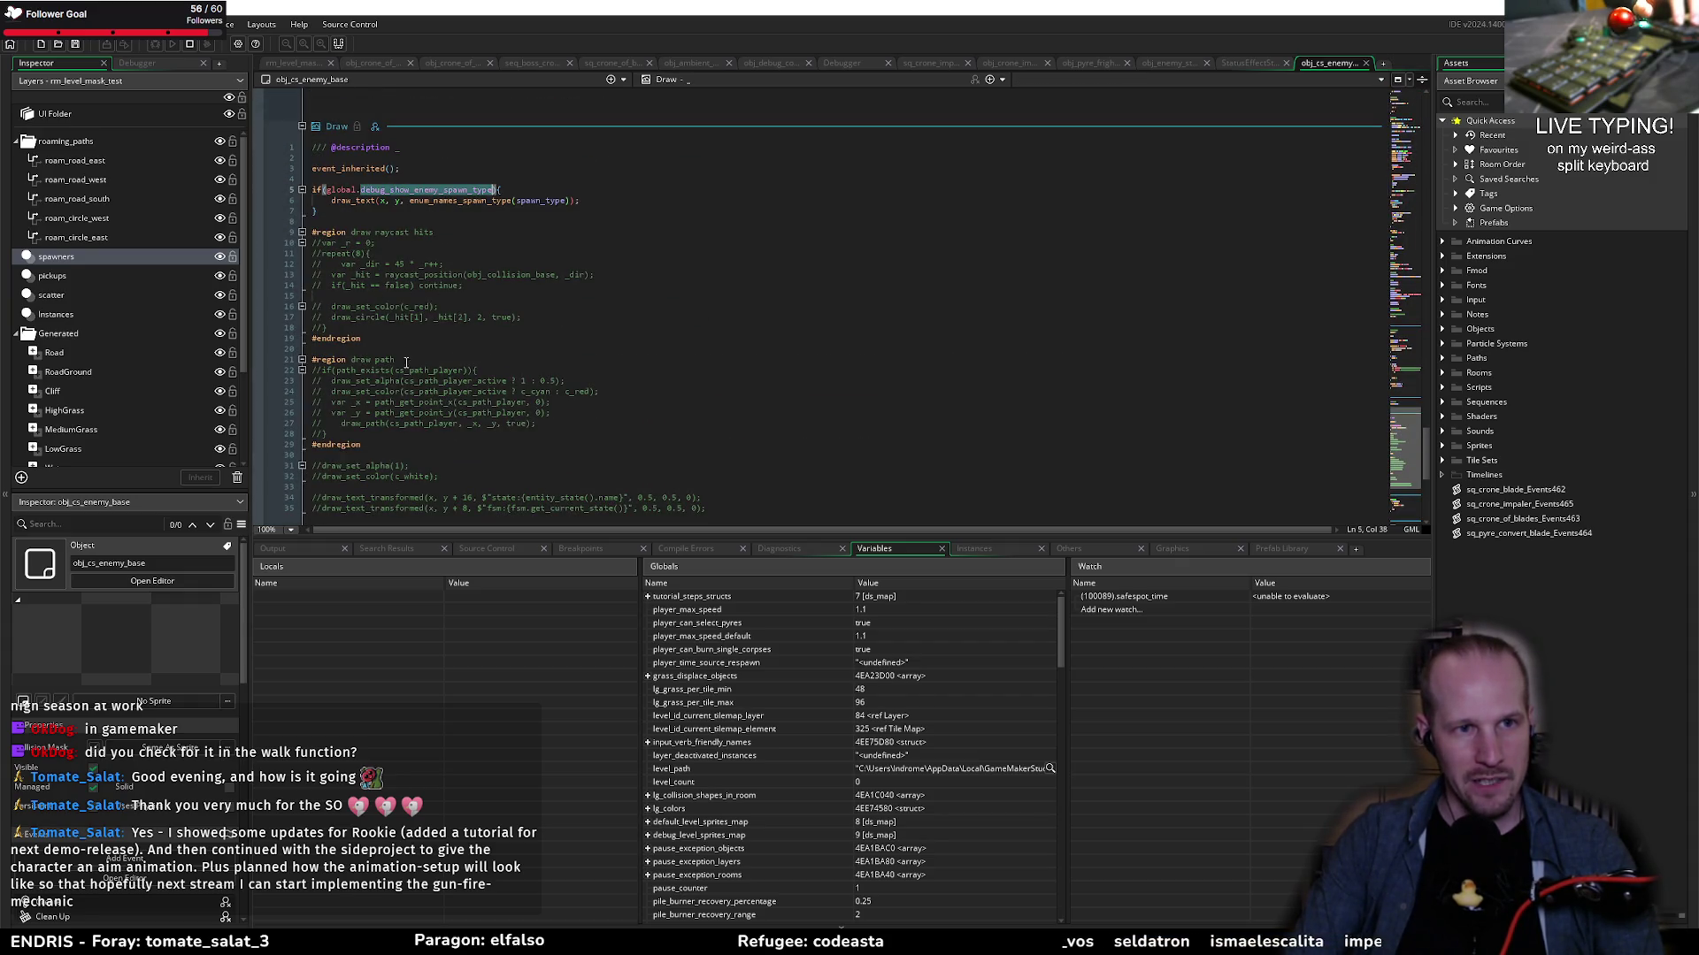
{"action": "scroll", "coordinate": [469, 320], "scroll_direction": "down", "scroll_amount": 6}
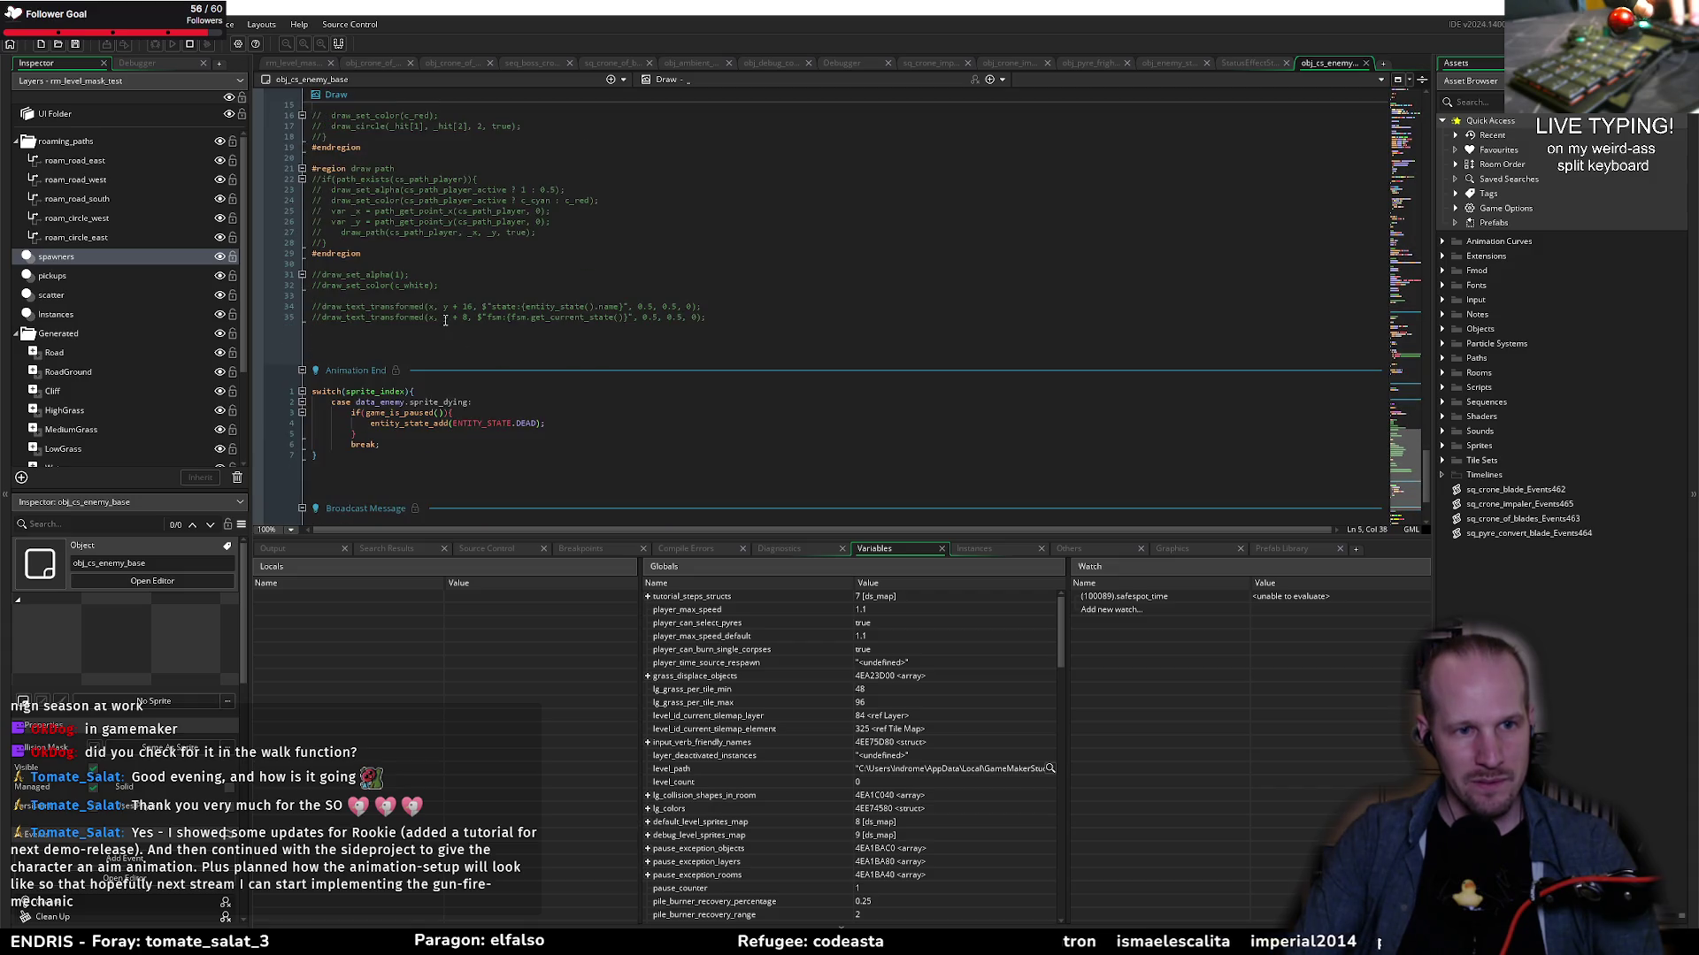
{"action": "scroll", "coordinate": [452, 321], "scroll_direction": "down", "scroll_amount": 4}
{"action": "scroll", "coordinate": [452, 423], "scroll_direction": "up", "scroll_amount": 6}
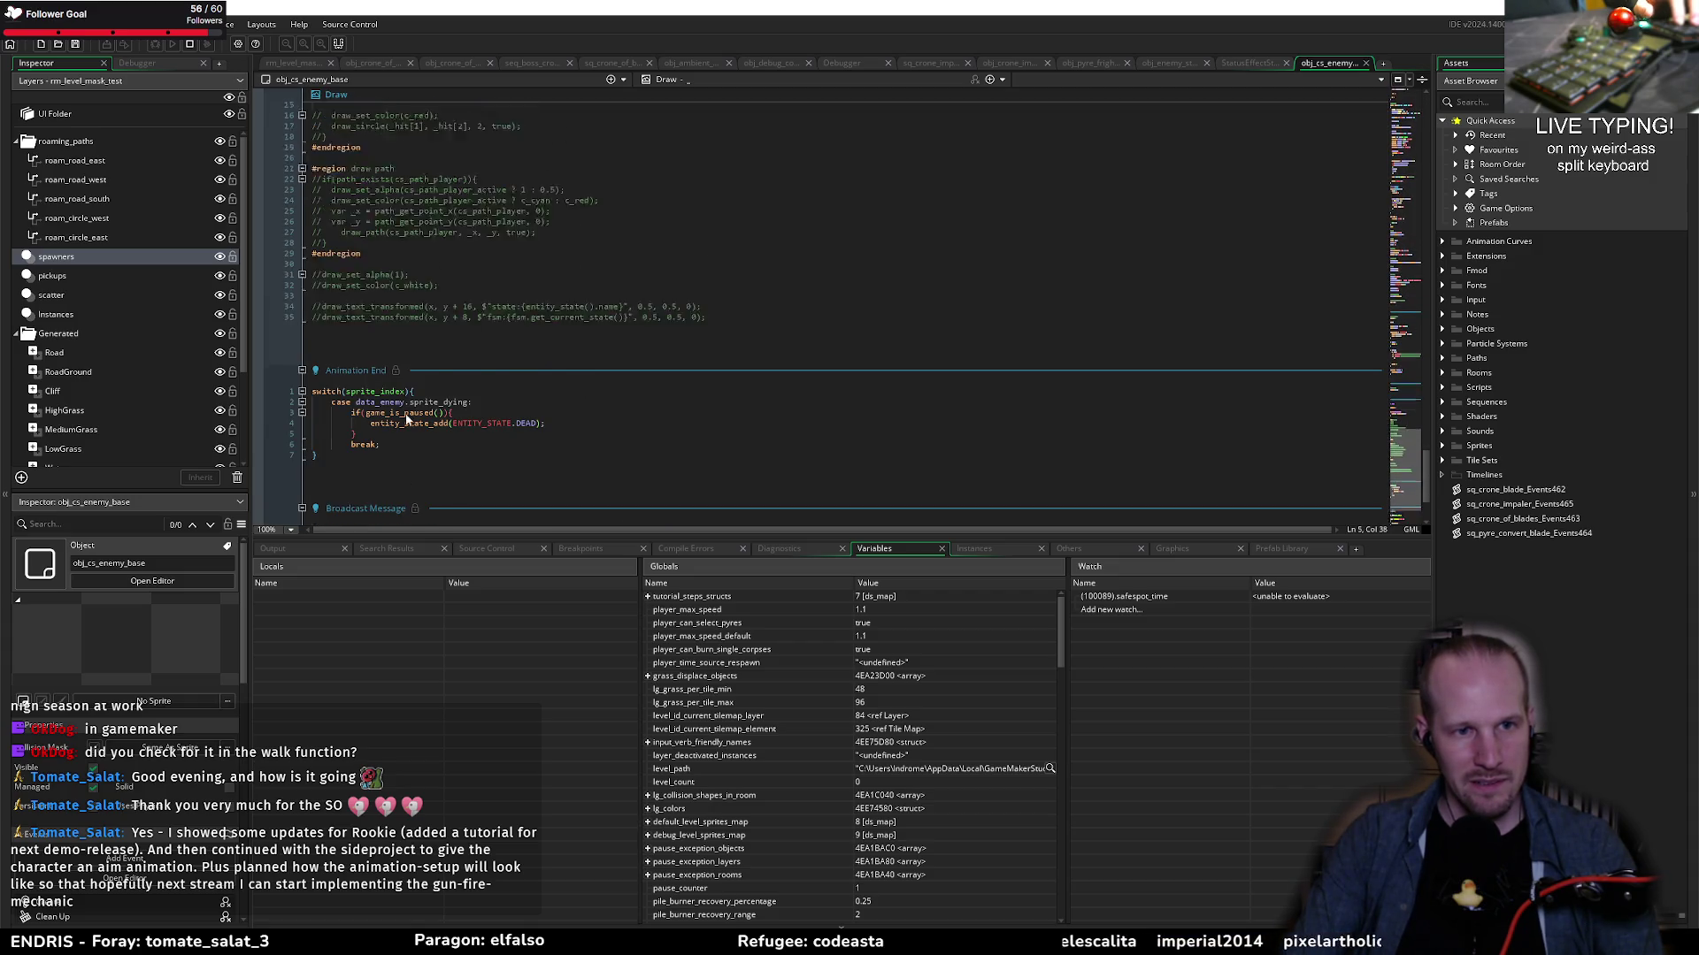
{"action": "left_click_drag", "start_coordinate": [706, 381], "coordinate": [279, 374]}
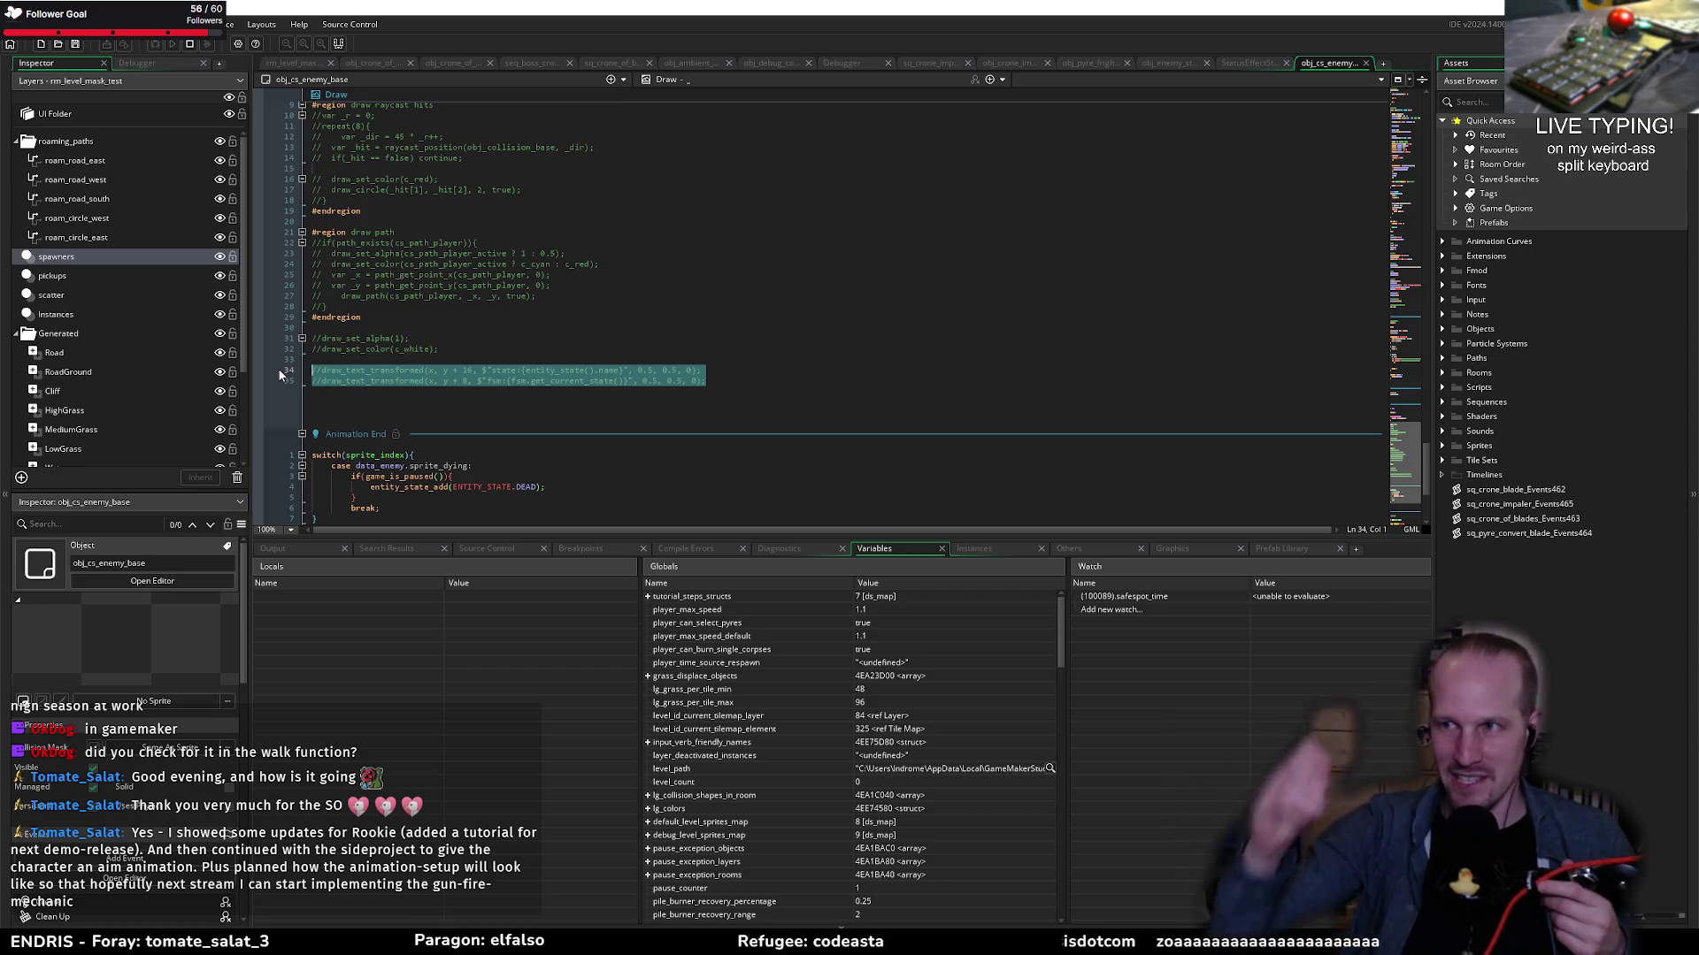
{"action": "left_click", "coordinate": [538, 356]}
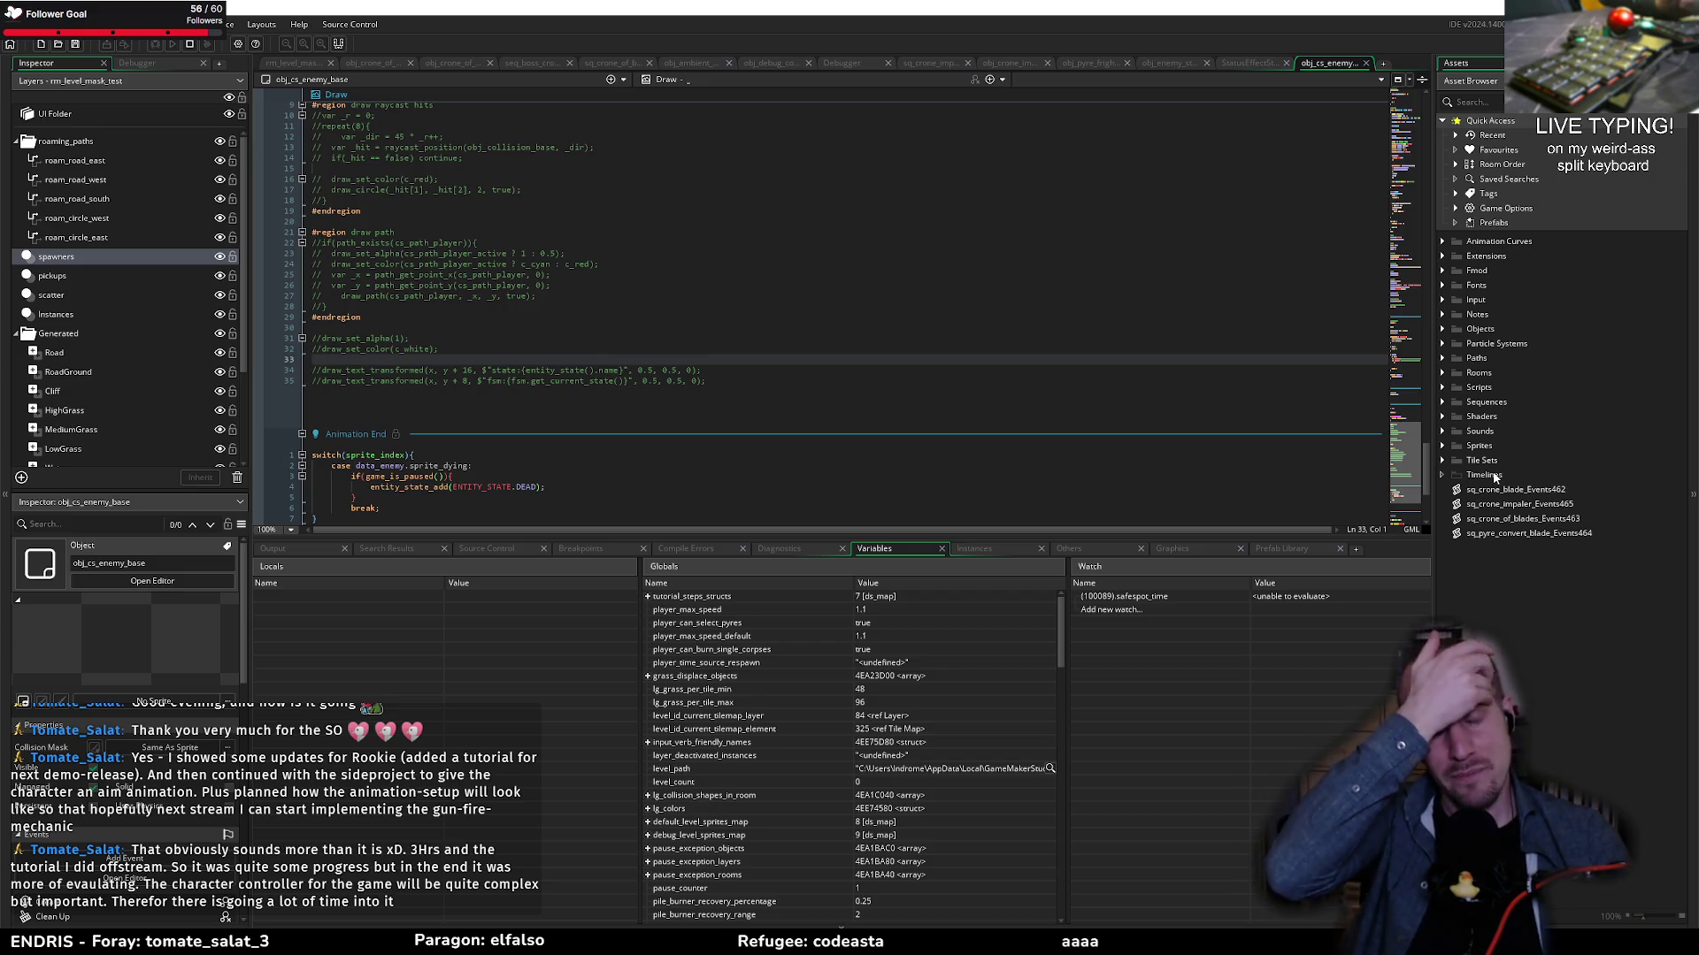
{"action": "left_click", "coordinate": [712, 393]}
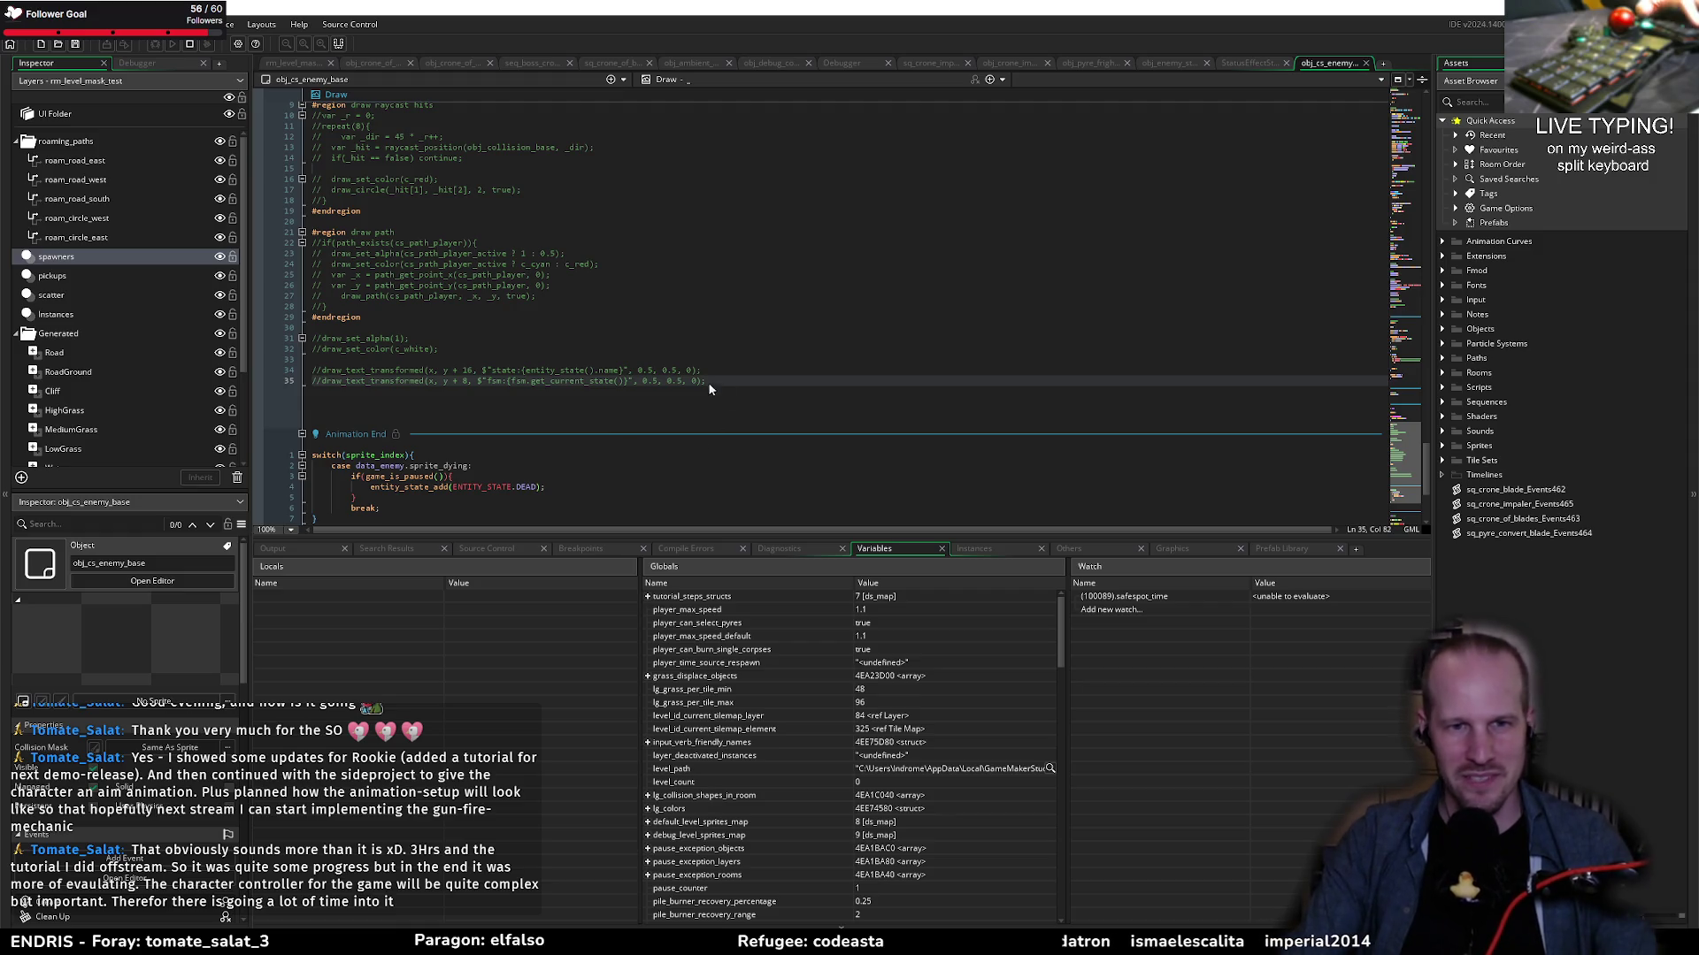
{"action": "key", "text": "Up"}
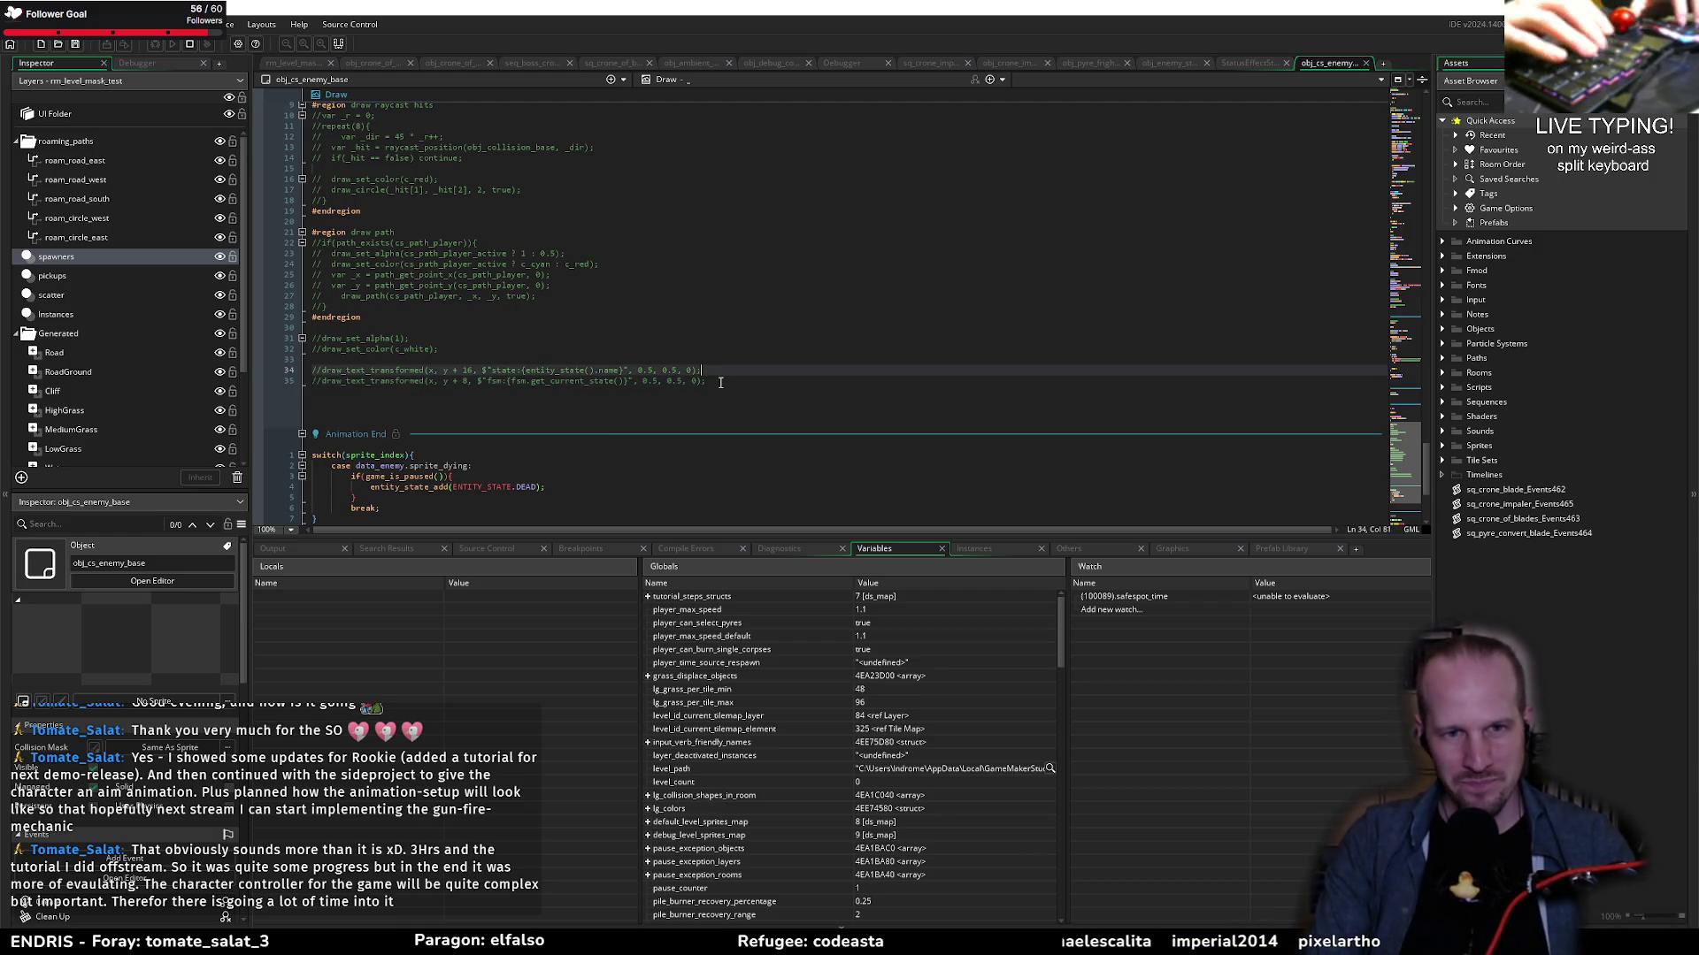
Step: Try selecting the commented state and fsm draw_text_transformed lines around lines 33-35
{"action": "key", "text": "Home"}
{"action": "key", "text": "shift+Down"}
{"action": "key", "text": "shift+End"}
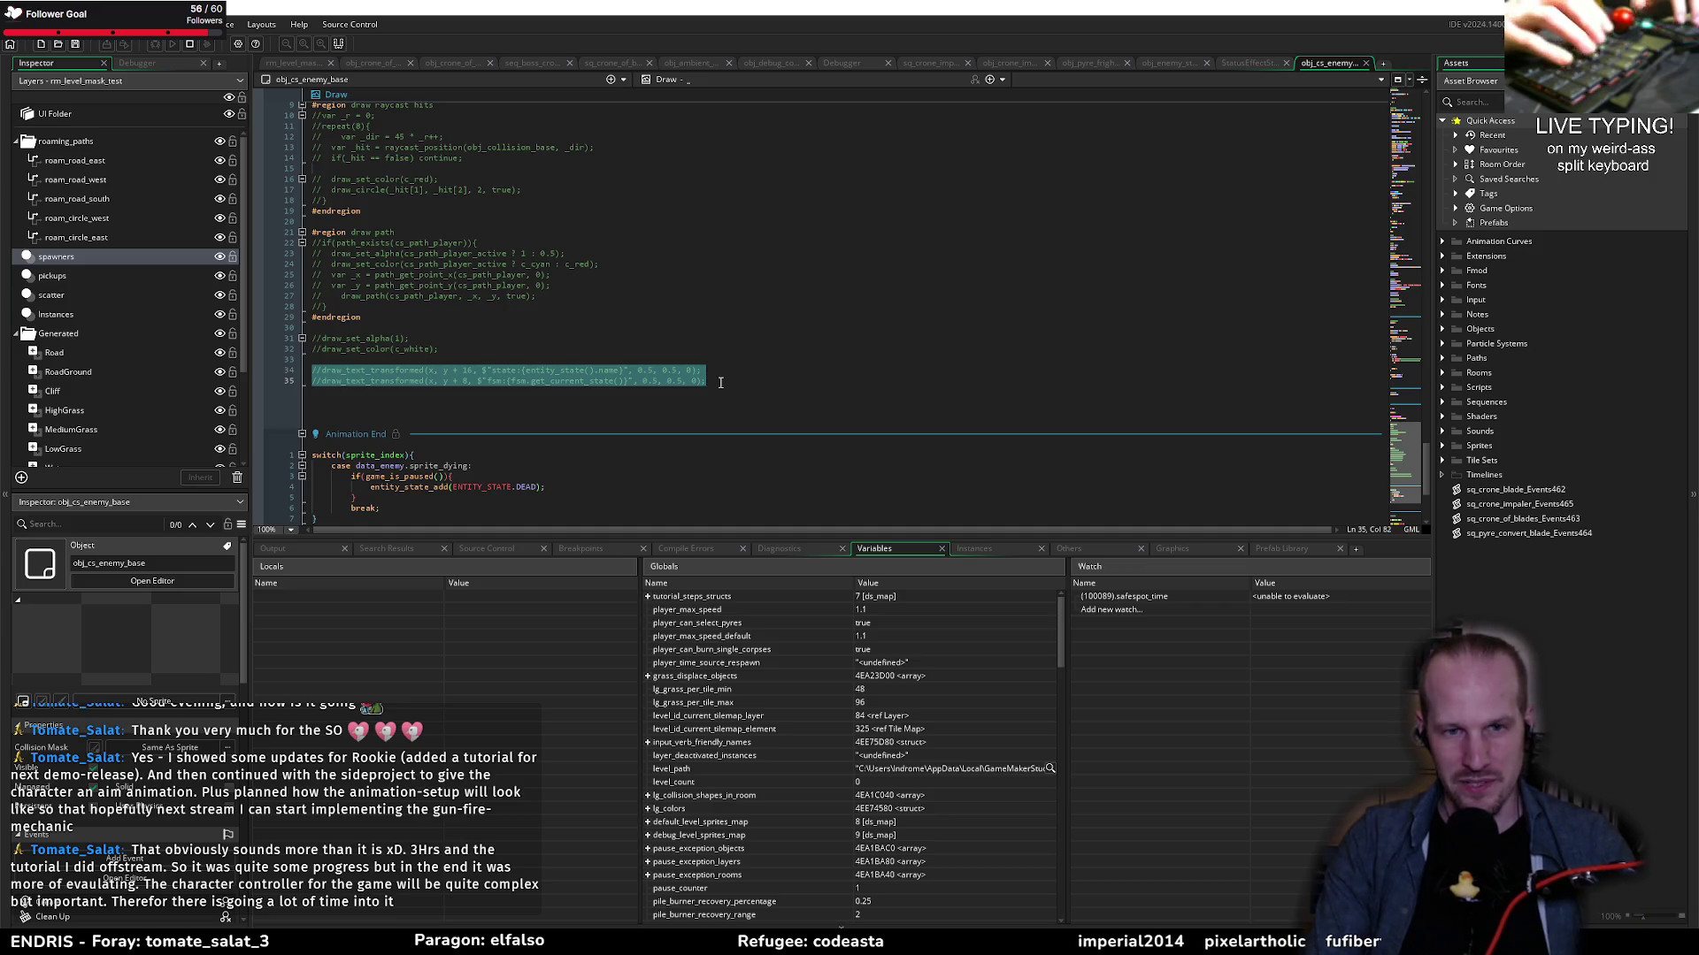
{"action": "left_click", "coordinate": [720, 382]}
{"action": "key", "text": "shift+Up"}
{"action": "key", "text": "Up"}
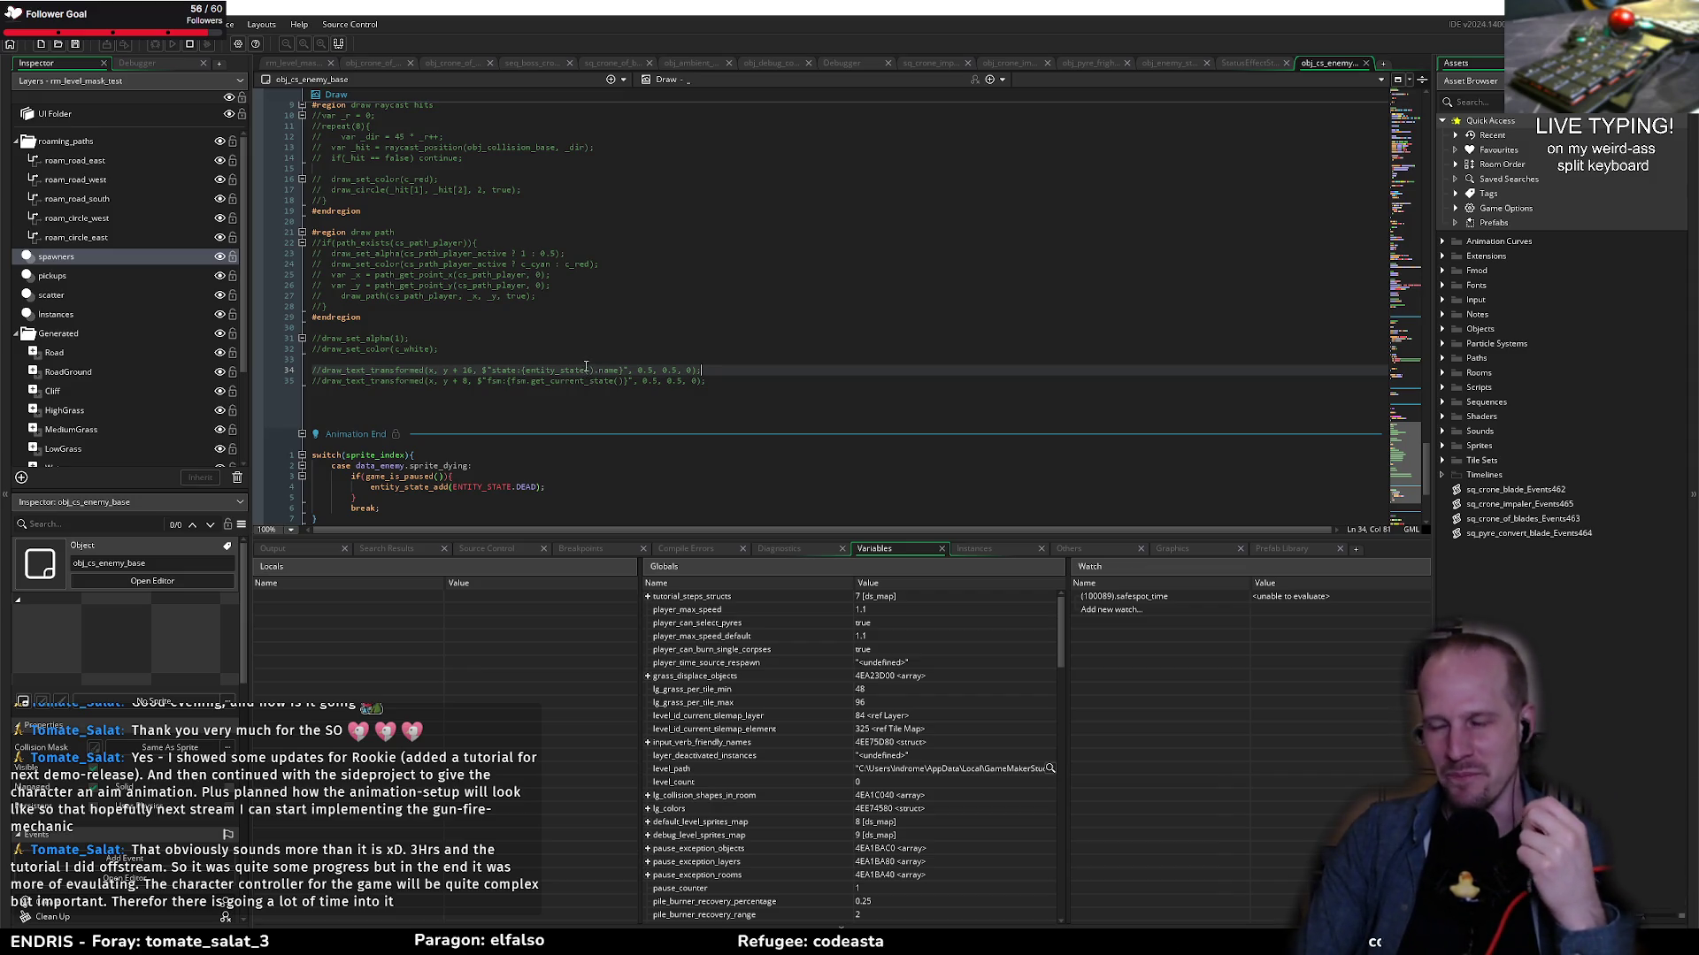
{"action": "mouse_move", "coordinate": [720, 381]}
{"action": "left_mouse_down"}
{"action": "mouse_move", "coordinate": [314, 381]}
{"action": "mouse_move", "coordinate": [269, 365]}
{"action": "left_mouse_up"}
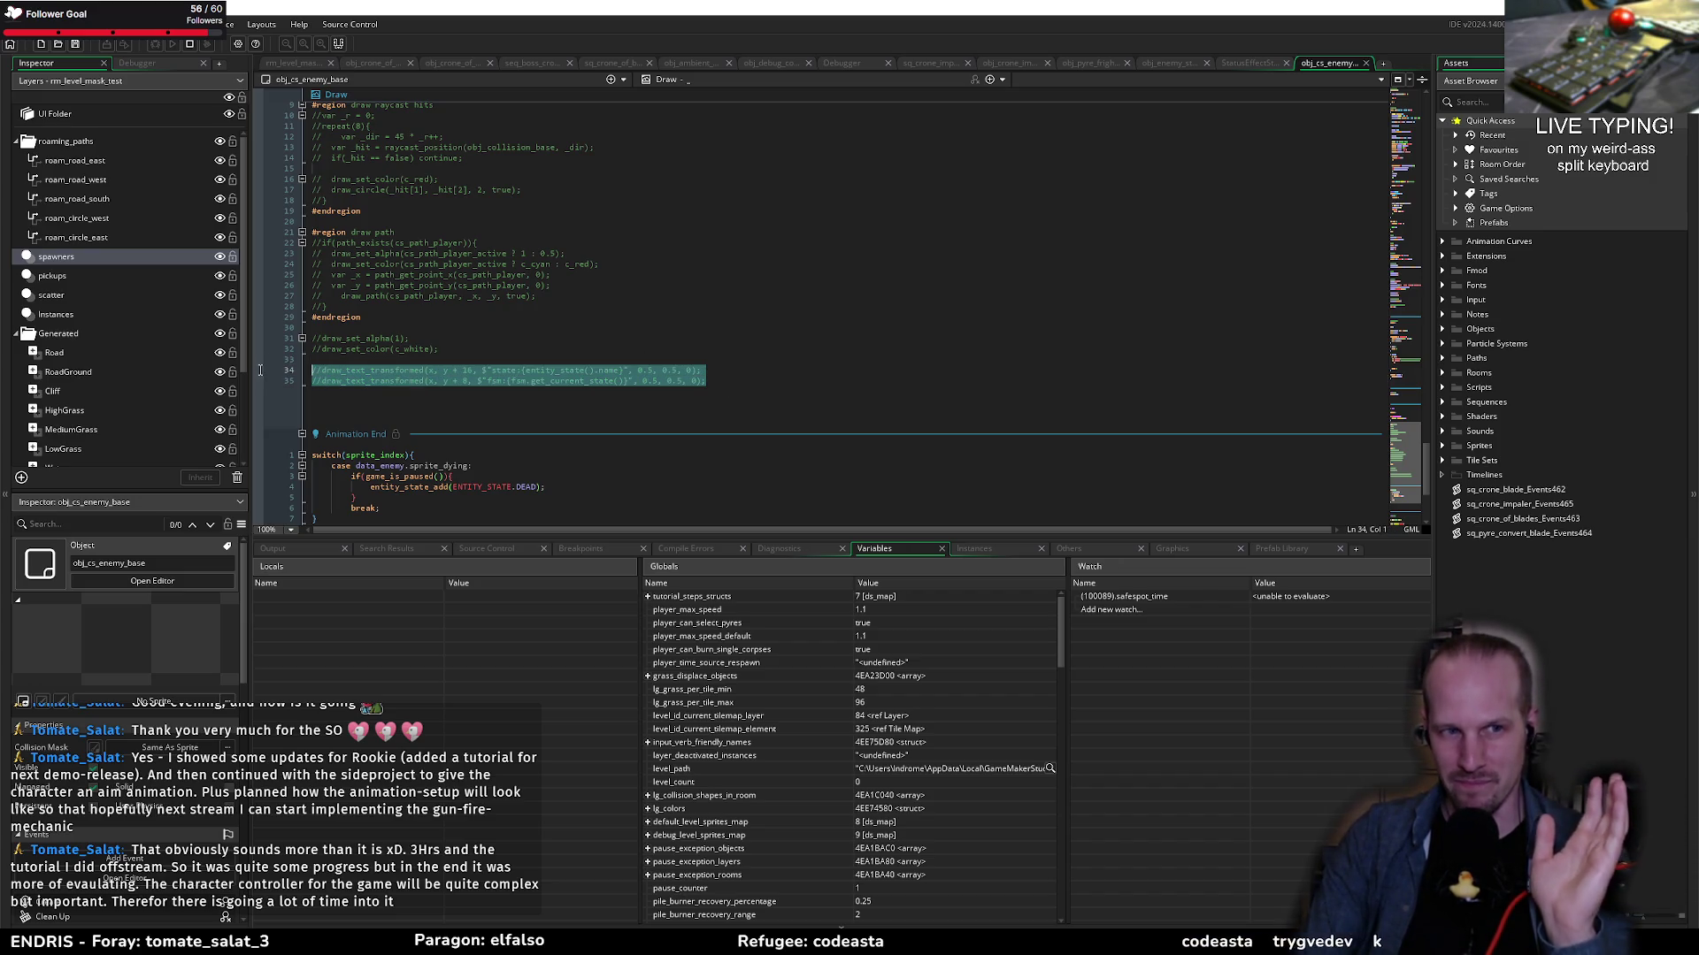
{"action": "left_click", "coordinate": [729, 383]}
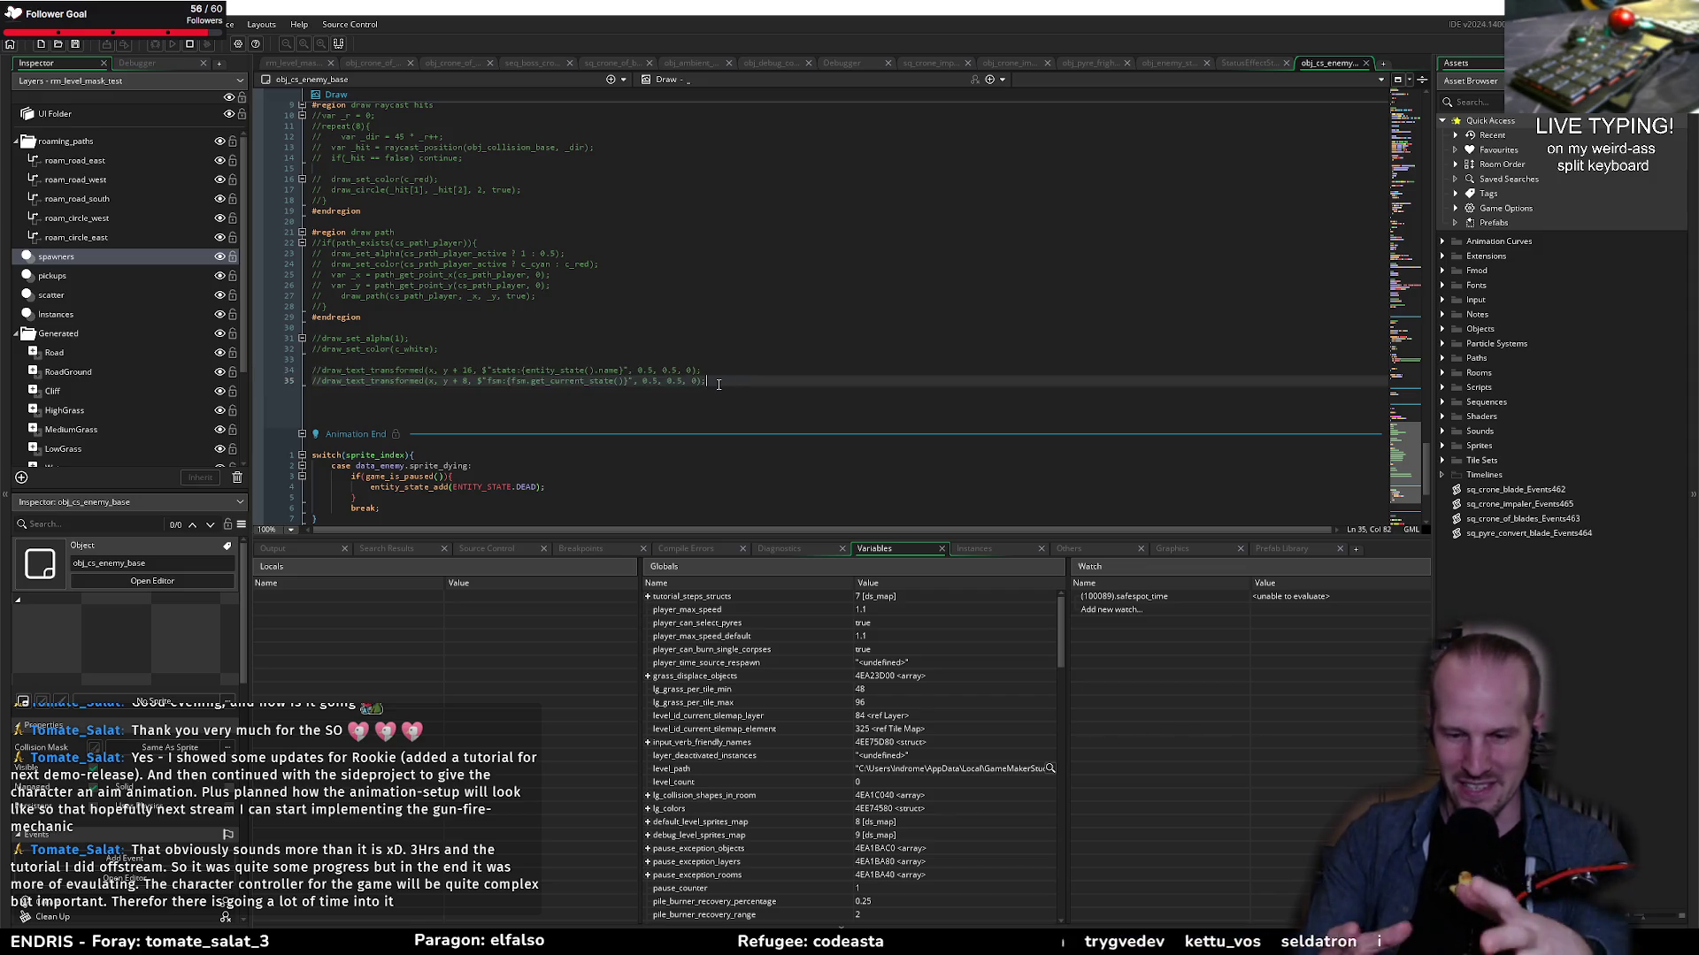
{"action": "key", "text": "shift+Up"}
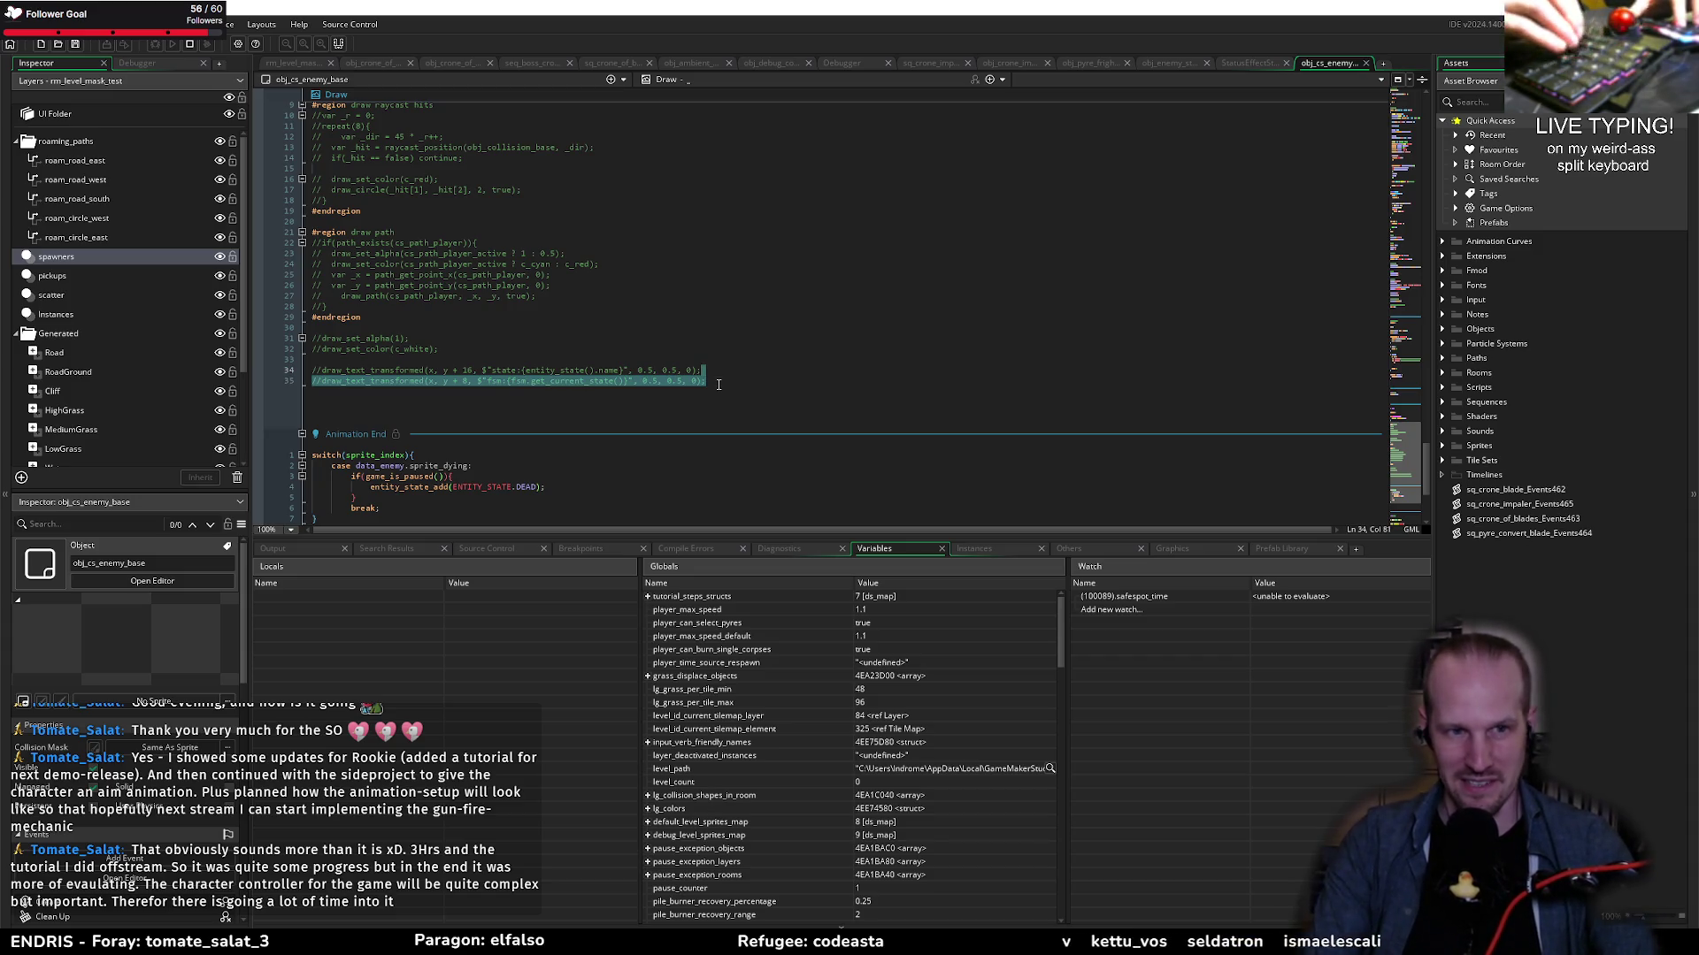
{"action": "key", "text": "shift+Home"}
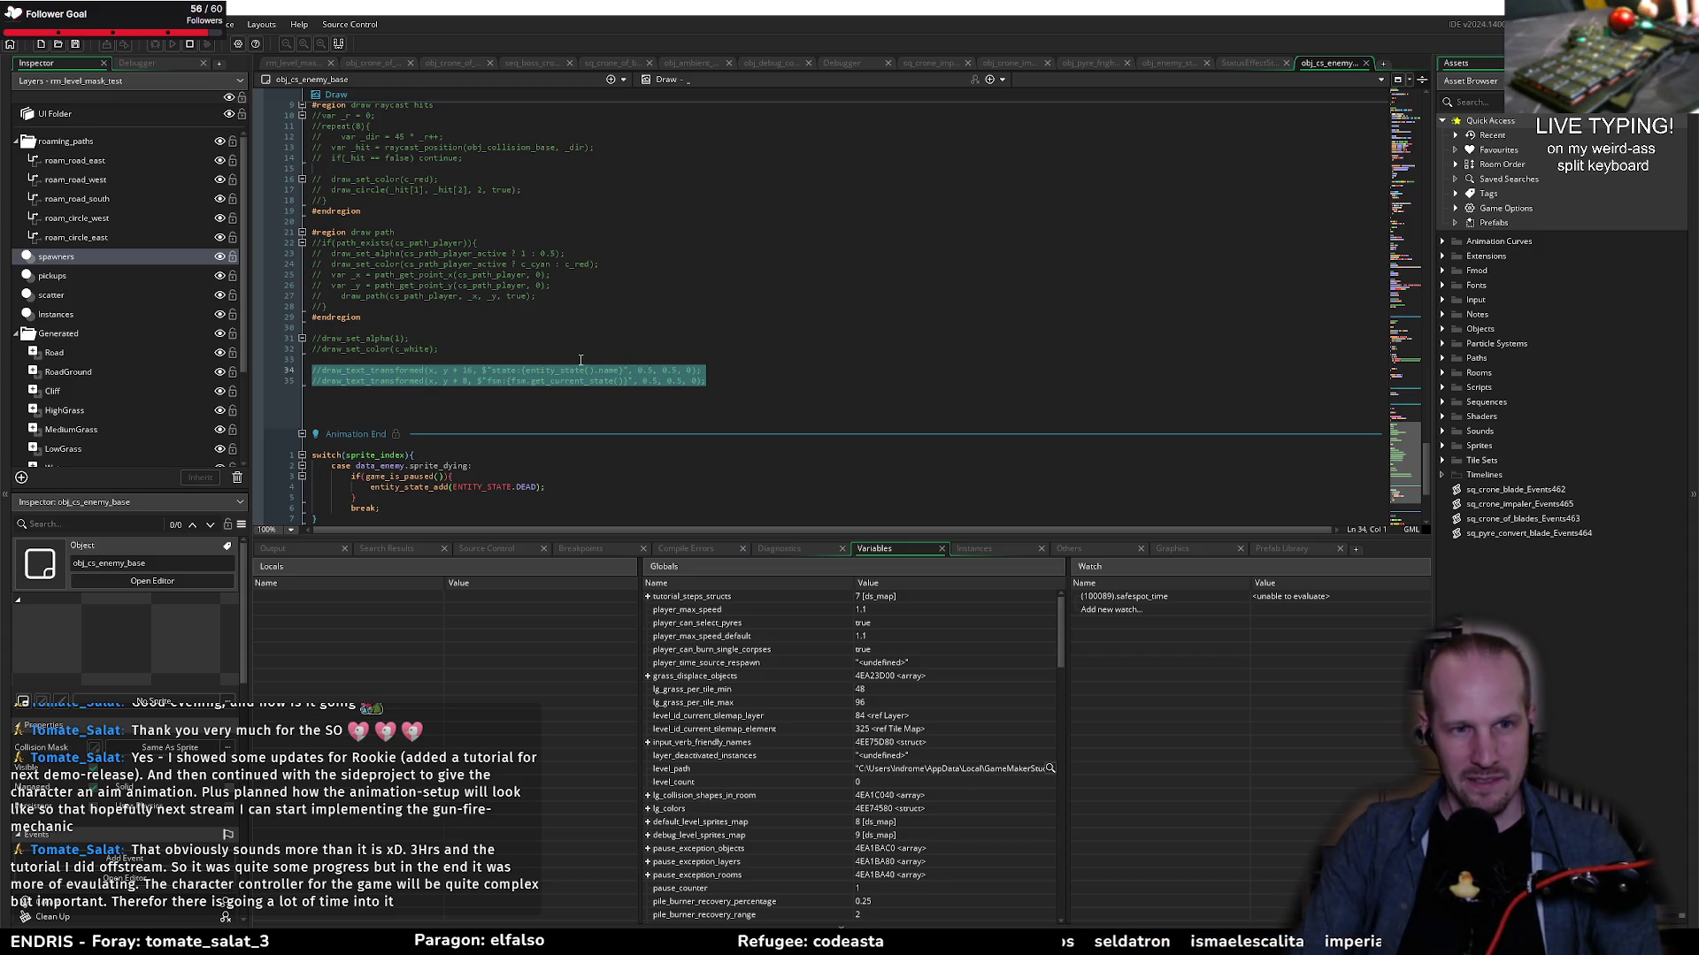
{"action": "left_click", "coordinate": [580, 360]}
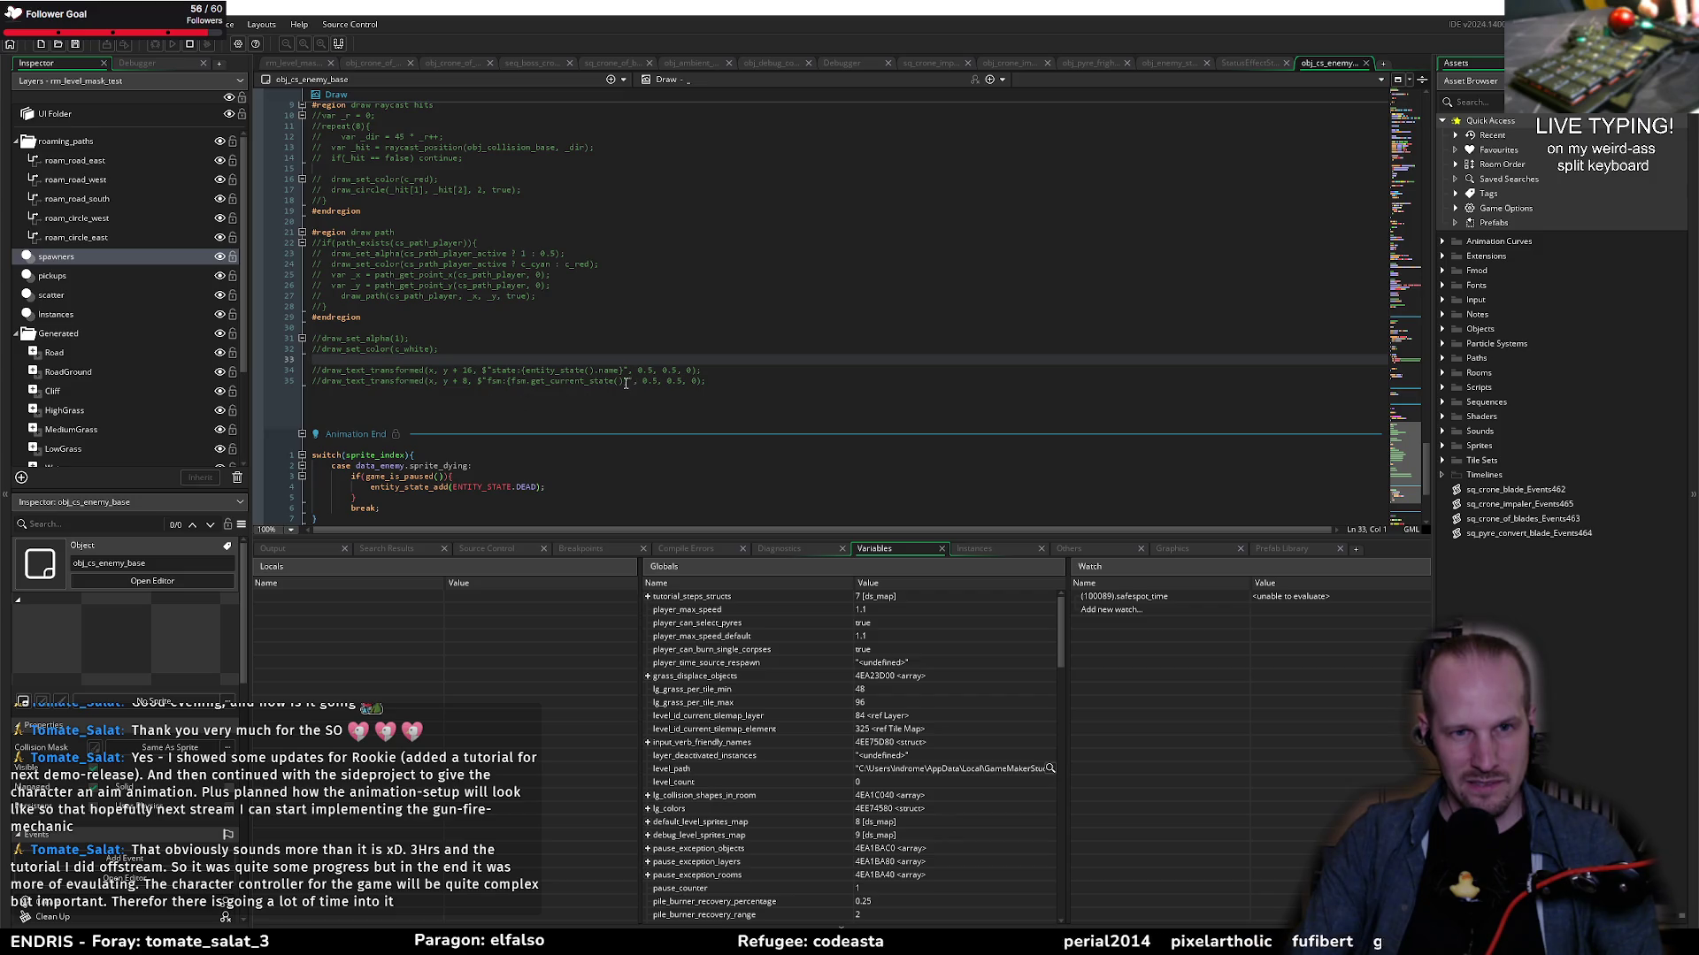
Step: Uncomment the enemy state draw line, then select global.debug_show_enemy_spawn_type on line 5
{"action": "left_click", "coordinate": [549, 371]}
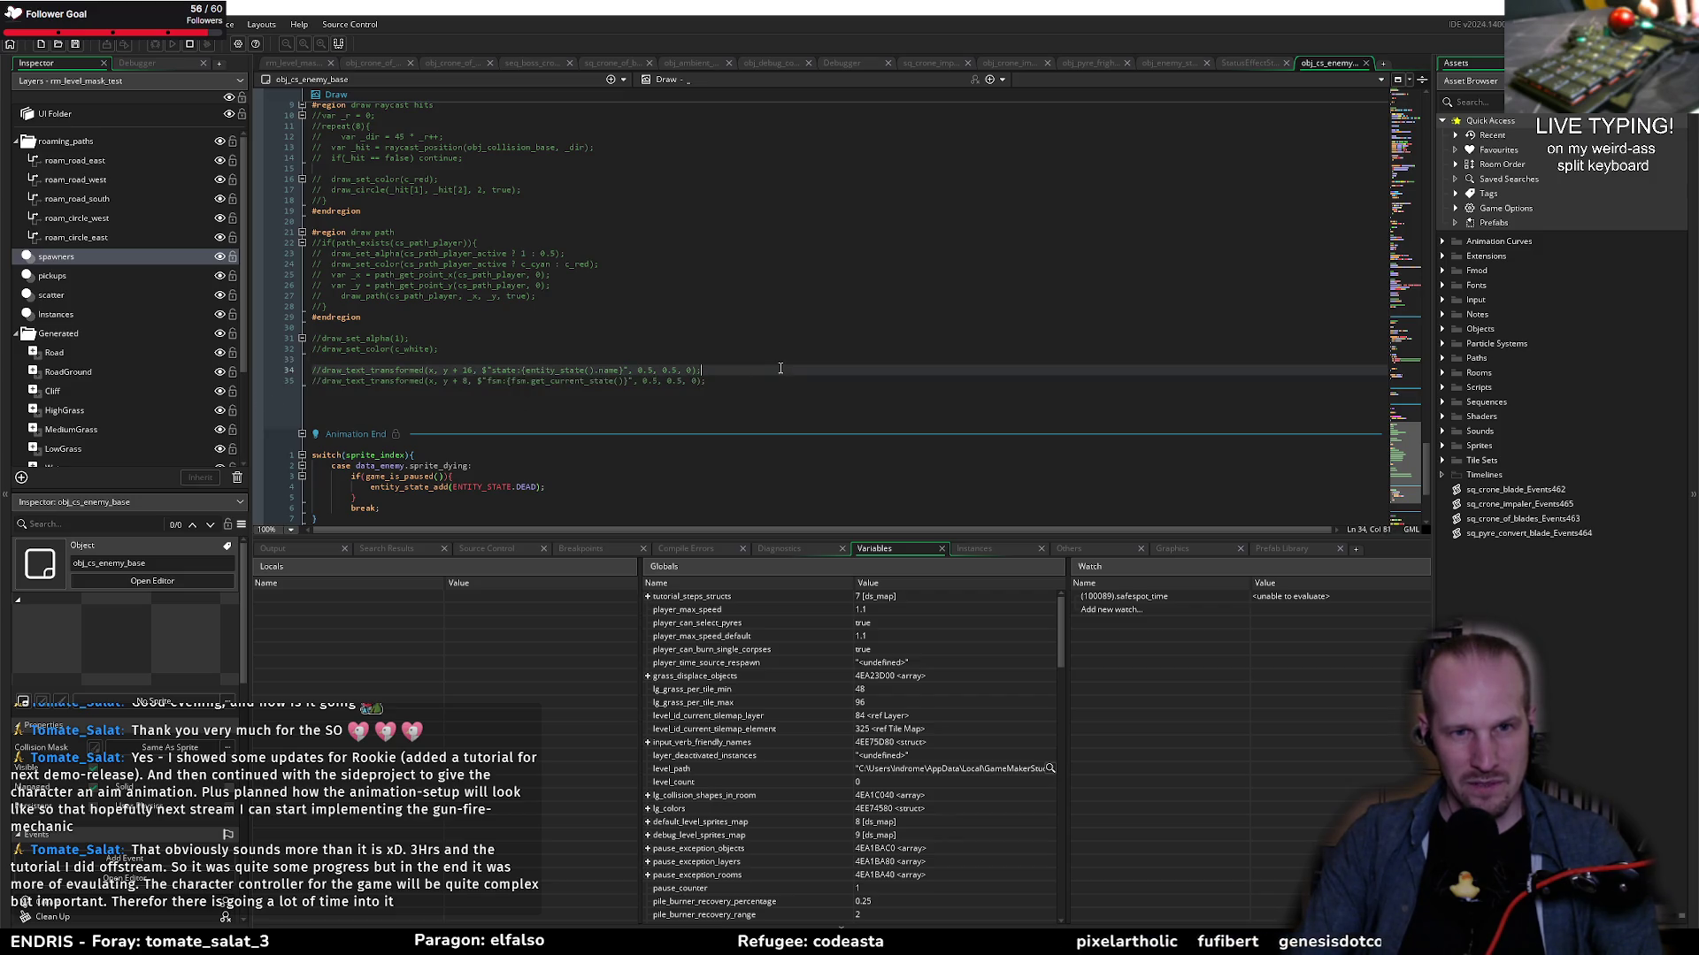
{"action": "key", "text": "ctrl+shift+k"}
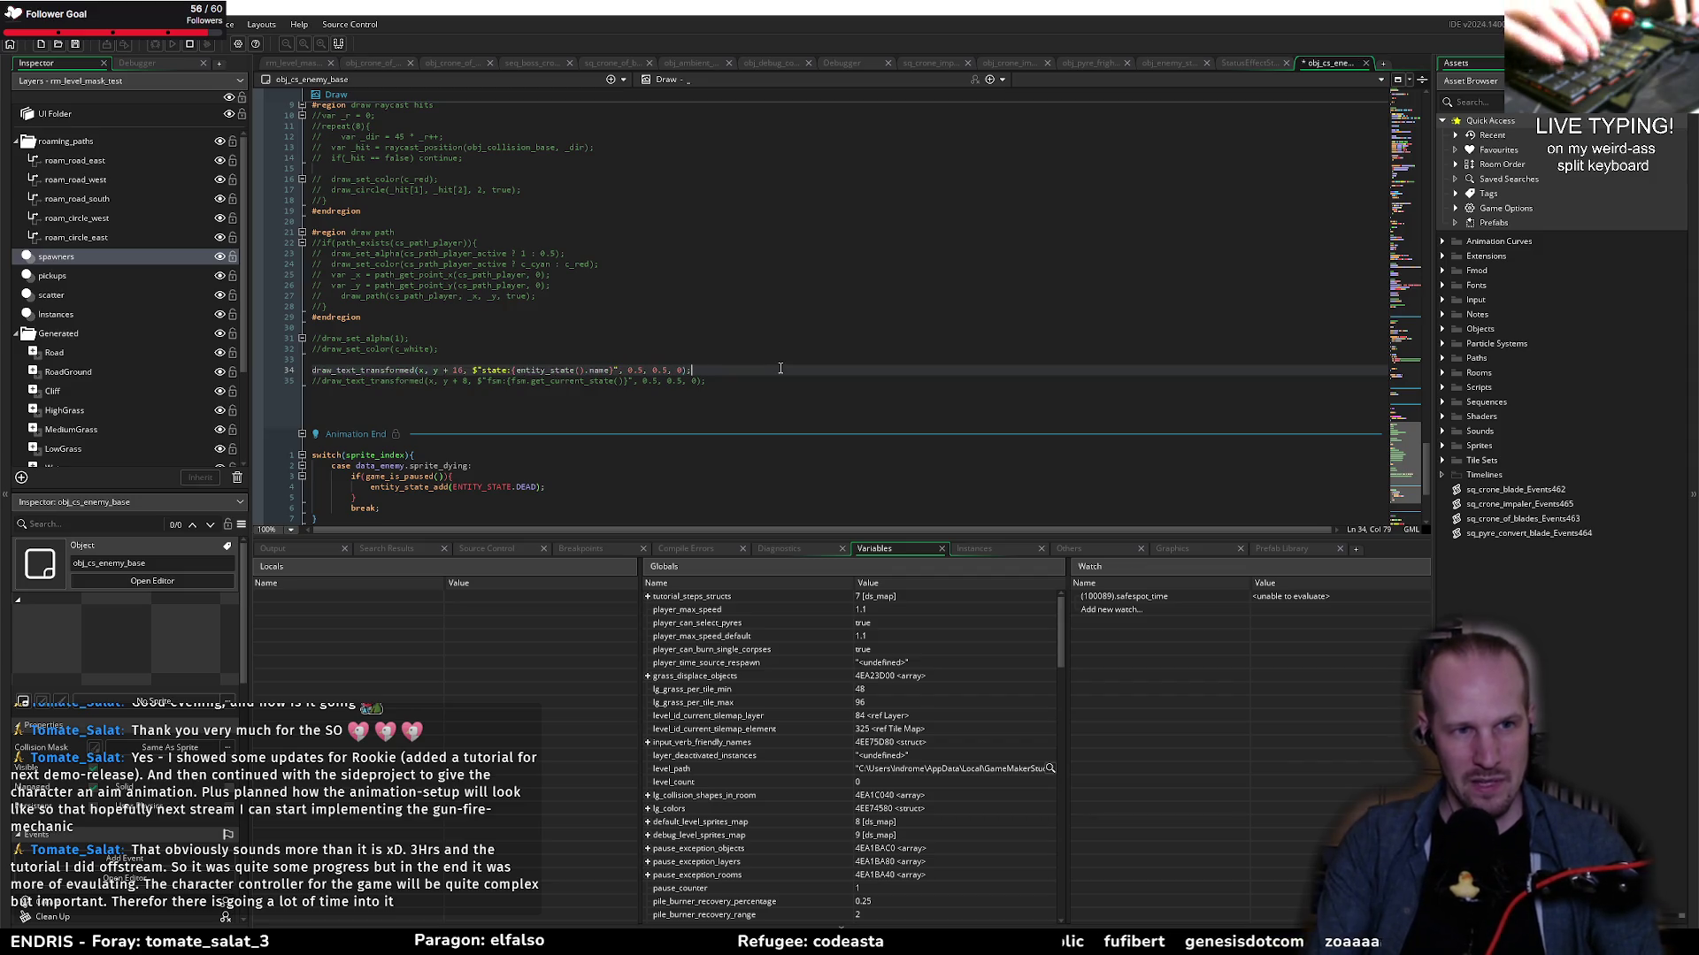
{"action": "scroll", "coordinate": [474, 223], "scroll_direction": "up", "scroll_amount": 4}
{"action": "left_click_drag", "start_coordinate": [336, 191], "coordinate": [495, 190]}
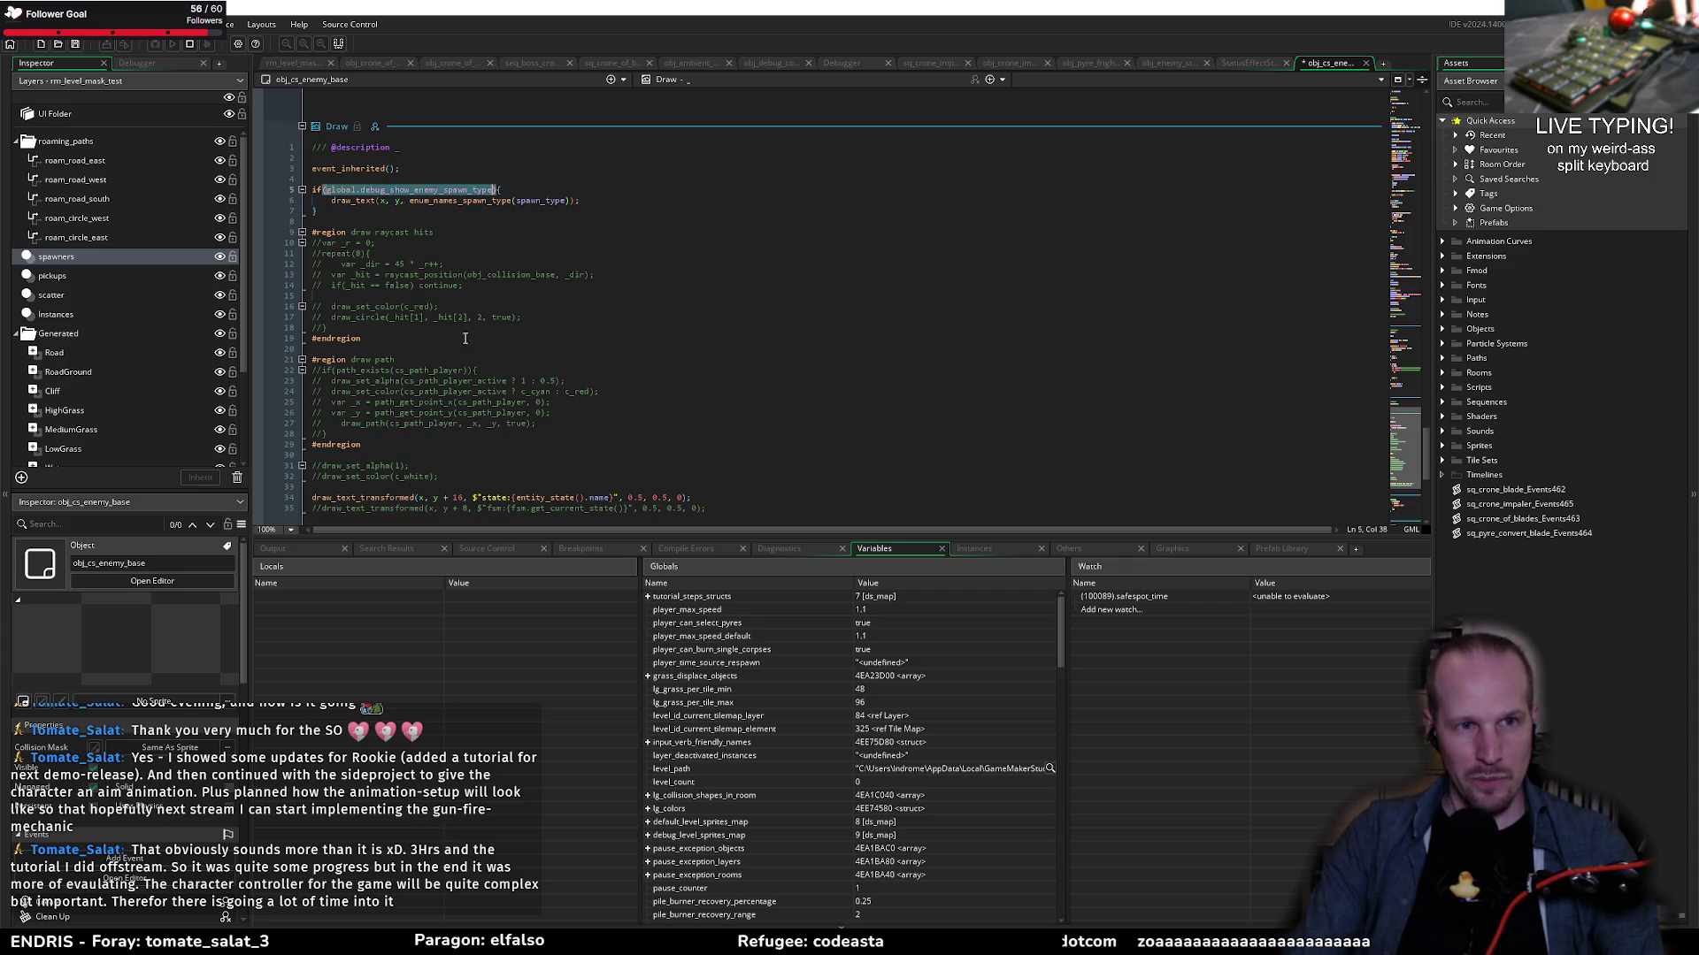
Step: Jump to the spawn-type flag's definition and add global.debug_show_enemy_state = false; below it
{"action": "left_click", "coordinate": [425, 254]}
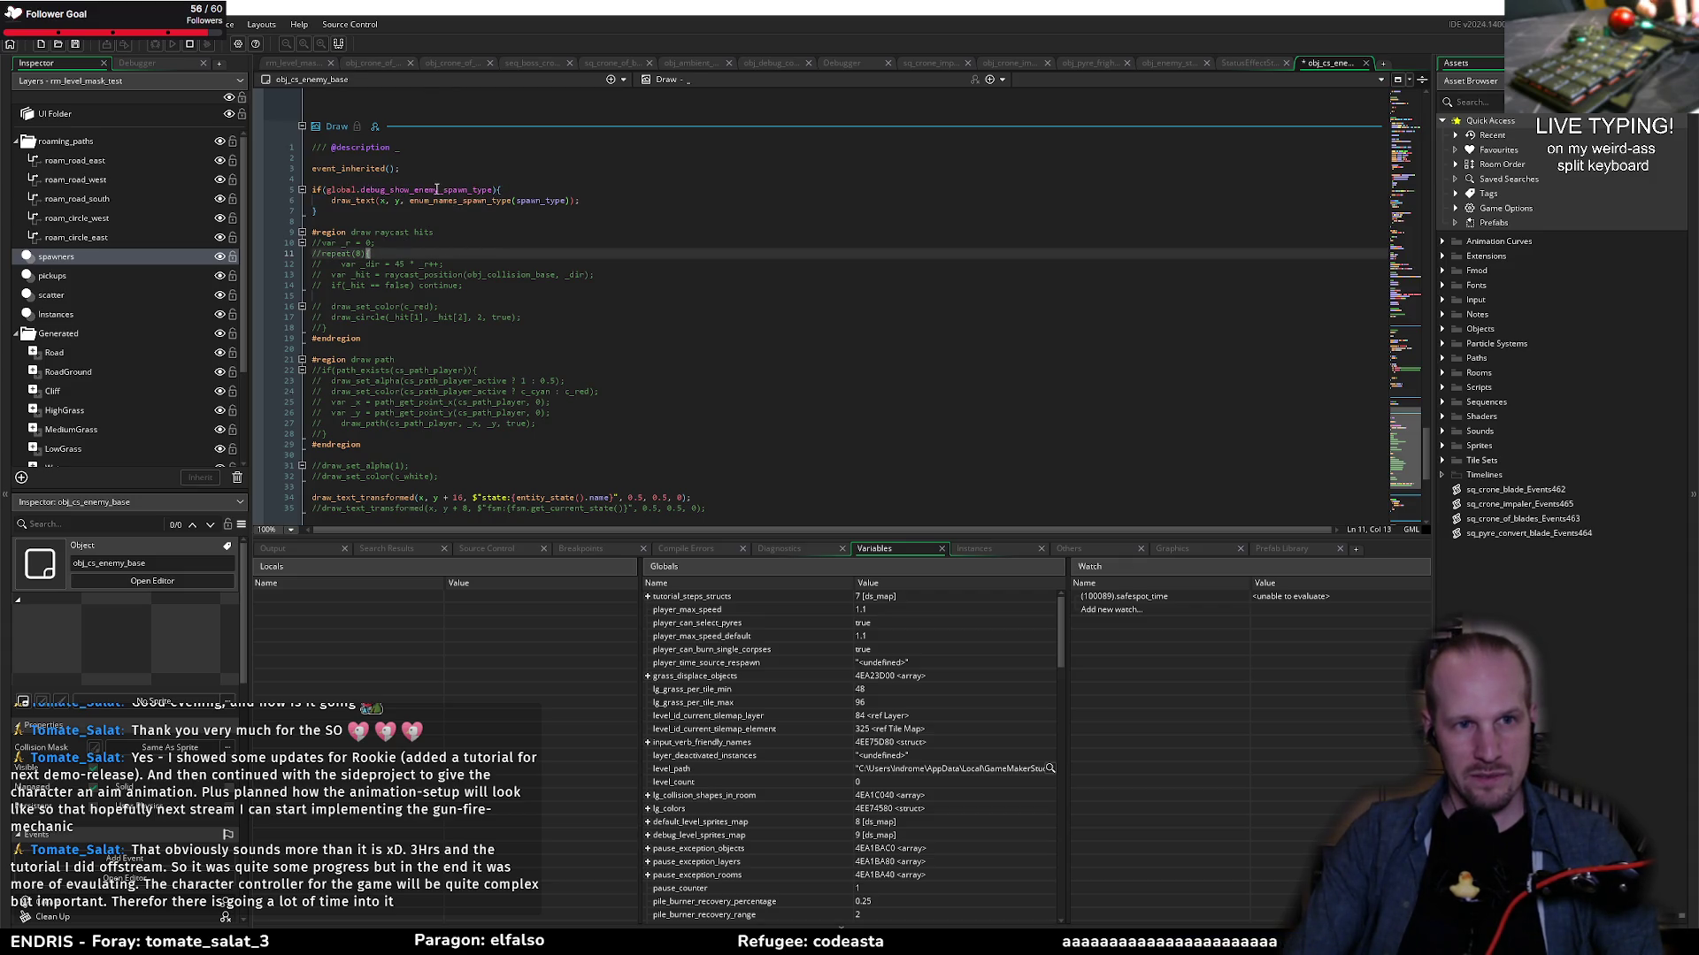
{"action": "middle_click", "coordinate": [436, 189]}
{"action": "left_click", "coordinate": [535, 213]}
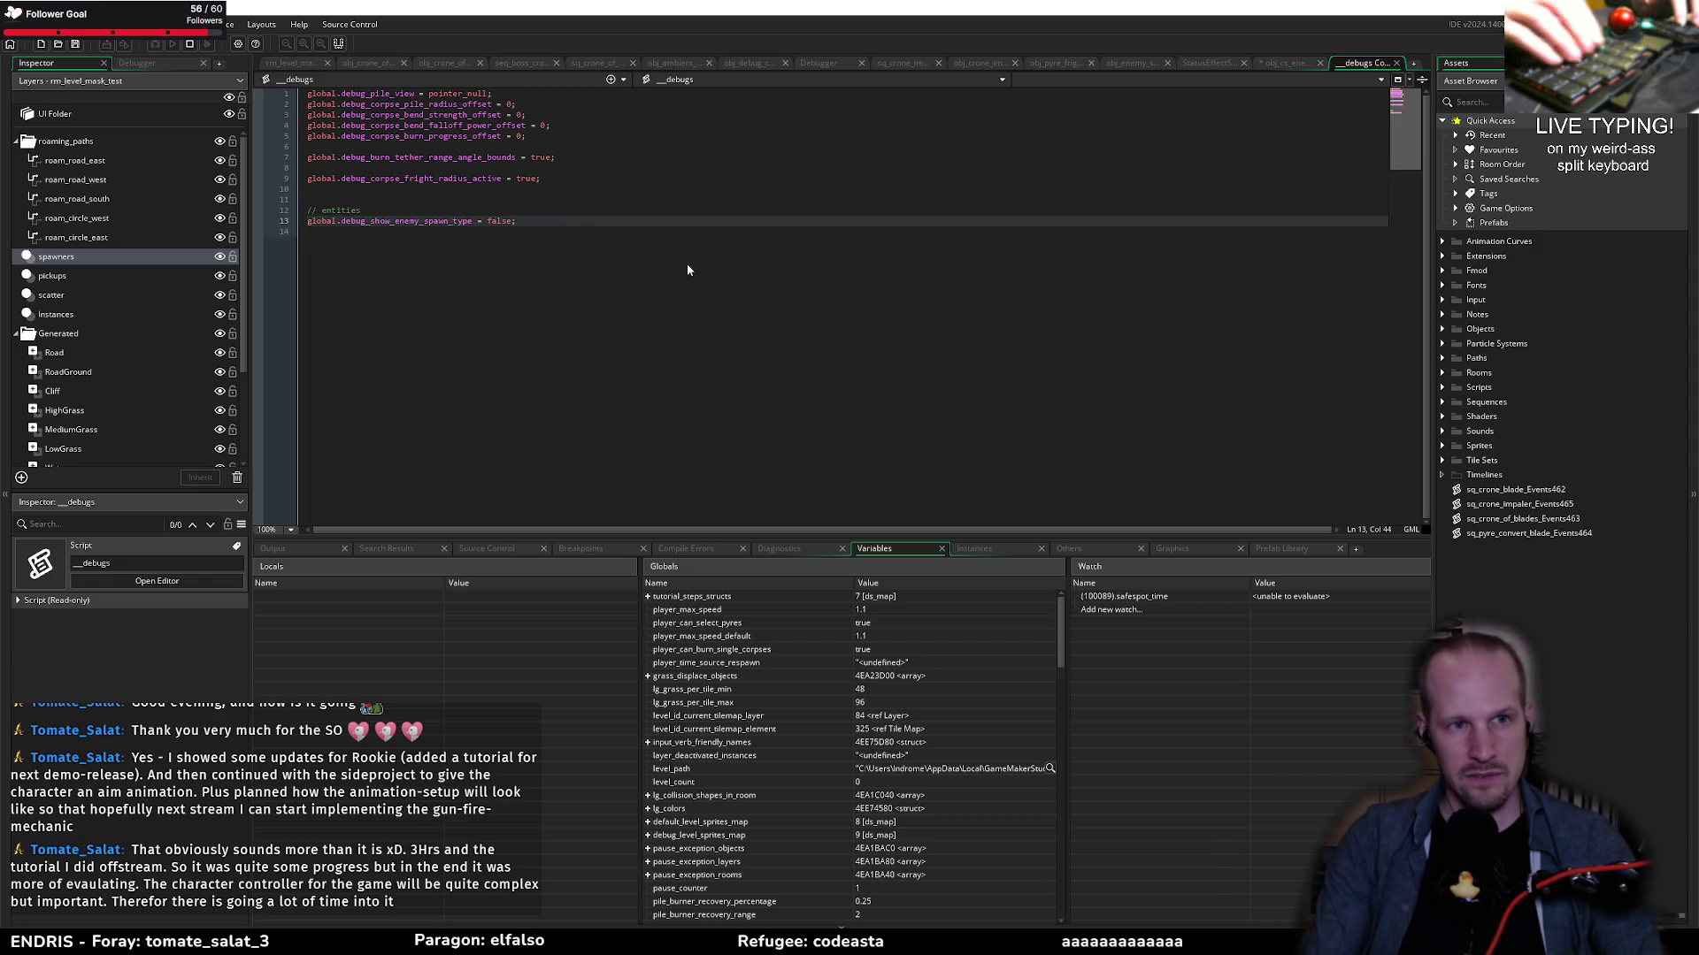
{"action": "key", "text": "Return"}
{"action": "type", "text": "global.d"}
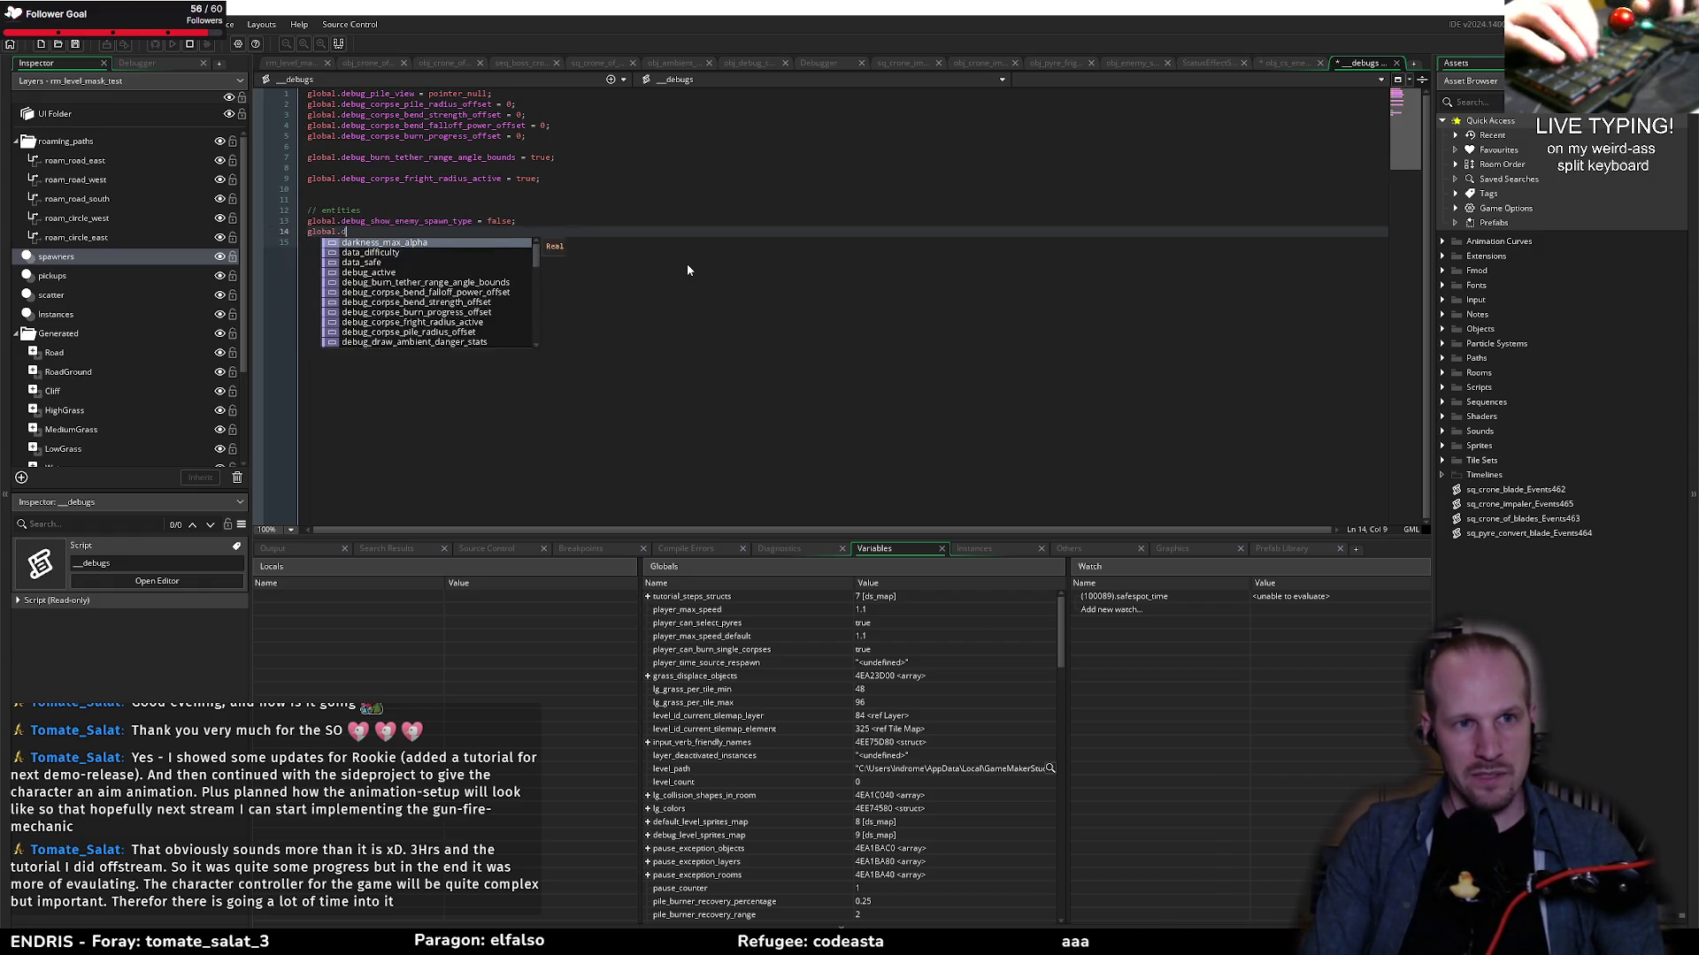
{"action": "type", "text": "ebug_"}
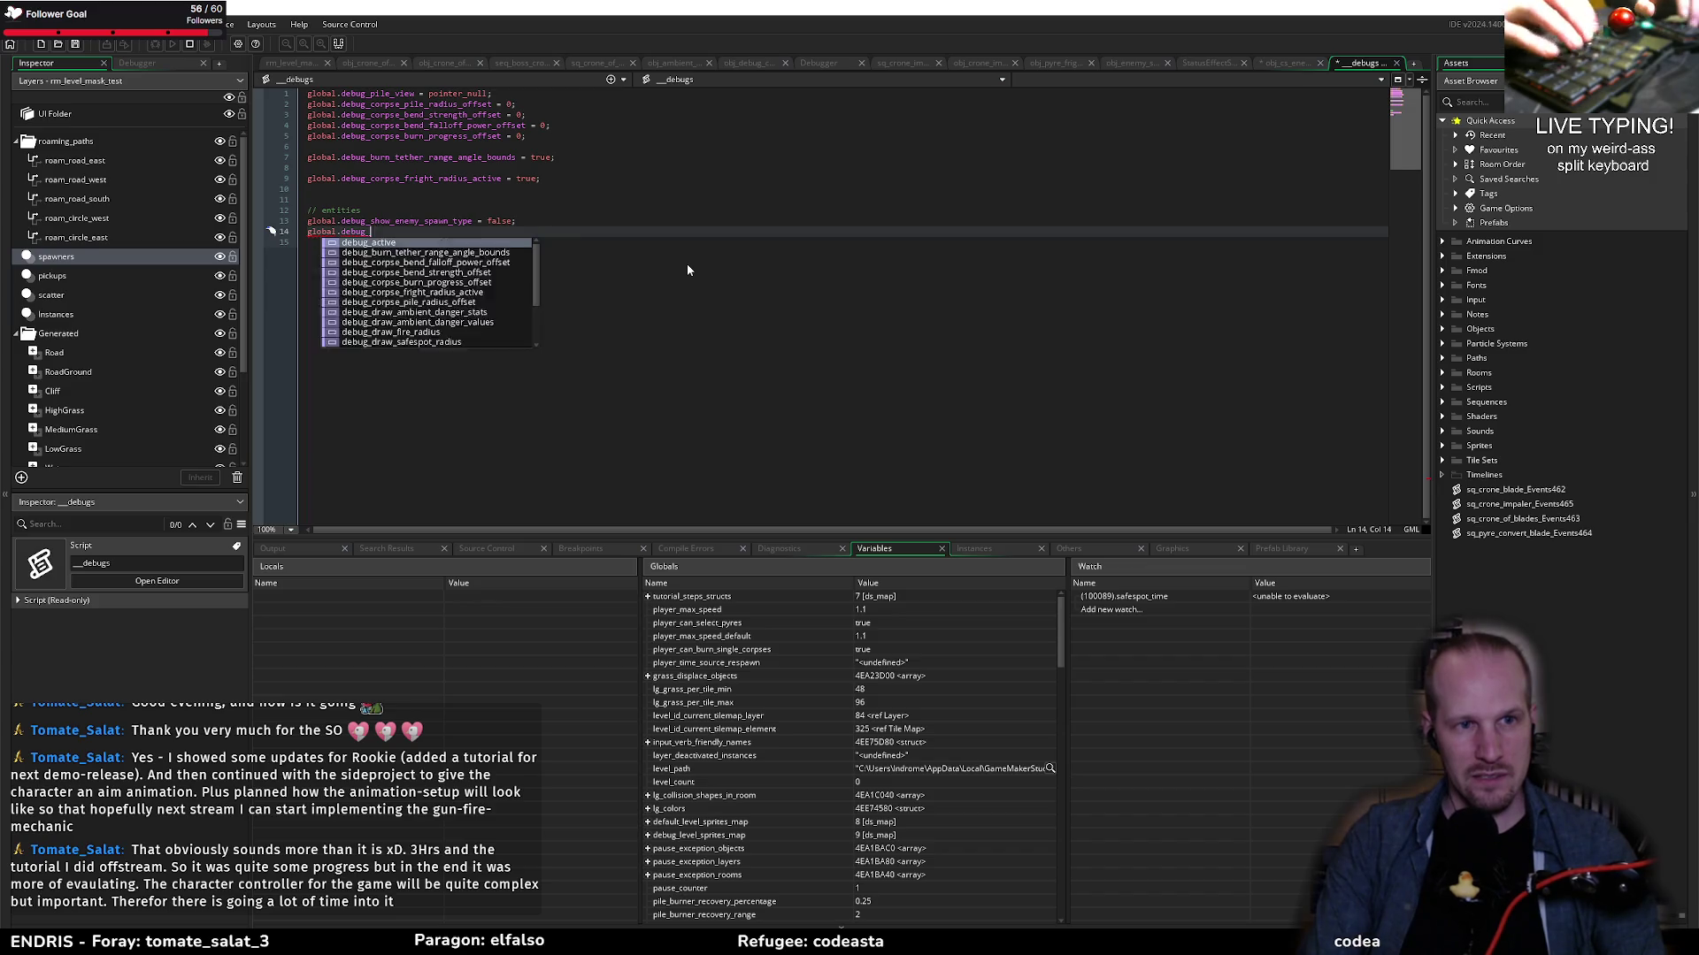
{"action": "type", "text": "show_enemy_s"}
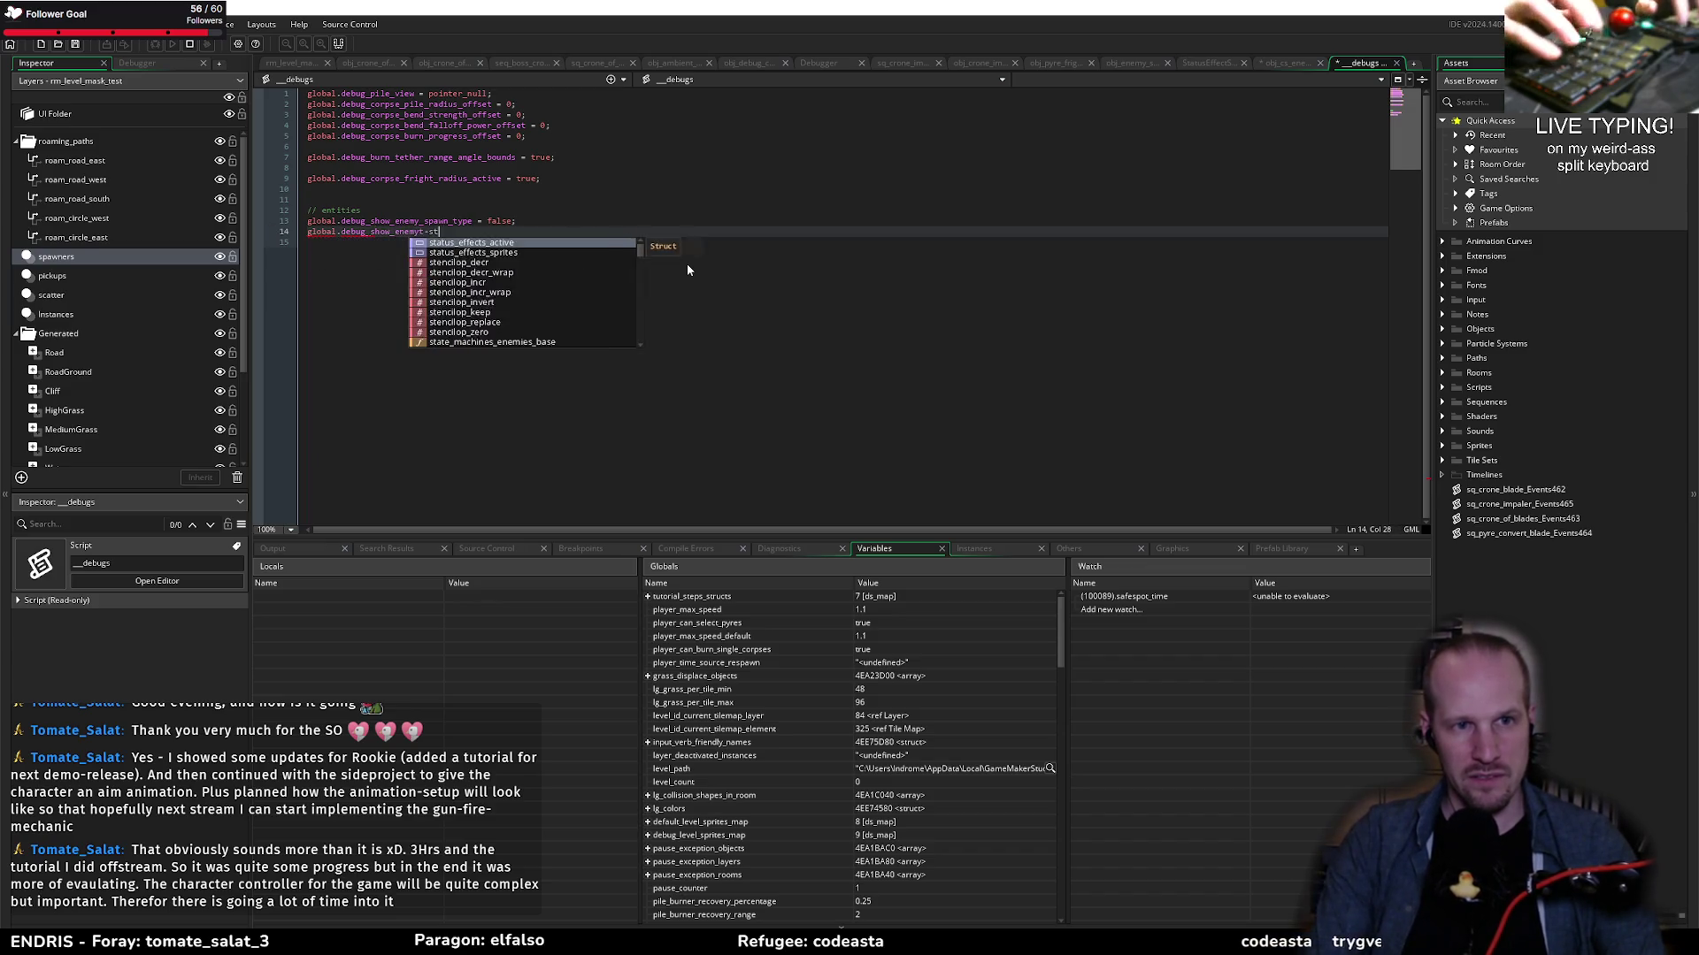
{"action": "type", "text": "tate ="}
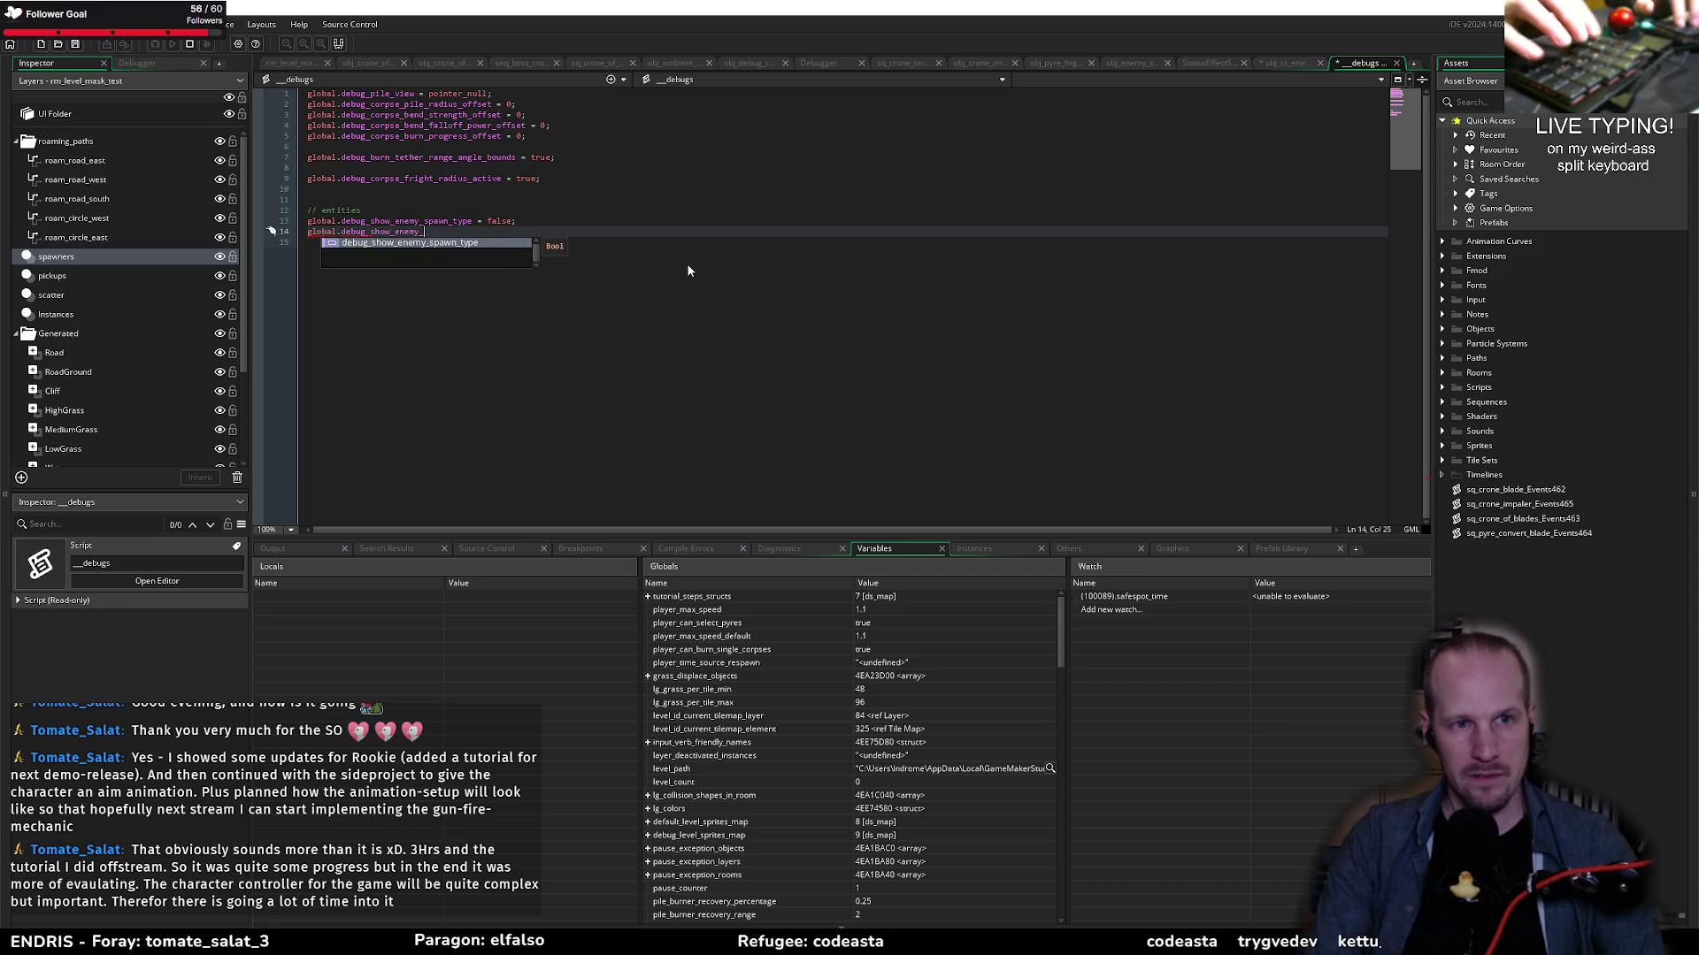
{"action": "type", "text": " false;"}
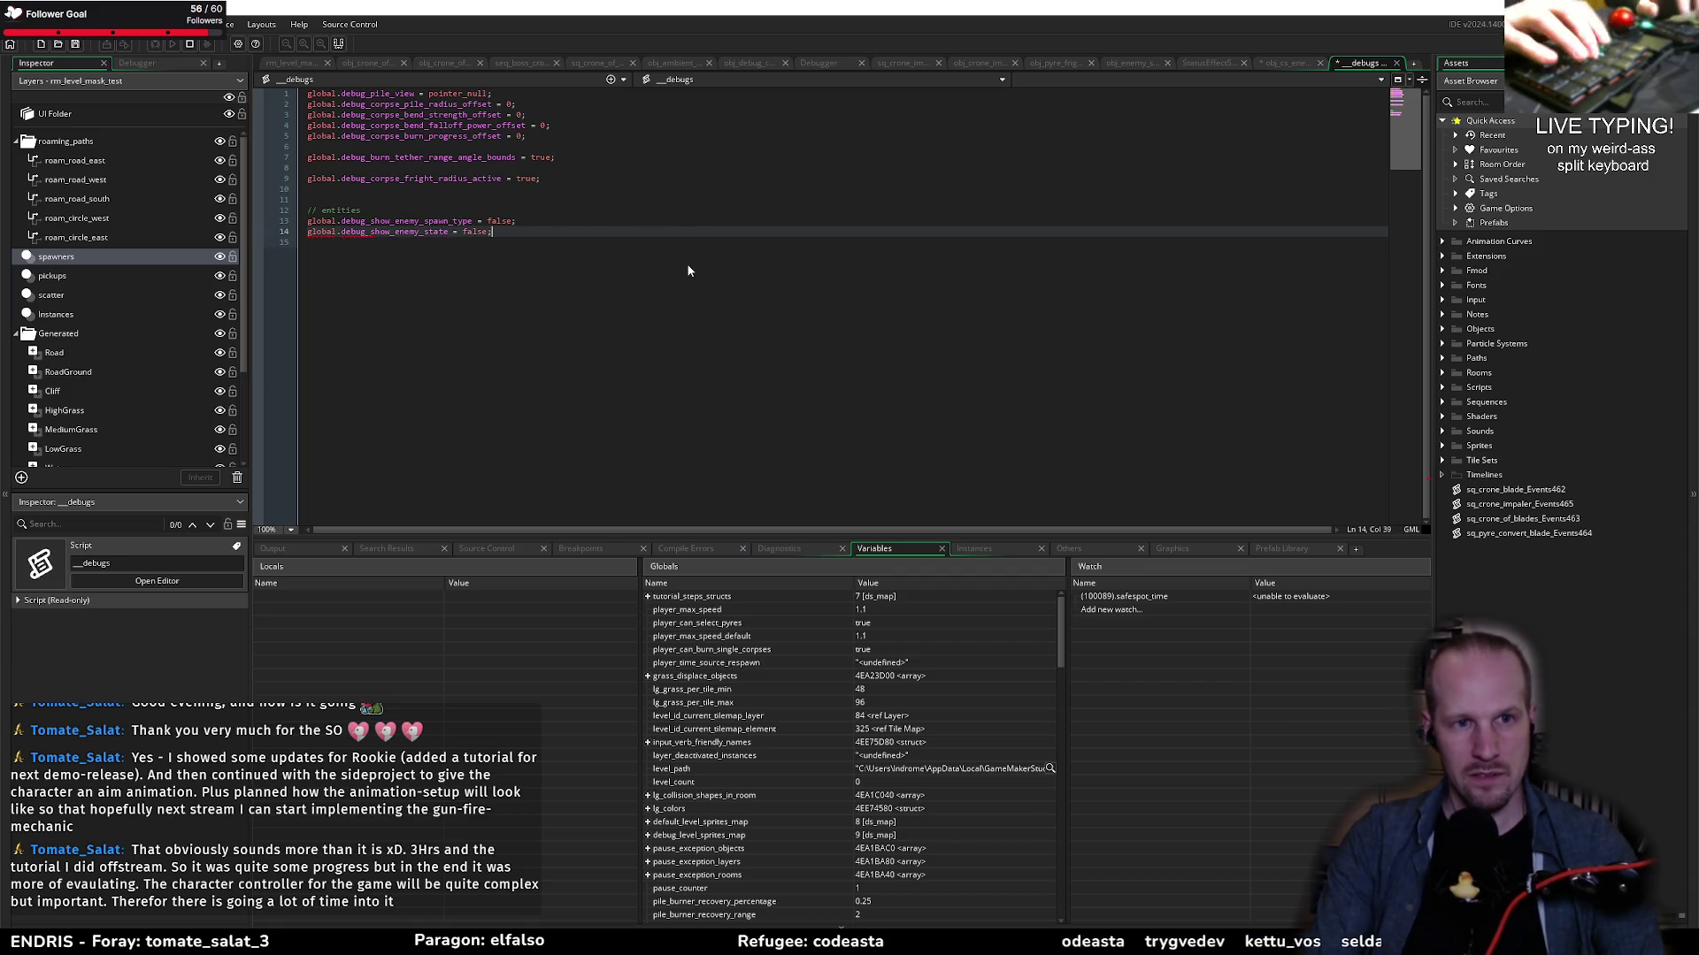
{"action": "left_click_drag", "start_coordinate": [307, 232], "coordinate": [447, 232]}
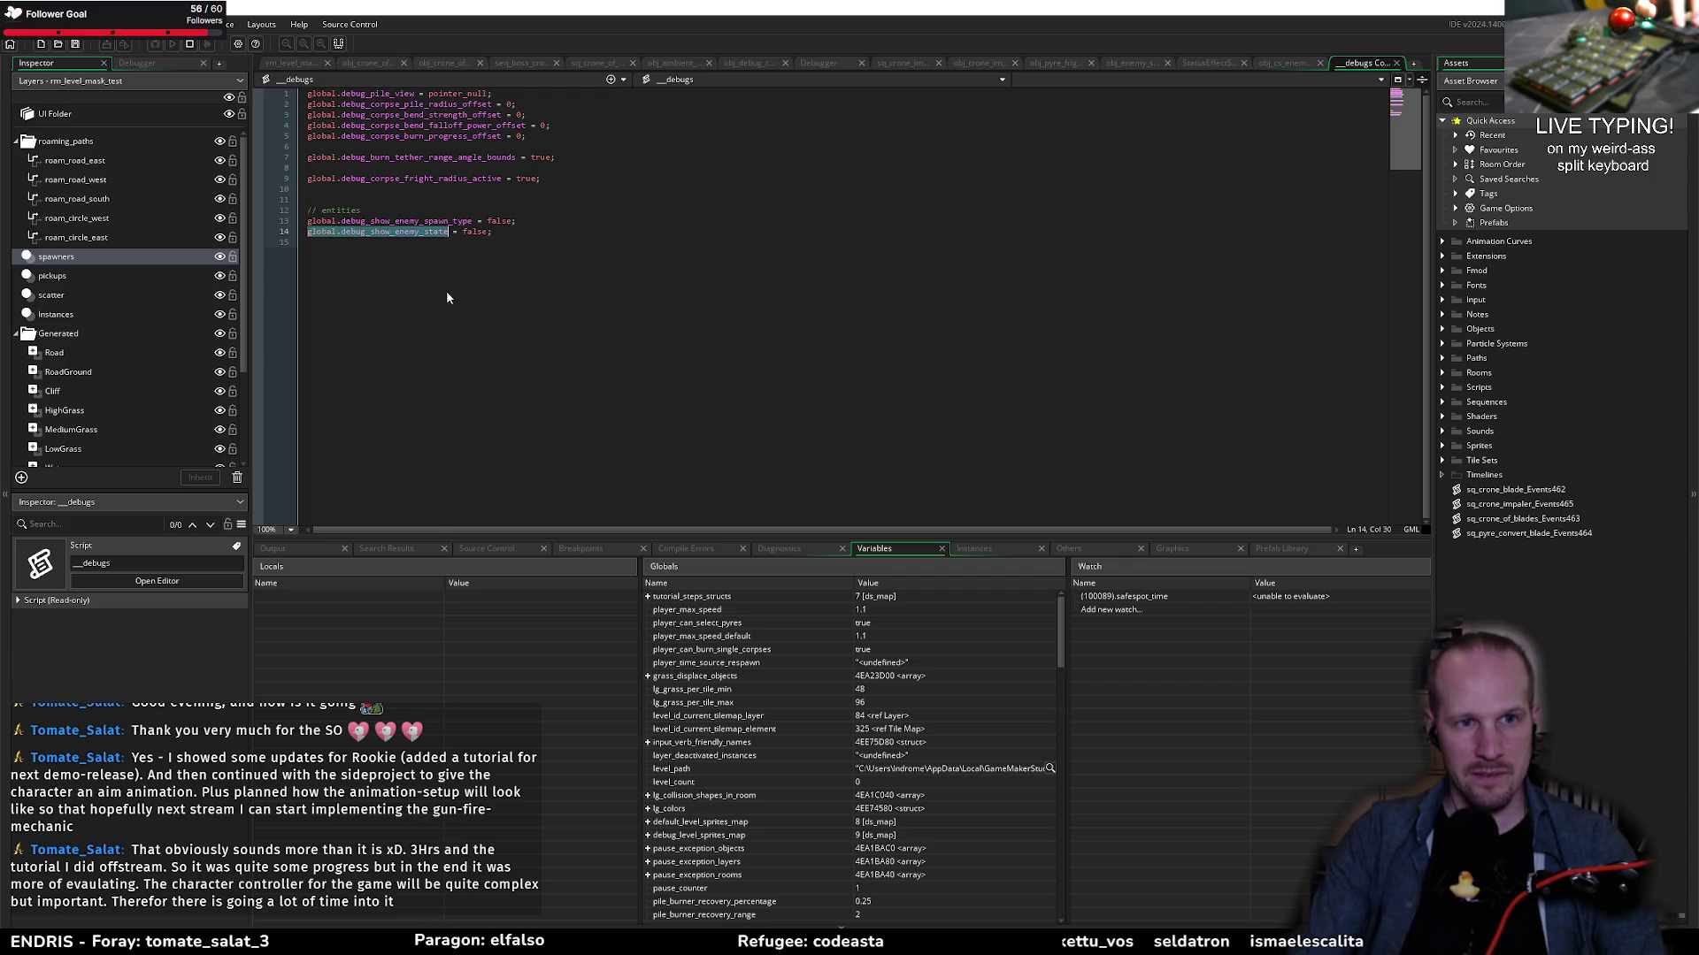
Step: Wrap the enemy state draw call in if(global.debug_show_enemy_state) and save obj_cs_enemy_base
{"action": "left_click", "coordinate": [1283, 63]}
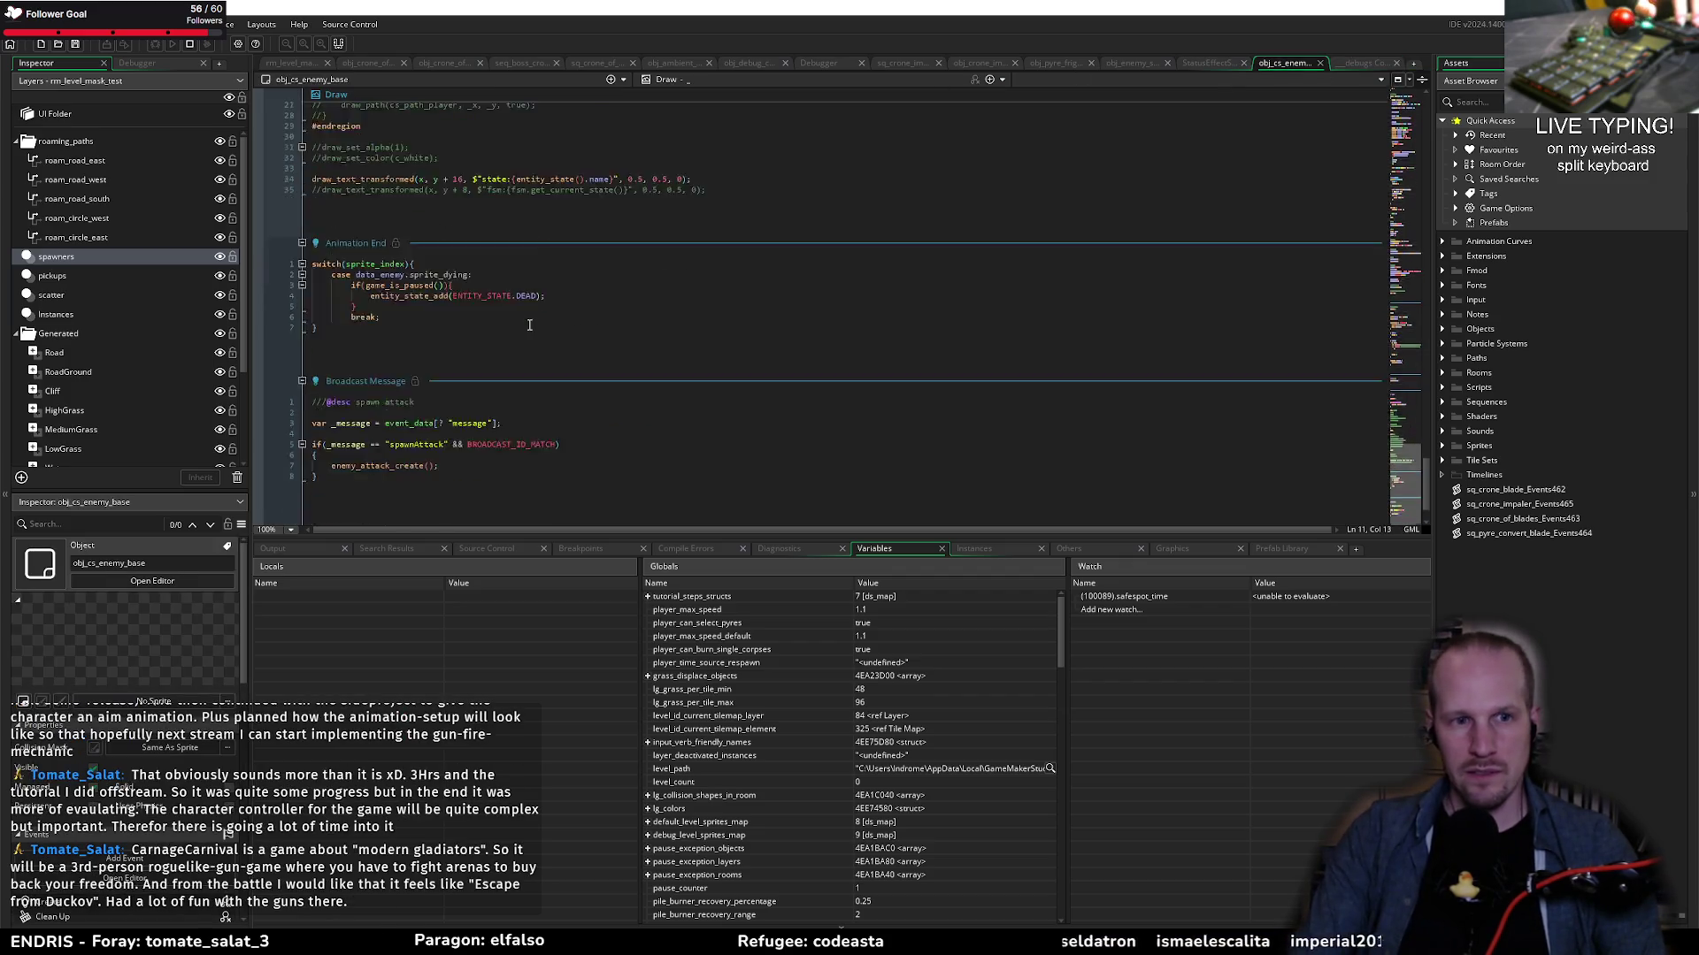
{"action": "left_click", "coordinate": [440, 168]}
{"action": "key", "text": "Return"}
{"action": "type", "text": "if(global.debug_show_enemy_state"}
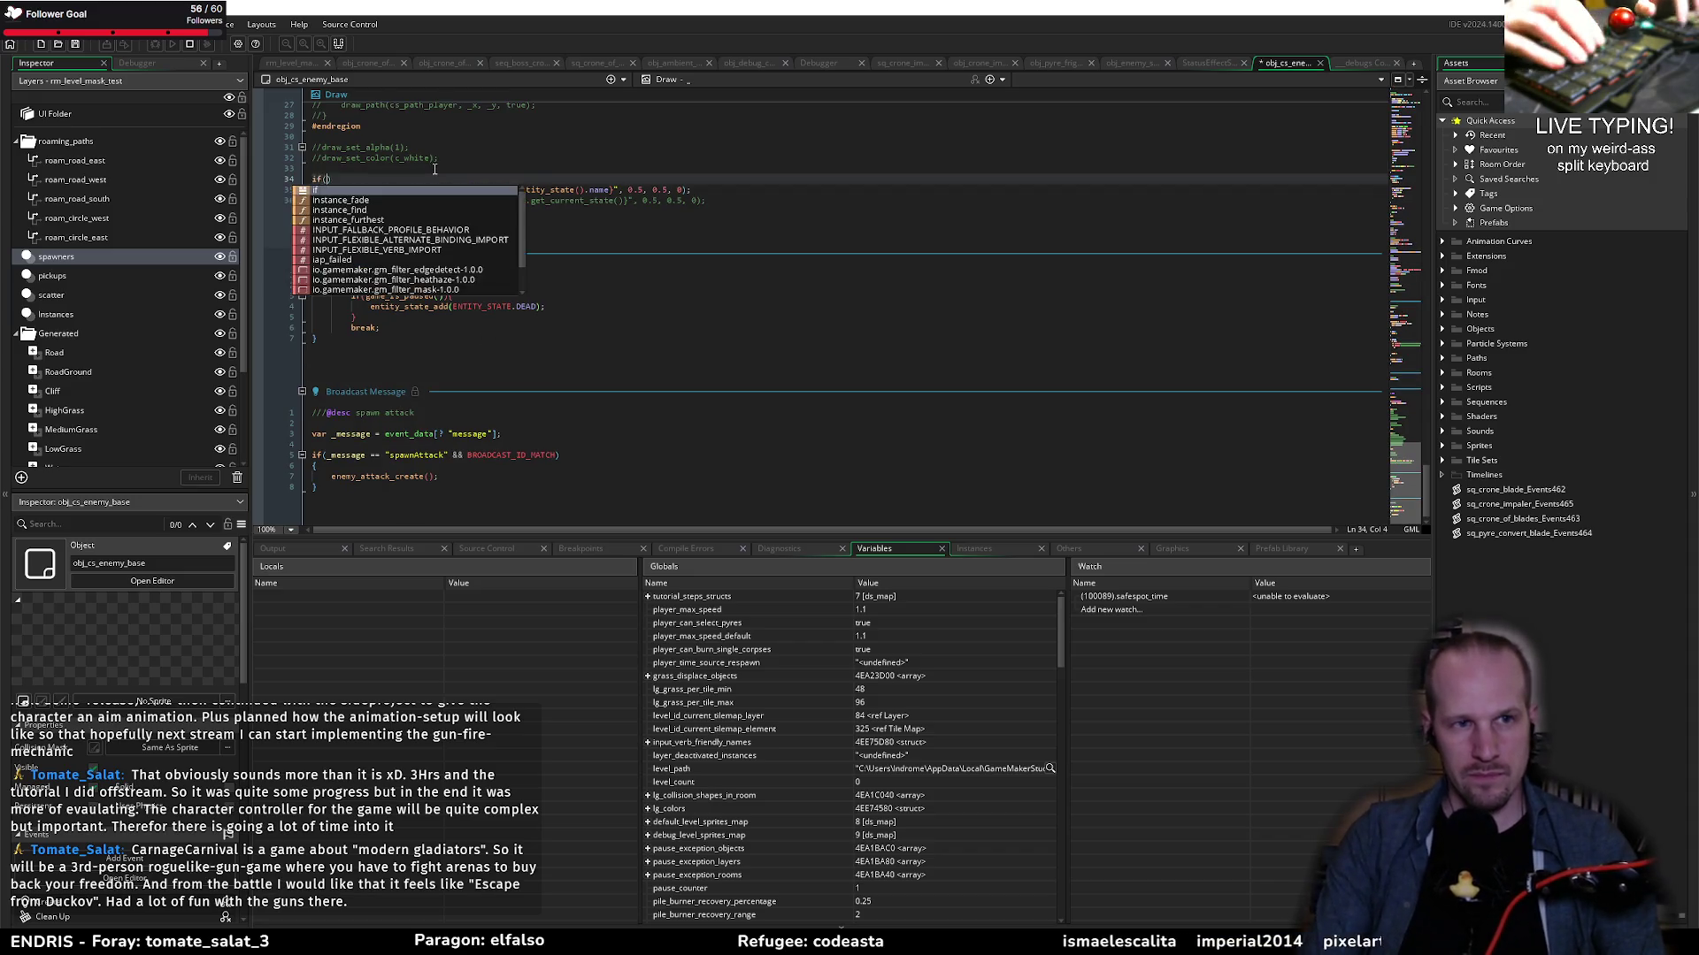
{"action": "key", "text": "Escape"}
{"action": "key", "text": "Return"}
{"action": "key", "text": "Down"}
{"action": "key", "text": "Down"}
{"action": "key", "text": "ctrl+x"}
{"action": "key", "text": "Up"}
{"action": "key", "text": "Up"}
{"action": "key", "text": "ctrl+v"}
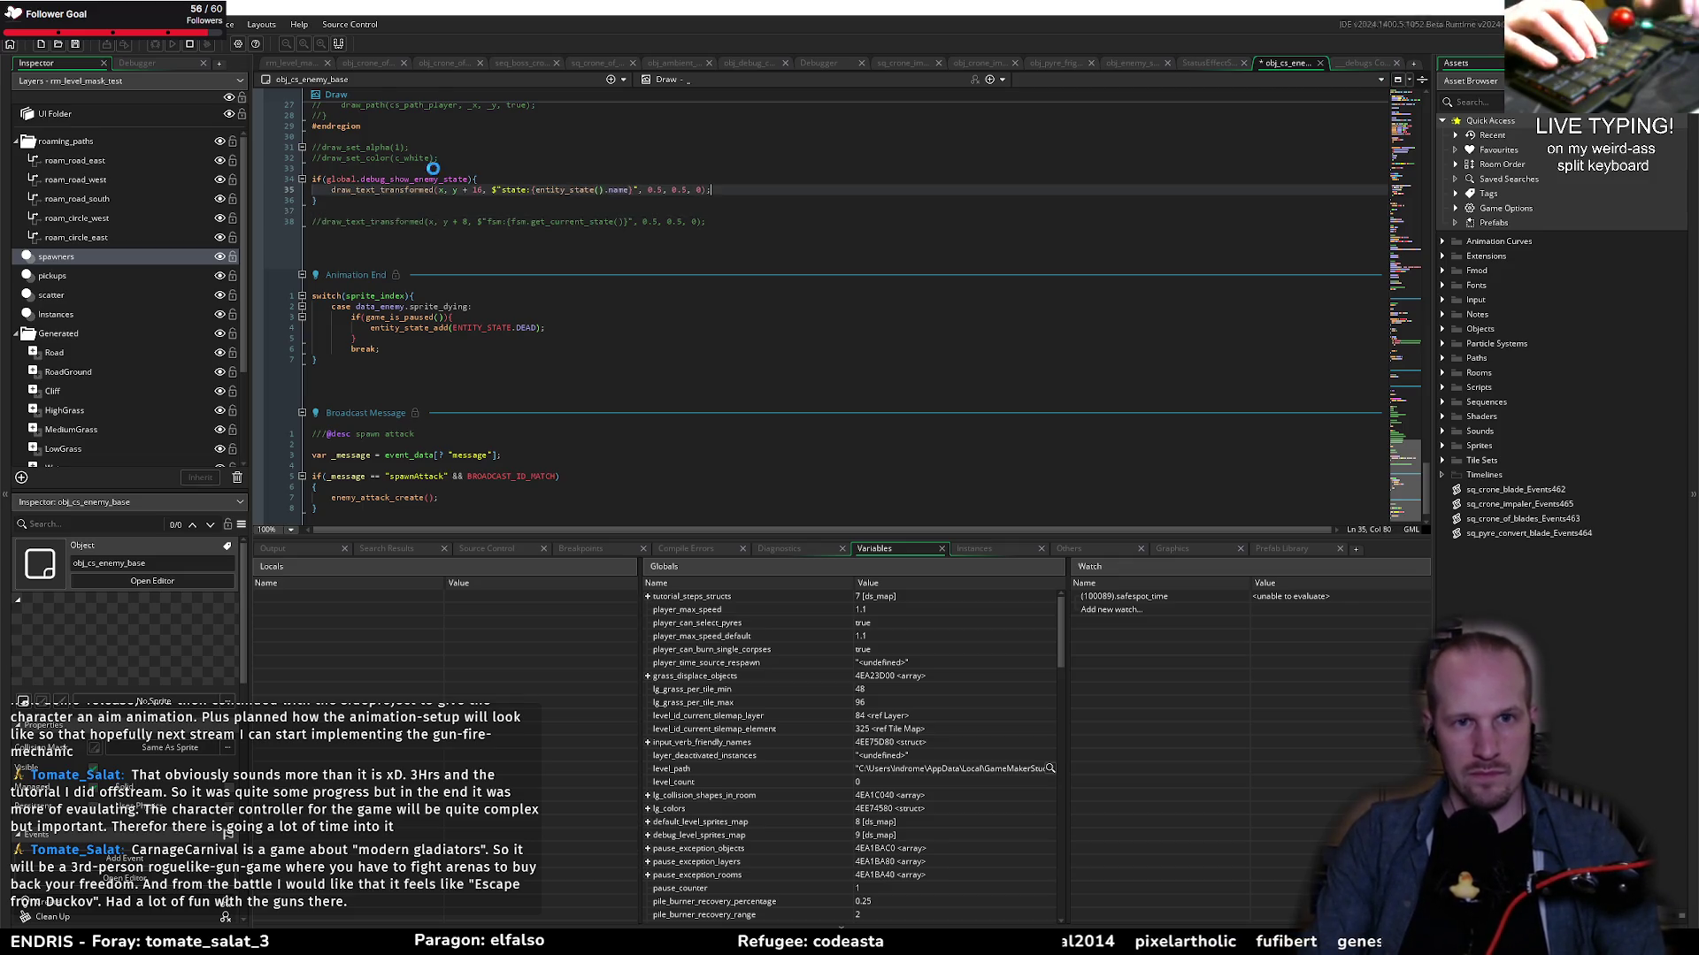
{"action": "key", "text": "ctrl+s"}
Step: Open the obj_debug_control object via the Ctrl+T search for obj_debug
{"action": "left_click_drag", "start_coordinate": [470, 179], "coordinate": [439, 179]}
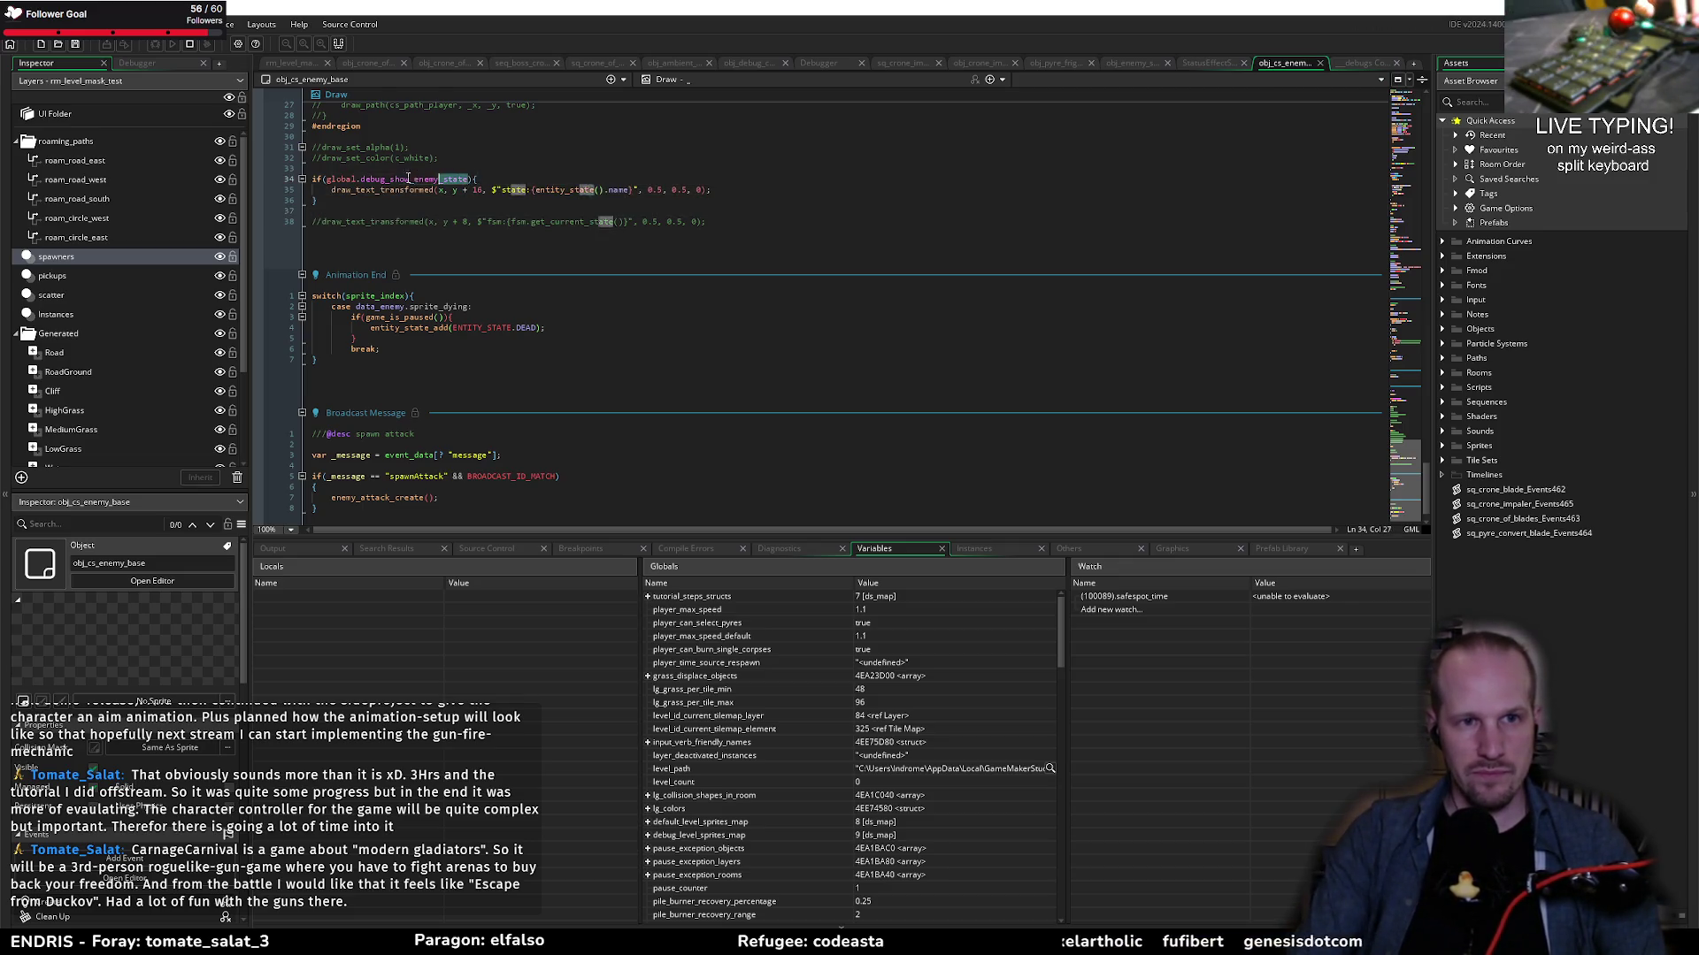
{"action": "key", "text": "ctrl+t"}
{"action": "type", "text": "obj"}
{"action": "type", "text": "_debug"}
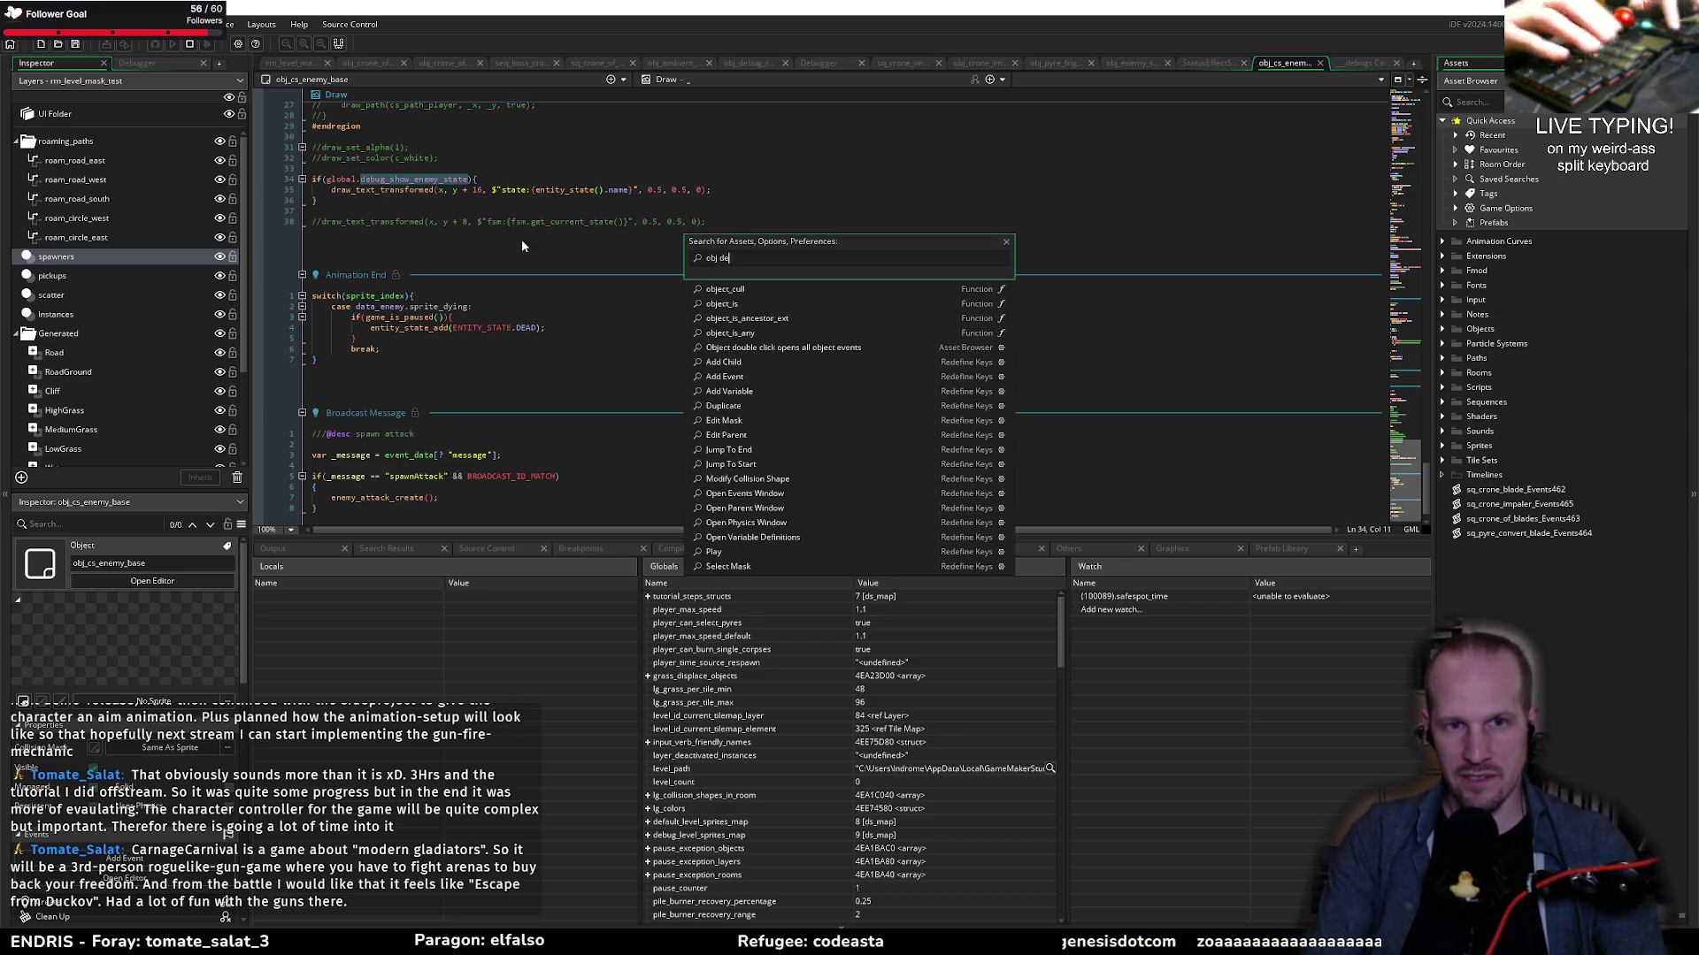
{"action": "key", "text": "Return"}
{"action": "left_click", "coordinate": [433, 324]}
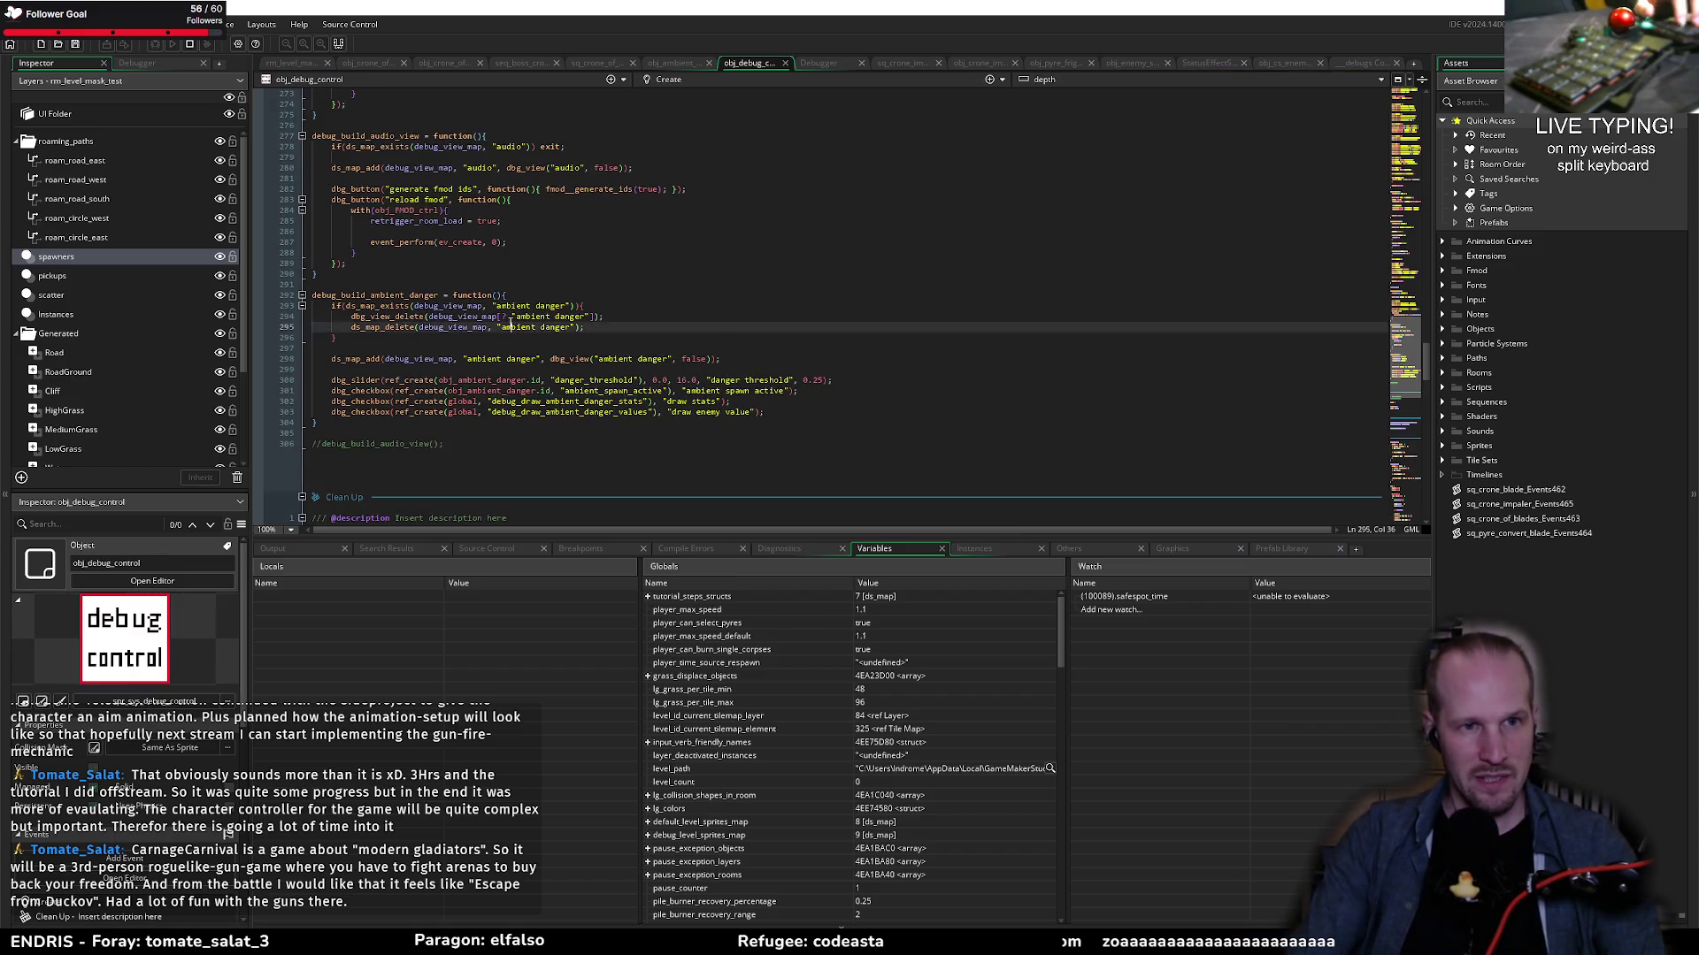
Step: Scroll to debug_build_context_steering_view and place the caret after its elevation checkbox line
{"action": "scroll", "coordinate": [433, 314], "scroll_direction": "up", "scroll_amount": 15}
{"action": "scroll", "coordinate": [432, 314], "scroll_direction": "up", "scroll_amount": 2}
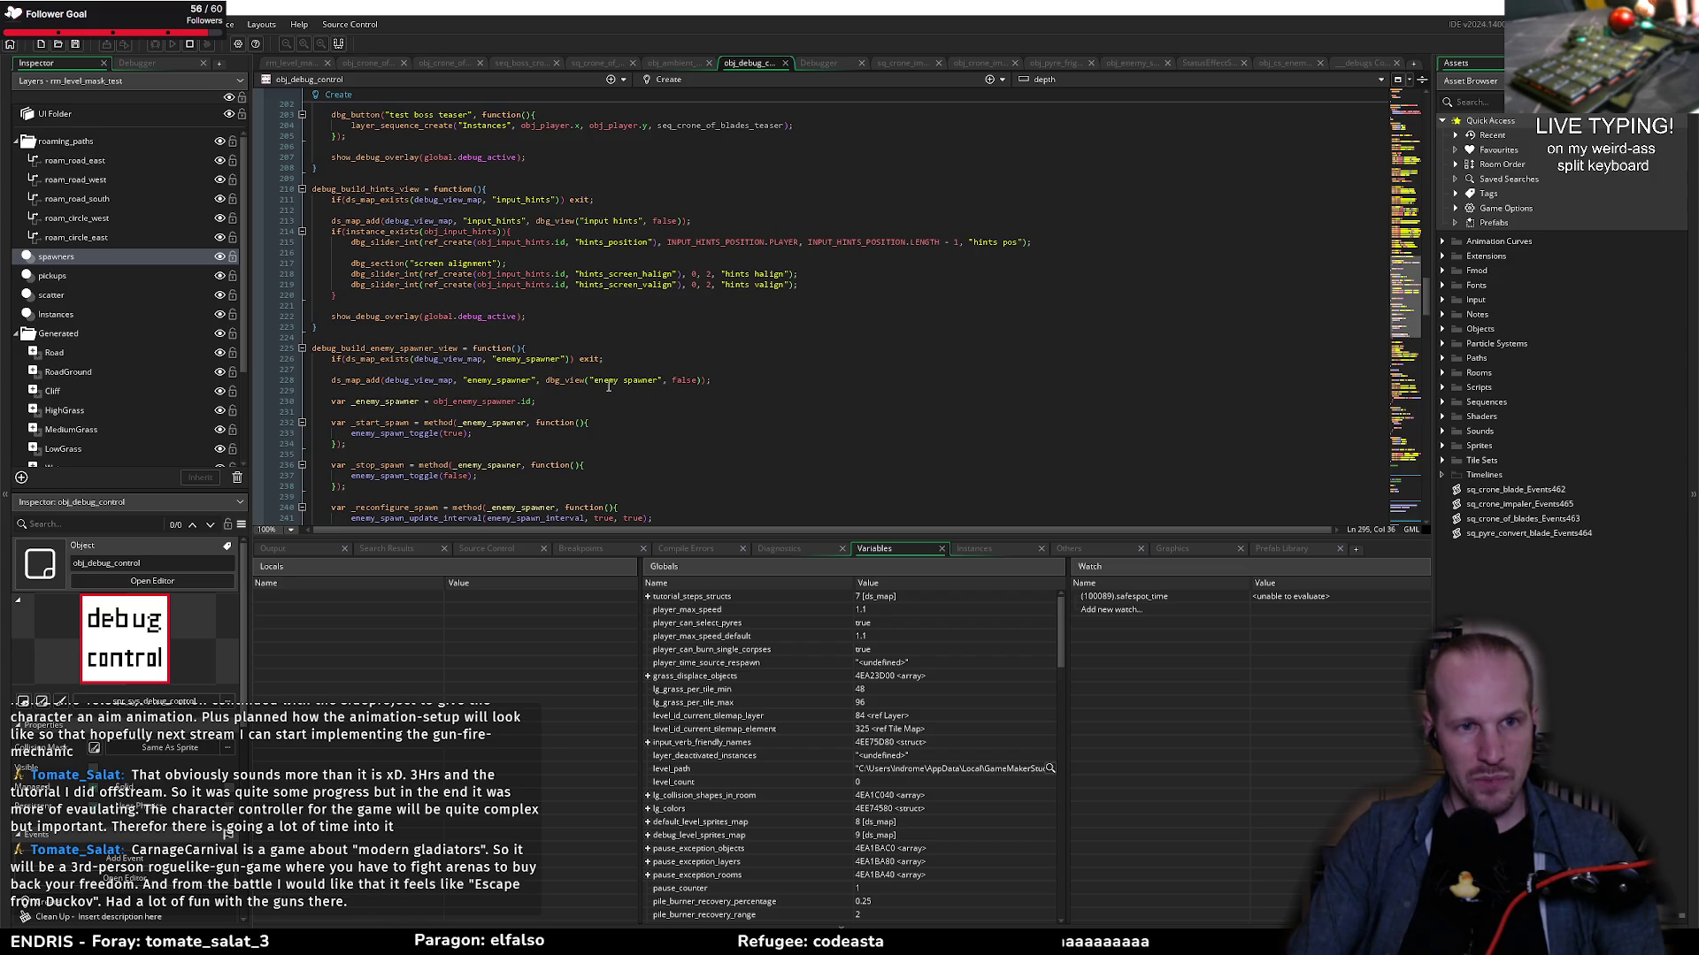
{"action": "scroll", "coordinate": [609, 387], "scroll_direction": "up", "scroll_amount": 20}
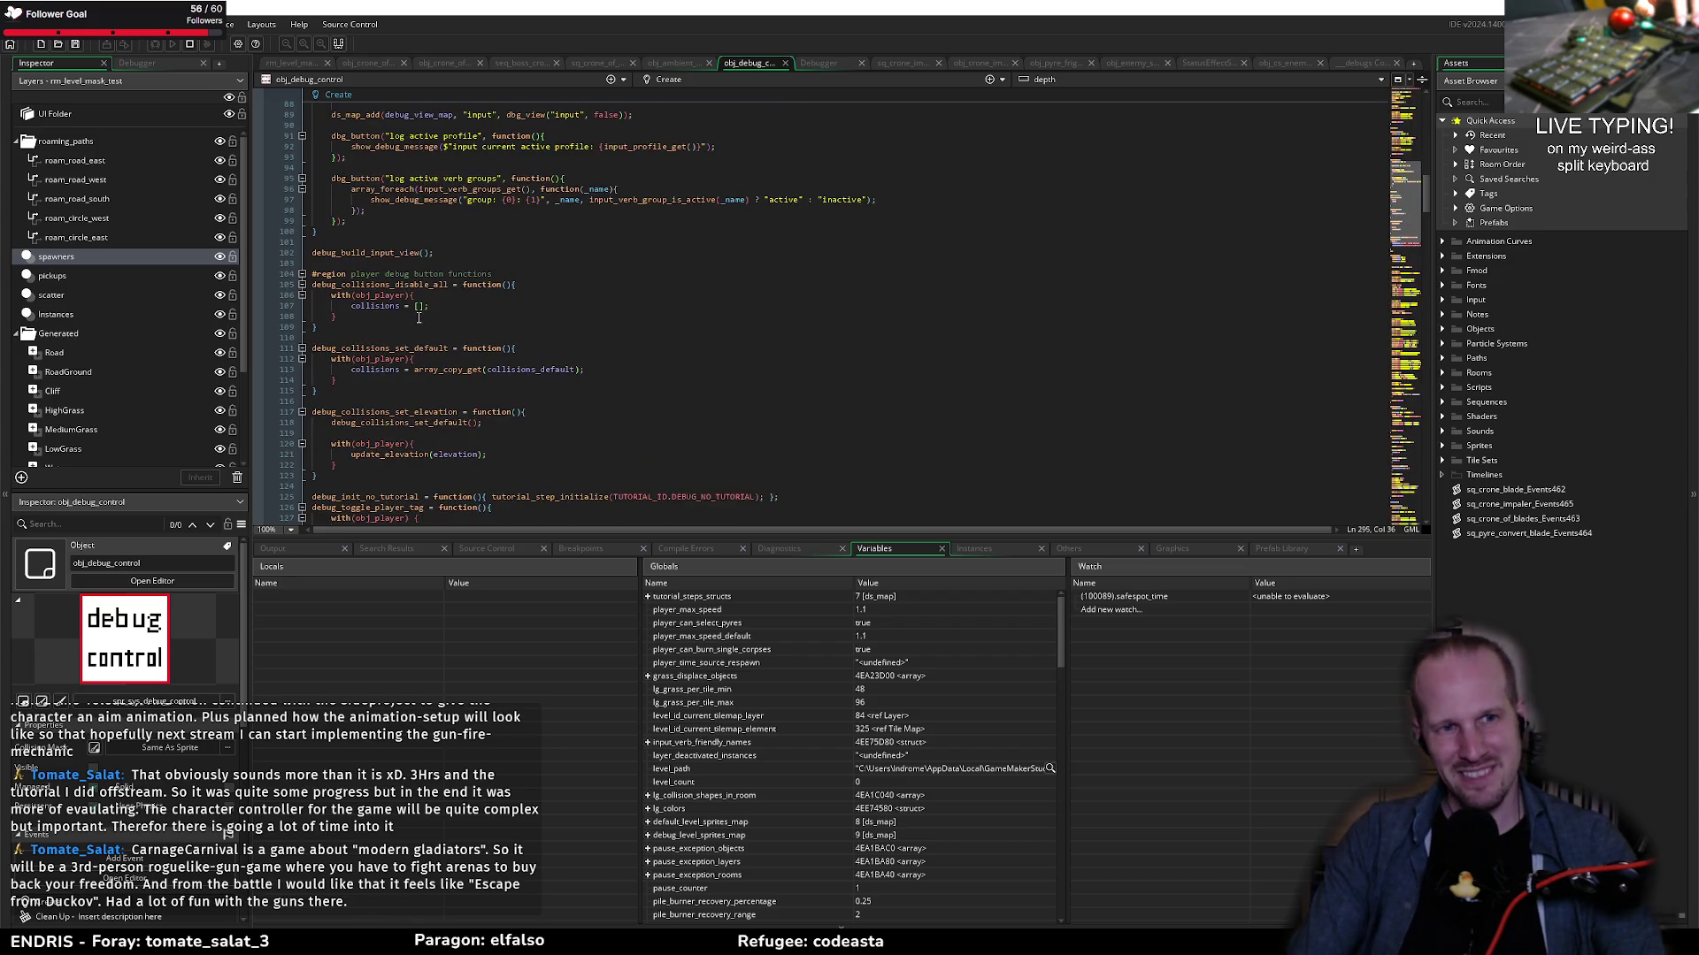
{"action": "scroll", "coordinate": [419, 317], "scroll_direction": "up", "scroll_amount": 20}
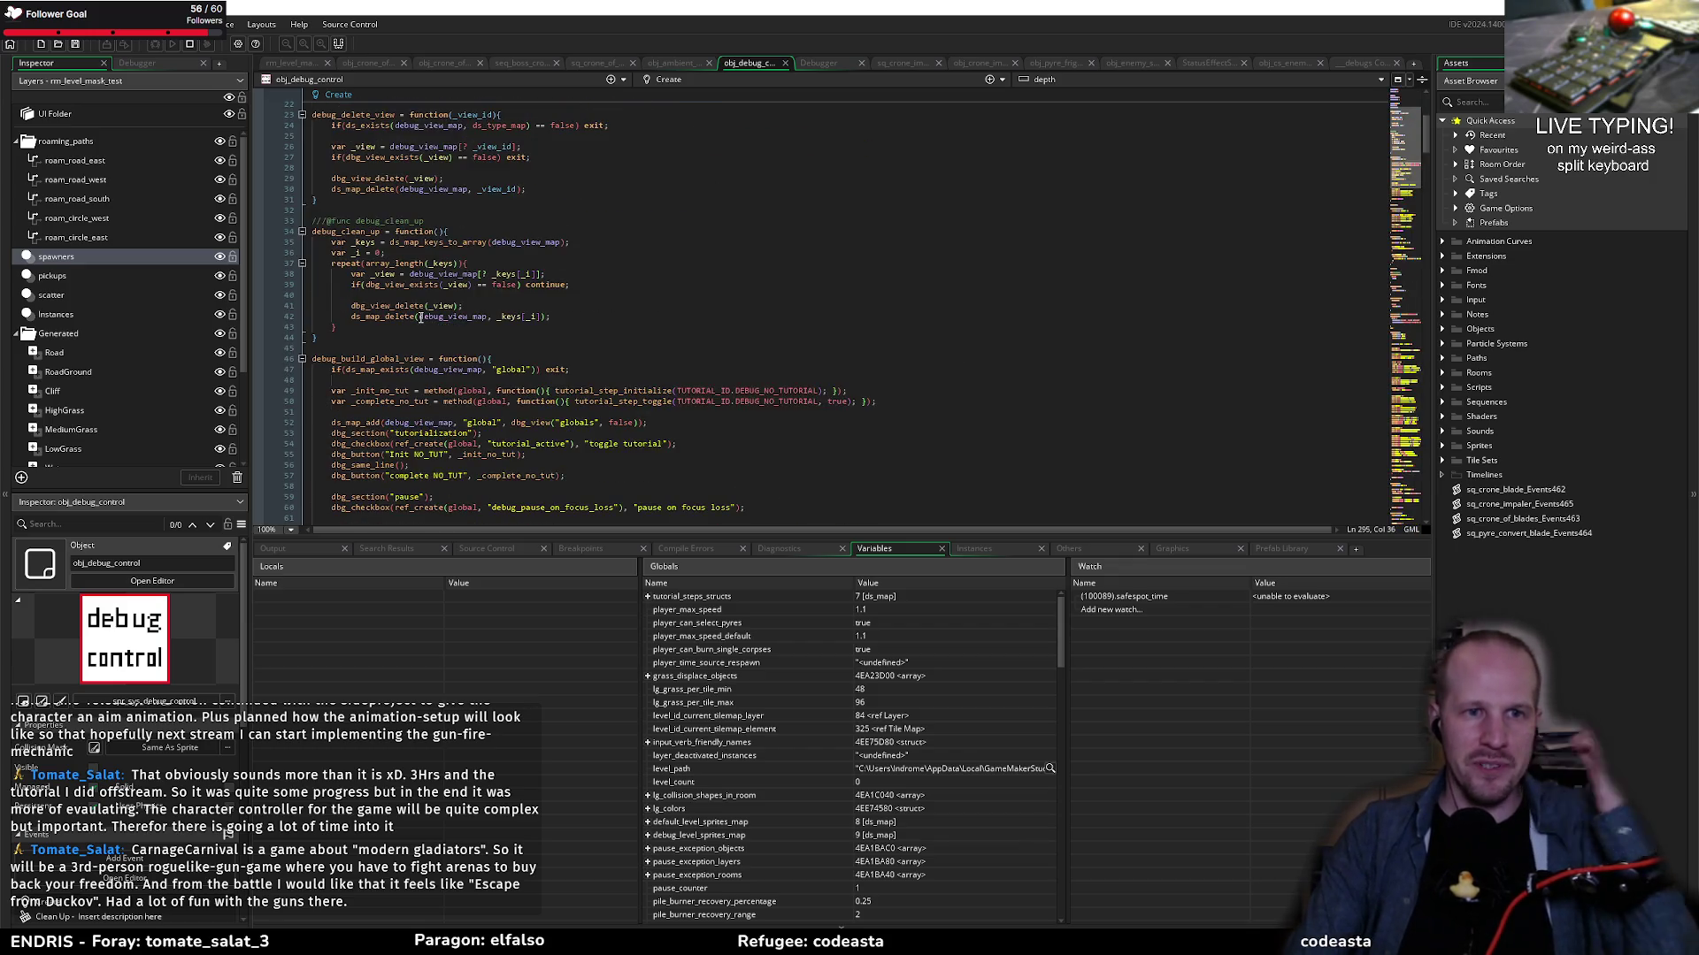
{"action": "scroll", "coordinate": [419, 317], "scroll_direction": "down", "scroll_amount": 8}
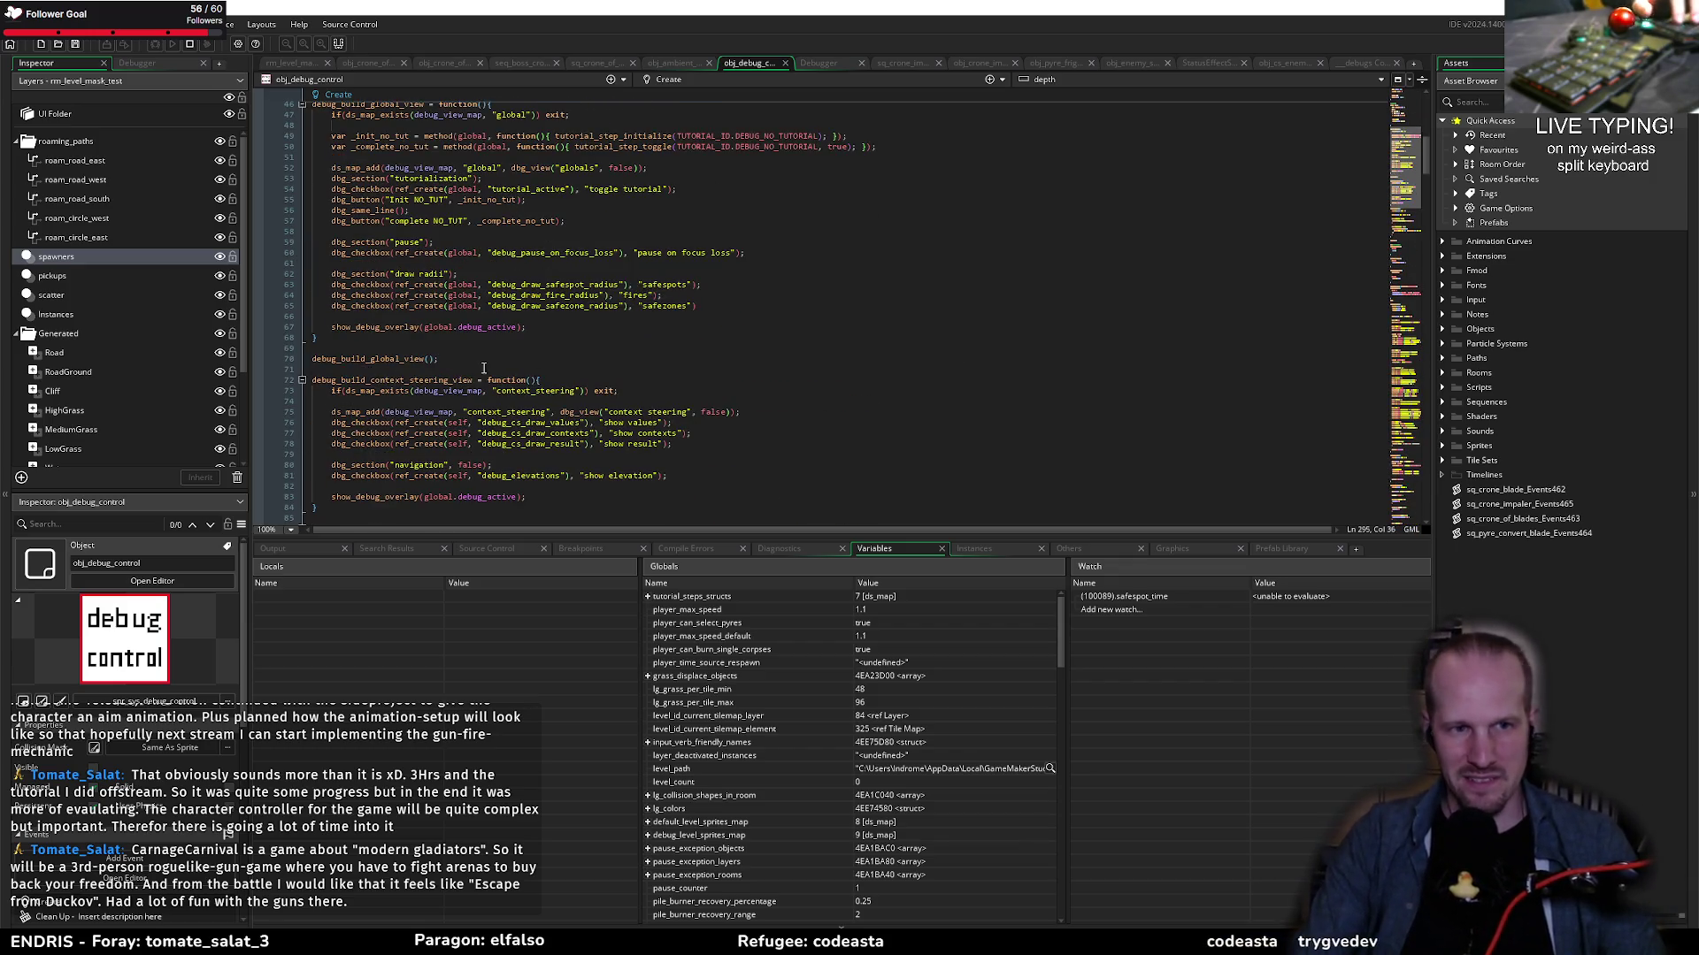
{"action": "scroll", "coordinate": [483, 368], "scroll_direction": "up", "scroll_amount": 10}
{"action": "scroll", "coordinate": [461, 337], "scroll_direction": "down", "scroll_amount": 20}
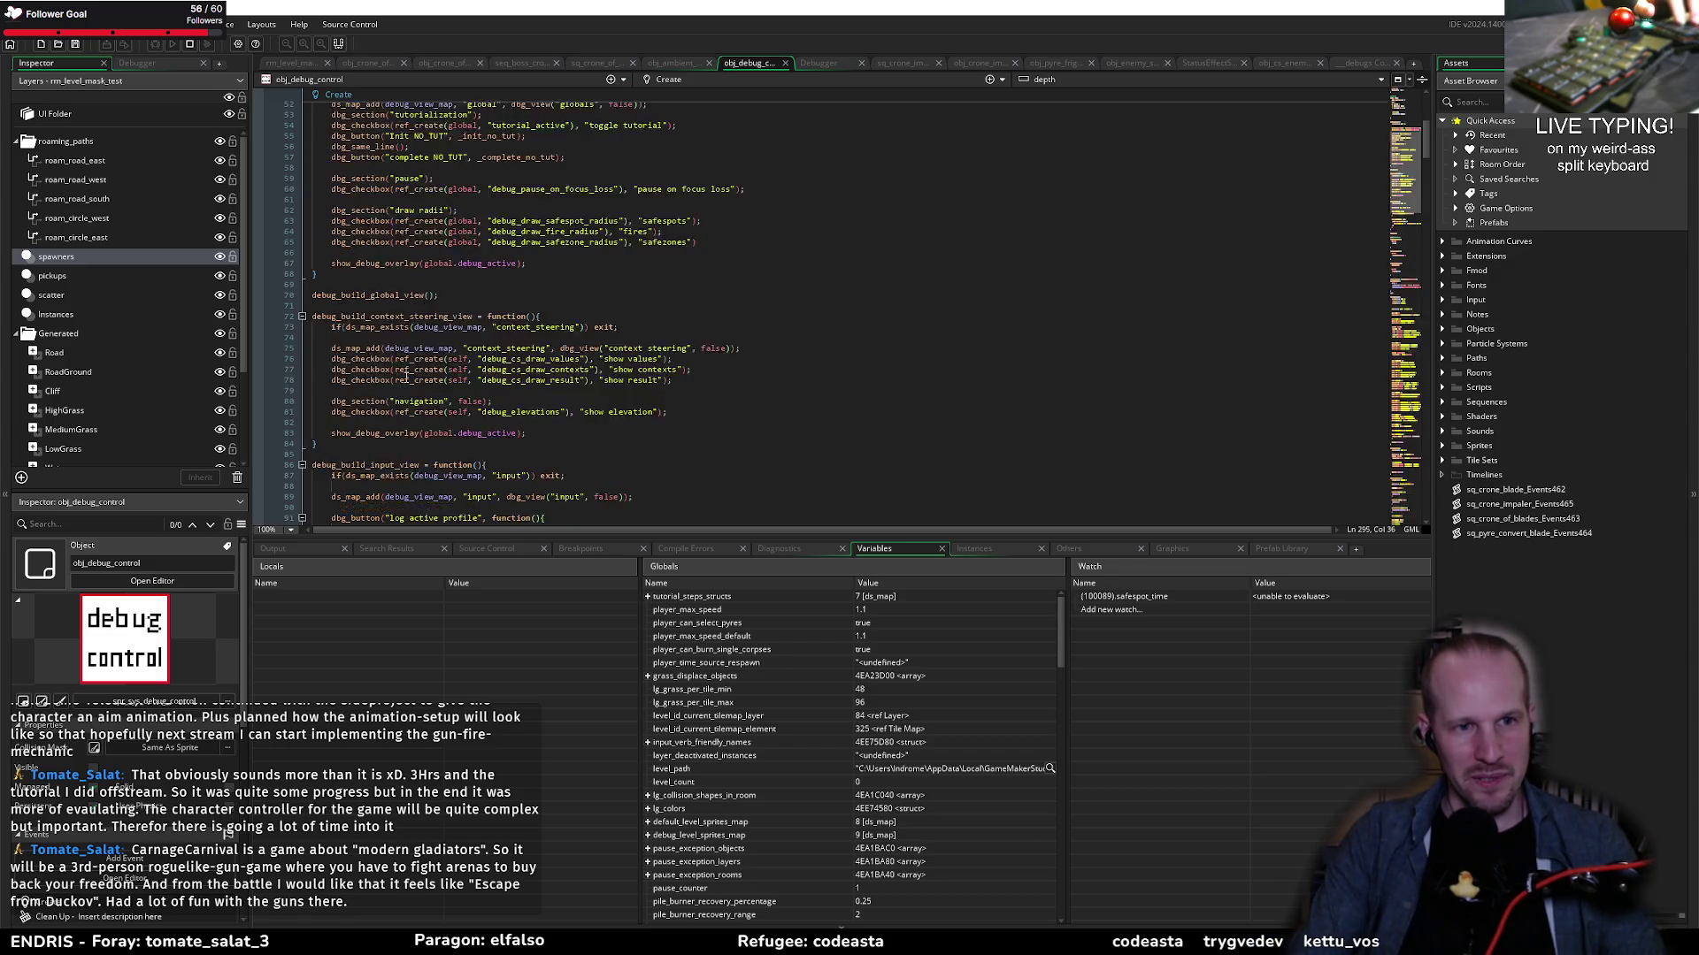
{"action": "scroll", "coordinate": [460, 337], "scroll_direction": "down", "scroll_amount": 14}
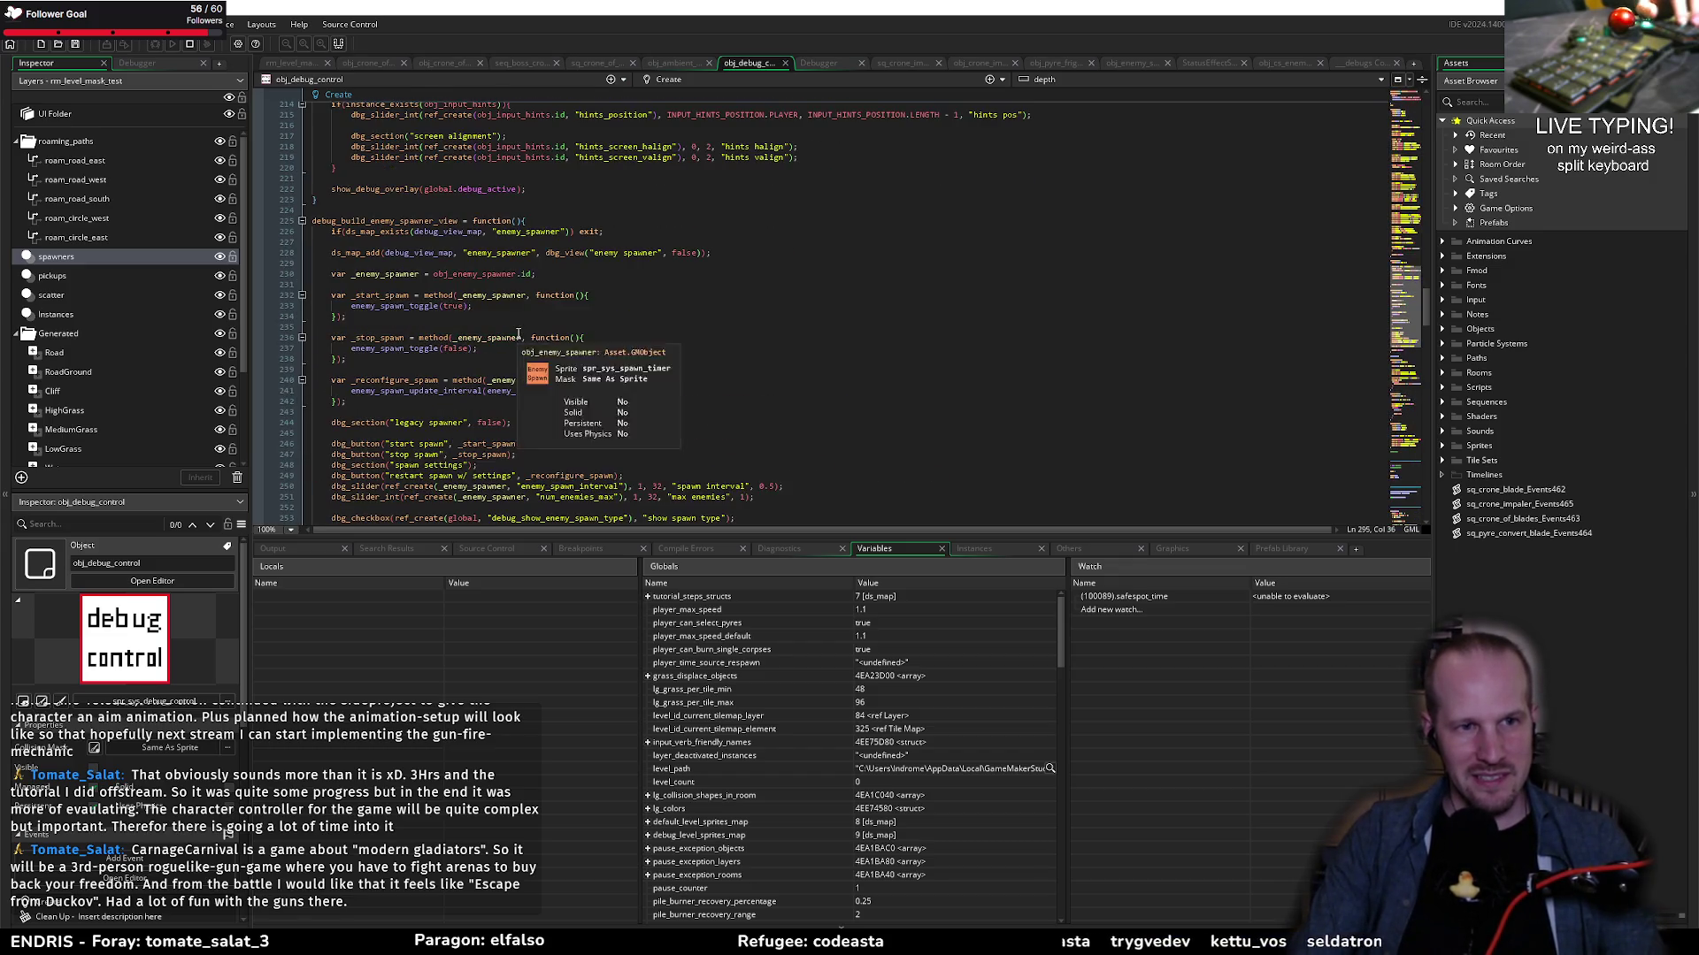
{"action": "scroll", "coordinate": [442, 252], "scroll_direction": "down", "scroll_amount": 20}
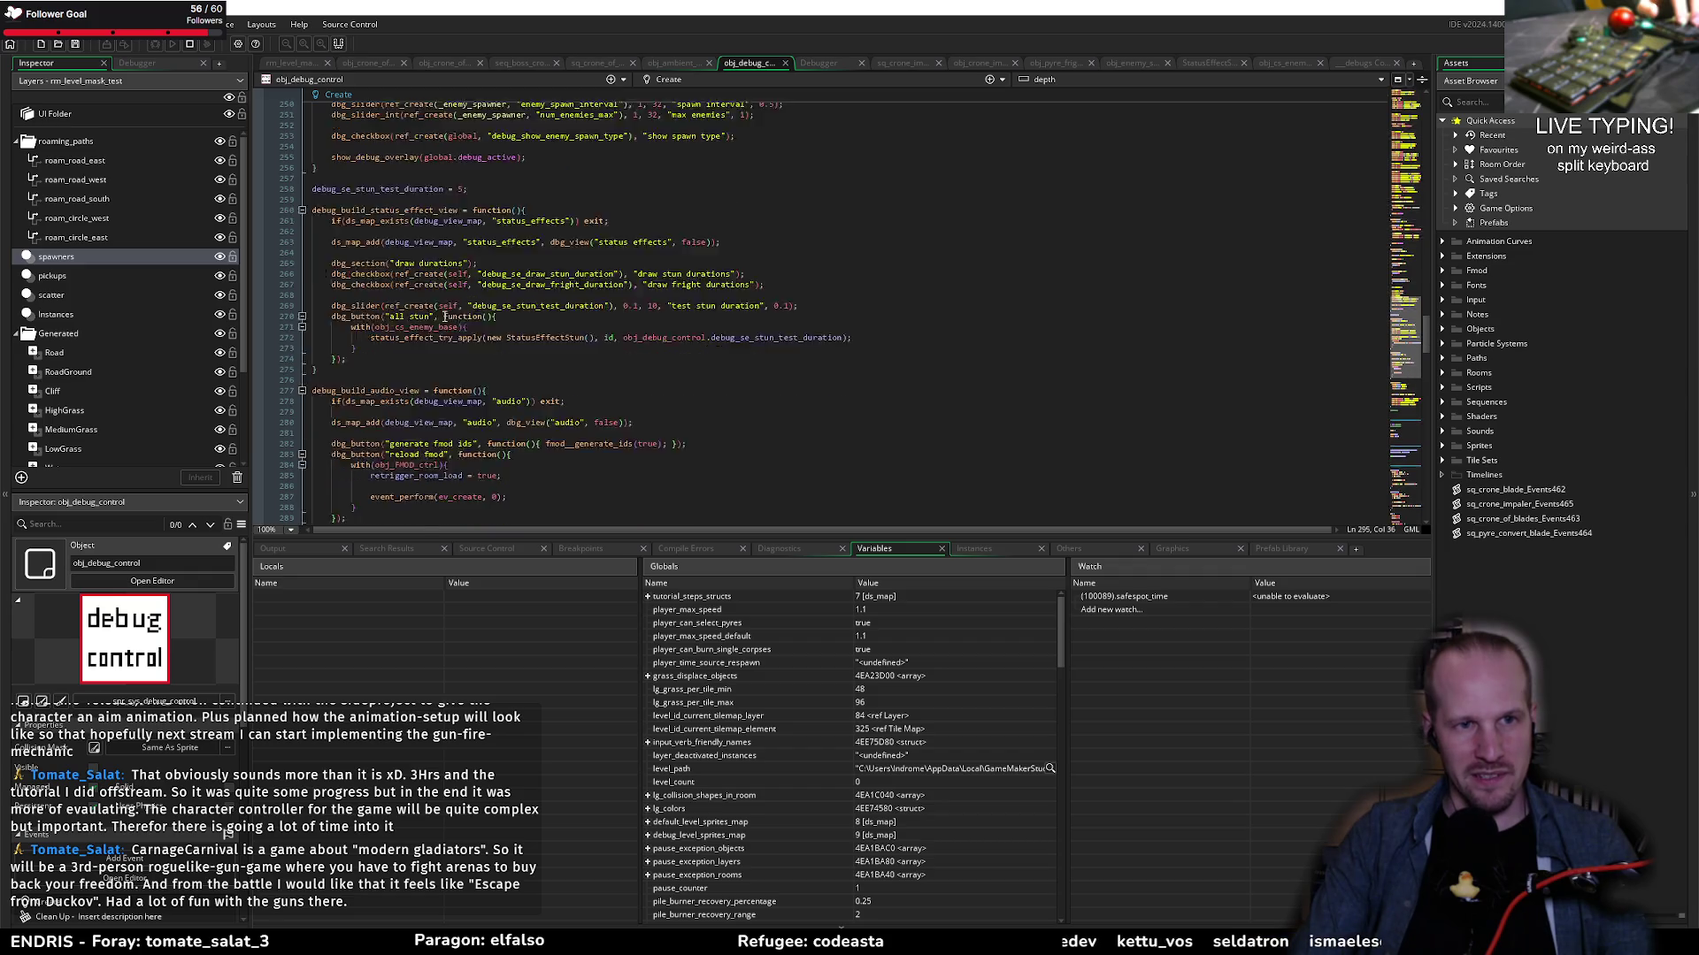
{"action": "scroll", "coordinate": [389, 309], "scroll_direction": "up", "scroll_amount": 18}
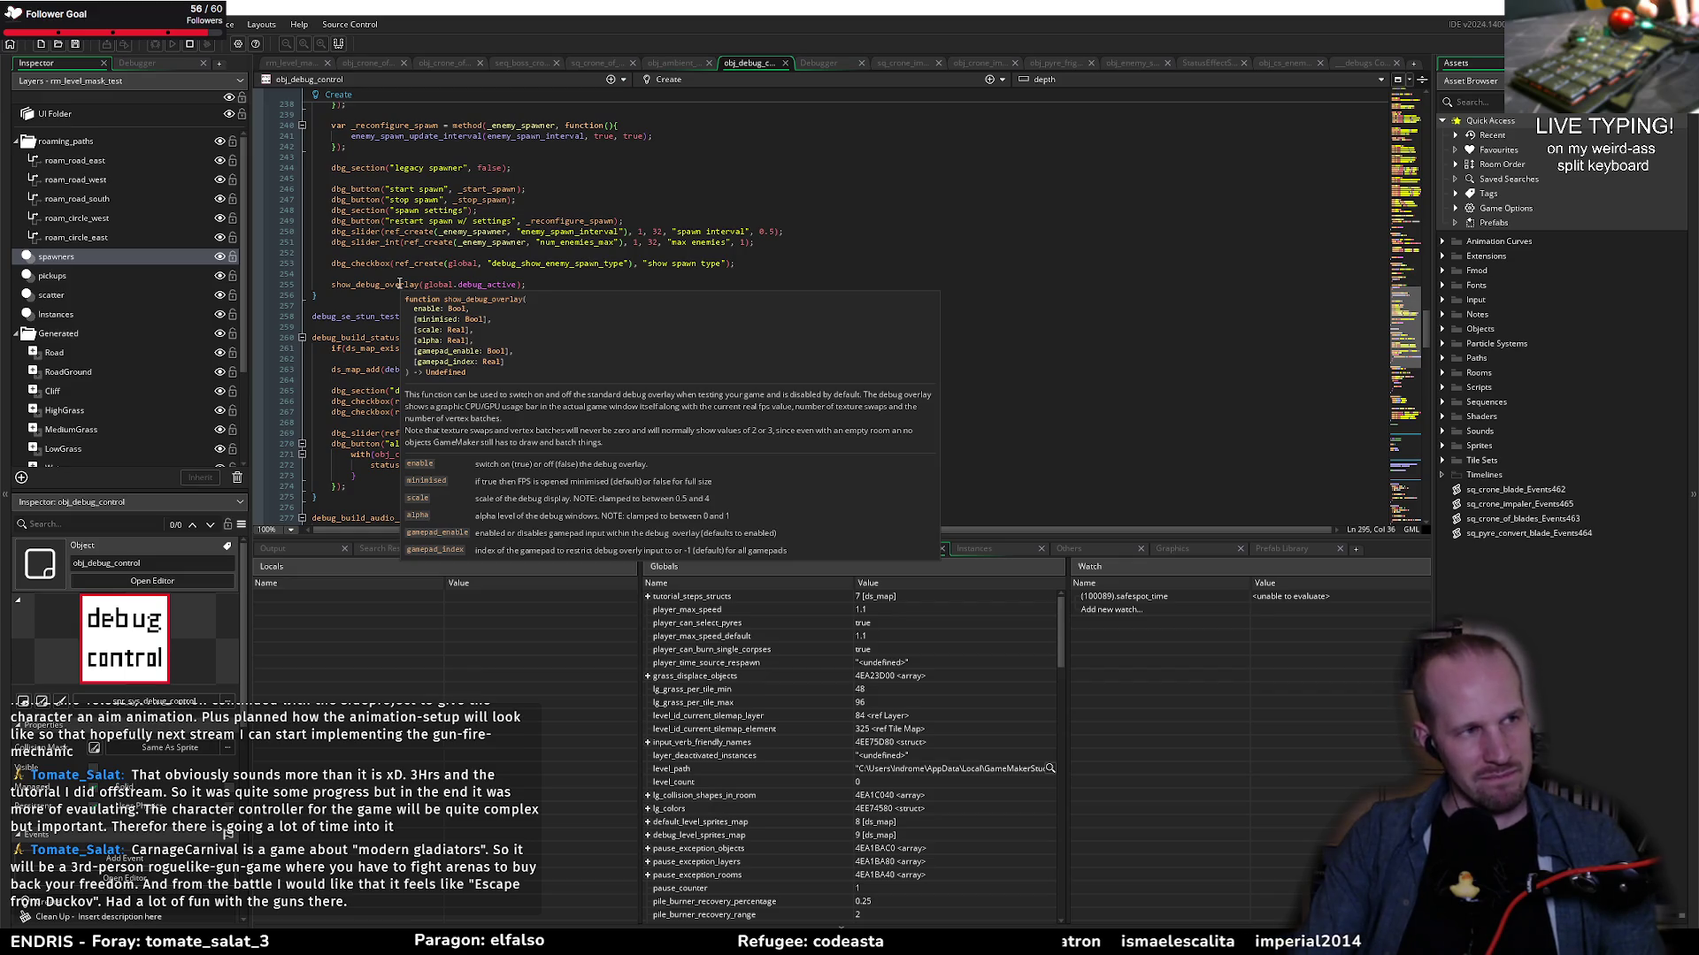
{"action": "scroll", "coordinate": [399, 283], "scroll_direction": "up", "scroll_amount": 20}
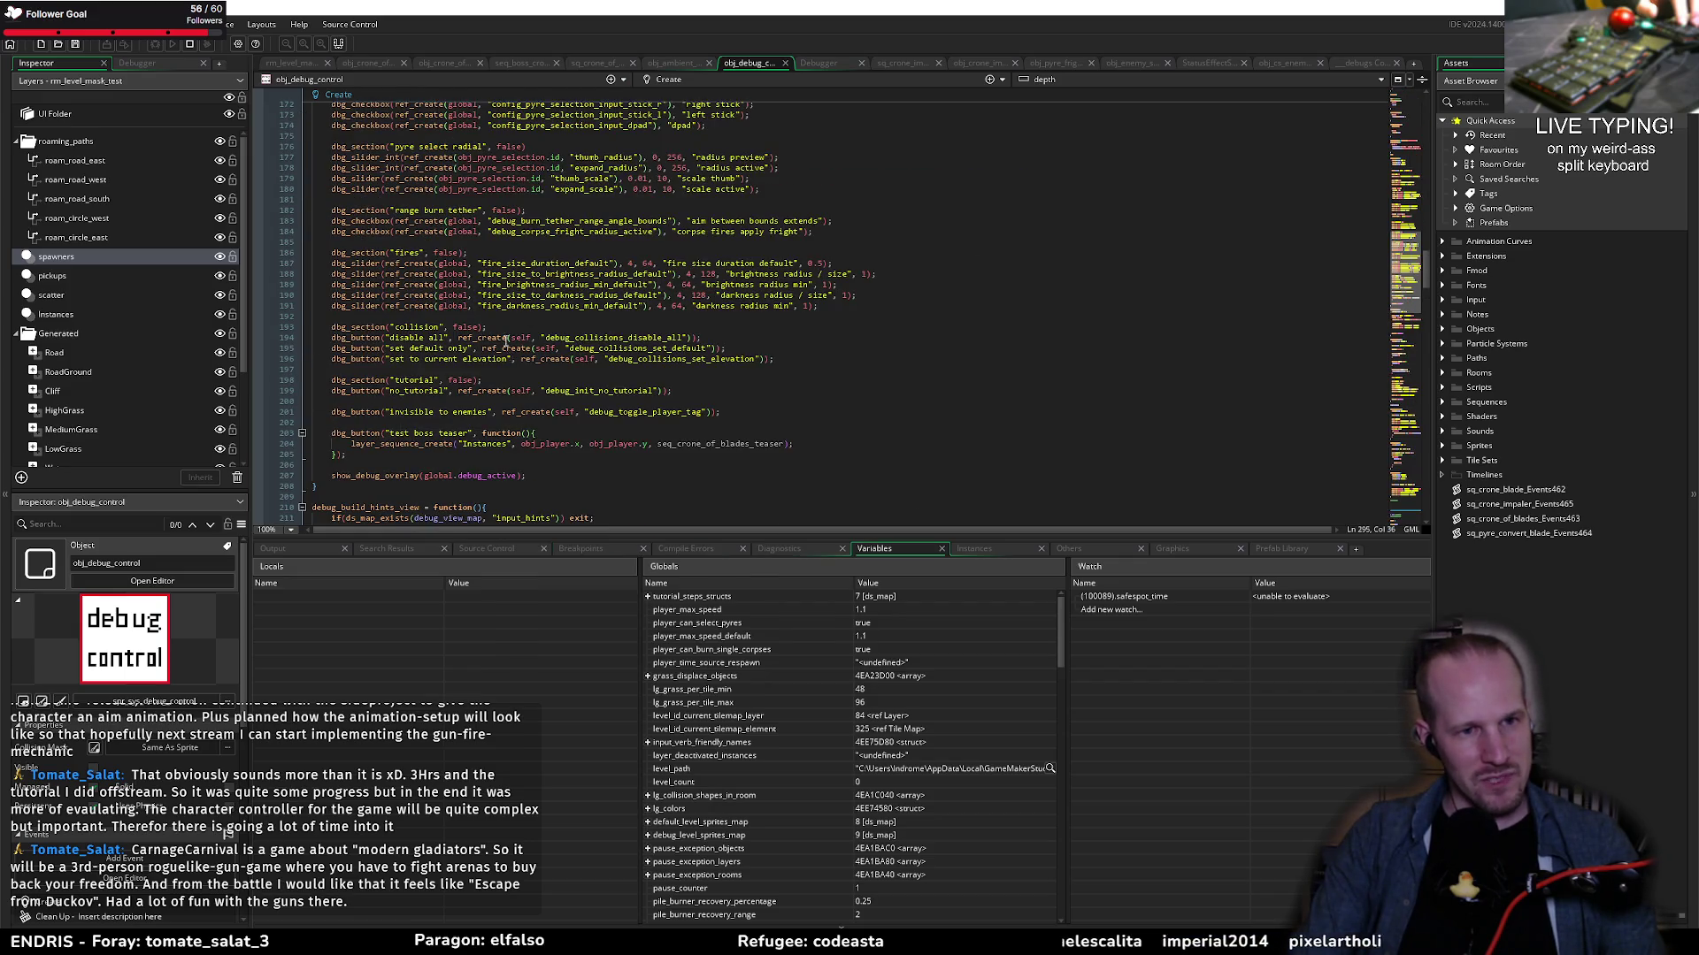
{"action": "scroll", "coordinate": [496, 331], "scroll_direction": "up", "scroll_amount": 20}
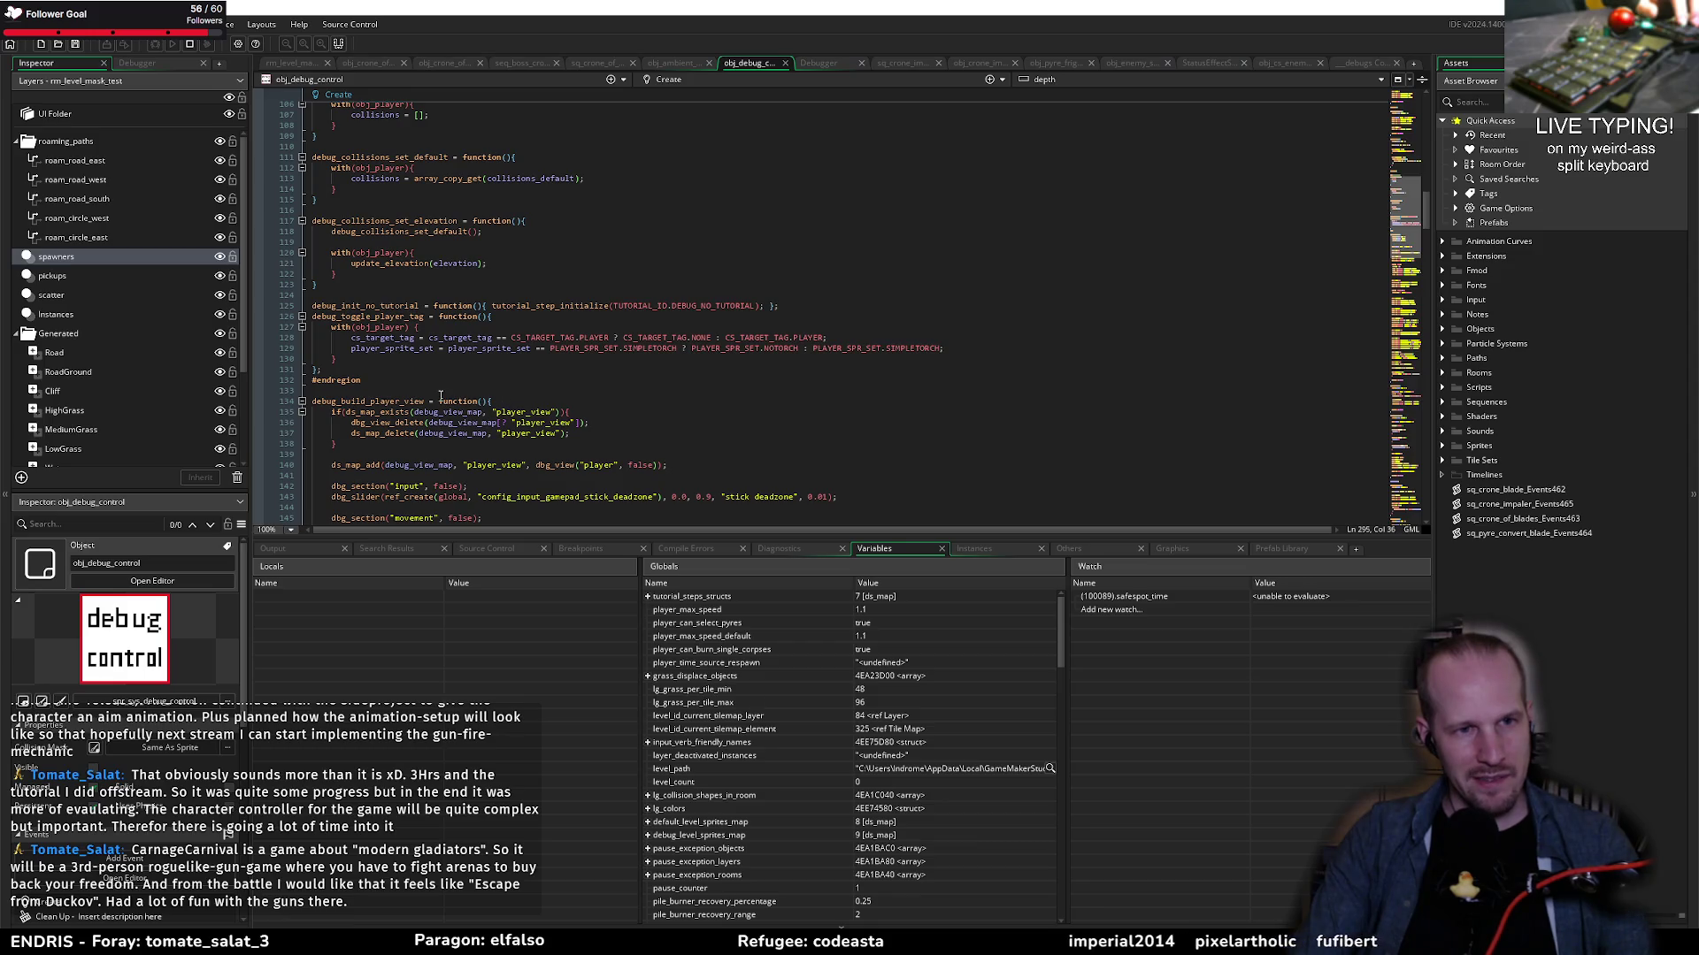
{"action": "scroll", "coordinate": [440, 395], "scroll_direction": "up", "scroll_amount": 8}
{"action": "scroll", "coordinate": [440, 396], "scroll_direction": "up", "scroll_amount": 20}
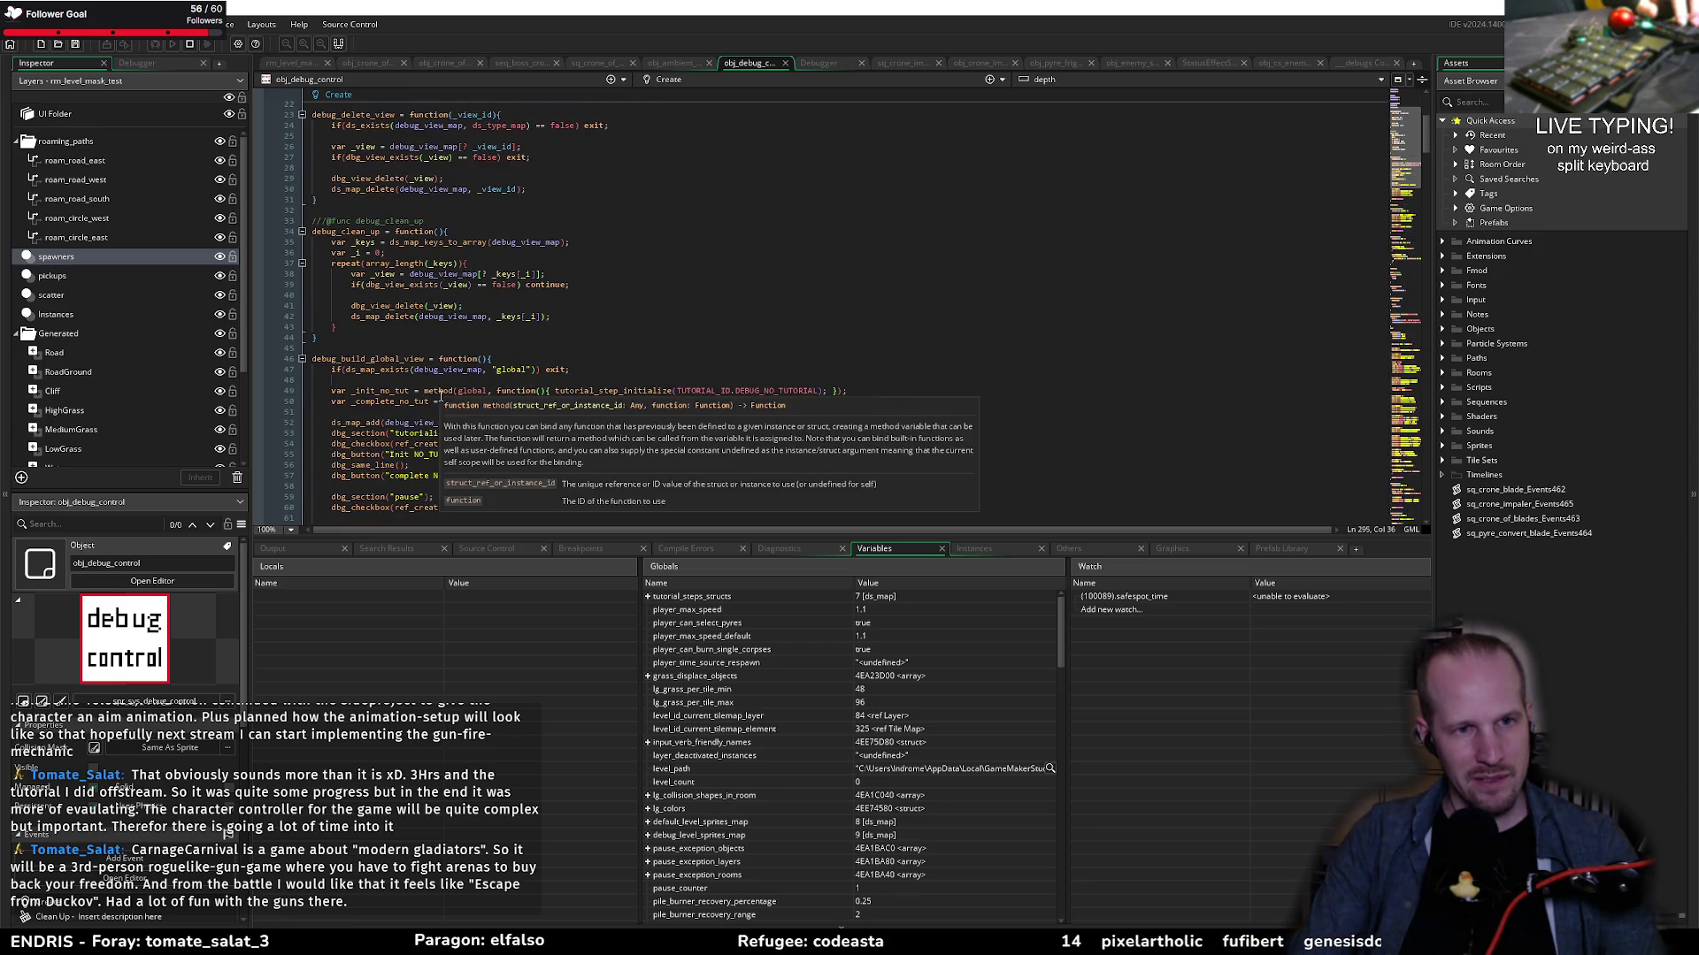
{"action": "scroll", "coordinate": [410, 247], "scroll_direction": "down", "scroll_amount": 12}
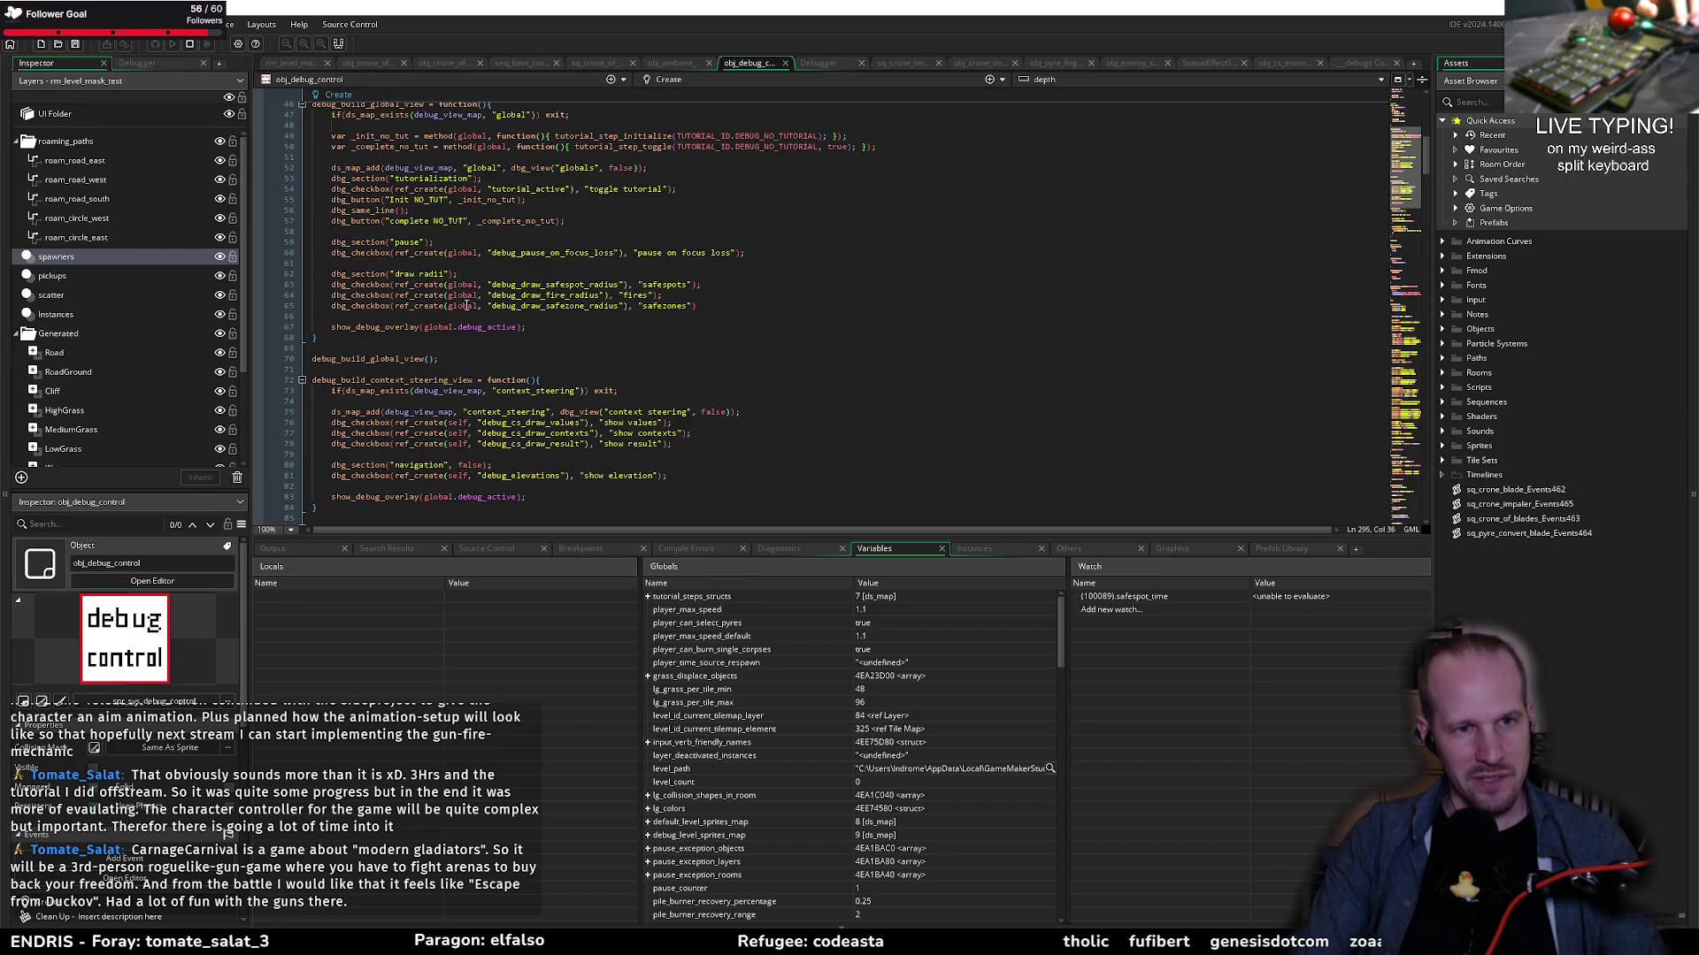
{"action": "left_click", "coordinate": [722, 344]}
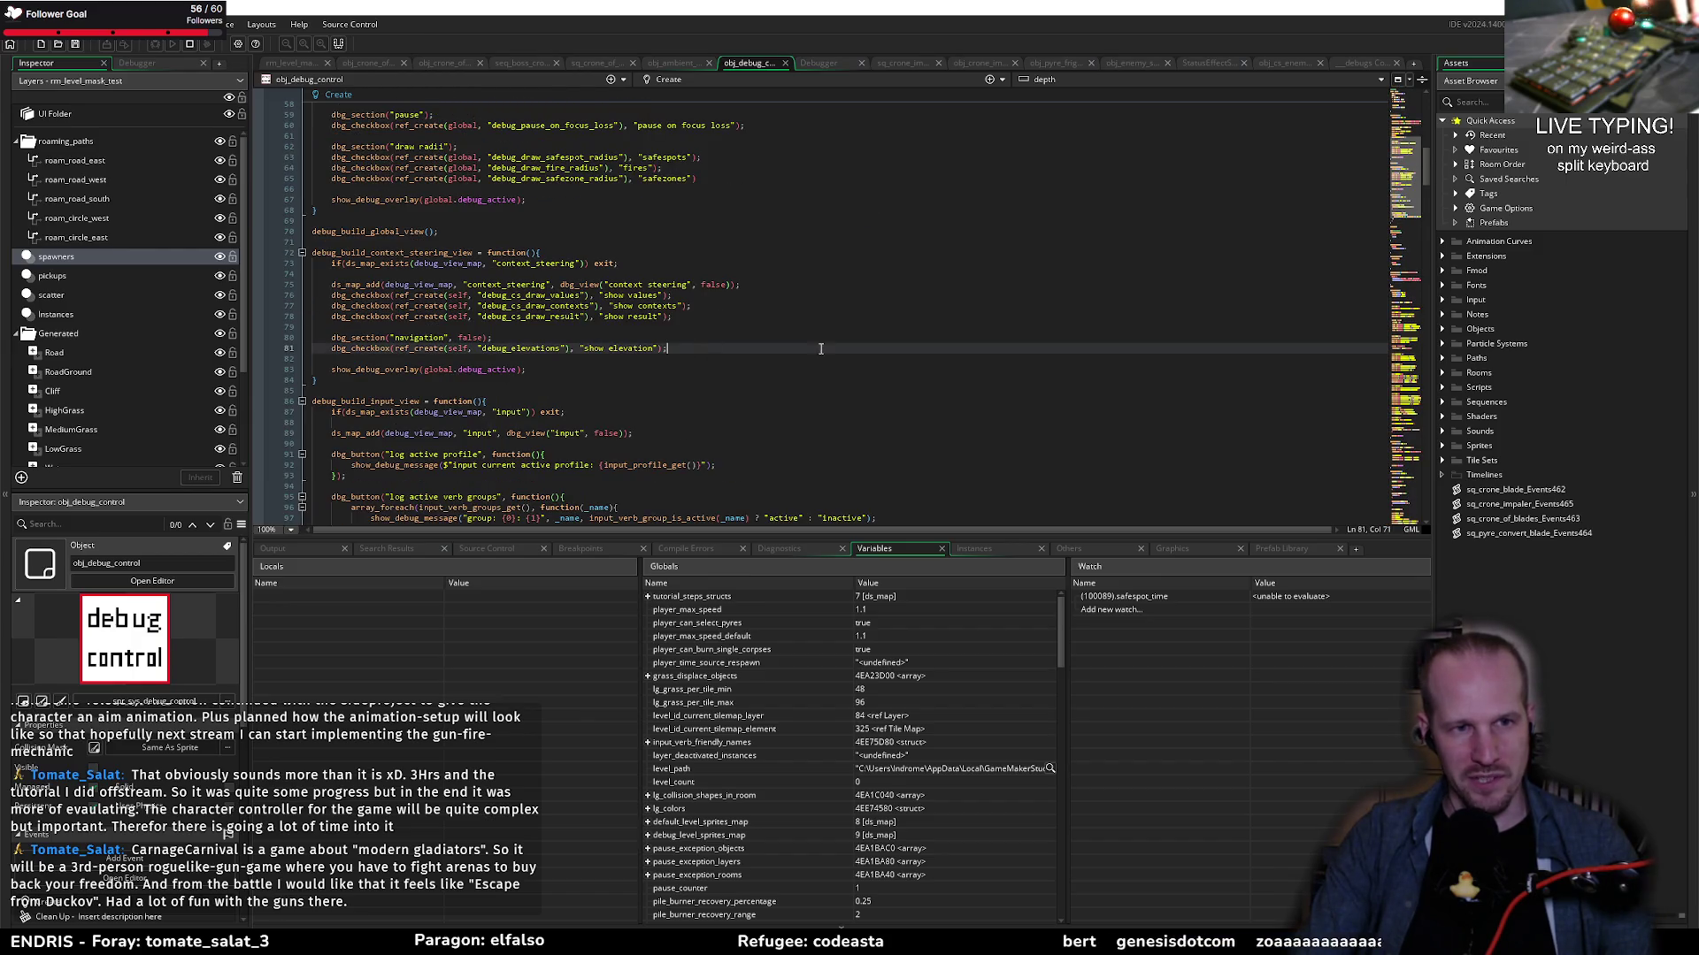
Step: Add a dbg_section("statemachine", true); line after the elevation checkbox
{"action": "key", "text": "Return"}
{"action": "key", "text": "Return"}
{"action": "type", "text": "dbg"}
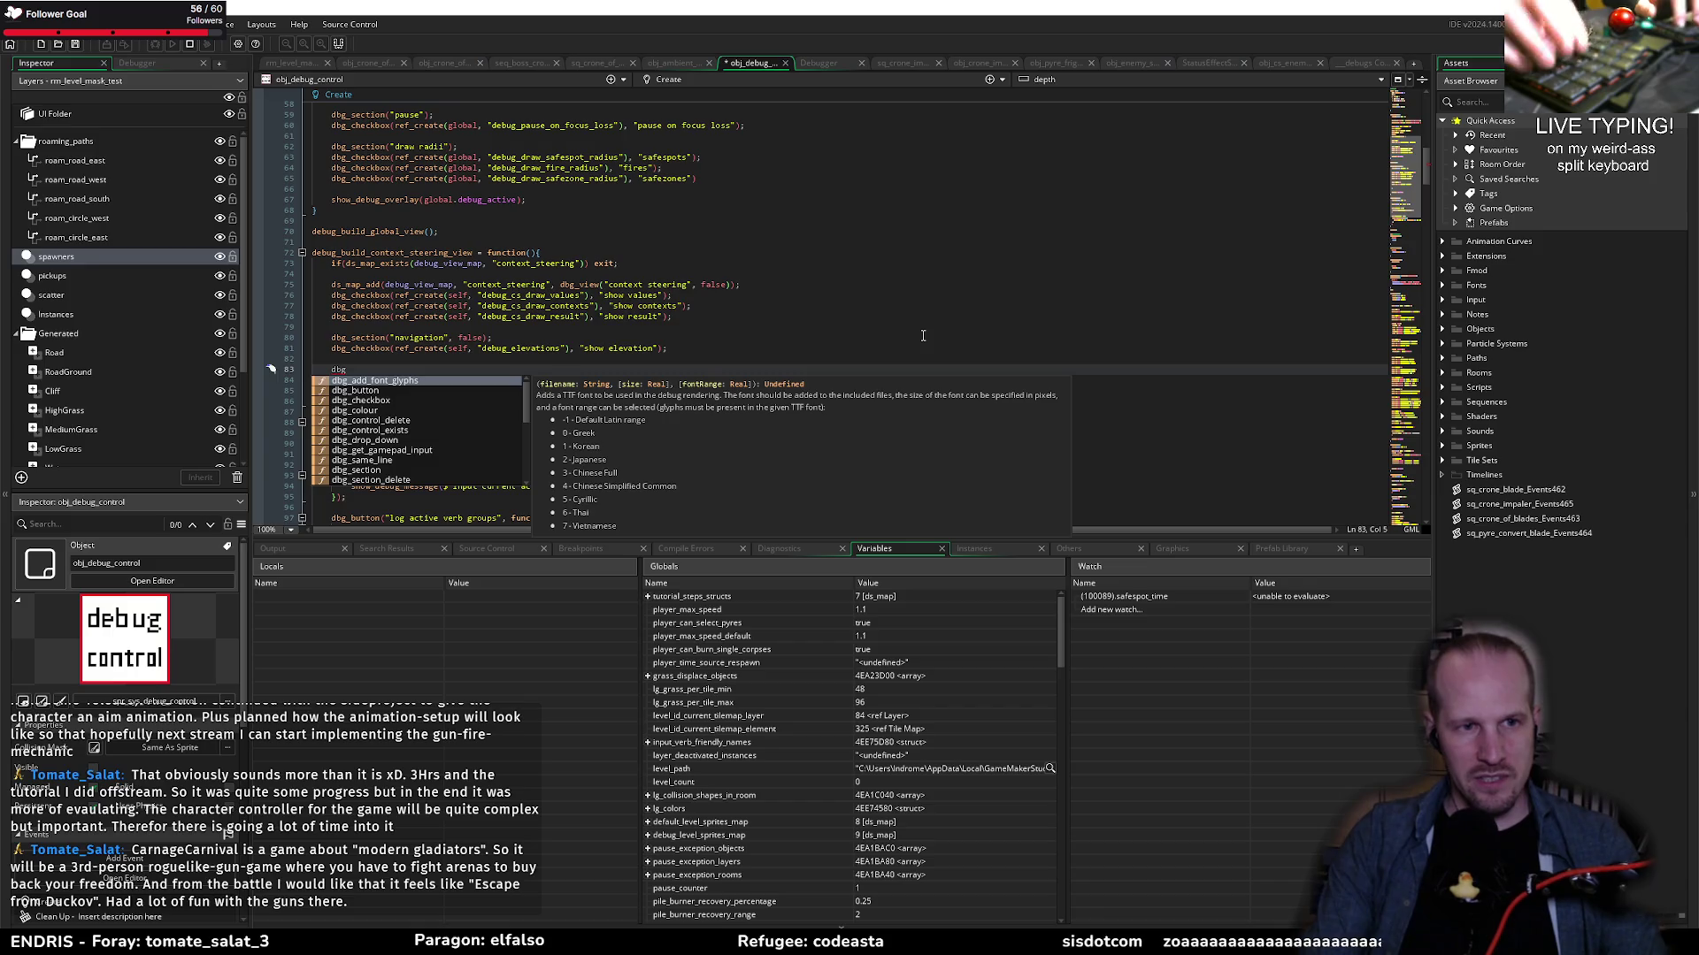
{"action": "type", "text": "_section("}
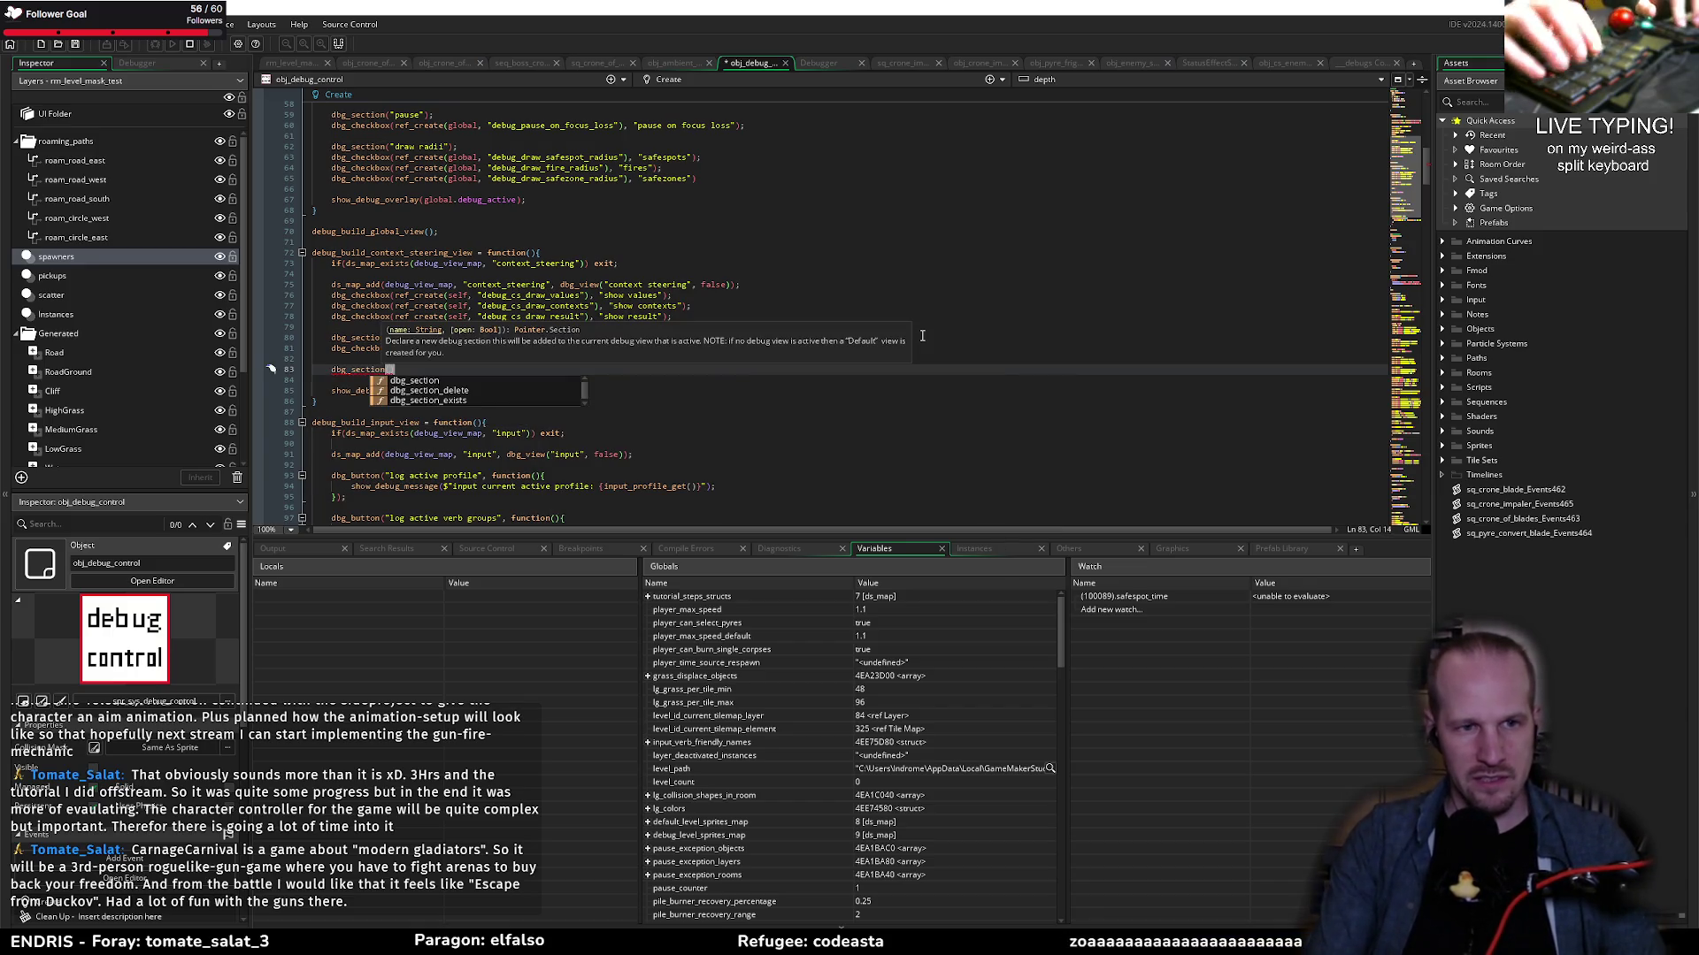
{"action": "type", "text": "\""}
{"action": "type", "text": "e\")"}
{"action": "type", "text": ", false);"}
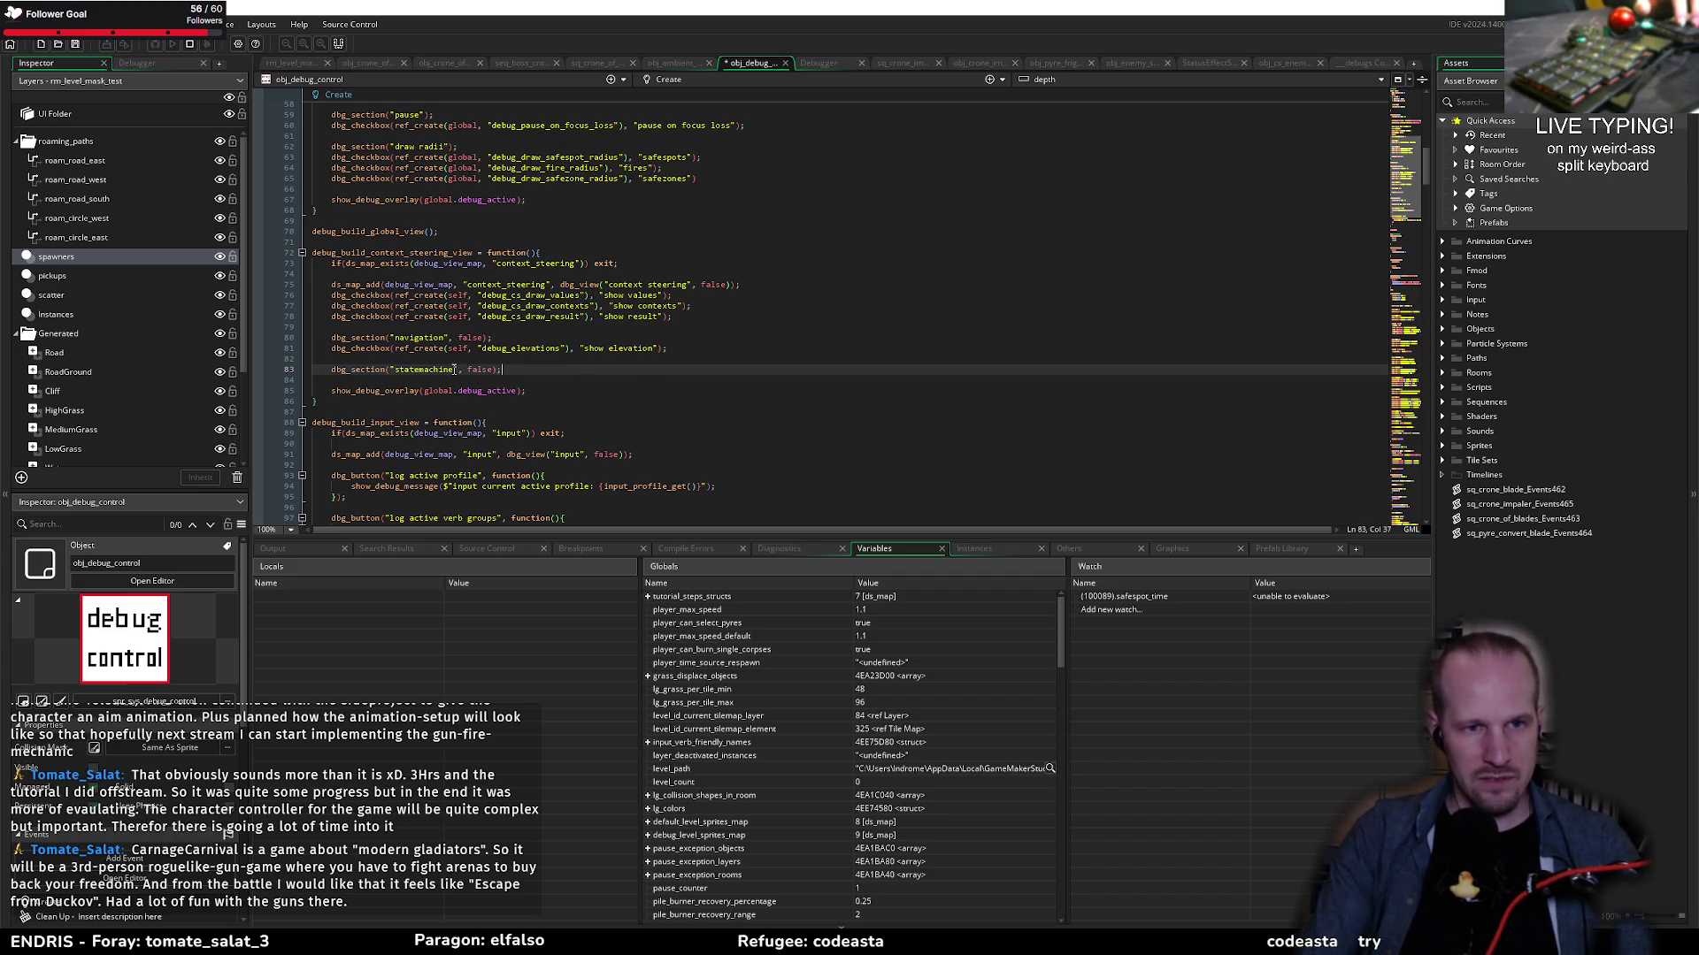
{"action": "mouse_move", "coordinate": [366, 371]}
{"action": "double_click", "coordinate": [482, 370]}
{"action": "type", "text": "true"}
{"action": "key", "text": "End"}
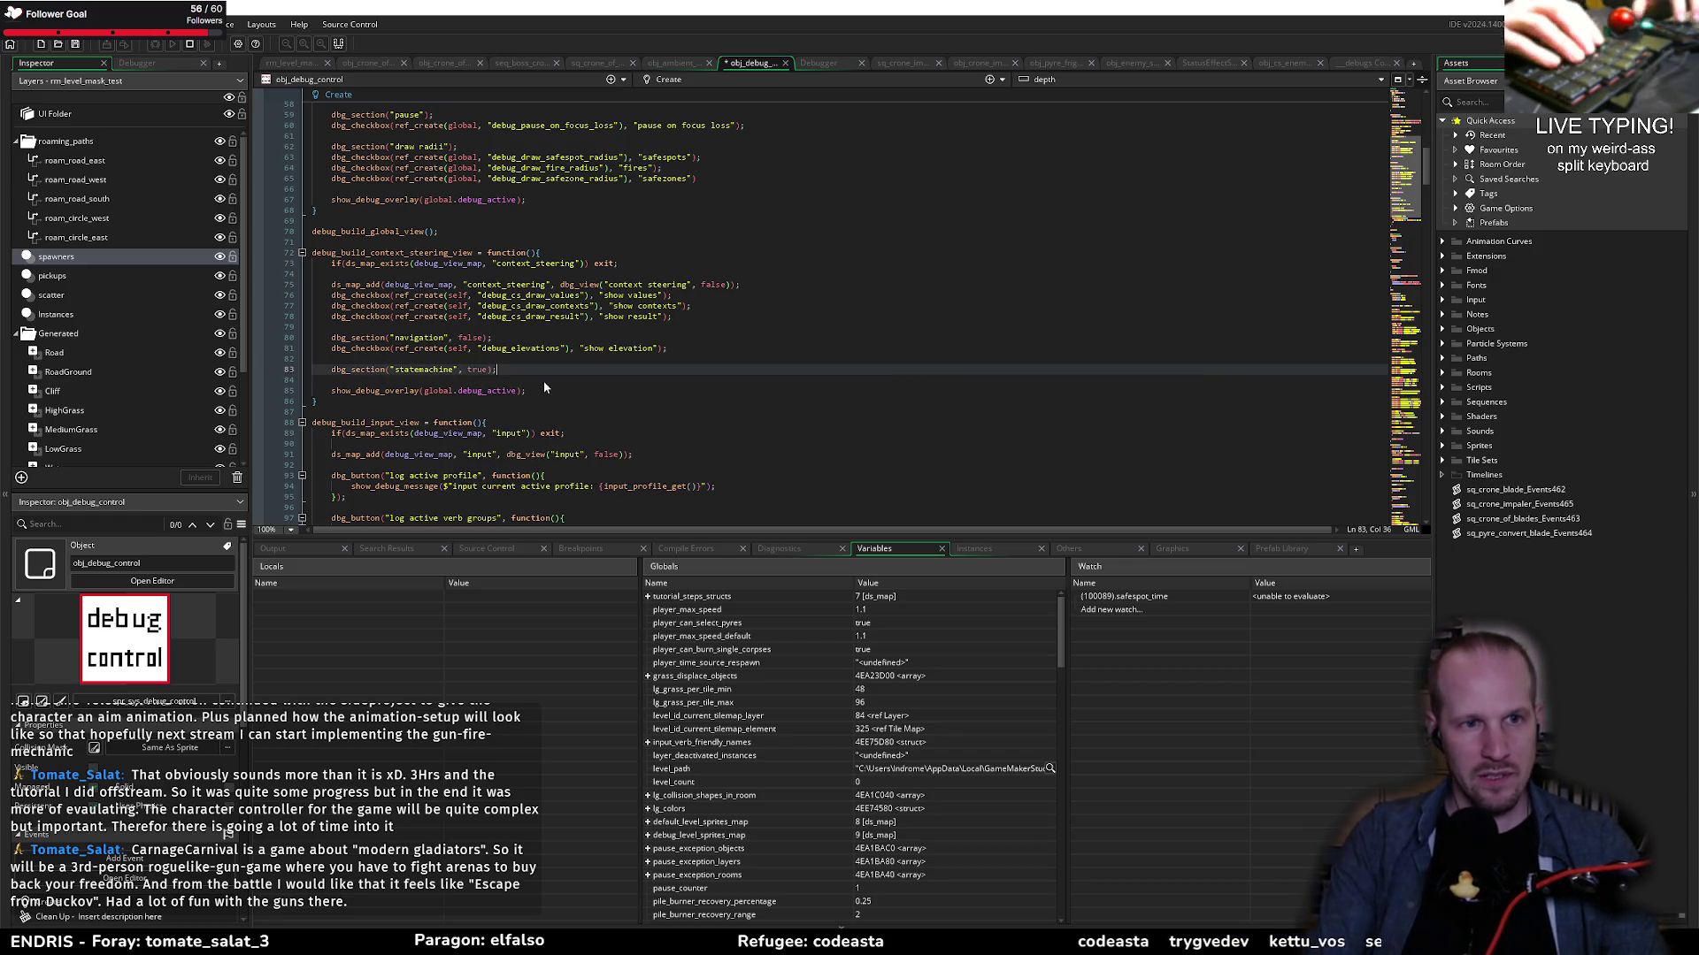
Step: Add a 'show enemy state' dbg_checkbox bound to global debug_show_enemy_state, then build and run
{"action": "key", "text": "Return"}
{"action": "type", "text": "dbg_checkb"}
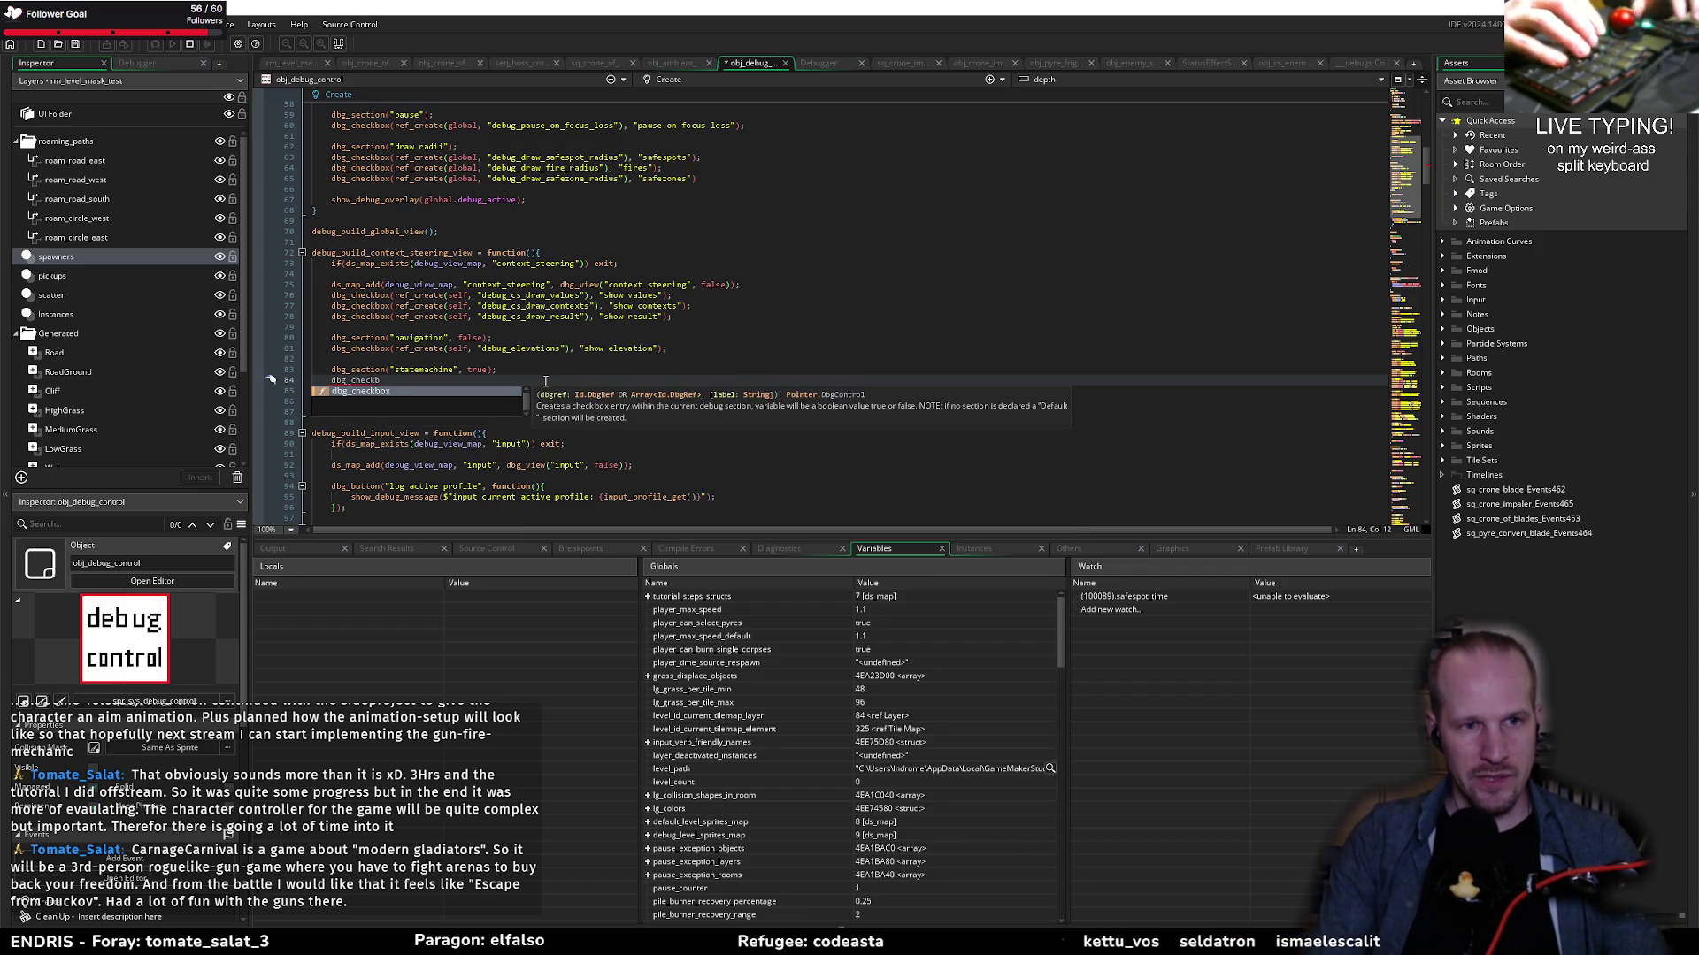
{"action": "type", "text": "ox("}
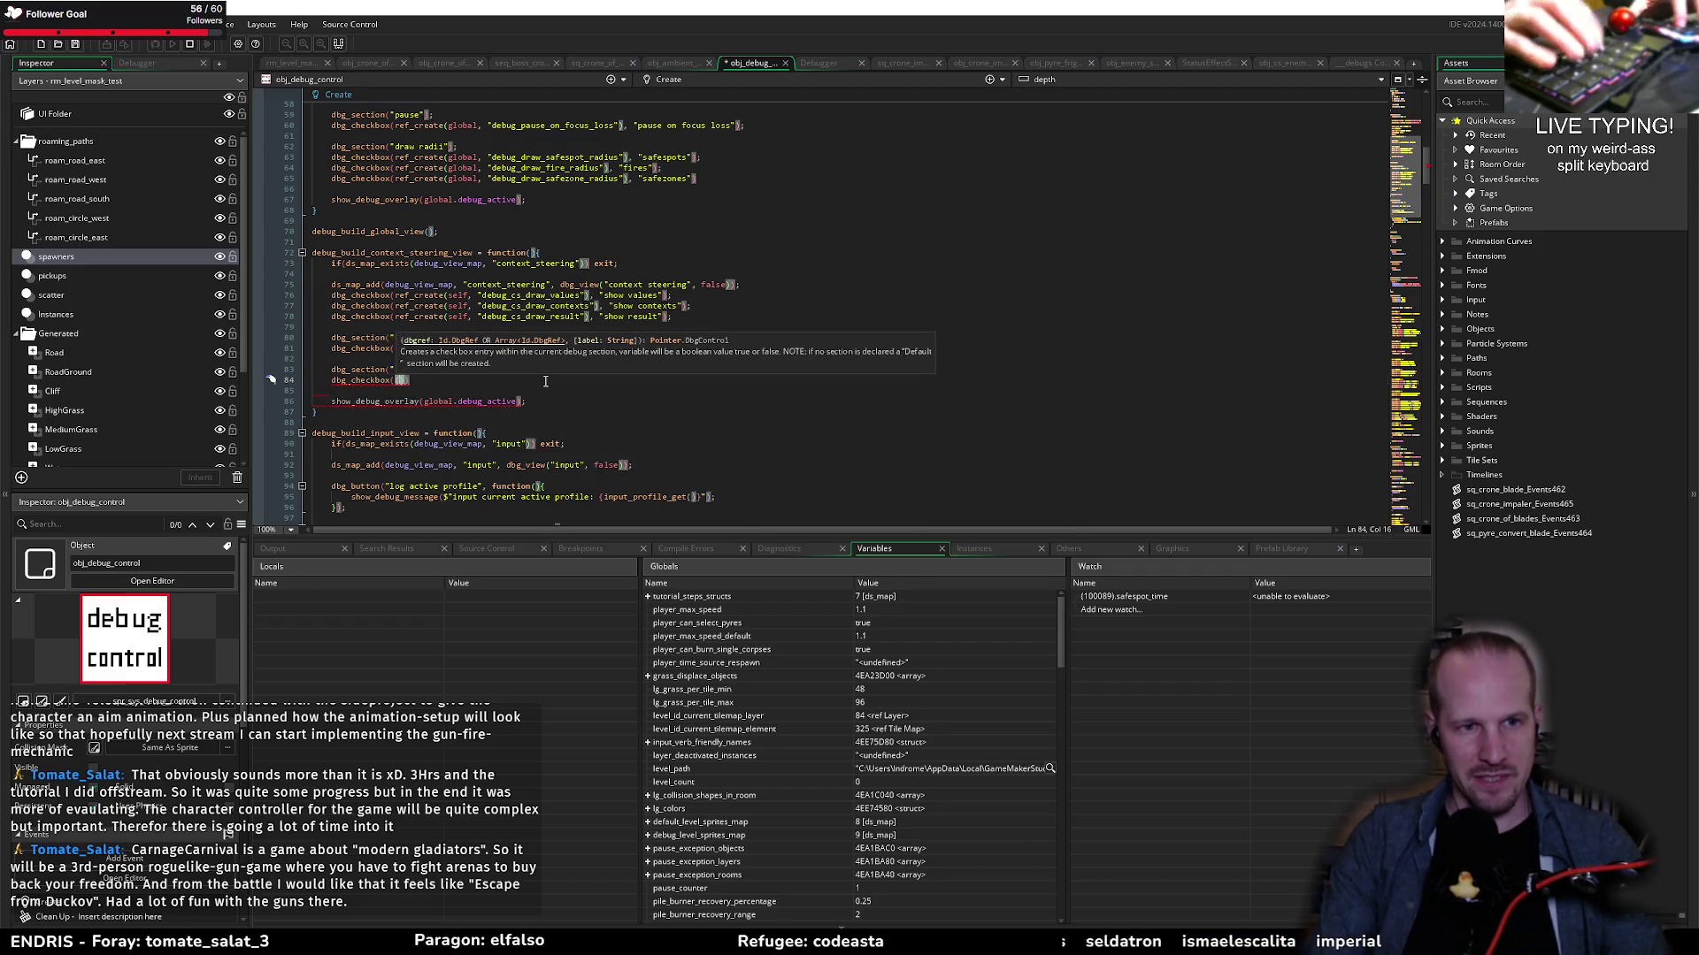
{"action": "key", "text": "Left"}
{"action": "type", "text": "ref_create("}
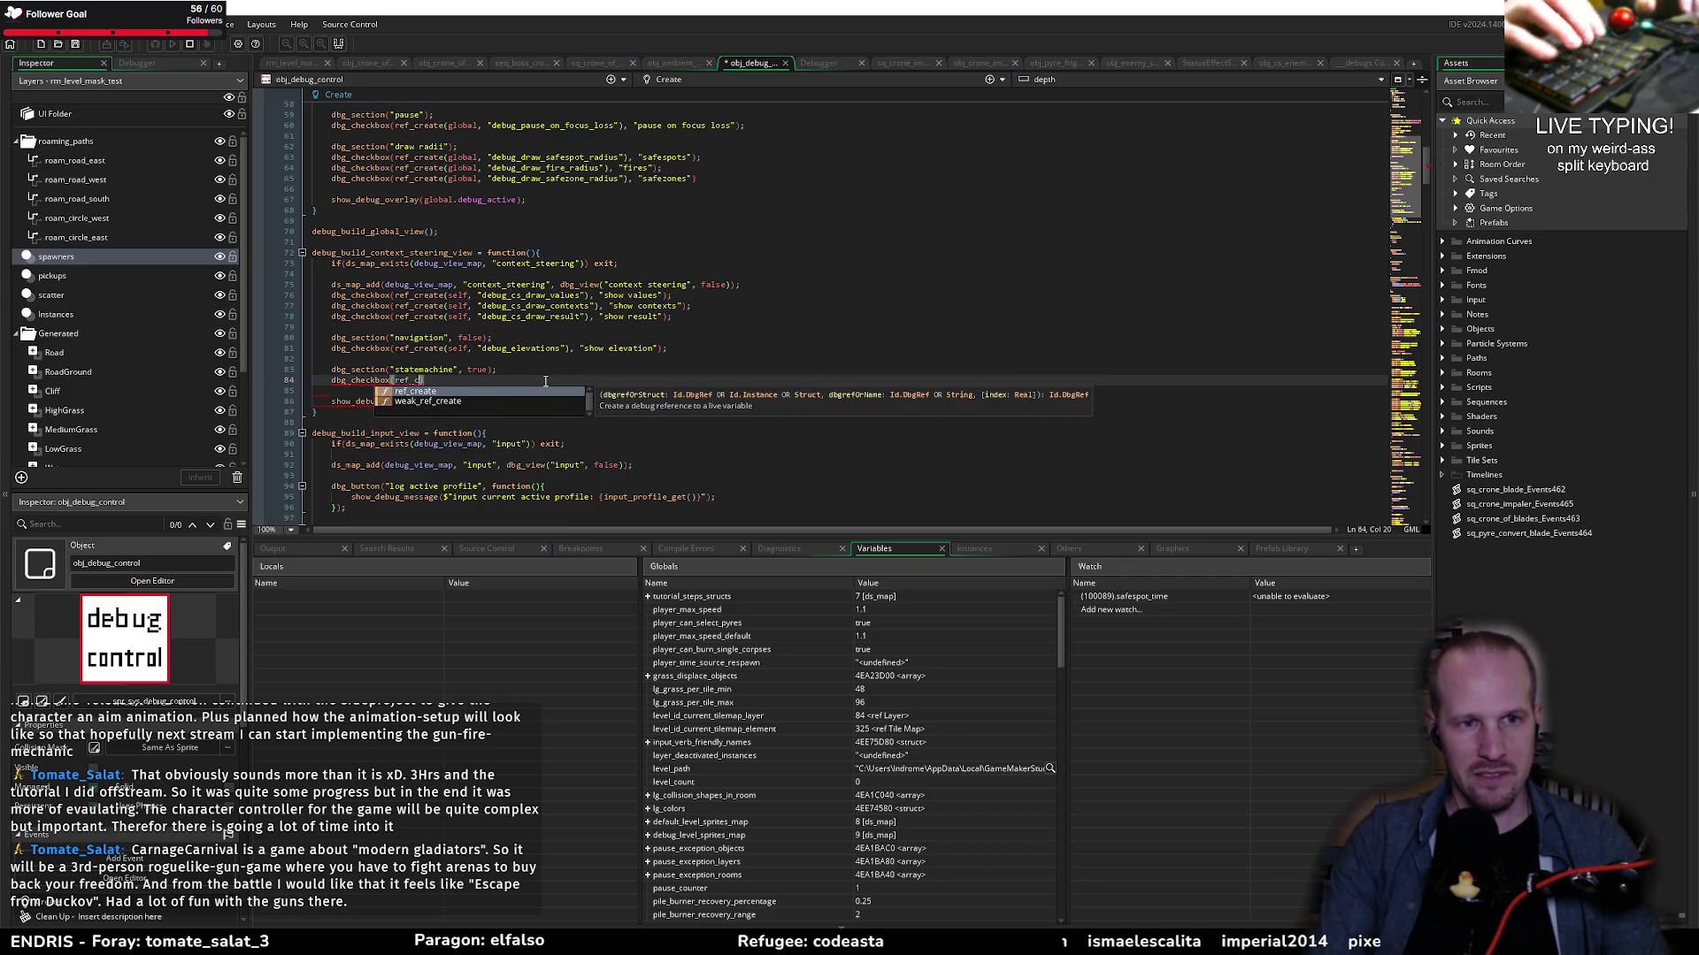
{"action": "type", "text": "global, "}
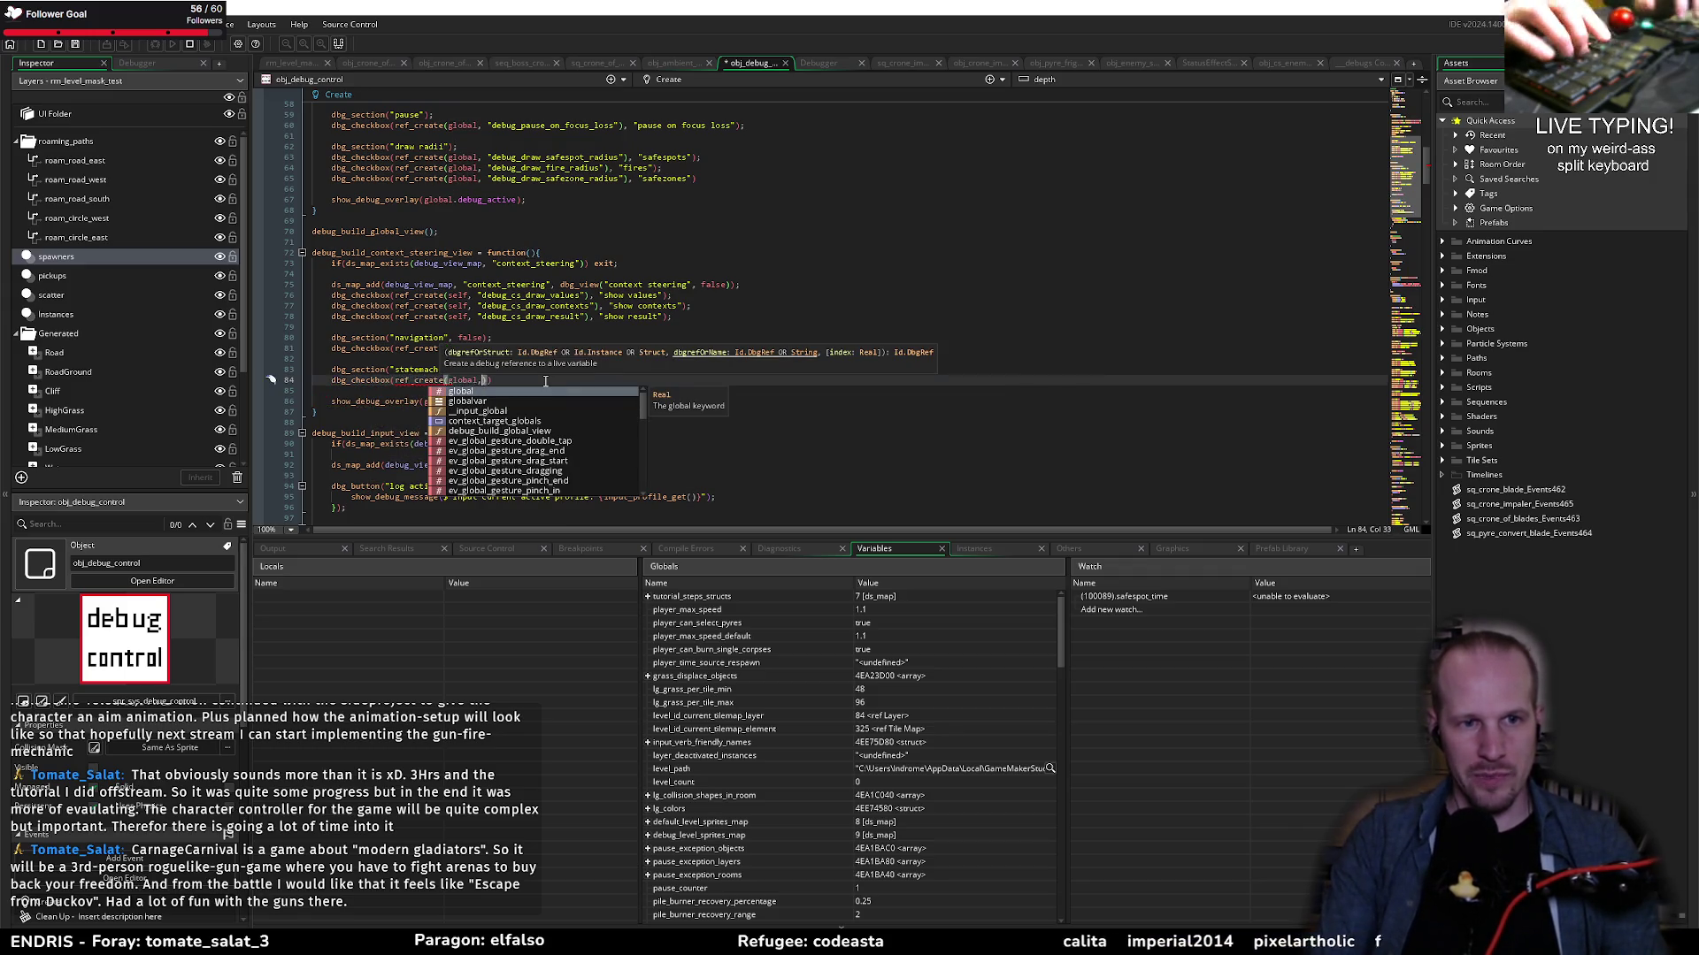
{"action": "type", "text": "\"\""}
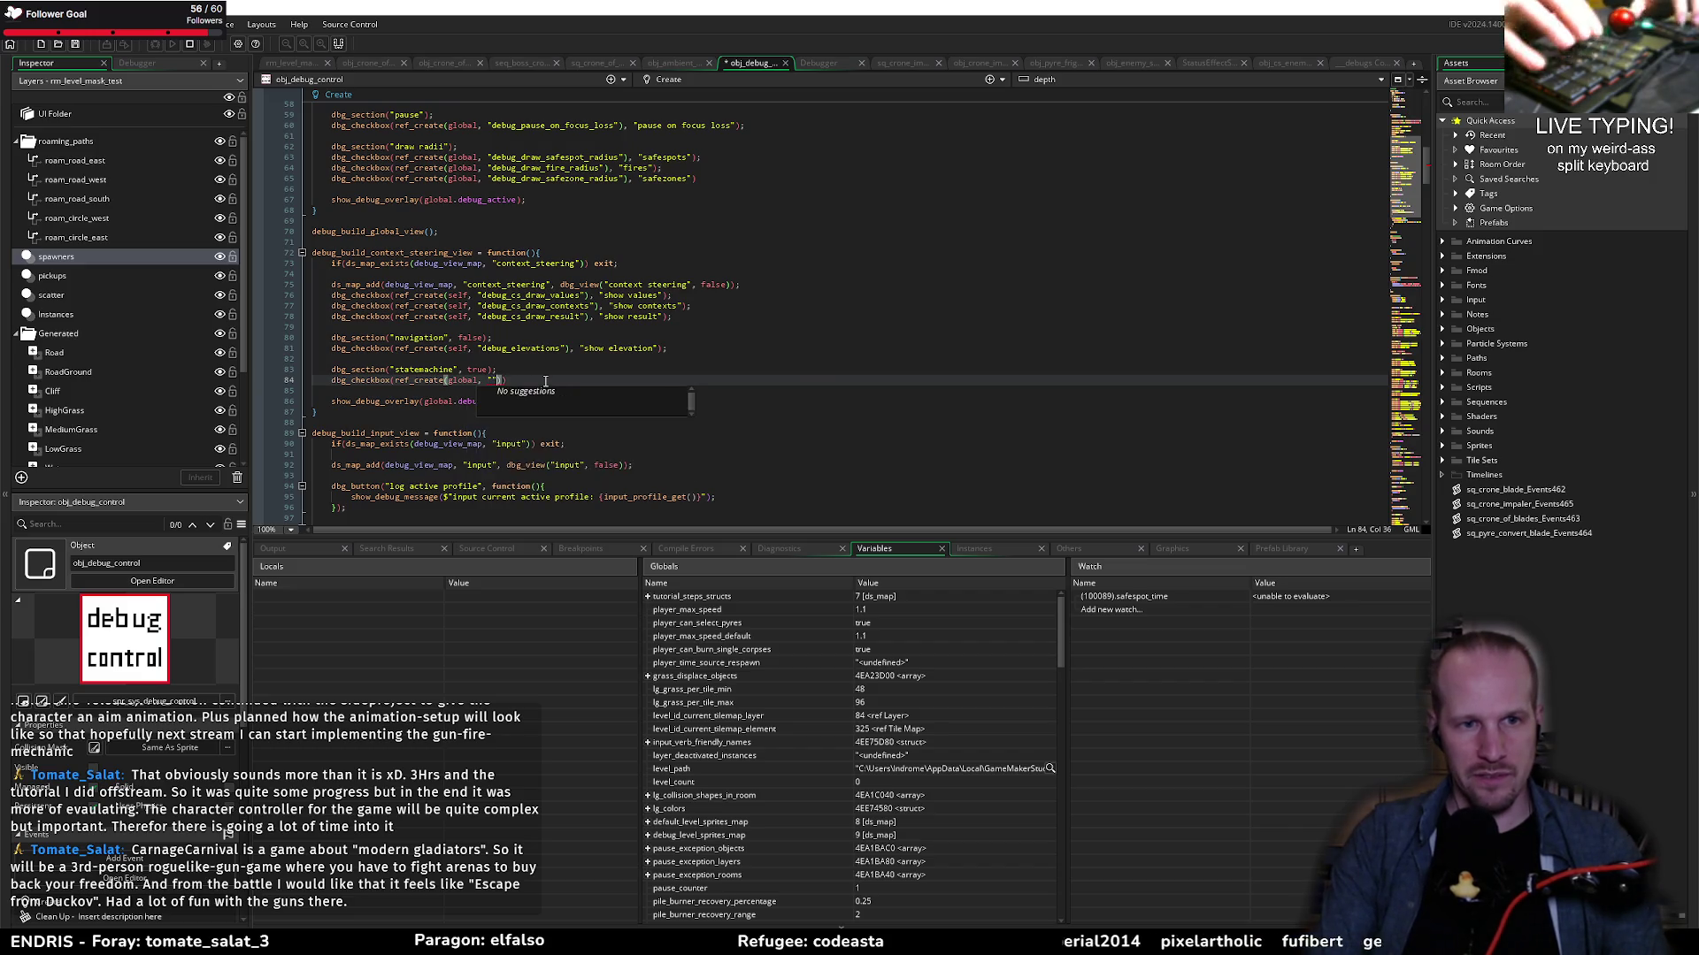
{"action": "type", "text": "\"), "}
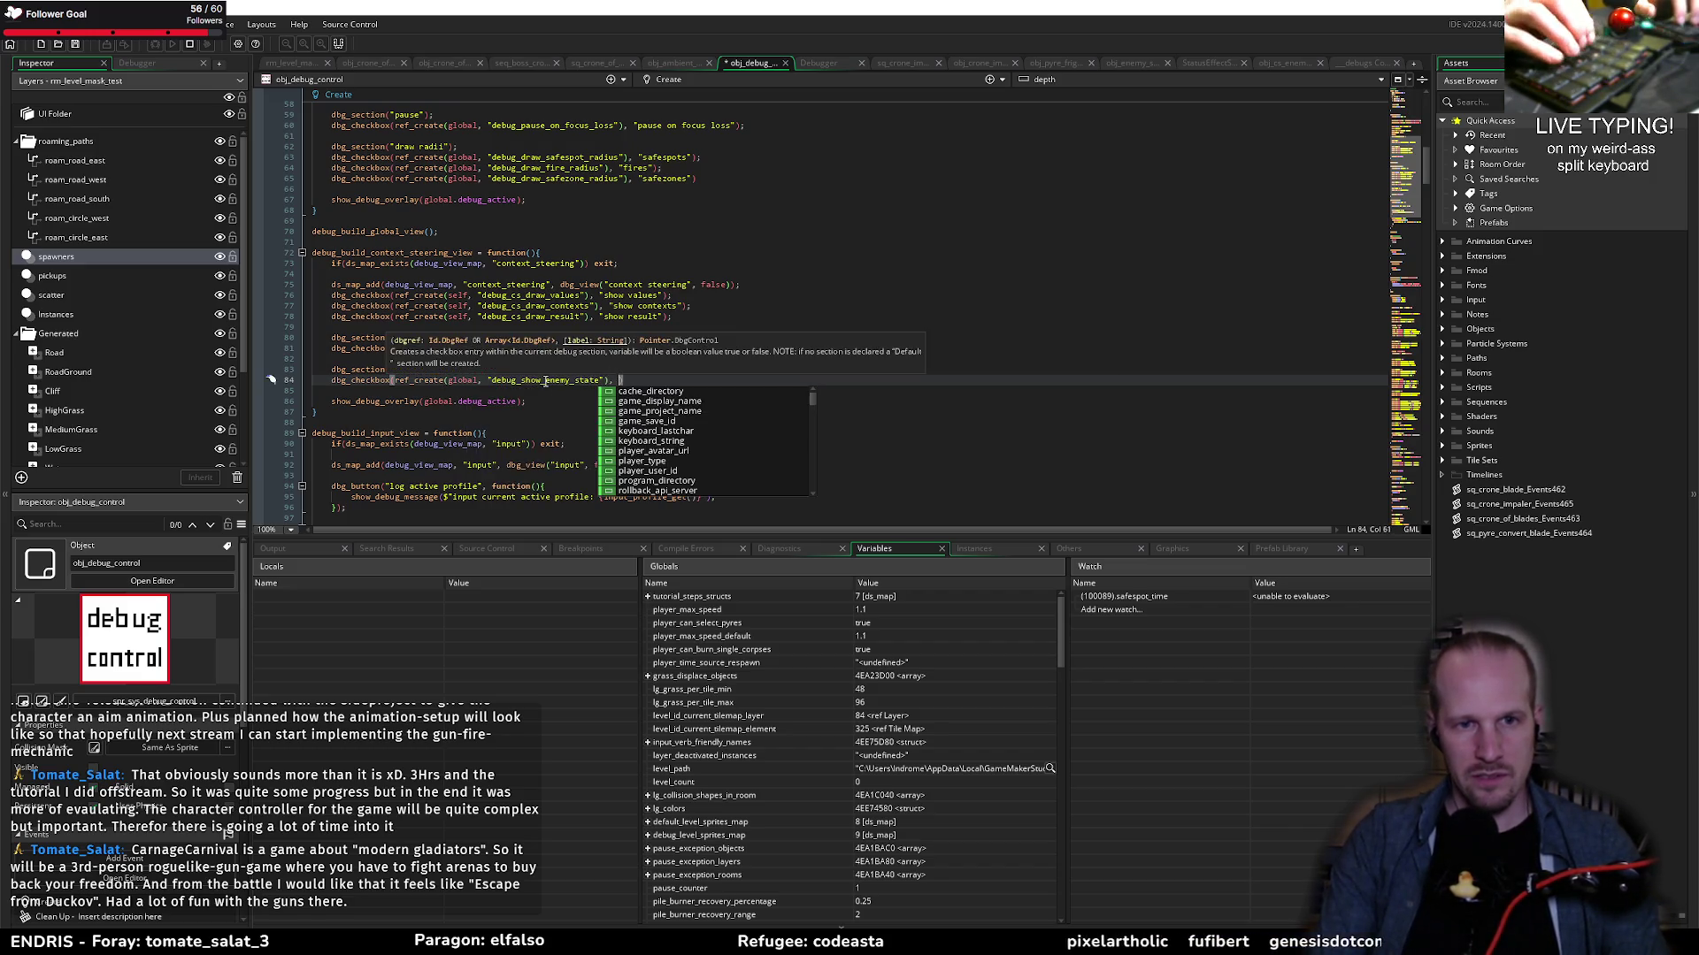
{"action": "type", "text": "\"show"}
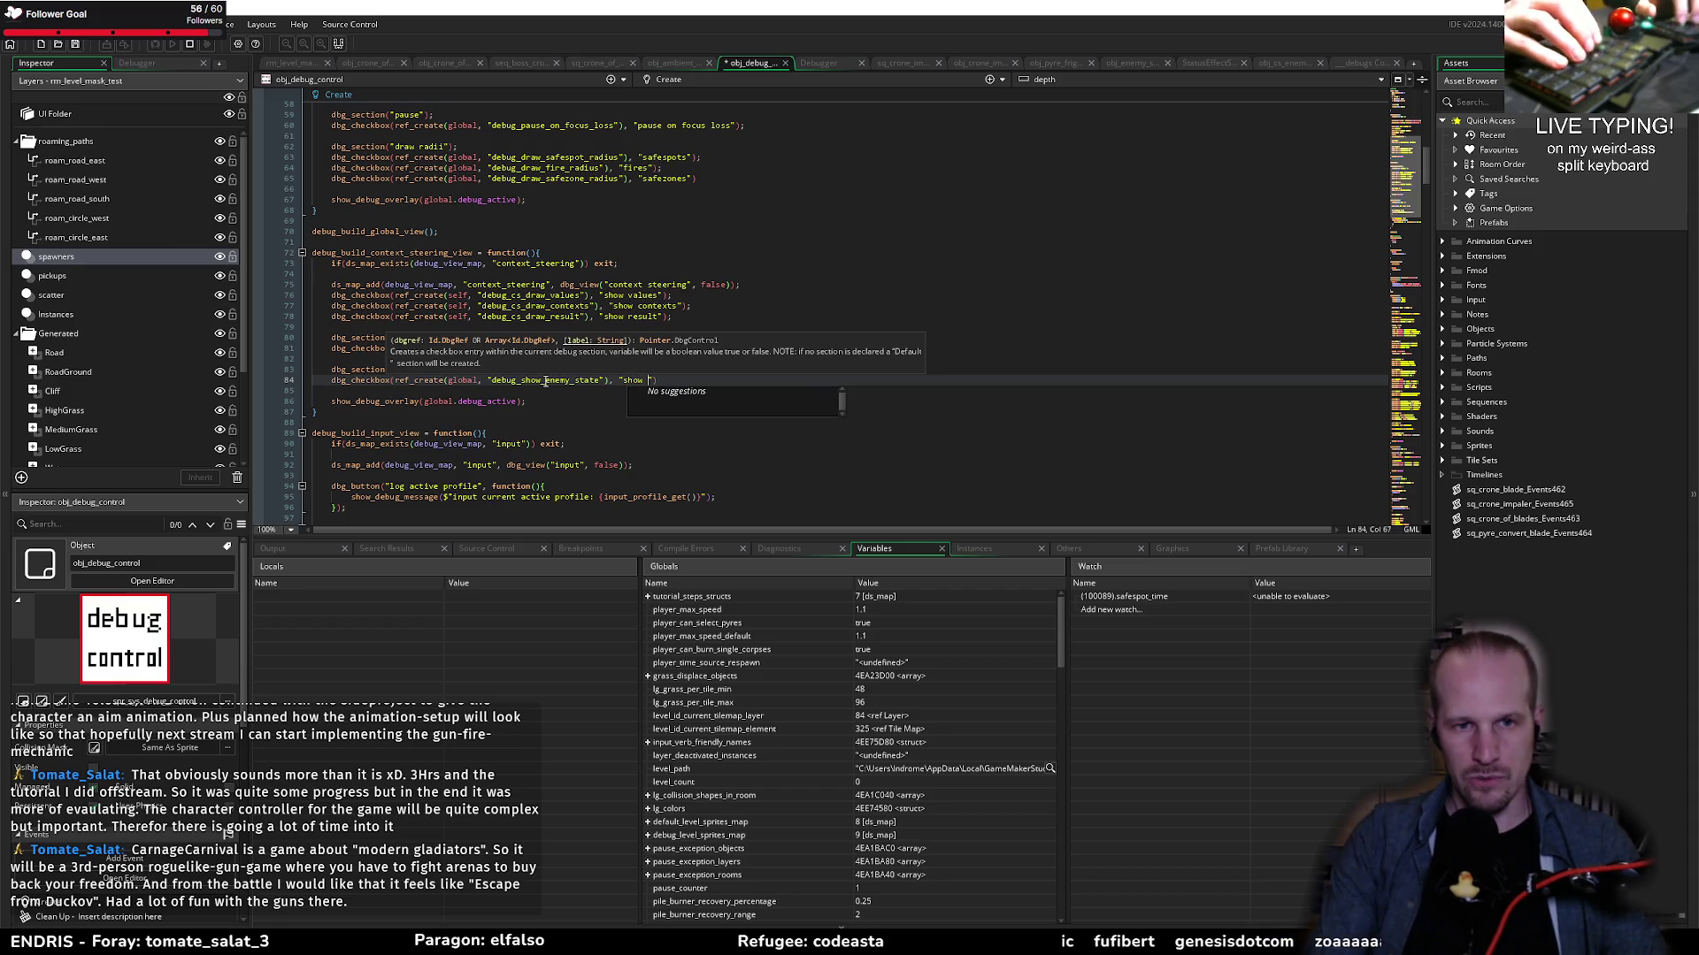
{"action": "type", "text": "  state\");"}
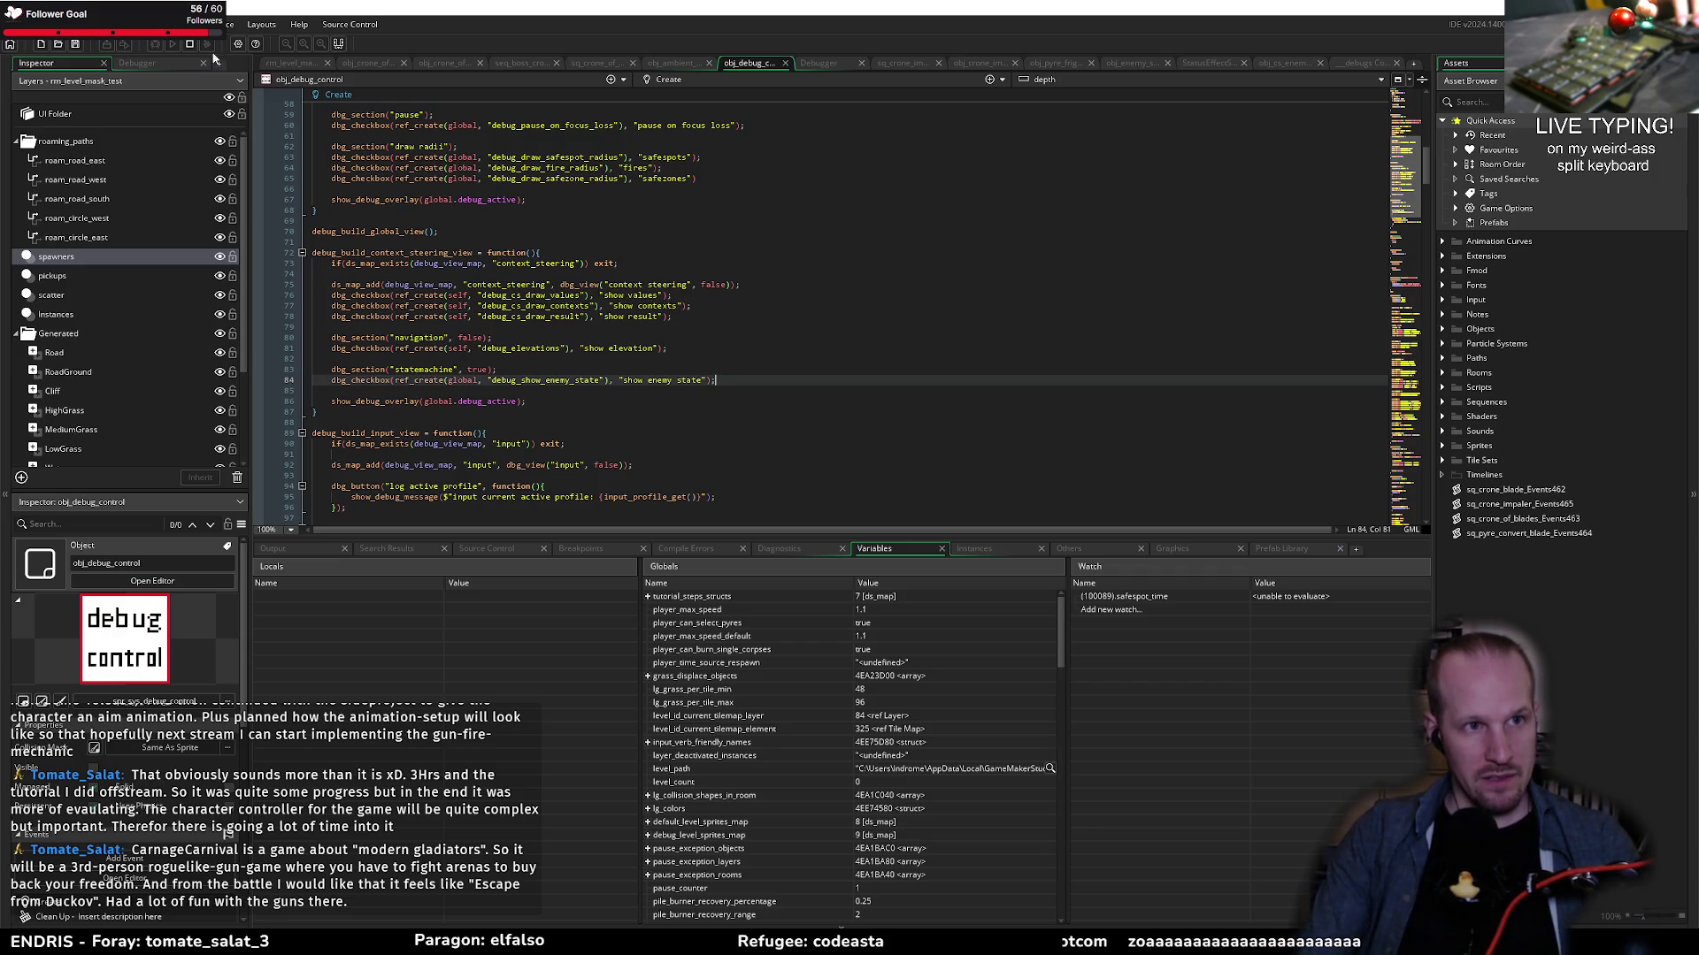
{"action": "left_click", "coordinate": [185, 46]}
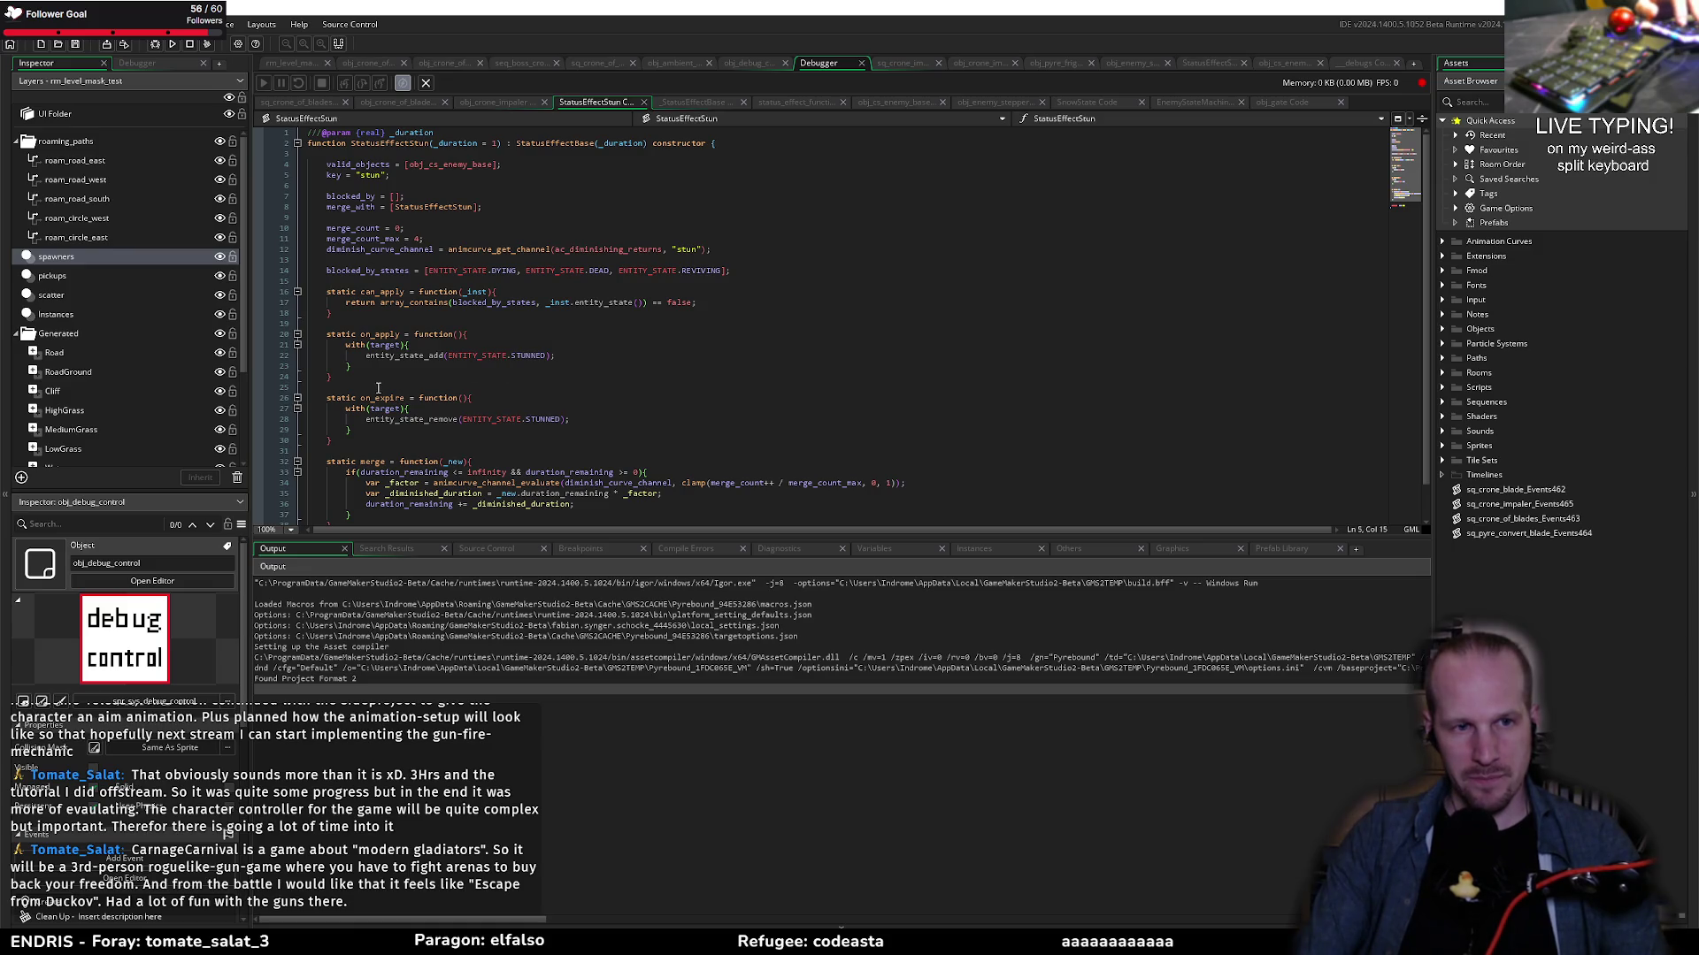
Step: Run Pyrebound from GameMaker, start playing, then pause and resume the game
{"action": "left_click", "coordinate": [377, 389]}
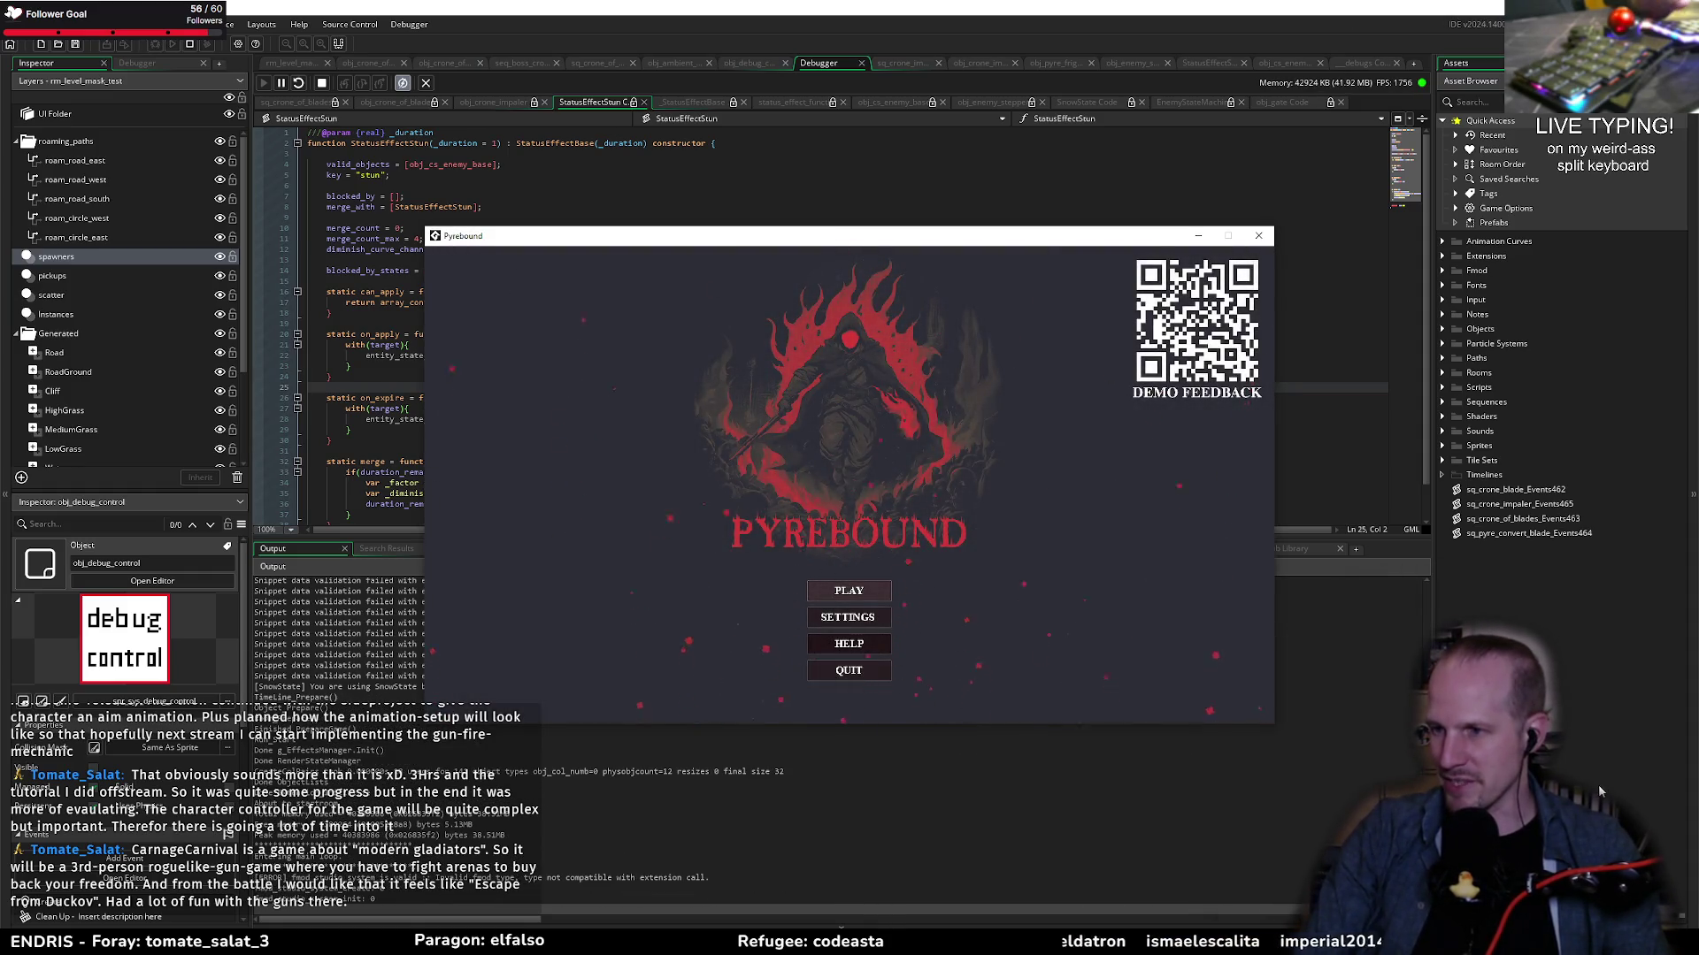
{"action": "left_click", "coordinate": [848, 590]}
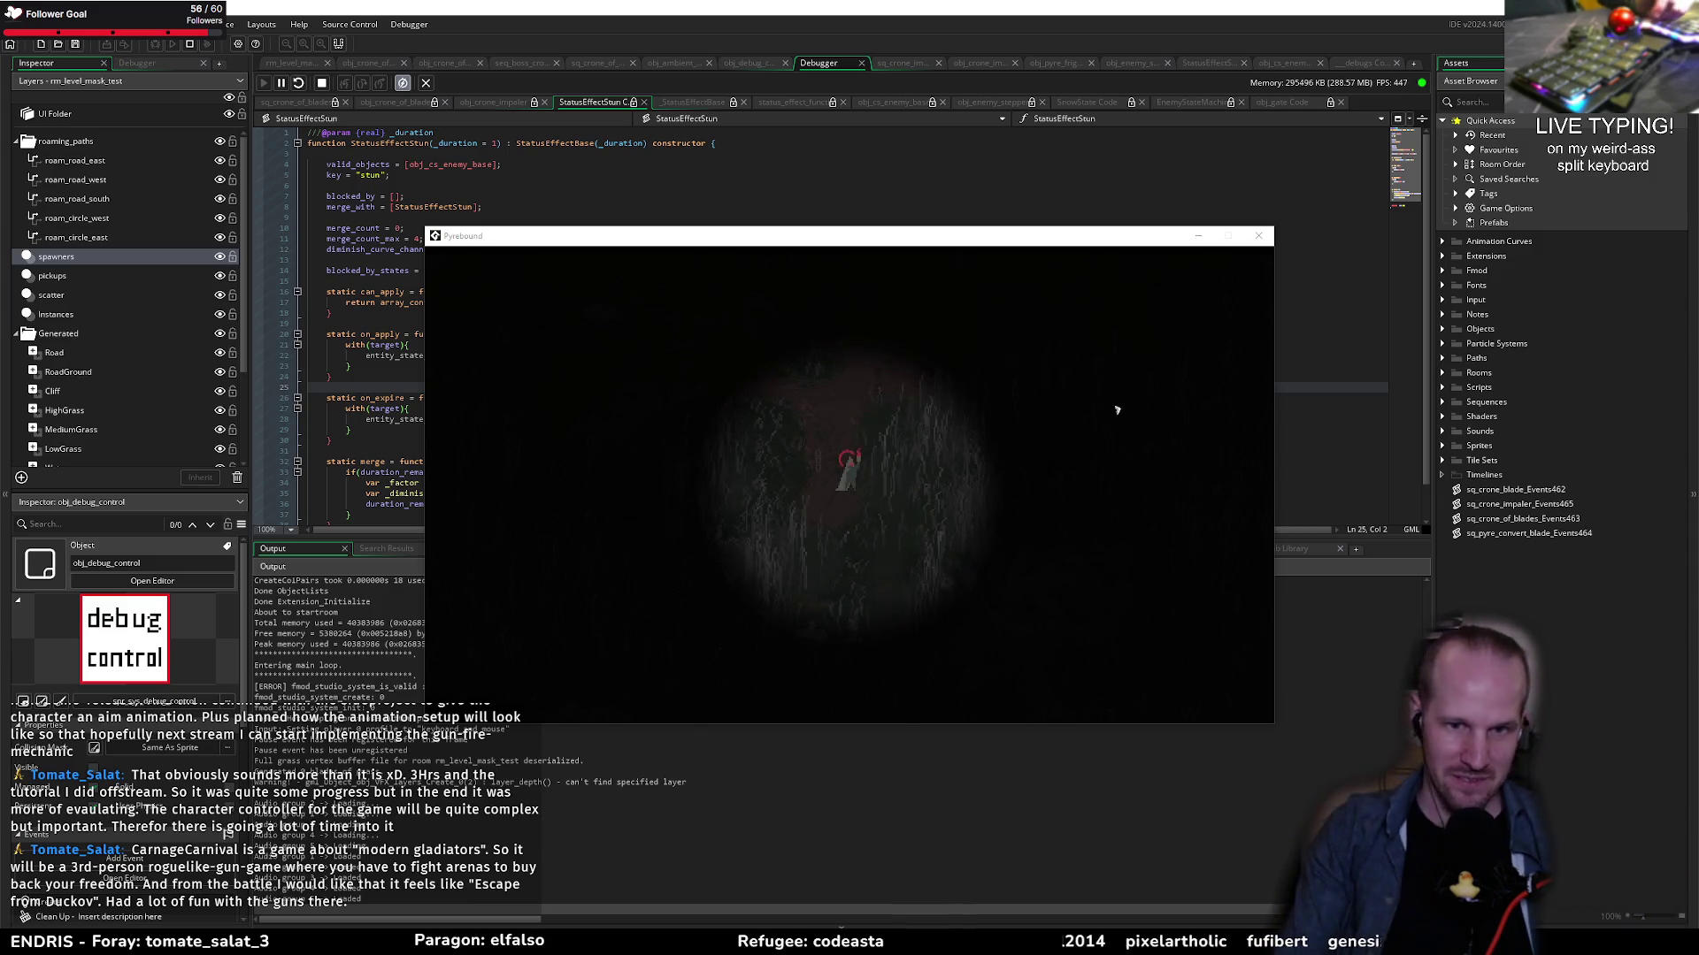
{"action": "left_click", "coordinate": [830, 445]}
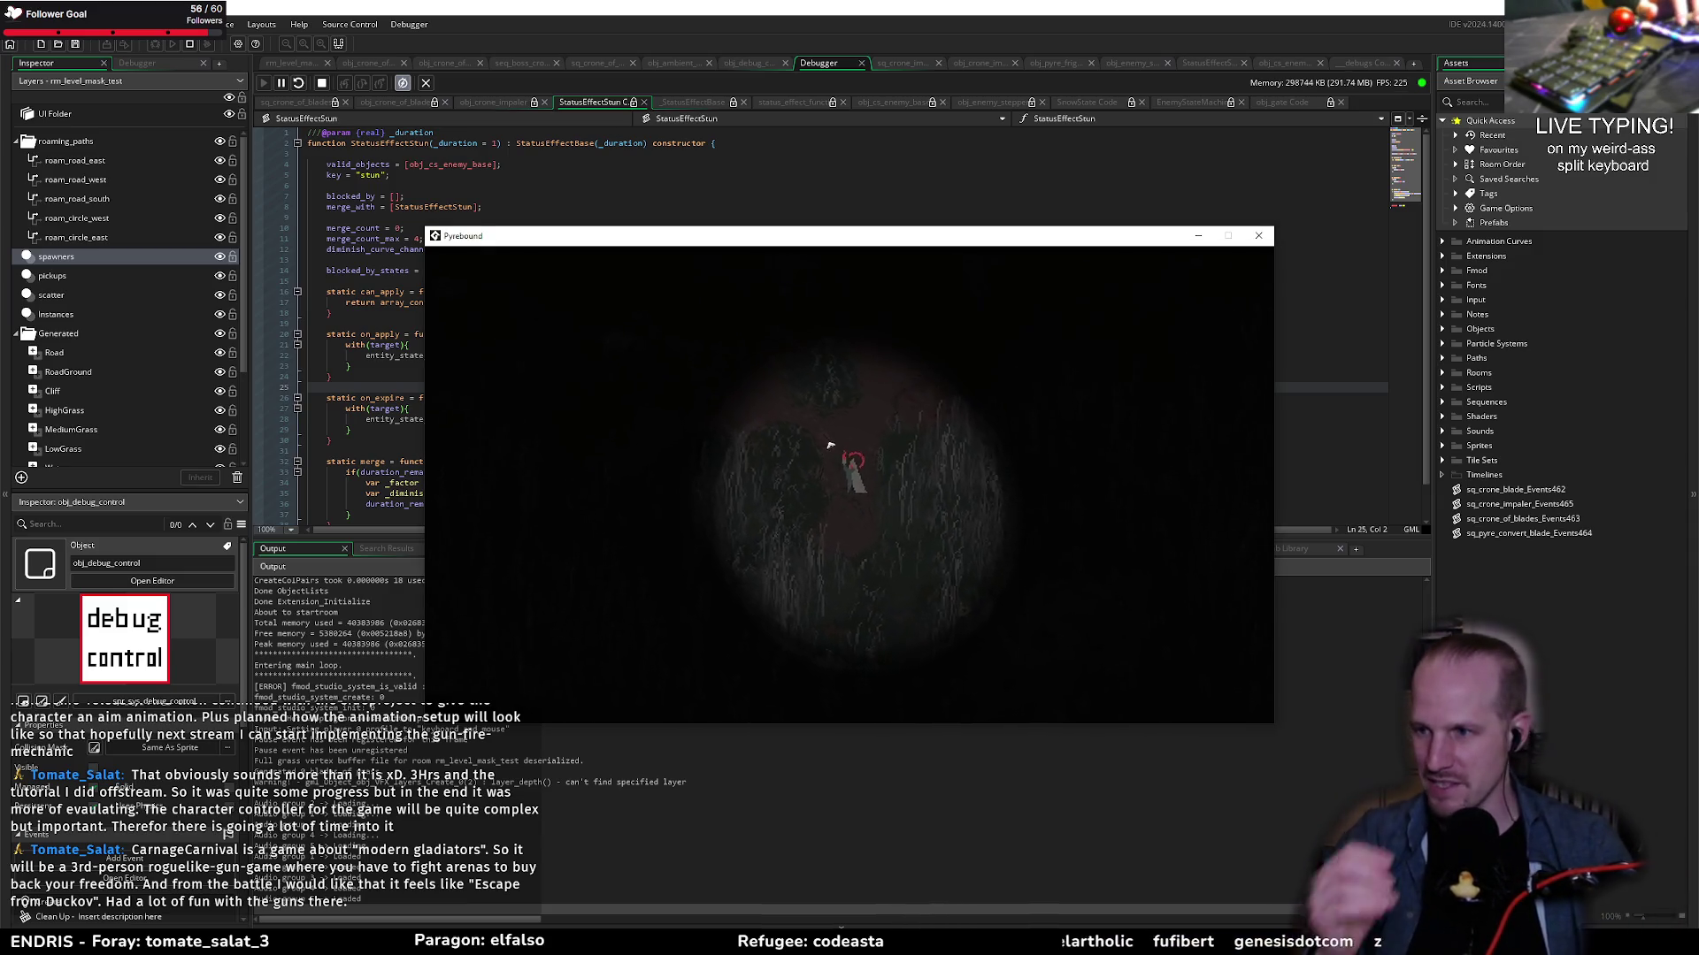
{"action": "key", "text": "Escape"}
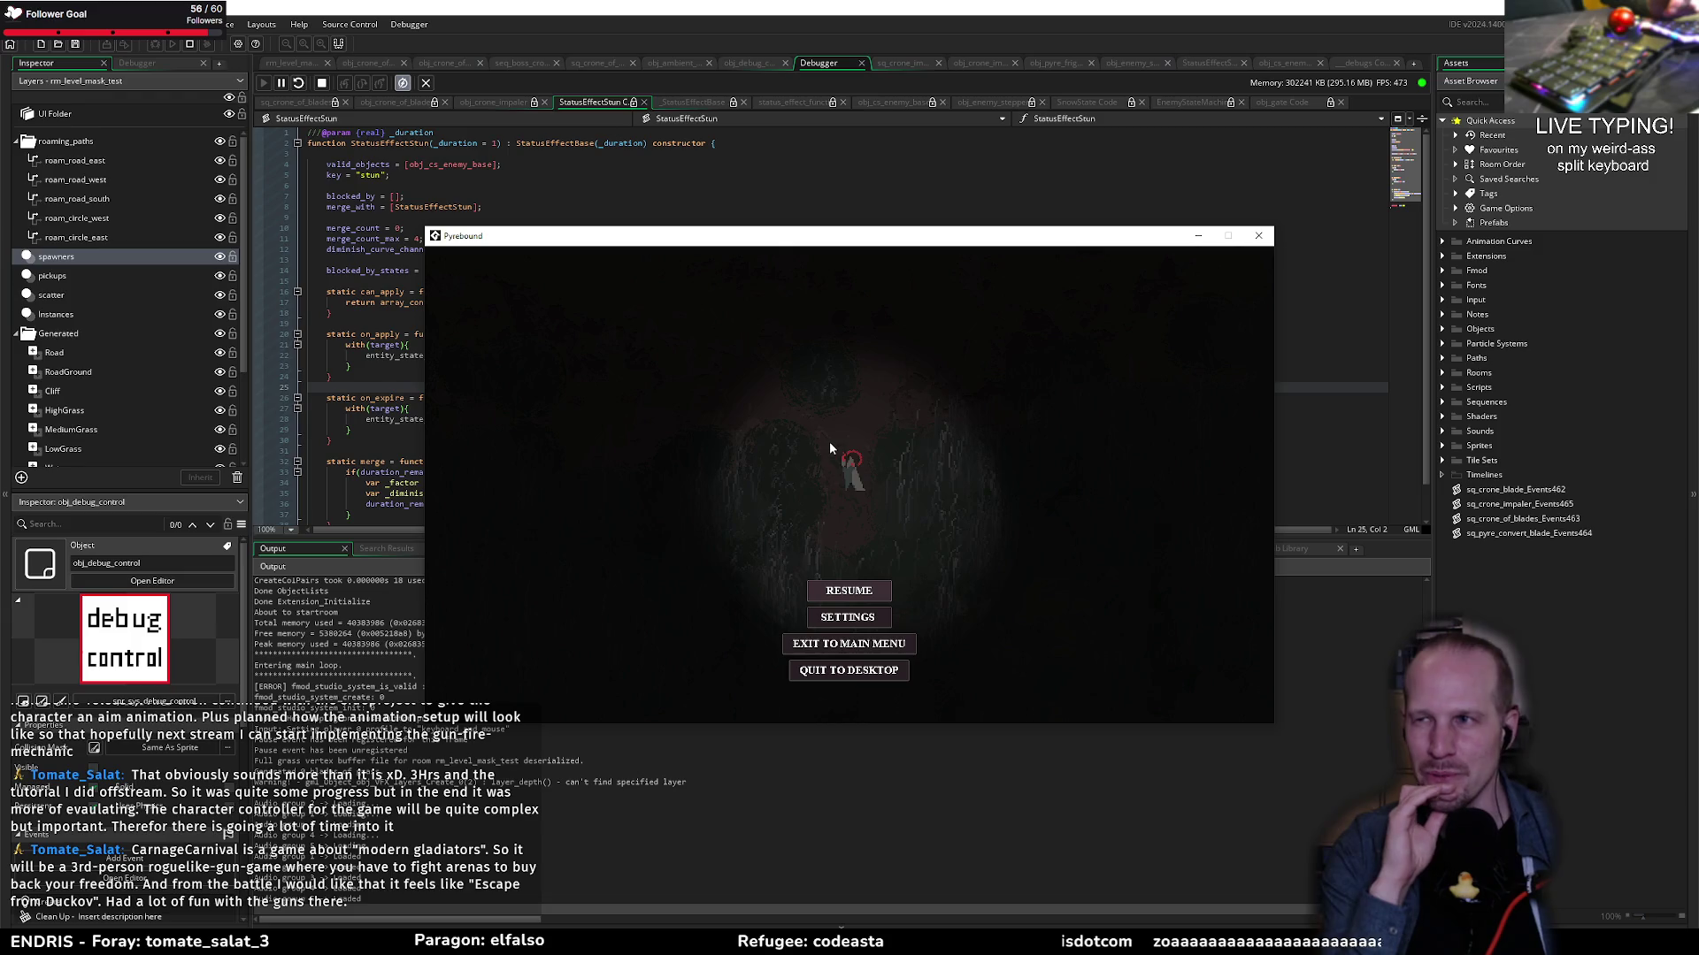
{"action": "left_click", "coordinate": [841, 587]}
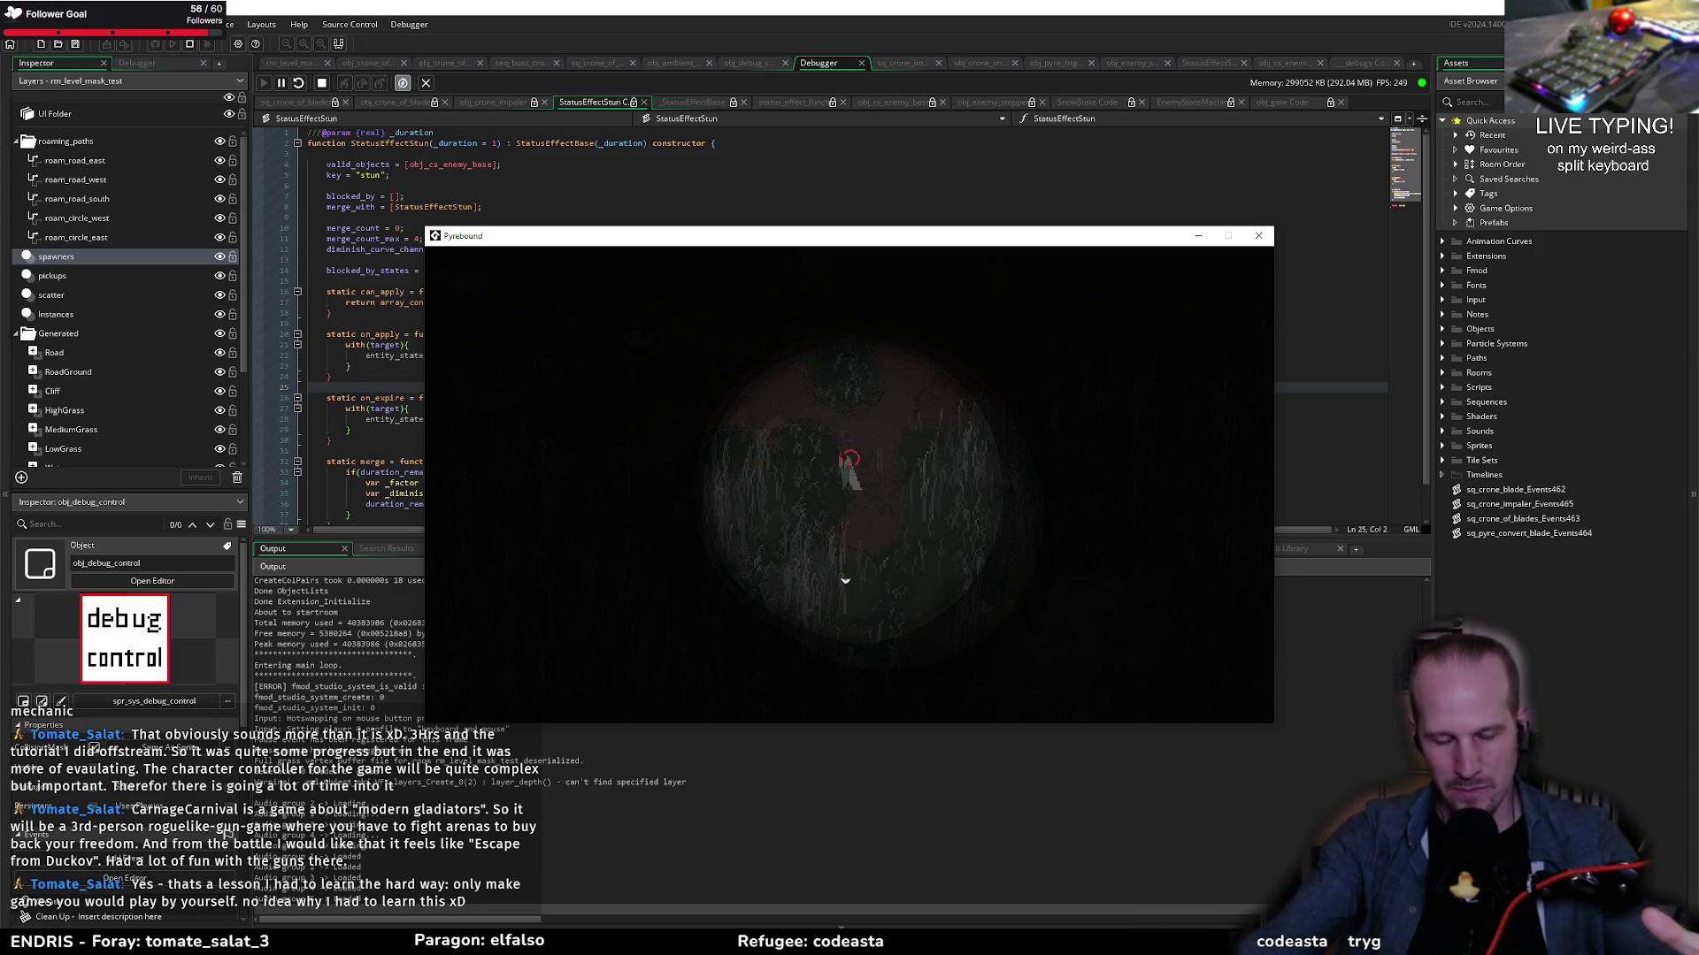
Step: Remove the darkness fog with F1 and bring up the debug overlay's view list with F2
{"action": "key", "text": "F1"}
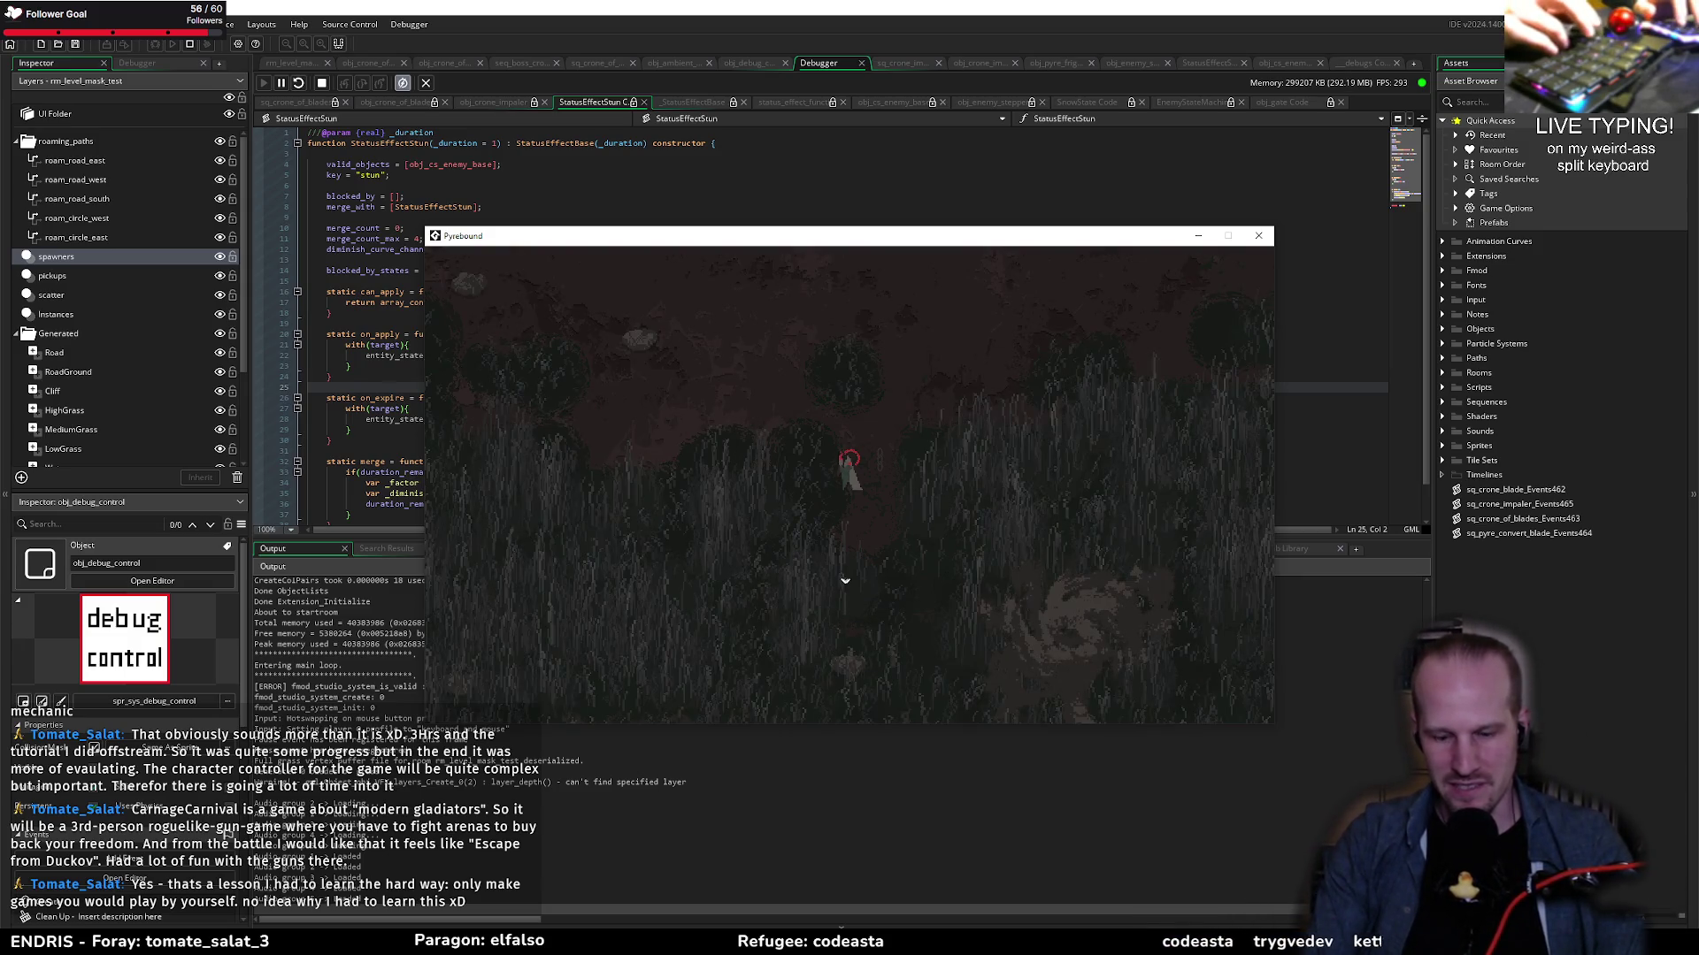
{"action": "key", "text": "F2"}
{"action": "left_click", "coordinate": [478, 253]}
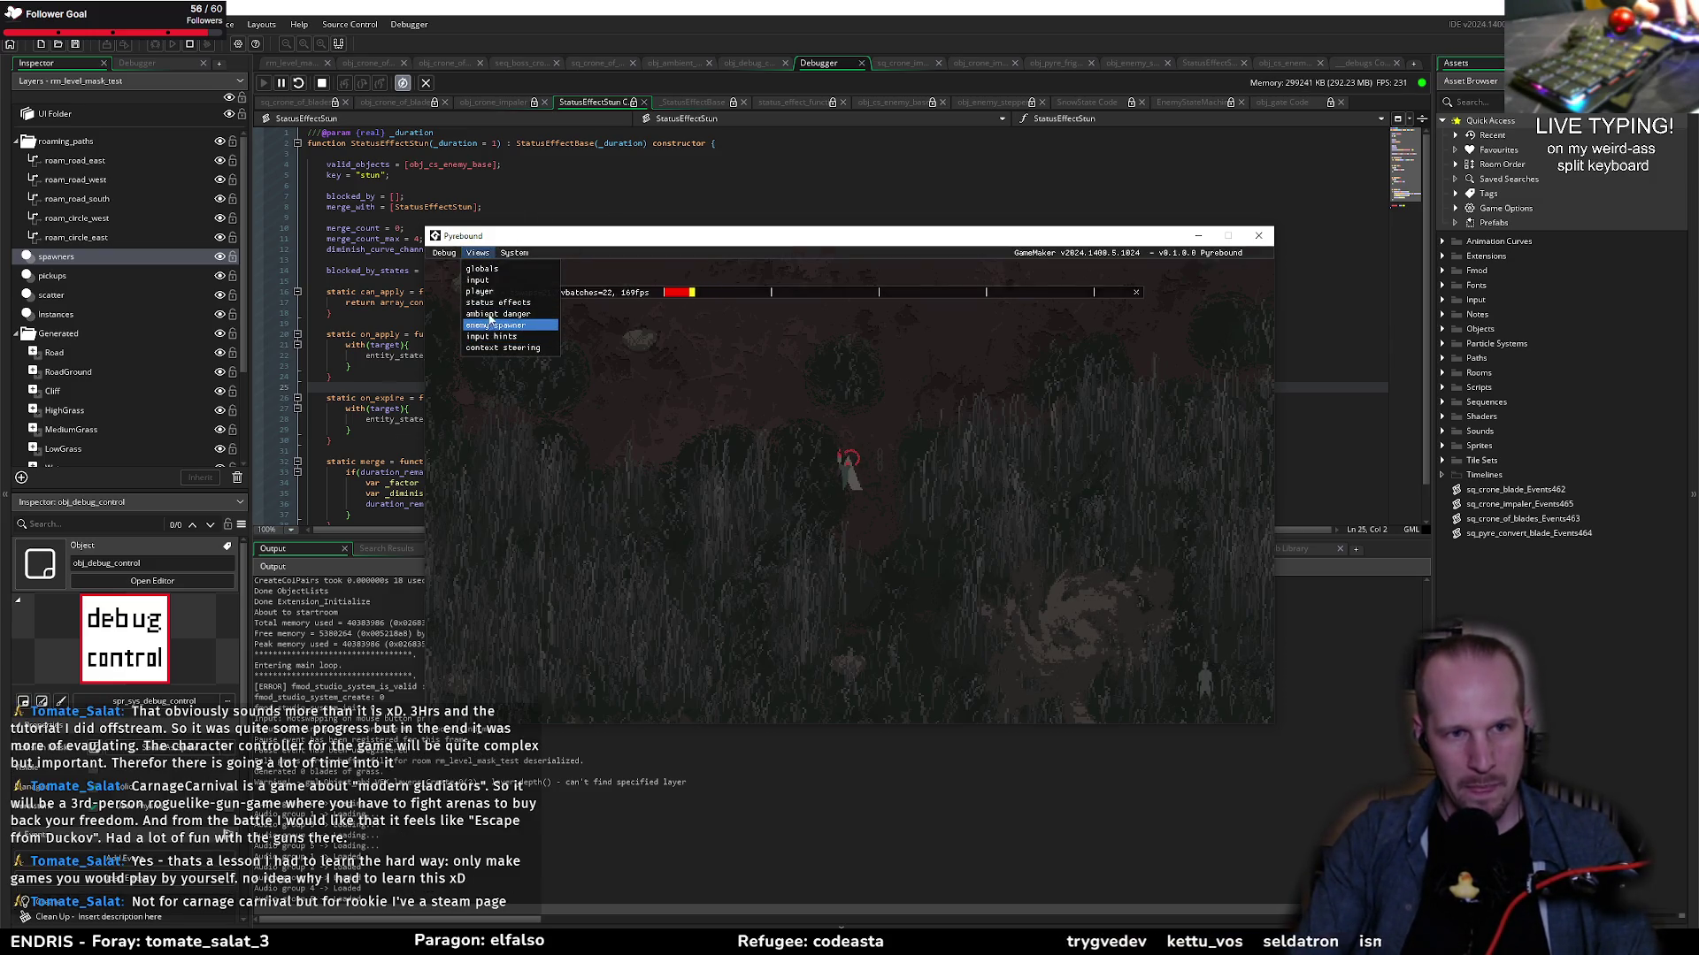
Step: Tick 'show enemy state' in the context steering debug view and hide the overlay
{"action": "left_click", "coordinate": [503, 347]}
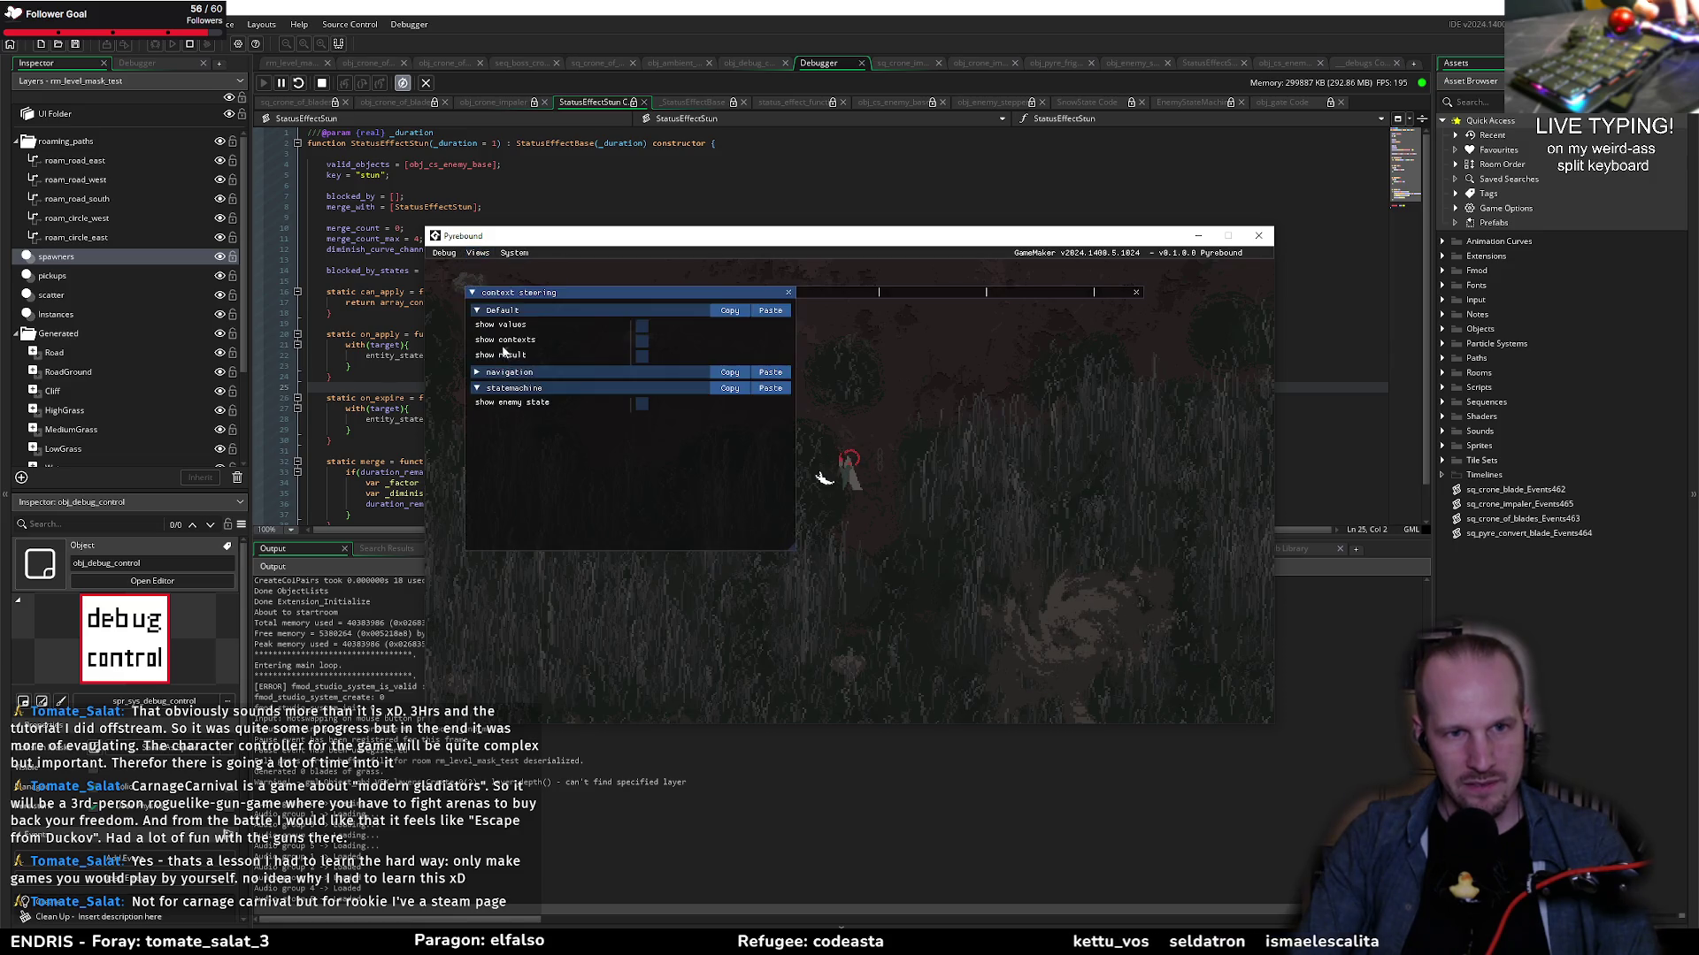
{"action": "left_click", "coordinate": [642, 404]}
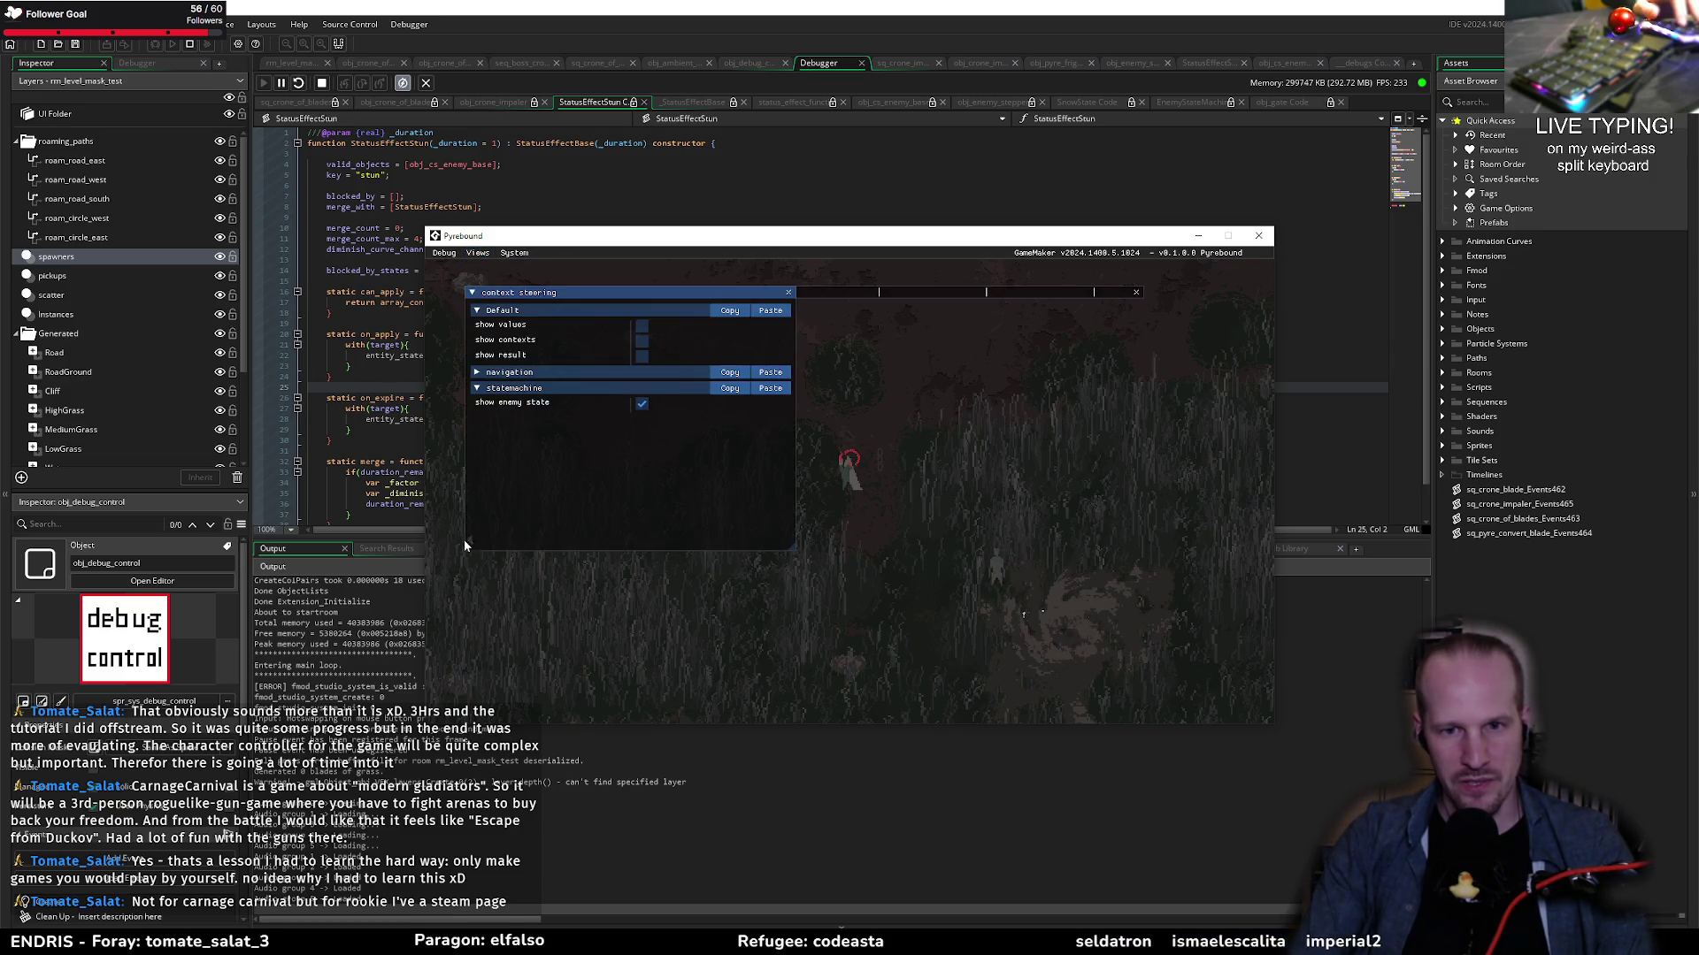
{"action": "key", "text": "F1"}
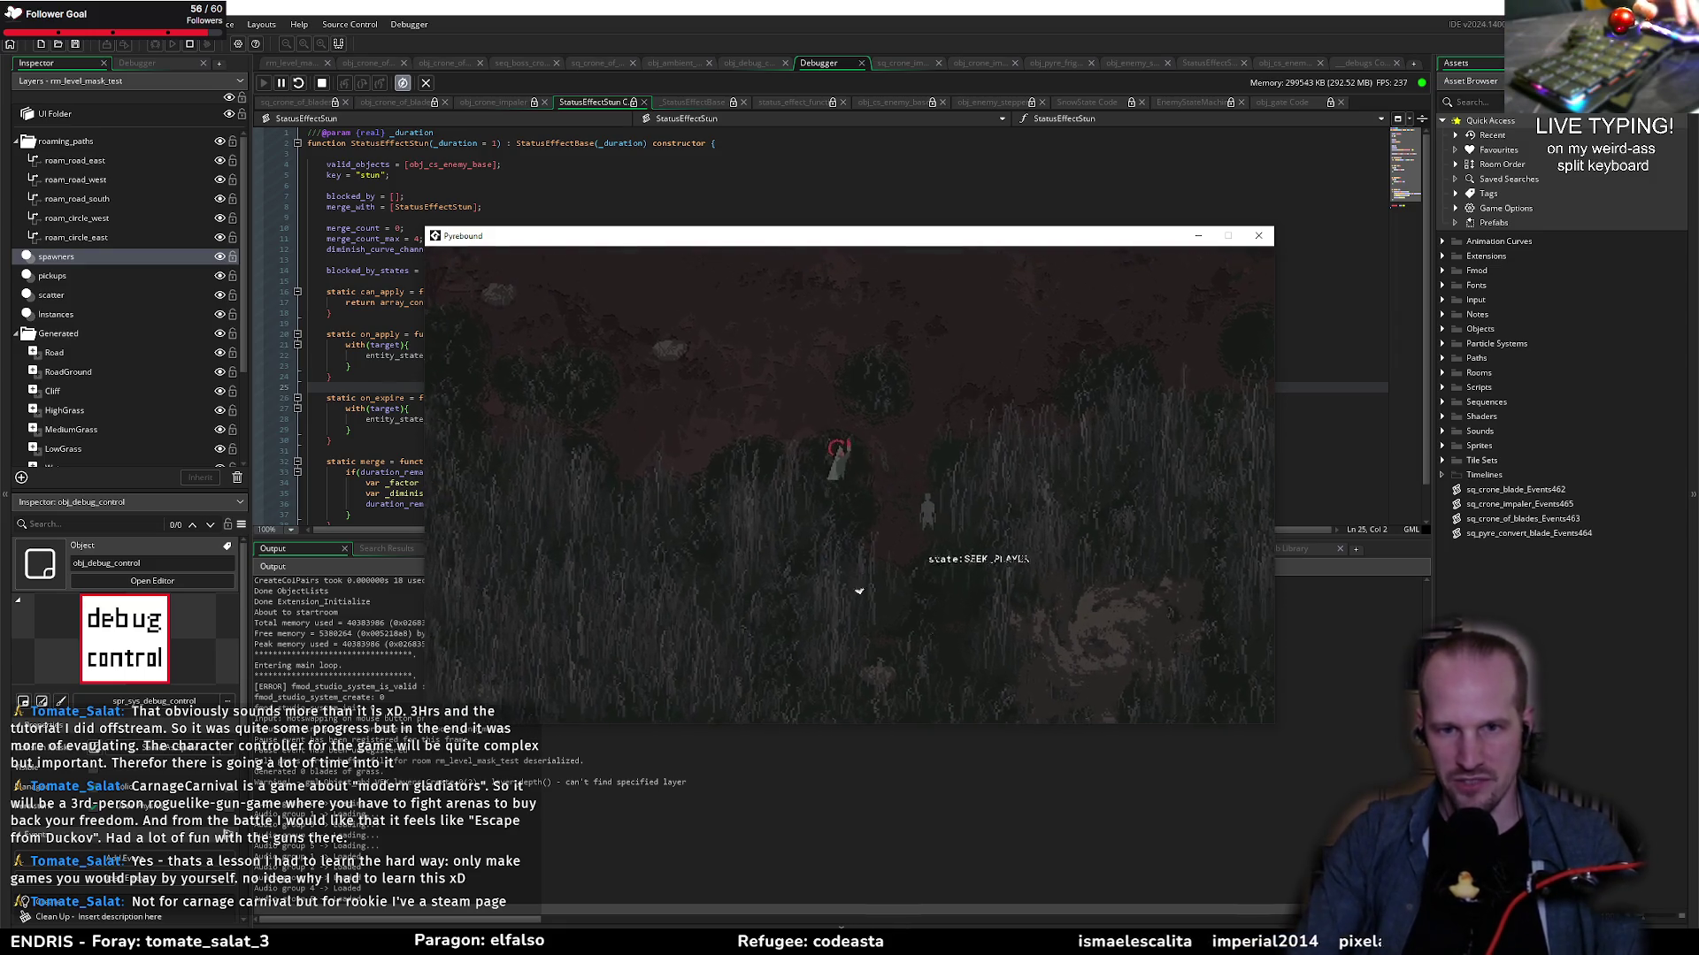
Step: Walk the player up, then down and left, to see enemy state labels like SEEK_PLAYER
{"action": "key", "text": "w"}
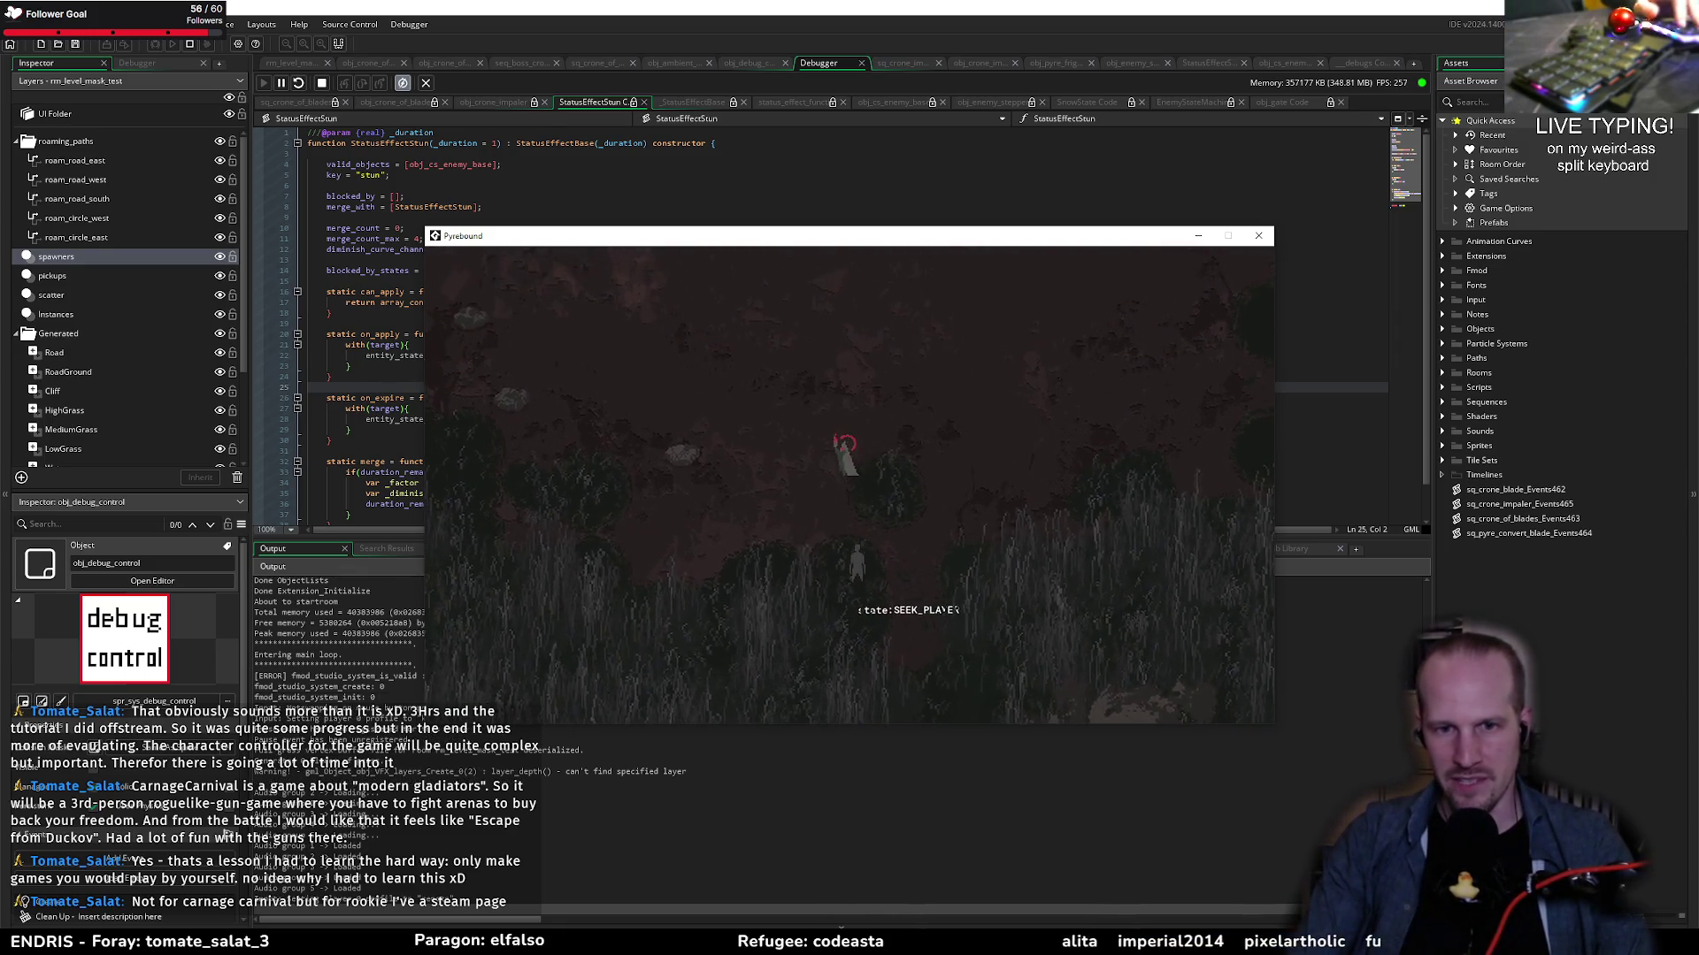
{"action": "key", "text": "w"}
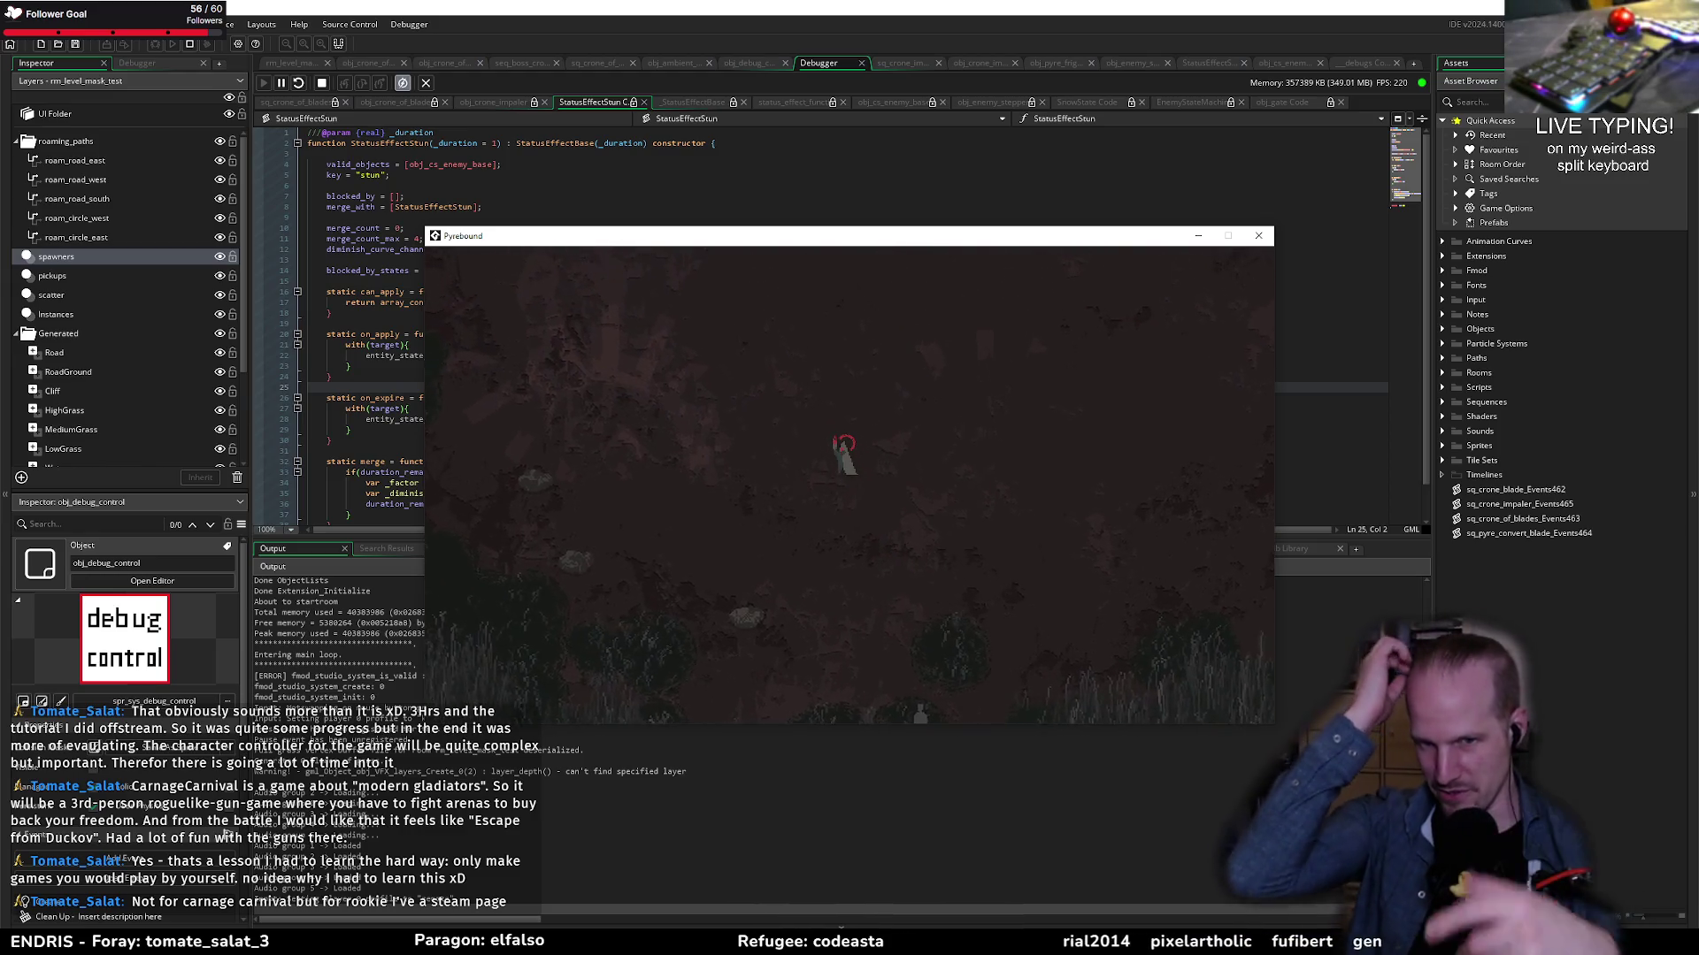
{"action": "key", "text": "s"}
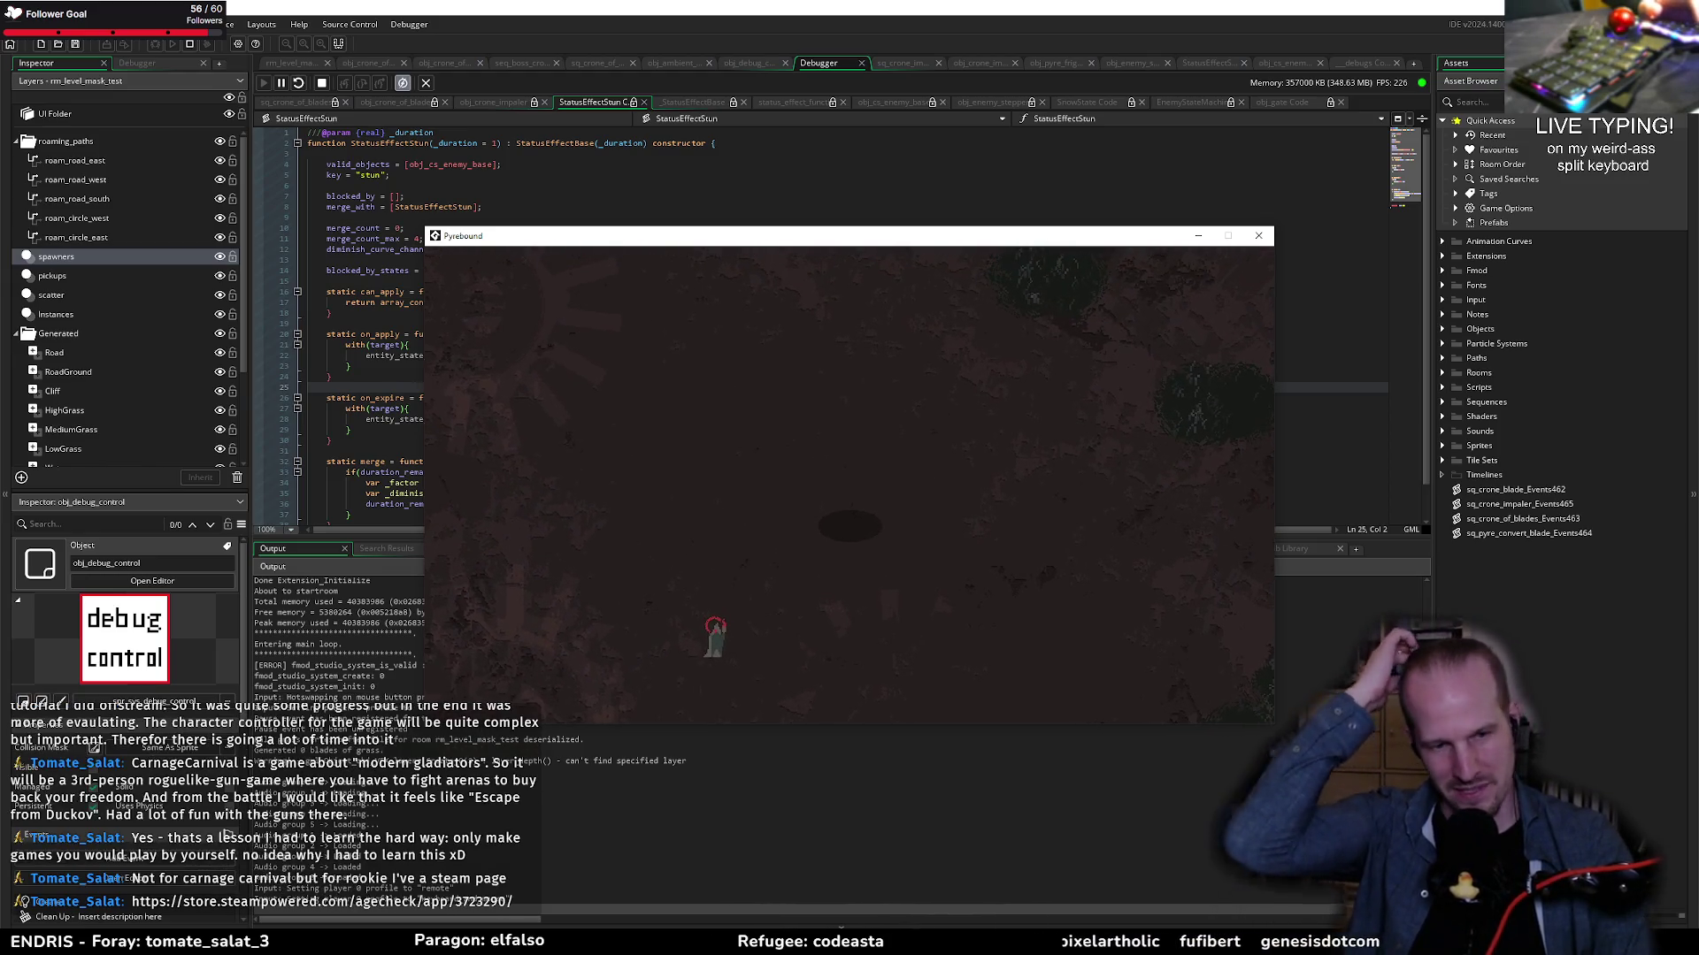
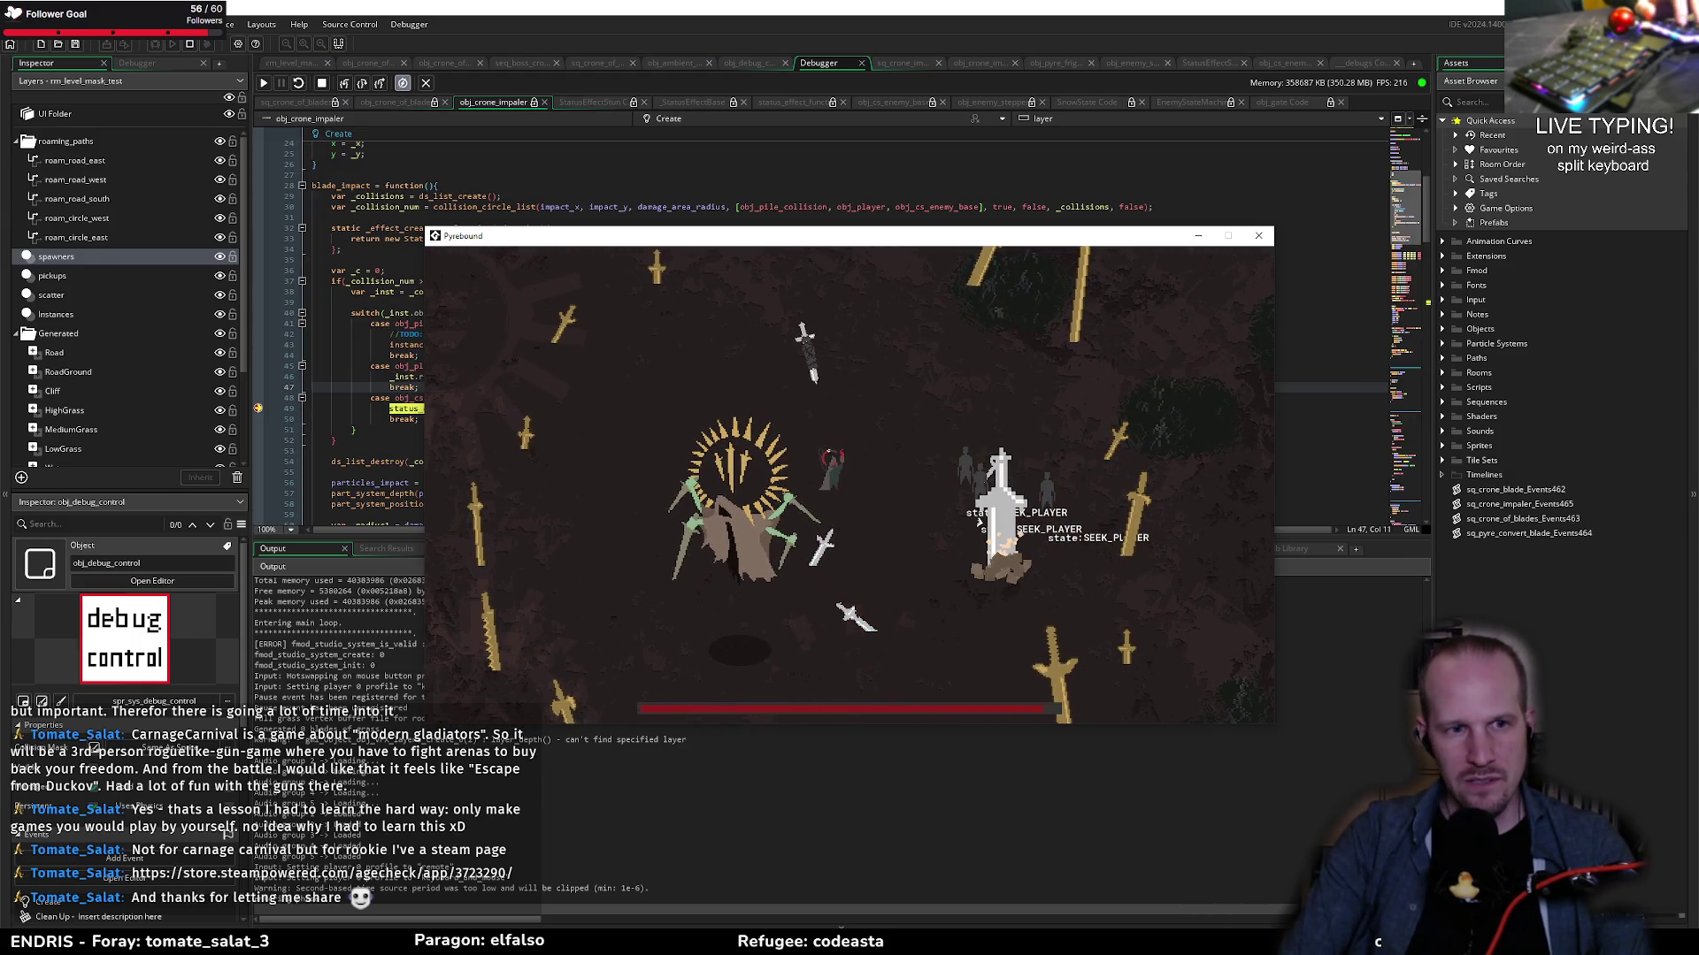
Step: Resume the Pyrebound playtest from the debugger, pause it, and return to the collision query line
{"action": "left_click", "coordinate": [258, 411]}
{"action": "left_click", "coordinate": [269, 84]}
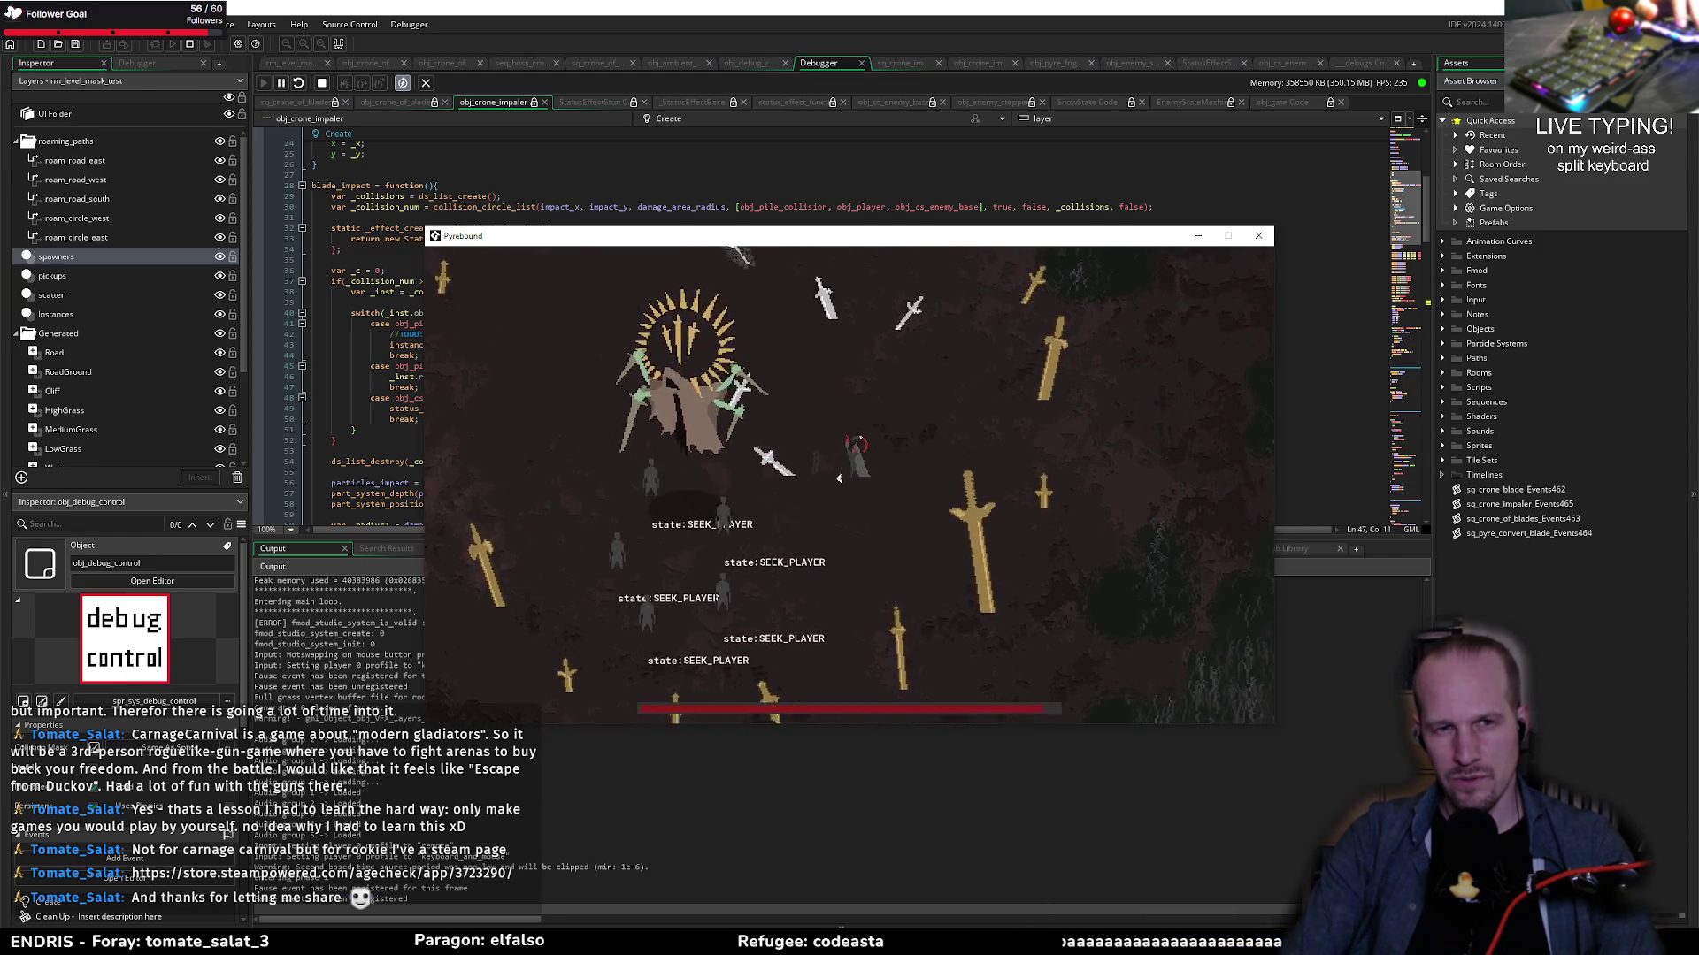
{"action": "key", "text": "Escape"}
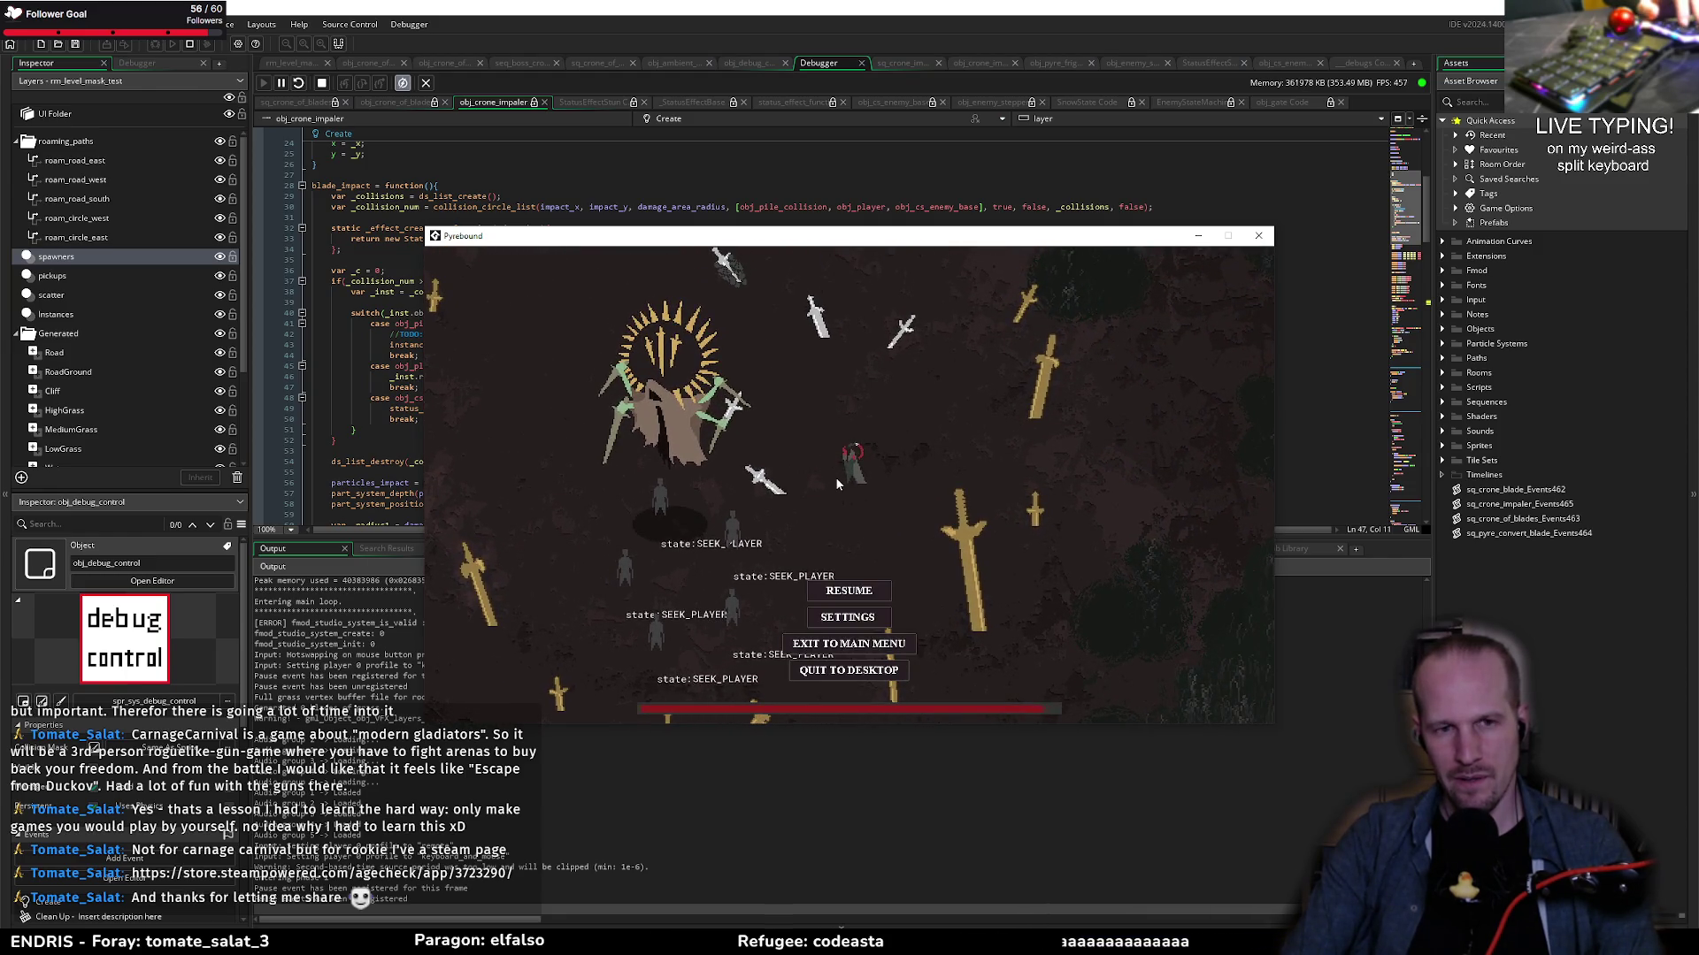
{"action": "key", "text": "alt+F4"}
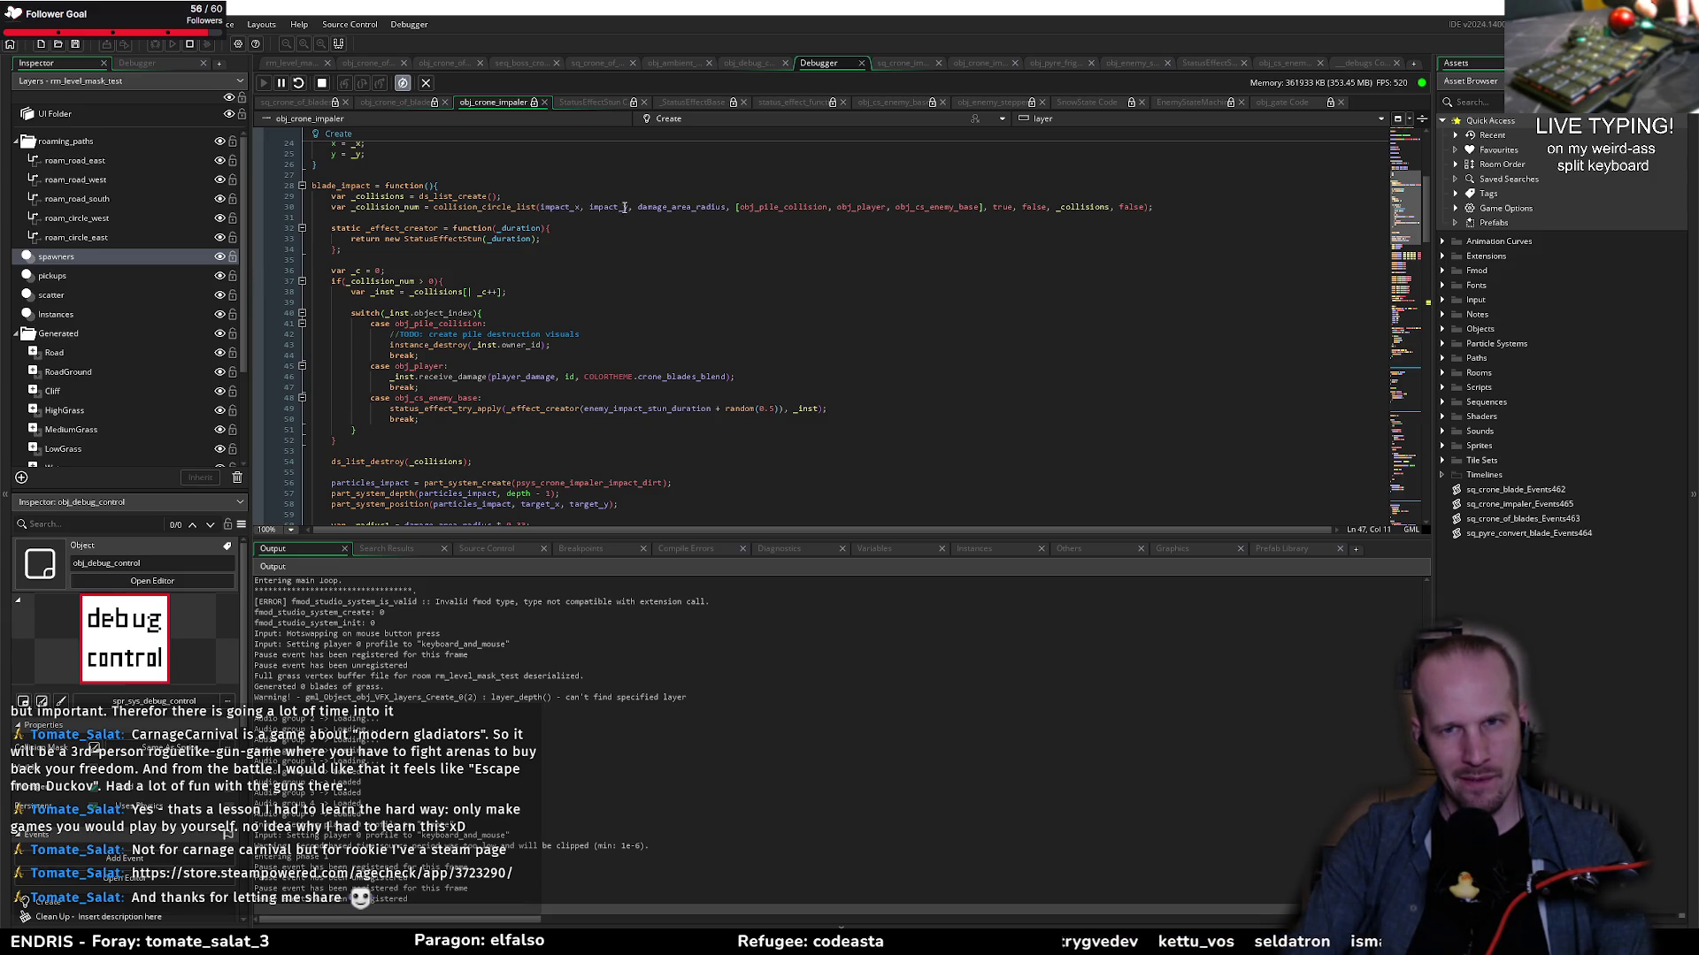
{"action": "left_click", "coordinate": [479, 206]}
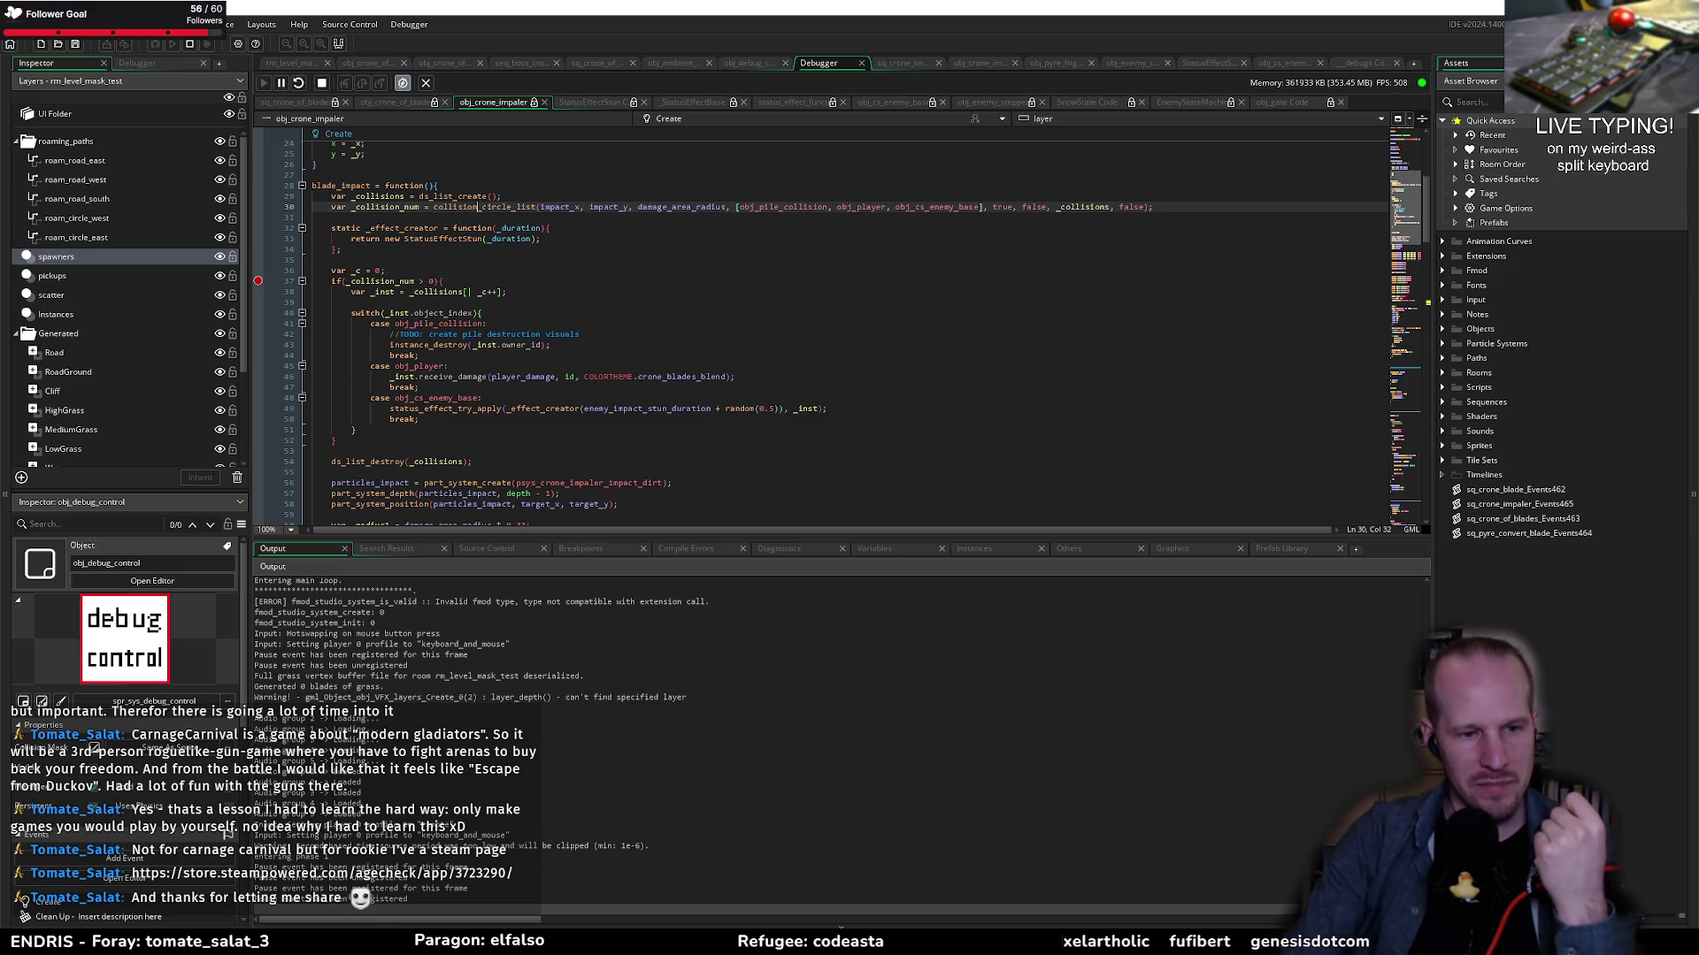
Step: Resume the paused game and move the player around the crone boss until the line 37 breakpoint hits
{"action": "key", "text": "alt+Tab"}
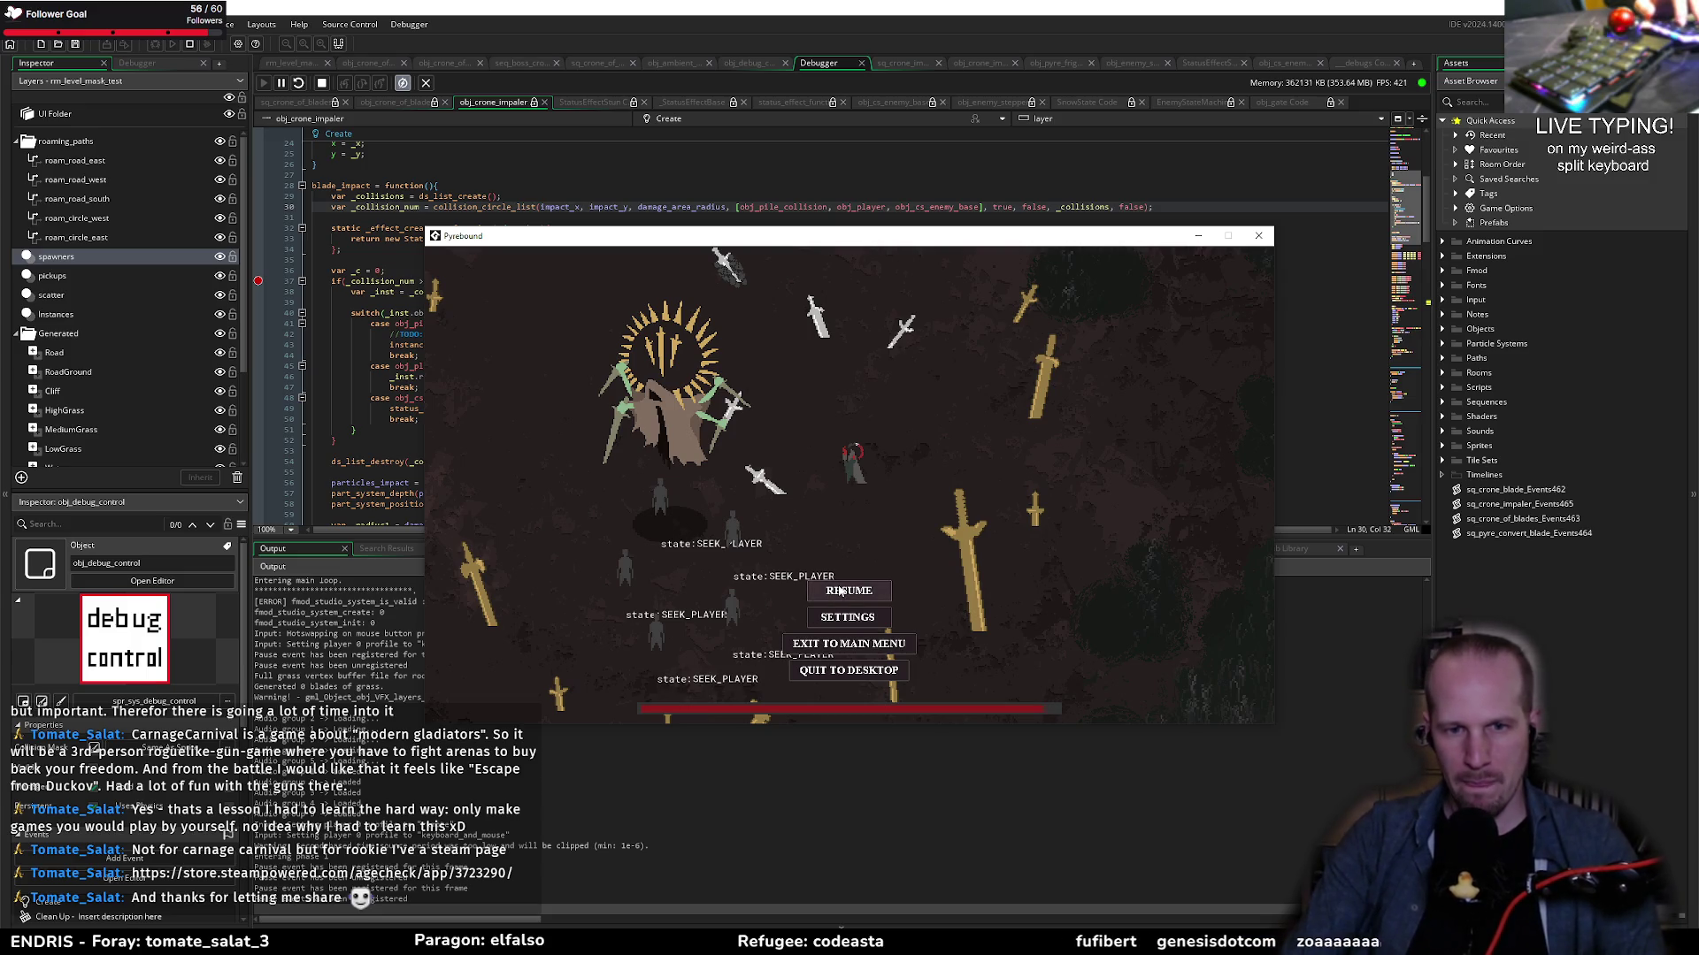
{"action": "left_click", "coordinate": [840, 591]}
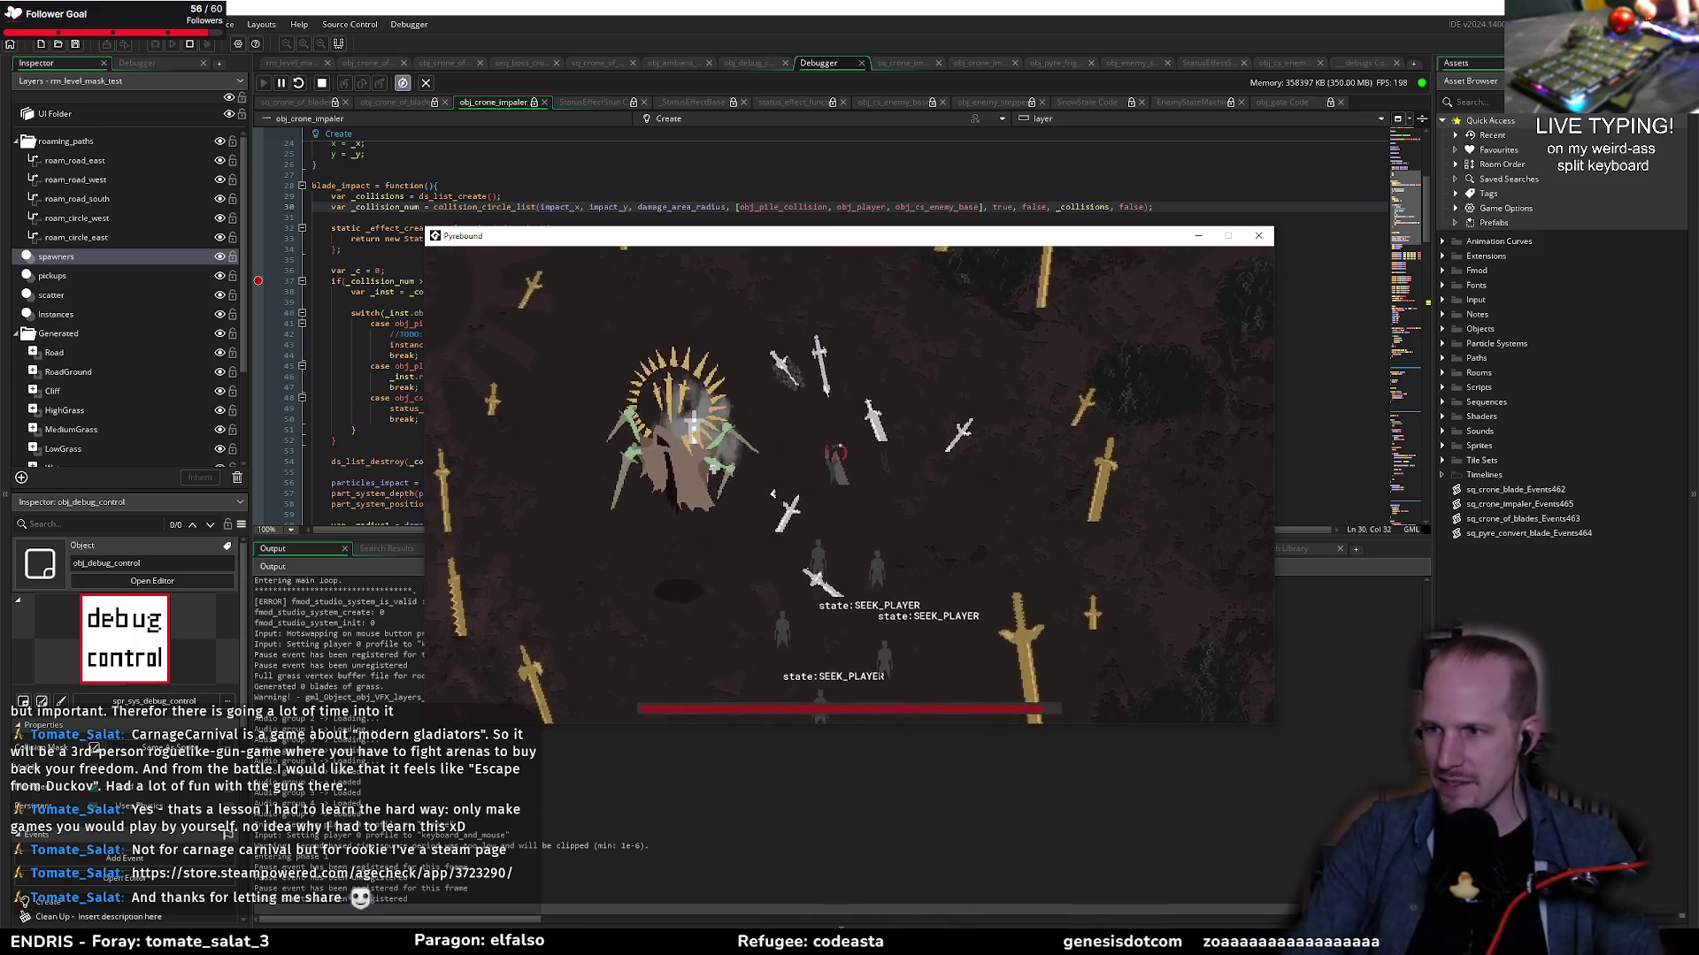
{"action": "key", "text": "a"}
{"action": "key", "text": "s"}
{"action": "key", "text": "s"}
{"action": "key", "text": "d"}
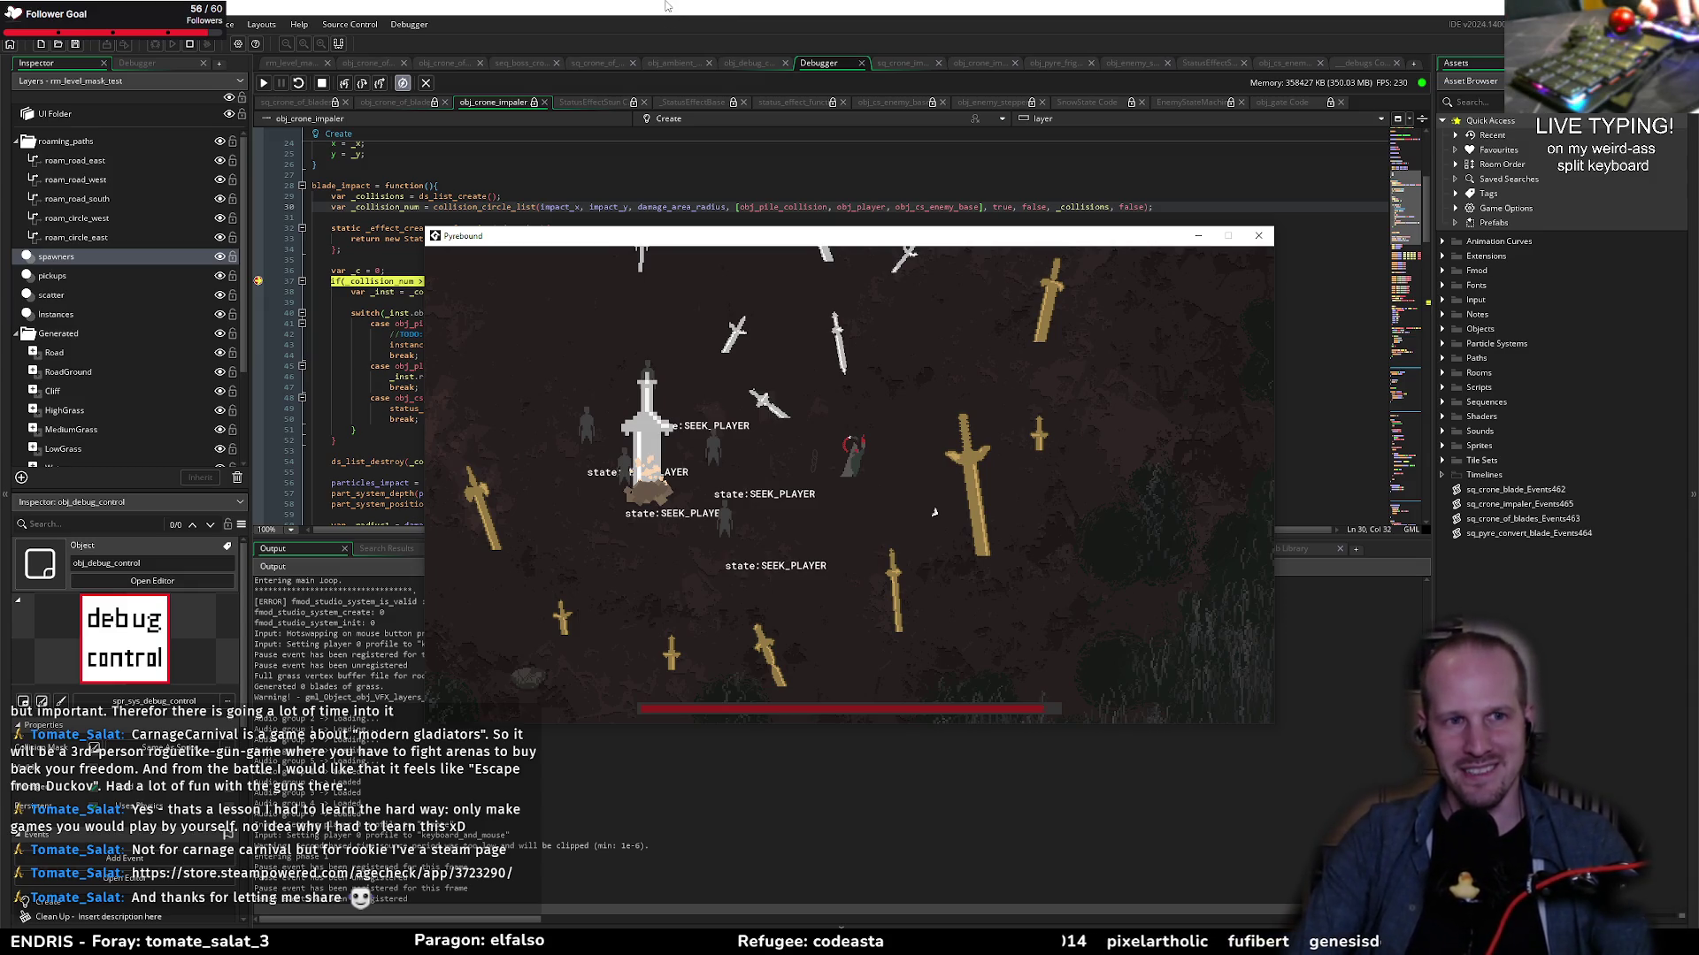
Step: Step past the collision query and expand _collisions in Locals to view the five enemy hits
{"action": "left_click", "coordinate": [635, 32]}
{"action": "left_click", "coordinate": [447, 303]}
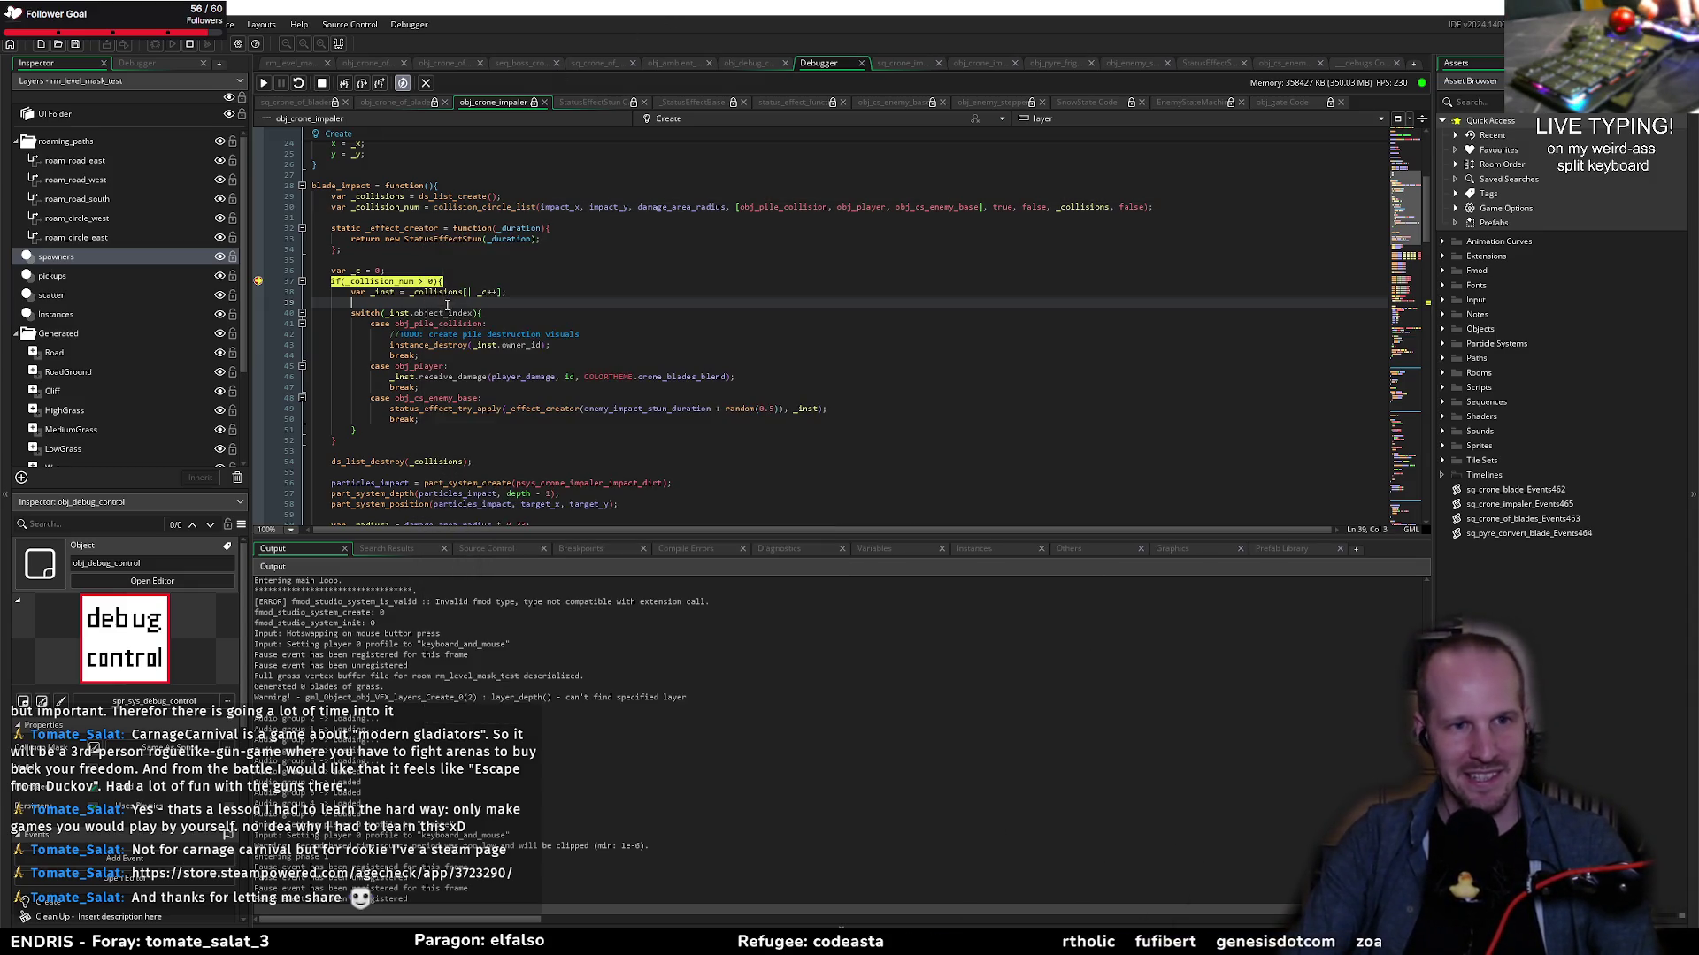
{"action": "left_click", "coordinate": [362, 83]}
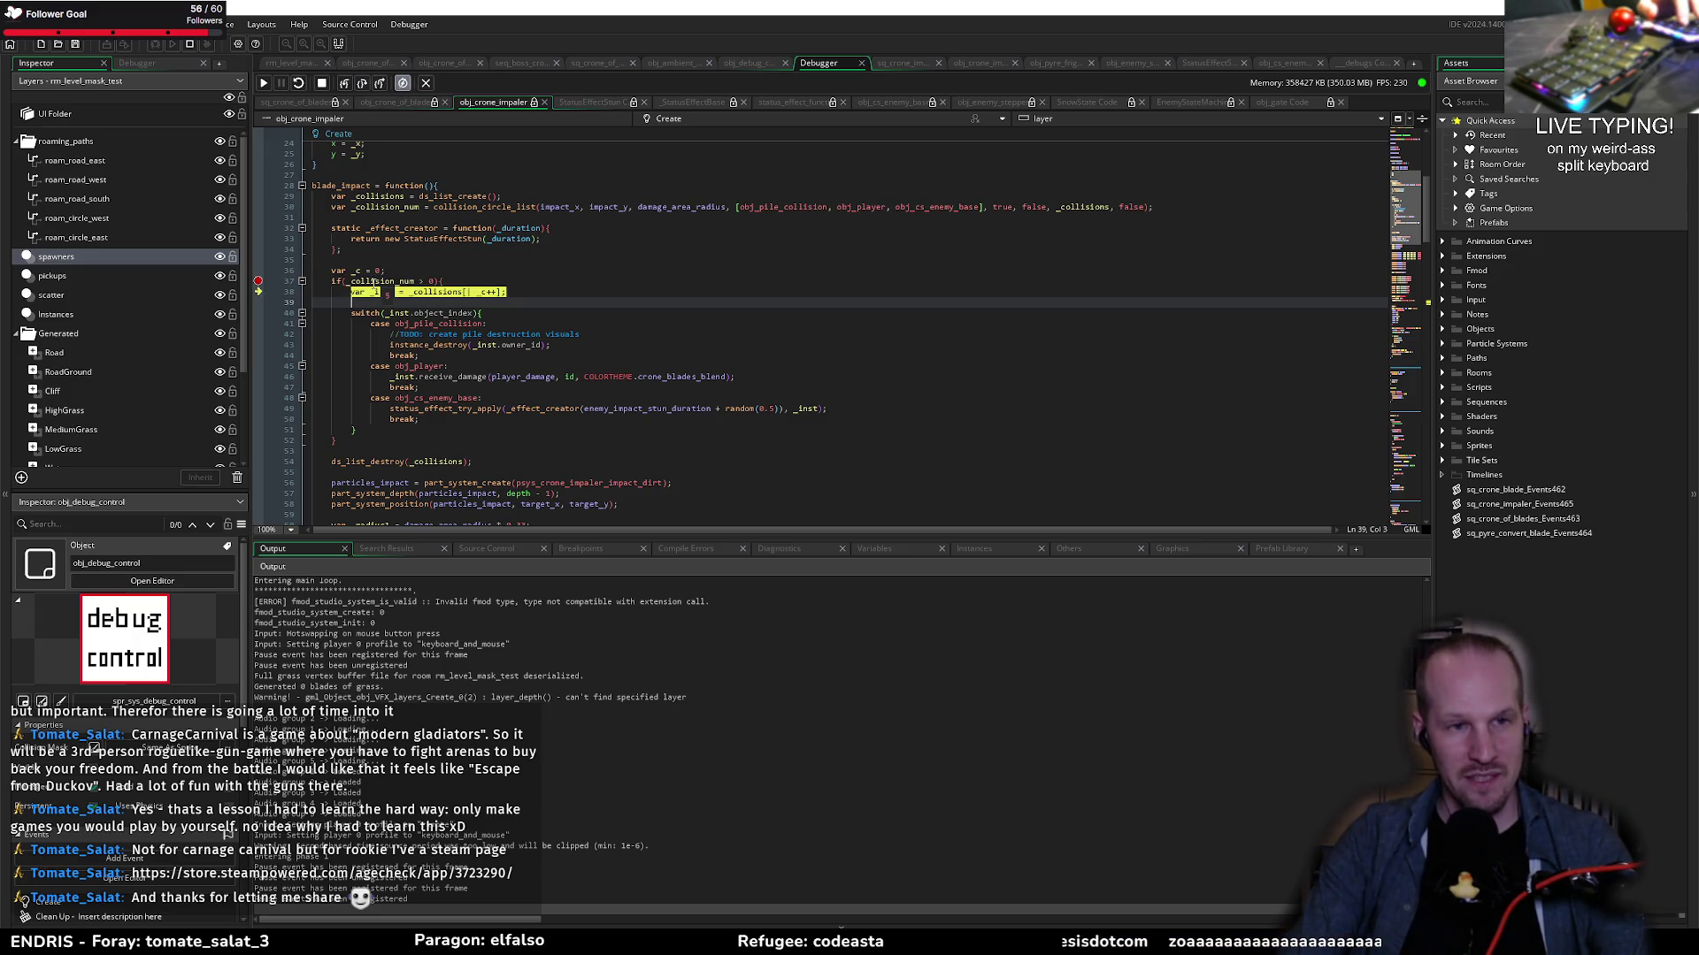
{"action": "left_click", "coordinate": [878, 550]}
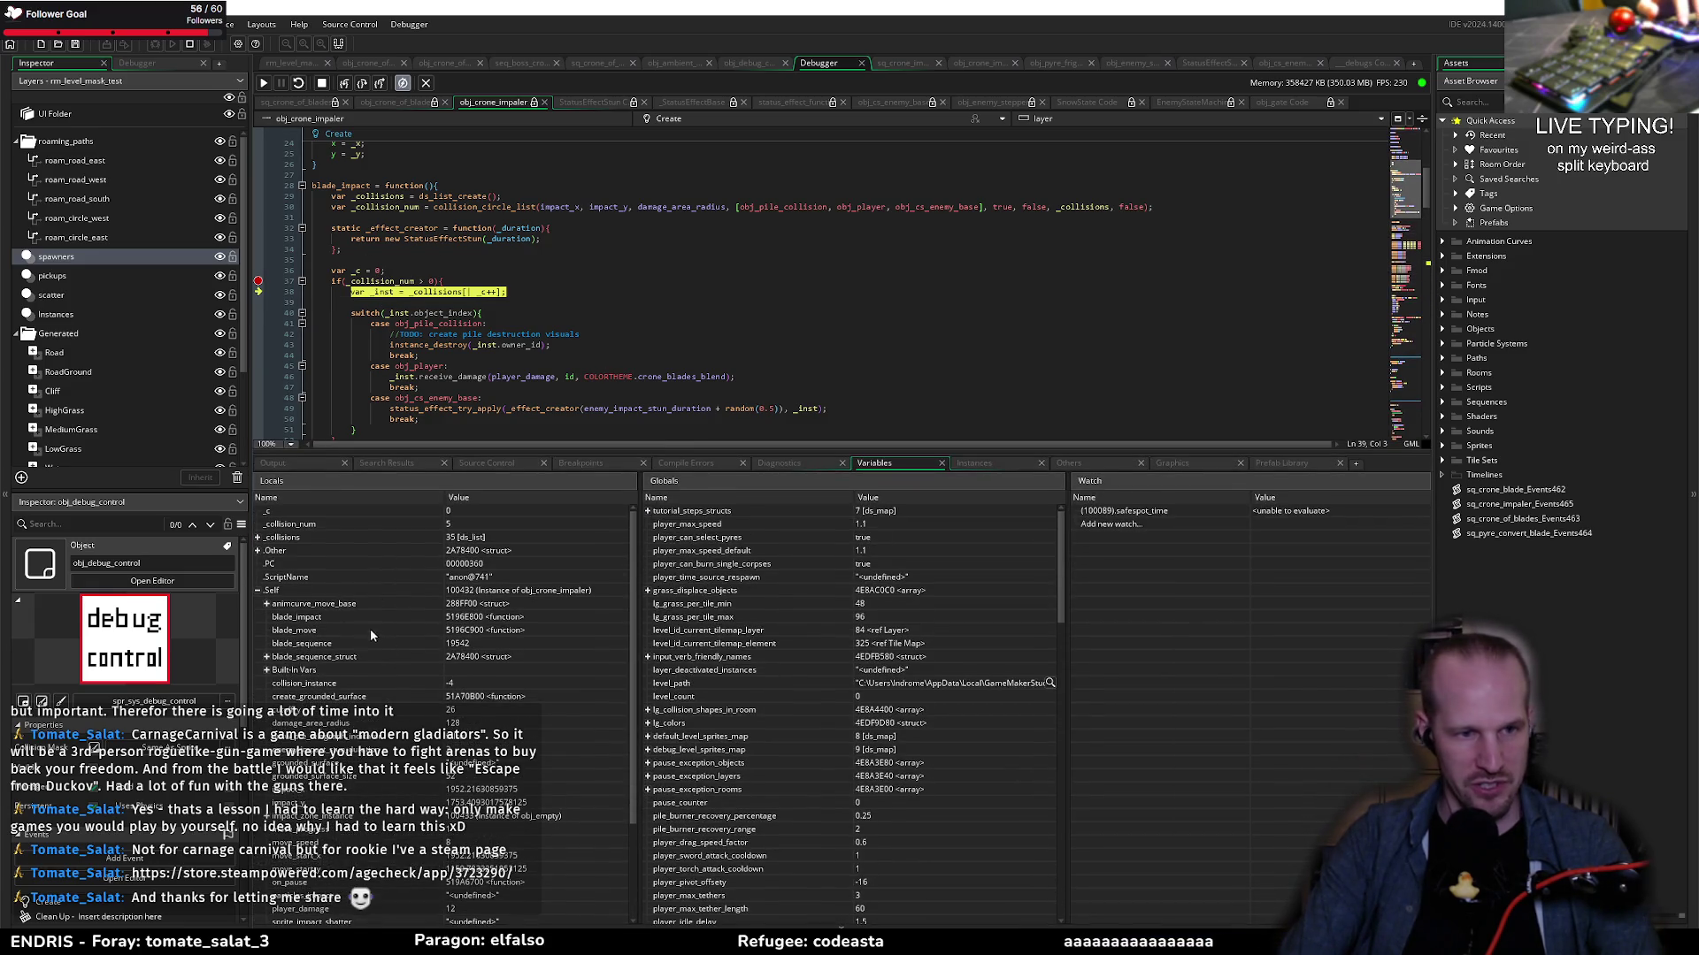
{"action": "left_click", "coordinate": [257, 590]}
{"action": "left_click", "coordinate": [258, 537]}
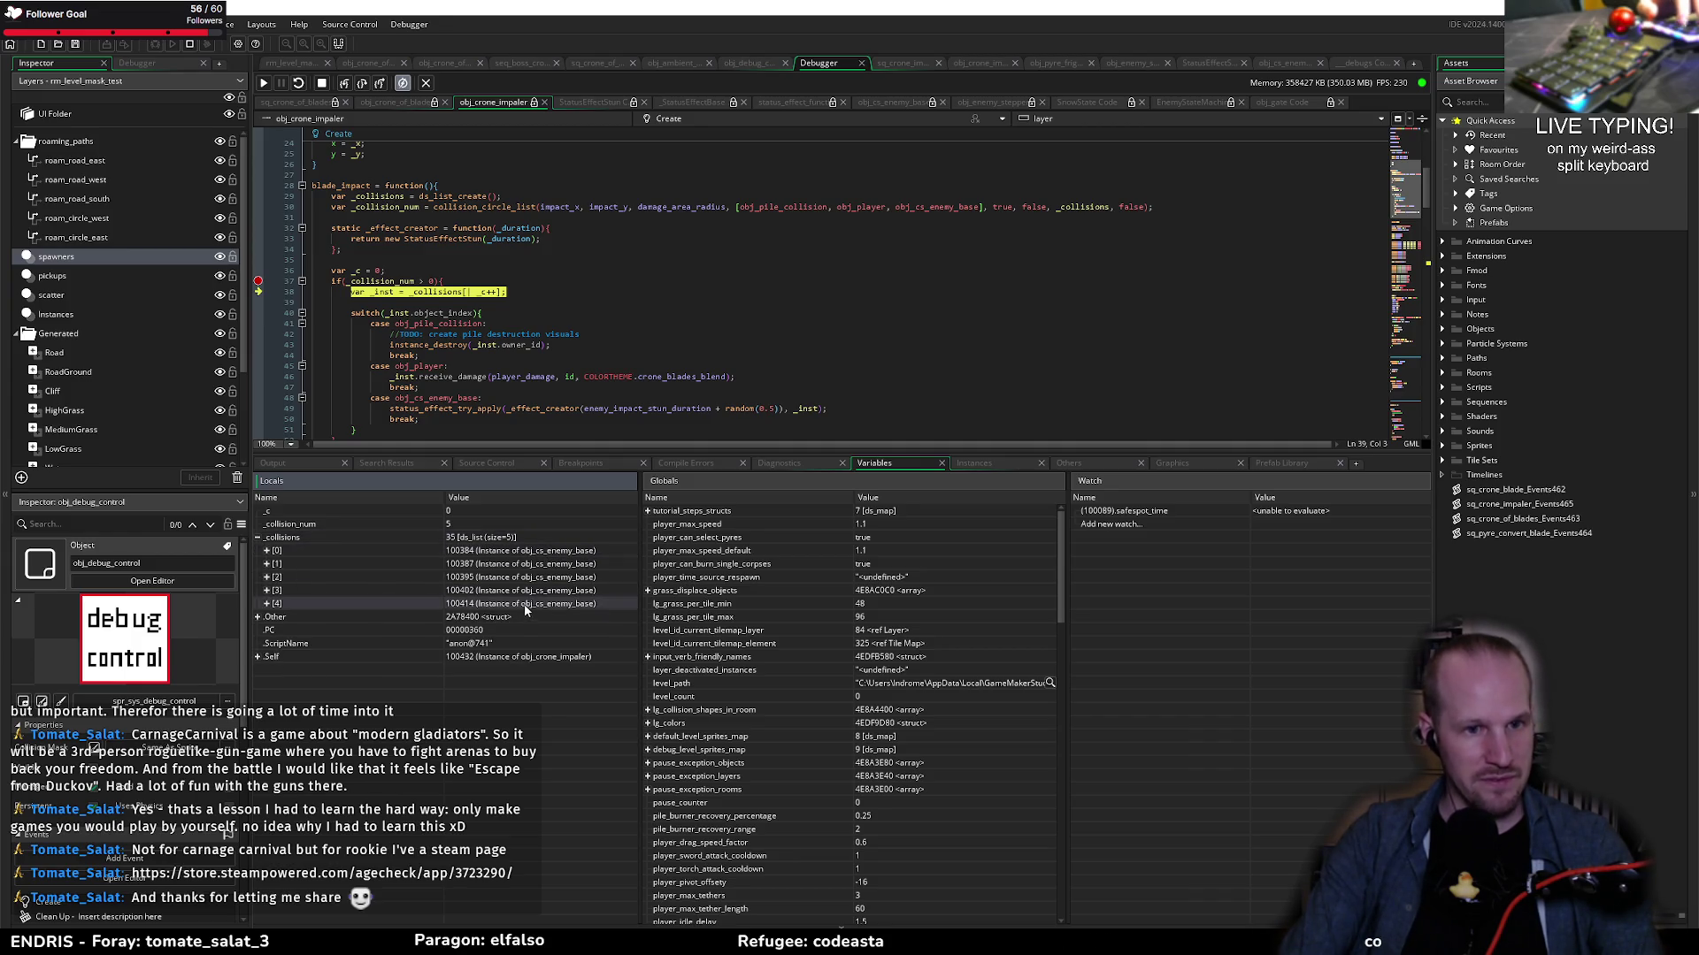
Step: Add a breakpoint on the enemy stun line 49 and continue the game
{"action": "left_click_drag", "start_coordinate": [507, 454], "coordinate": [509, 601]}
{"action": "left_click", "coordinate": [548, 410]}
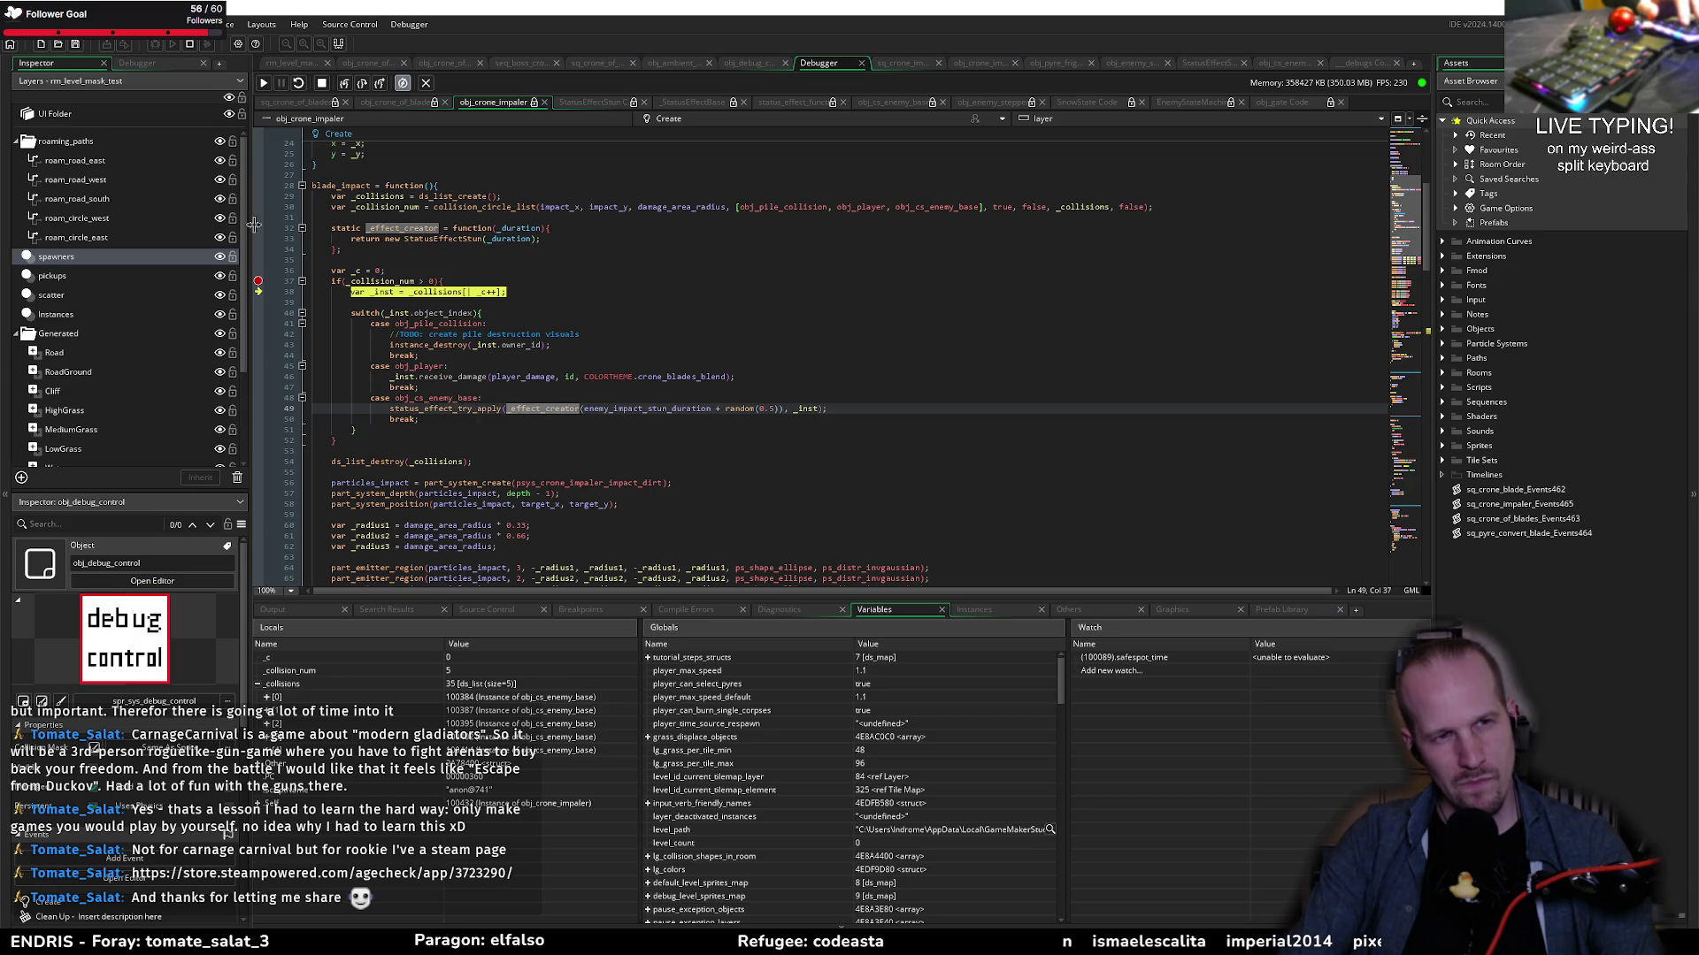
{"action": "left_click", "coordinate": [258, 409]}
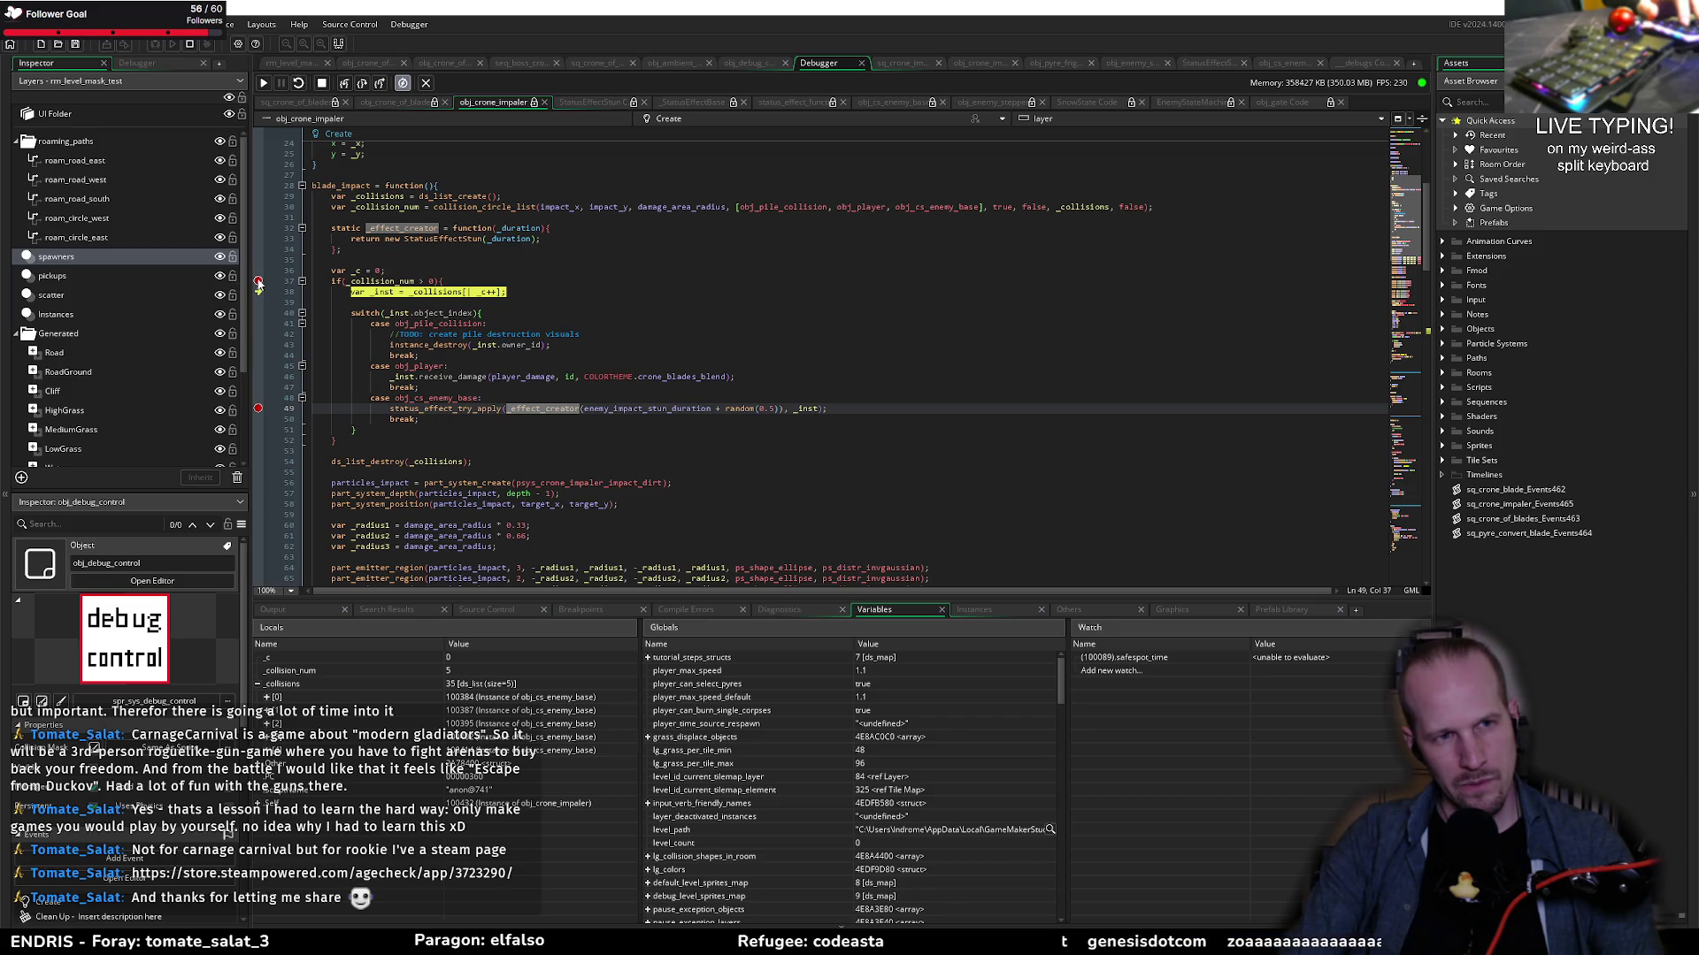
{"action": "left_click", "coordinate": [264, 83]}
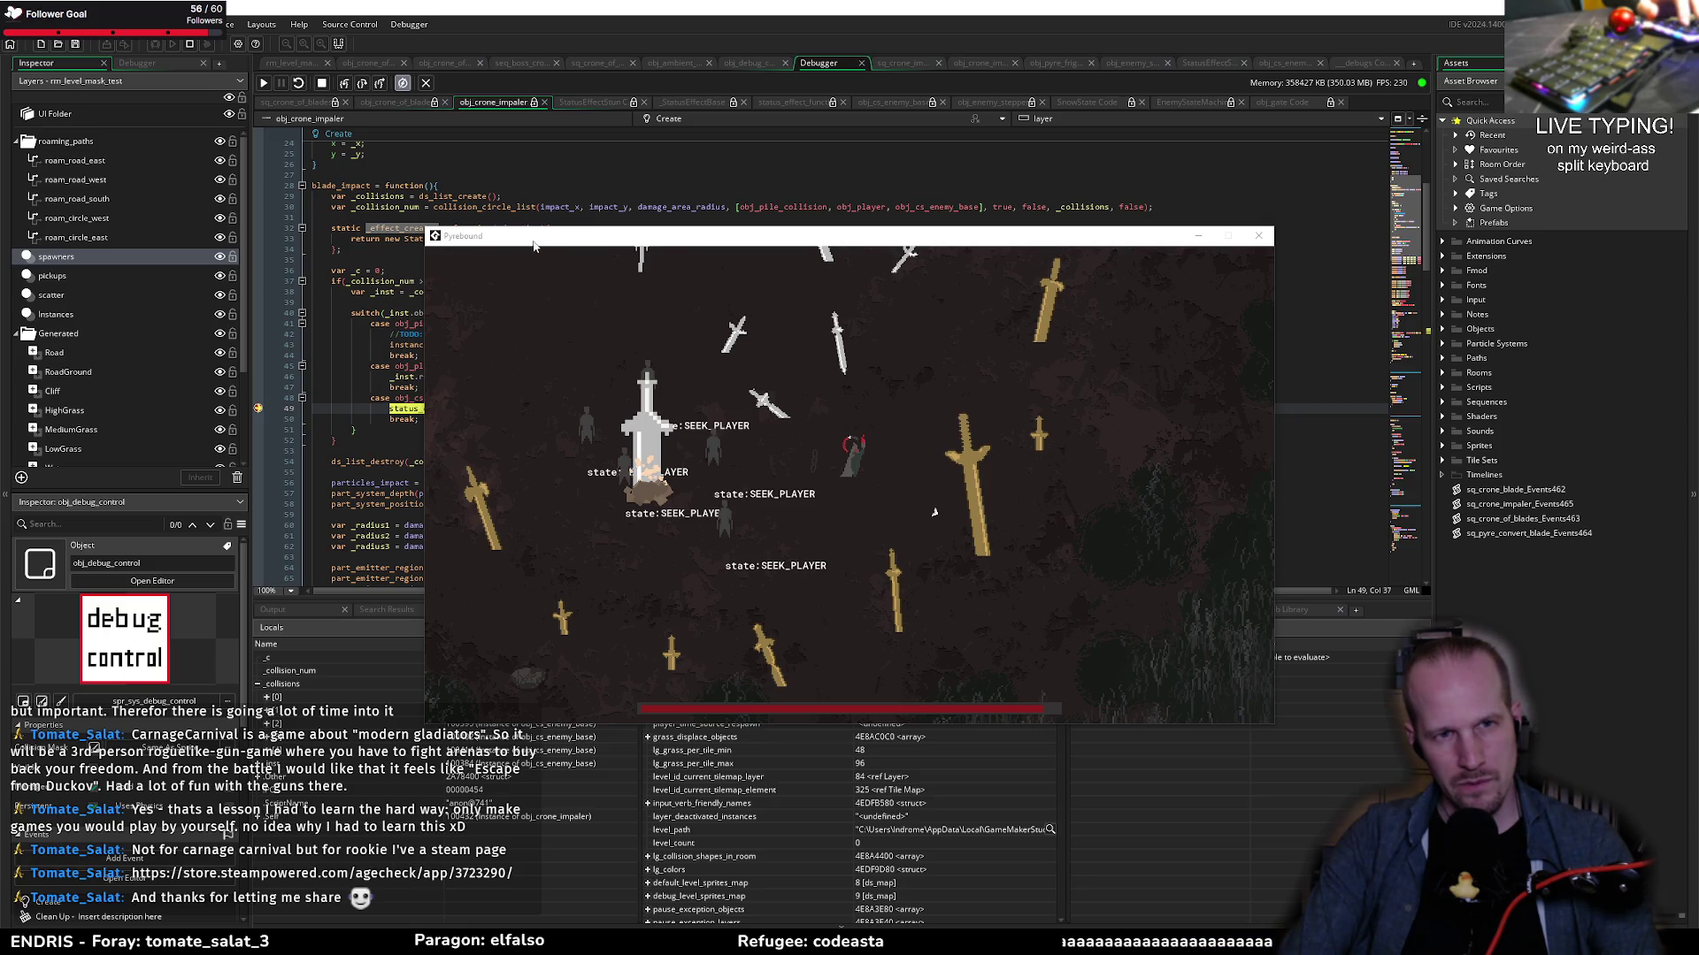
Step: Move the game window, walk the player toward the enemies, then stop the game and debugger
{"action": "left_click_drag", "start_coordinate": [535, 247], "coordinate": [723, 231]}
{"action": "key", "text": "F5"}
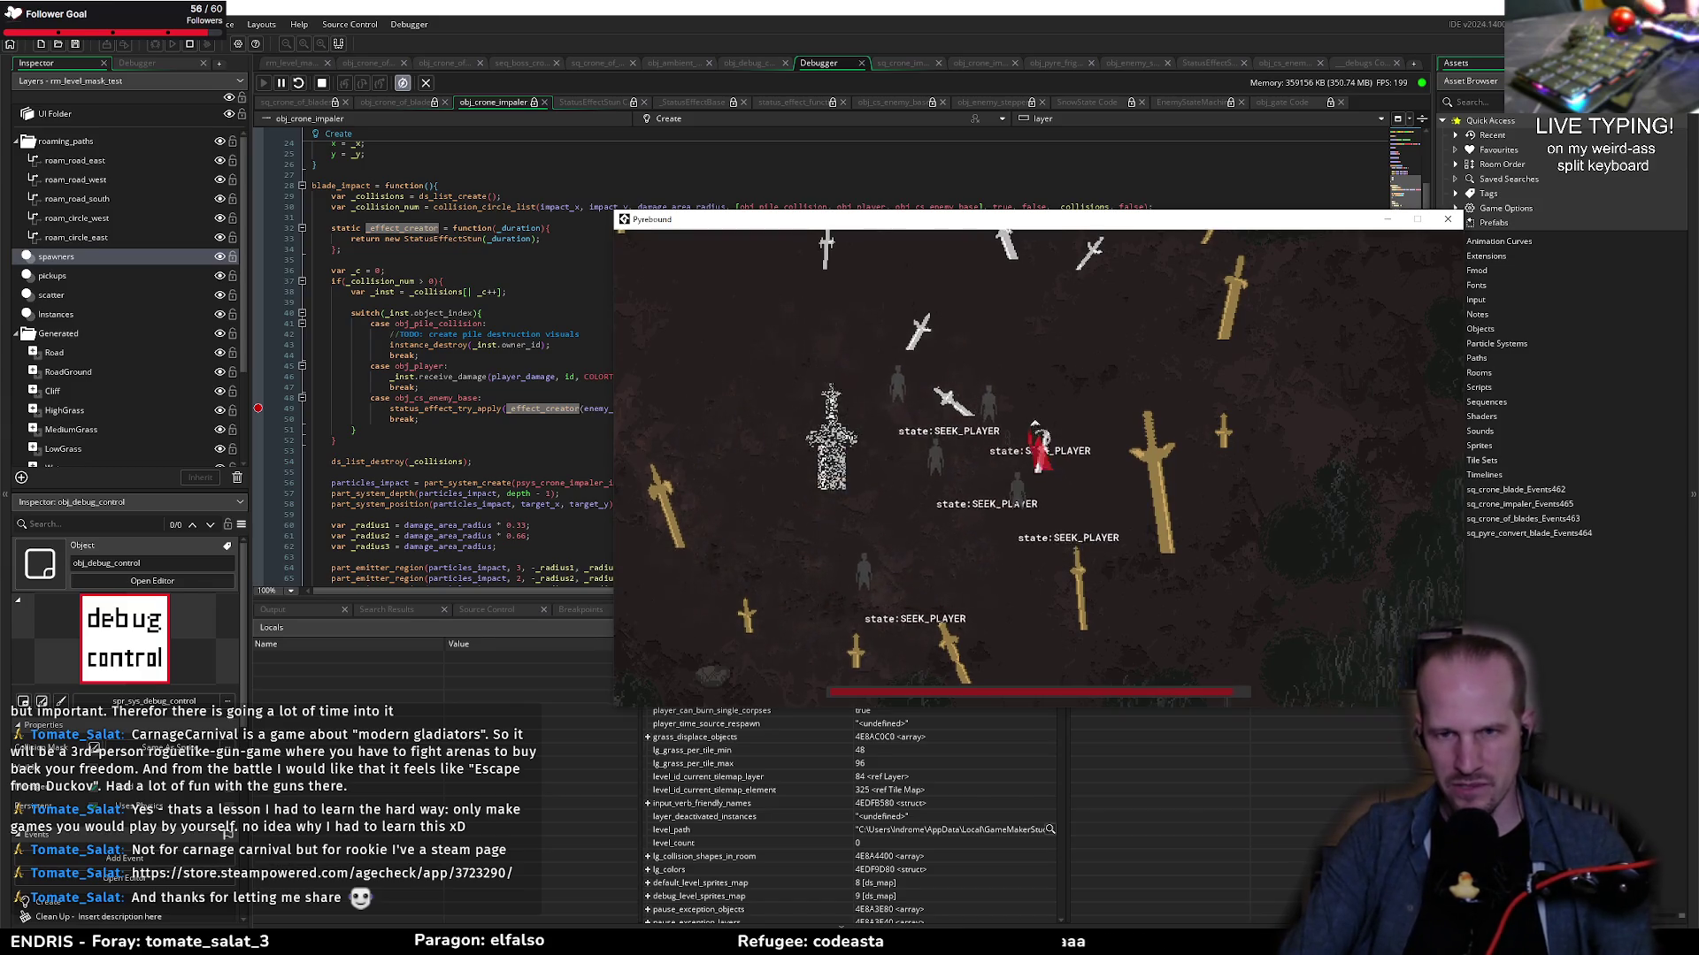
{"action": "key", "text": "w"}
{"action": "key", "text": "a"}
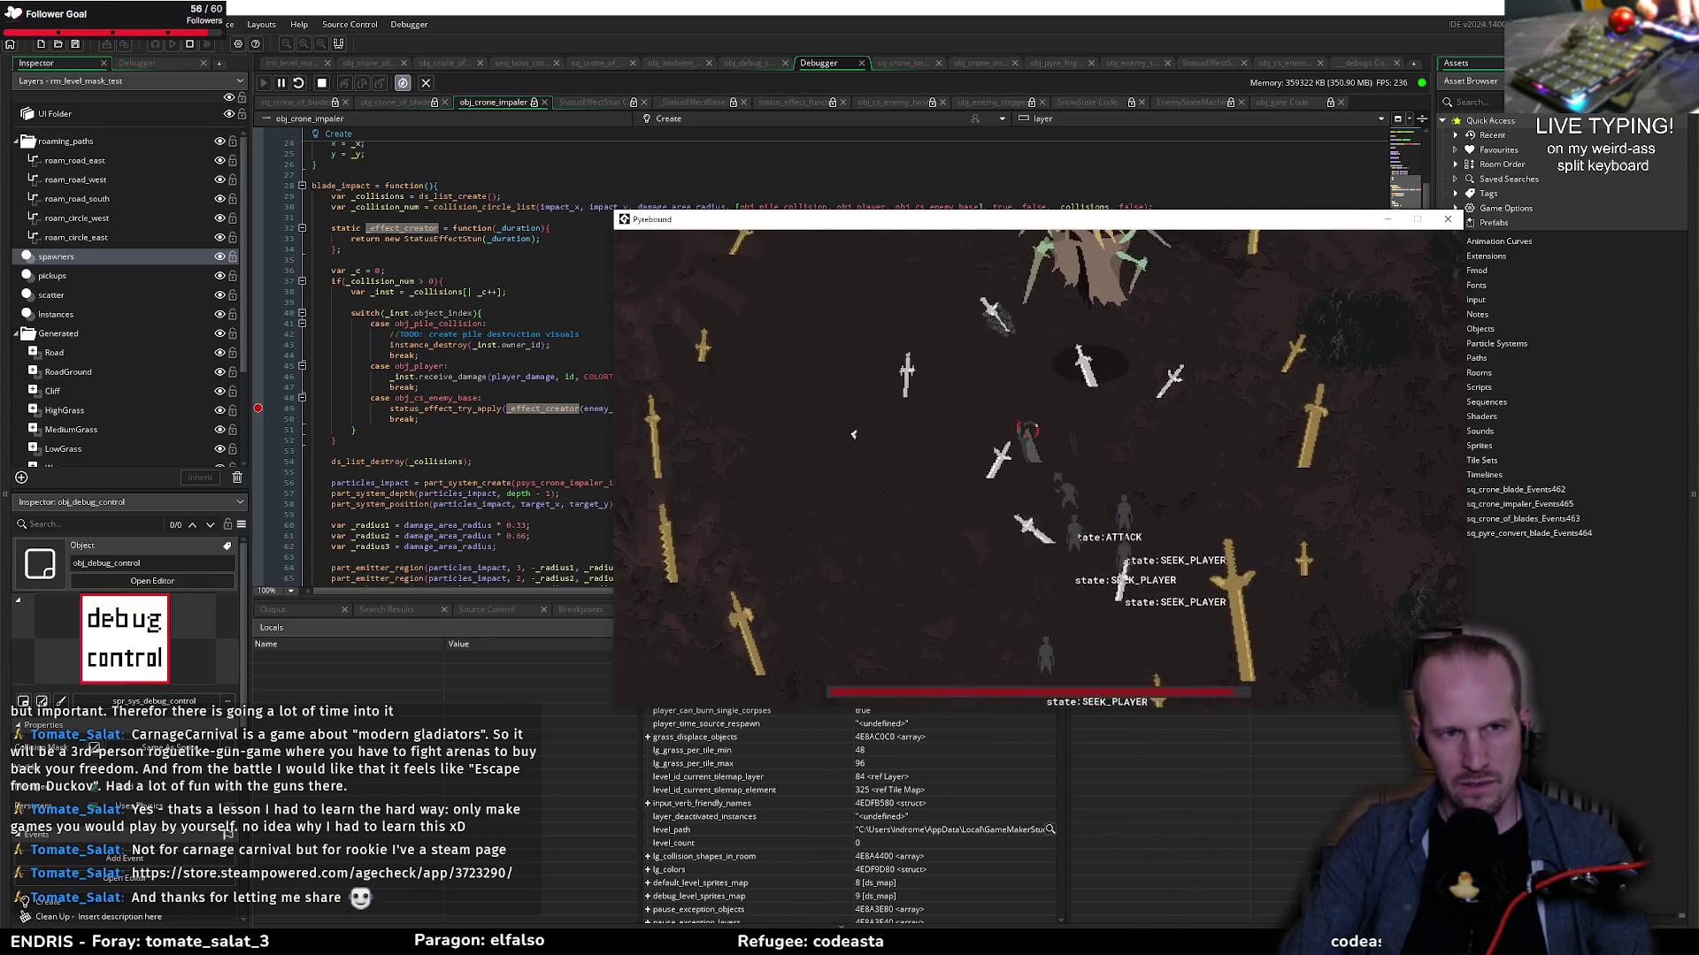
{"action": "key", "text": "alt+Tab"}
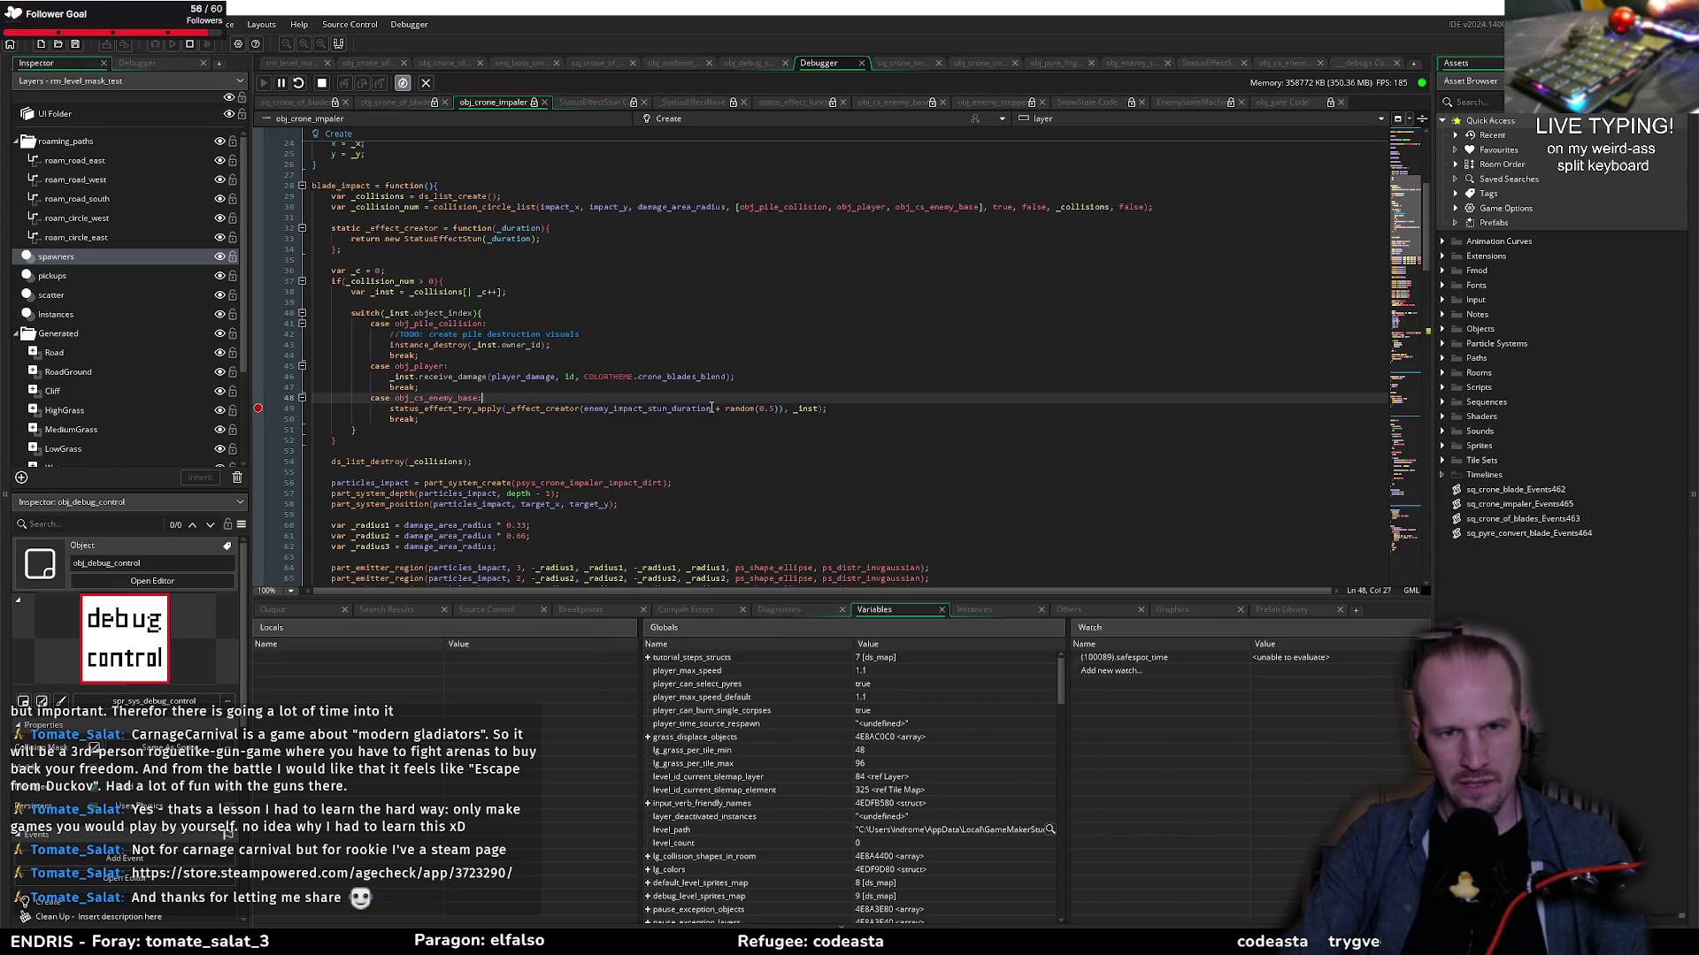
{"action": "key", "text": "alt+Tab"}
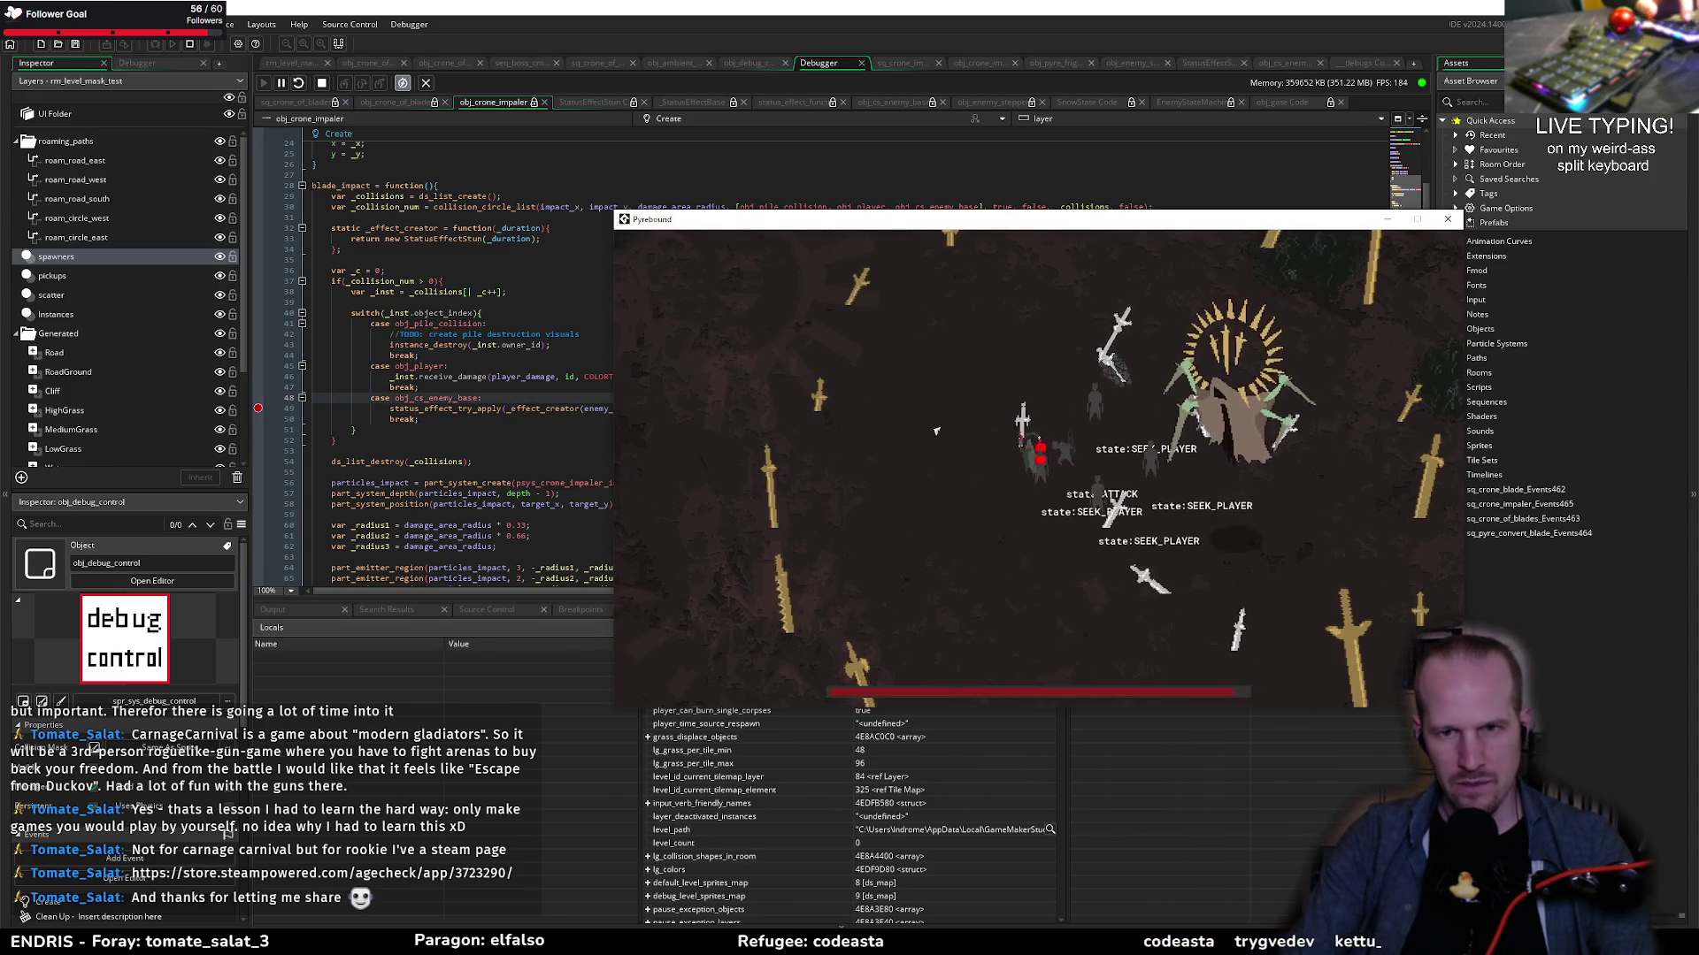
{"action": "key", "text": "s"}
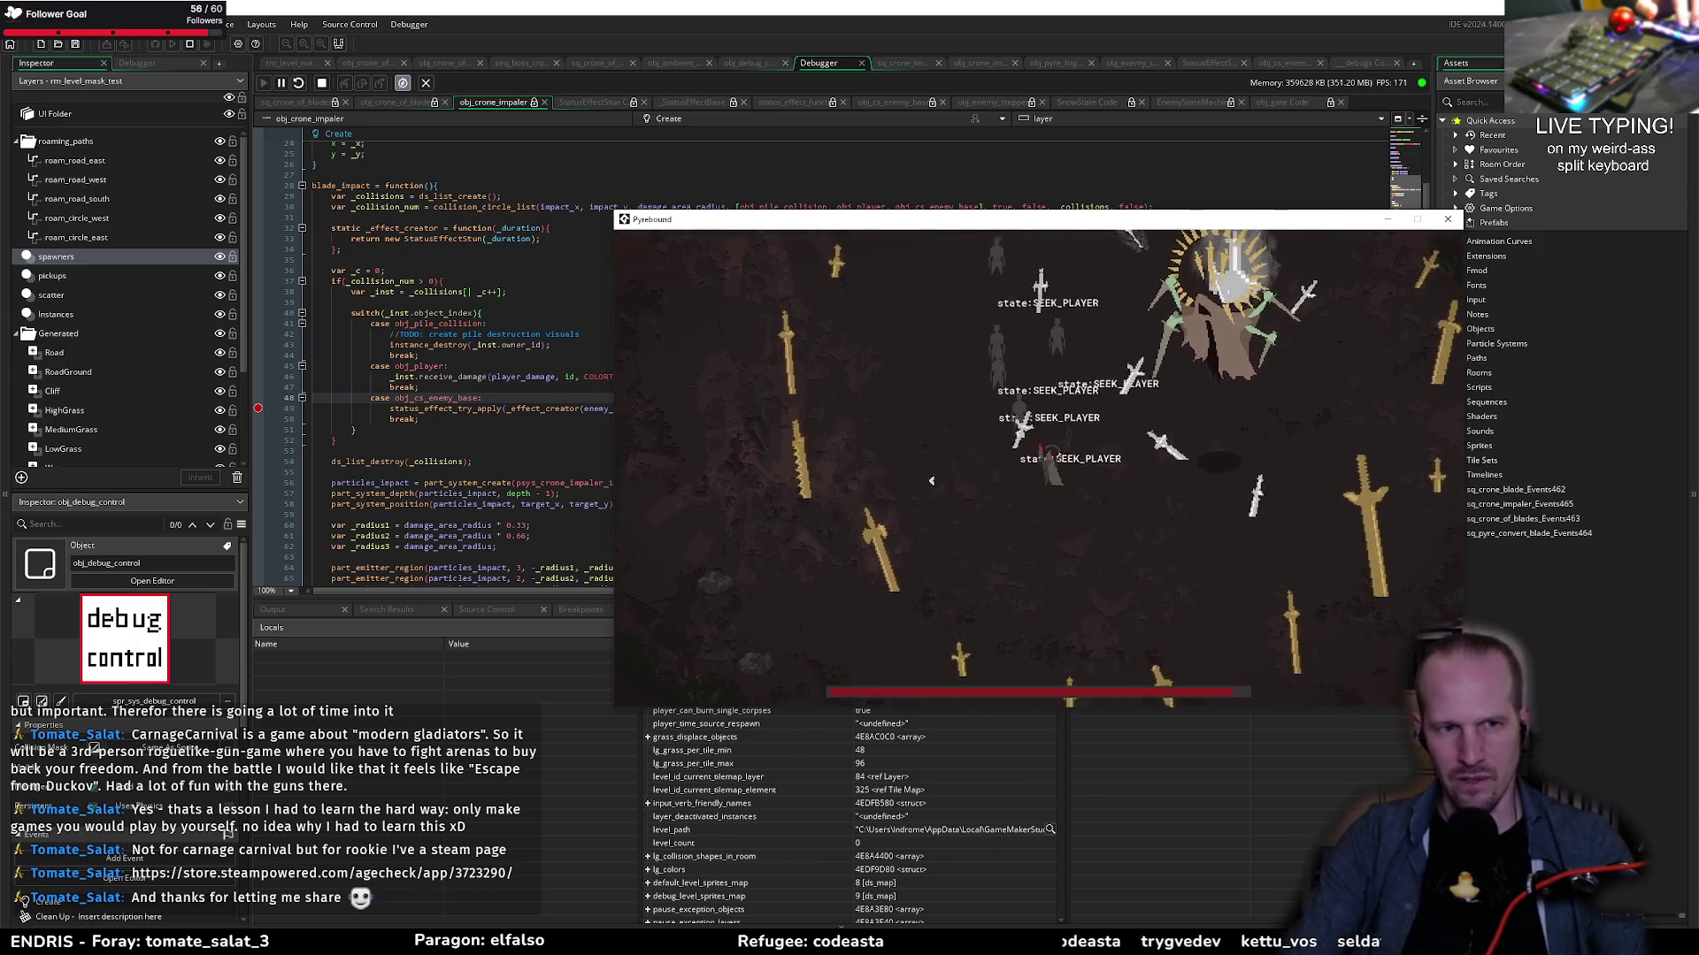
{"action": "left_click", "coordinate": [190, 43]}
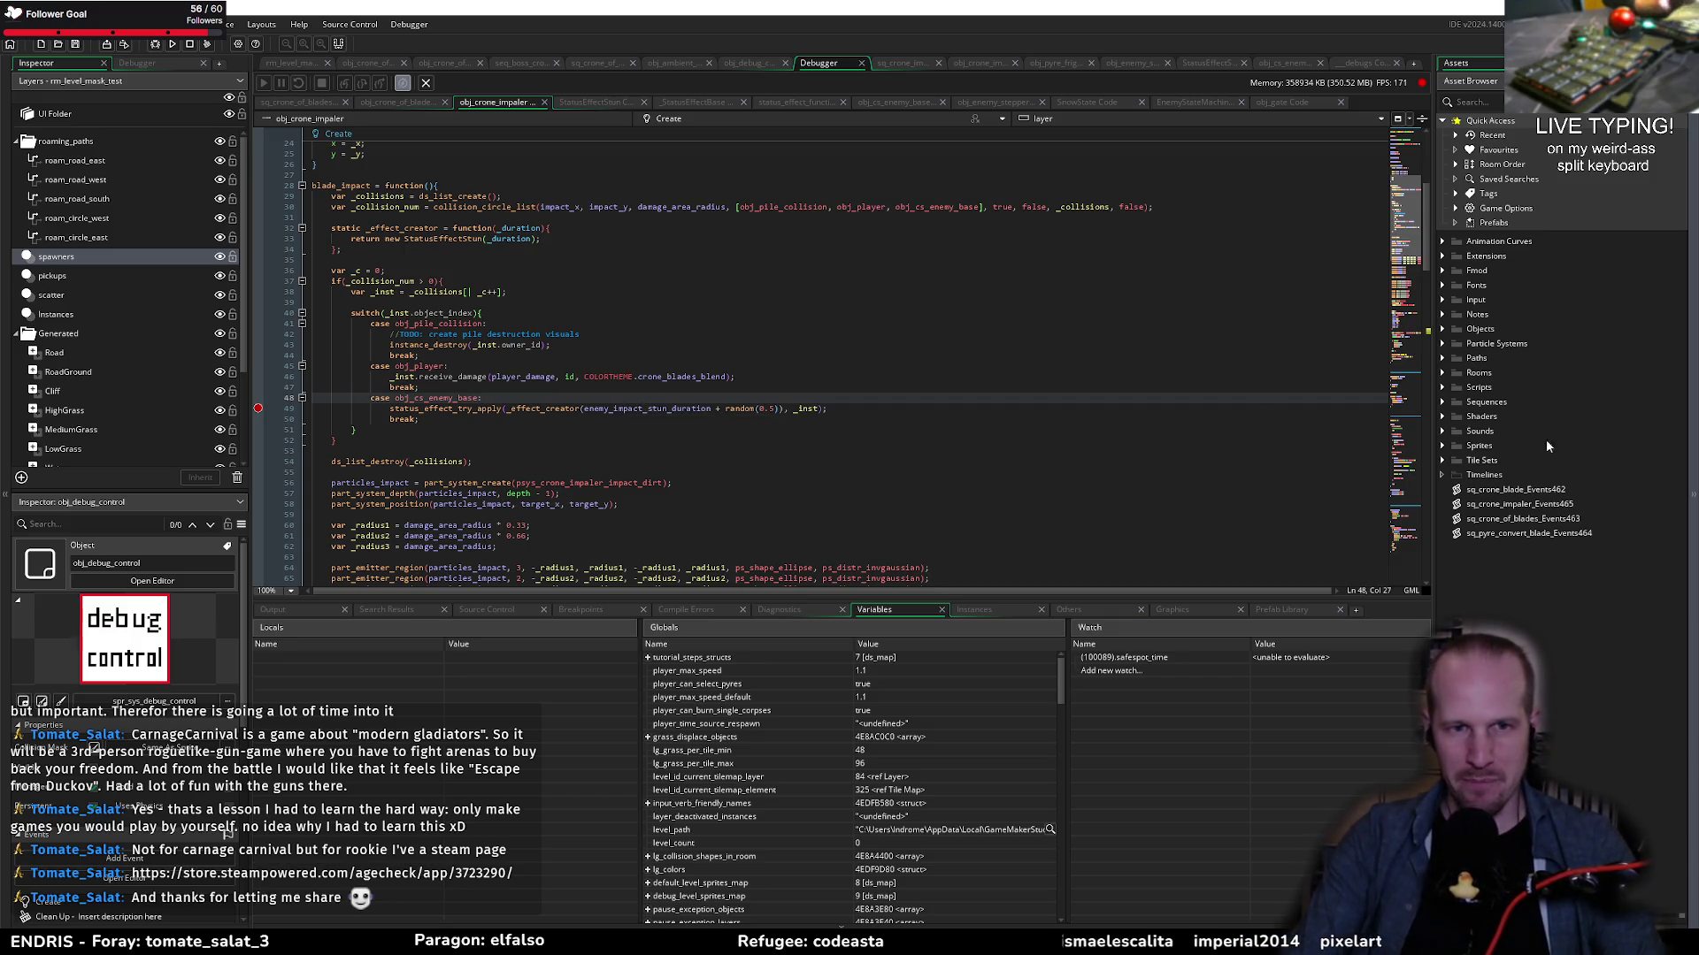
Step: Position the caret between the player case's break and the enemy stun call to insert the debug line
{"action": "left_click", "coordinate": [544, 387]}
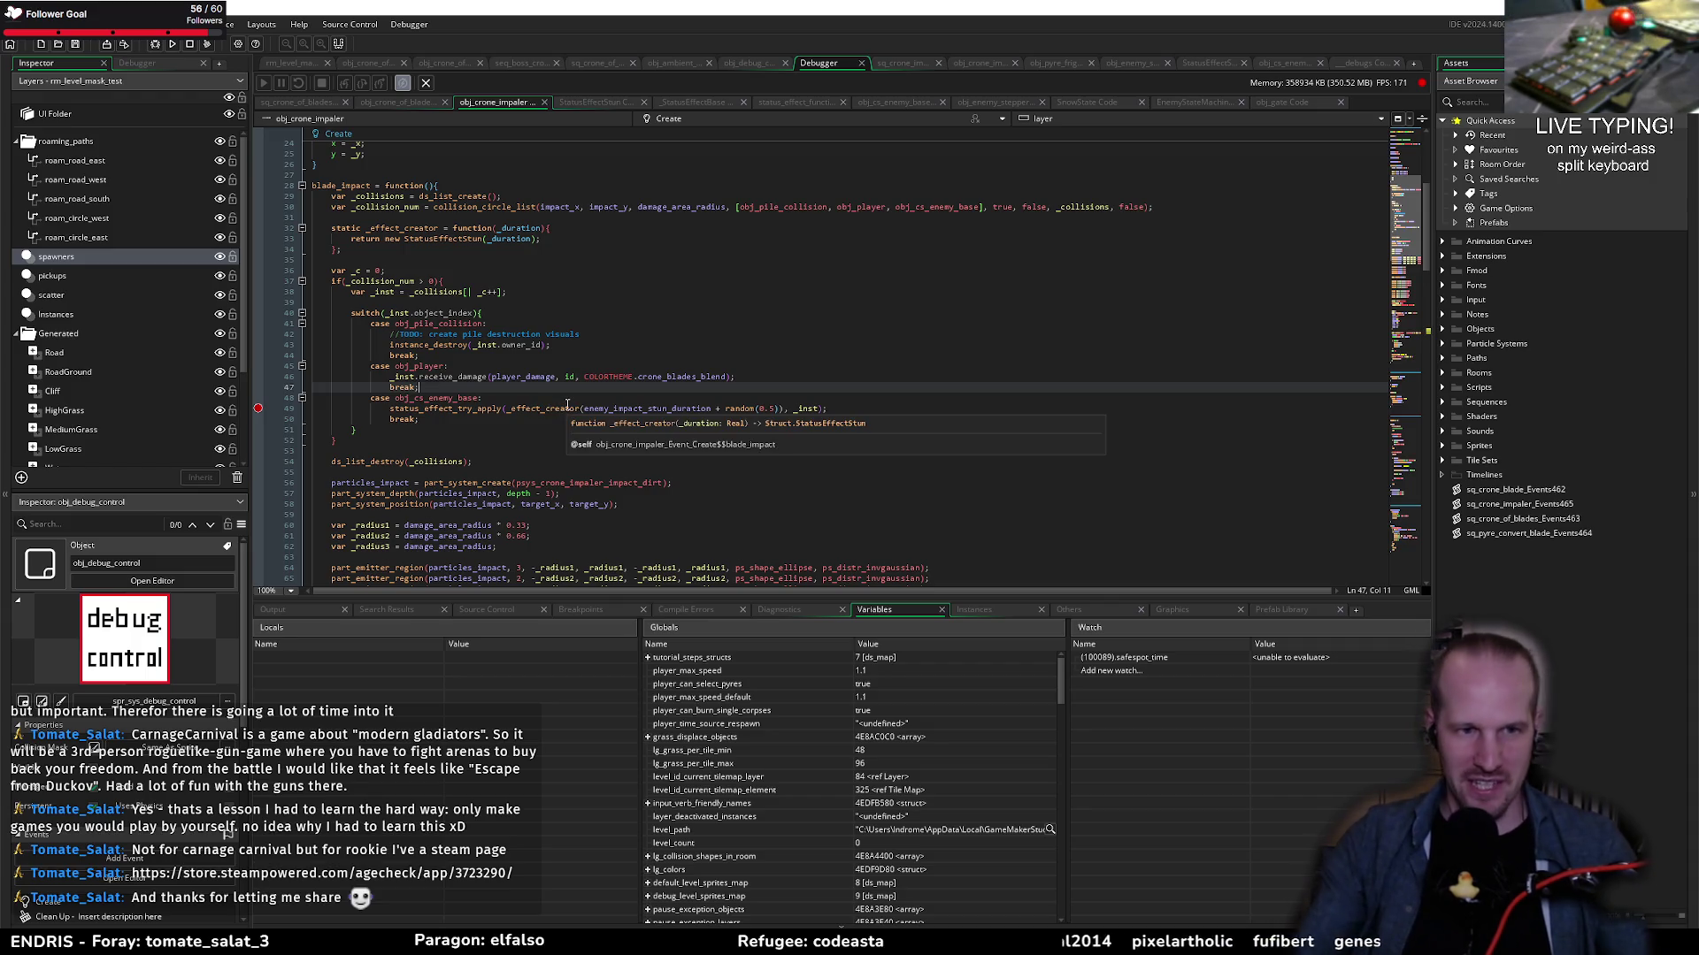
{"action": "left_click", "coordinate": [536, 397]}
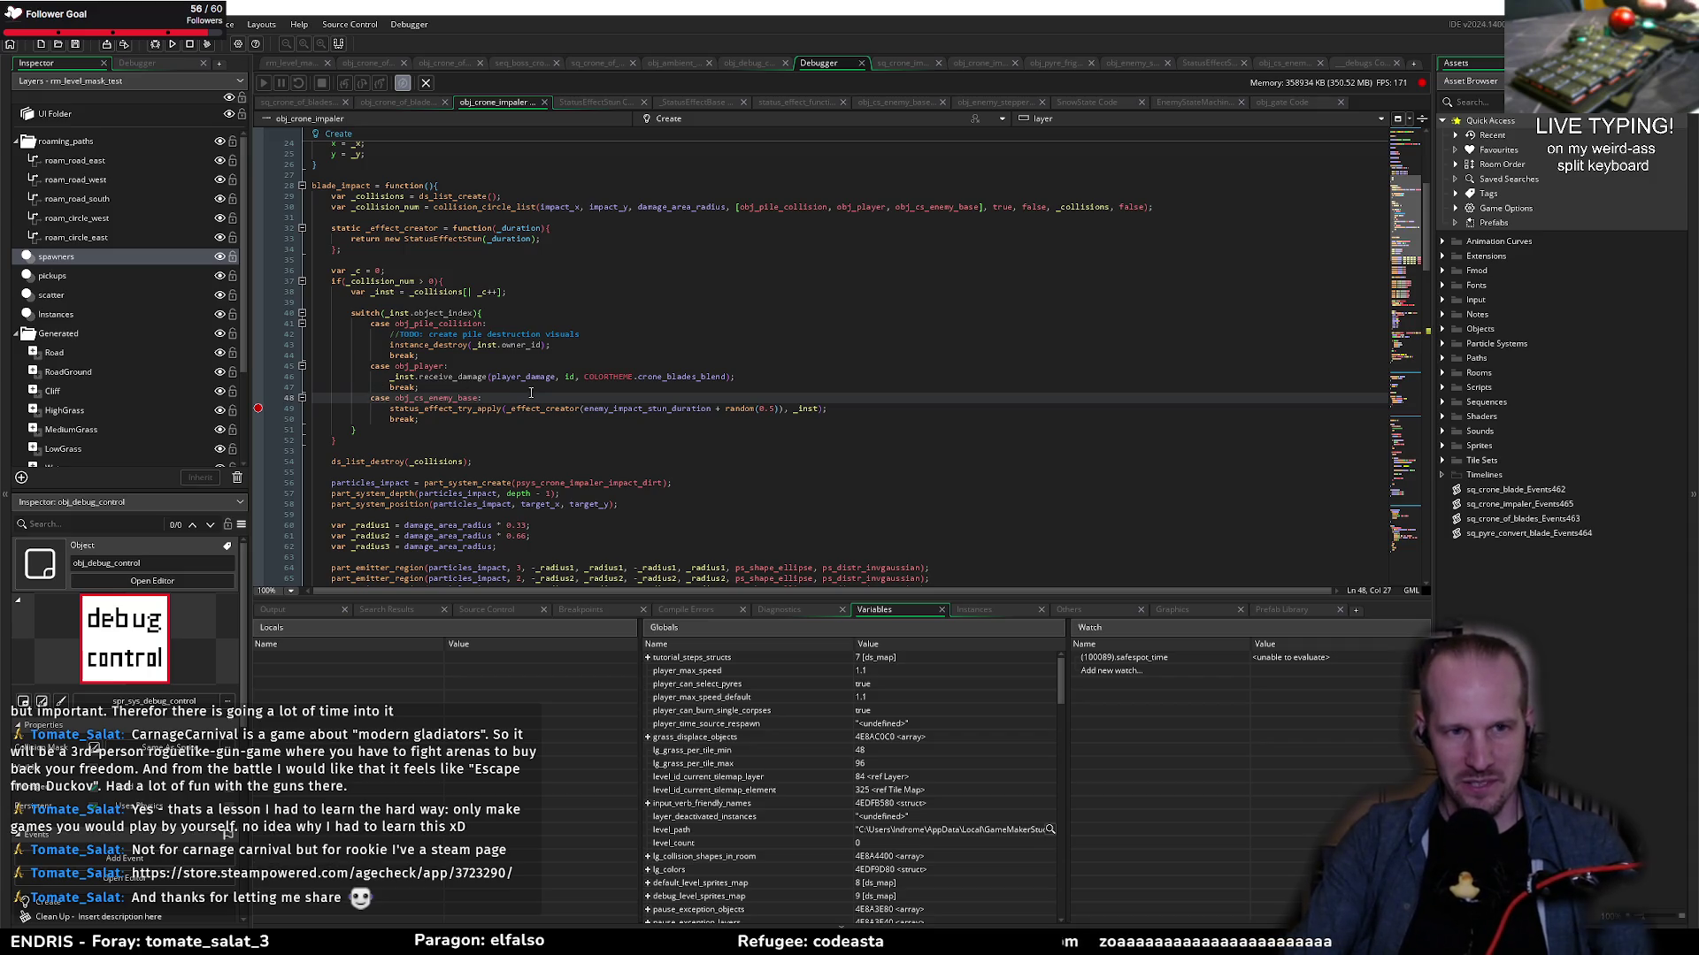
{"action": "left_click", "coordinate": [500, 391]}
{"action": "left_click", "coordinate": [514, 397]}
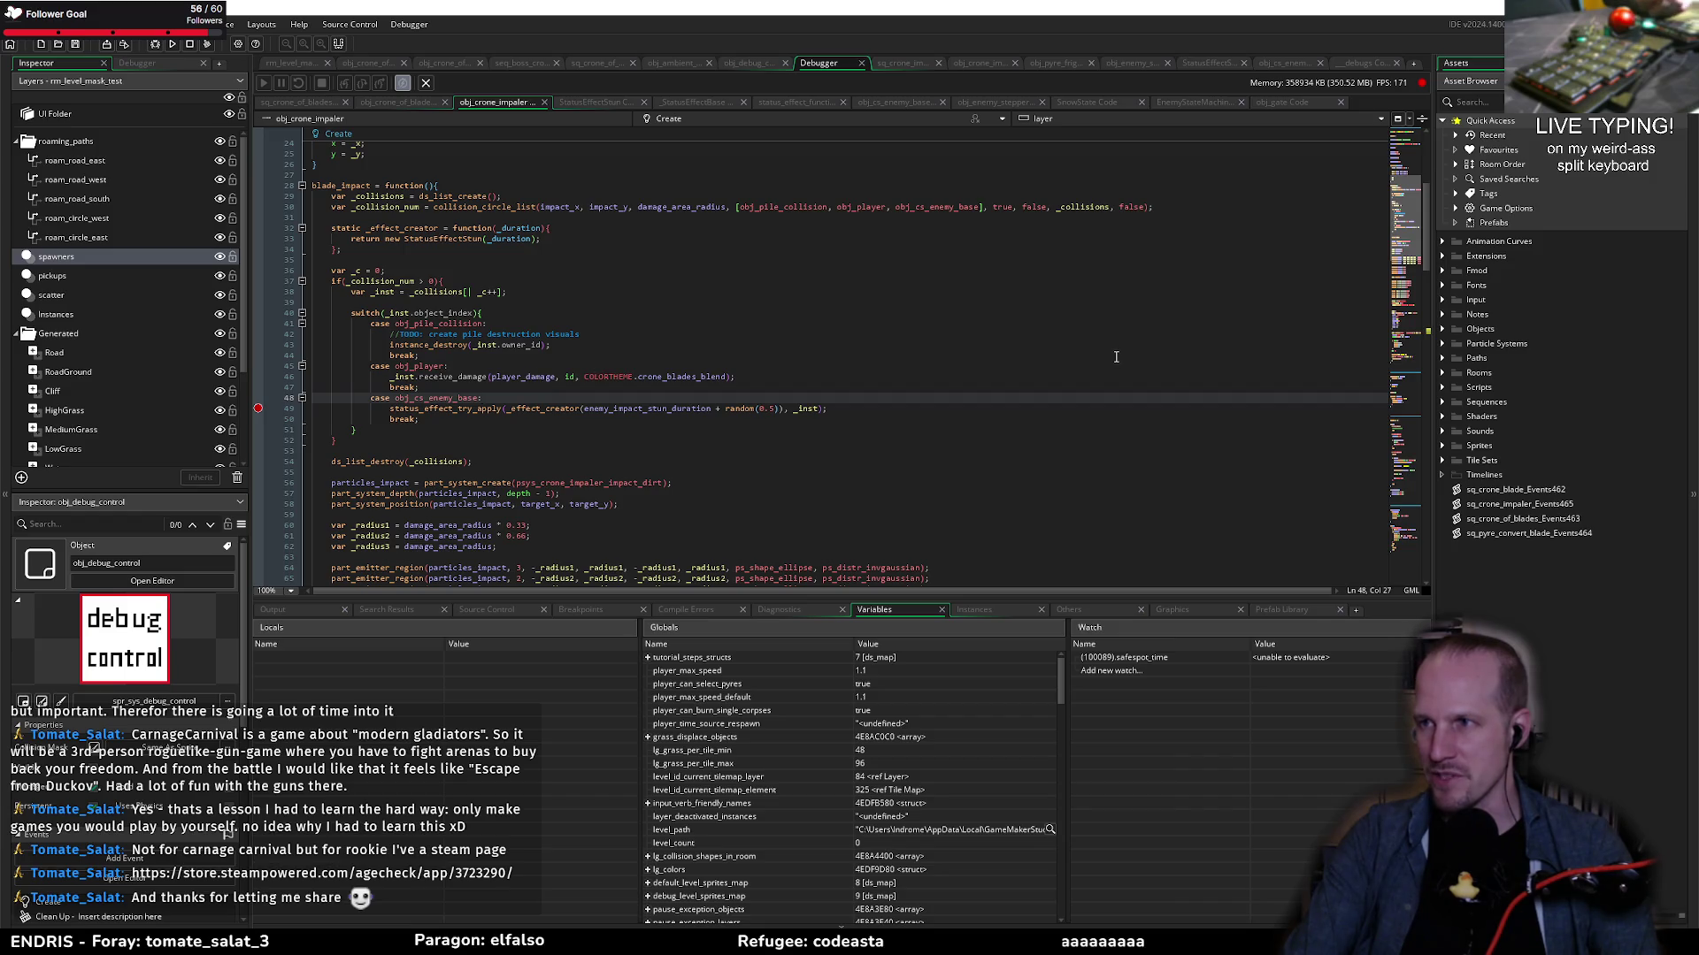
{"action": "left_click", "coordinate": [462, 387]}
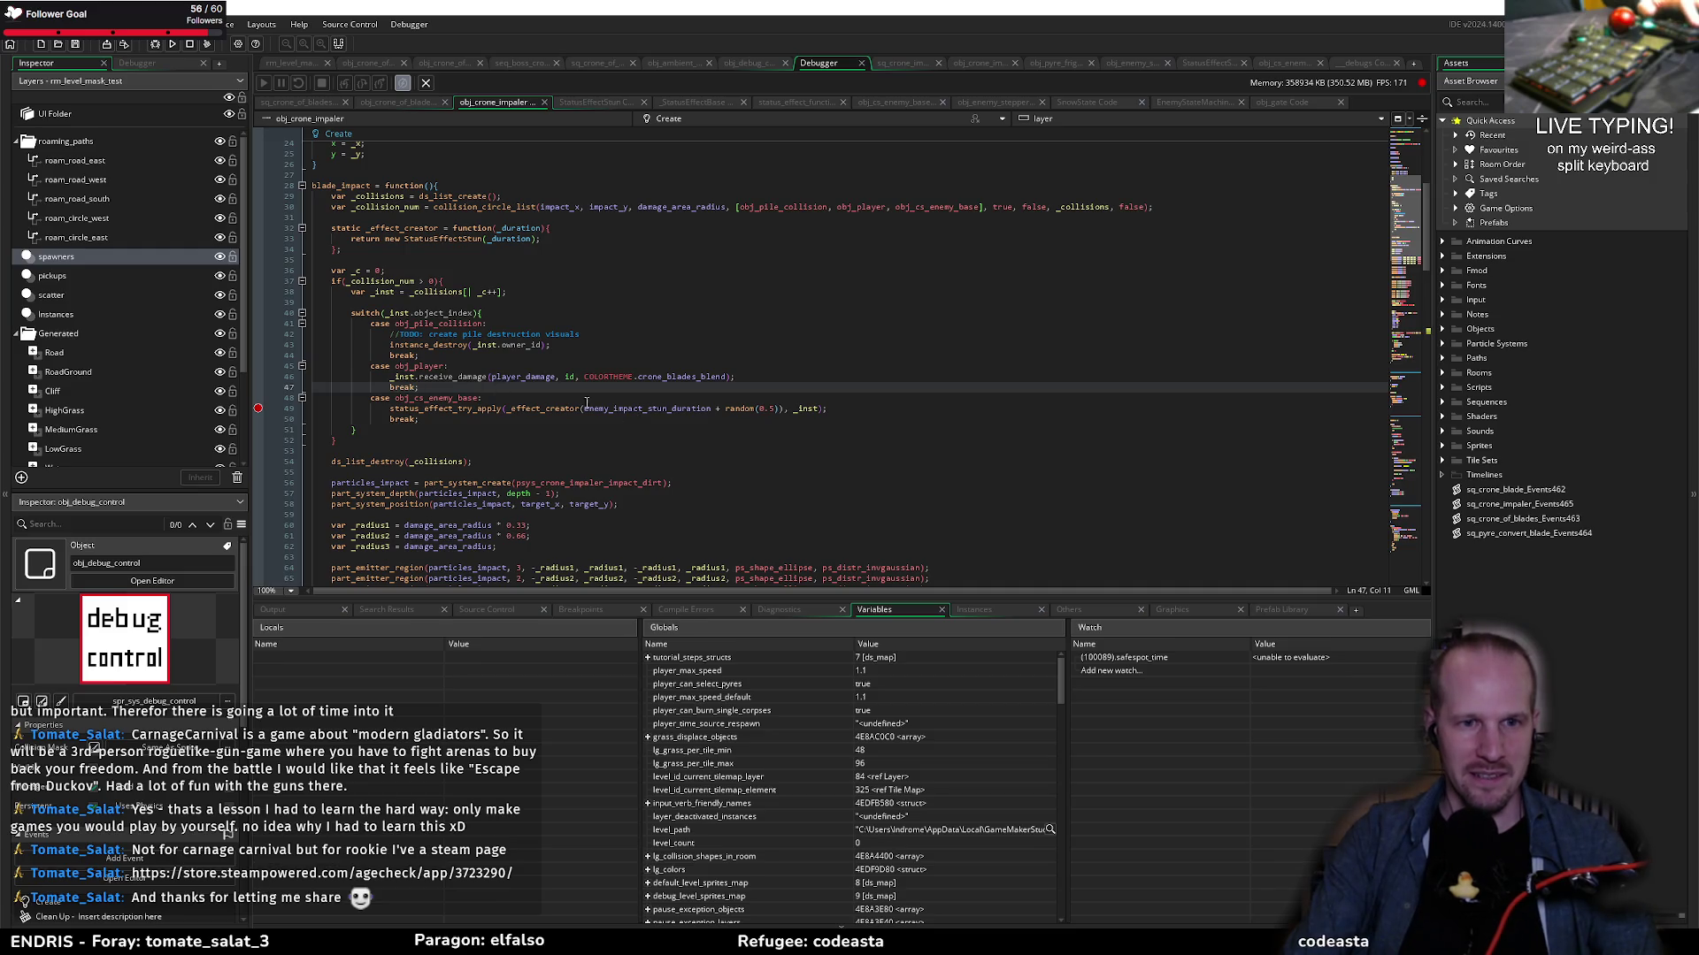
{"action": "left_click", "coordinate": [557, 394]}
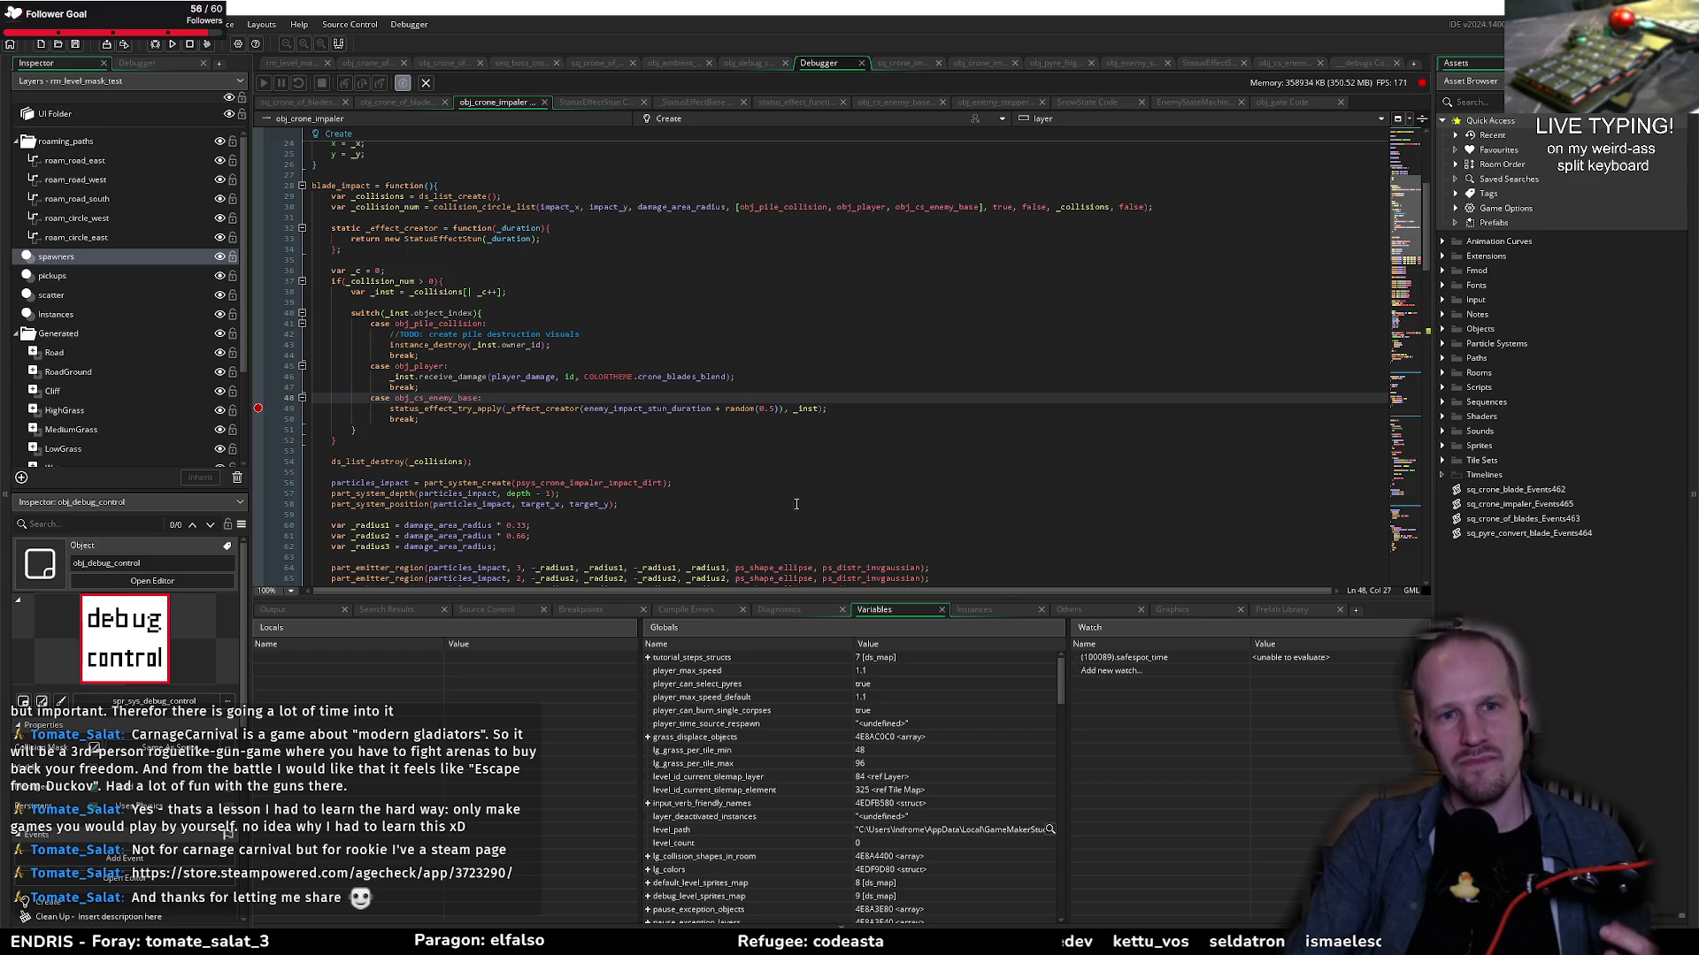
{"action": "left_click", "coordinate": [484, 419]}
{"action": "type", "text": "show_debug_message($\"applying stun to {}\");"}
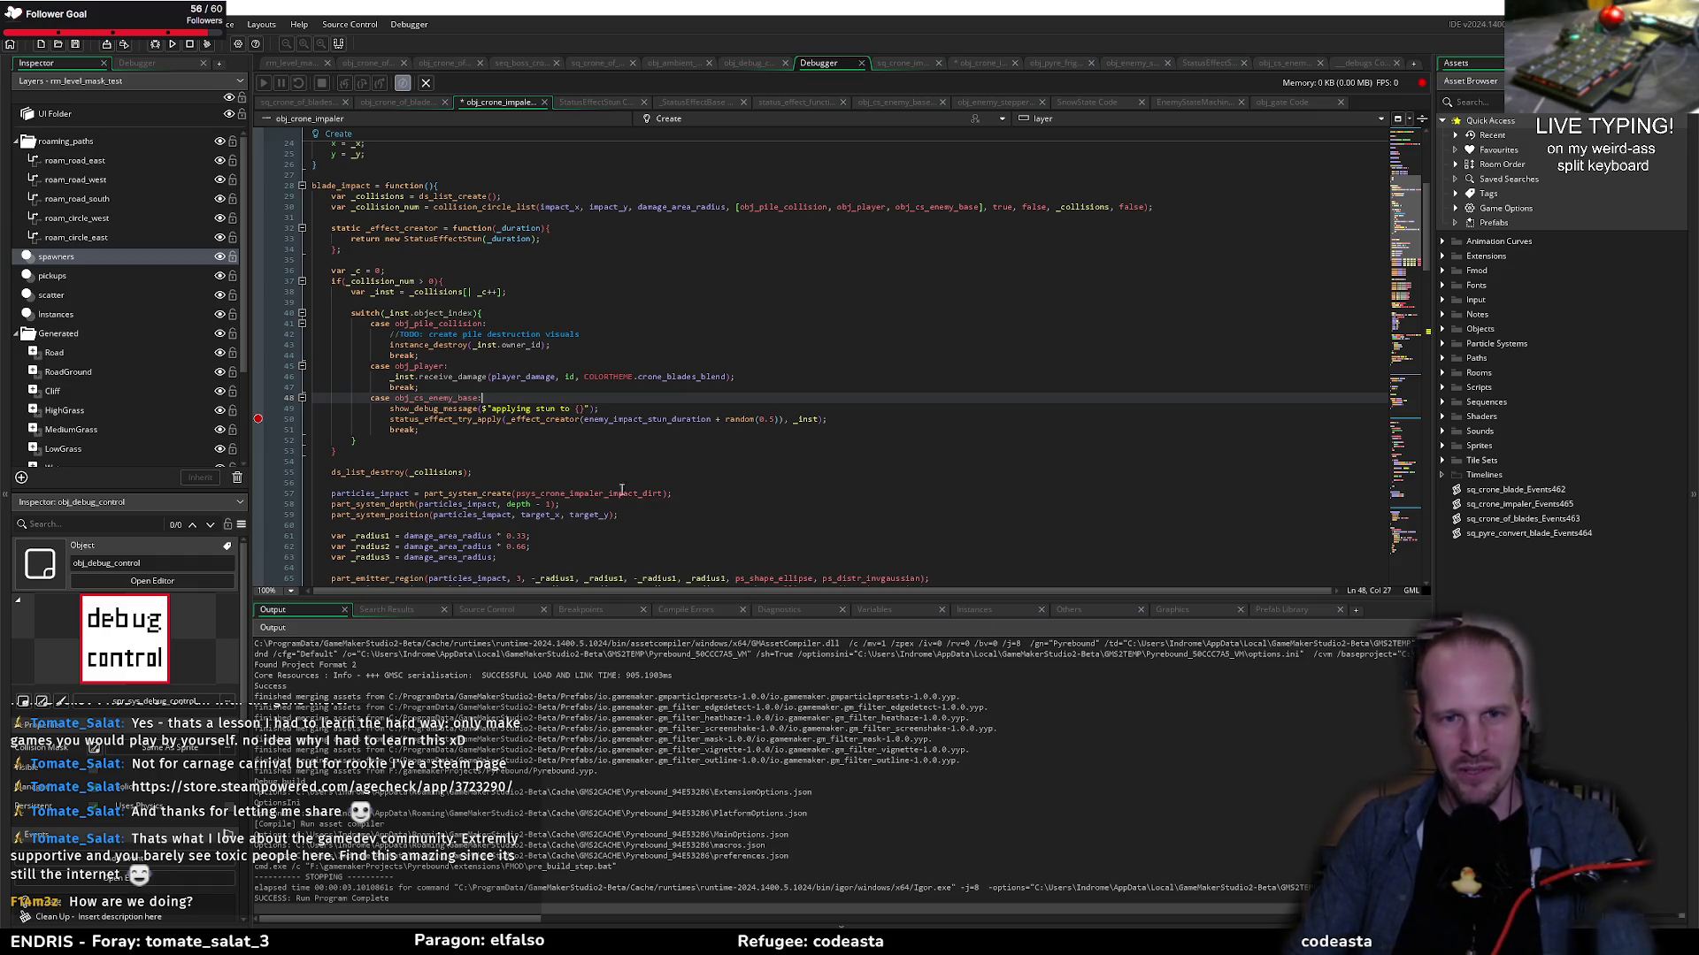
{"action": "left_click", "coordinate": [580, 410]}
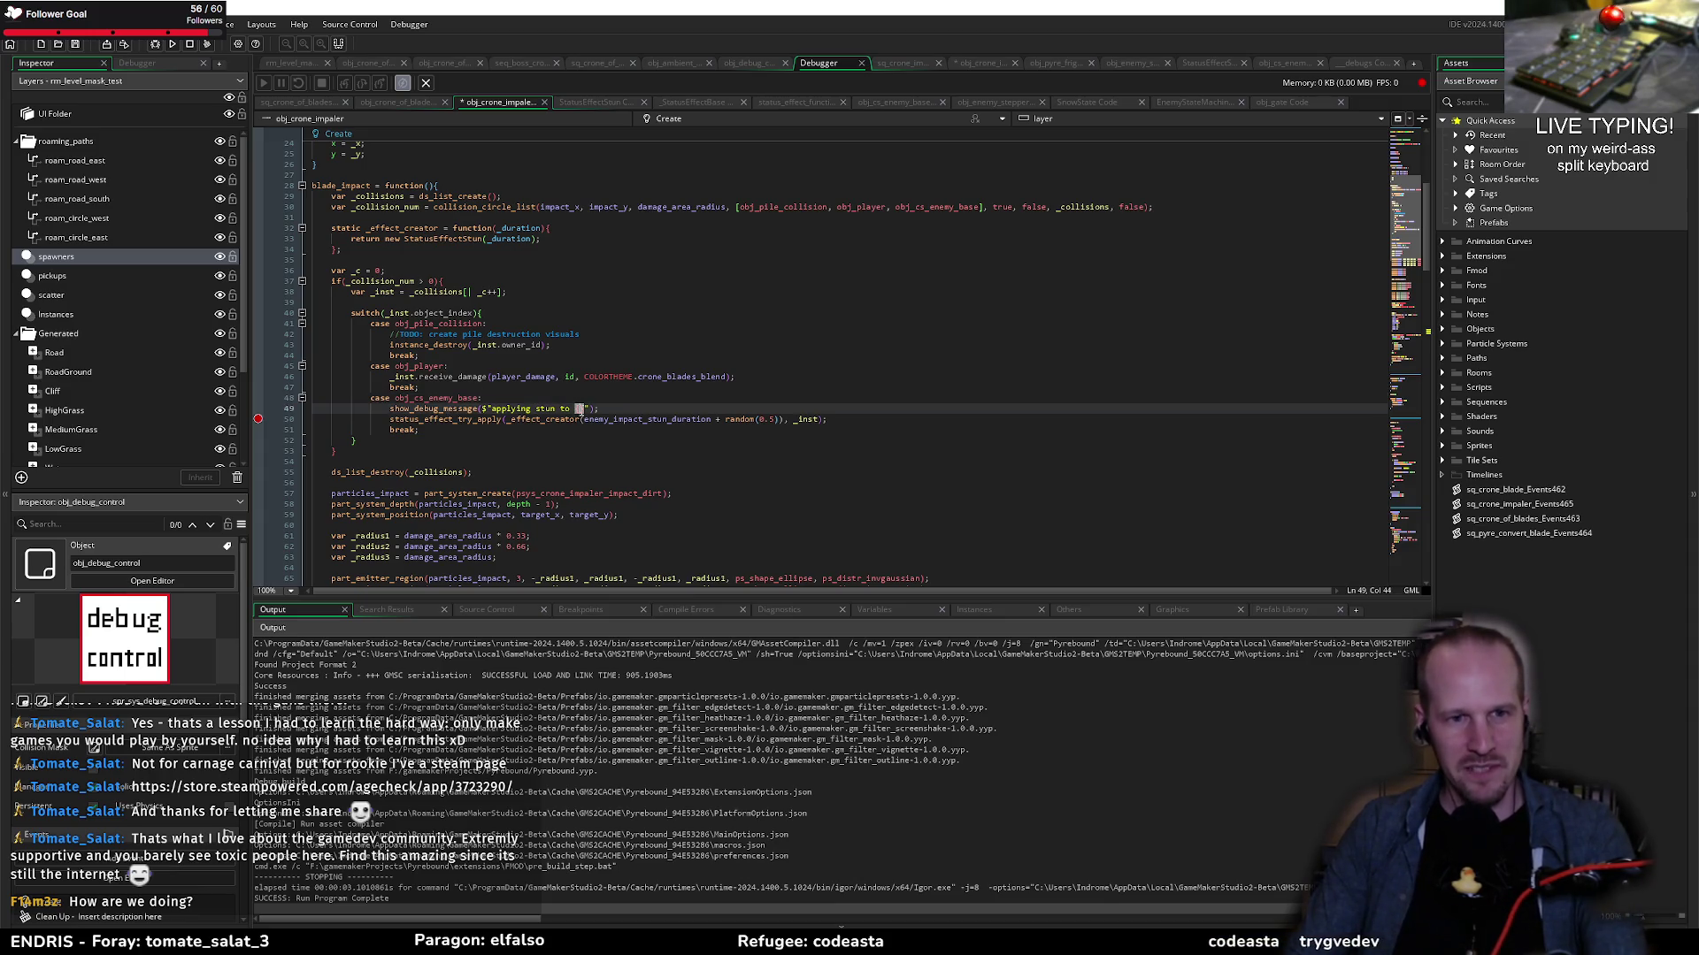
{"action": "left_click", "coordinate": [723, 410]}
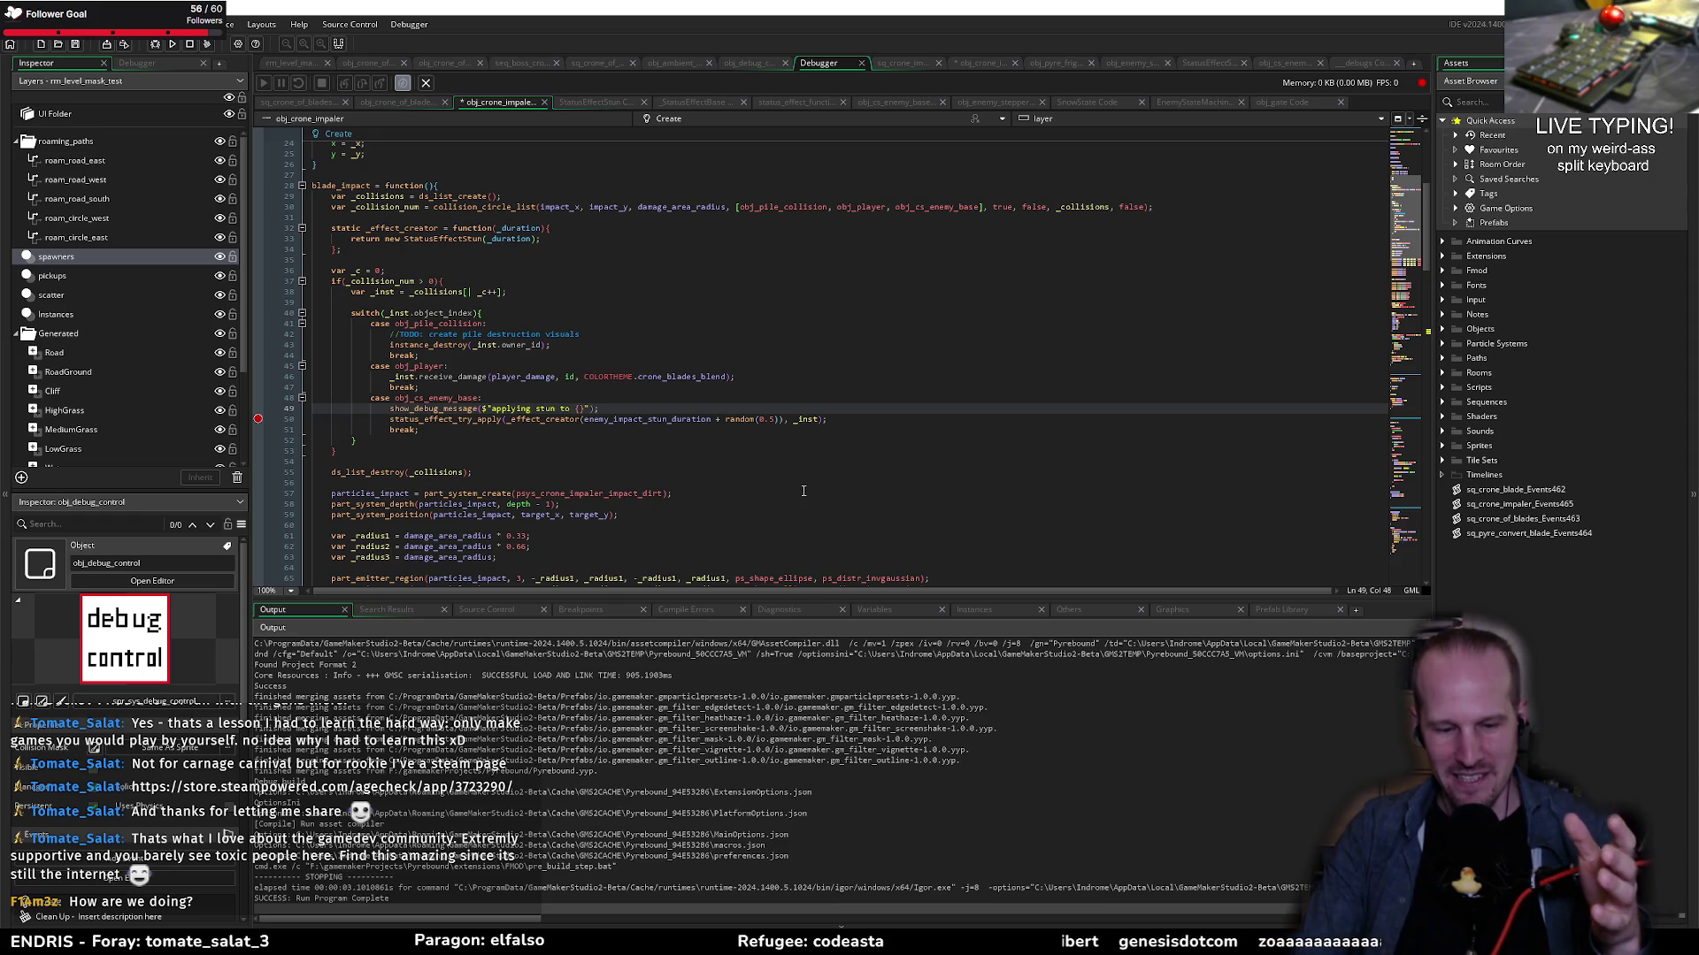
{"action": "left_click", "coordinate": [568, 441]}
{"action": "left_click", "coordinate": [574, 431]}
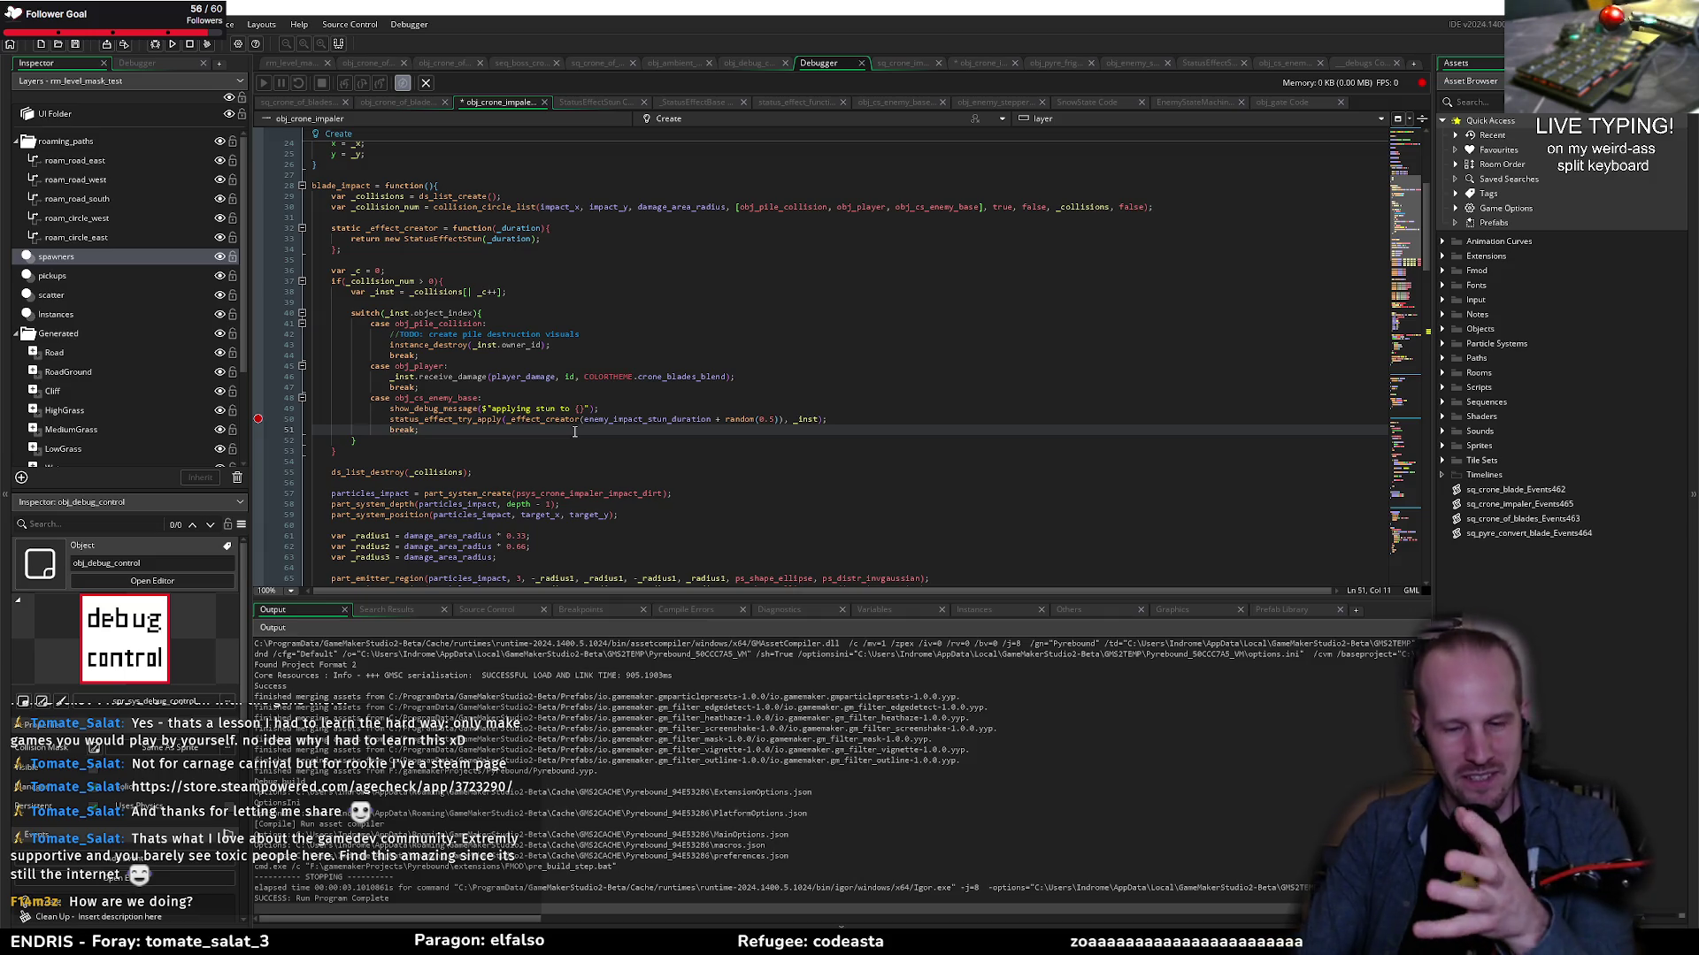
{"action": "left_click", "coordinate": [609, 410]}
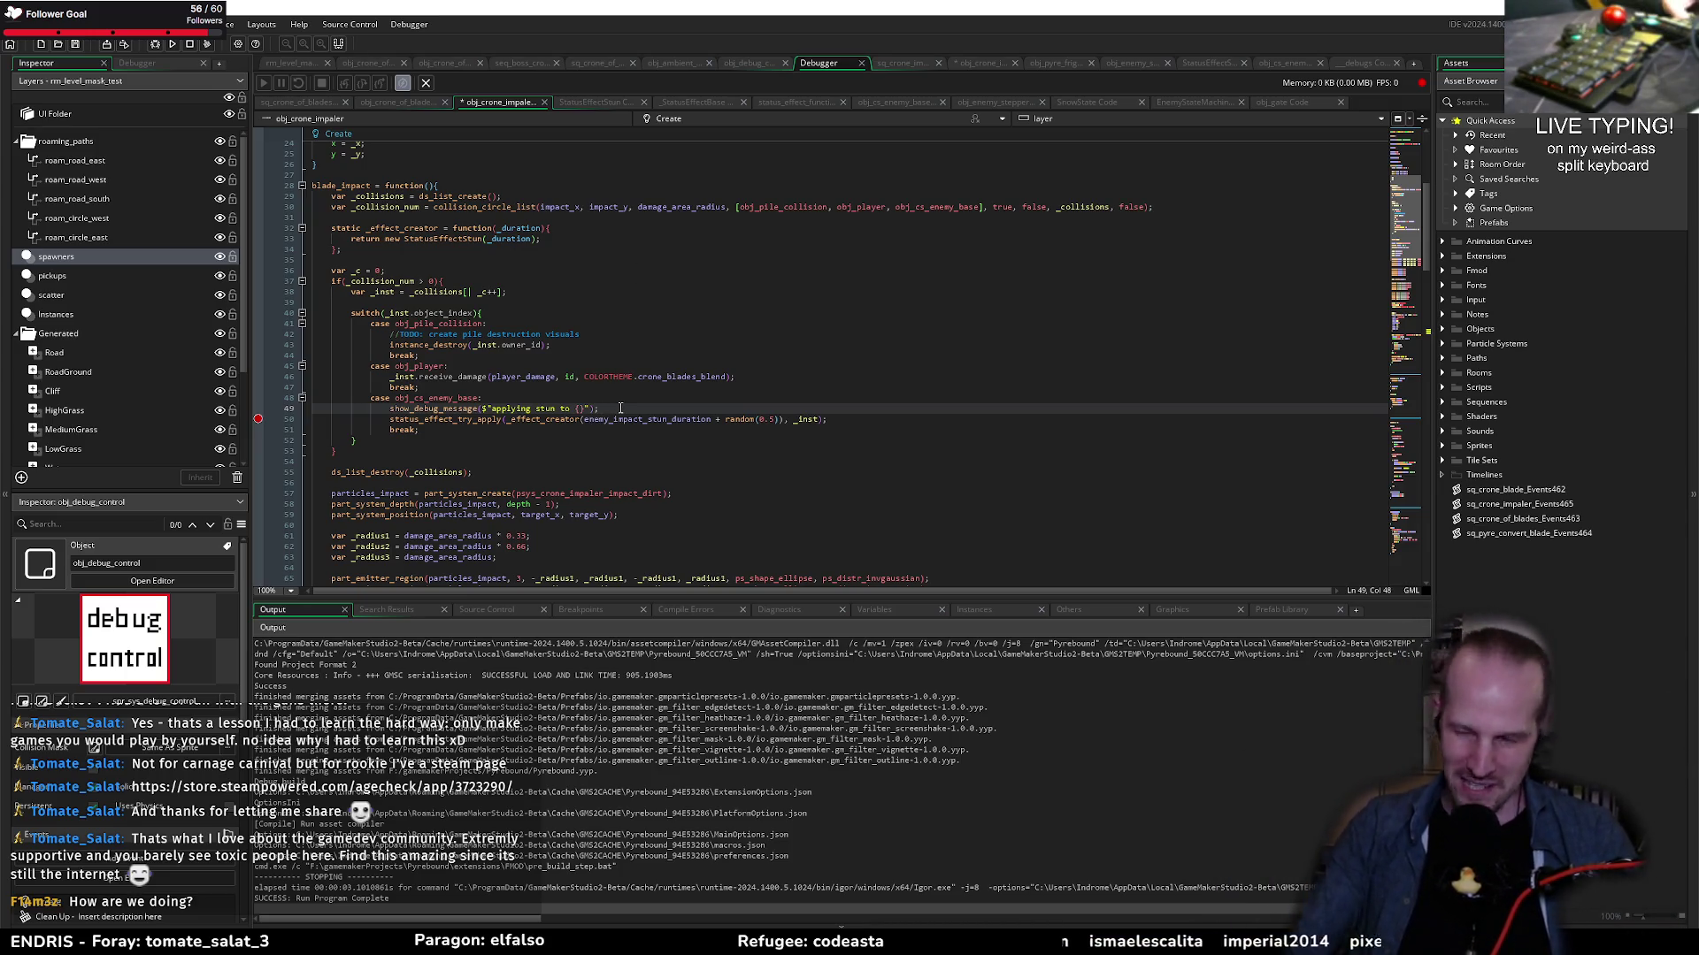
{"action": "left_click", "coordinate": [619, 398]}
{"action": "left_click", "coordinate": [579, 407]}
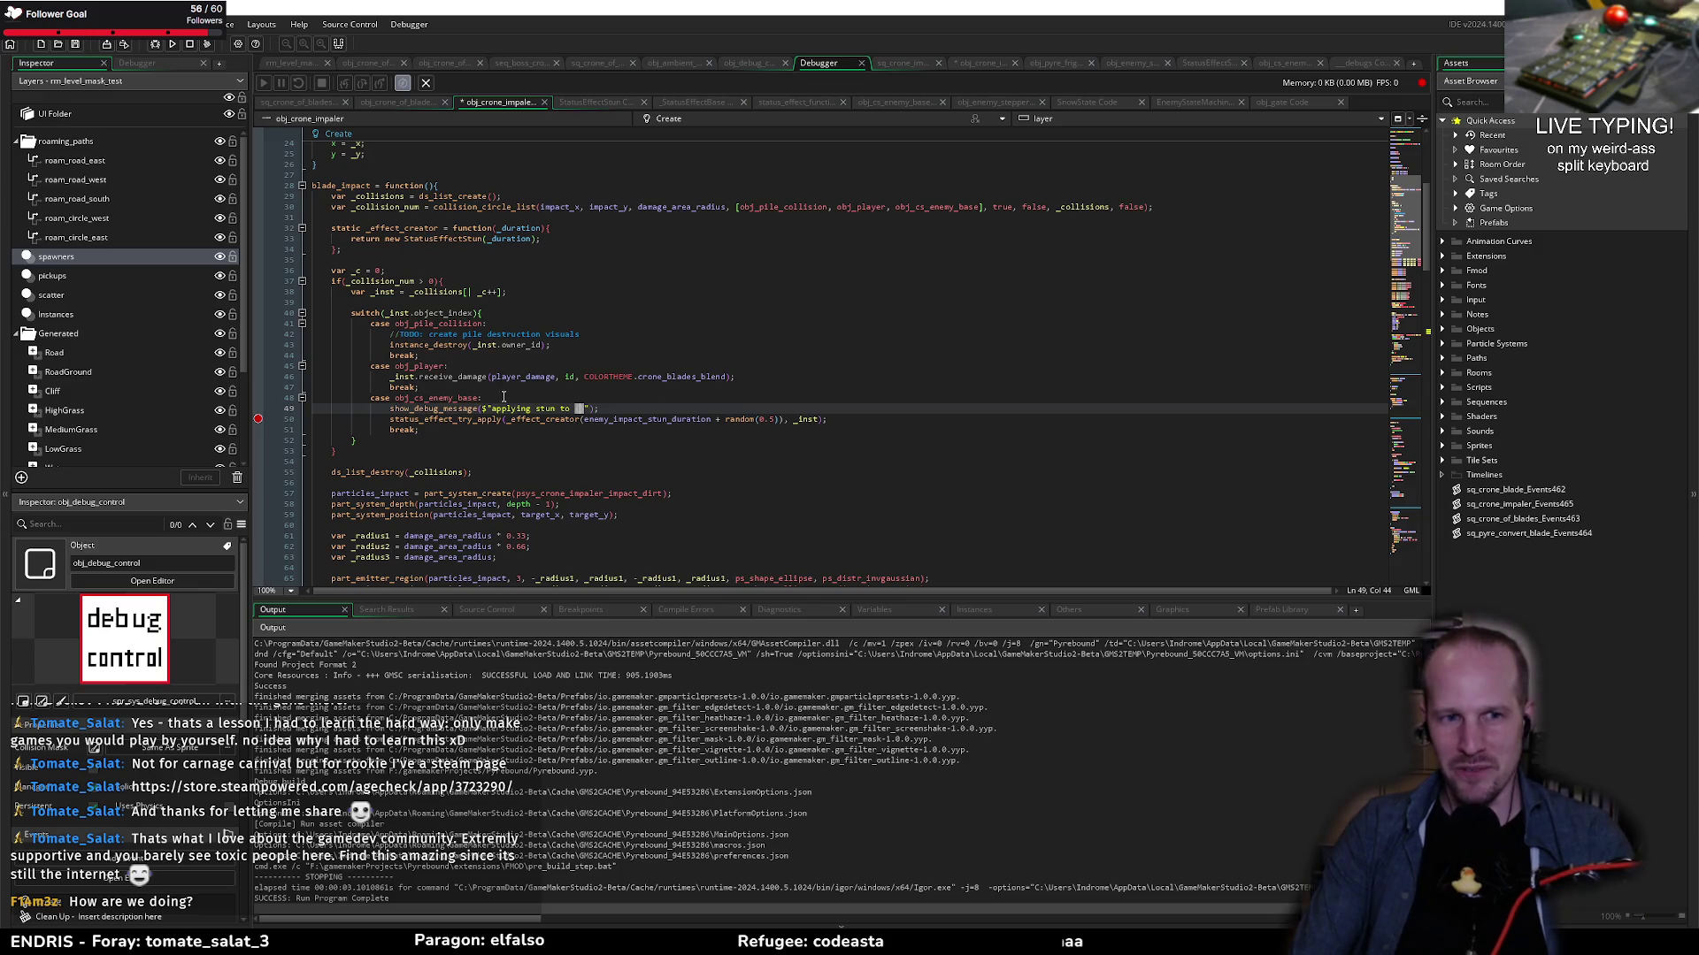
{"action": "double_click", "coordinate": [374, 281]}
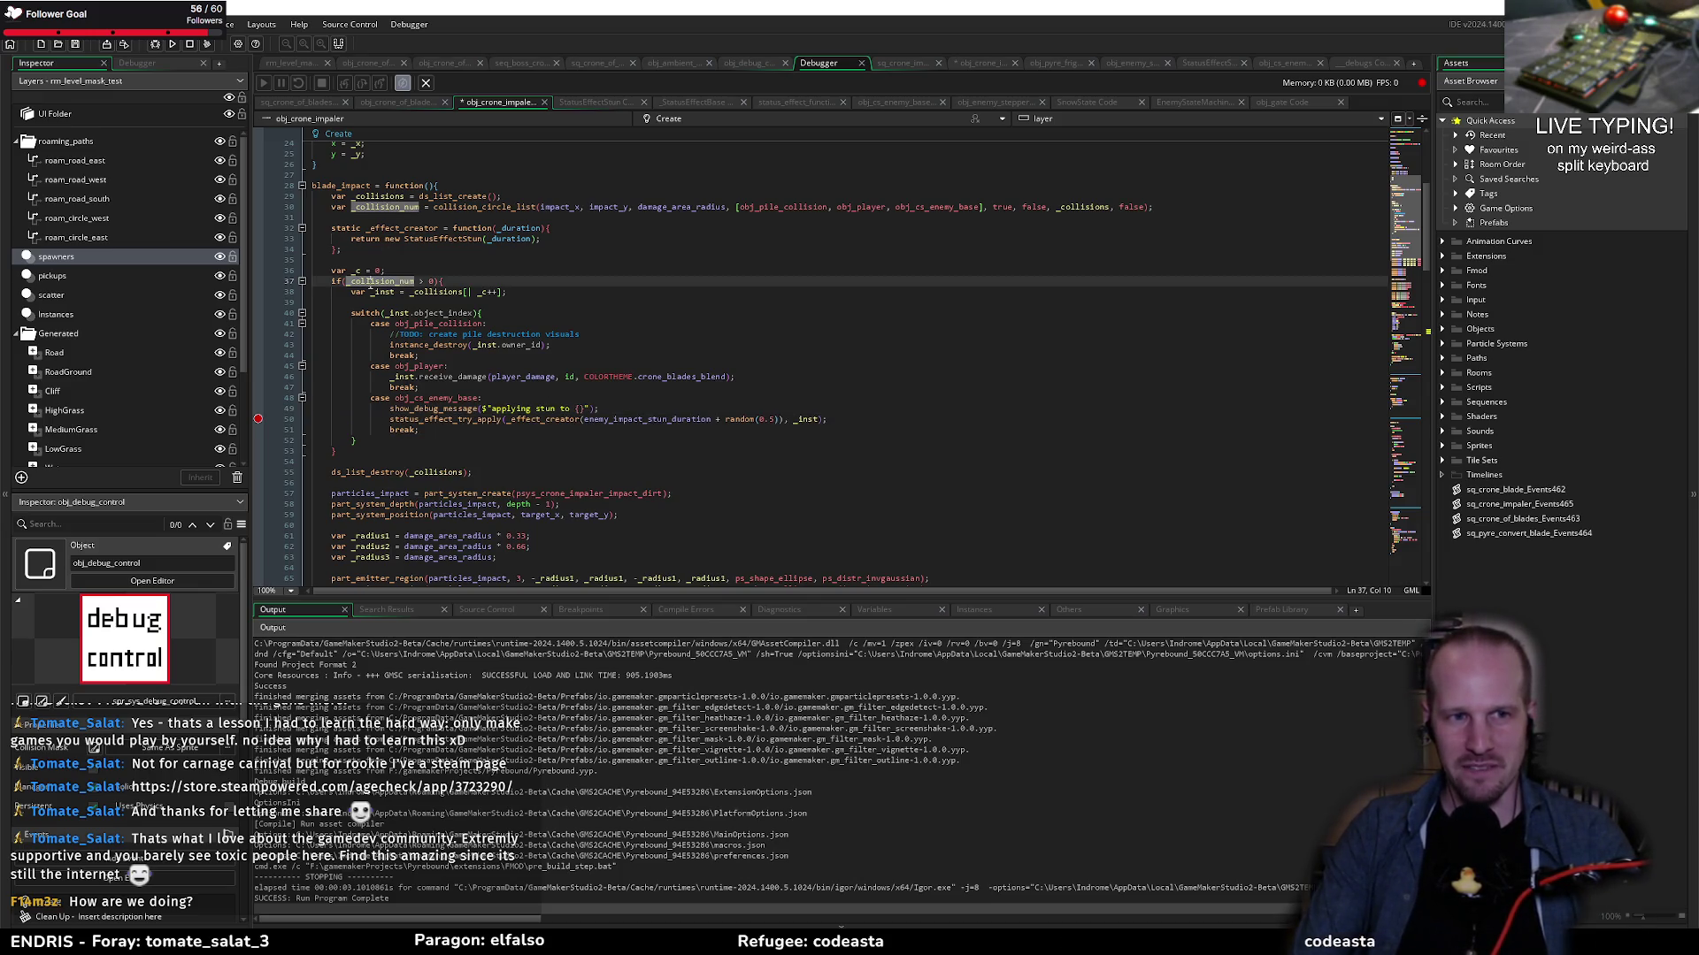
{"action": "left_click", "coordinate": [626, 410]}
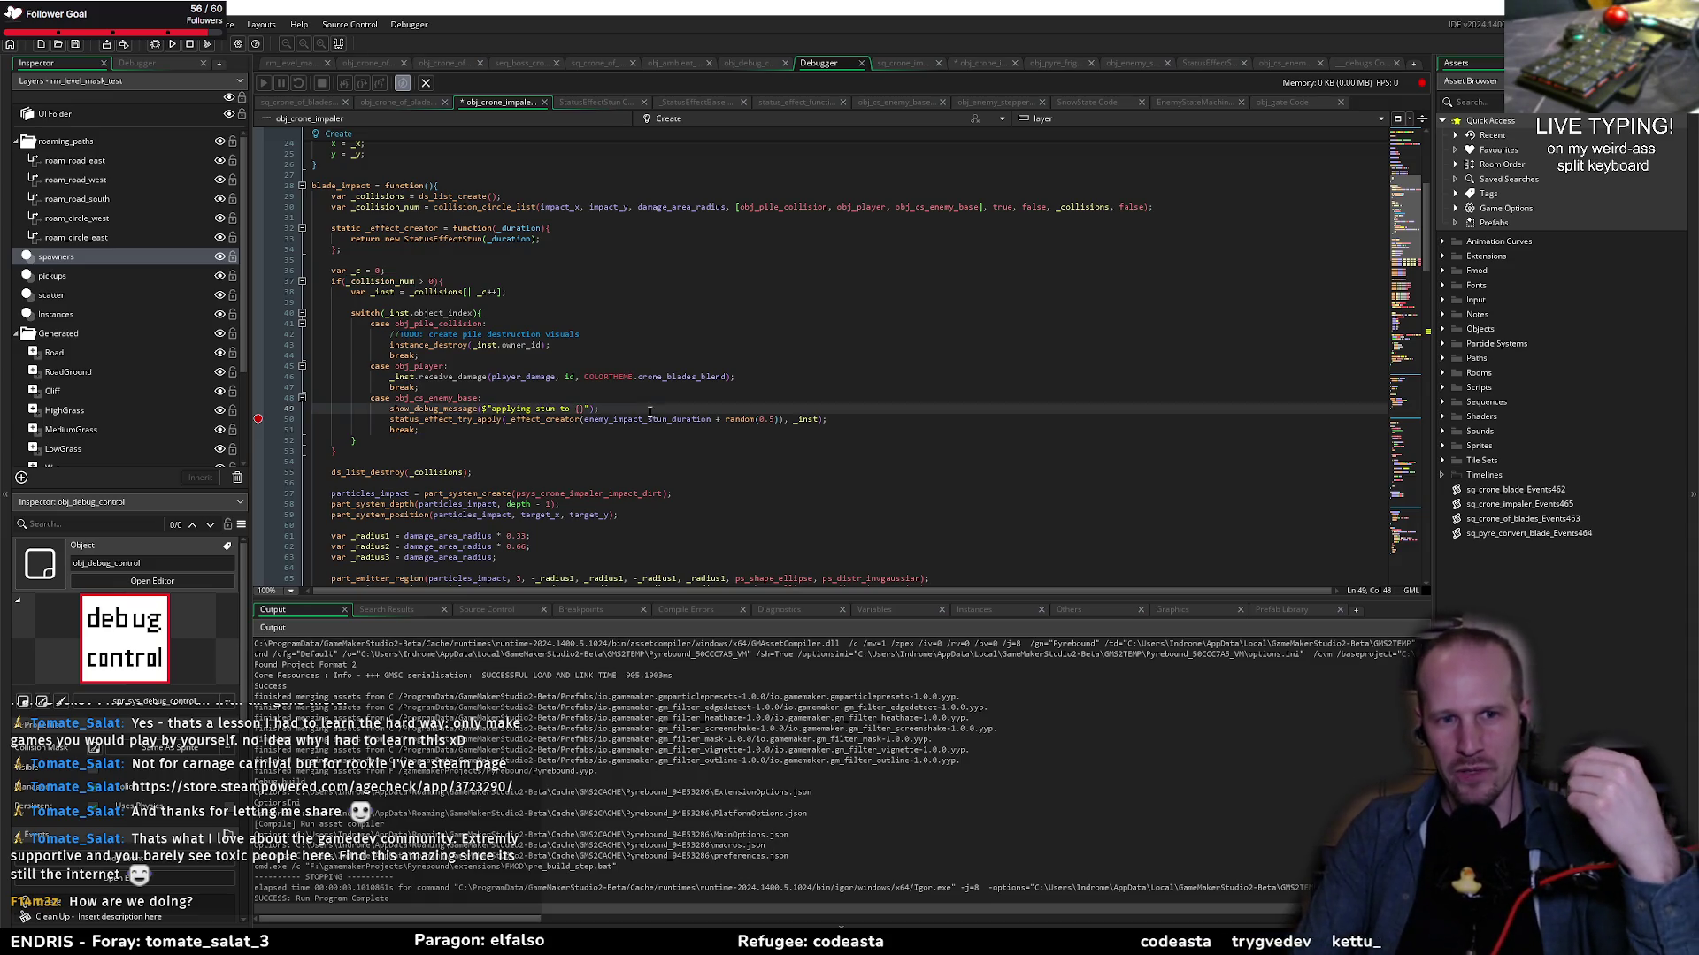
{"action": "left_click_drag", "start_coordinate": [829, 422], "coordinate": [389, 422]}
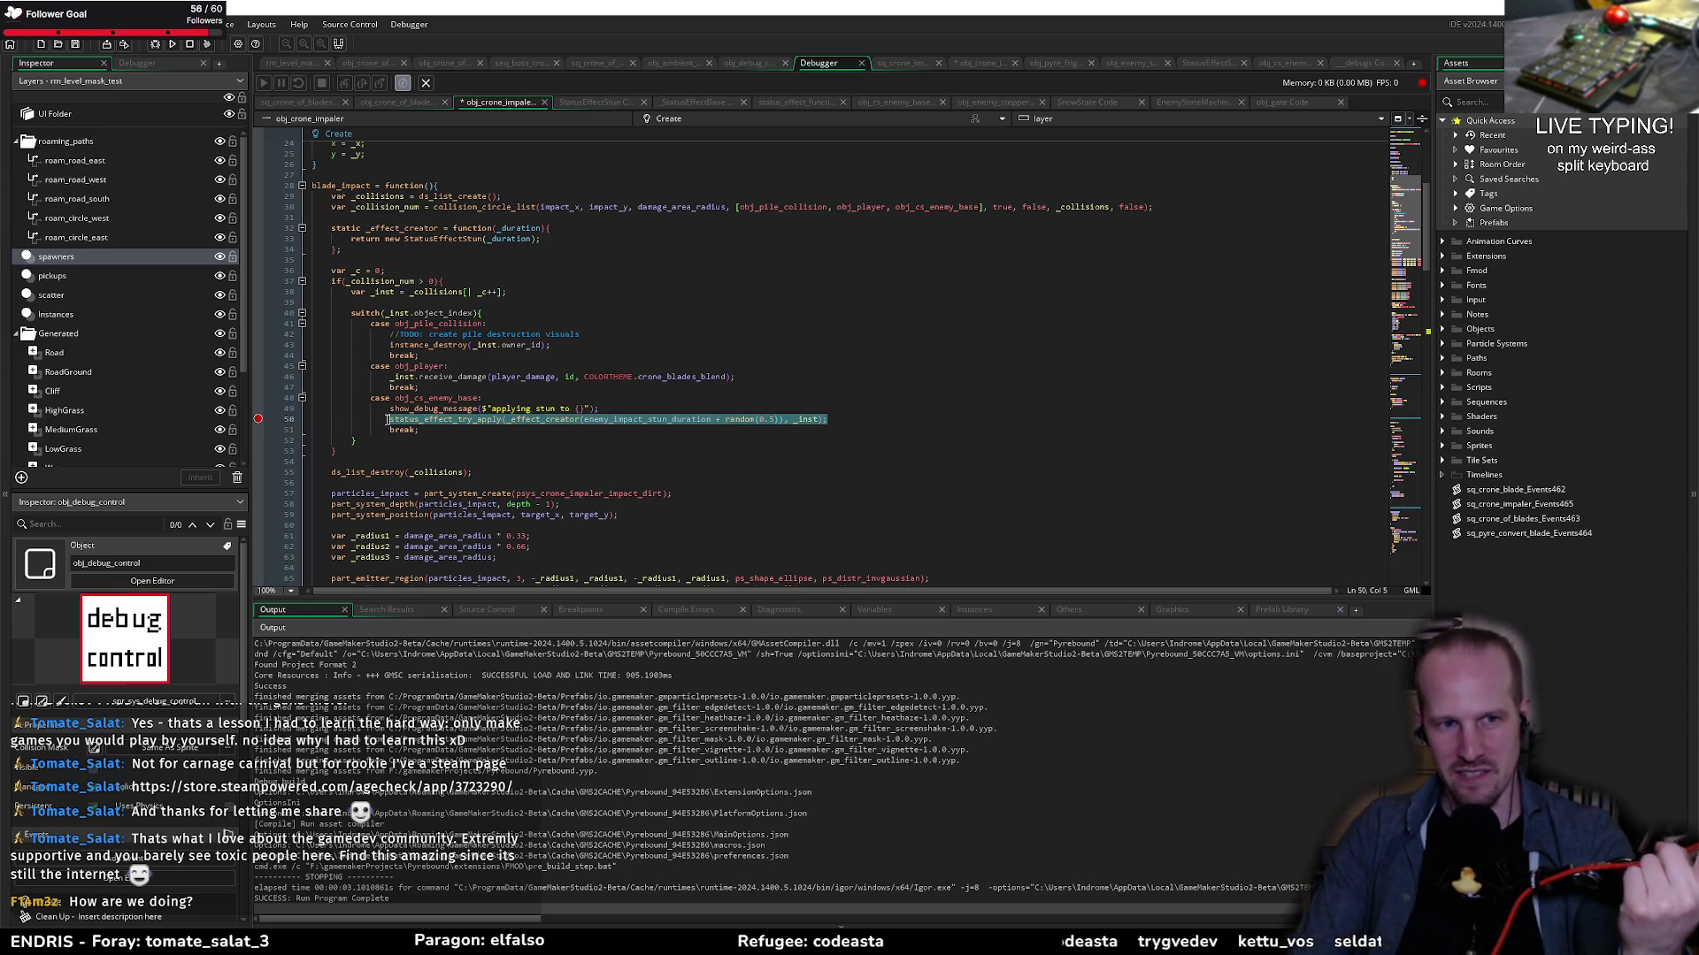
{"action": "left_click", "coordinate": [459, 419]}
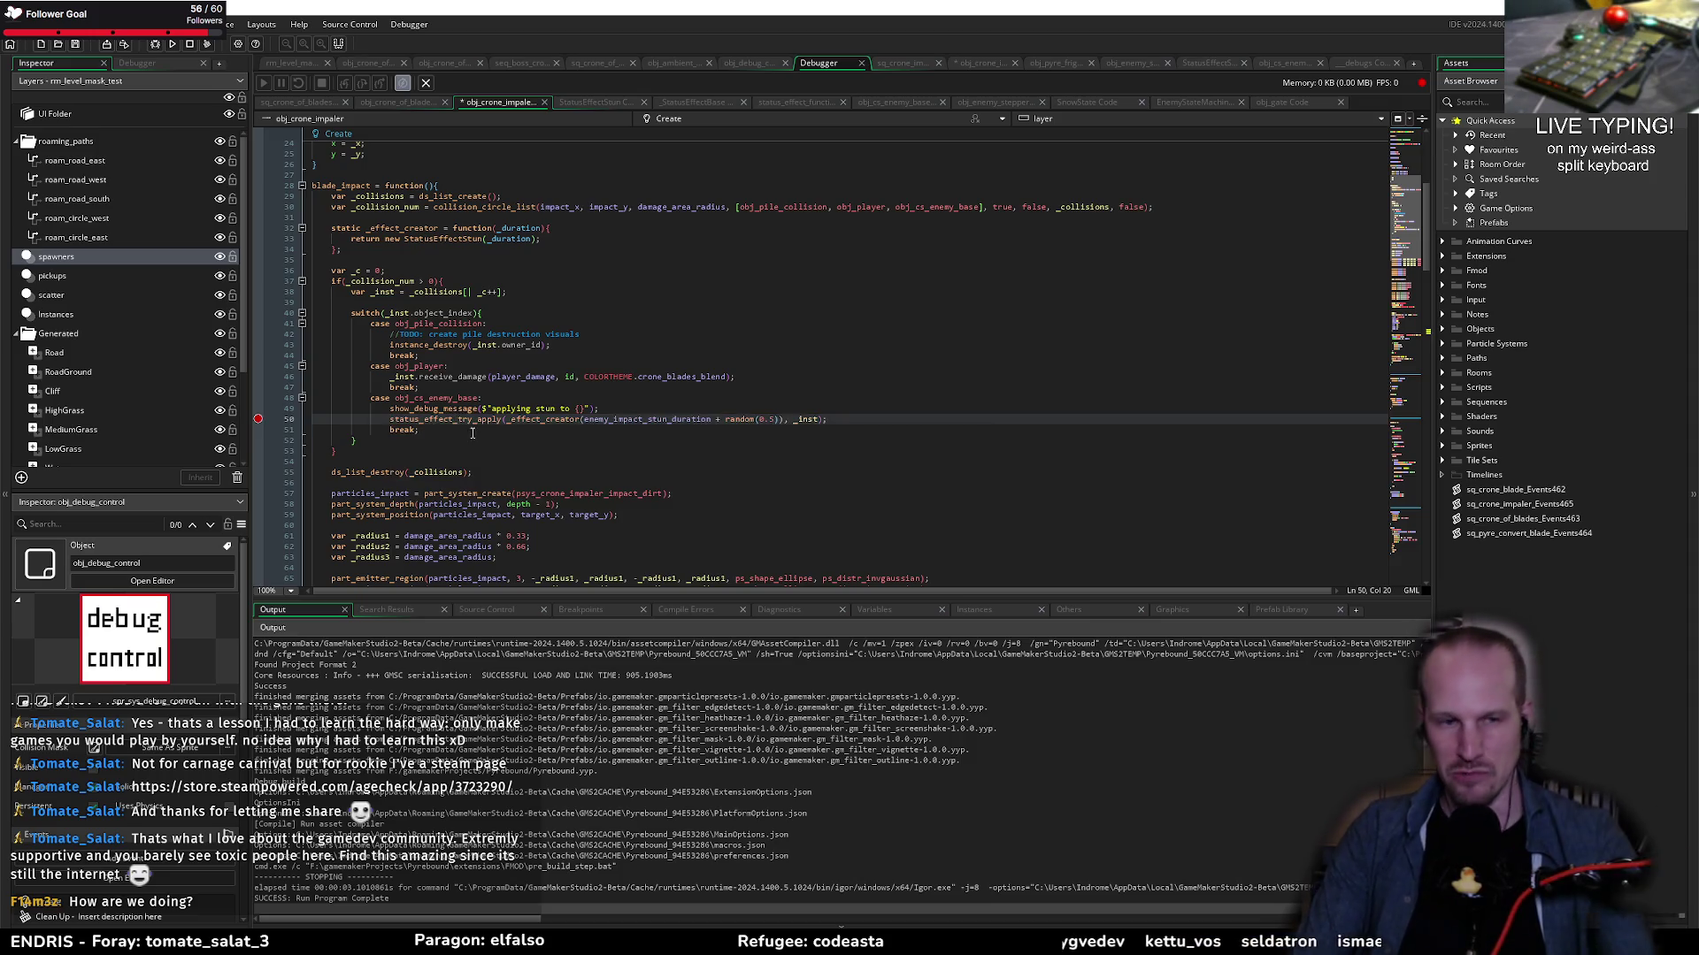
{"action": "left_click", "coordinate": [603, 408]}
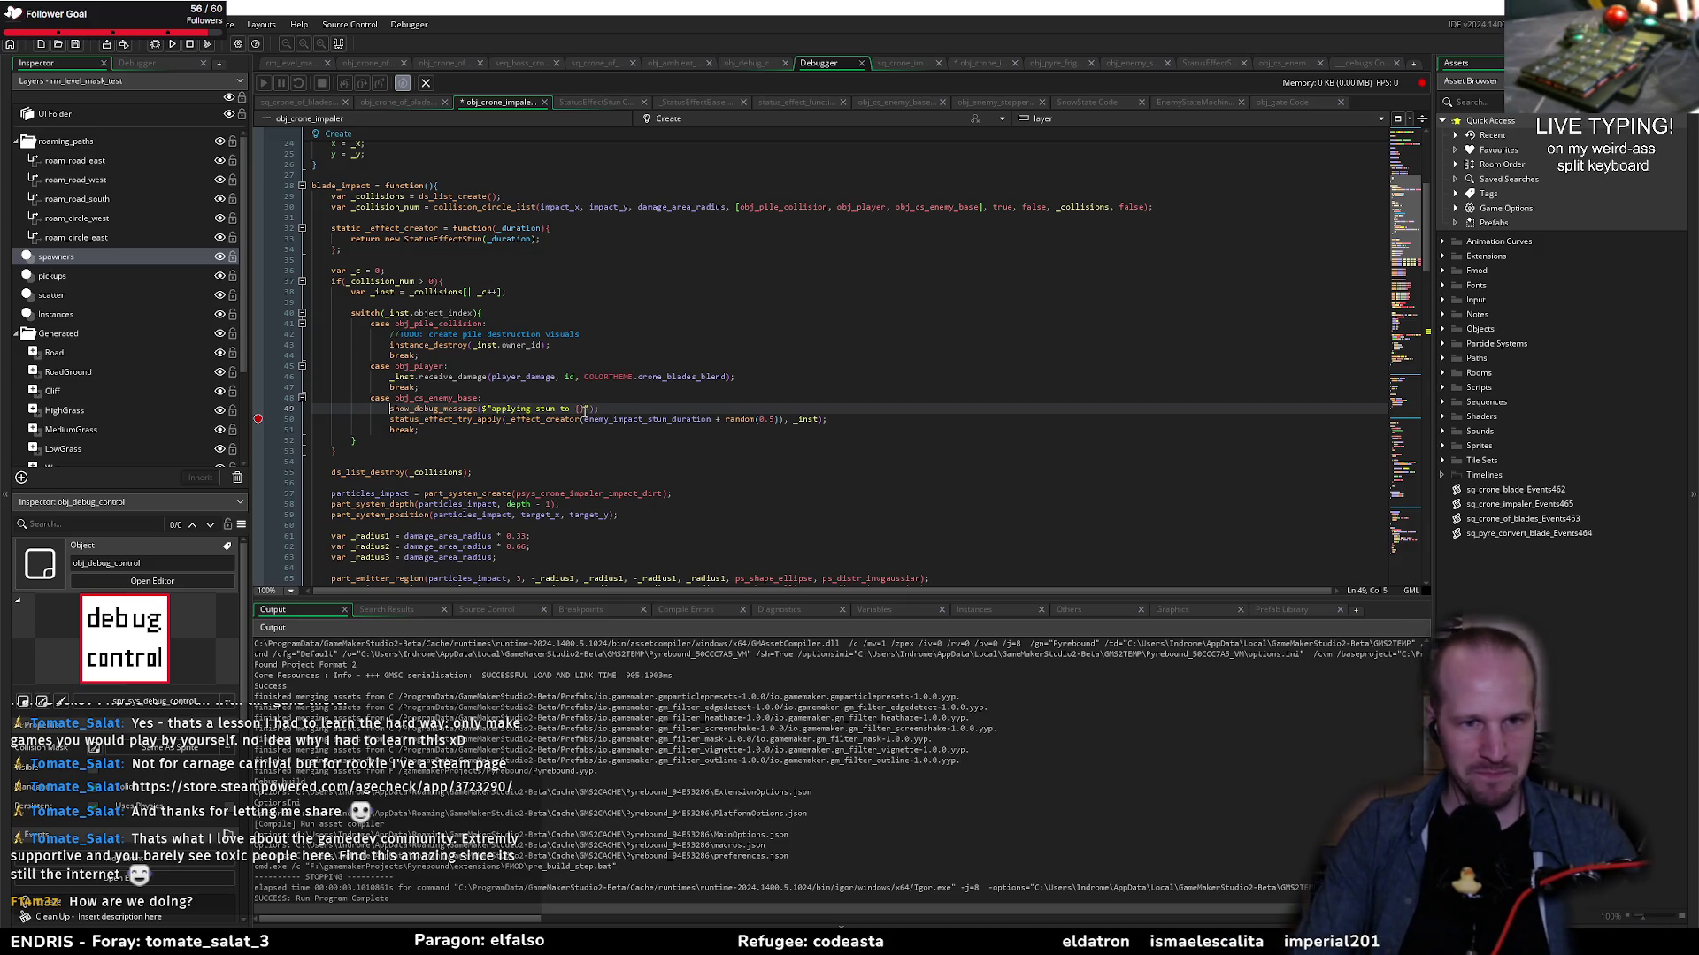
Step: Change the stun message to "applying stun to collision {_c - 1}: {_inst}"
{"action": "type", "text": "_c - 1}: {_"}
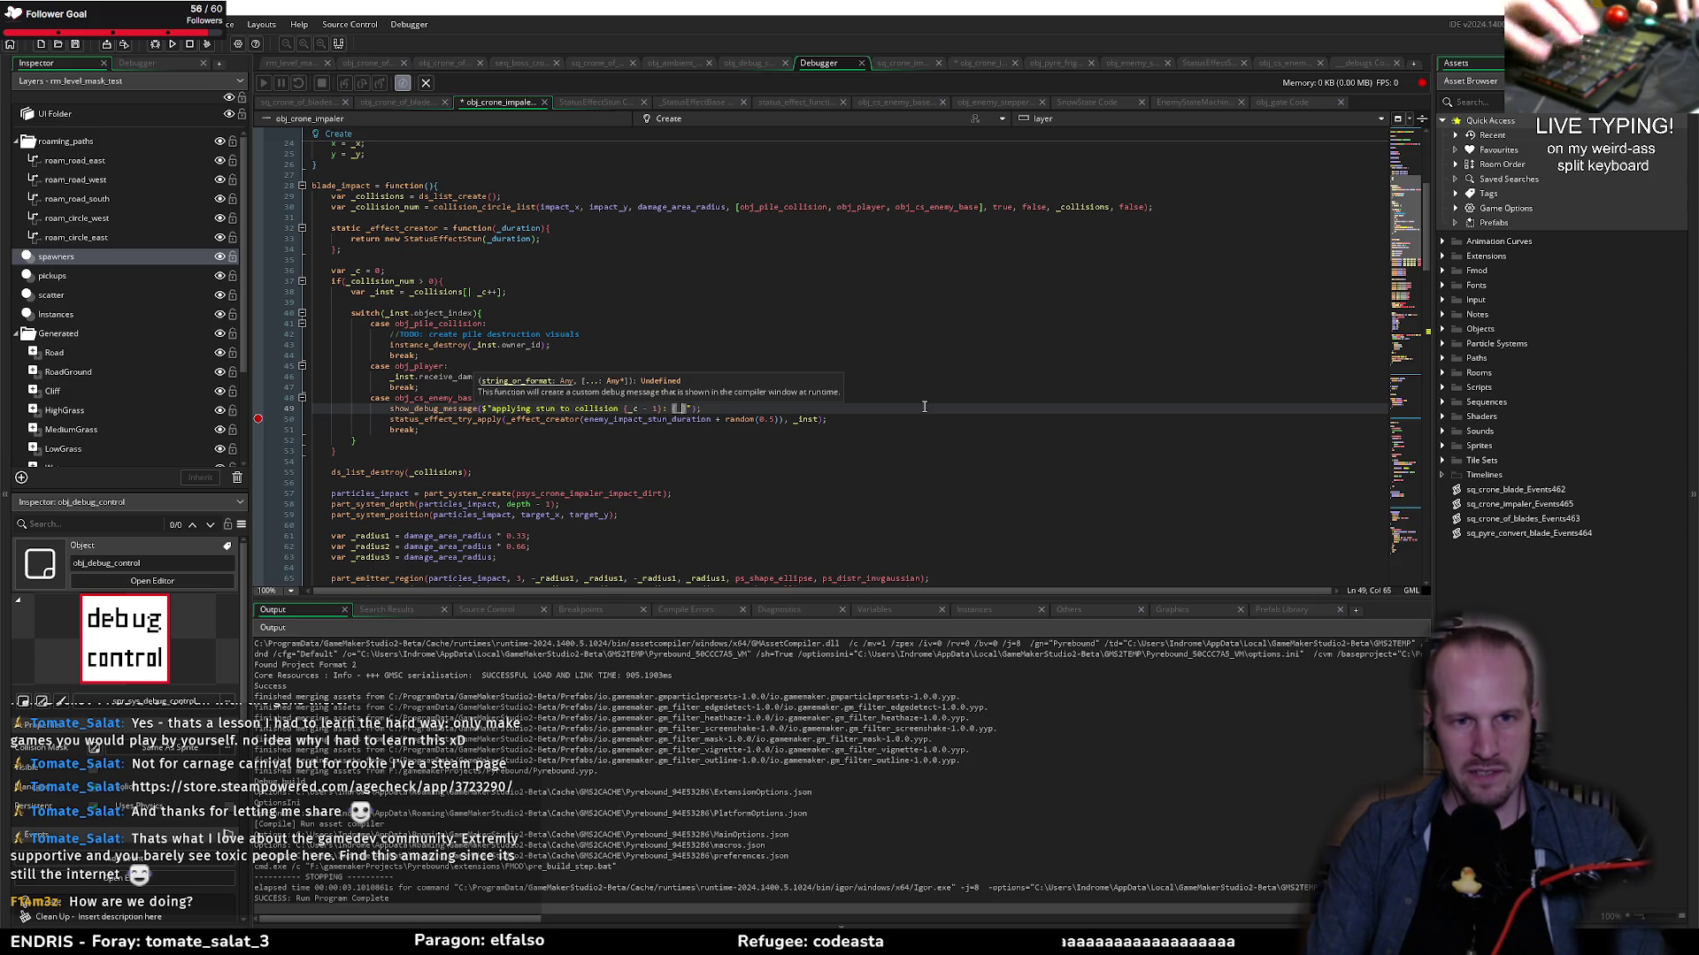
{"action": "type", "text": "inst"}
{"action": "key", "text": "Escape"}
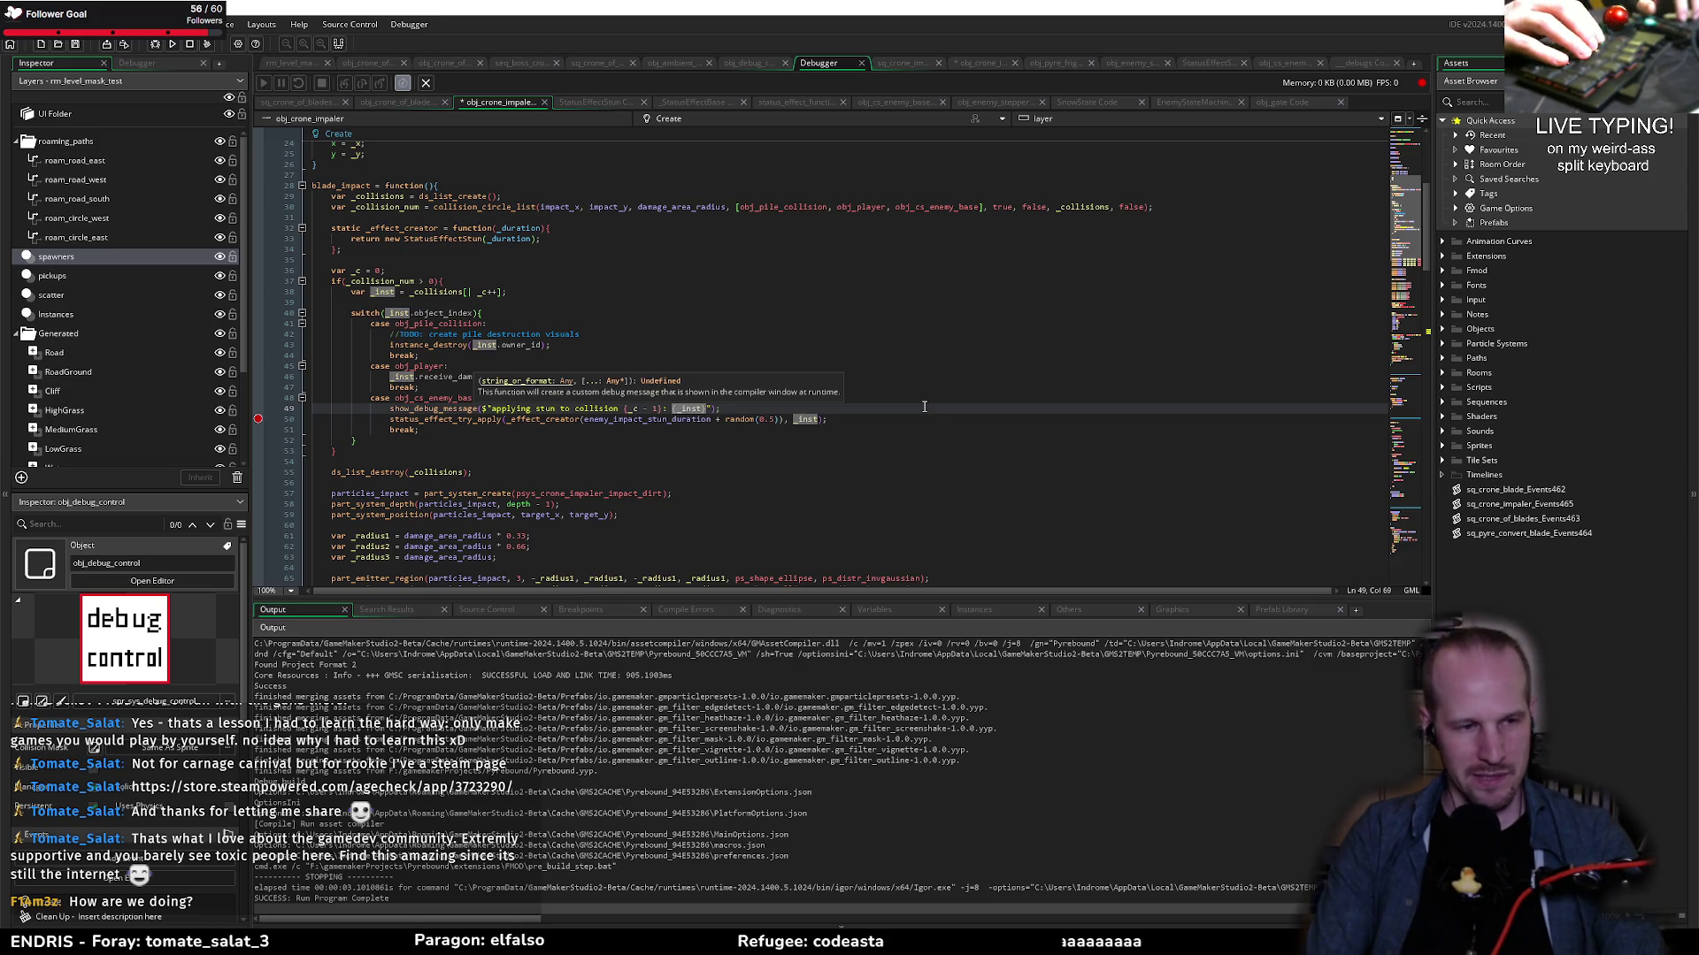
{"action": "type", "text": "}"}
{"action": "key", "text": "End"}
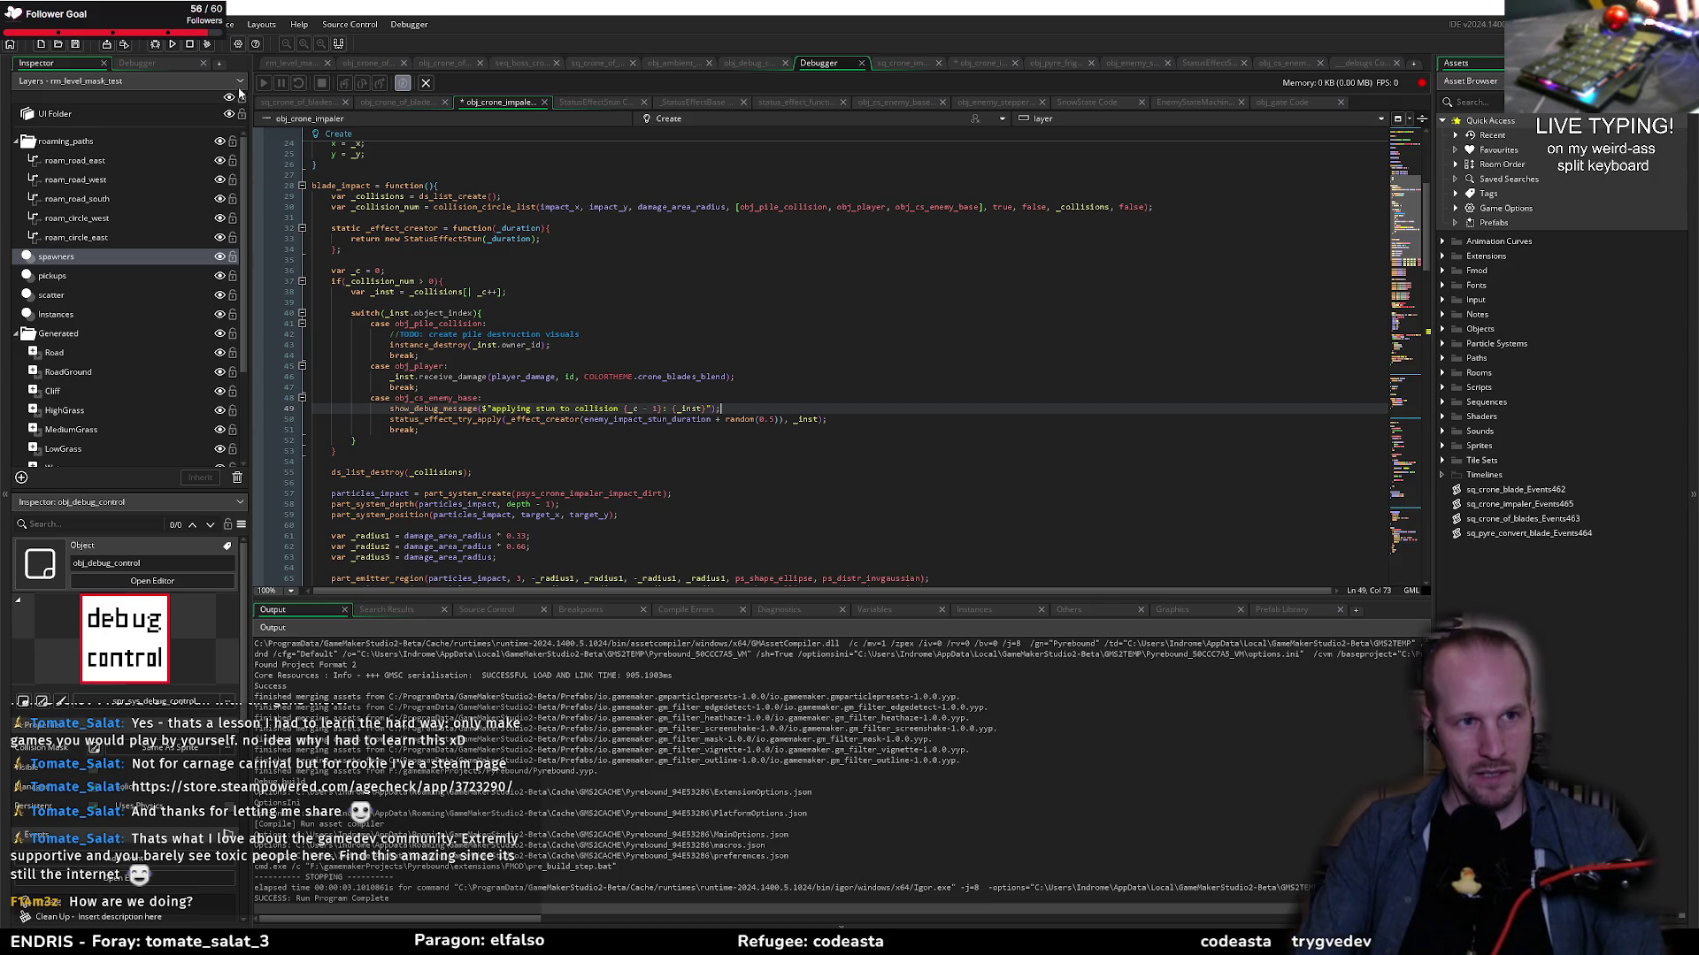
Step: Save and relaunch Pyrebound with the updated debug message
{"action": "left_click", "coordinate": [154, 46]}
{"action": "left_click", "coordinate": [579, 398]}
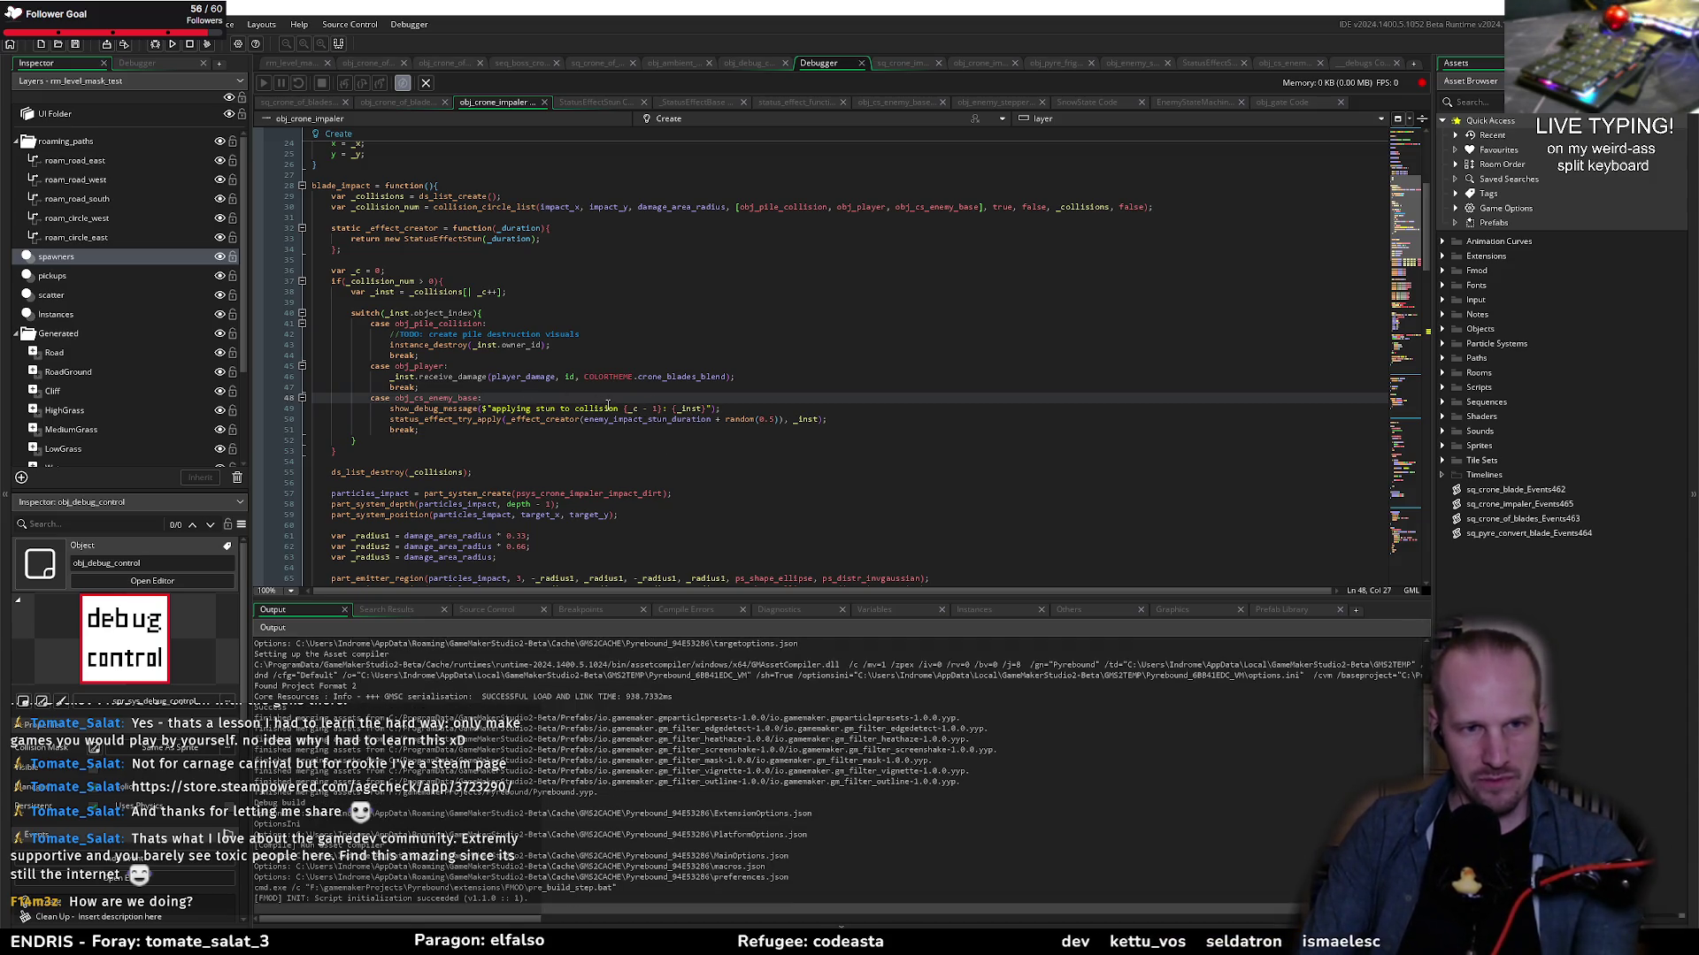
{"action": "left_click", "coordinate": [412, 452]}
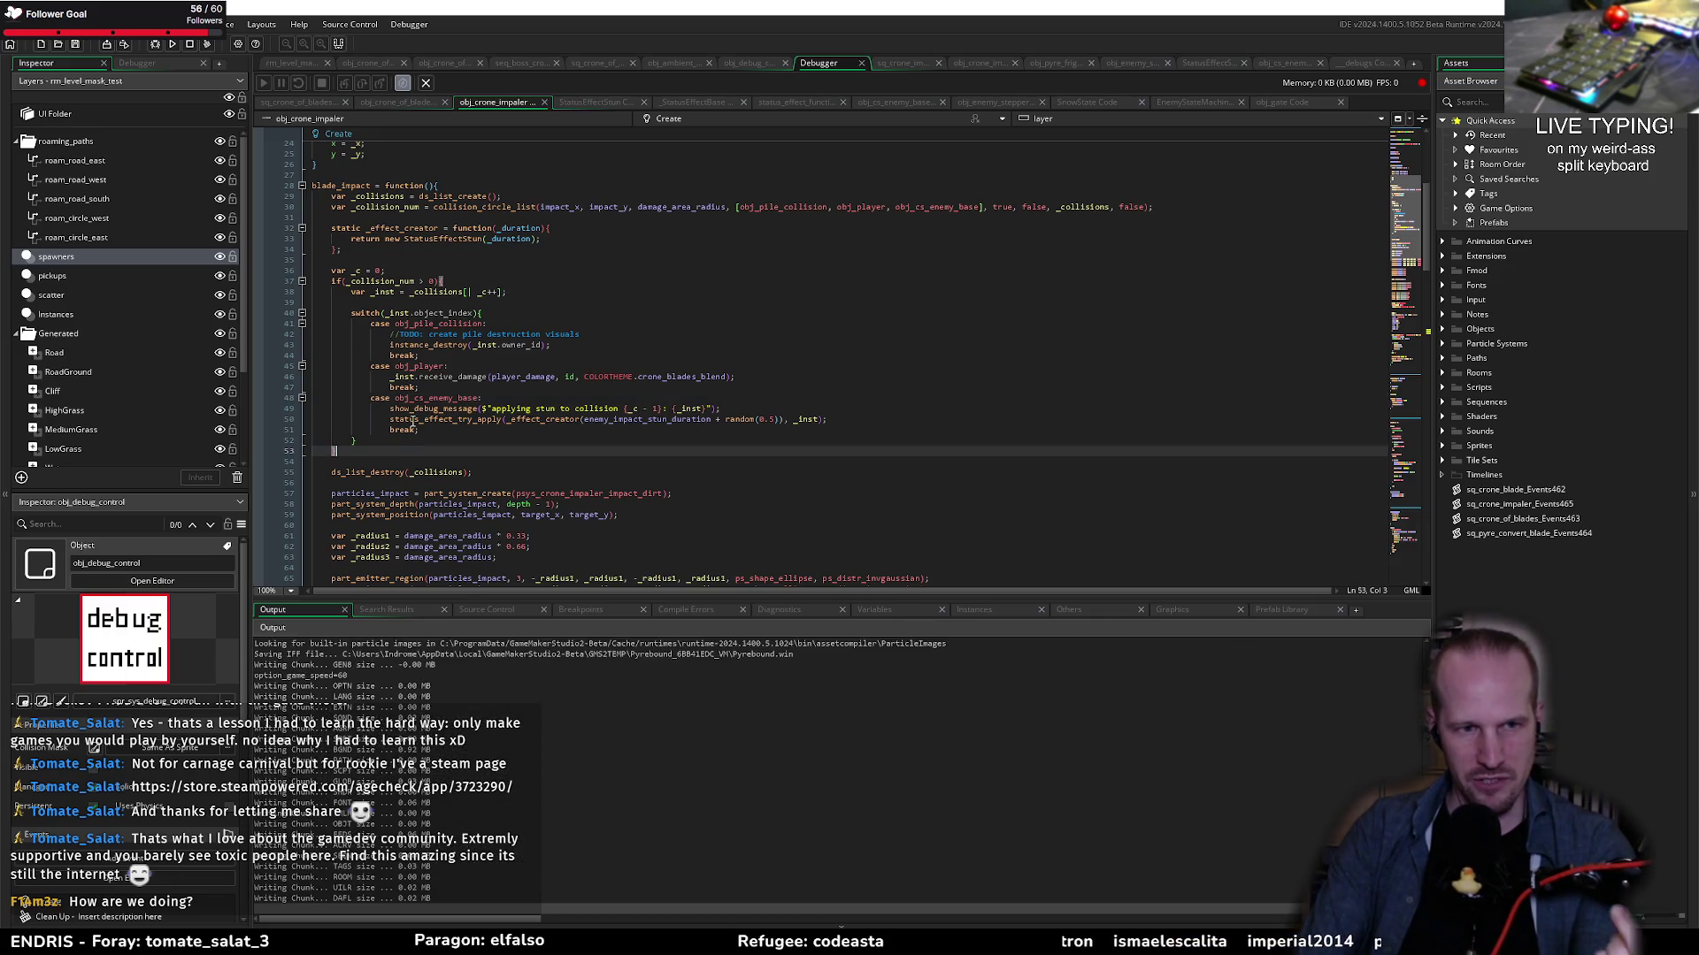
{"action": "mouse_move", "coordinate": [422, 422]}
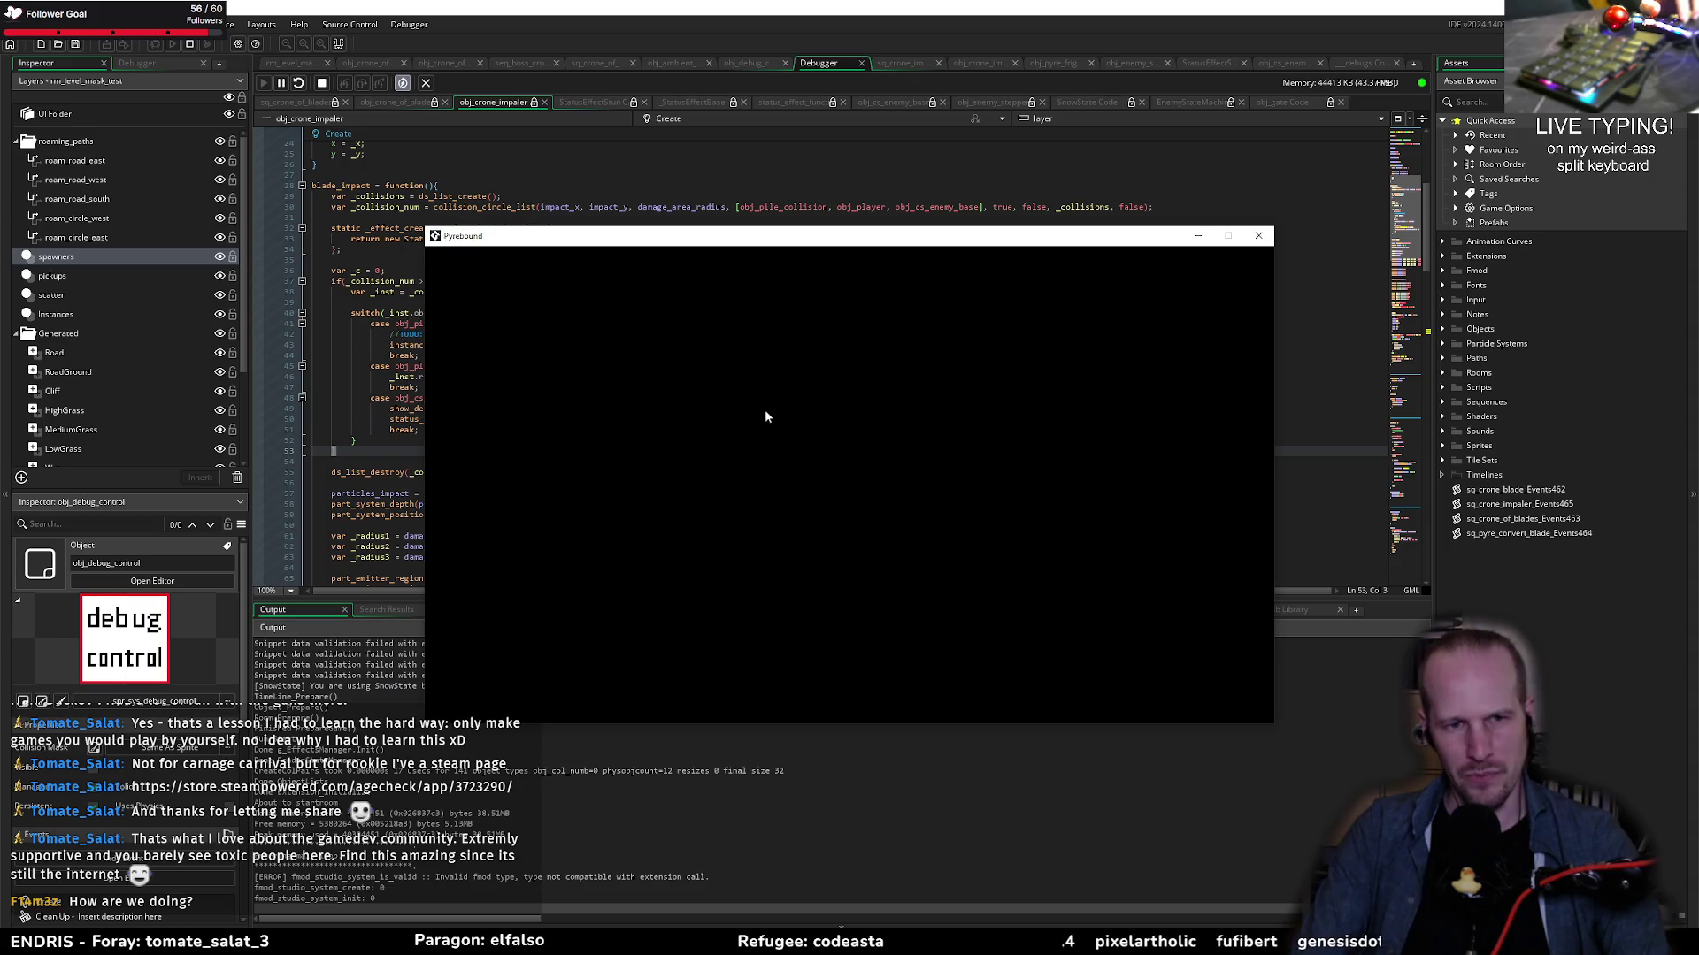
Step: Start a new game, turn on the context steering debug view from the F1 overlay, then hide the overlay
{"action": "left_click", "coordinate": [842, 591]}
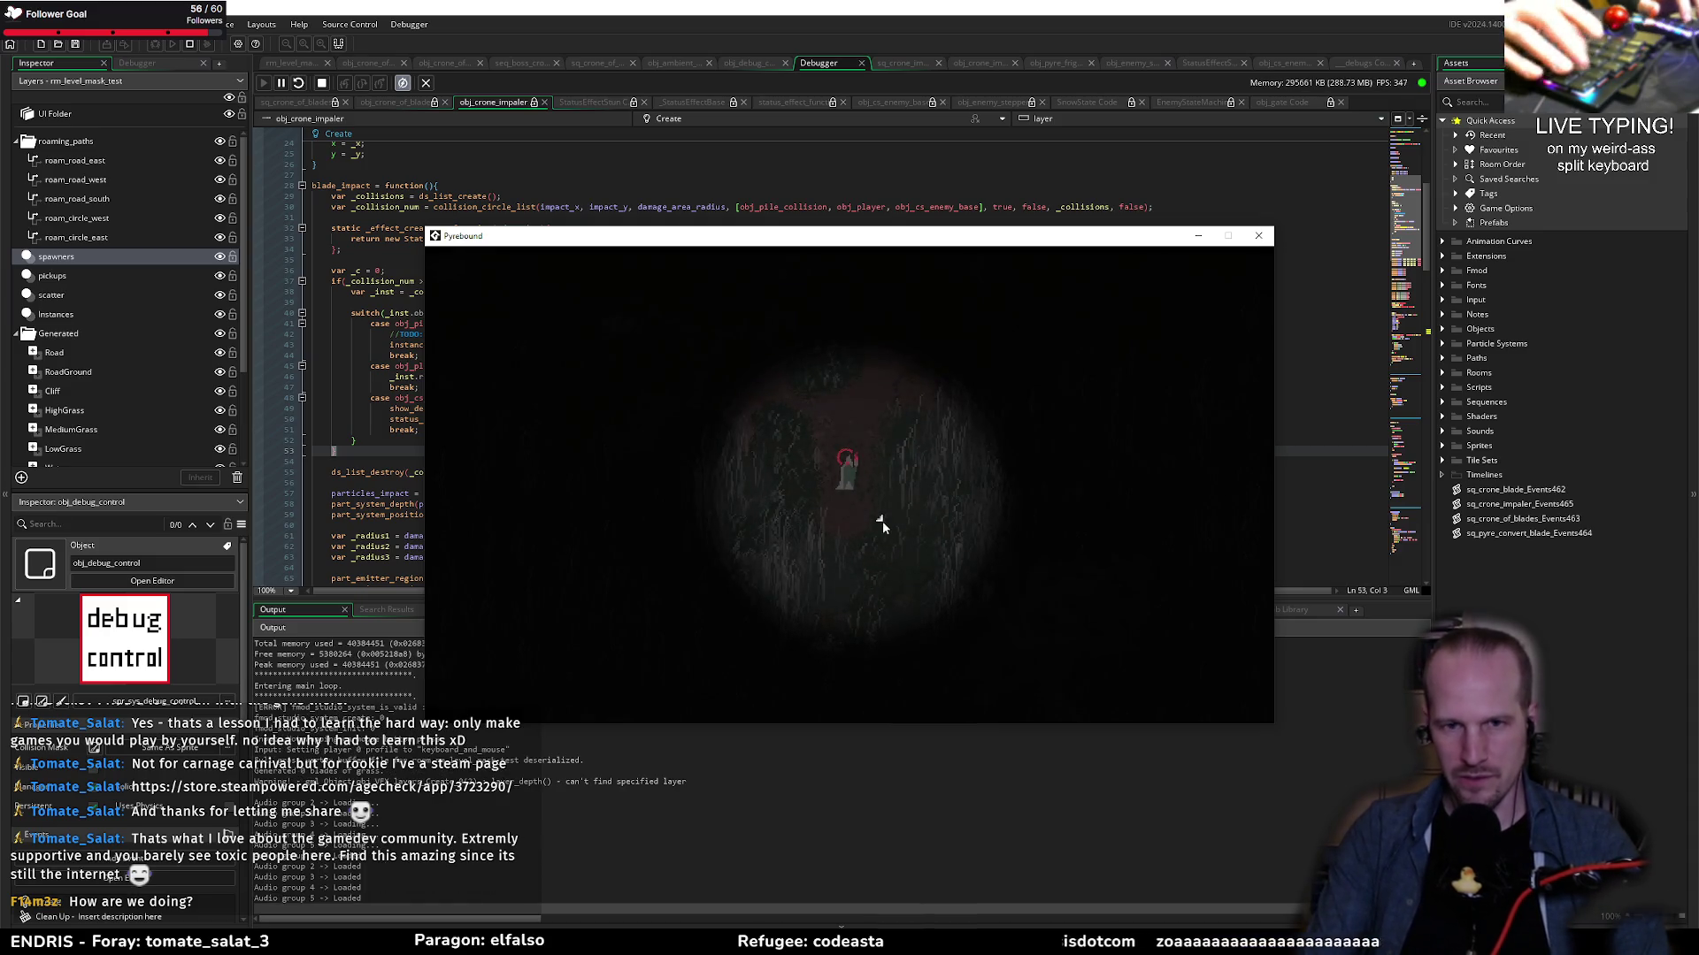
{"action": "key", "text": "F1"}
{"action": "left_click", "coordinate": [477, 253]}
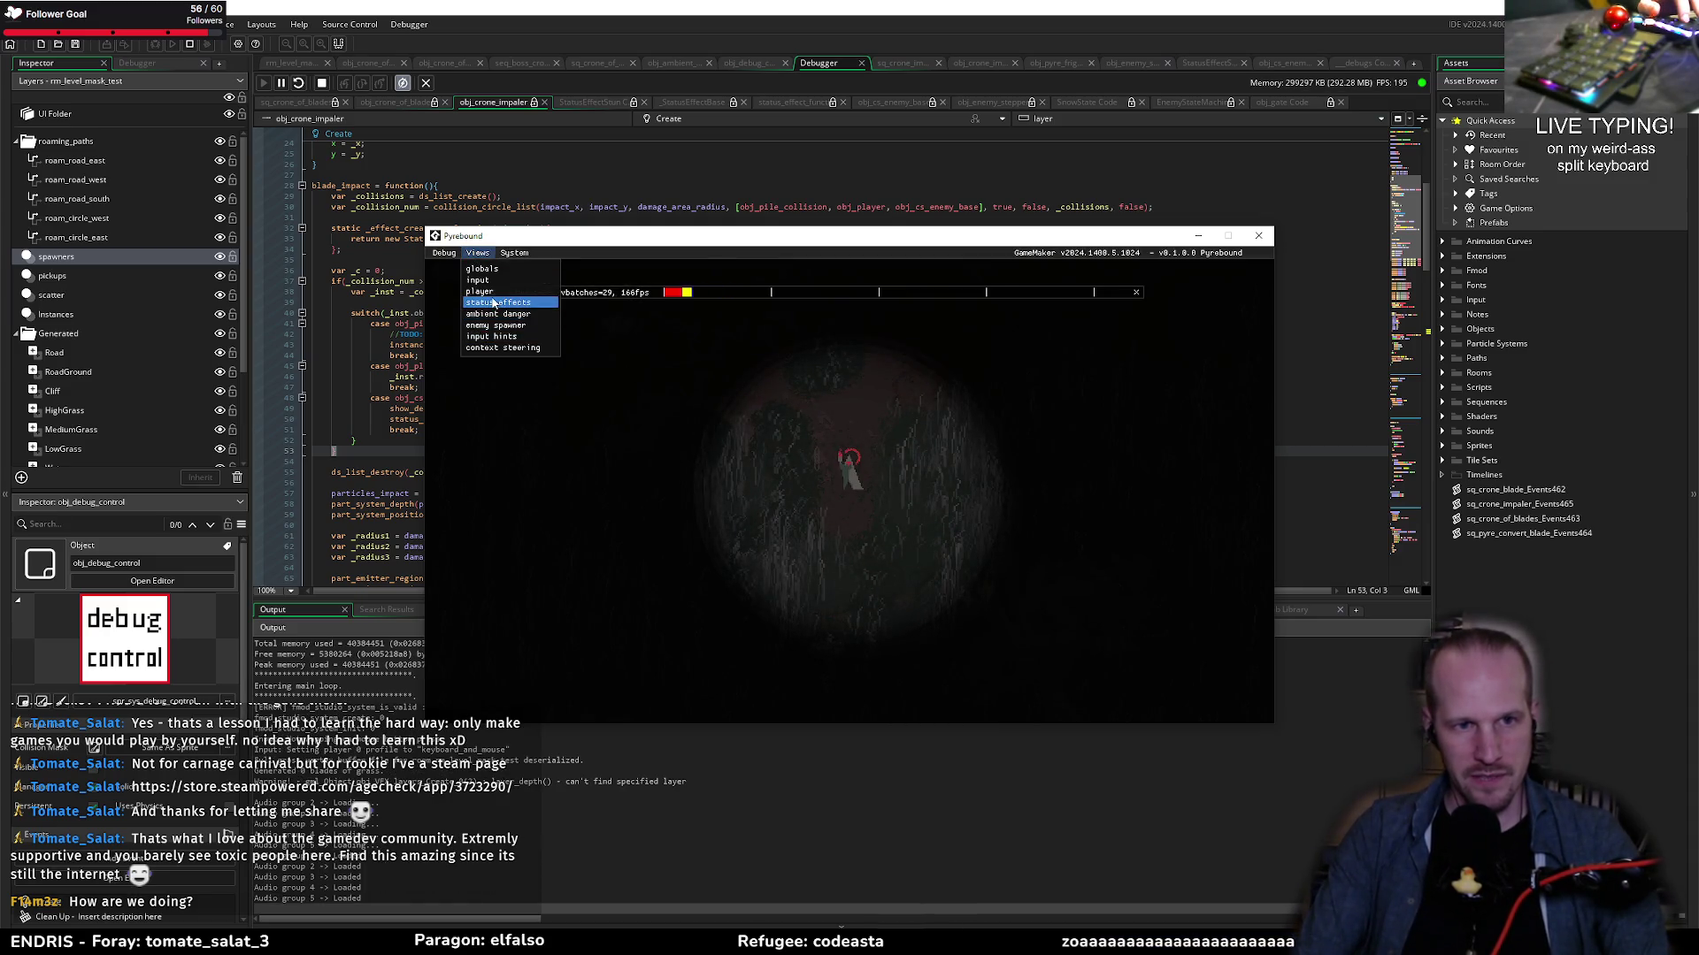
{"action": "left_click", "coordinate": [502, 349]}
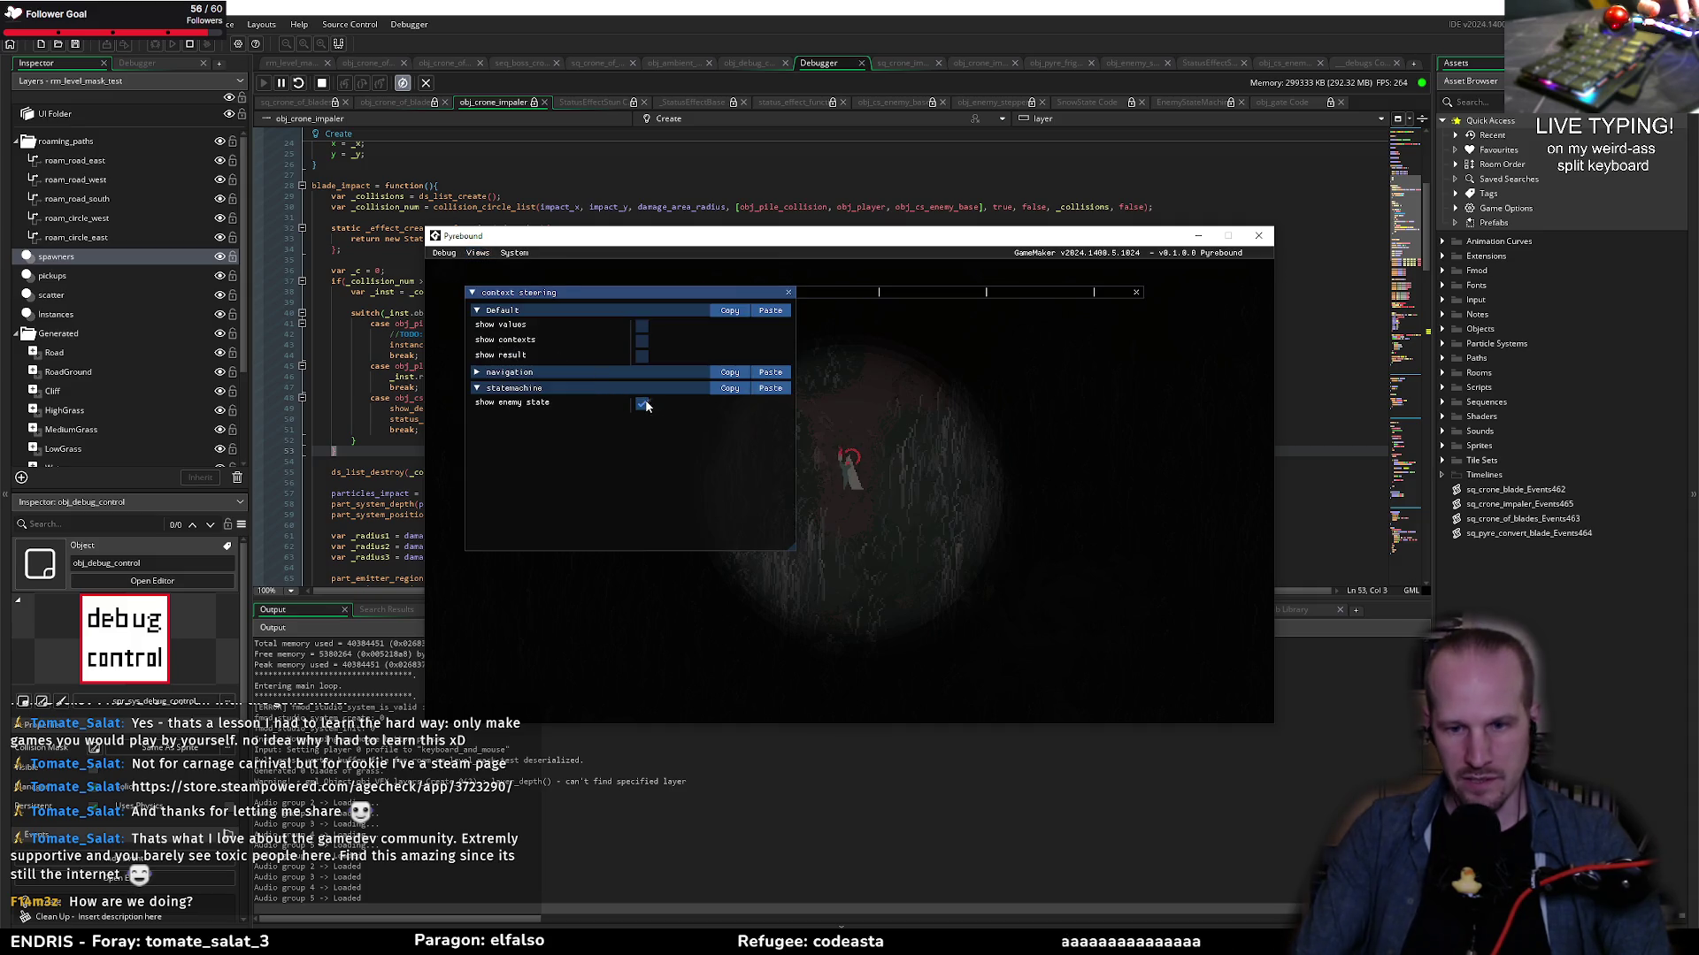
{"action": "key", "text": "F1"}
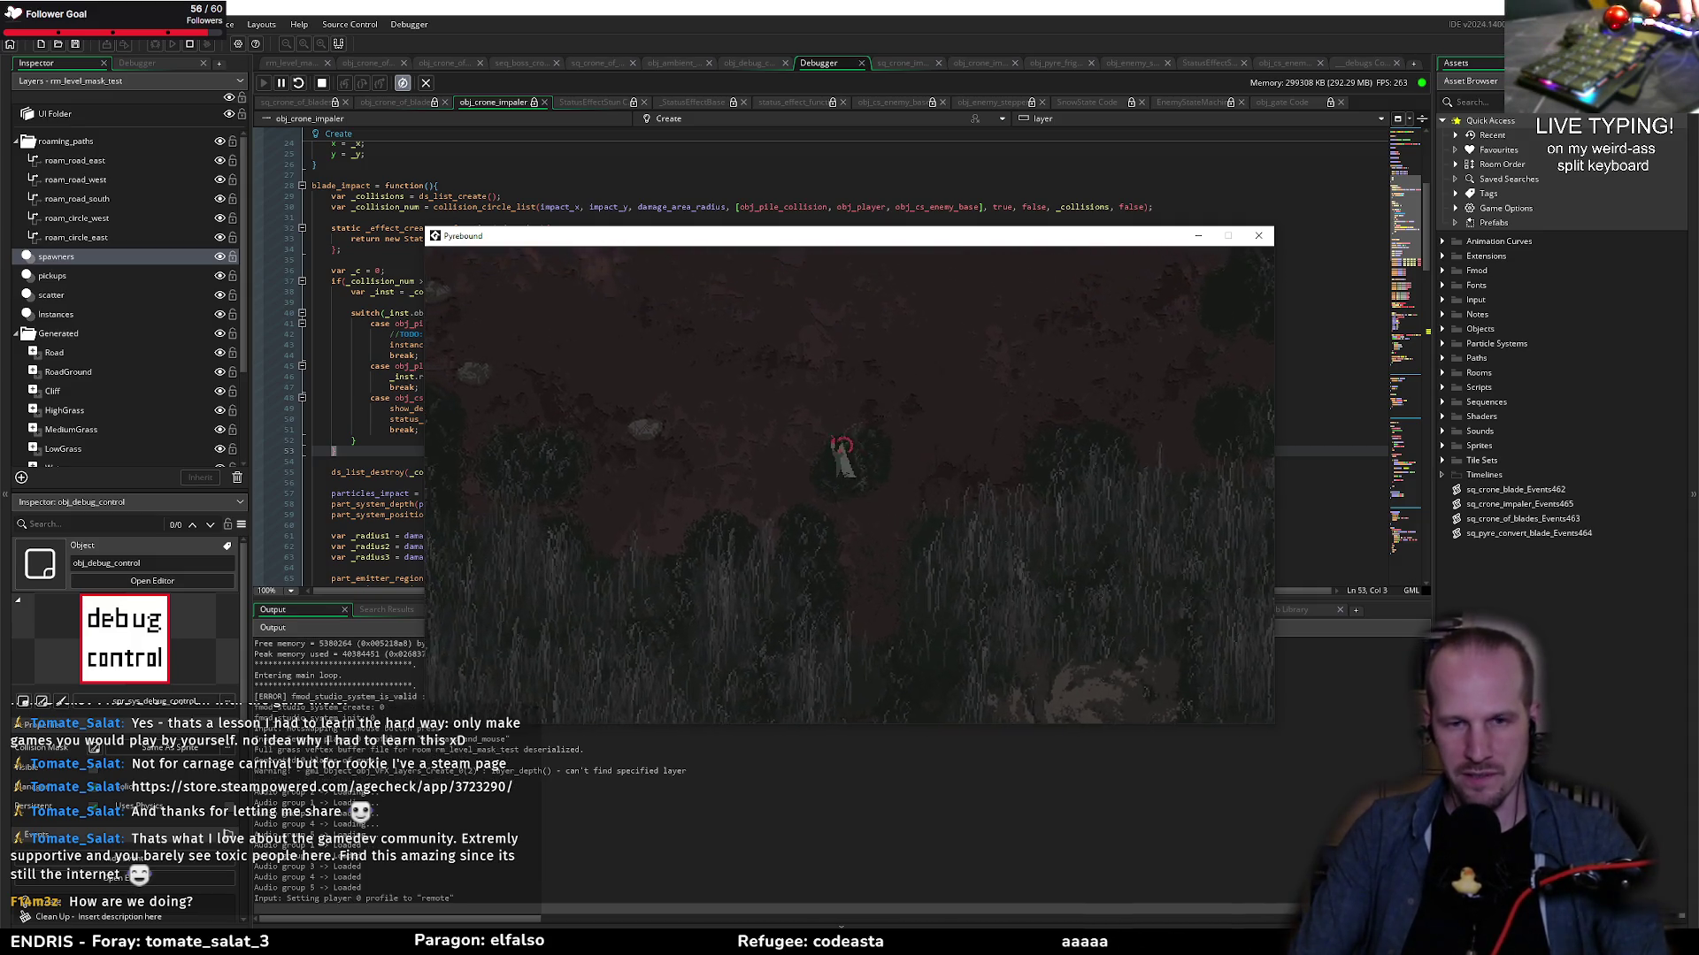
{"action": "left_click_drag", "start_coordinate": [672, 235], "coordinate": [761, 102]}
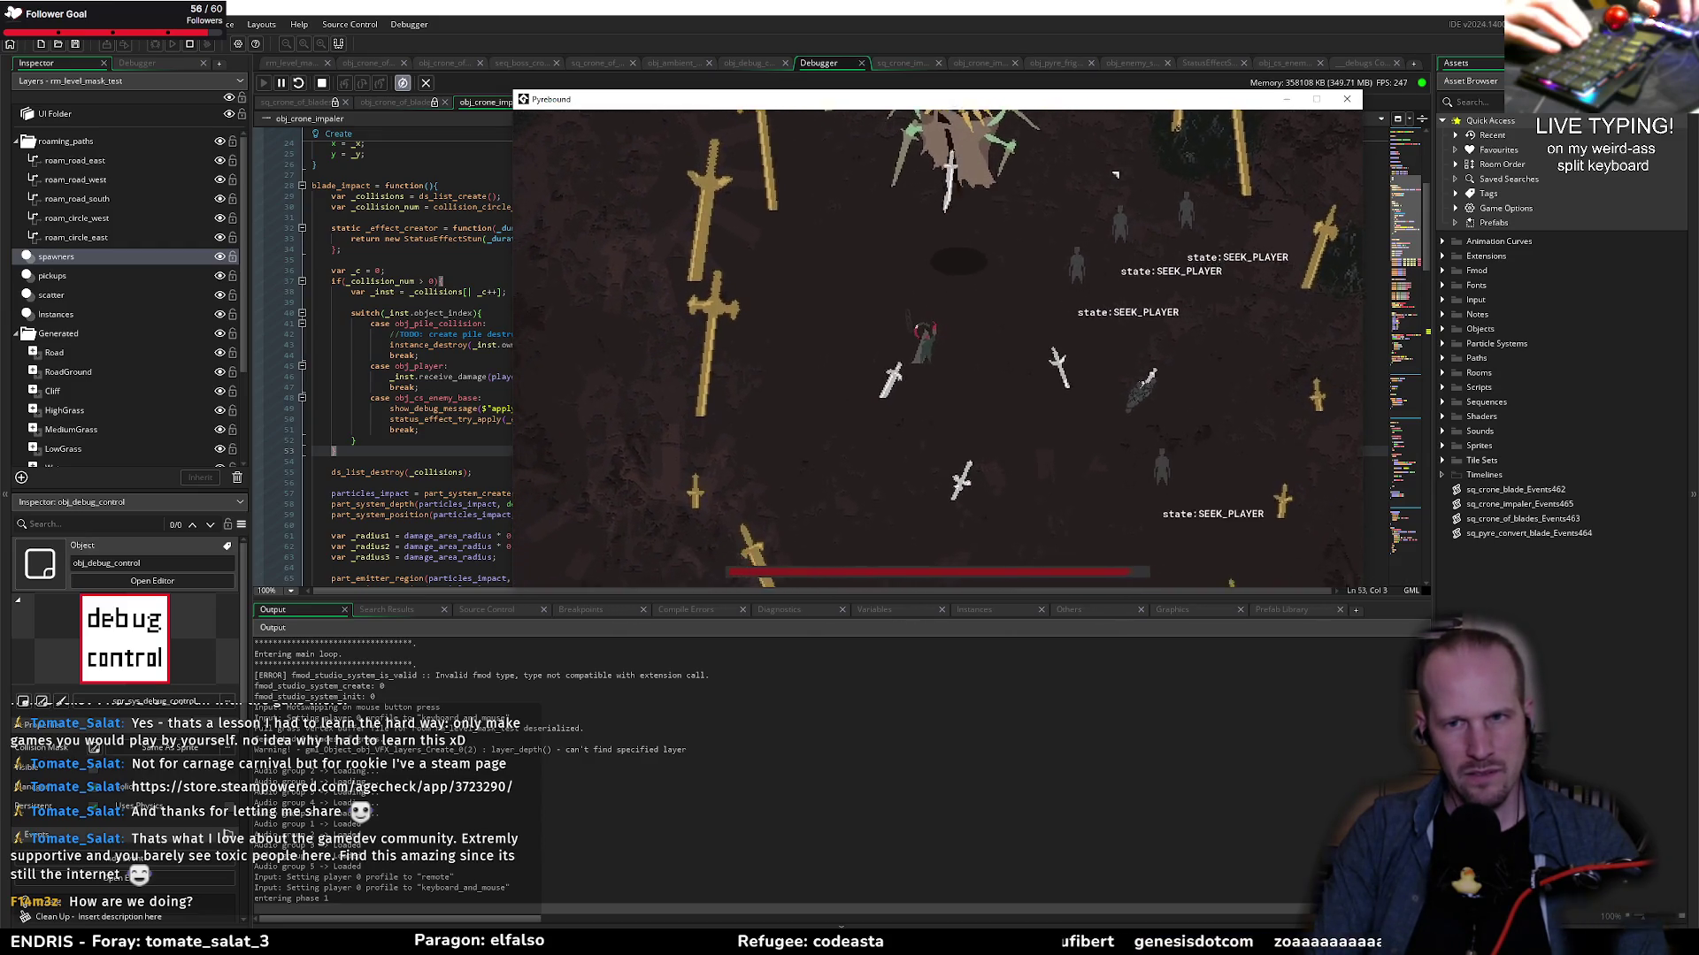
Step: Pause the game once the impaler blades have struck the enemies
{"action": "key", "text": "Escape"}
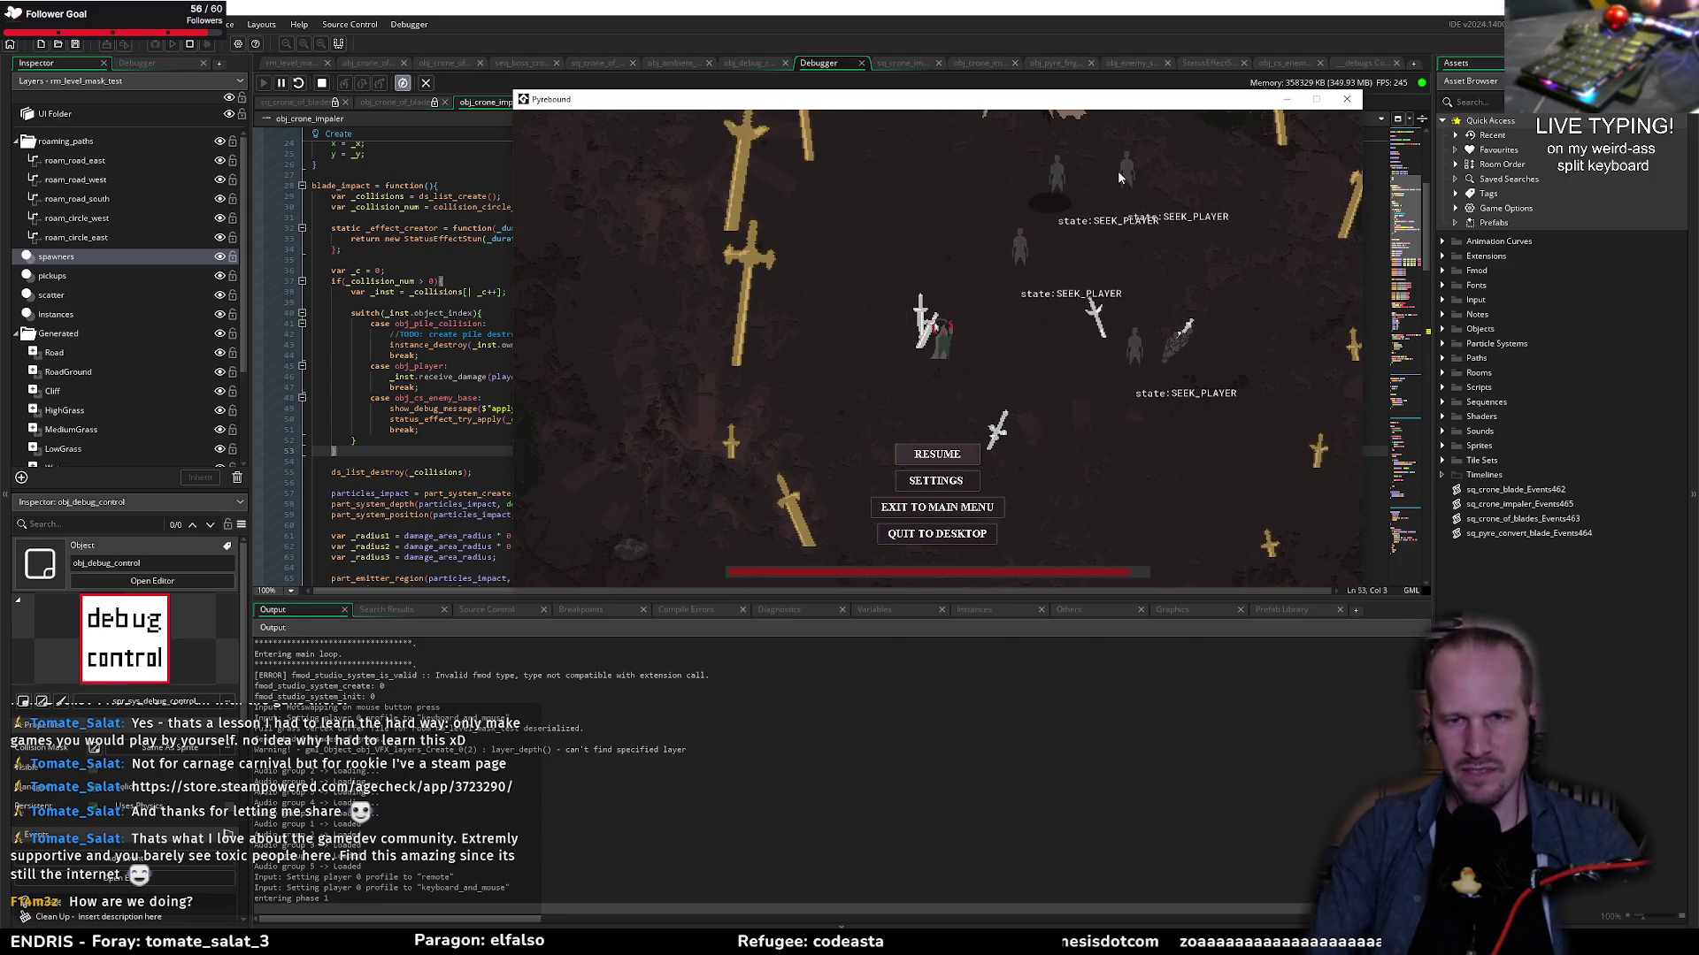
Step: Find the enemy_data script with the asset search query 'data enemy' and open it
{"action": "left_click", "coordinate": [1196, 53]}
{"action": "key", "text": "ctrl+t"}
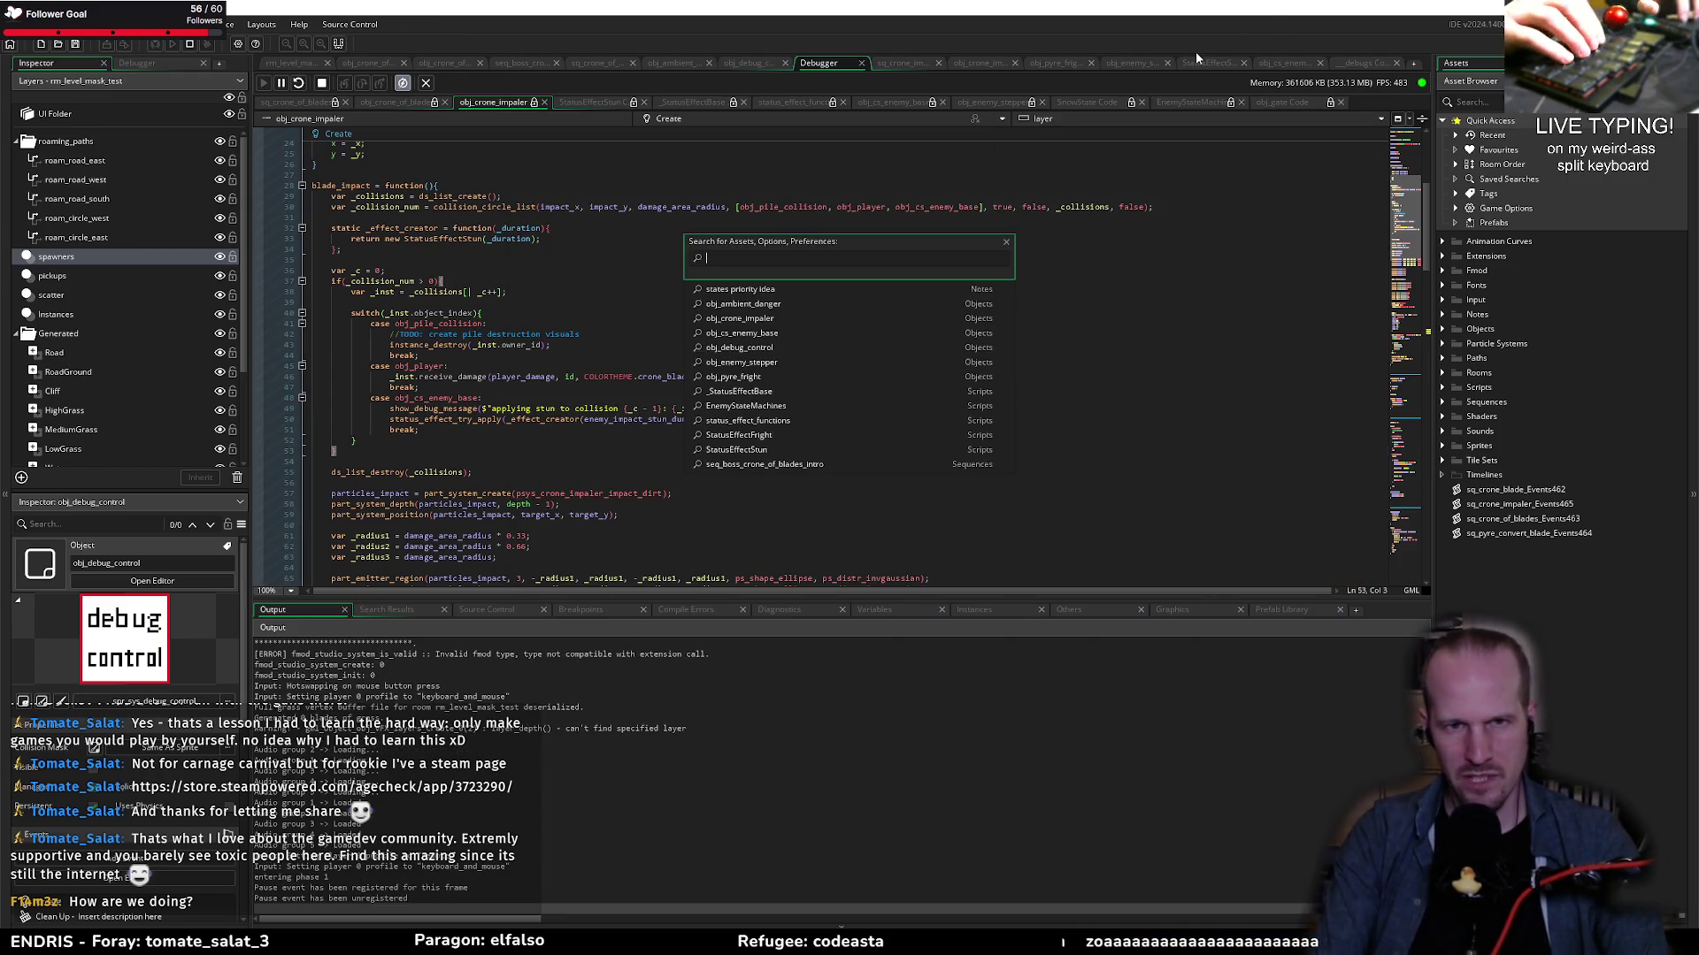
{"action": "type", "text": "obj_cs_ene"}
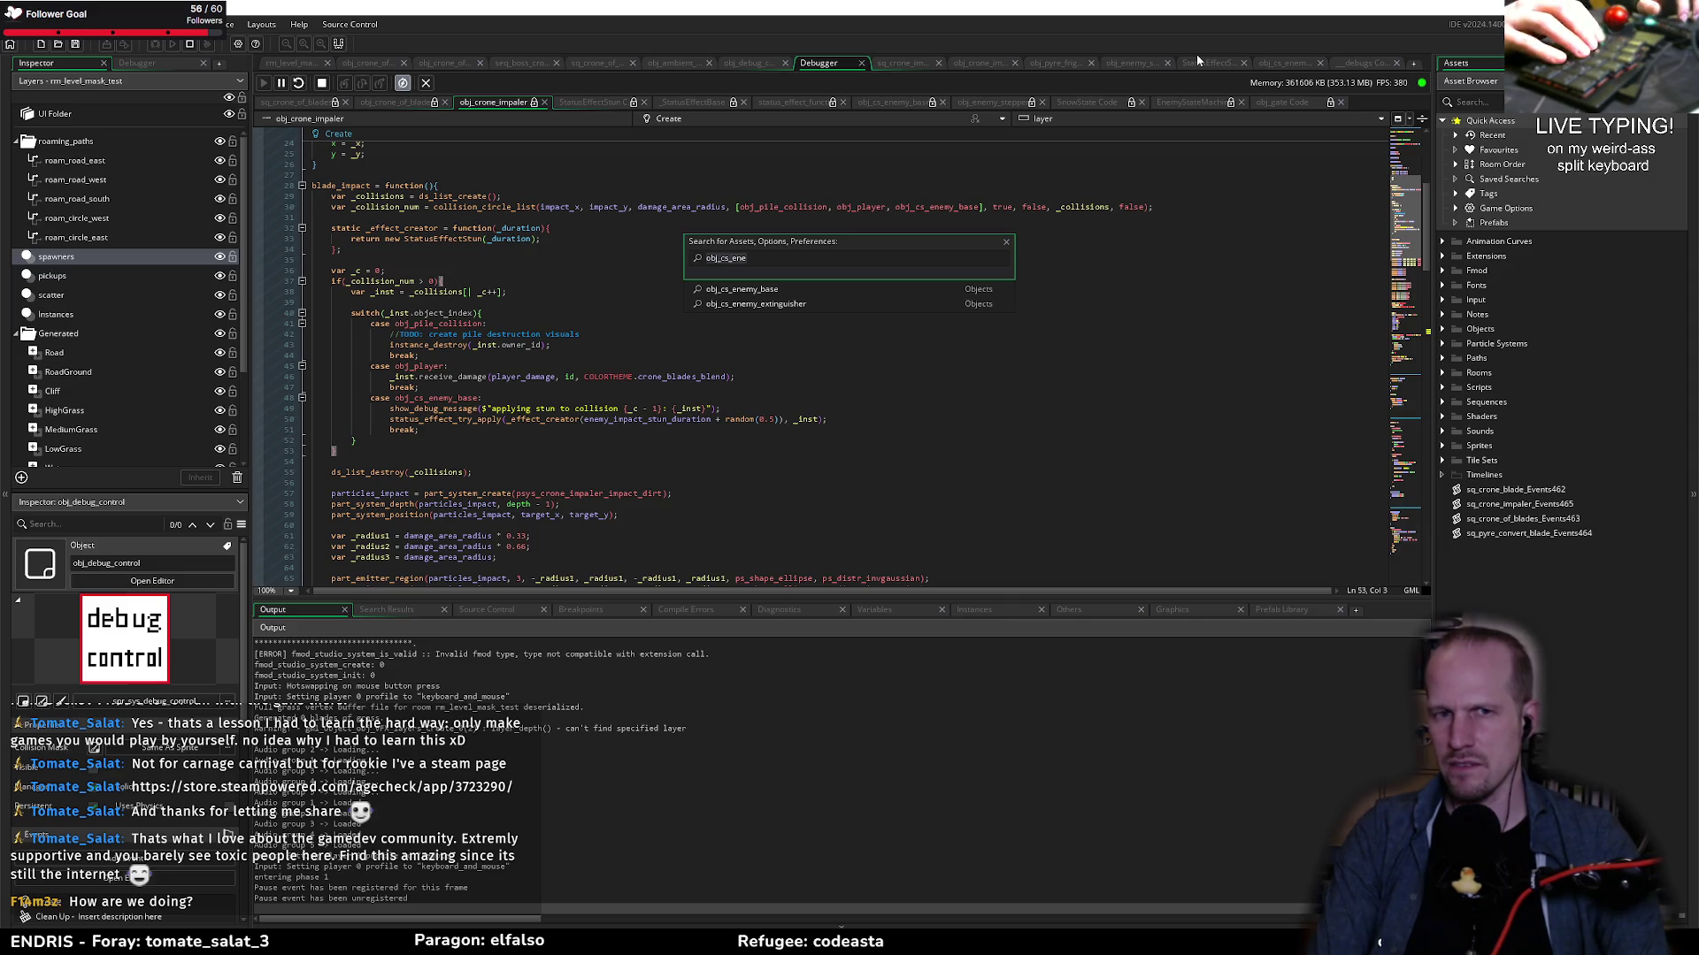
{"action": "key", "text": "ctrl+BackSpace"}
{"action": "type", "text": "enemydata"}
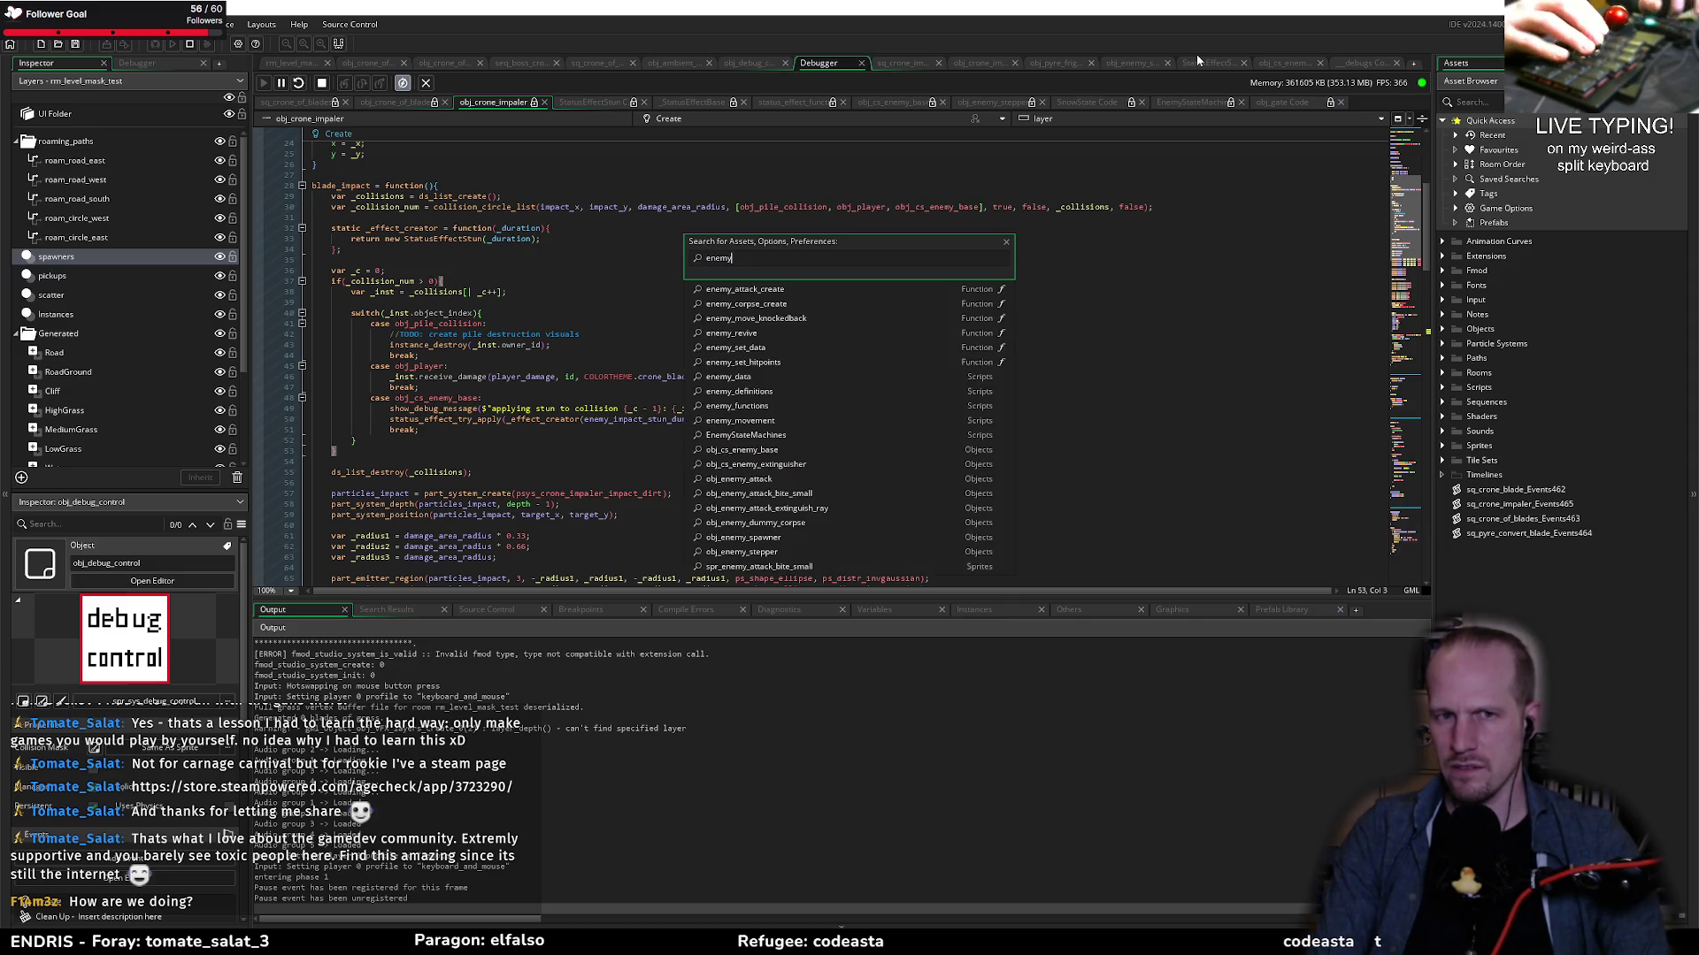
{"action": "key", "text": "ctrl+a"}
{"action": "type", "text": "data enemy"}
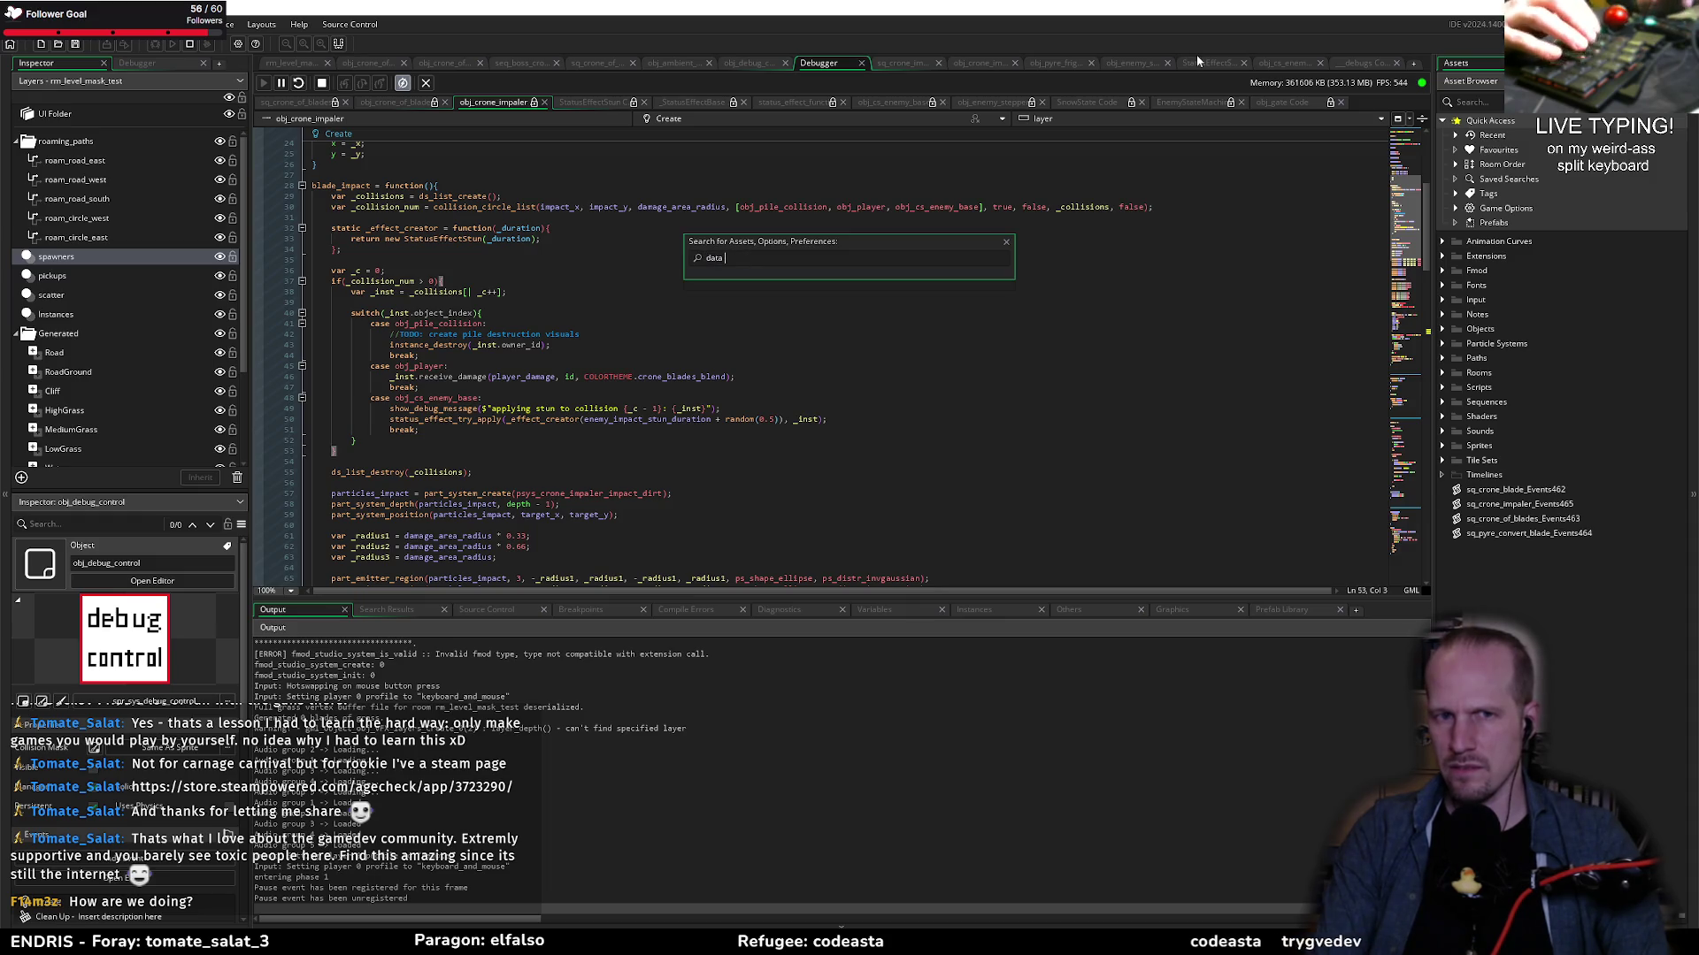
{"action": "key", "text": "Return"}
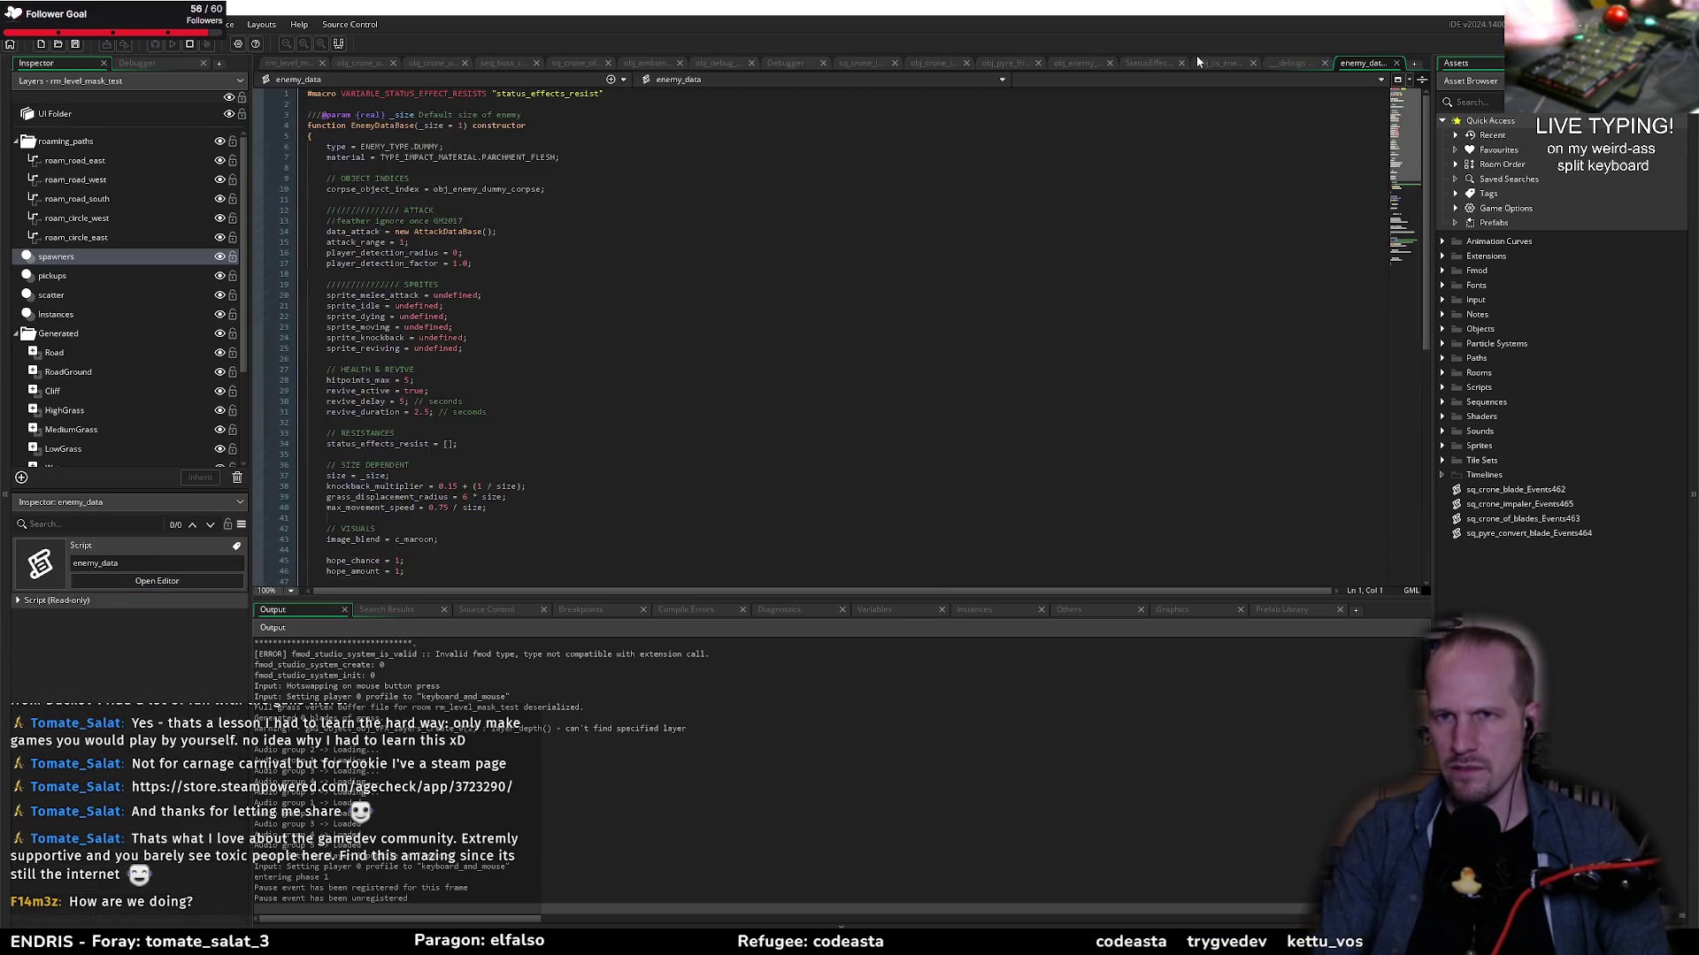
Step: Look over the EnemyDataBase fields and search the project for EnemyDataBase usages
{"action": "left_click", "coordinate": [454, 156]}
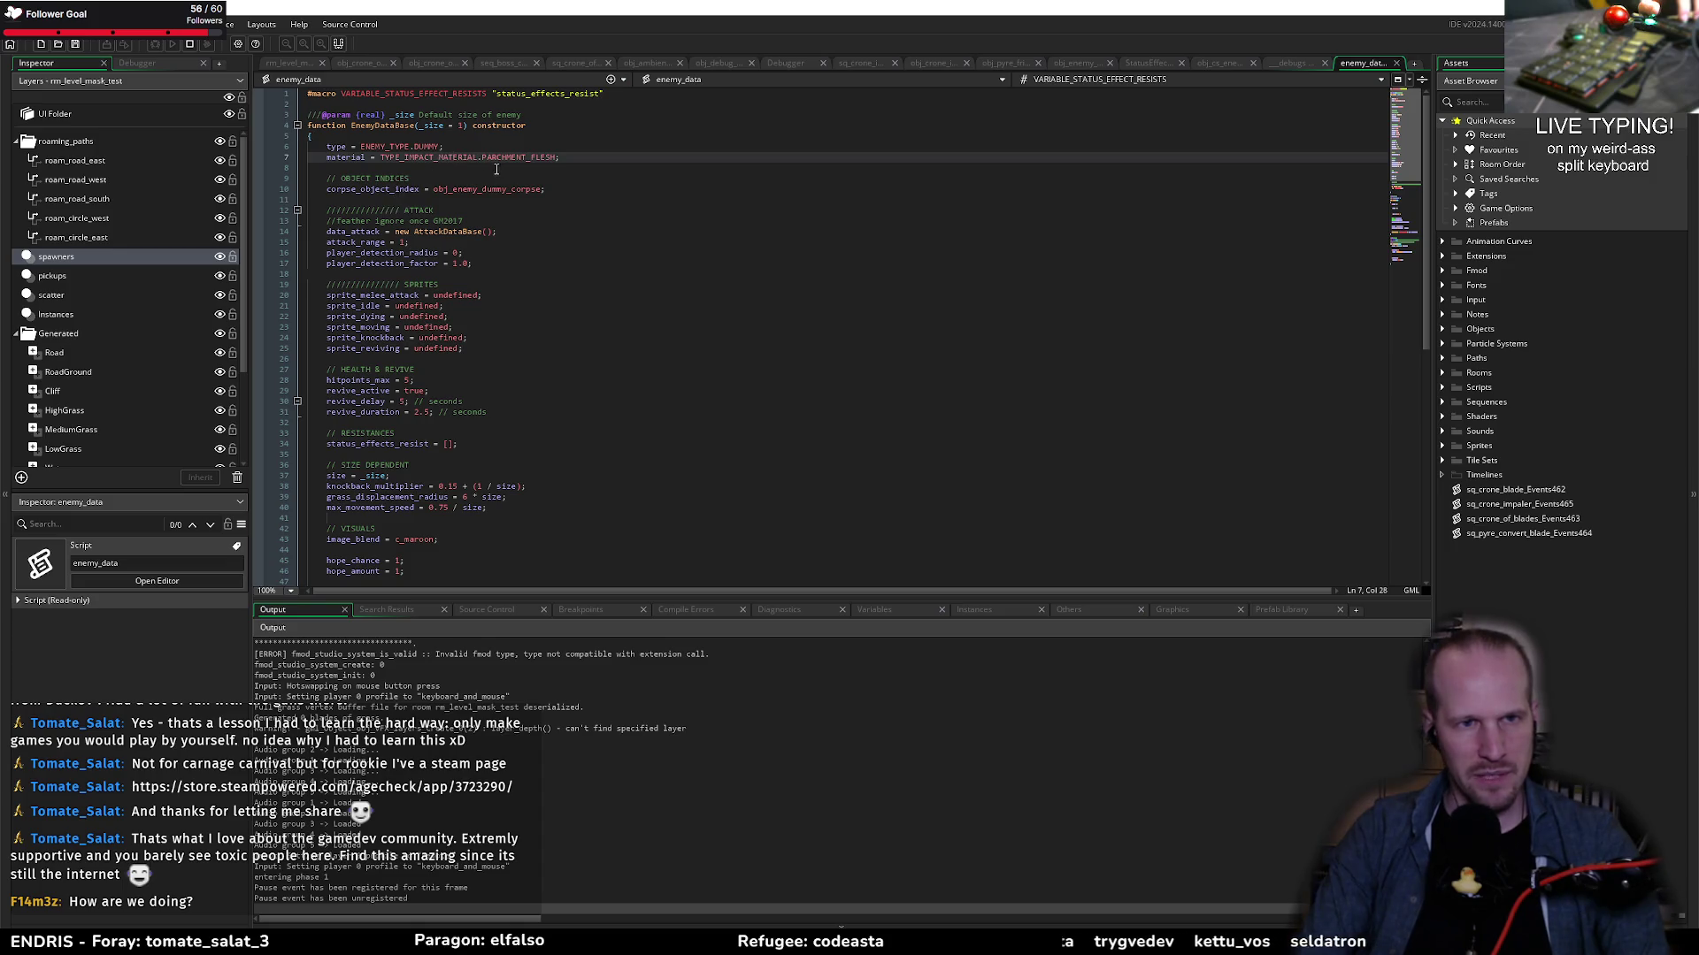
{"action": "scroll", "coordinate": [369, 161], "scroll_direction": "down", "scroll_amount": 5}
{"action": "scroll", "coordinate": [369, 170], "scroll_direction": "up", "scroll_amount": 5}
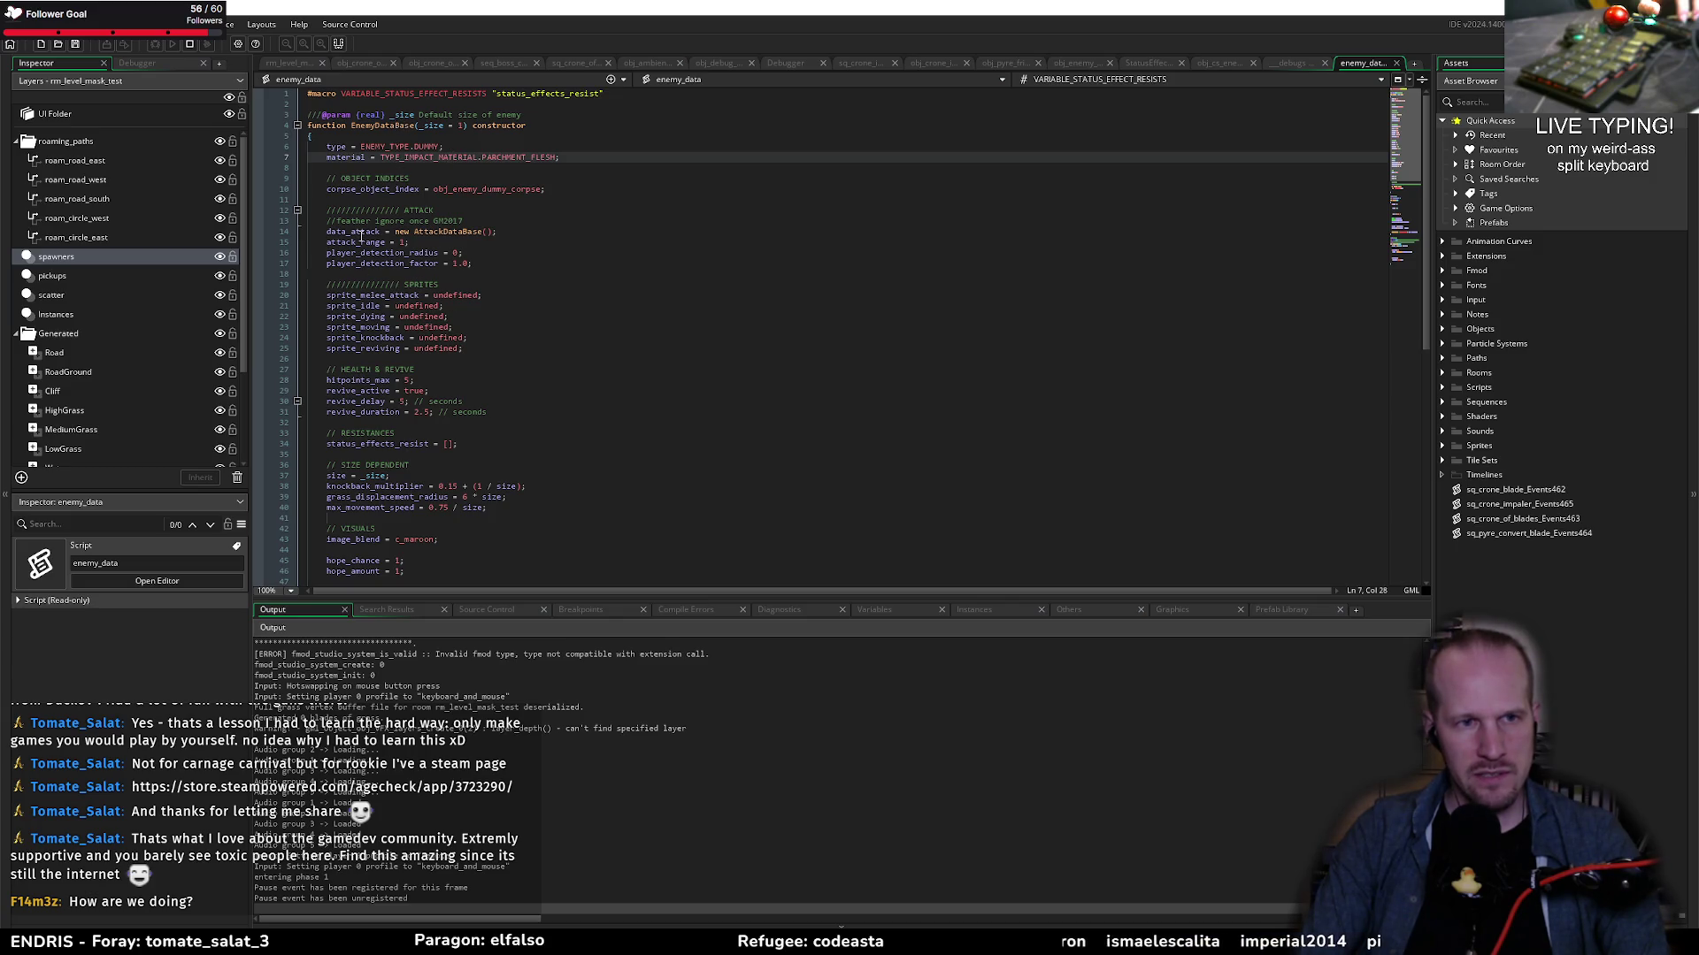
{"action": "double_click", "coordinate": [357, 326]}
{"action": "scroll", "coordinate": [399, 331], "scroll_direction": "down", "scroll_amount": 5}
{"action": "scroll", "coordinate": [425, 334], "scroll_direction": "up", "scroll_amount": 5}
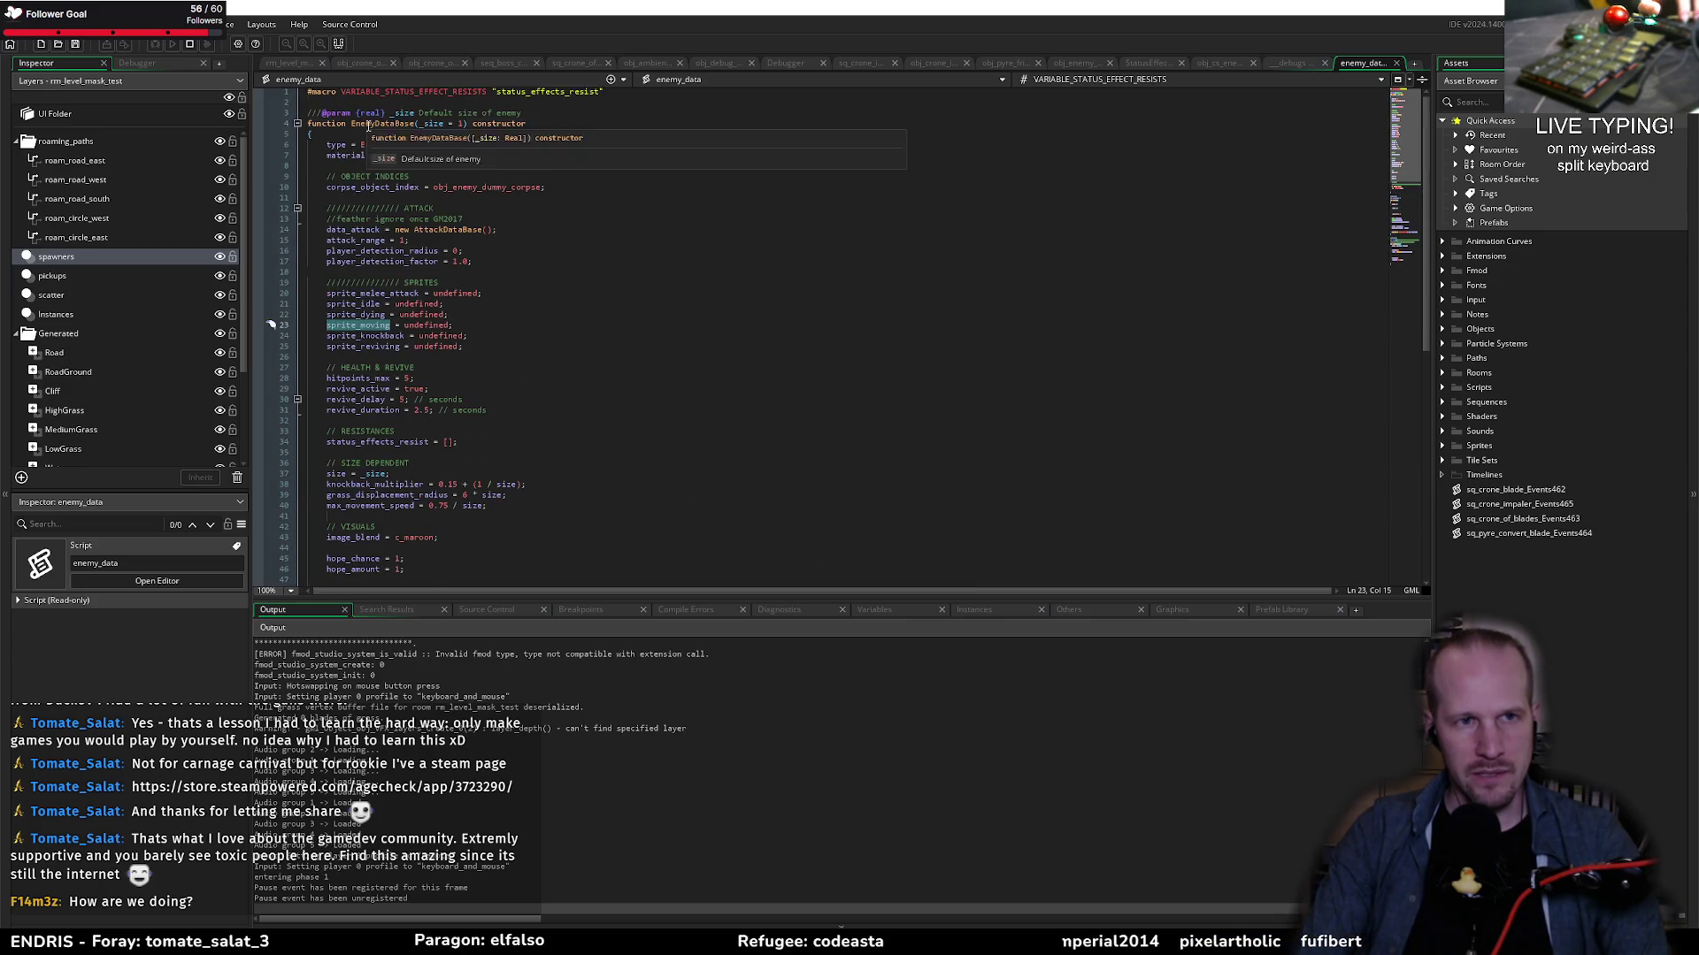
{"action": "double_click", "coordinate": [380, 123]}
{"action": "key", "text": "ctrl+shift+f"}
{"action": "key", "text": "Return"}
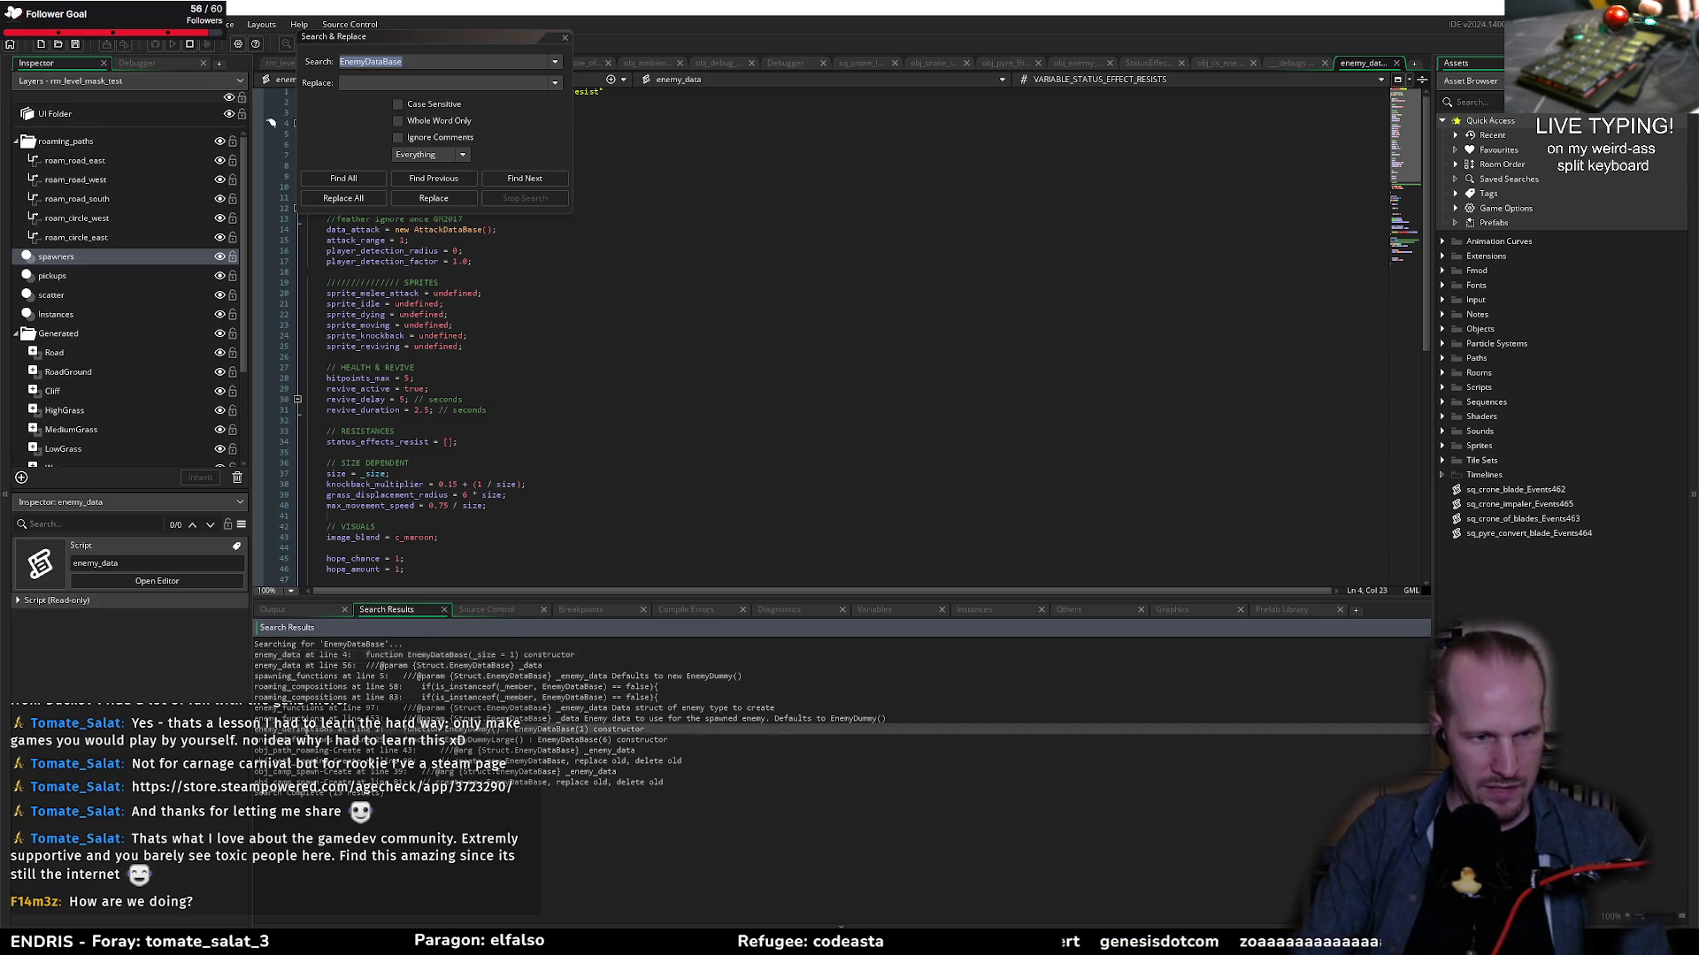
Step: Open enemy_definitions and check the spr_enemy_dummy sprite's collision mask settings
{"action": "double_click", "coordinate": [531, 729]}
{"action": "left_click", "coordinate": [564, 38]}
{"action": "left_click", "coordinate": [488, 326]}
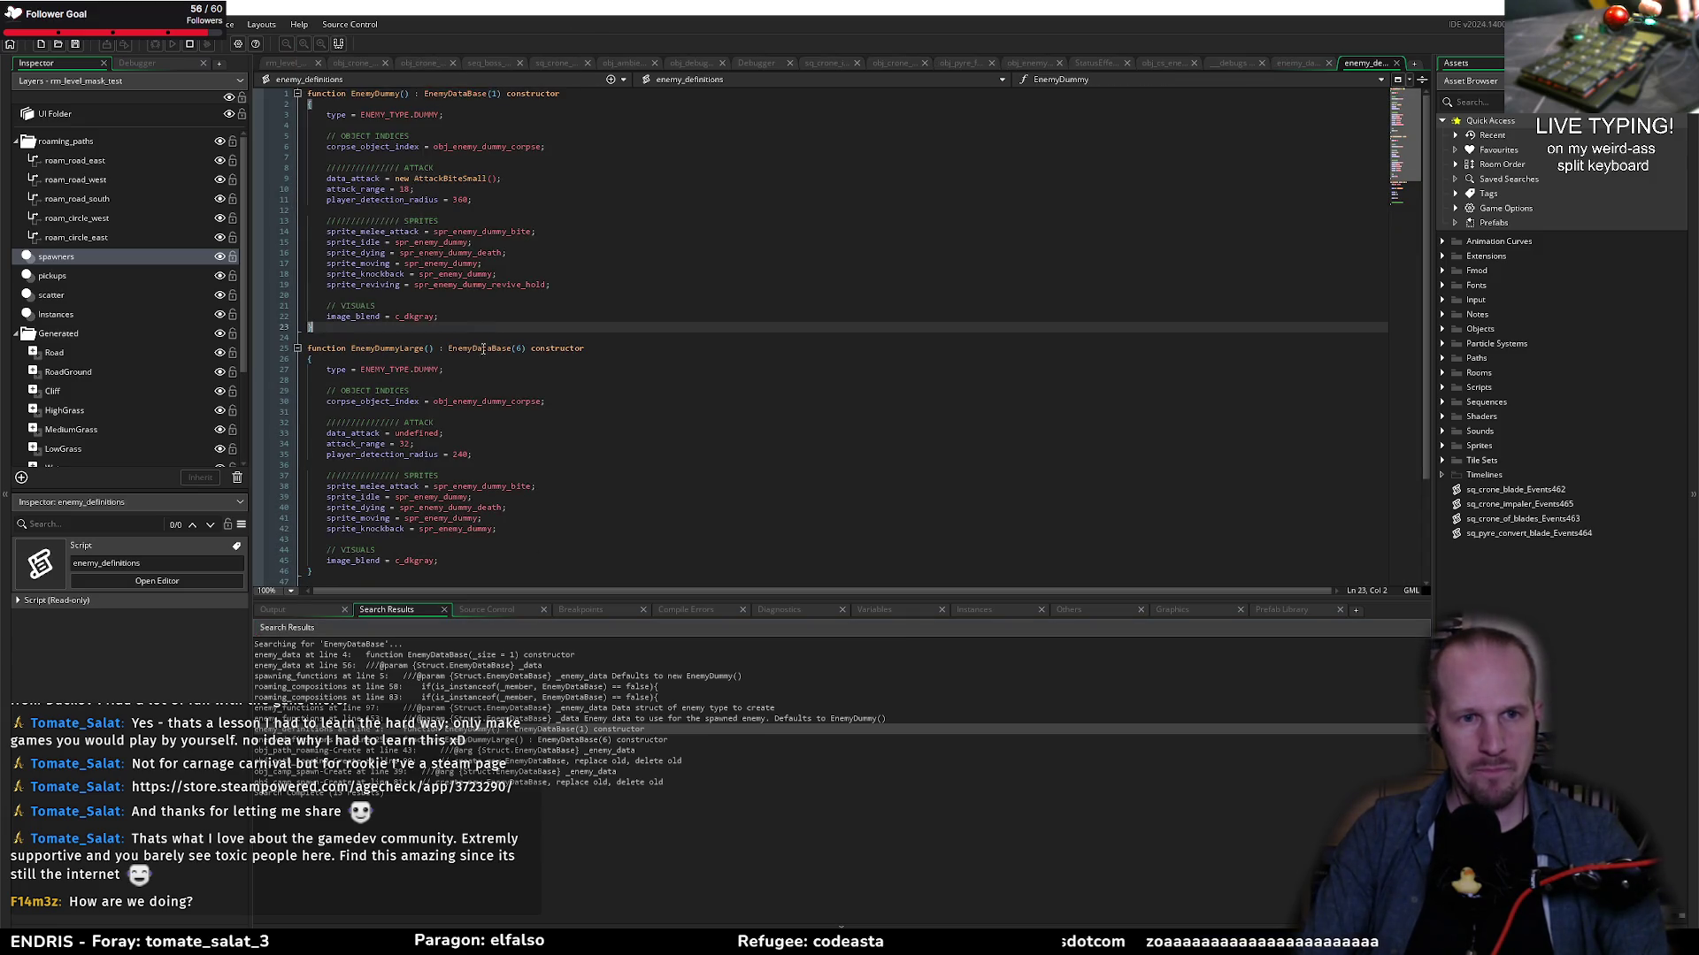
{"action": "double_click", "coordinate": [498, 400]}
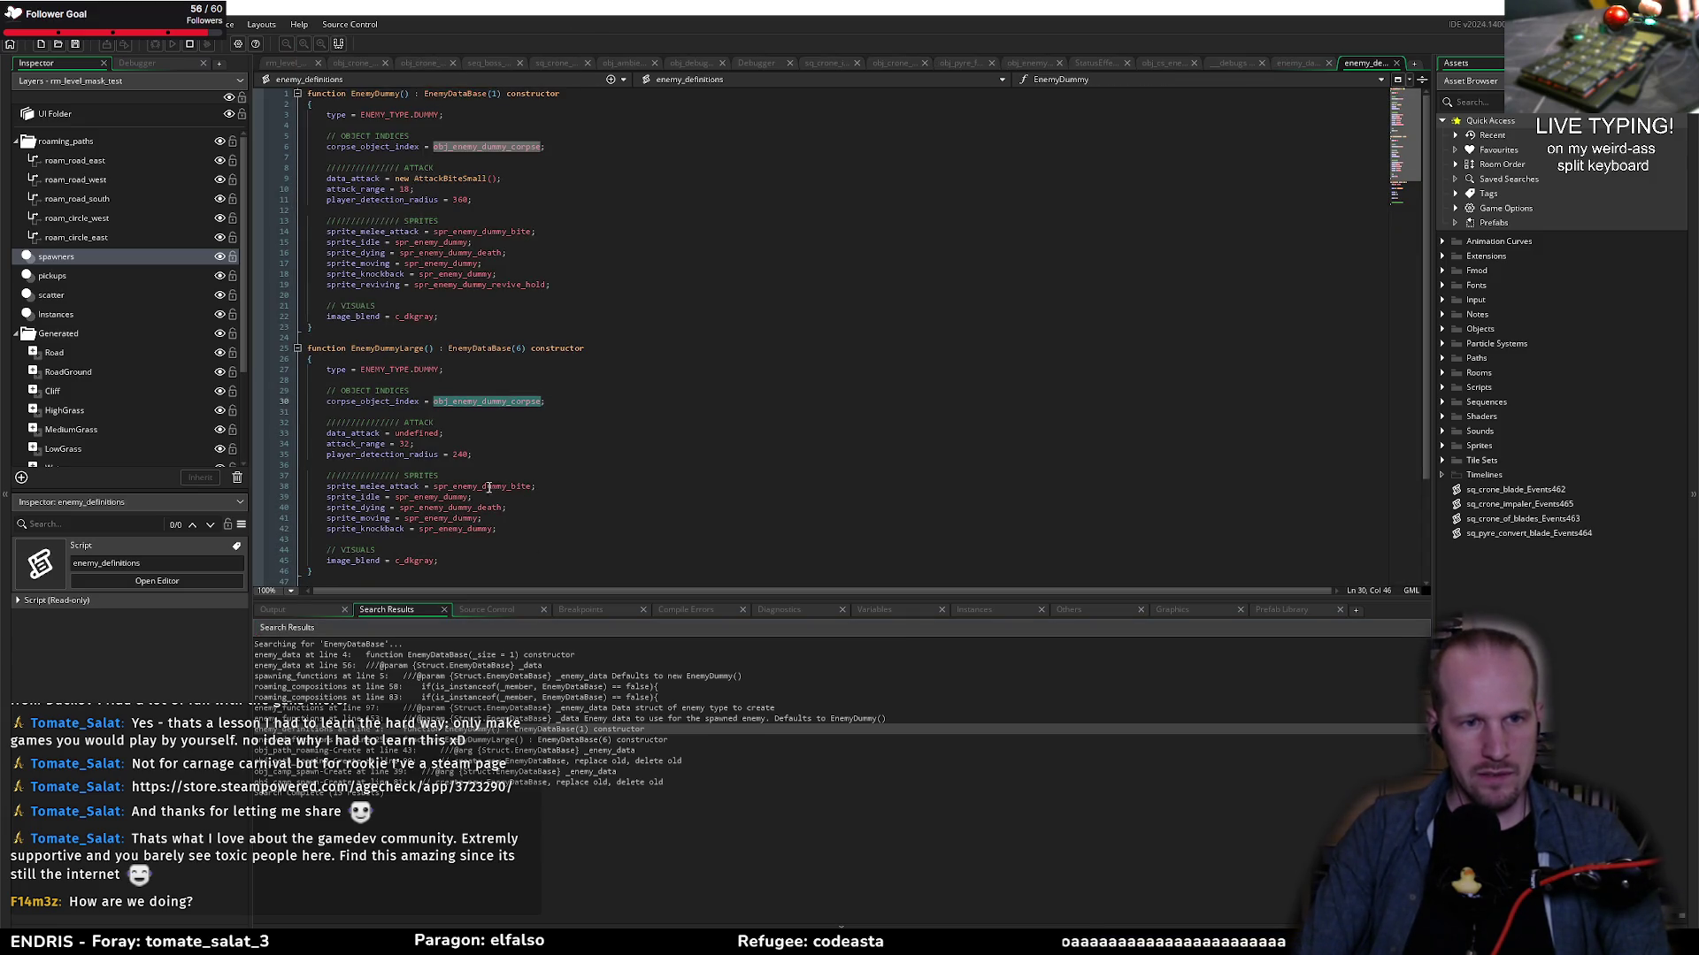
{"action": "middle_click", "coordinate": [443, 521]}
{"action": "left_click", "coordinate": [633, 307]}
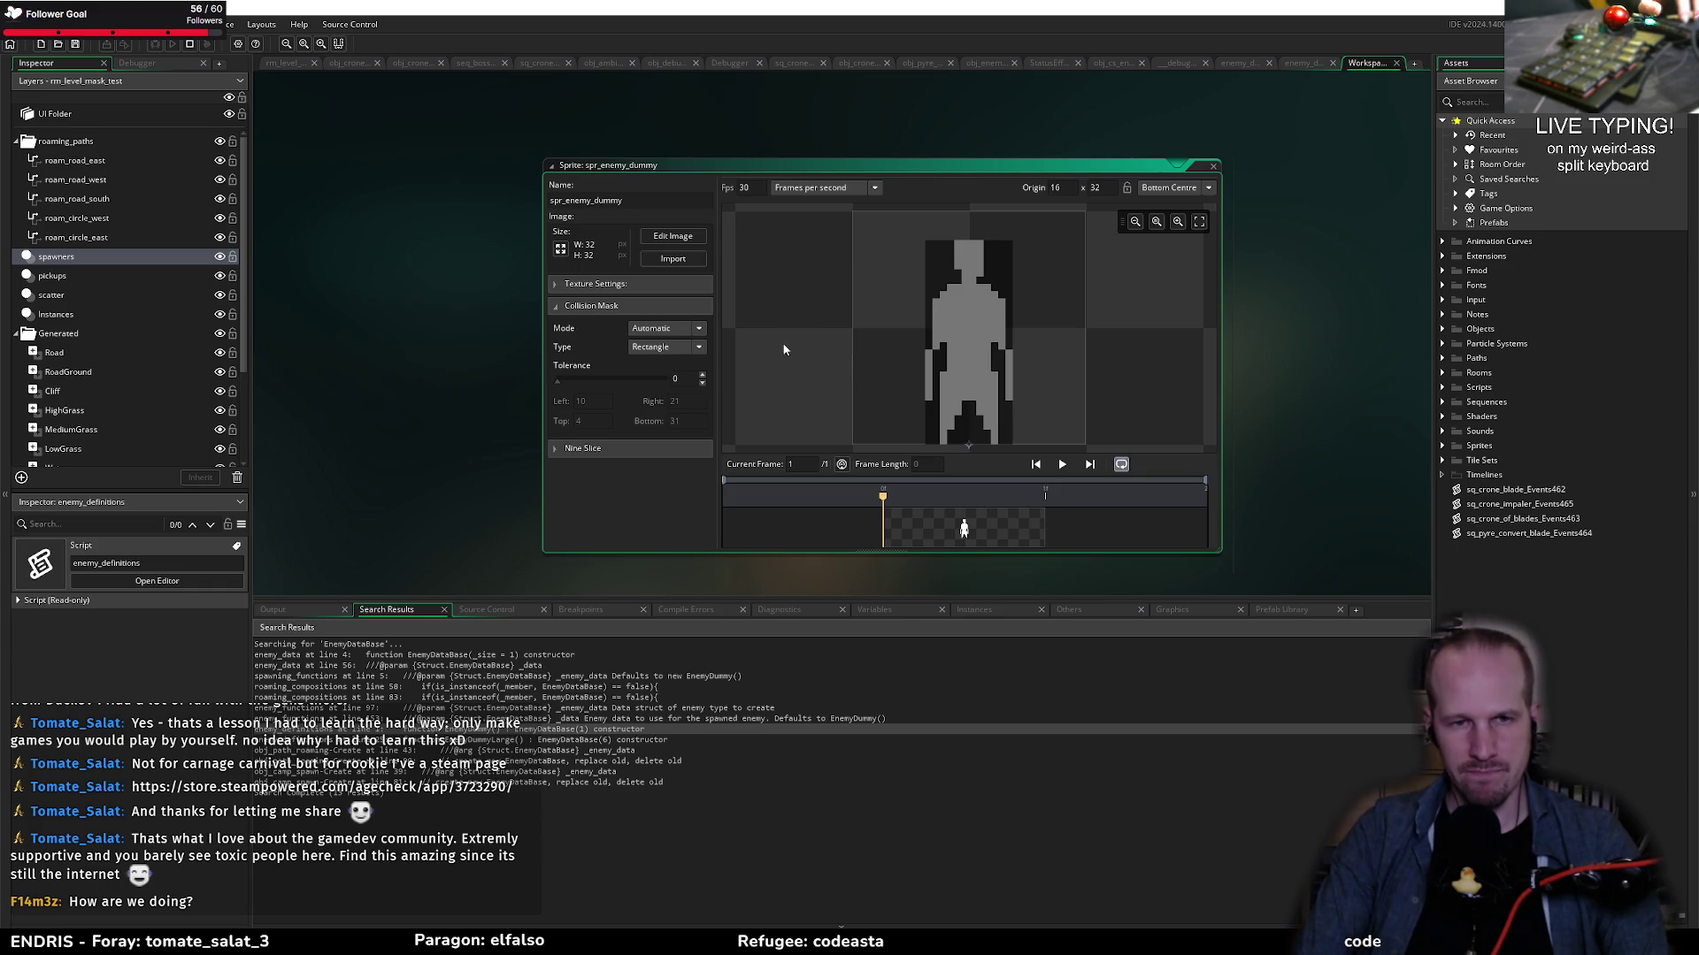
Step: Close the sprite editor, the empty workspace, and the enemy_definitions and enemy_data tabs
{"action": "left_click", "coordinate": [1212, 168]}
{"action": "left_click", "coordinate": [1396, 63]}
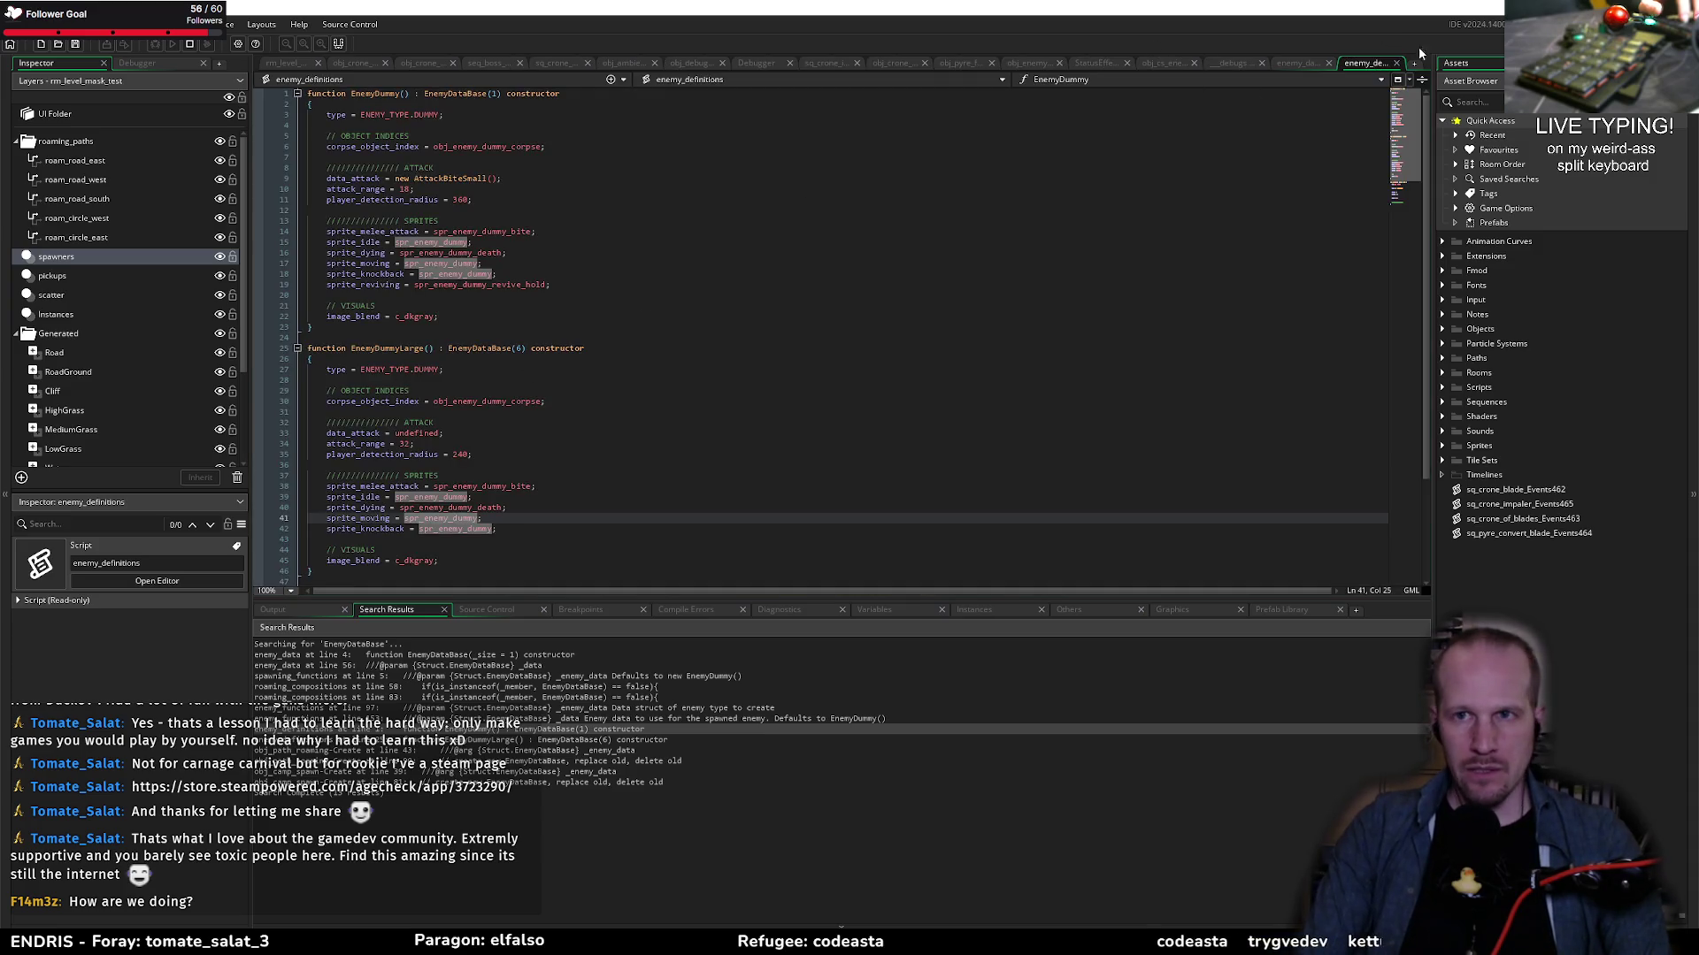
{"action": "left_click", "coordinate": [1396, 63]}
{"action": "middle_click", "coordinate": [1358, 67]}
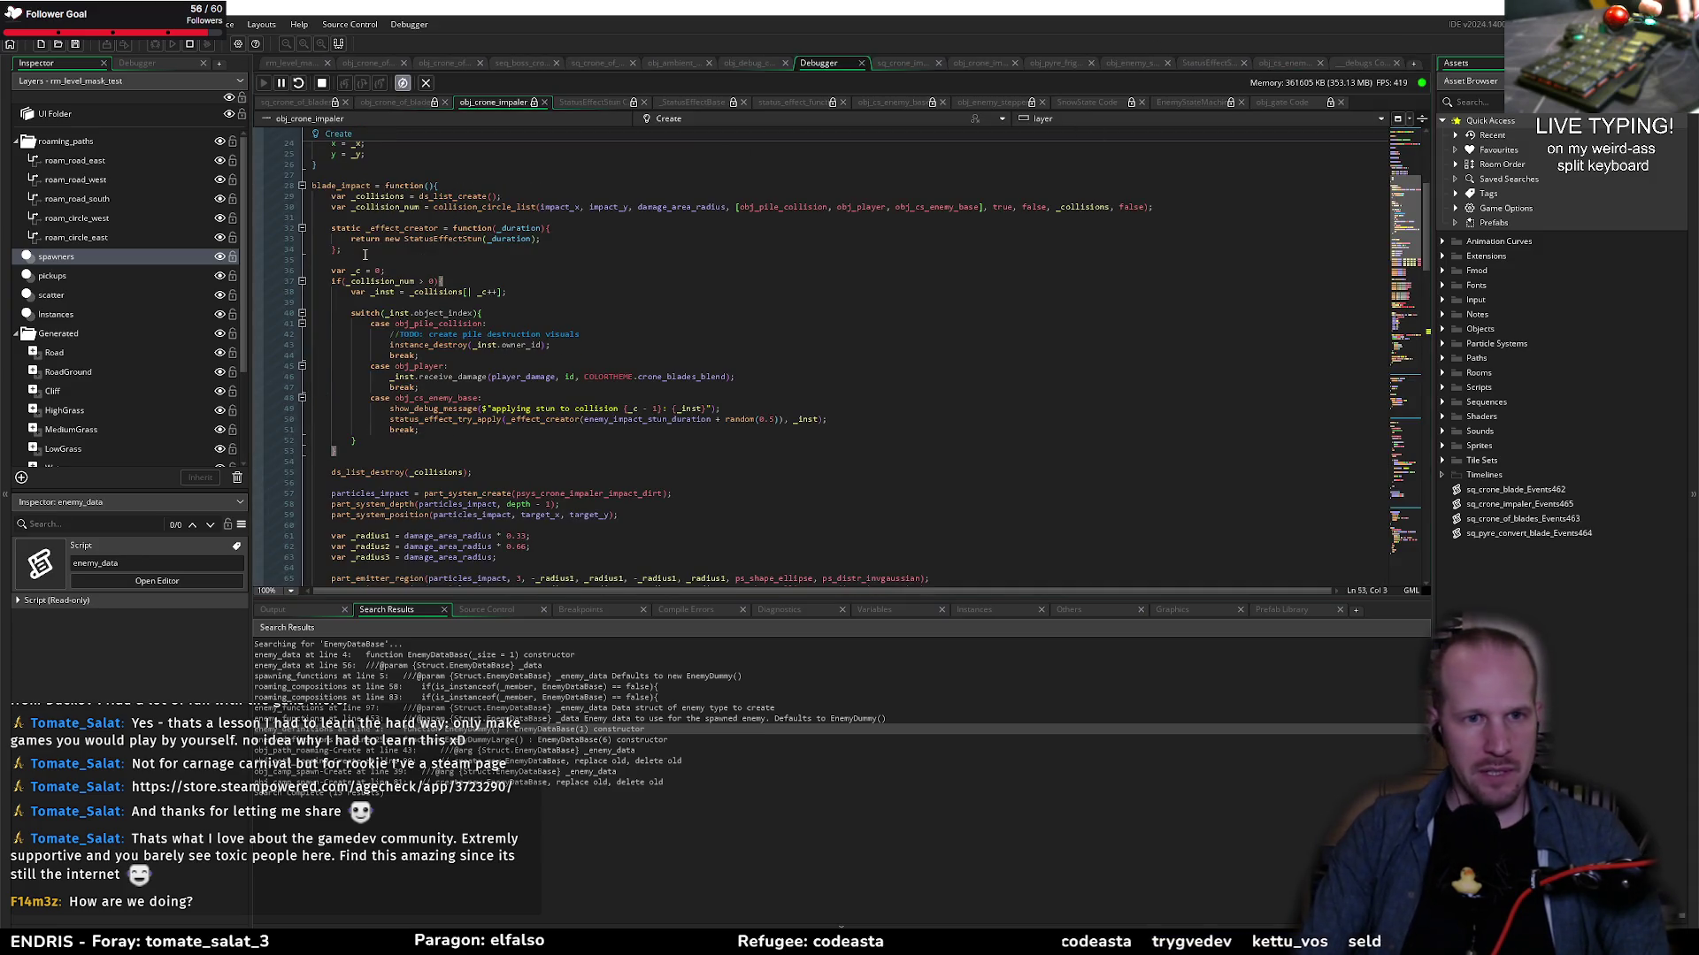
Step: Highlight damage_area_radius uses, check the sq_crone_impaler_Events465 impact call, then show obj_crone_impaler's Create event
{"action": "left_click", "coordinate": [493, 398]}
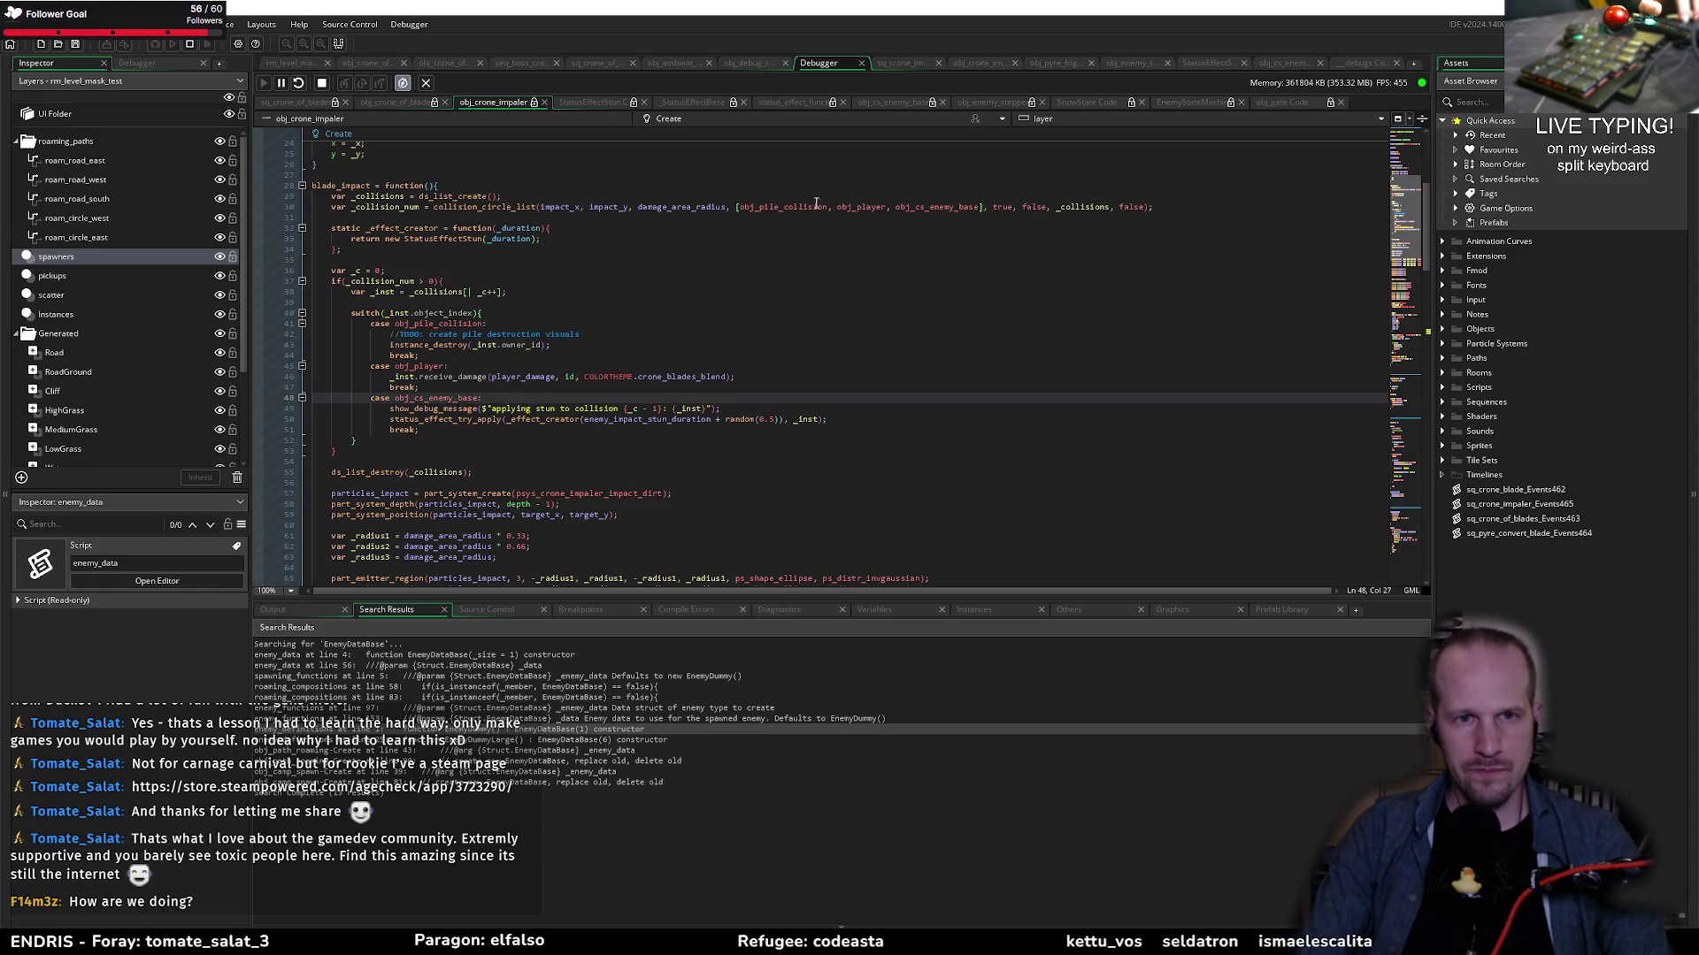
{"action": "double_click", "coordinate": [681, 207]}
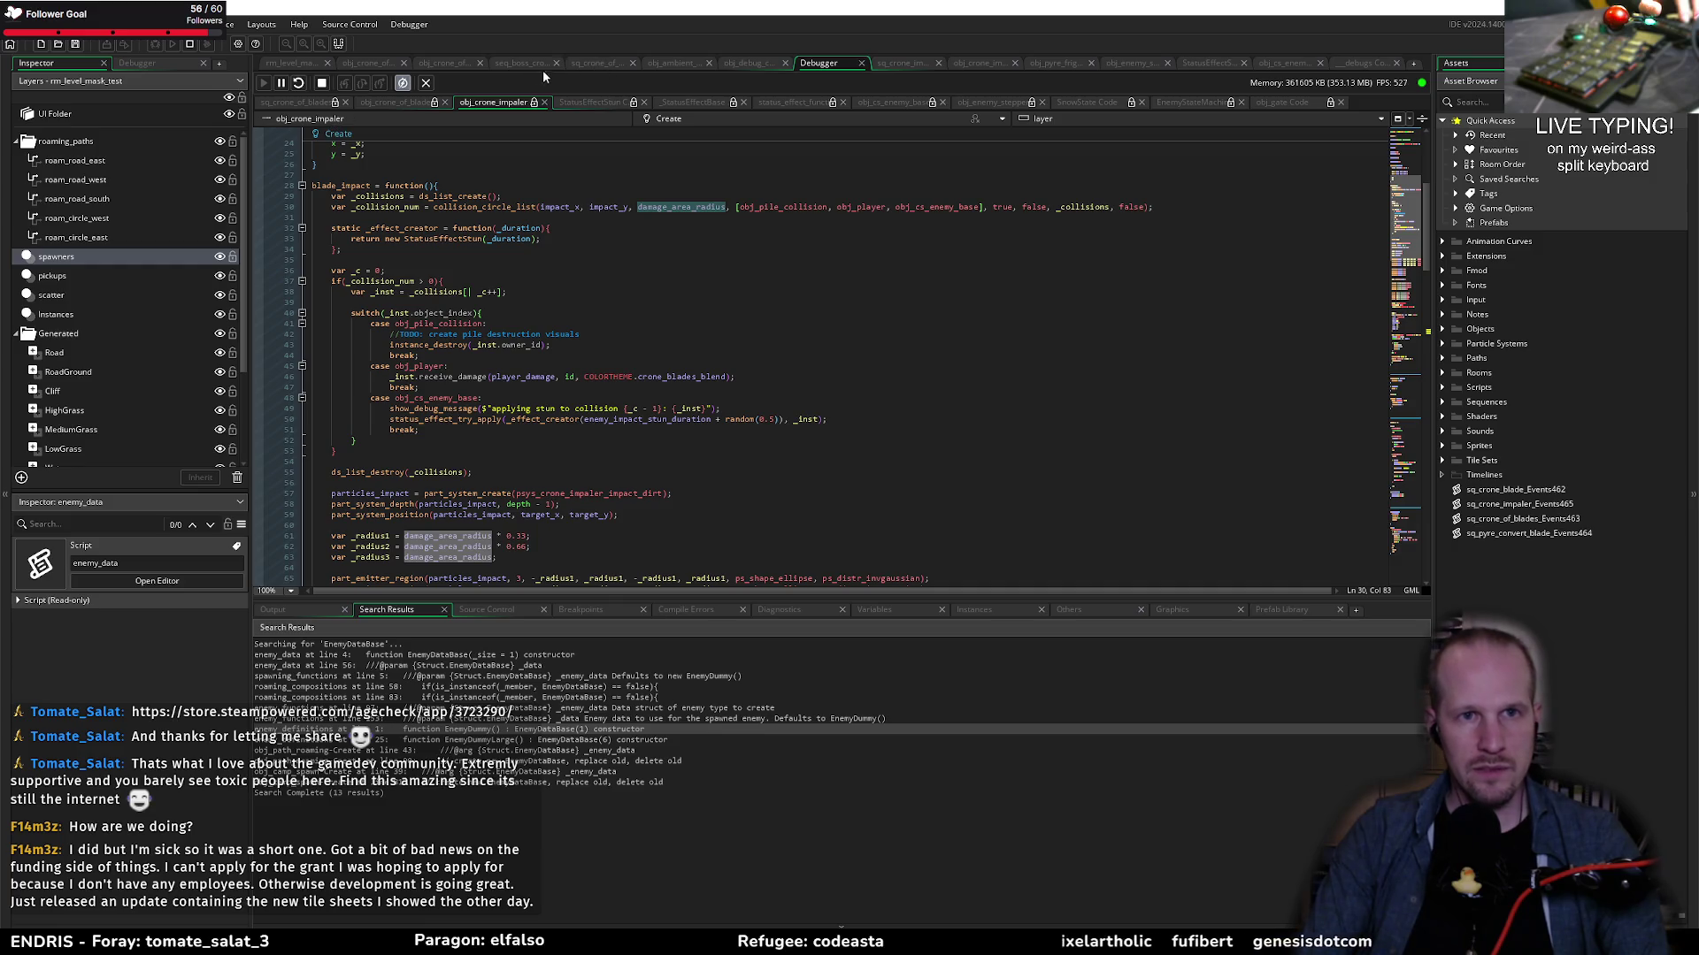
{"action": "left_click", "coordinate": [876, 64]}
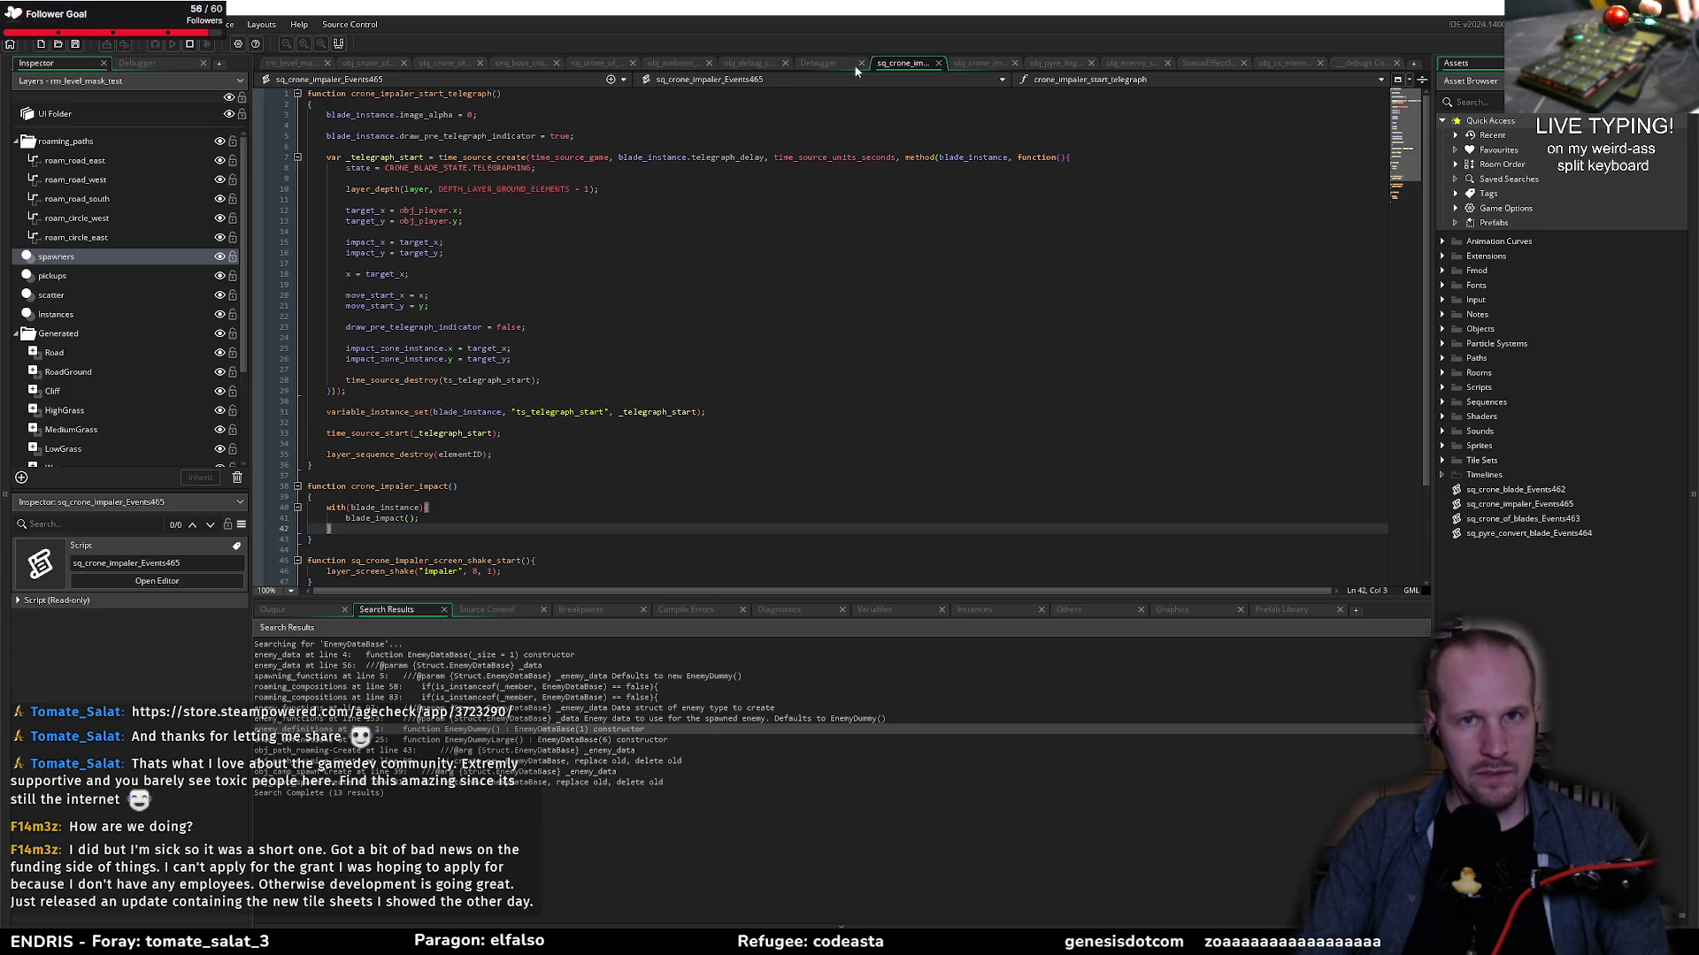
{"action": "left_click", "coordinate": [973, 63]}
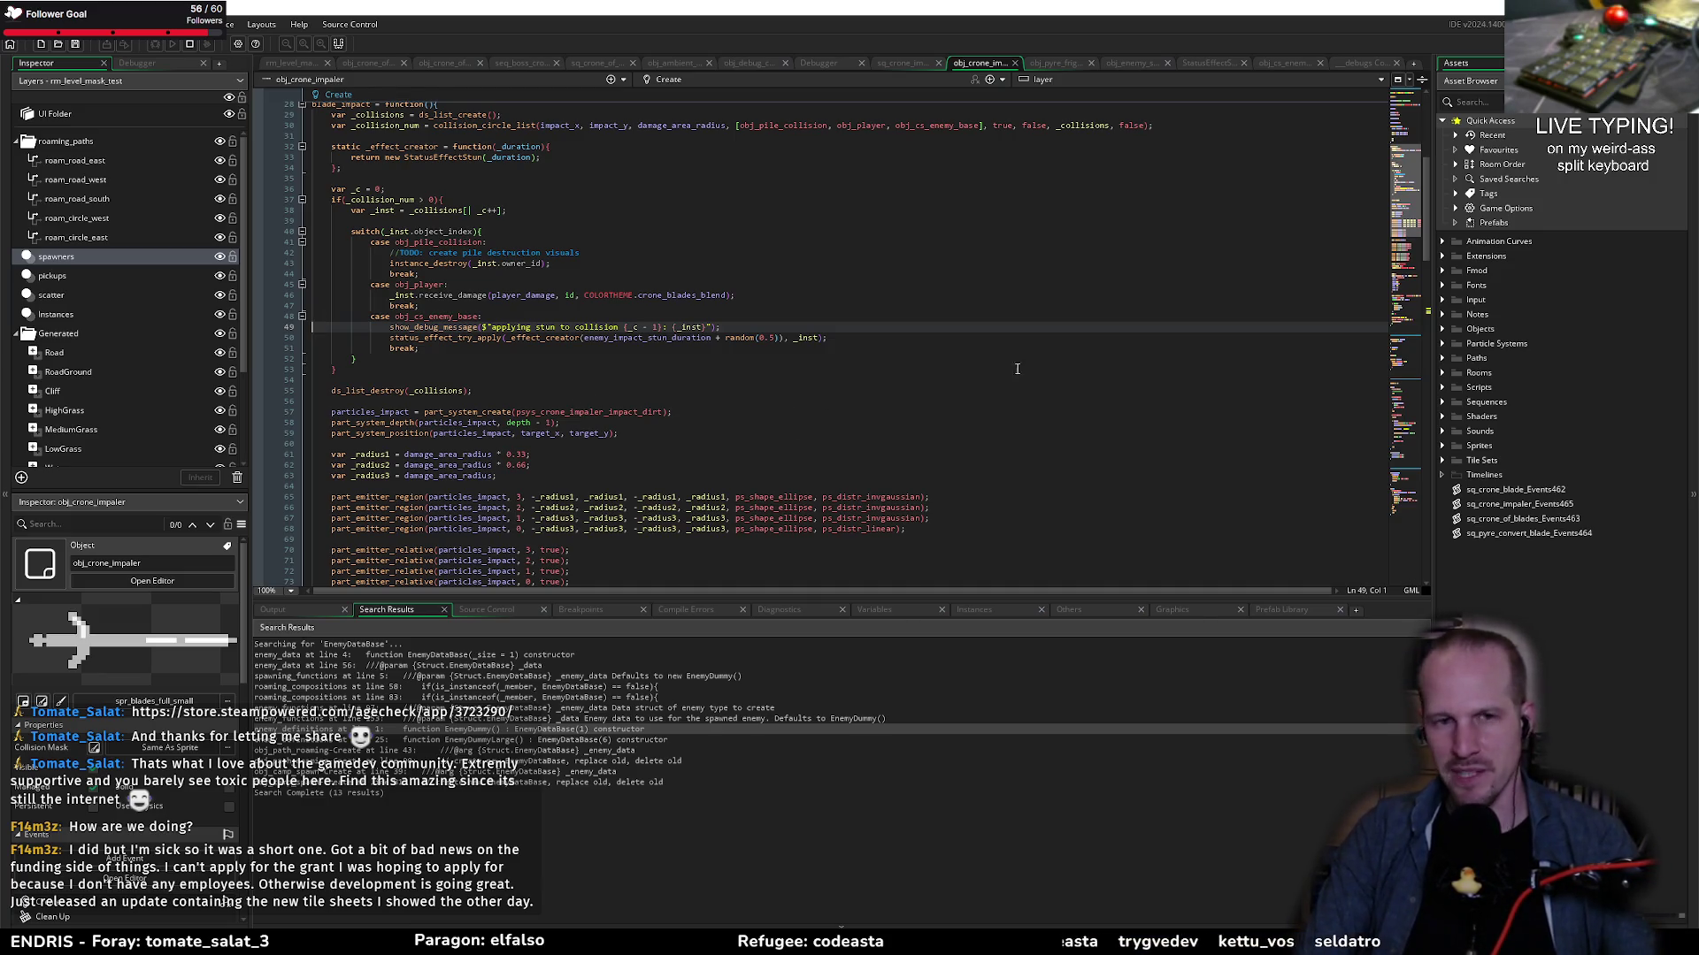
{"action": "left_click", "coordinate": [499, 358]}
{"action": "left_click", "coordinate": [431, 347]}
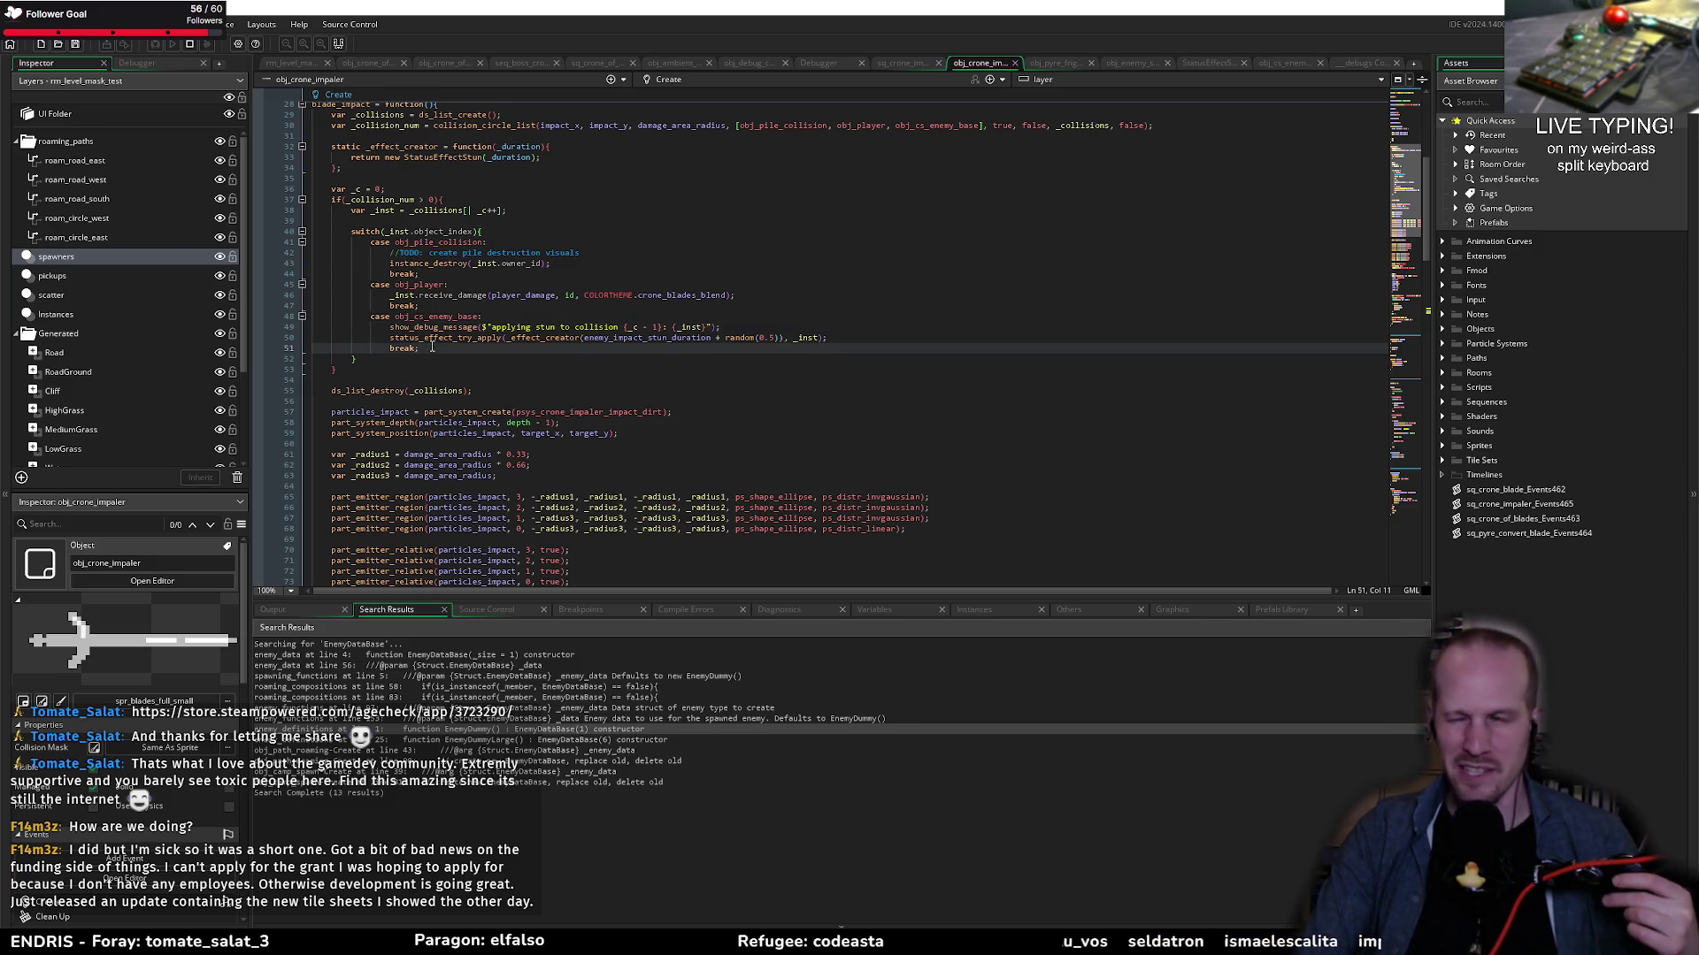
{"action": "left_click", "coordinate": [538, 320]}
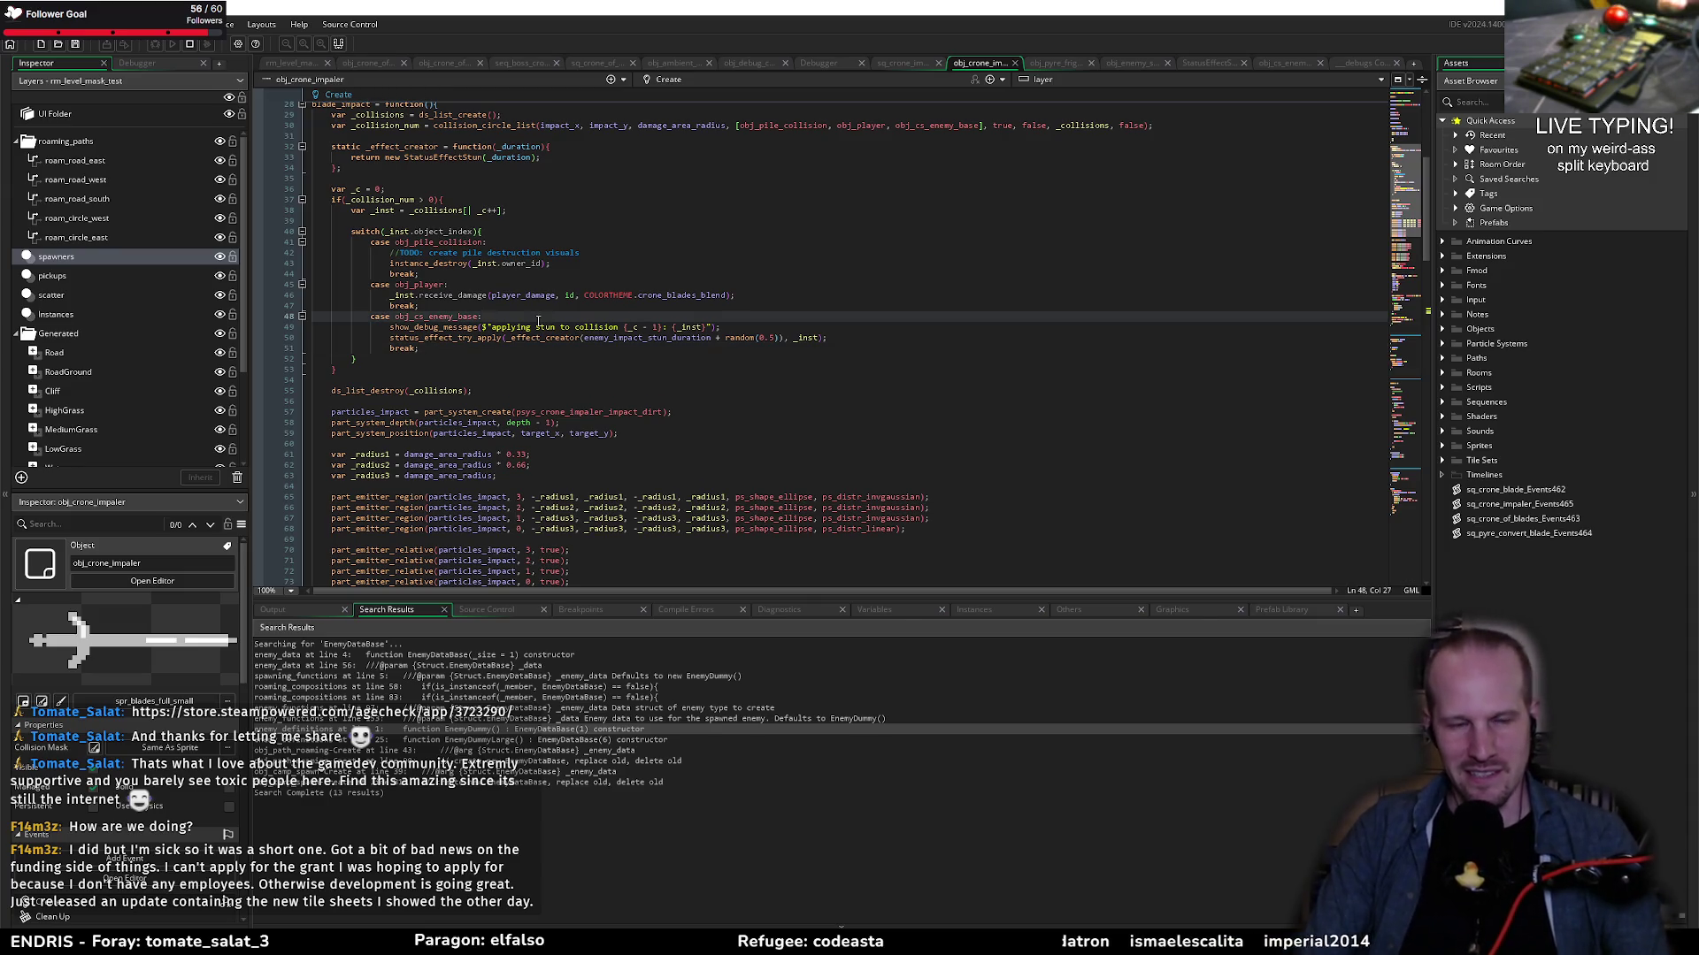
{"action": "left_click", "coordinate": [629, 360]}
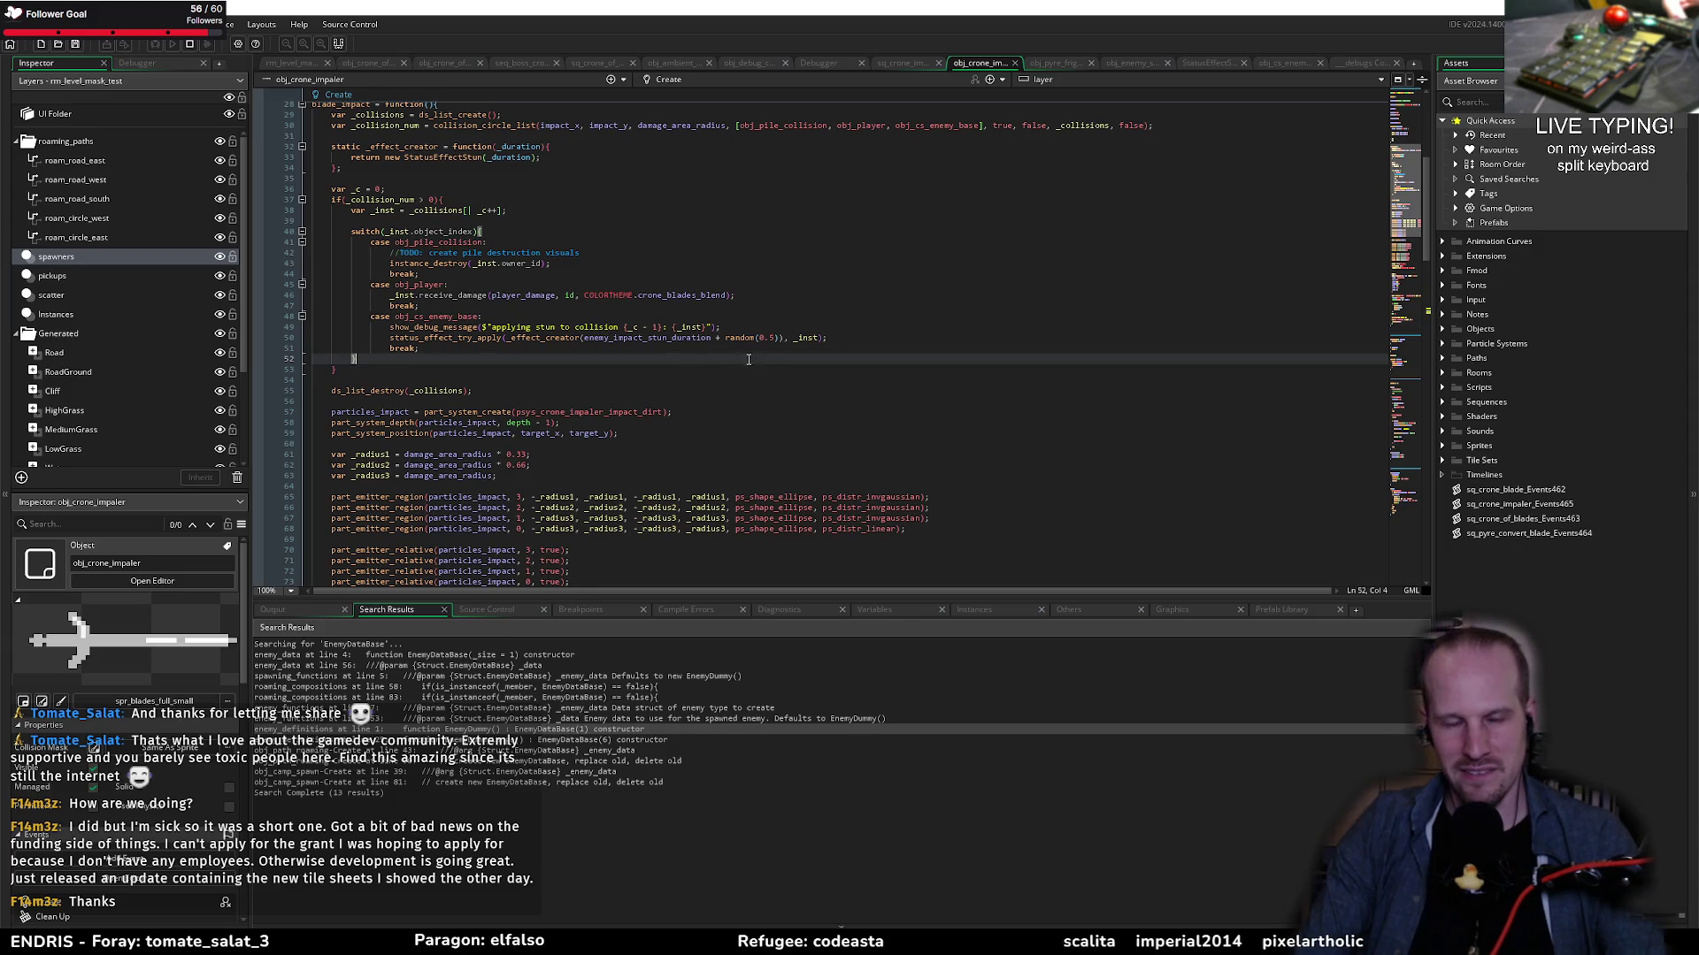
{"action": "left_click", "coordinate": [671, 340]}
{"action": "left_click", "coordinate": [659, 347]}
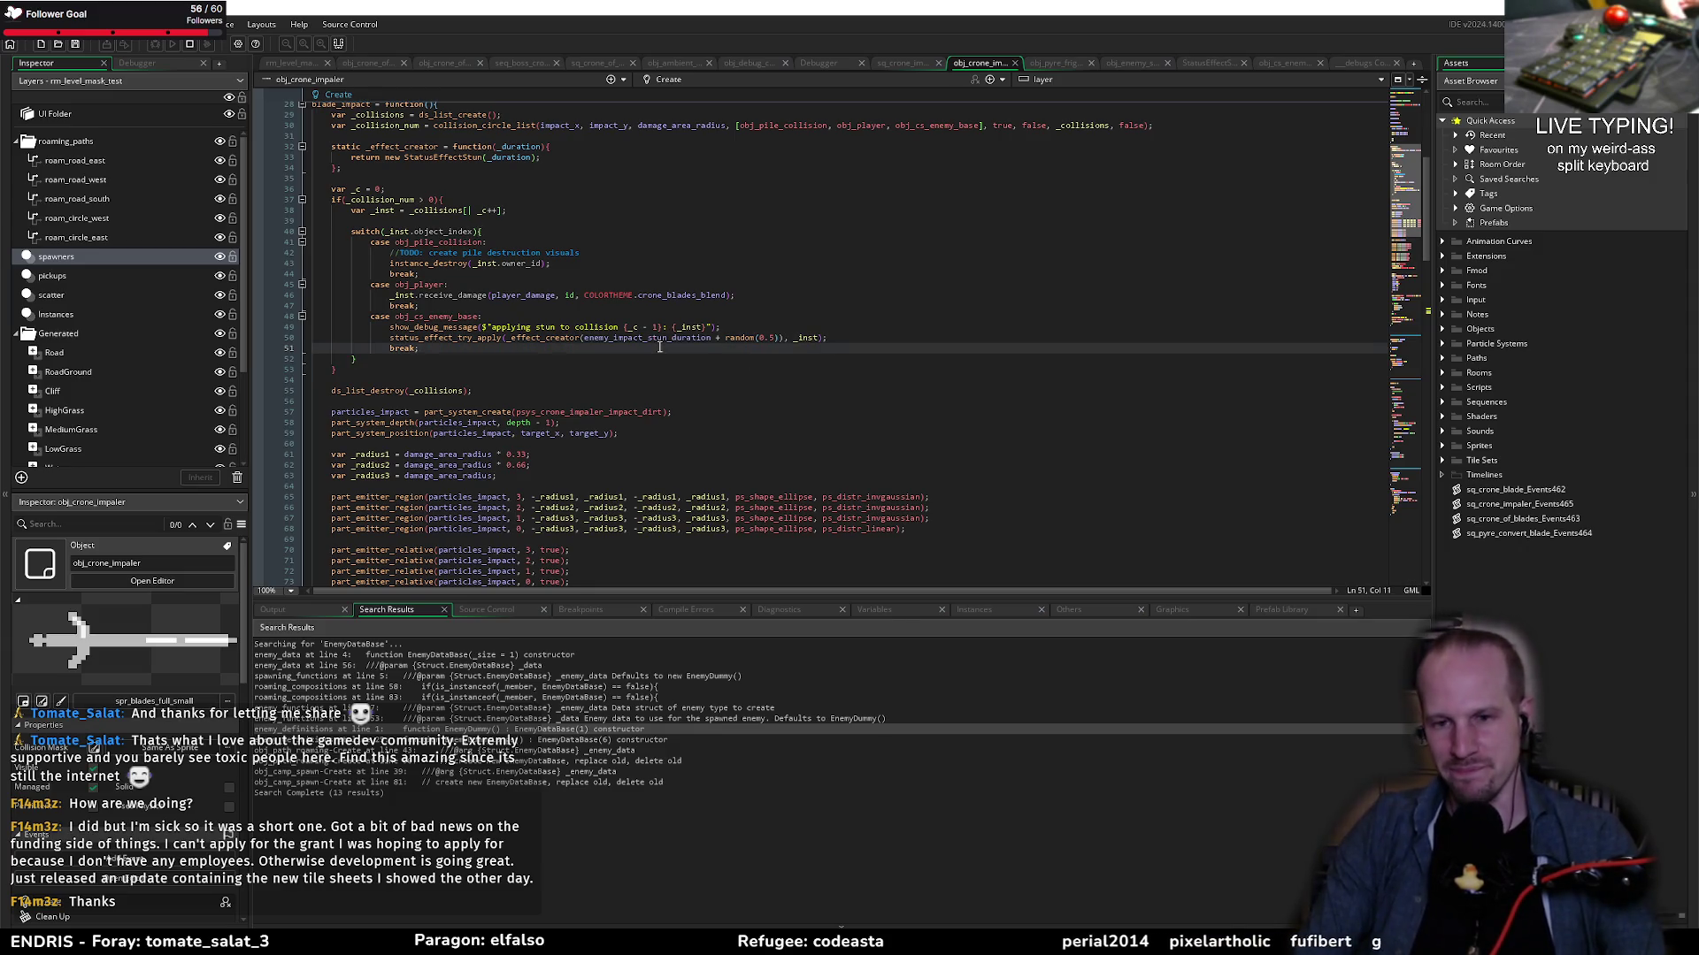
{"action": "left_click", "coordinate": [408, 364]}
{"action": "left_click", "coordinate": [435, 349]}
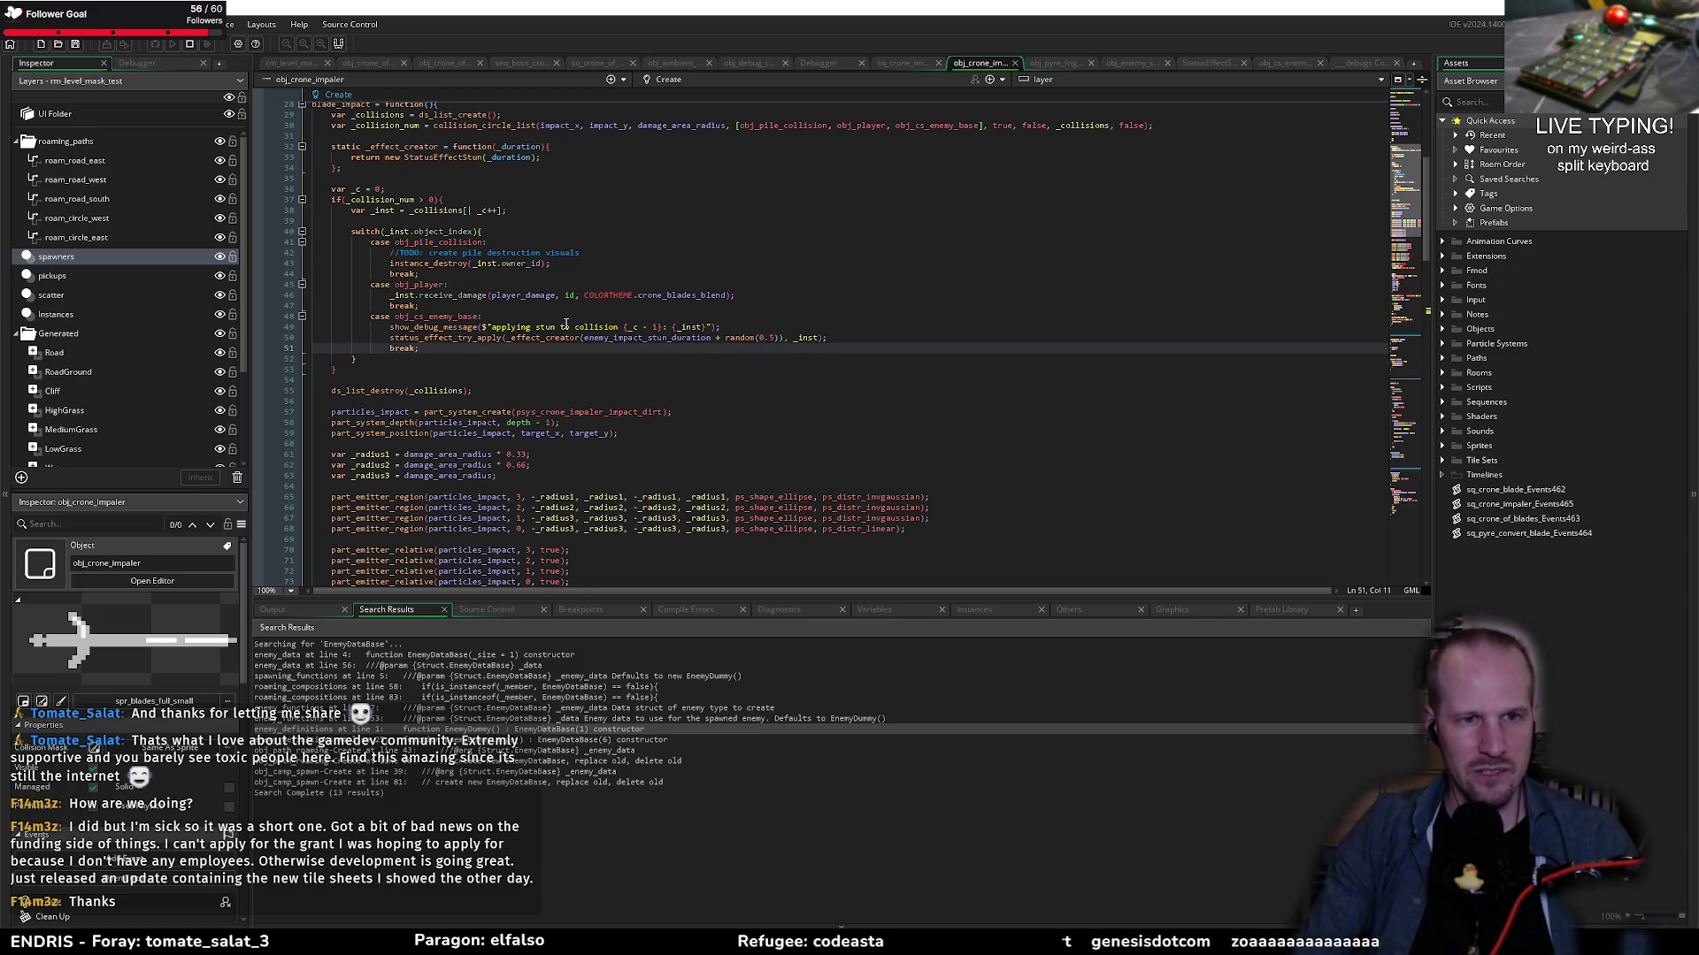
{"action": "left_click", "coordinate": [743, 327]}
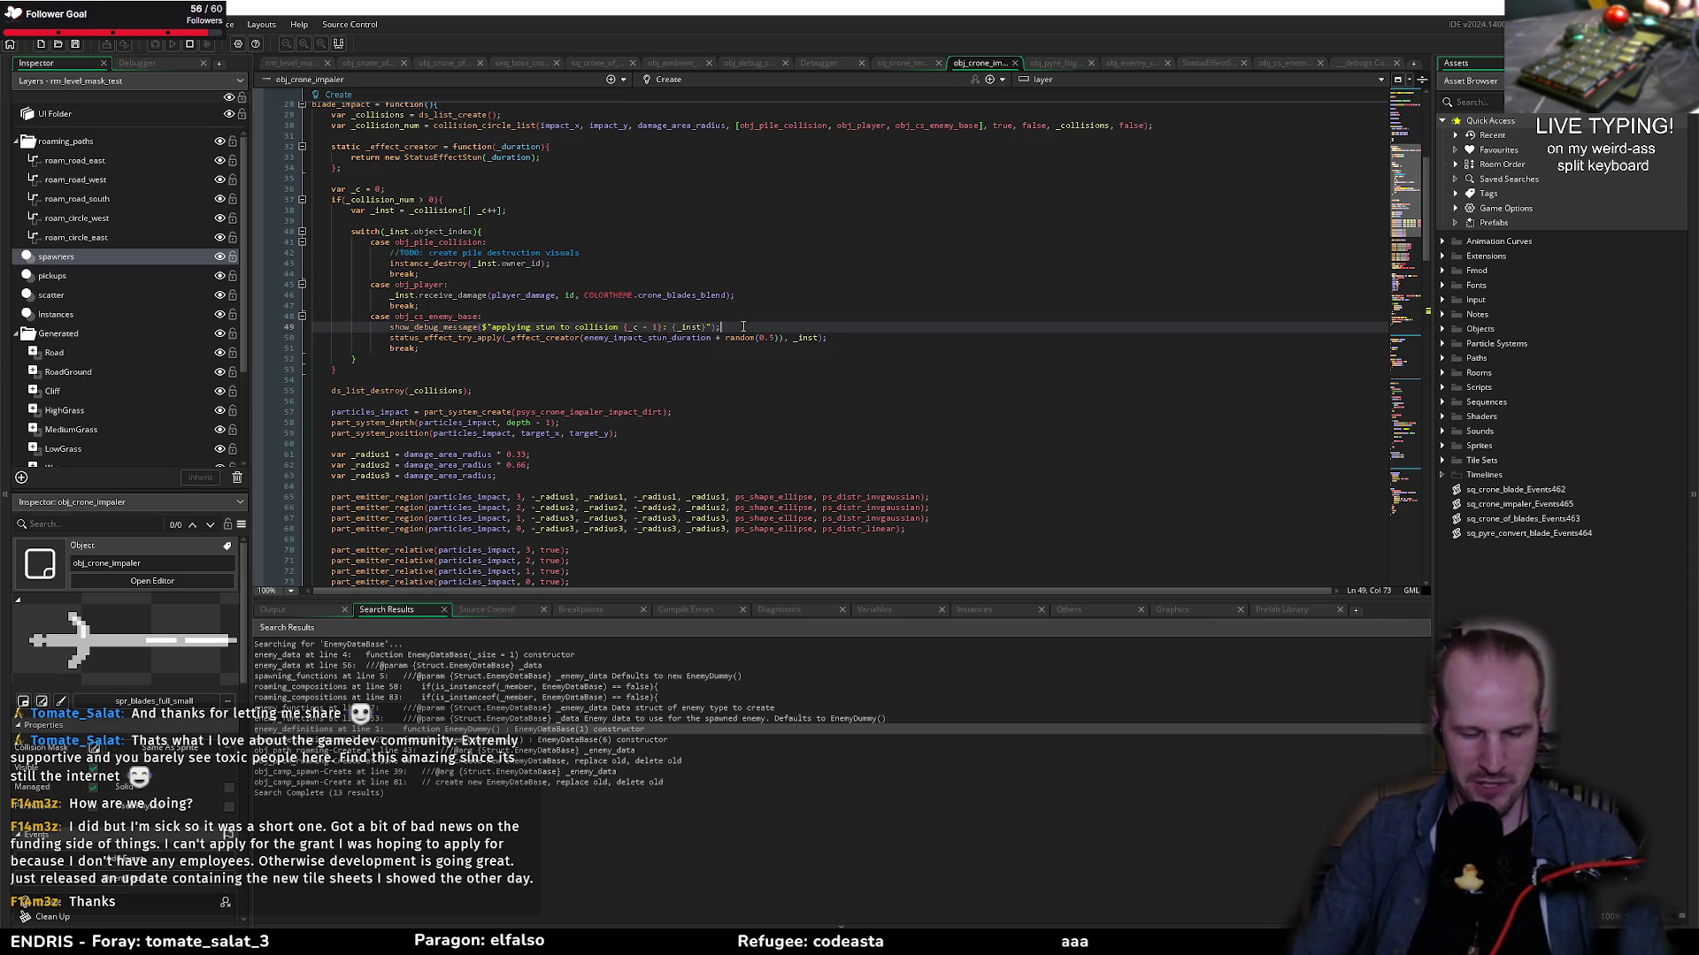
{"action": "left_click", "coordinate": [470, 347]}
{"action": "left_click", "coordinate": [837, 341]}
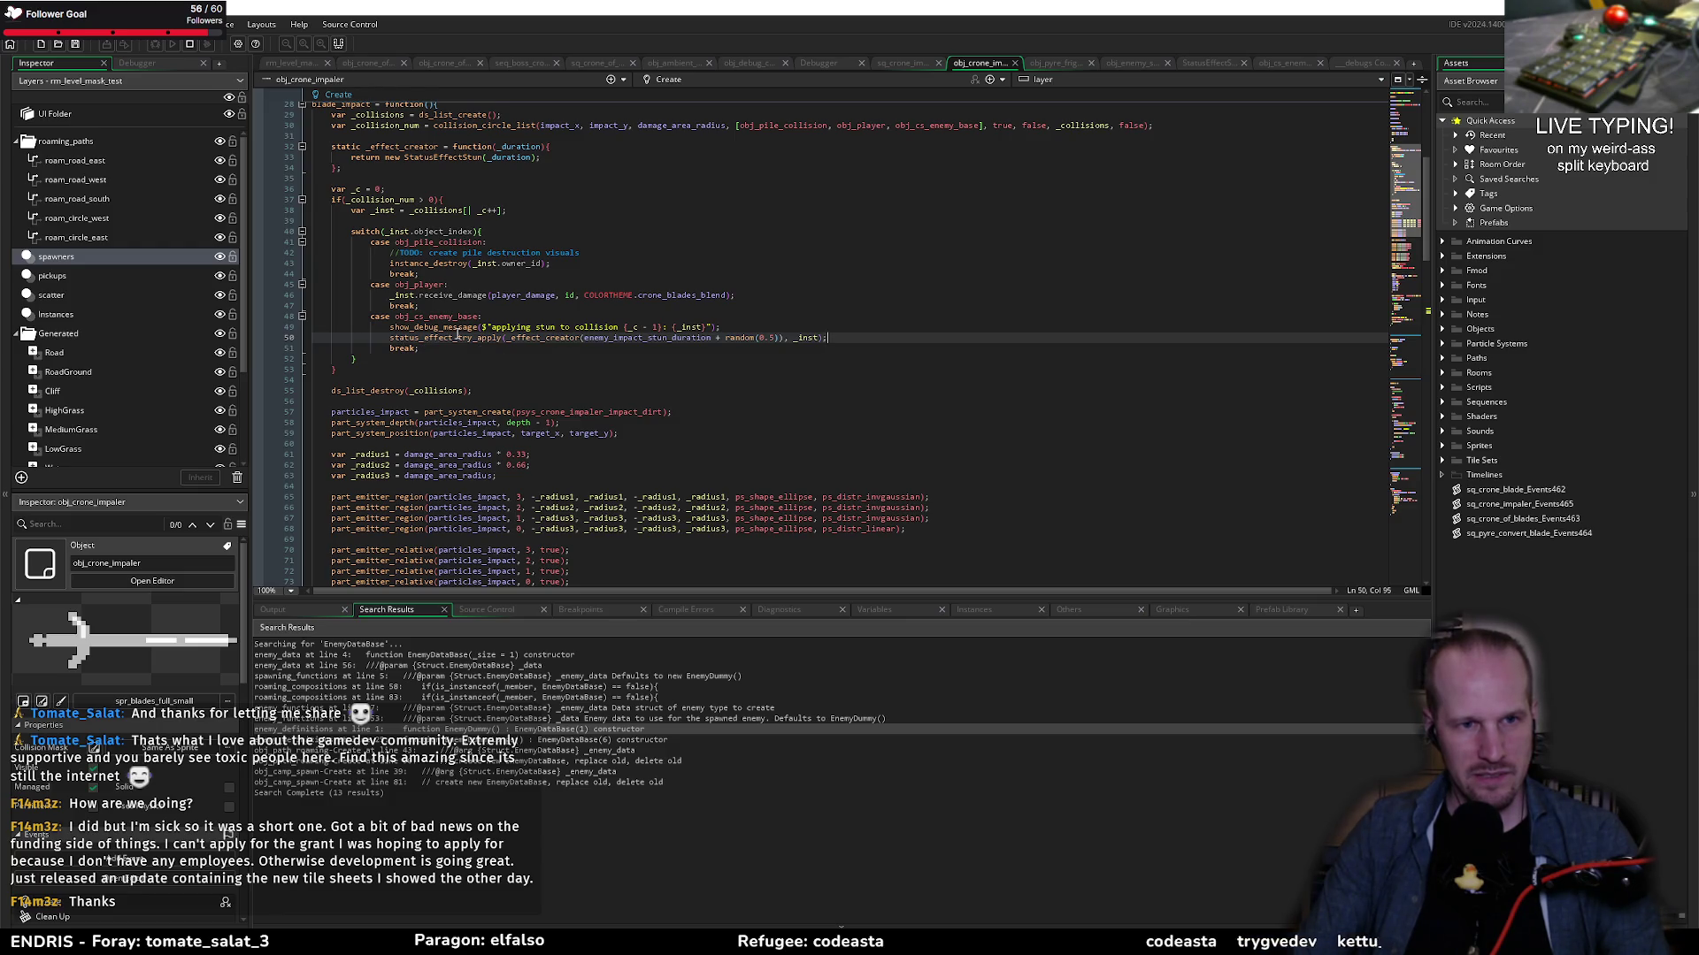
{"action": "scroll", "coordinate": [458, 334], "scroll_direction": "up", "scroll_amount": 9}
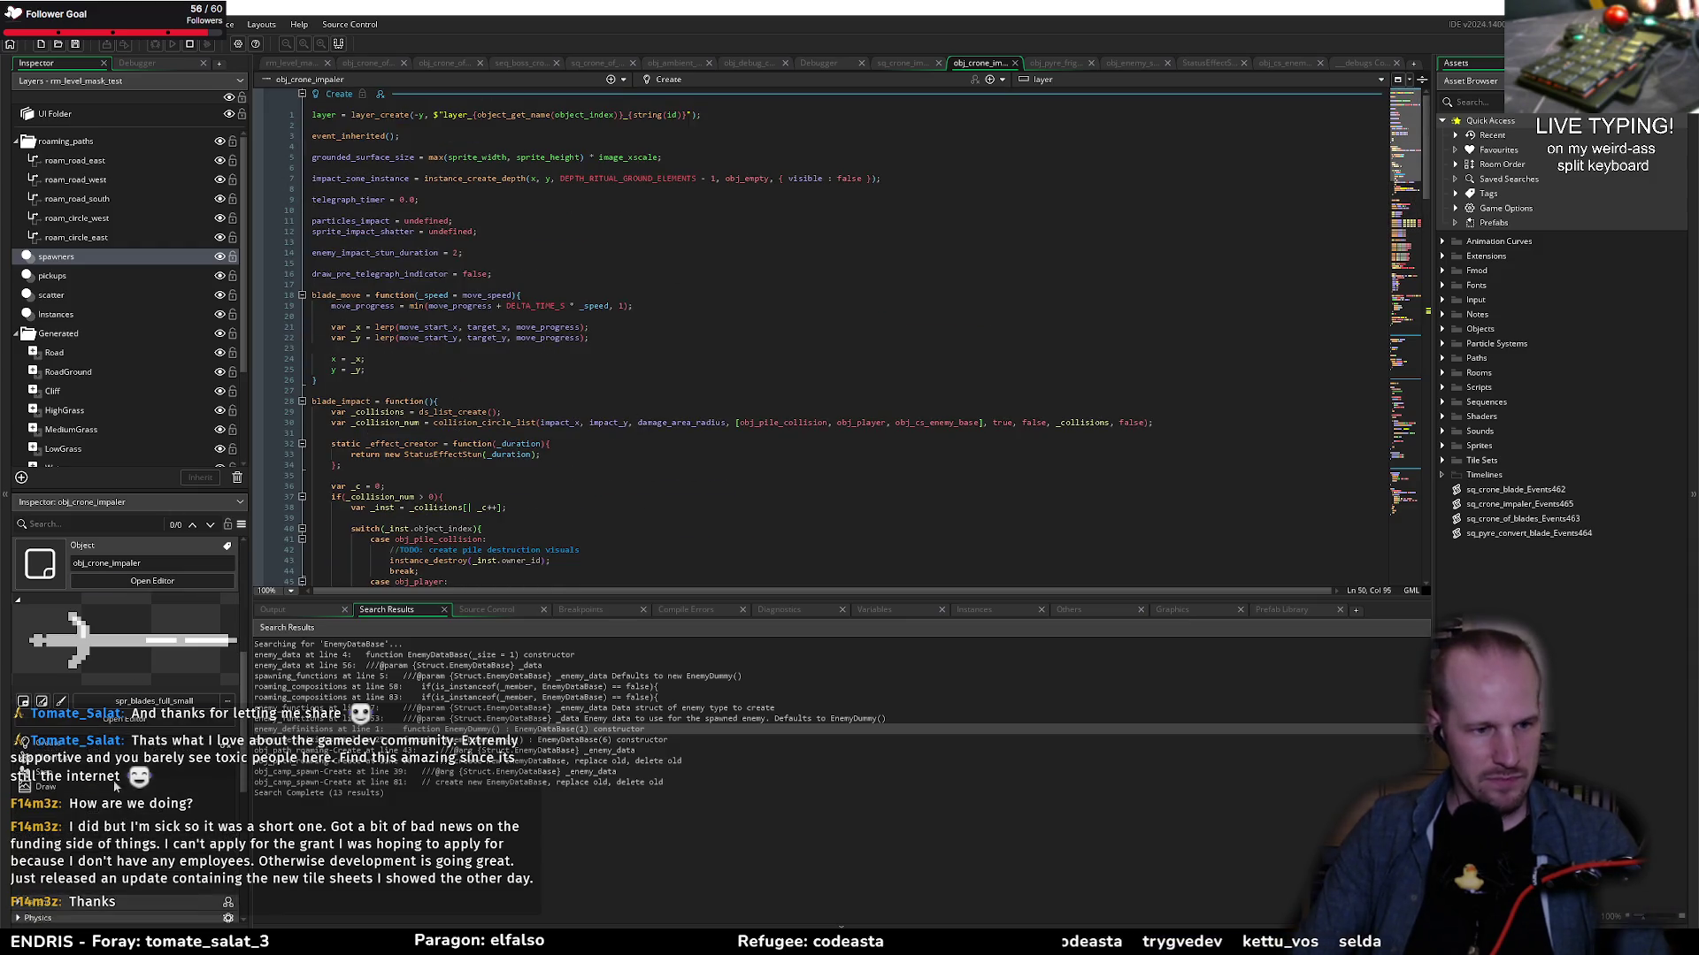
{"action": "scroll", "coordinate": [115, 786], "scroll_direction": "down", "scroll_amount": 4}
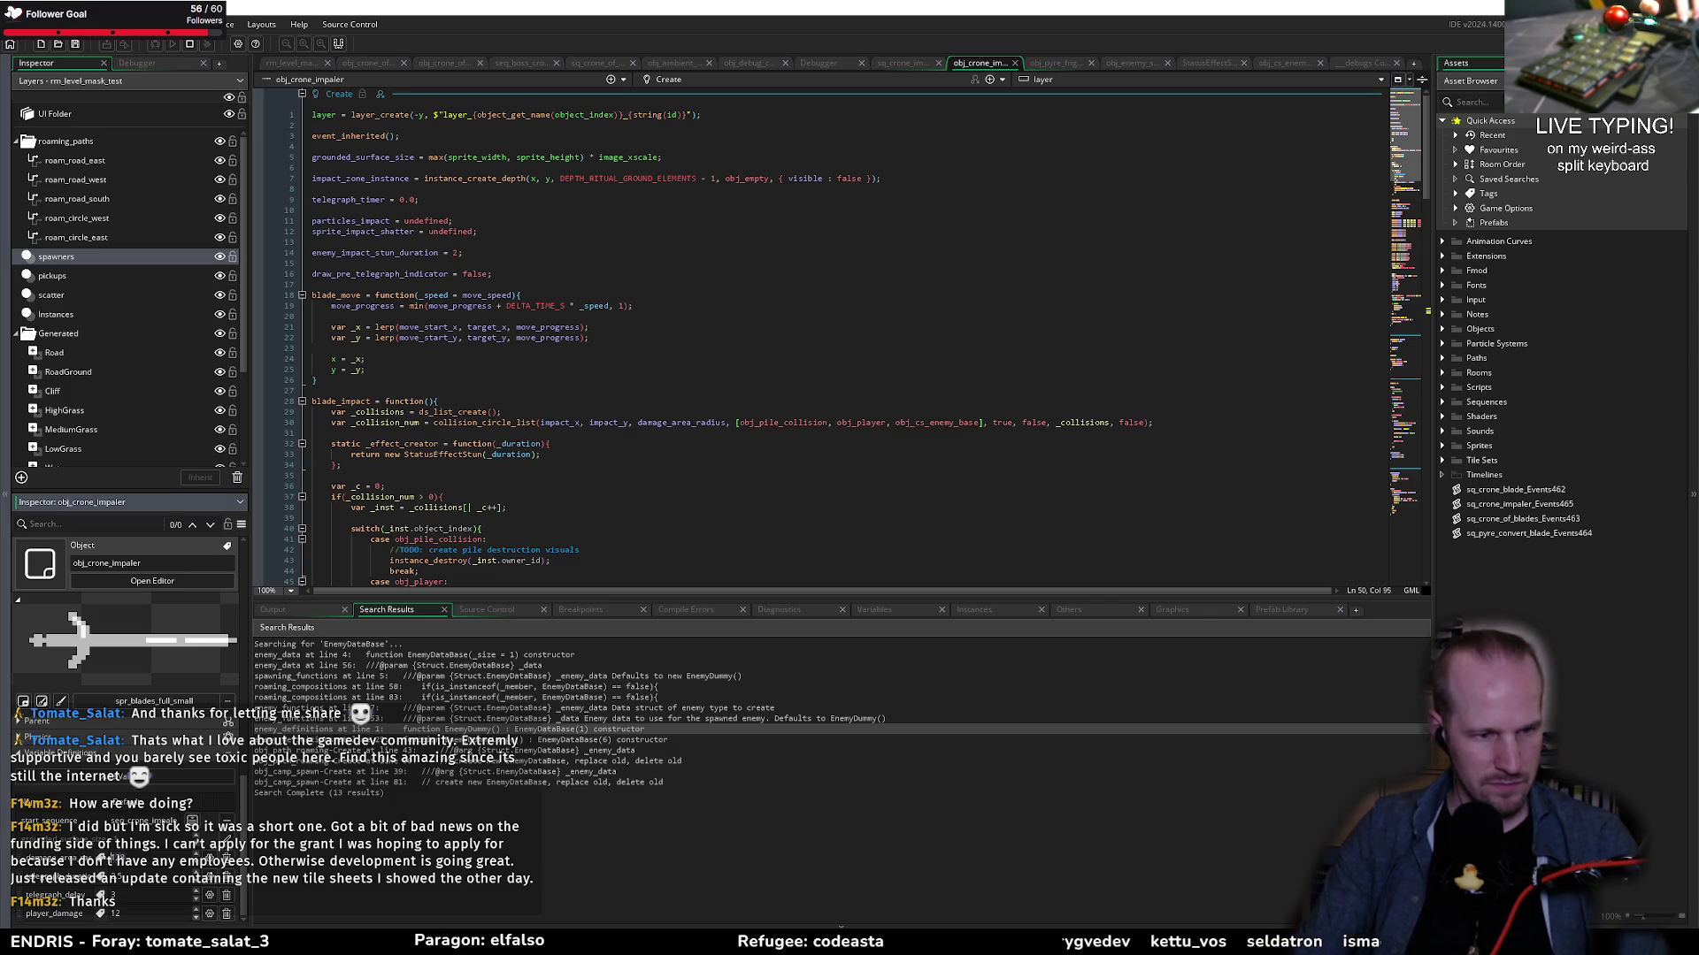
{"action": "left_click", "coordinate": [578, 458]}
{"action": "scroll", "coordinate": [578, 458], "scroll_direction": "down", "scroll_amount": 4}
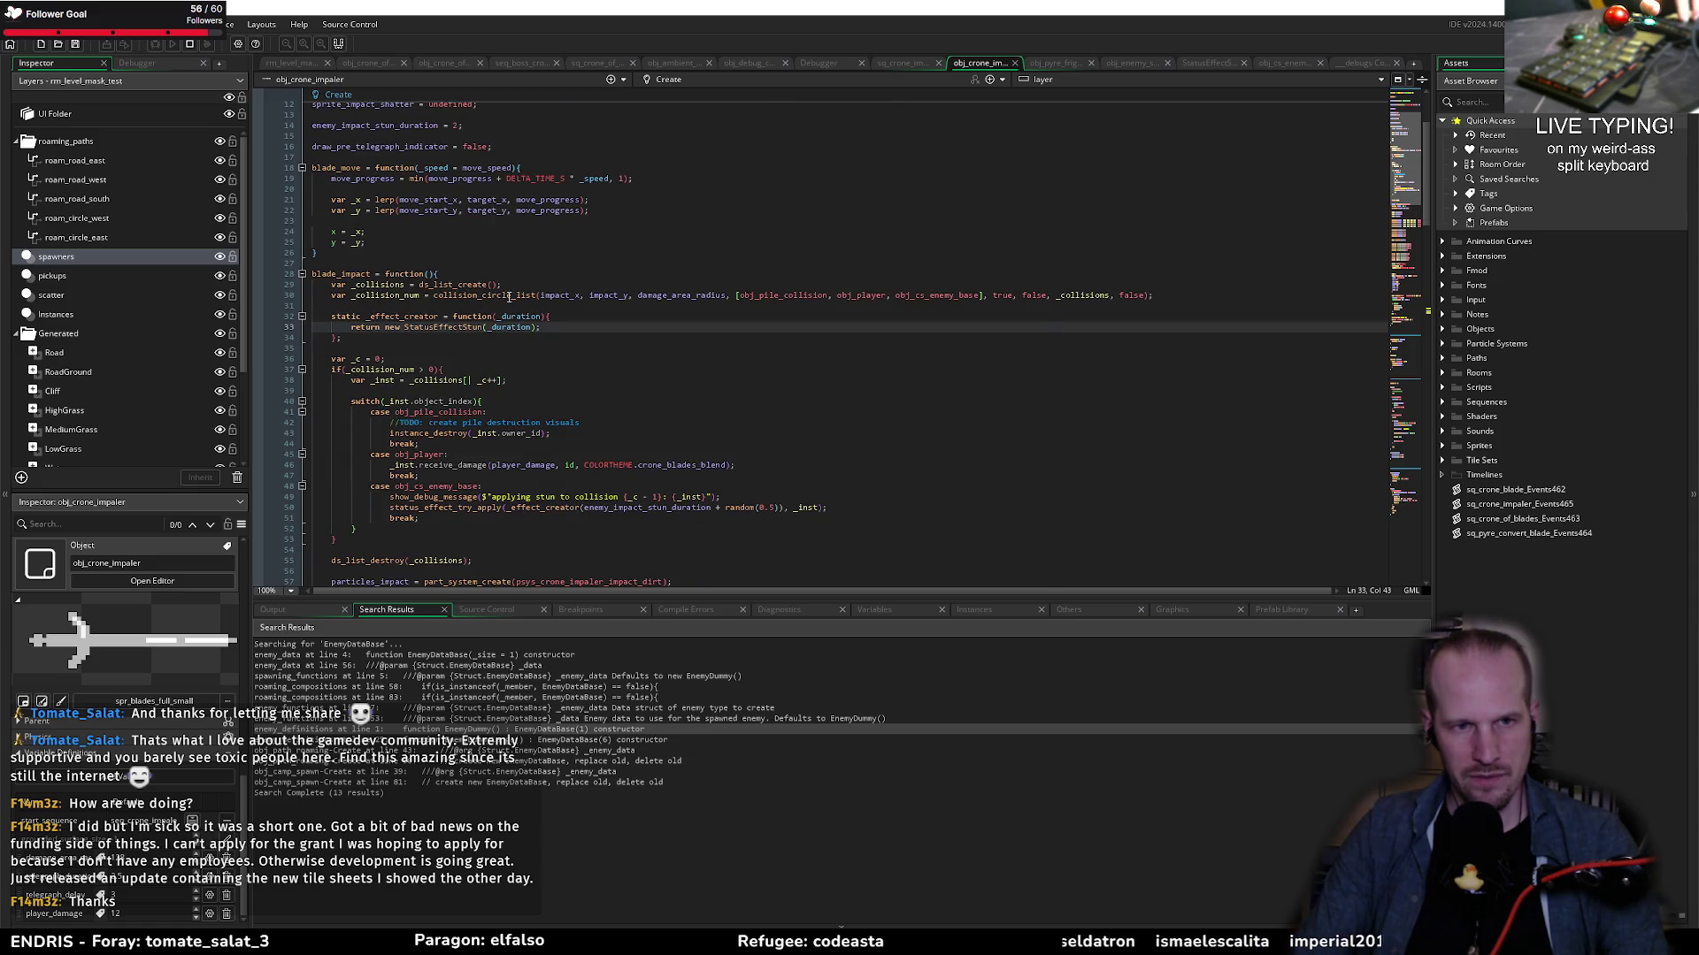
{"action": "mouse_move", "coordinate": [509, 297]}
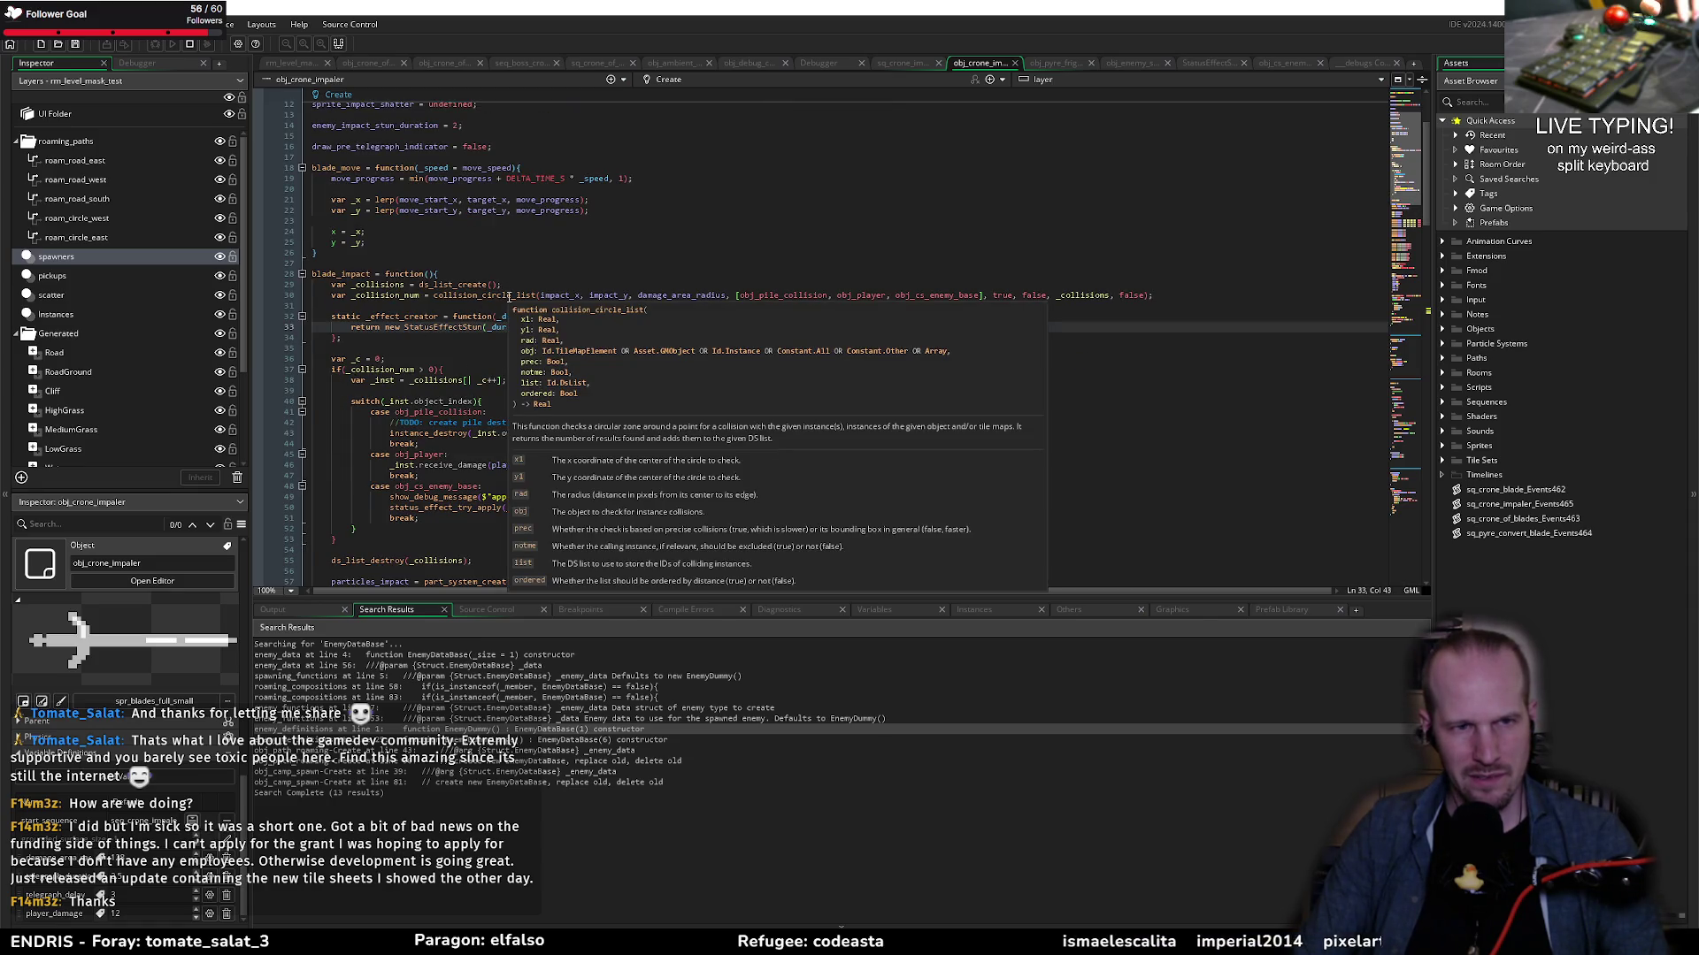
{"action": "key", "text": "shift+Up"}
{"action": "key", "text": "shift+Up"}
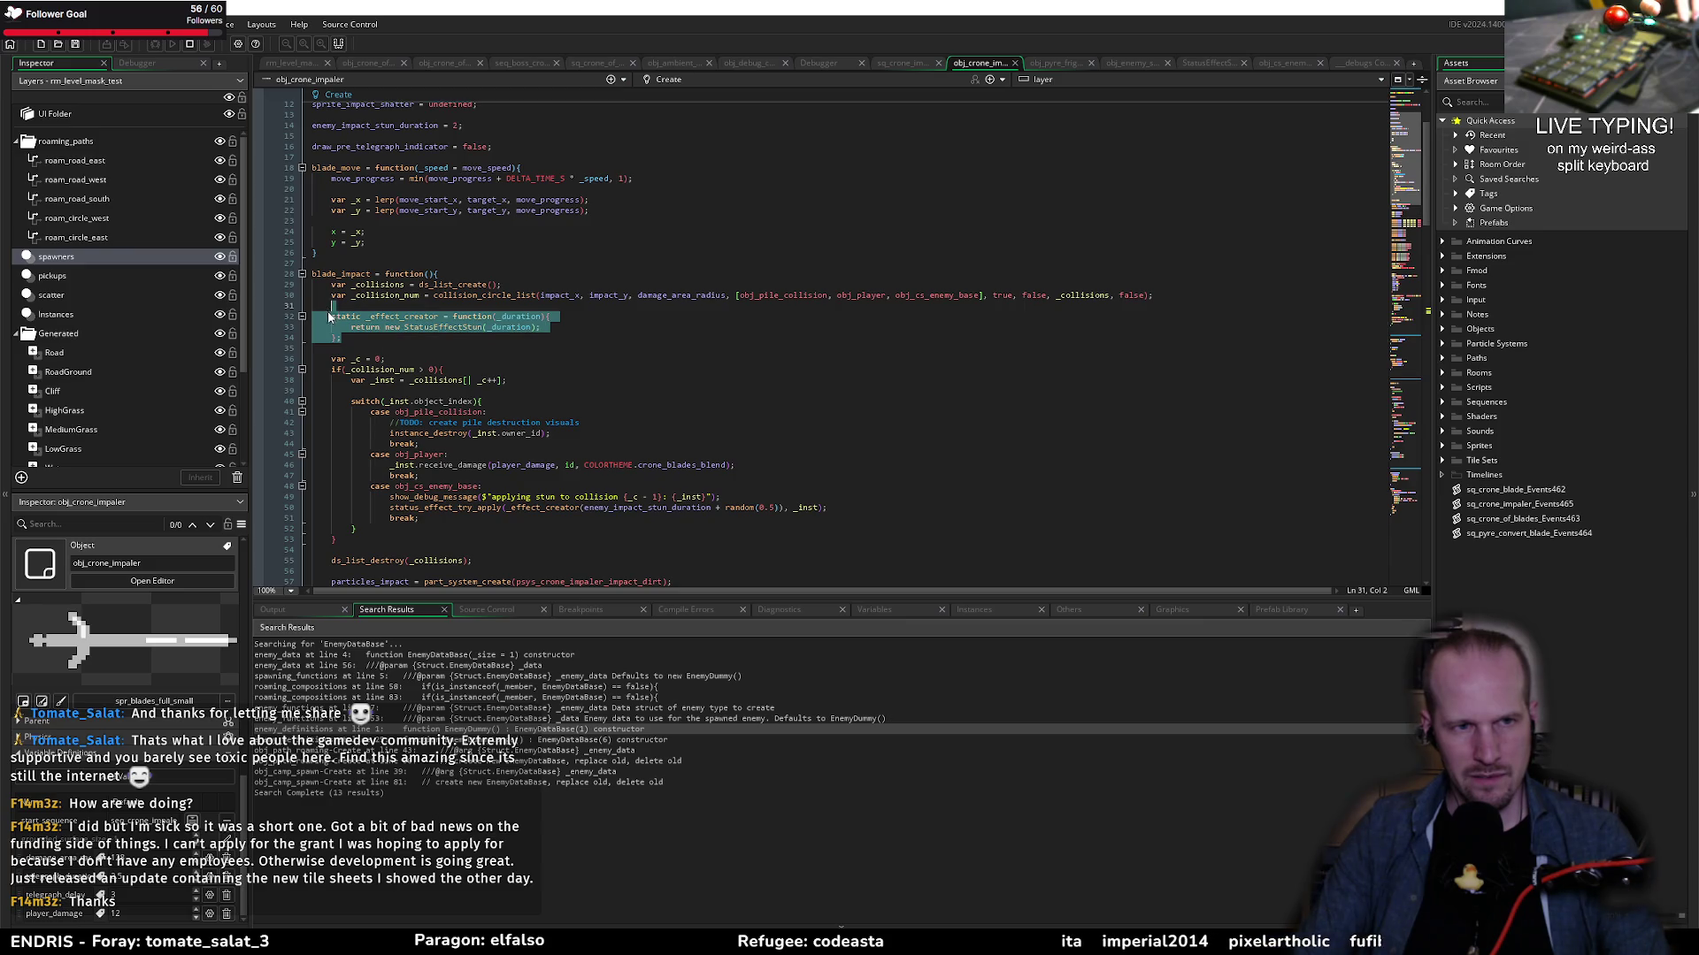
{"action": "key", "text": "ctrl+x"}
{"action": "left_click", "coordinate": [504, 279]}
{"action": "key", "text": "ctrl+v"}
{"action": "key", "text": "Return"}
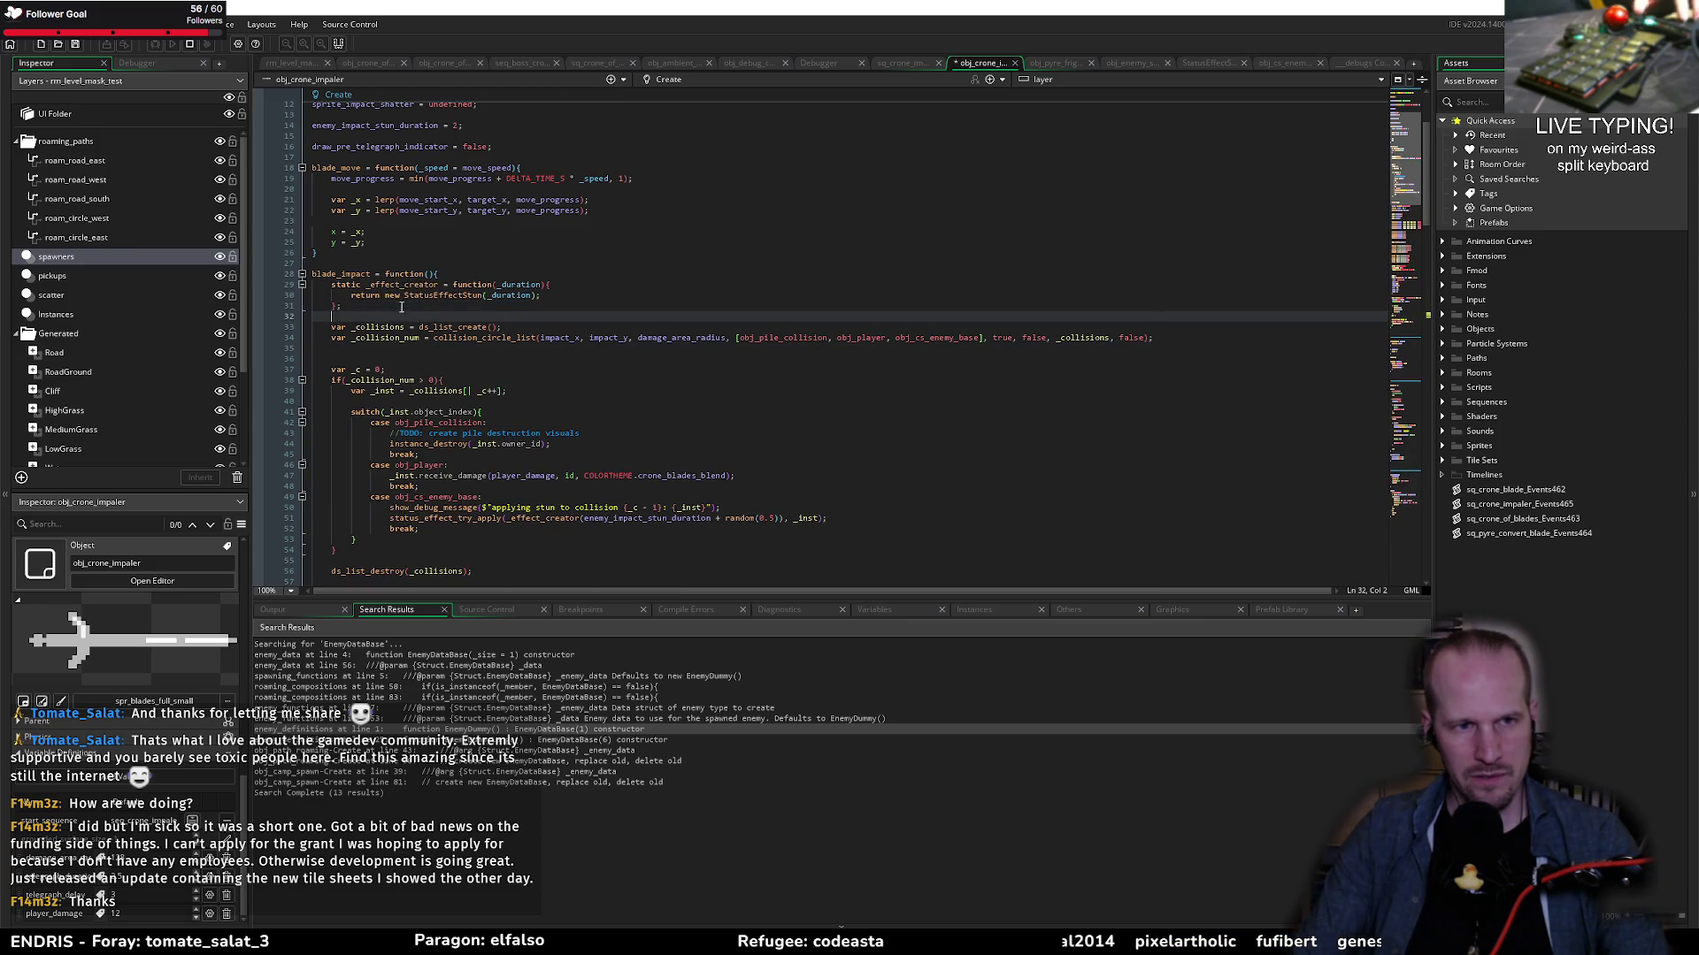
{"action": "left_click", "coordinate": [359, 346]}
{"action": "key", "text": "Delete"}
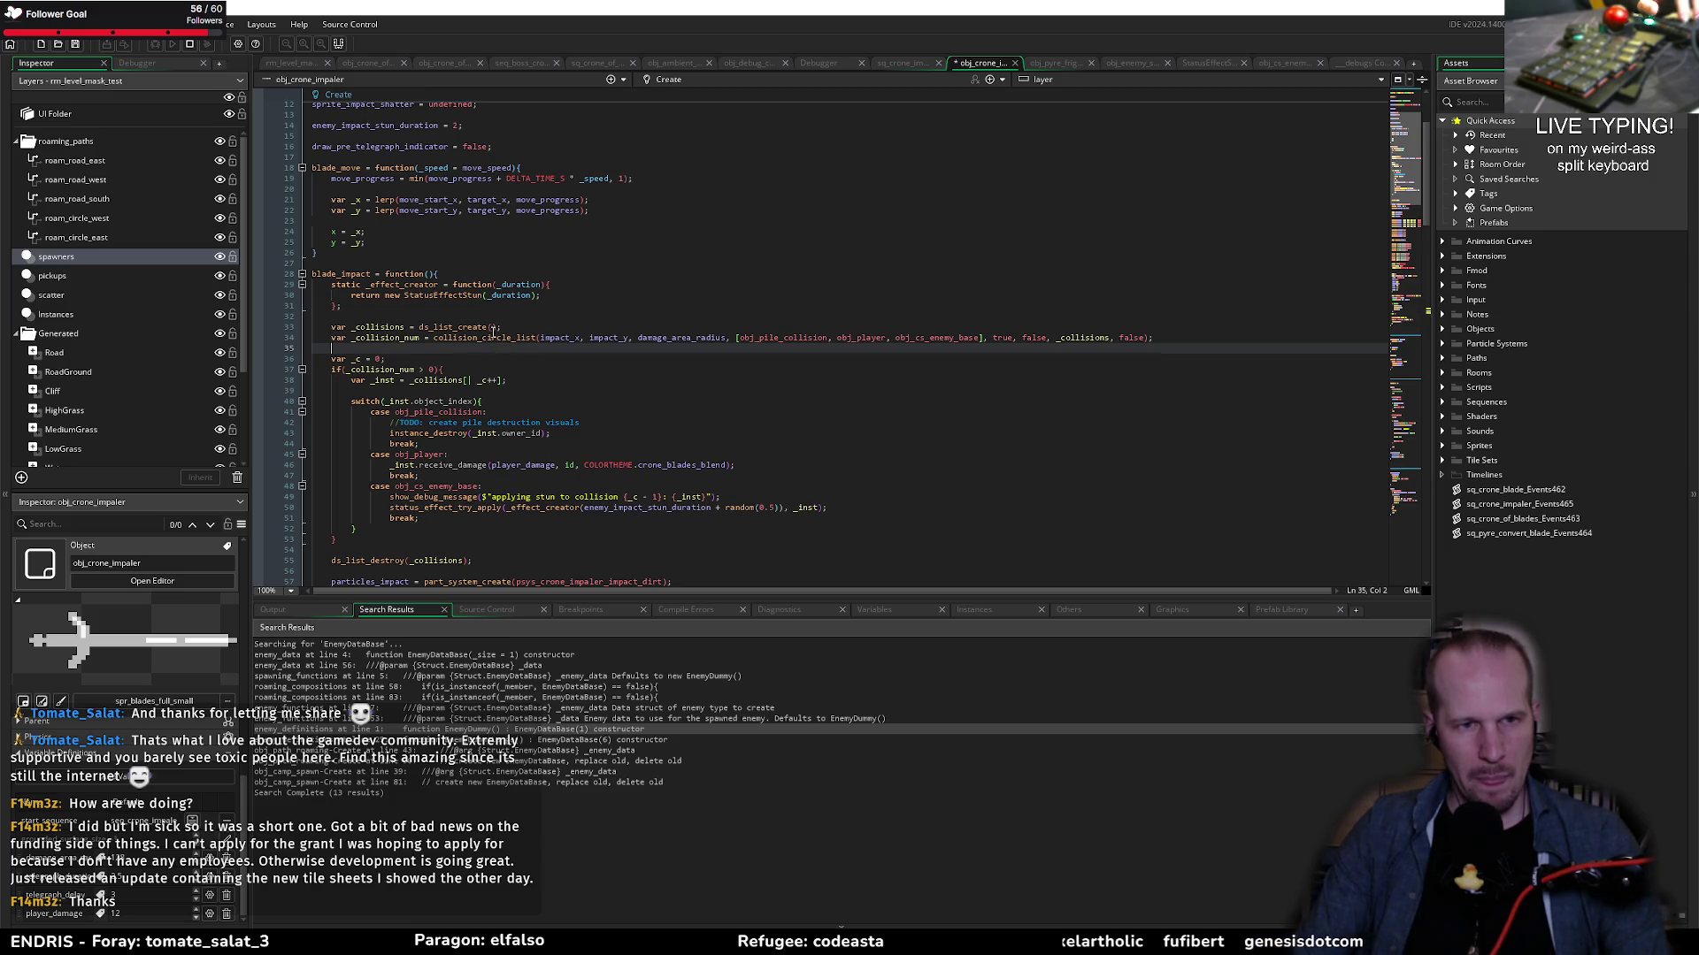
{"action": "left_click", "coordinate": [475, 338]}
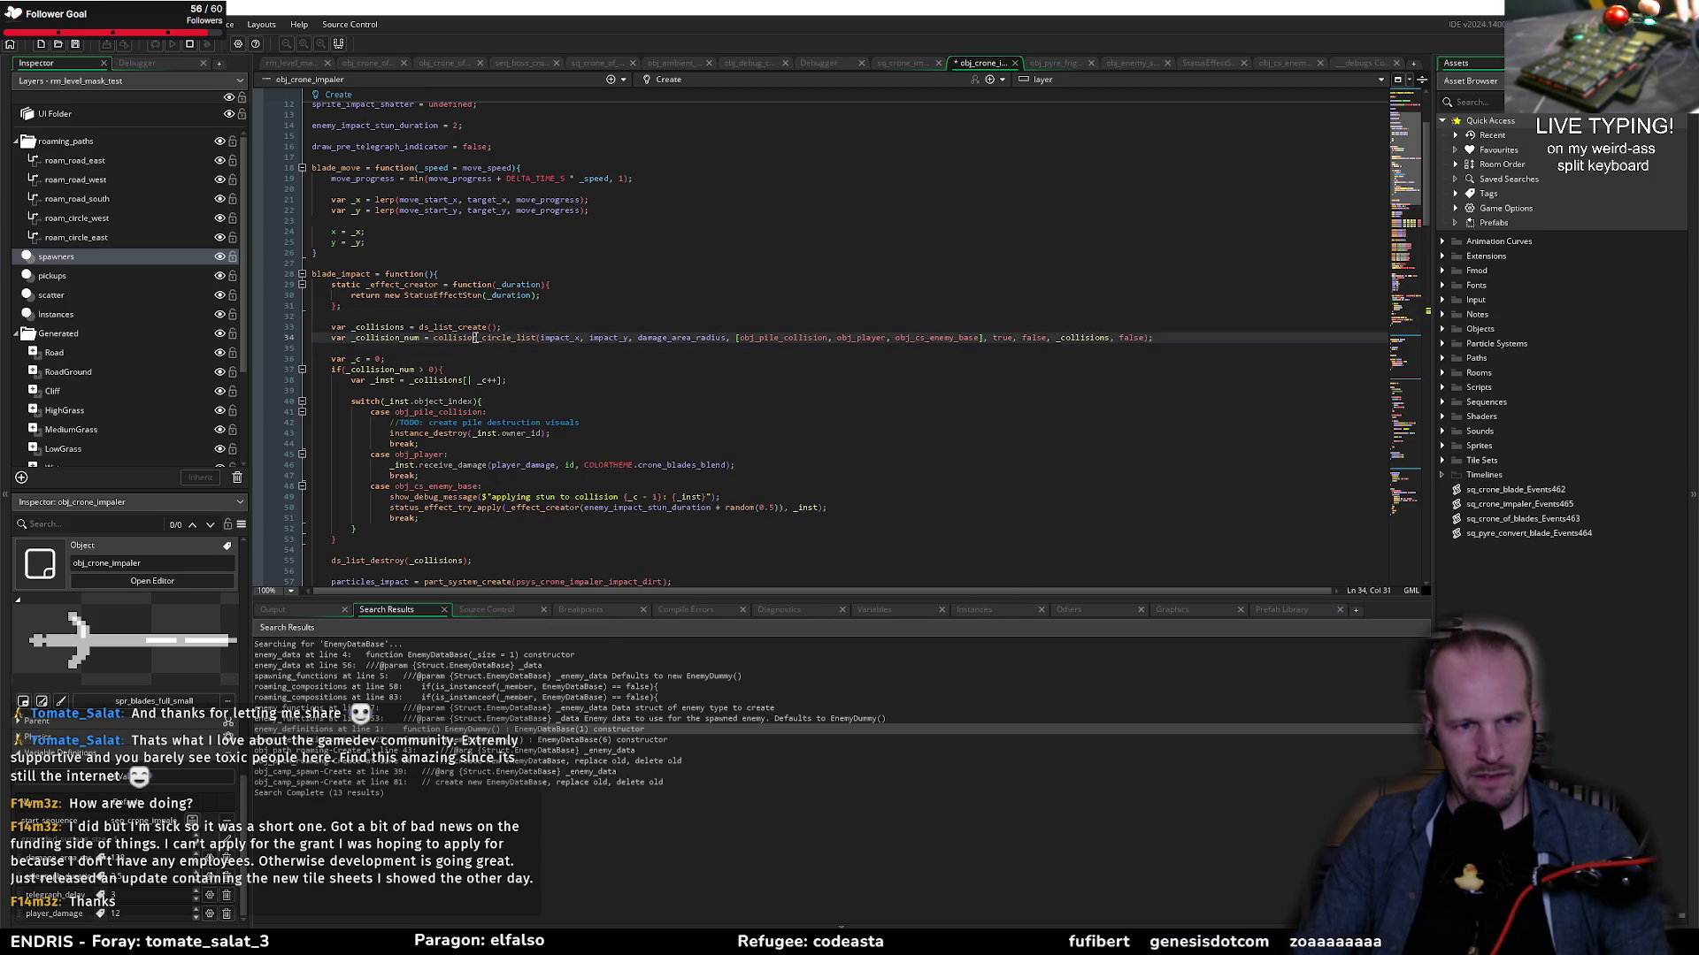
{"action": "double_click", "coordinate": [482, 339]}
{"action": "mouse_move", "coordinate": [495, 344]}
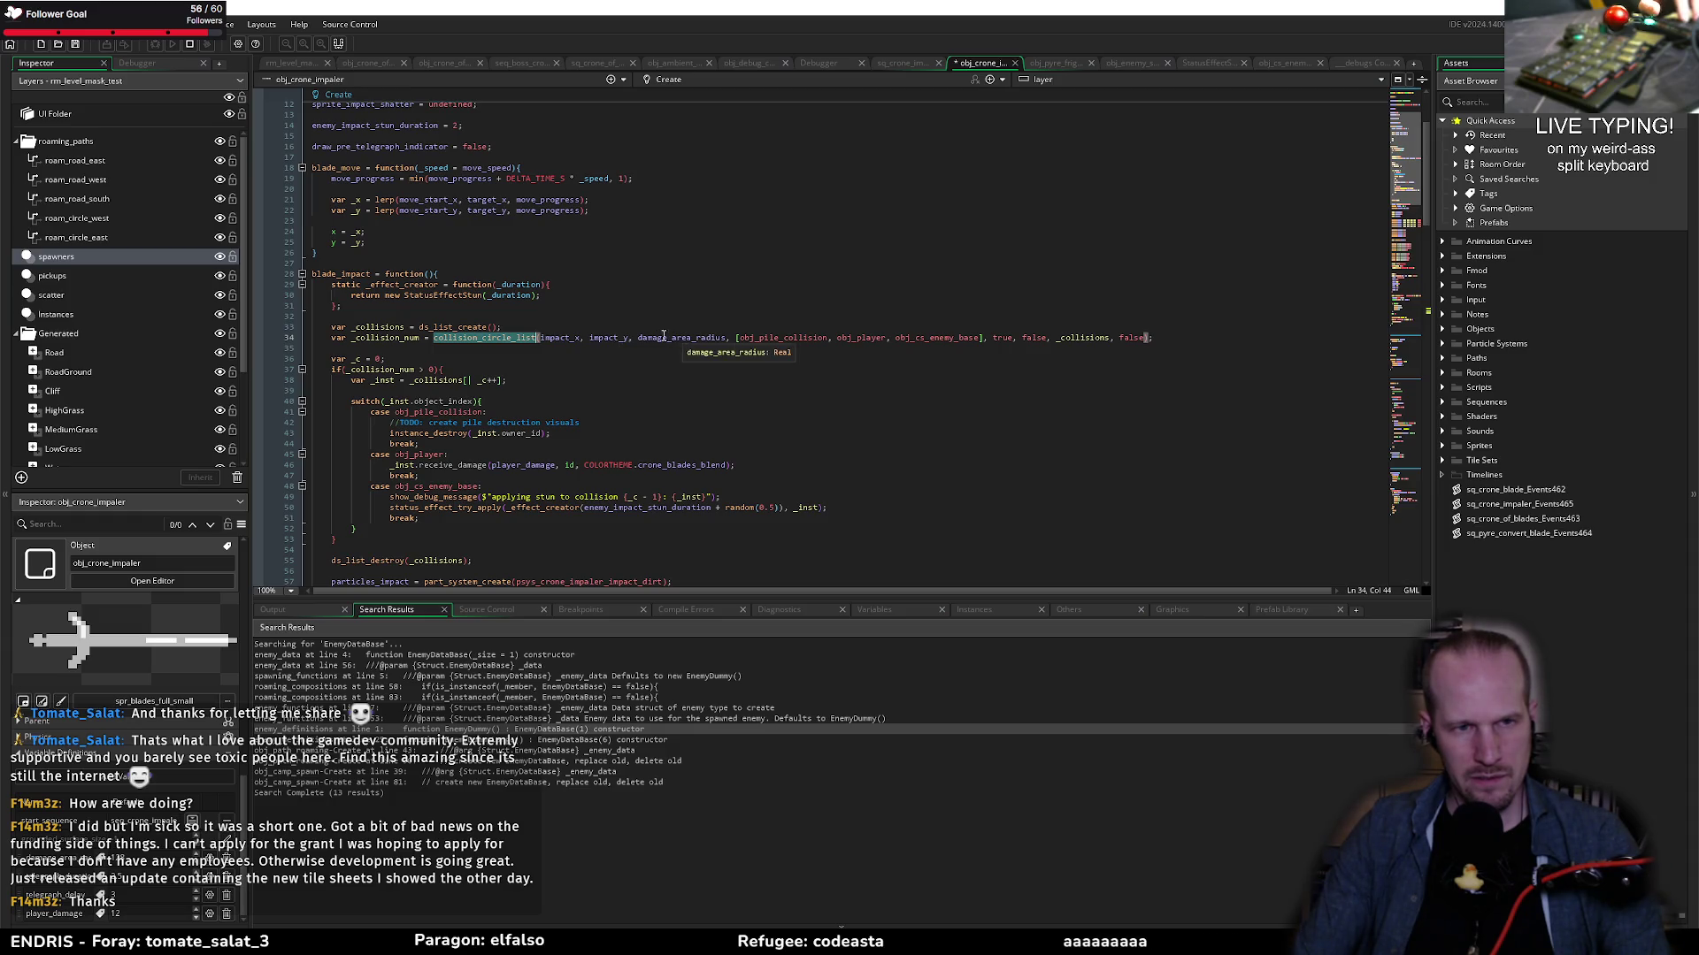
{"action": "scroll", "coordinate": [521, 449], "scroll_direction": "down", "scroll_amount": 4}
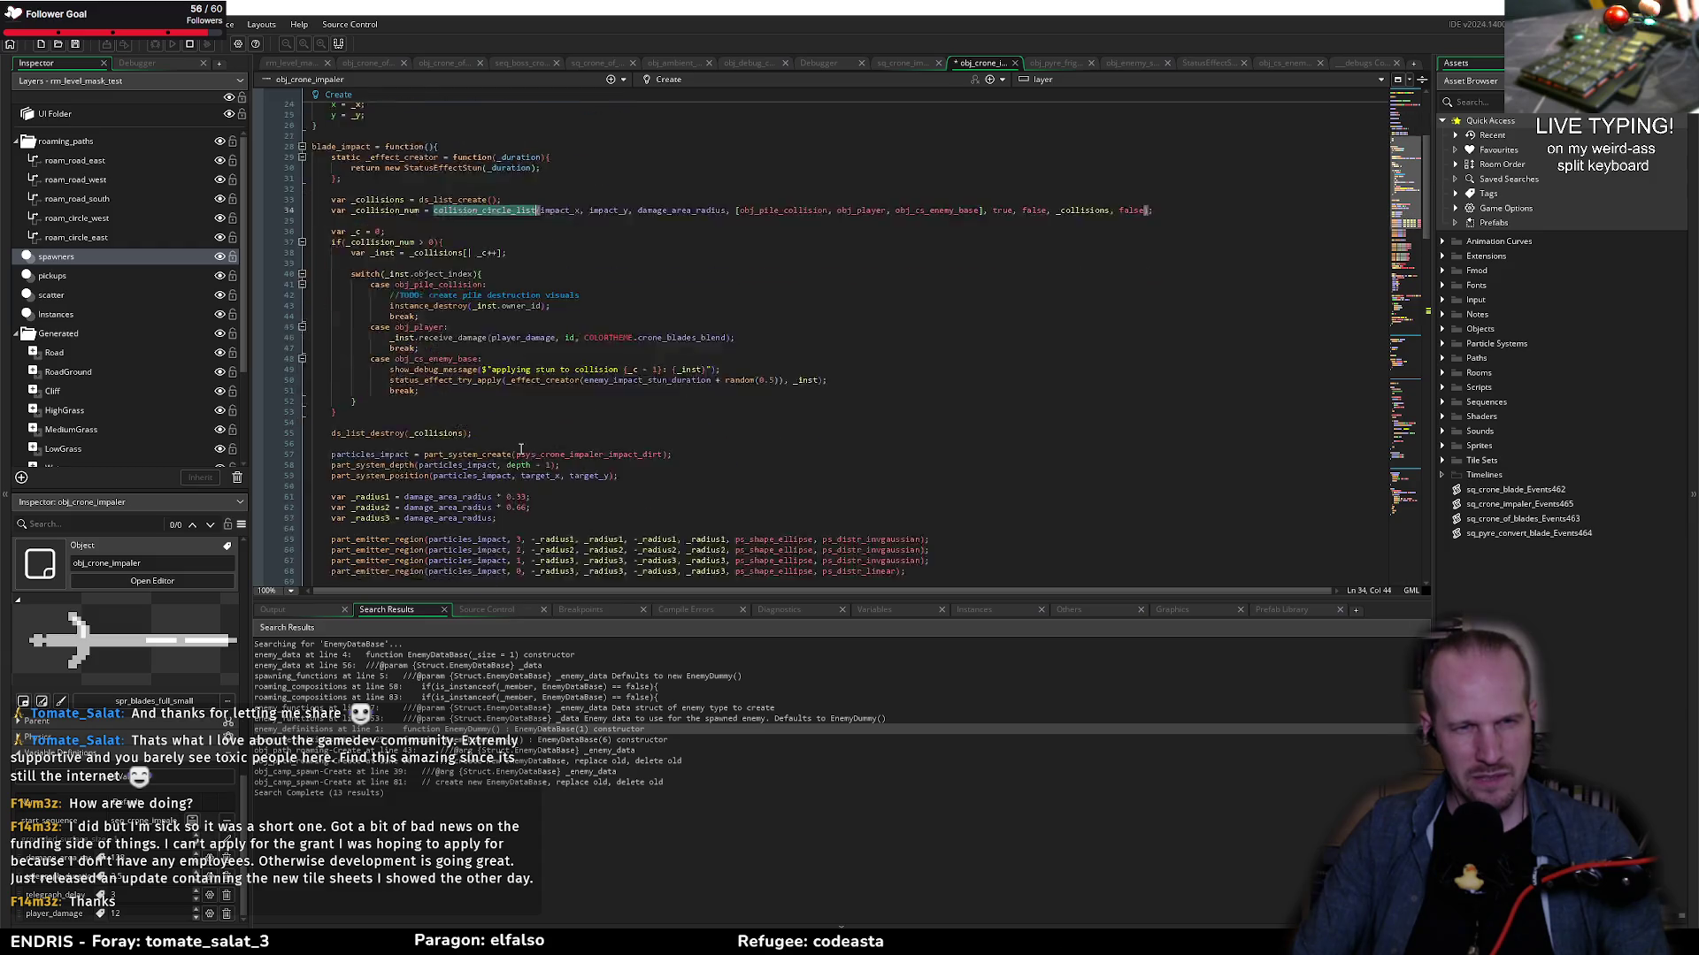
{"action": "scroll", "coordinate": [522, 443], "scroll_direction": "down", "scroll_amount": 2}
{"action": "scroll", "coordinate": [696, 348], "scroll_direction": "down", "scroll_amount": 10}
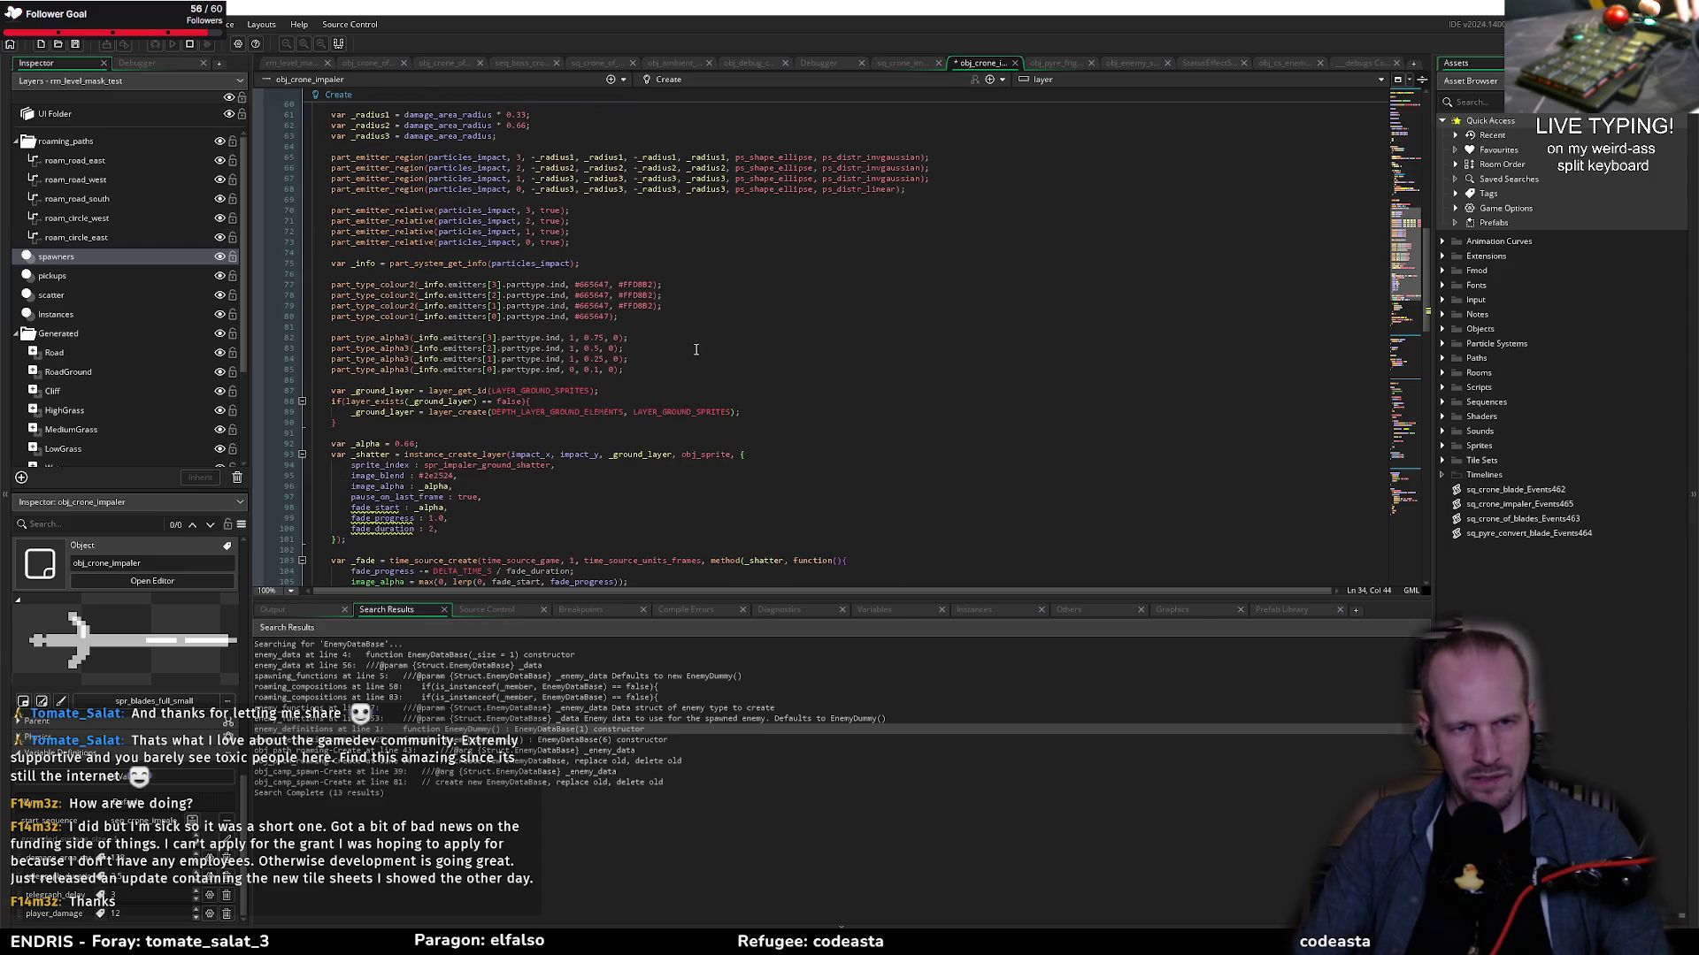
{"action": "scroll", "coordinate": [697, 349], "scroll_direction": "up", "scroll_amount": 10}
{"action": "scroll", "coordinate": [624, 424], "scroll_direction": "down", "scroll_amount": 15}
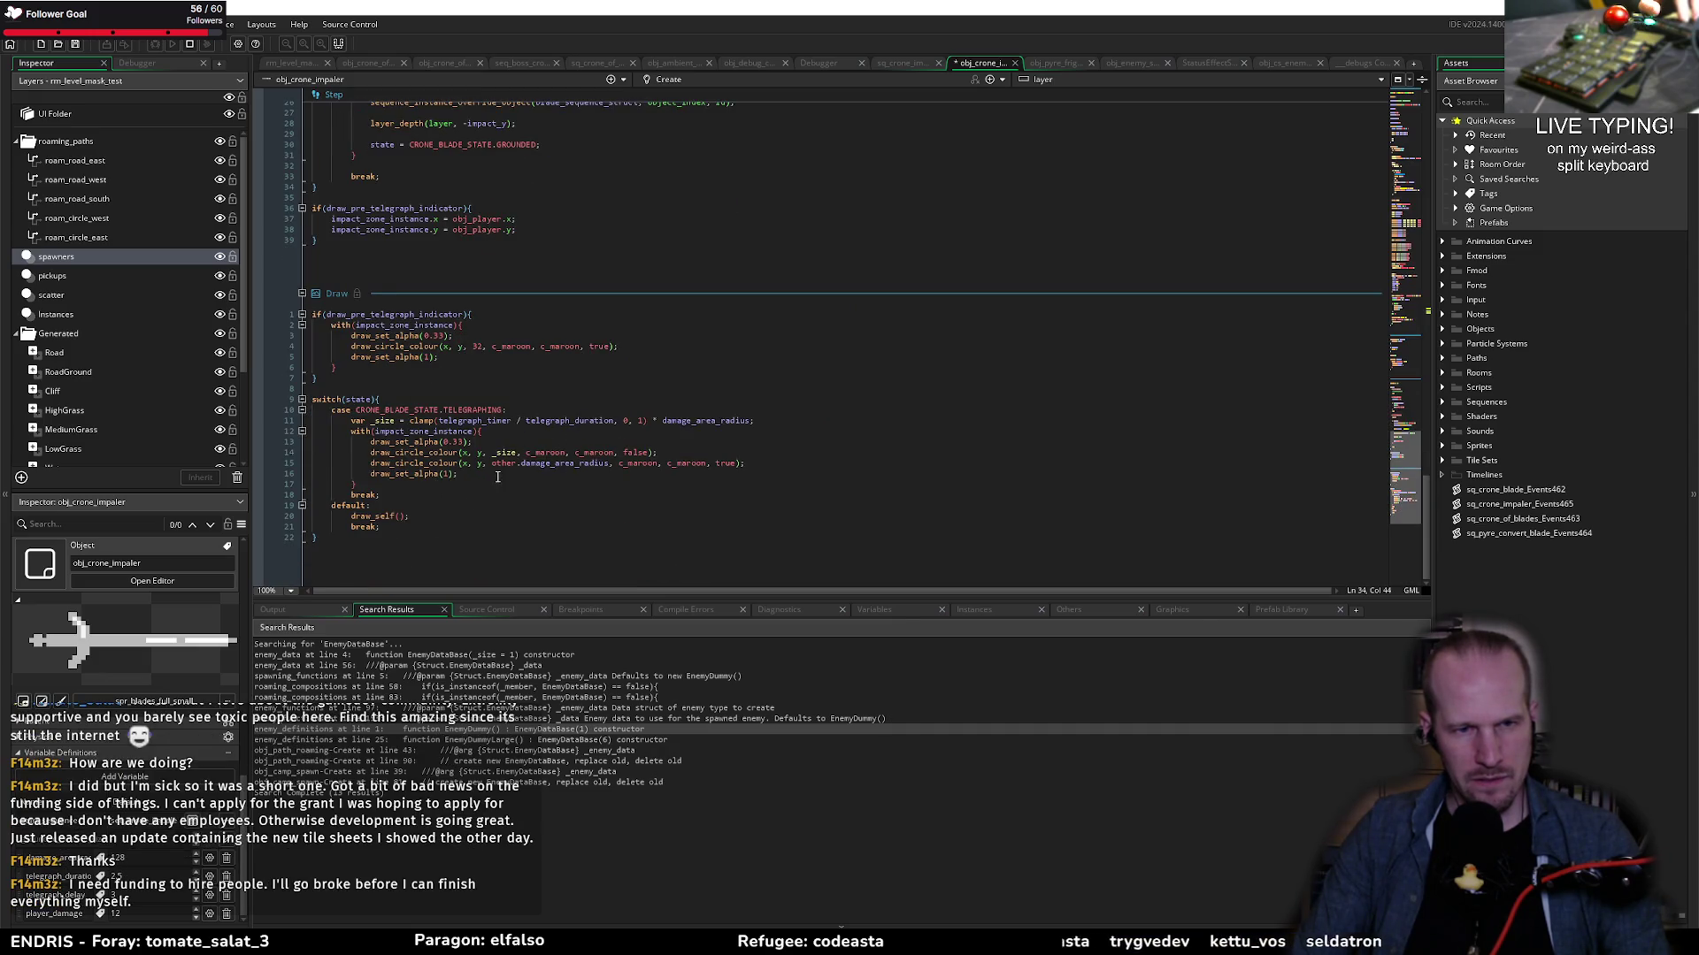
Step: Replace x, y with impact_x, impact_y in both circle calls on lines 14–15, and save
{"action": "left_click", "coordinate": [467, 463]}
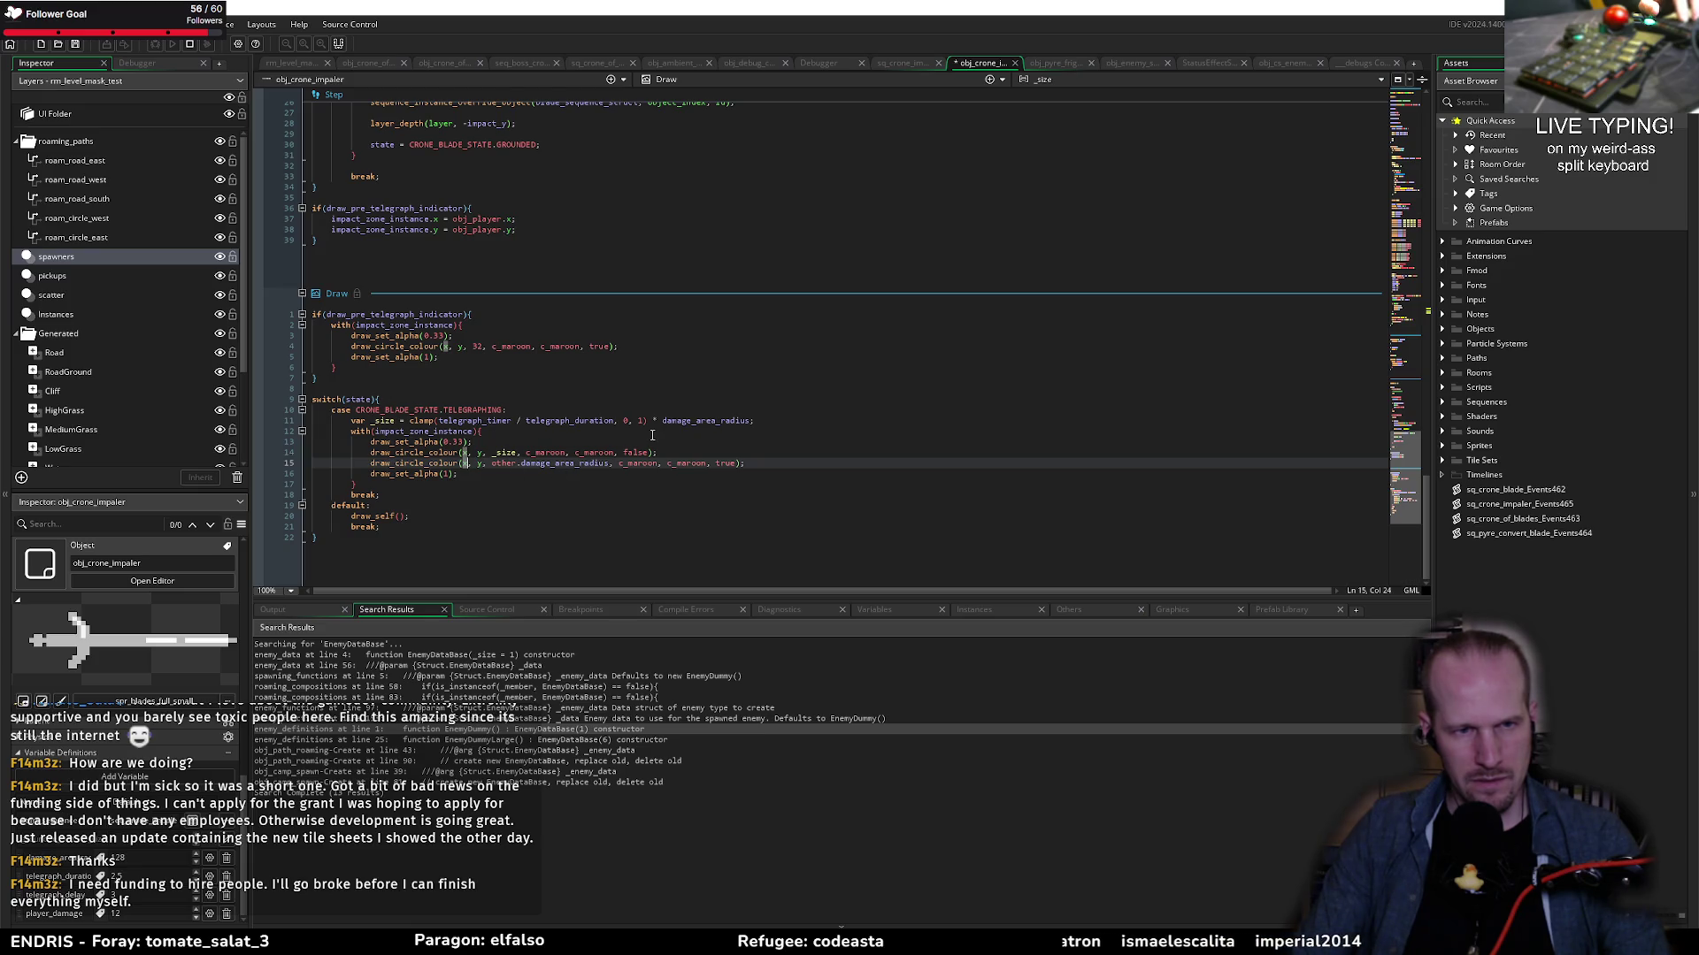
{"action": "key", "text": "Up"}
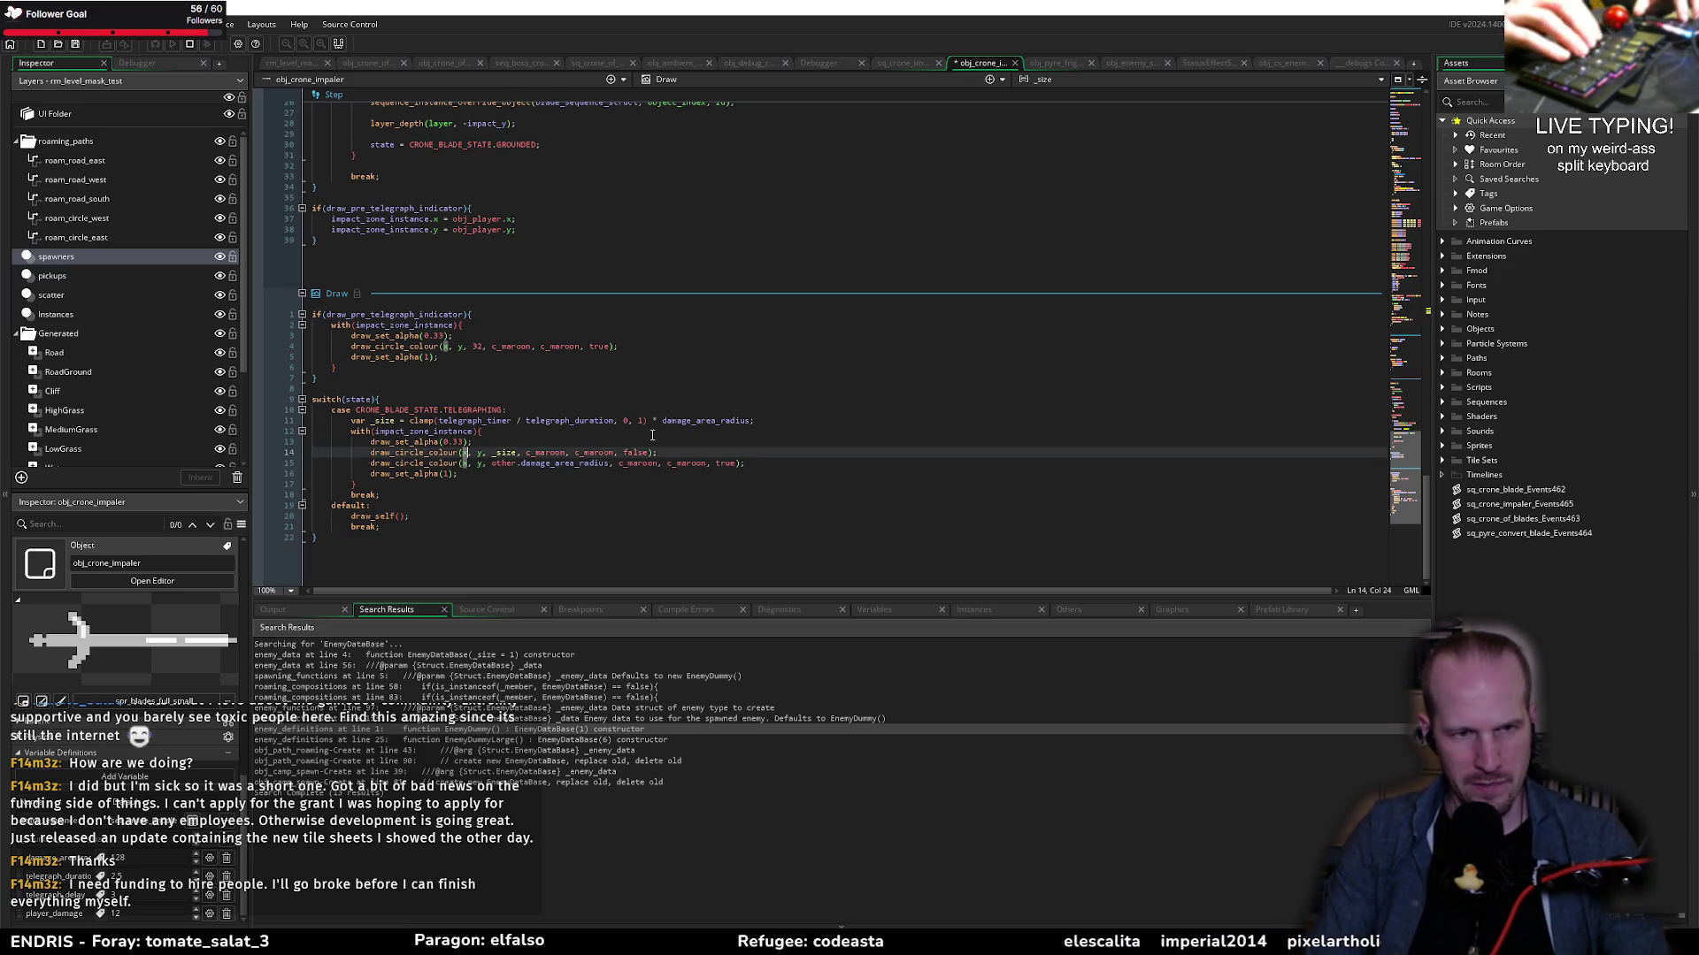
{"action": "left_click", "coordinate": [558, 462]}
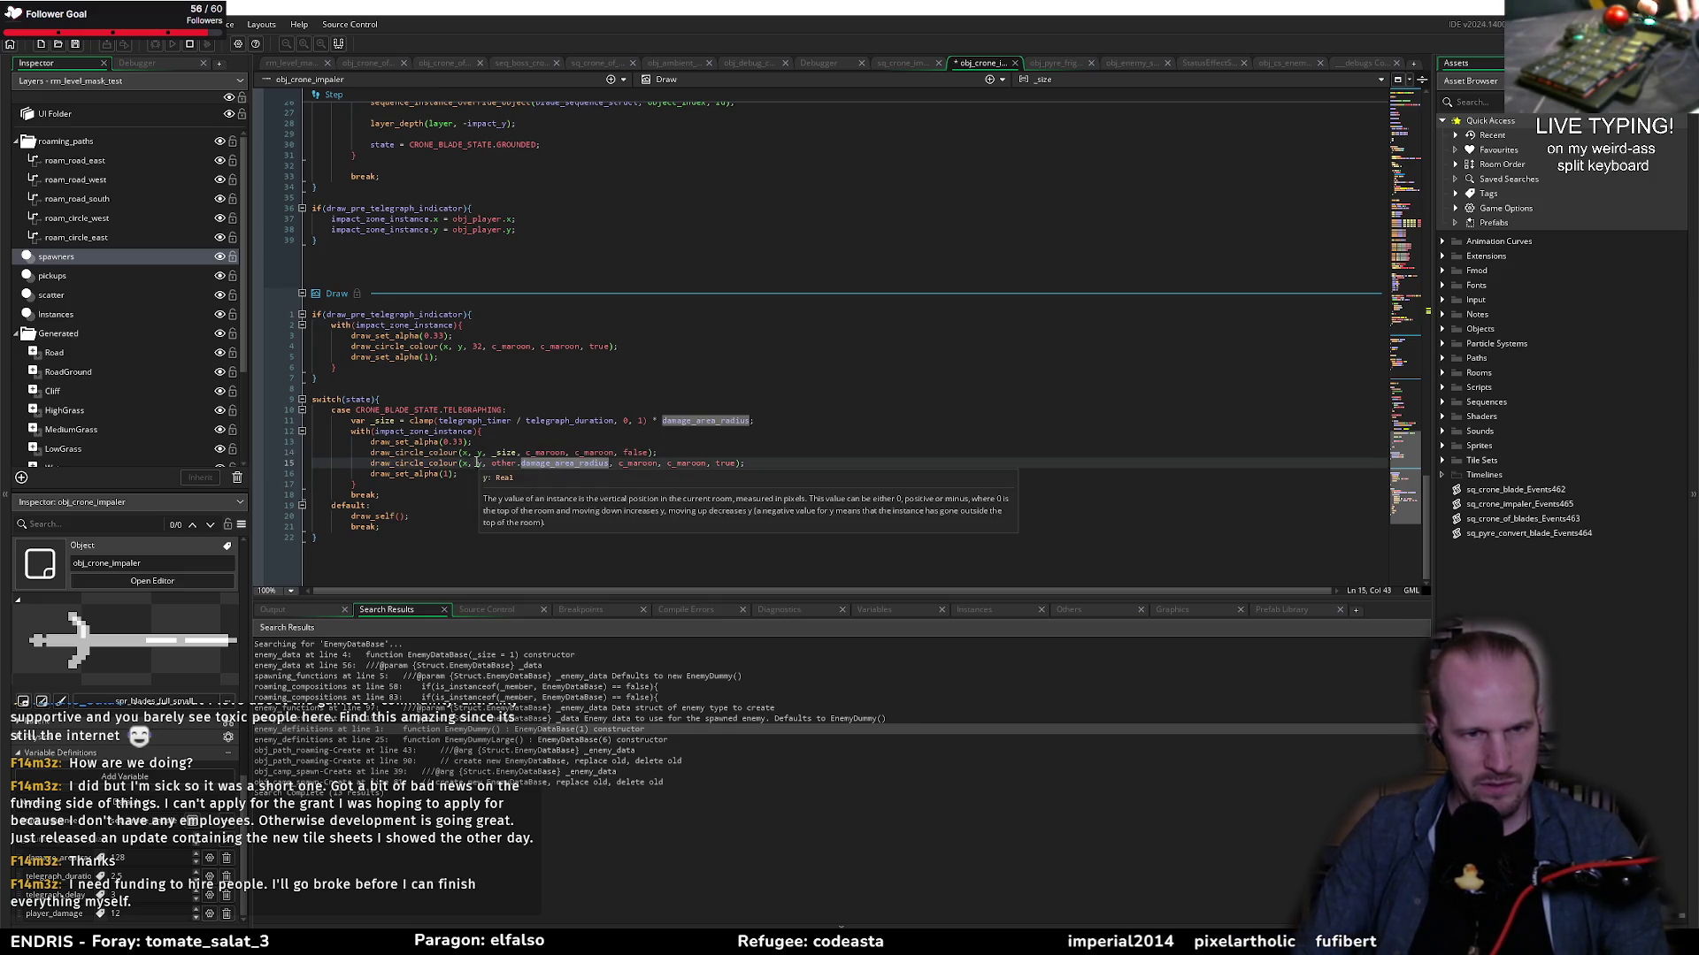
{"action": "left_click", "coordinate": [476, 462]}
{"action": "left_click", "coordinate": [464, 463]}
{"action": "type", "text": "impac"}
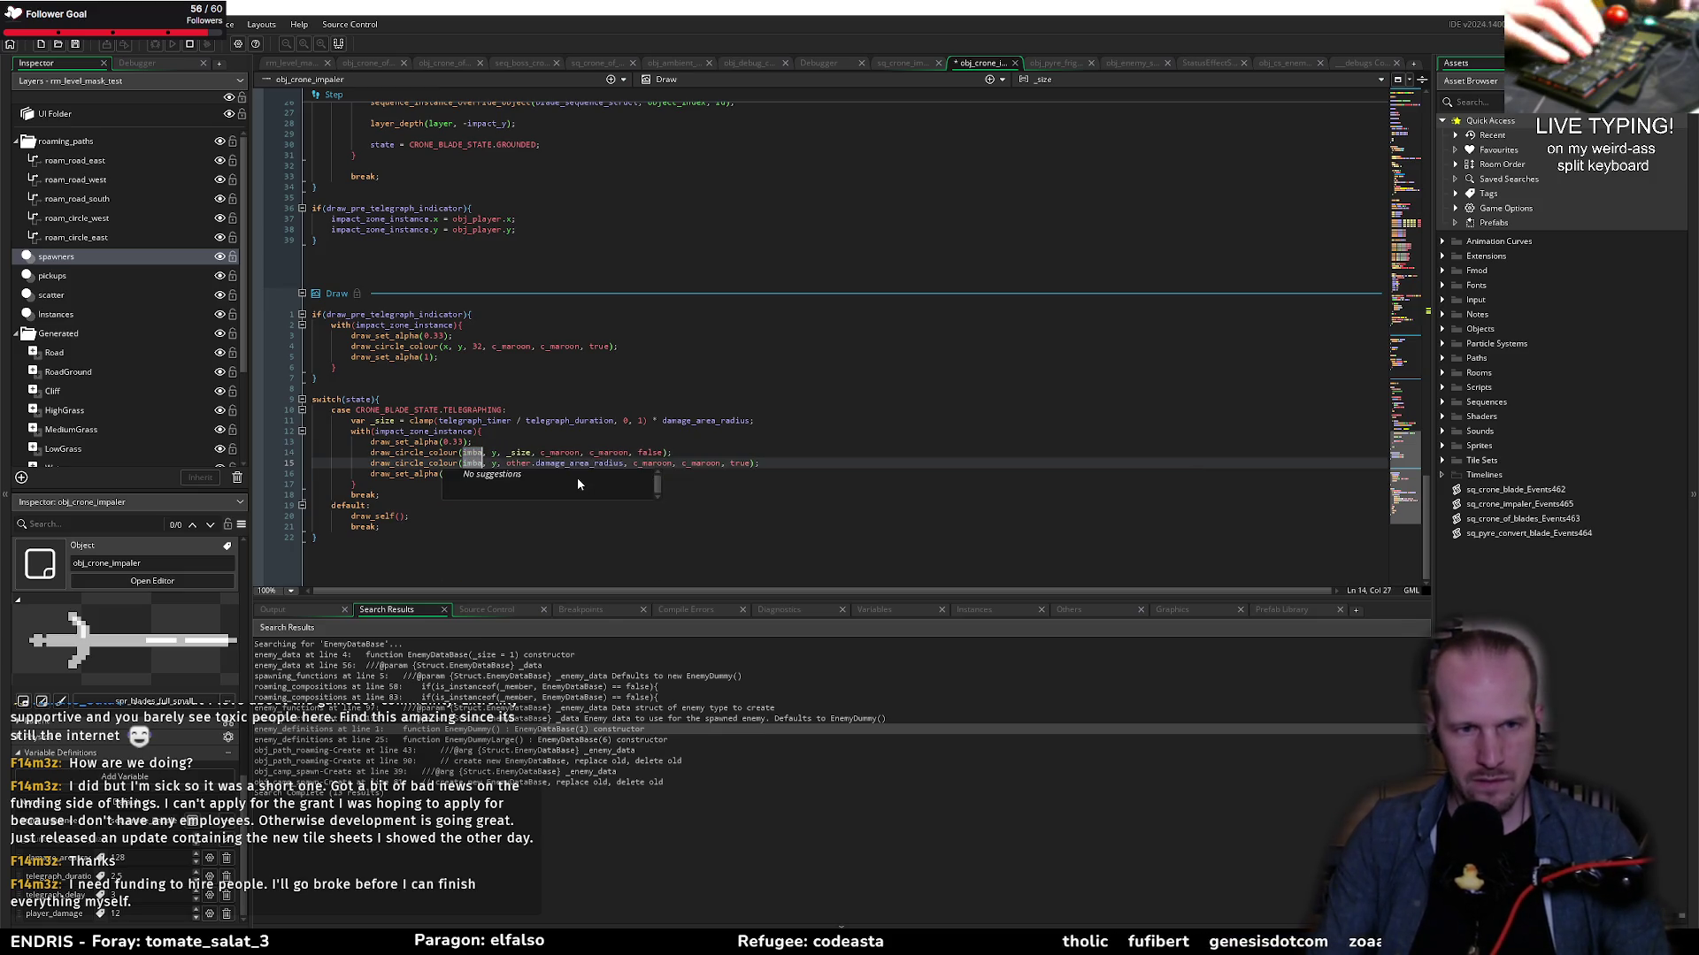
{"action": "type", "text": "t_x"}
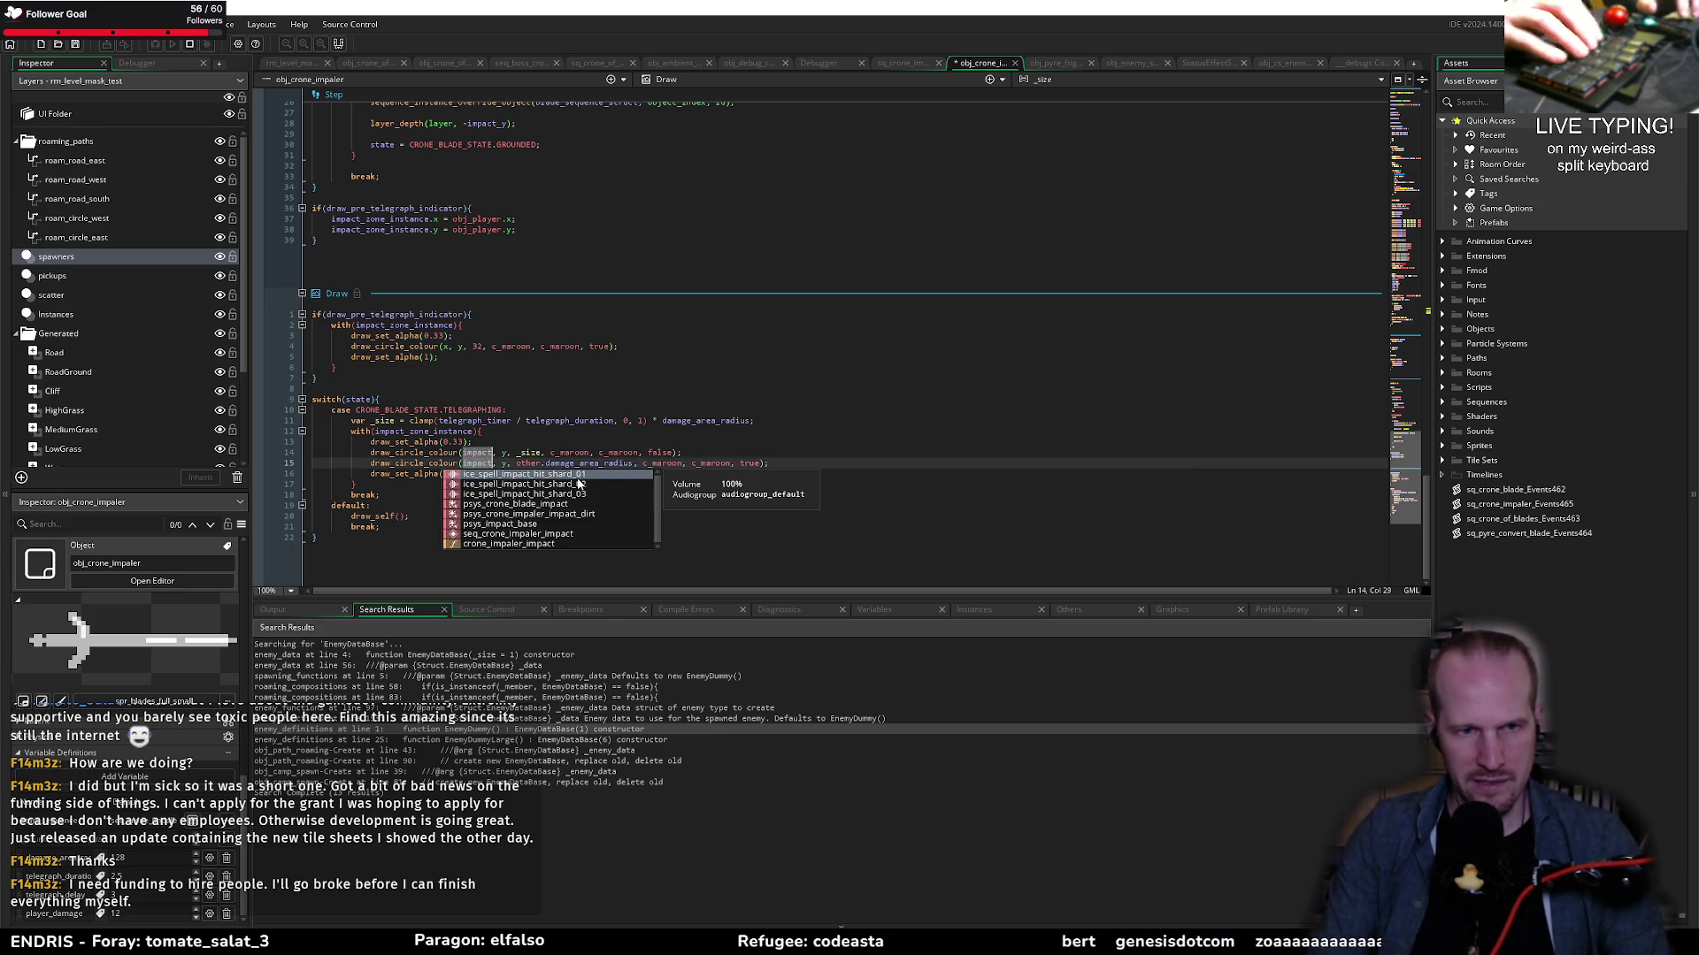
{"action": "key", "text": "Right"}
{"action": "key", "text": "Right"}
{"action": "key", "text": "Delete"}
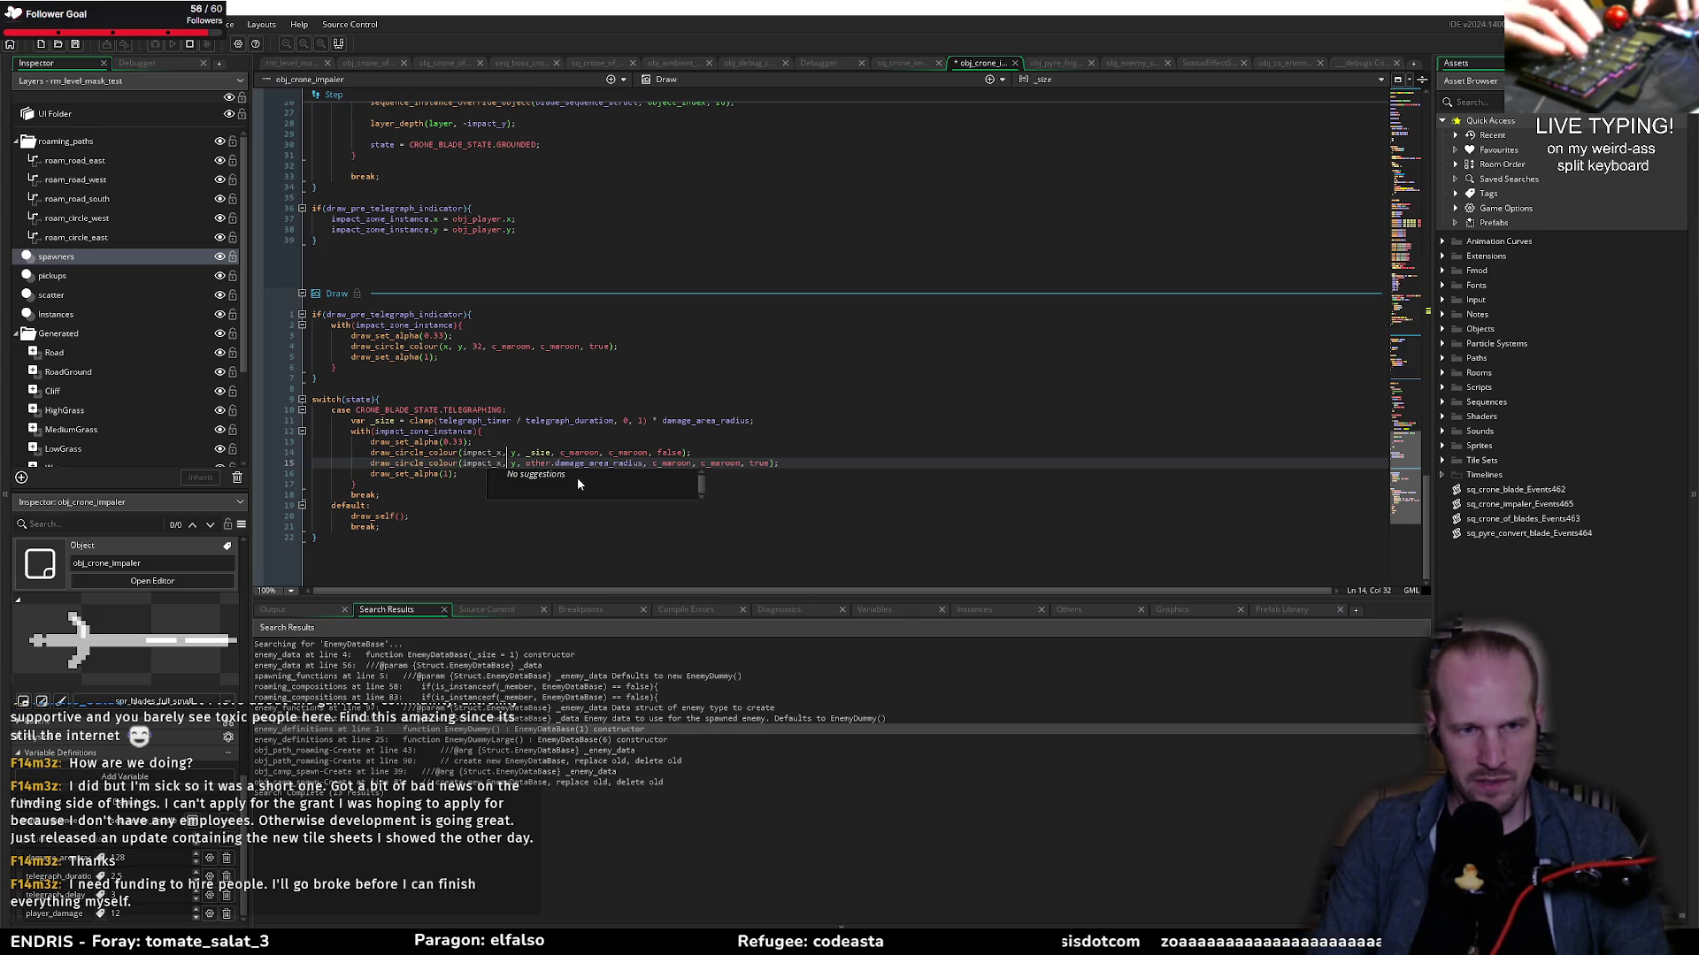
{"action": "type", "text": "impact_y"}
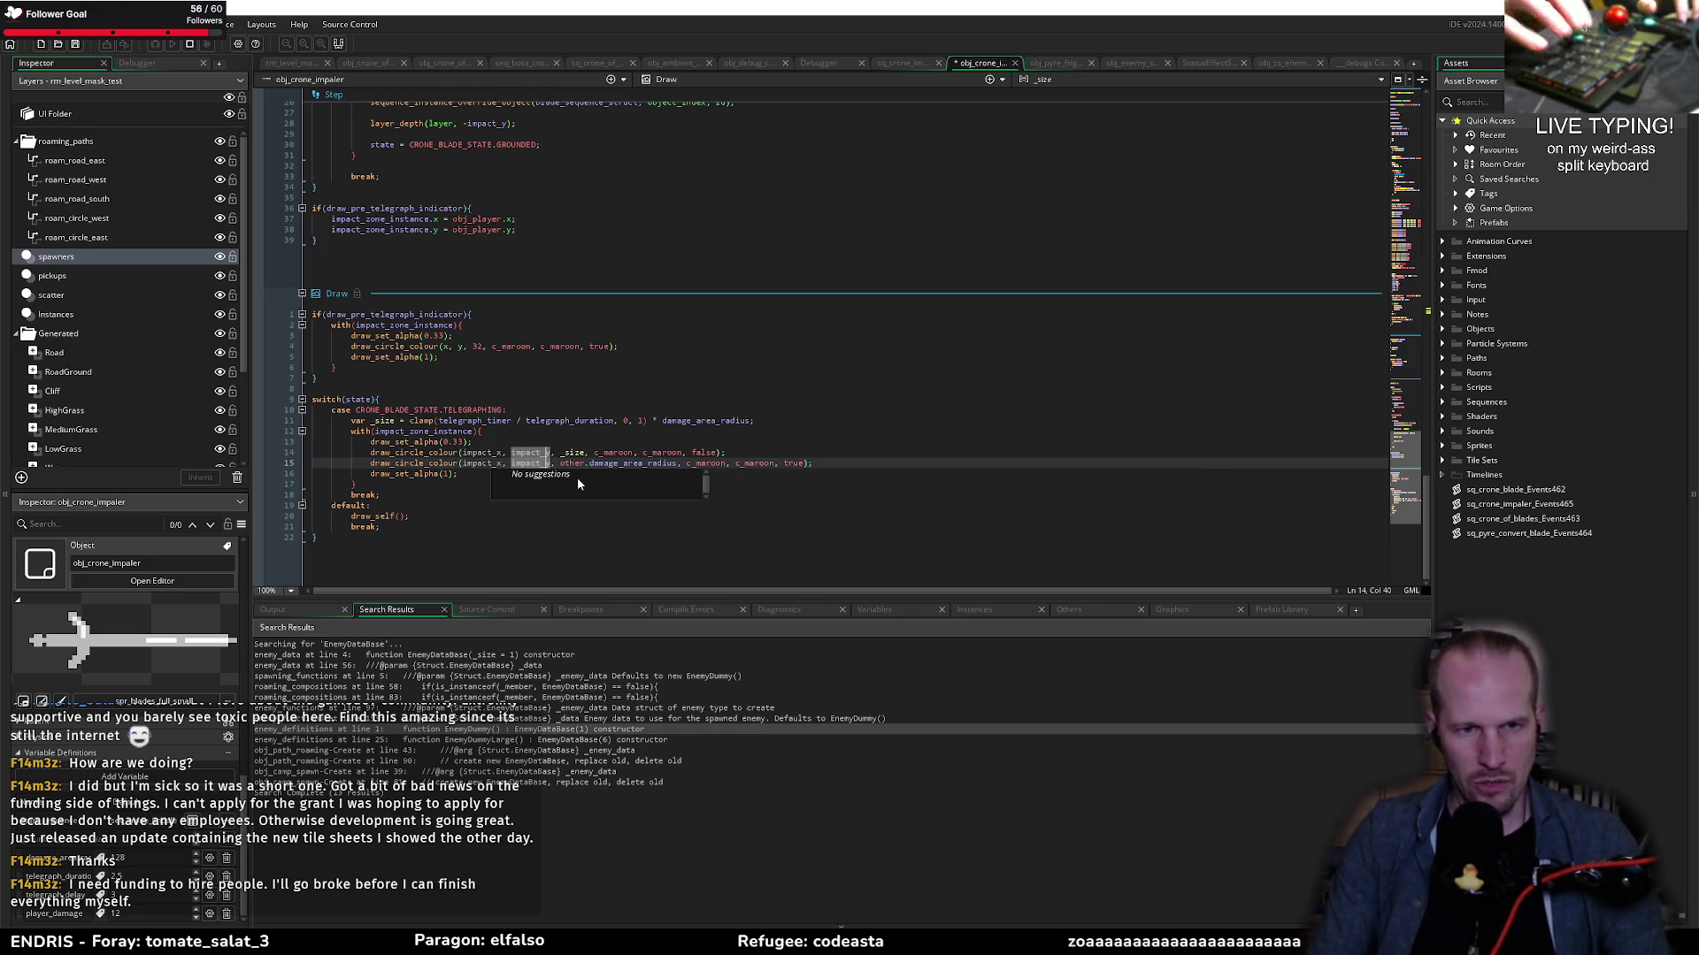
{"action": "left_click", "coordinate": [680, 433]}
{"action": "key", "text": "ctrl+s"}
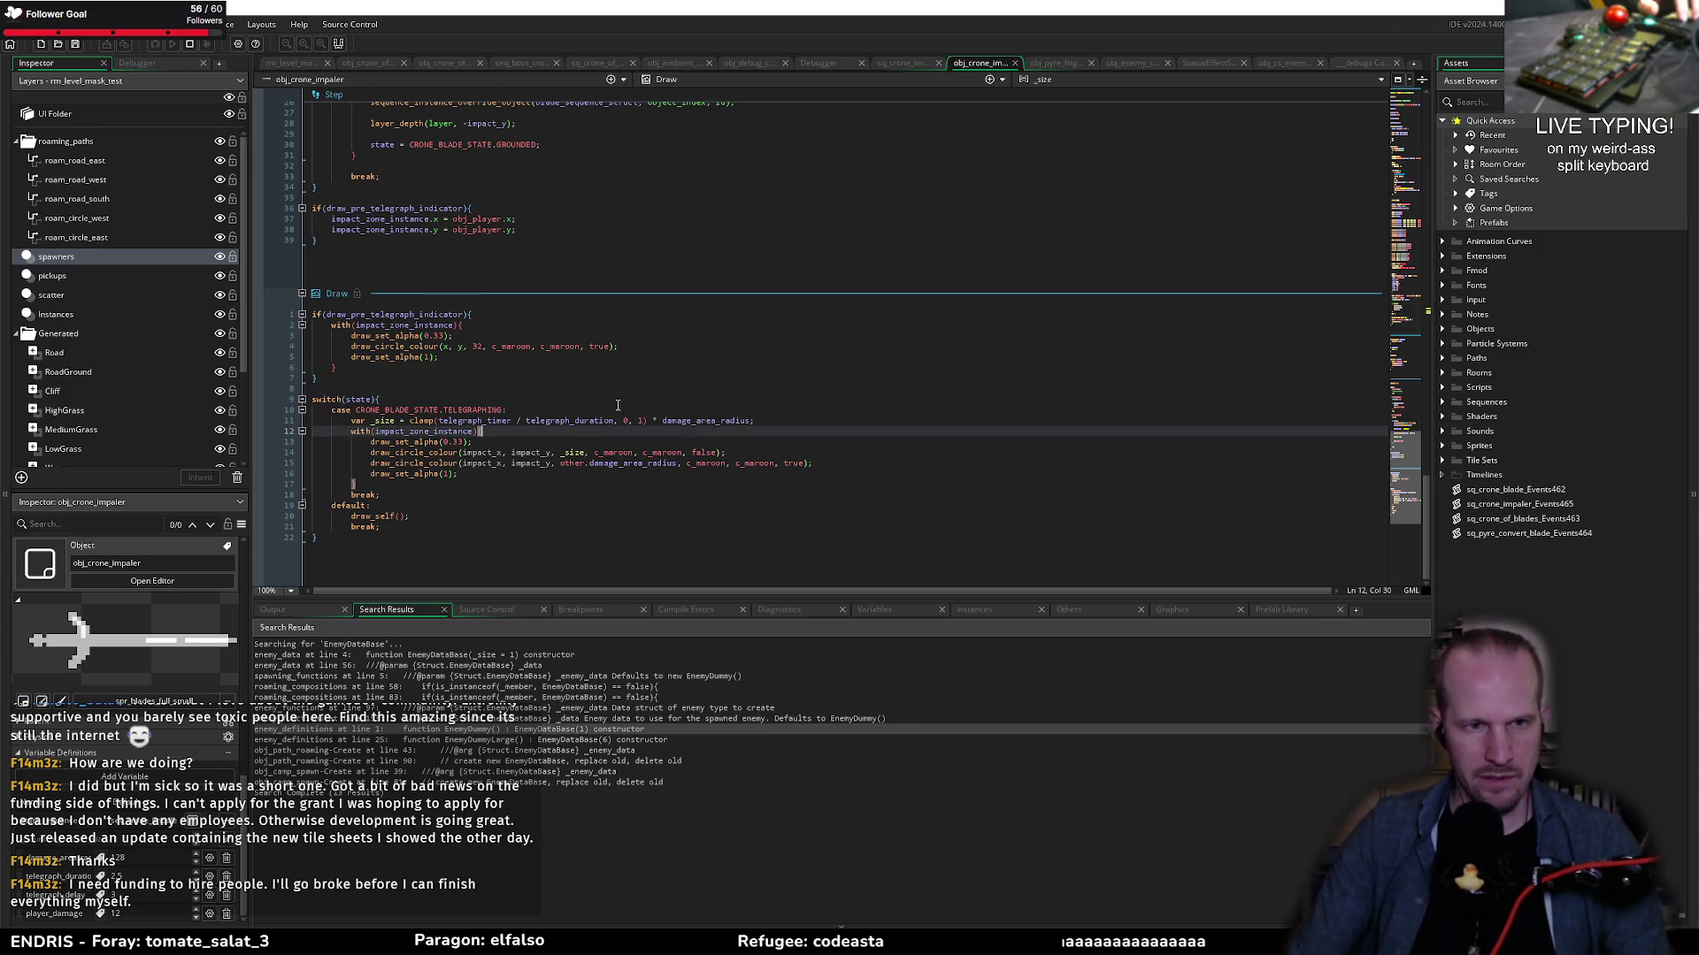
Step: Review the edited Draw event lines around the telegraph circle calls
{"action": "mouse_move", "coordinate": [375, 318]}
{"action": "left_mouse_down"}
{"action": "mouse_move", "coordinate": [334, 367]}
{"action": "mouse_move", "coordinate": [460, 475]}
{"action": "left_mouse_up"}
{"action": "left_click", "coordinate": [335, 367]}
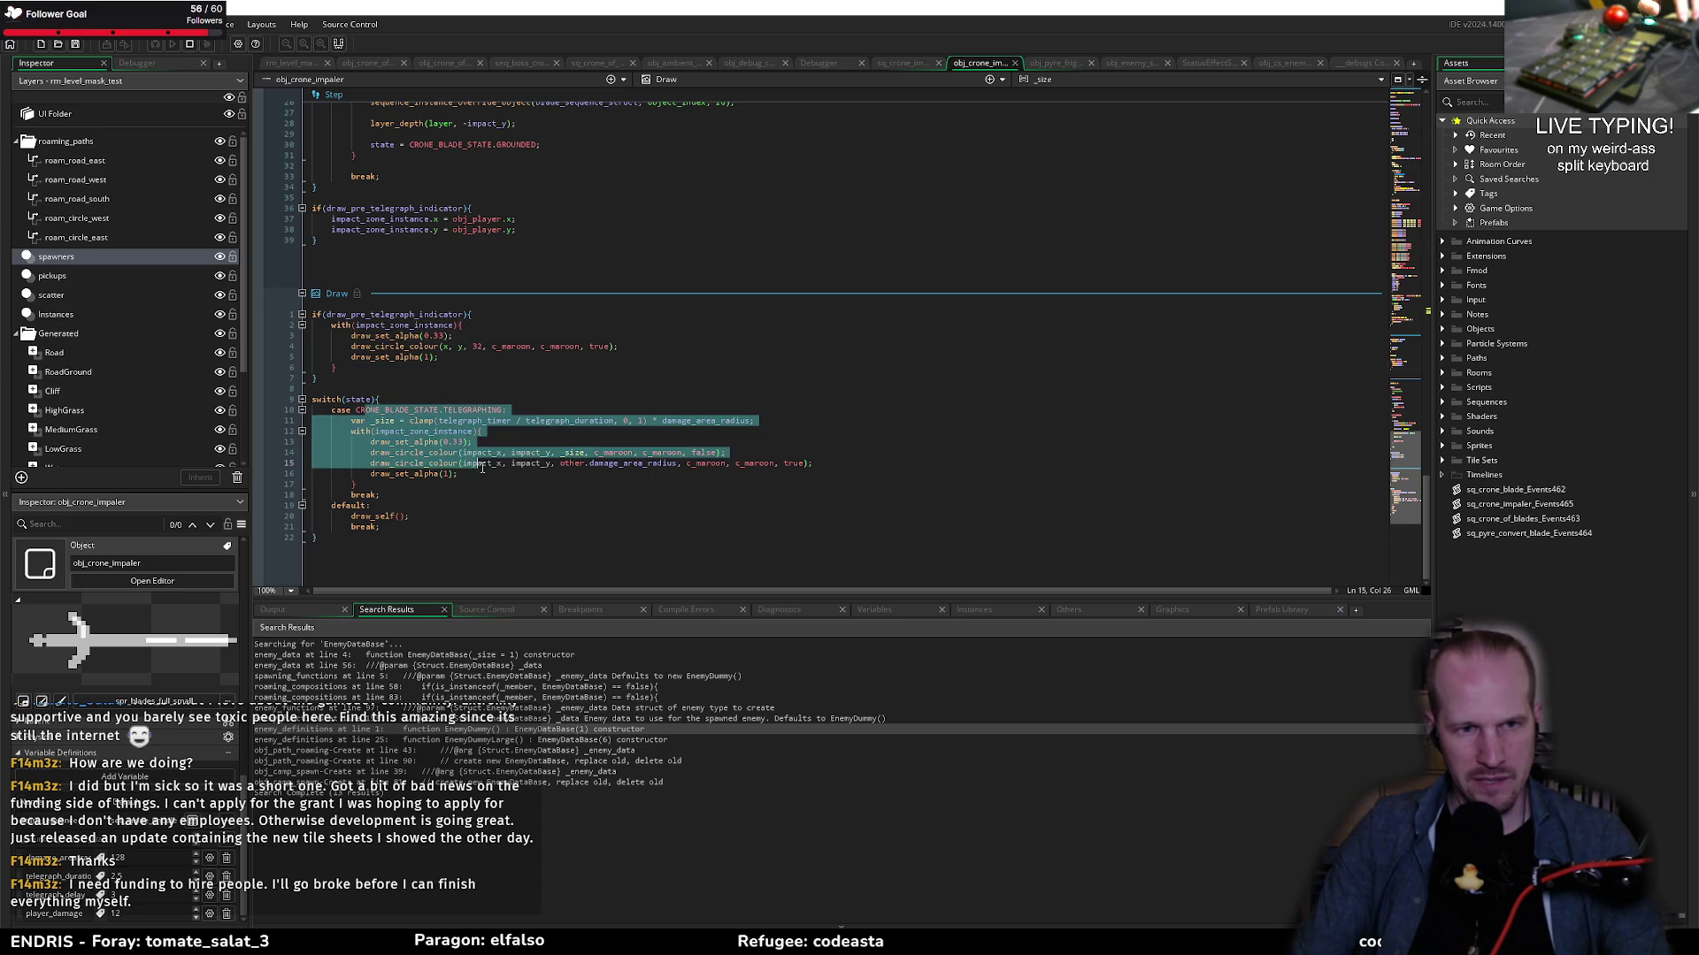
{"action": "left_click", "coordinate": [596, 457]}
{"action": "left_click", "coordinate": [489, 442]}
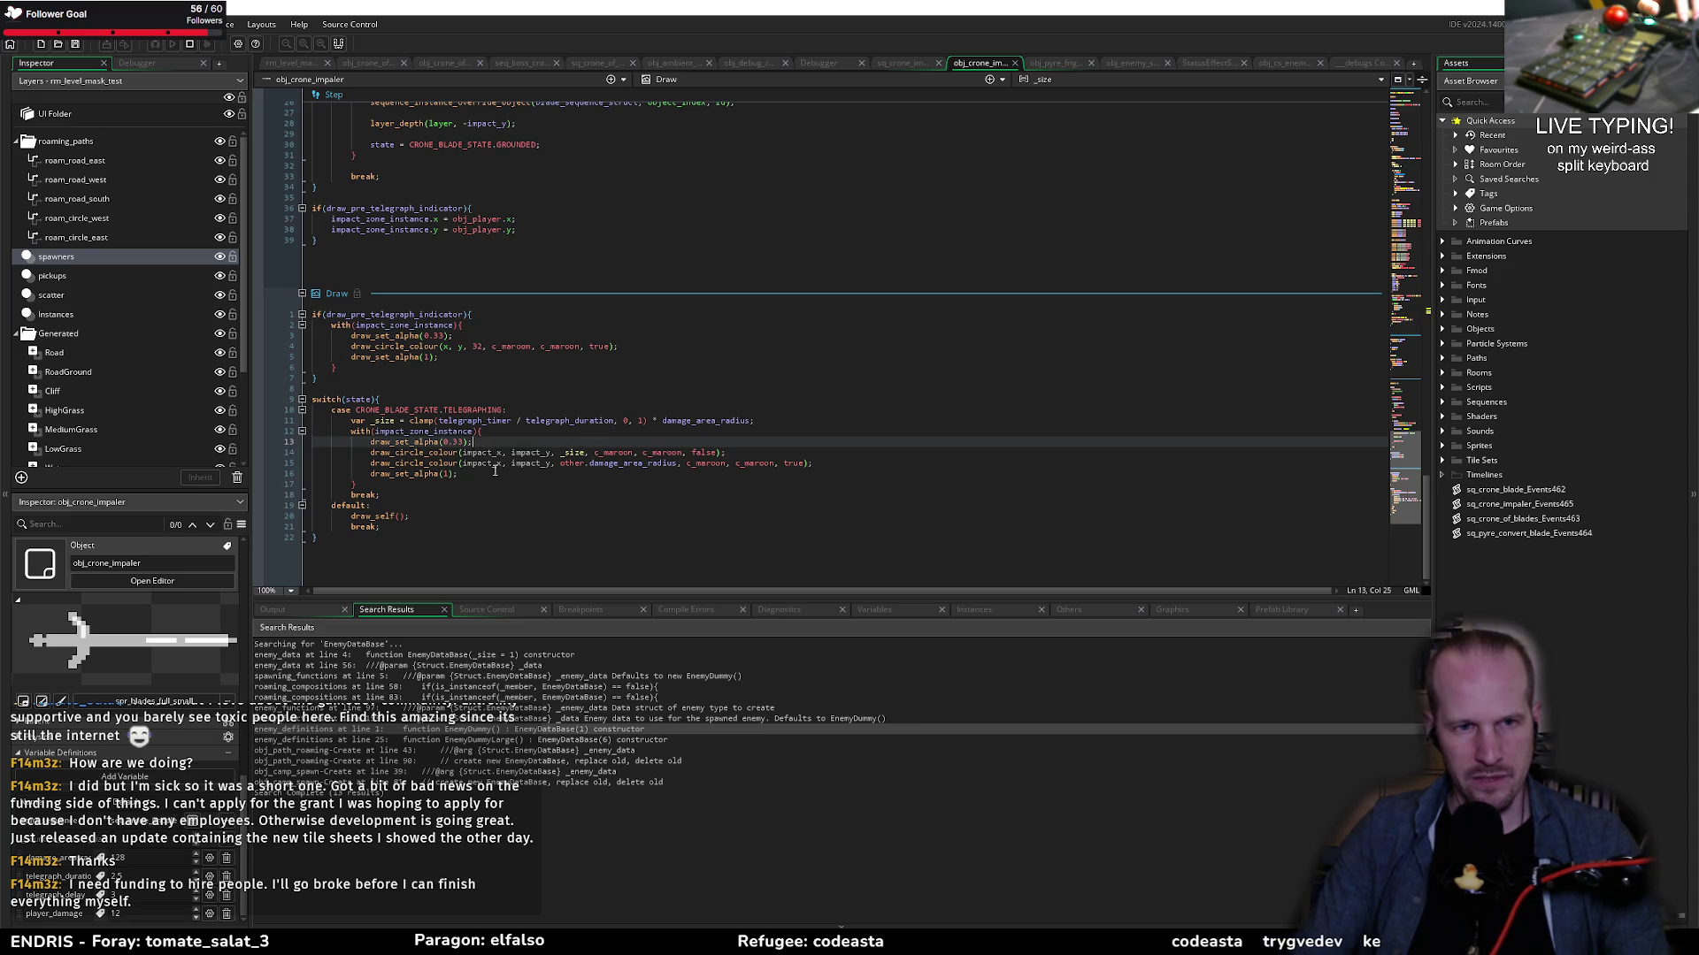
{"action": "scroll", "coordinate": [495, 471], "scroll_direction": "up", "scroll_amount": 15}
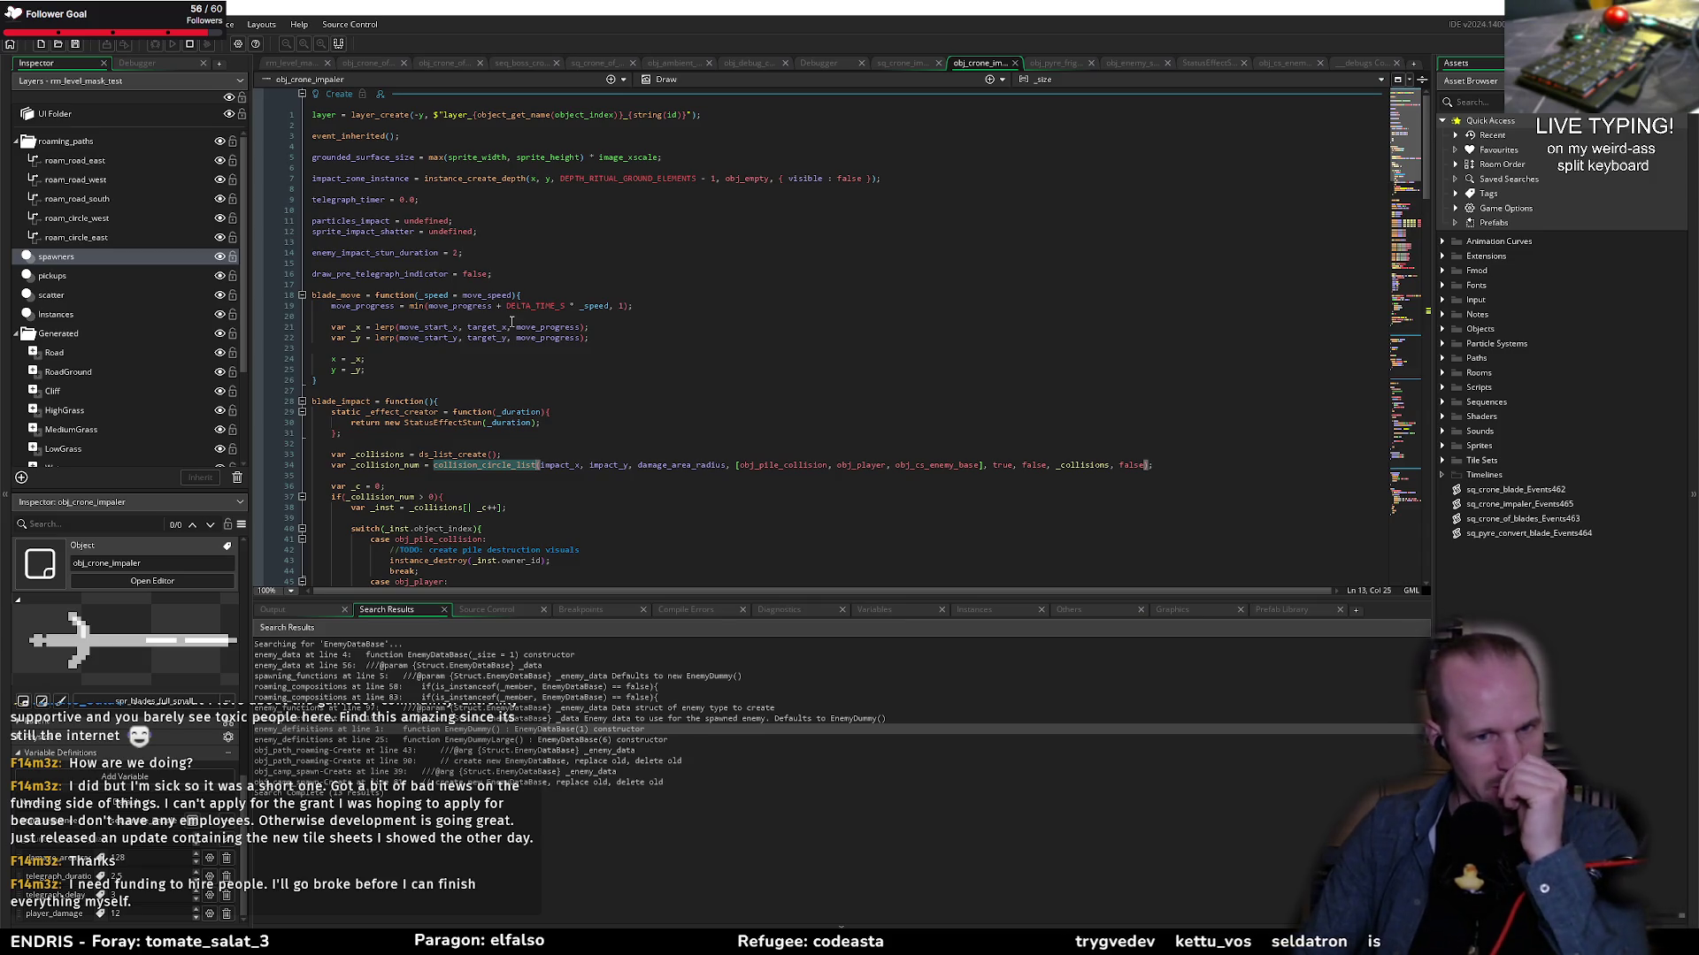
{"action": "scroll", "coordinate": [582, 421], "scroll_direction": "down", "scroll_amount": 15}
{"action": "scroll", "coordinate": [582, 422], "scroll_direction": "down", "scroll_amount": 10}
{"action": "left_click", "coordinate": [541, 463]}
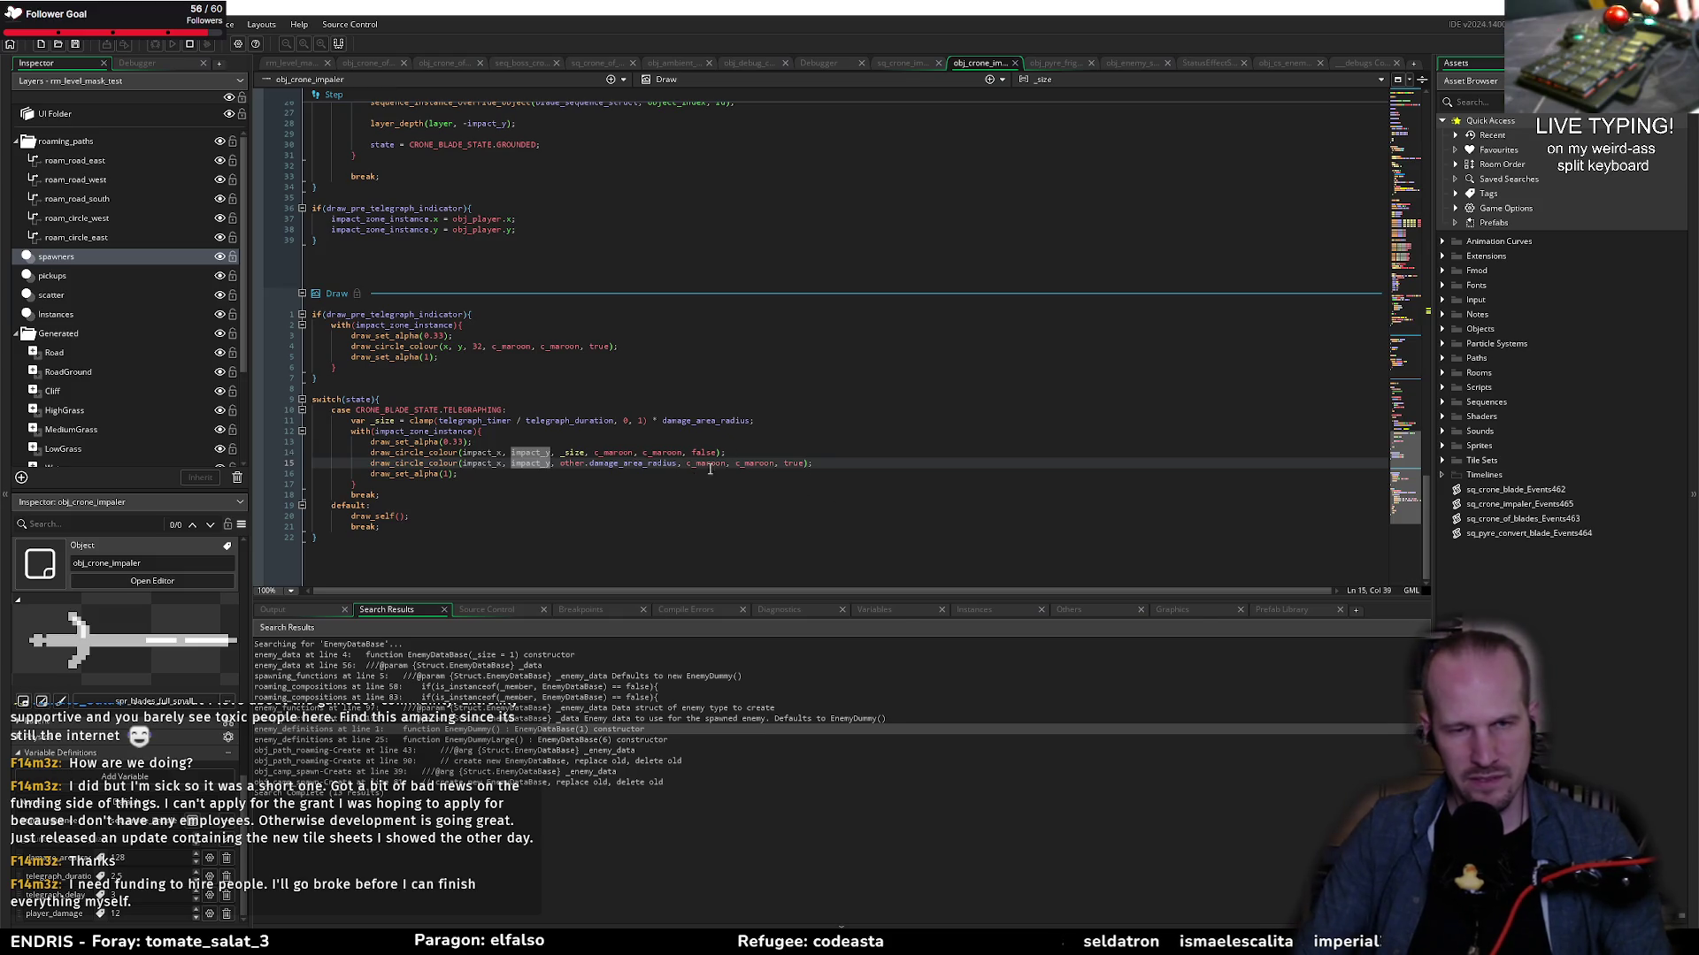
{"action": "scroll", "coordinate": [664, 455], "scroll_direction": "up", "scroll_amount": 20}
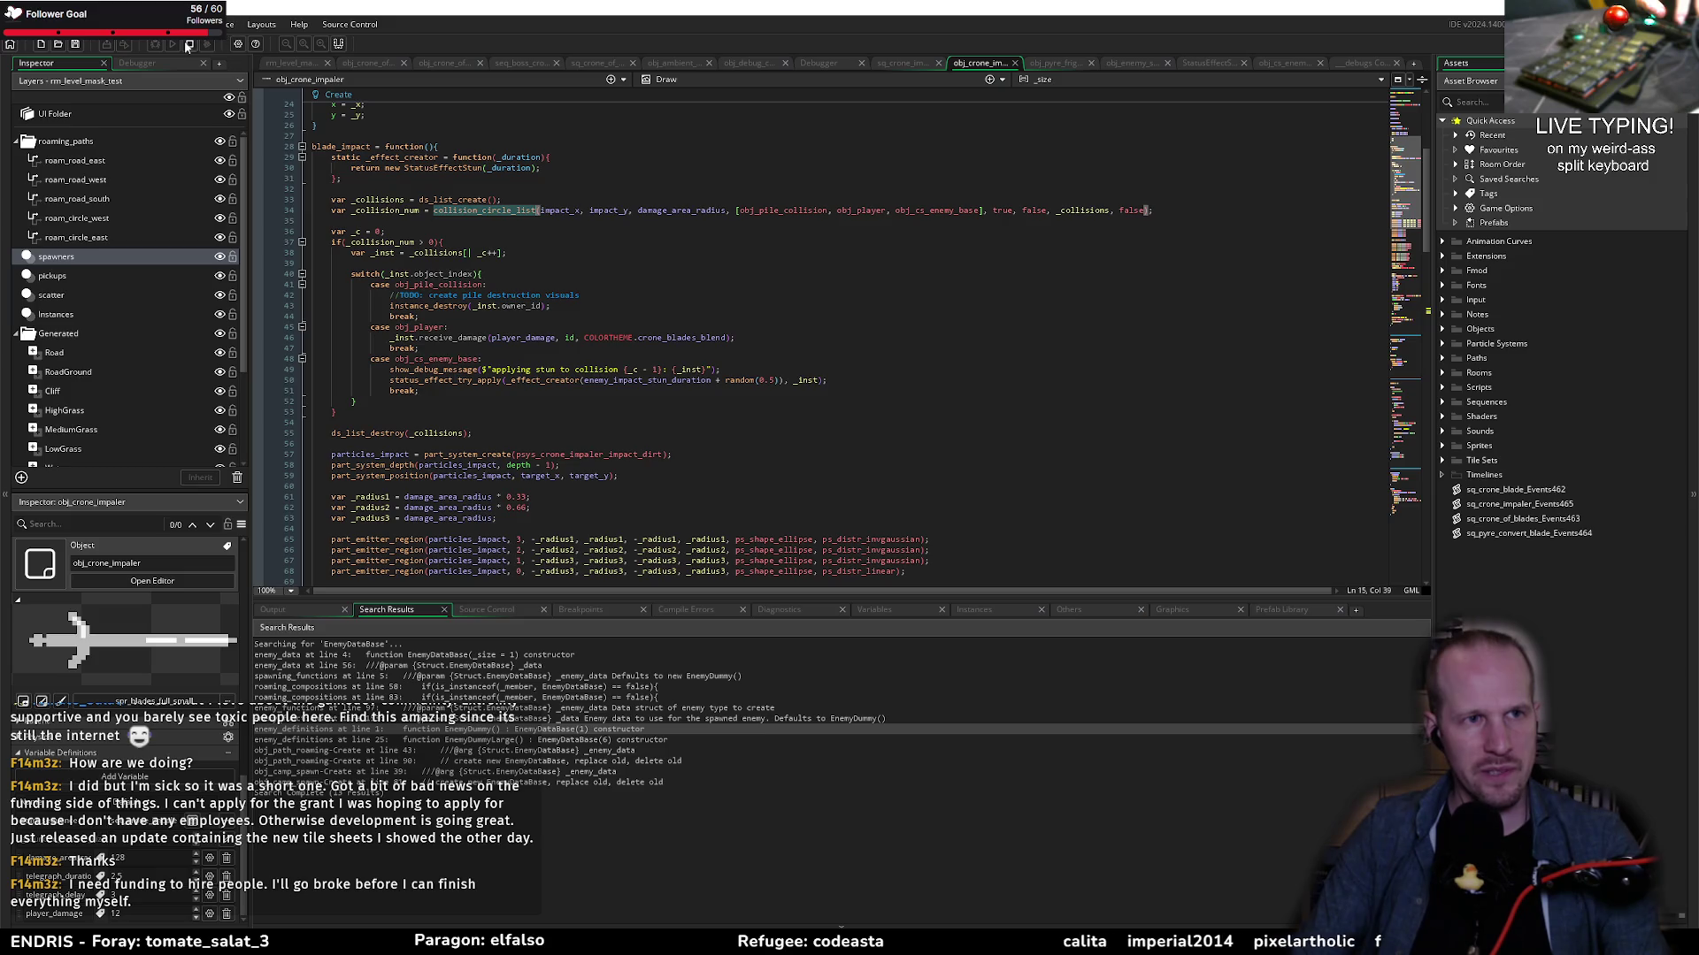
Step: Launch Pyrebound with the debugger and start a run from the title menu
{"action": "left_click", "coordinate": [155, 46]}
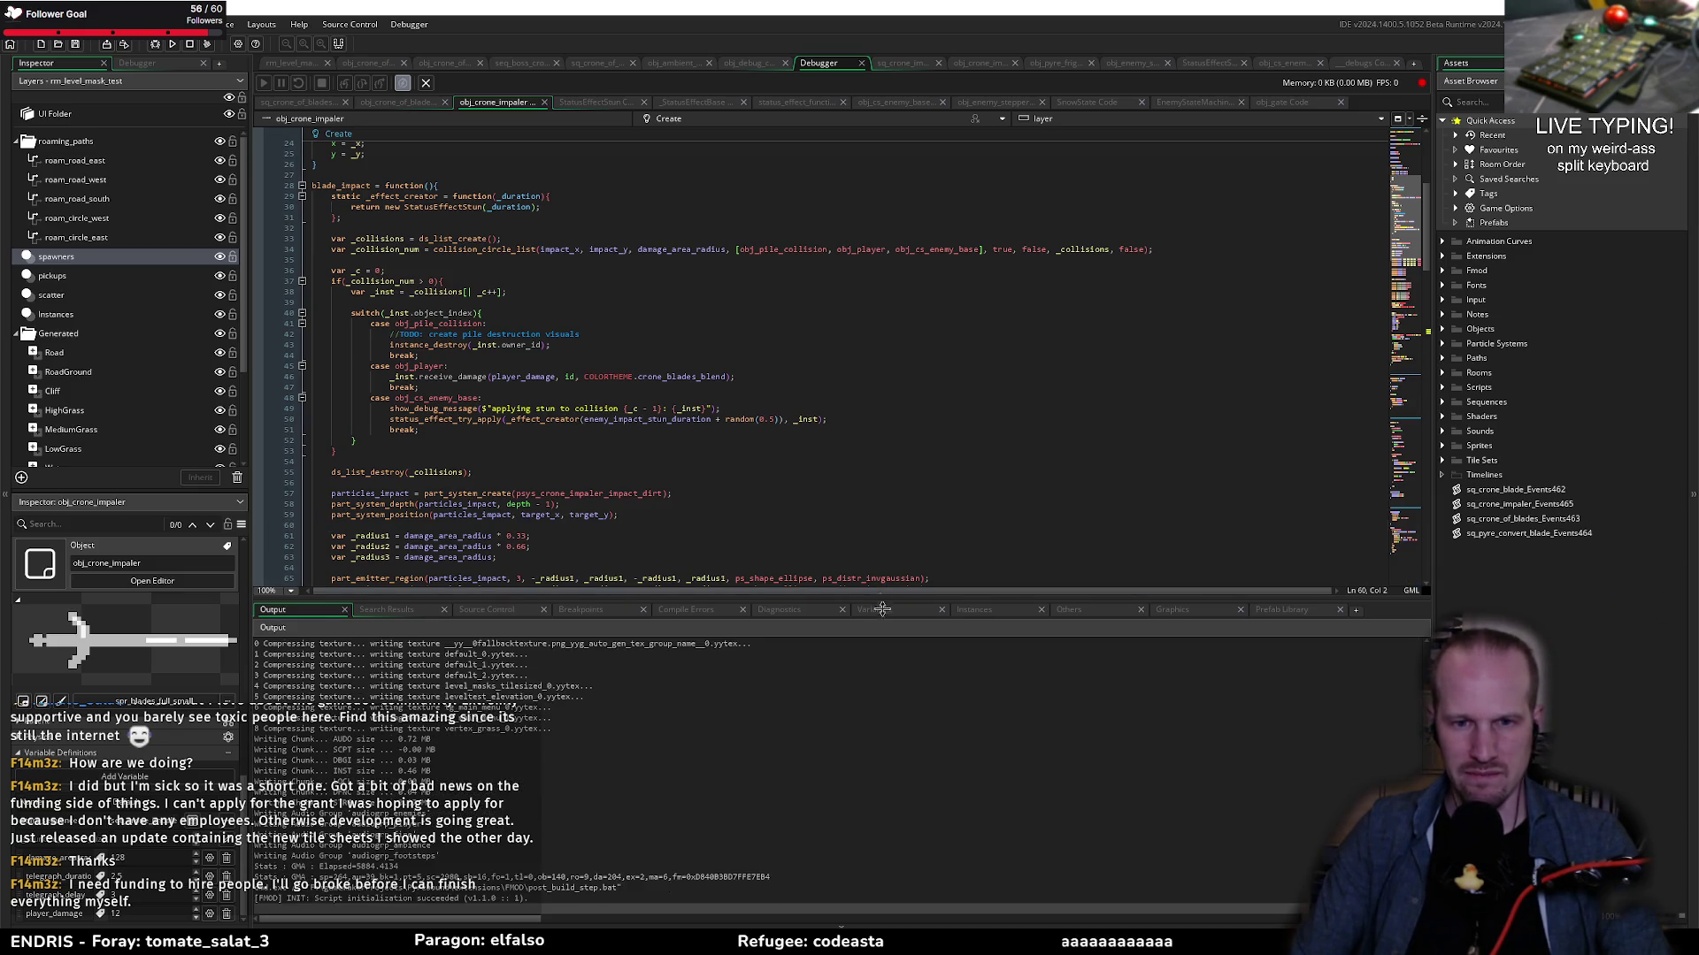
{"action": "left_click_drag", "start_coordinate": [888, 599], "coordinate": [890, 697]}
{"action": "left_click", "coordinate": [893, 642]}
{"action": "left_click", "coordinate": [897, 621]}
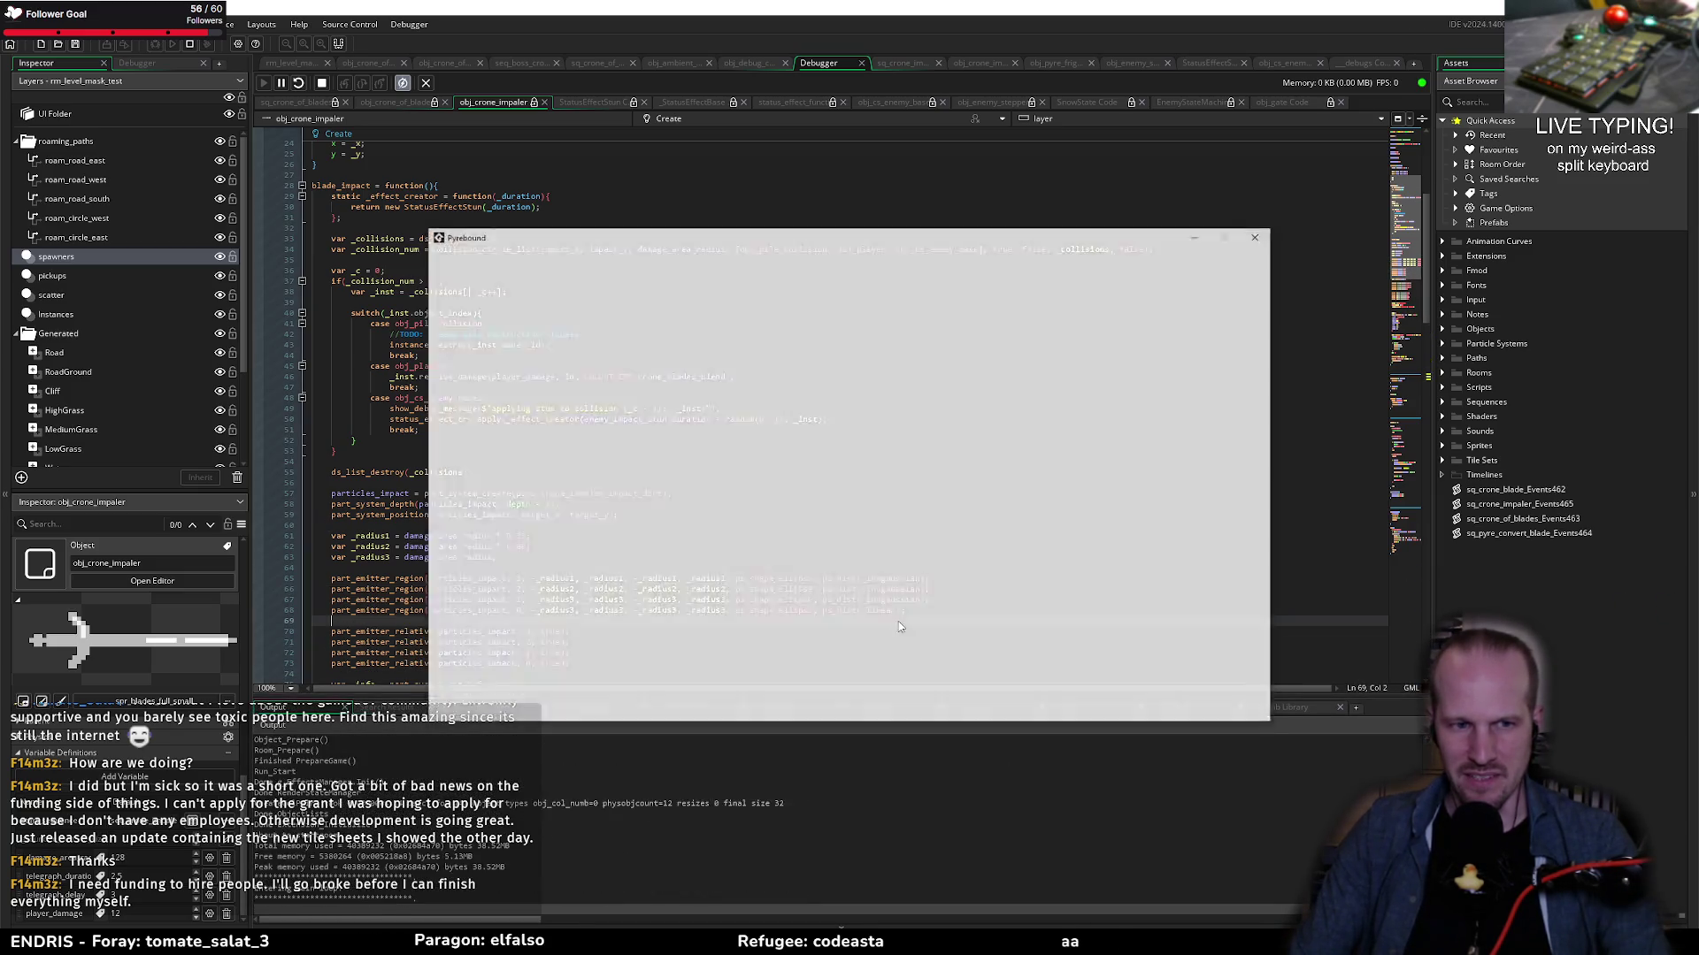
{"action": "left_click", "coordinate": [898, 619]}
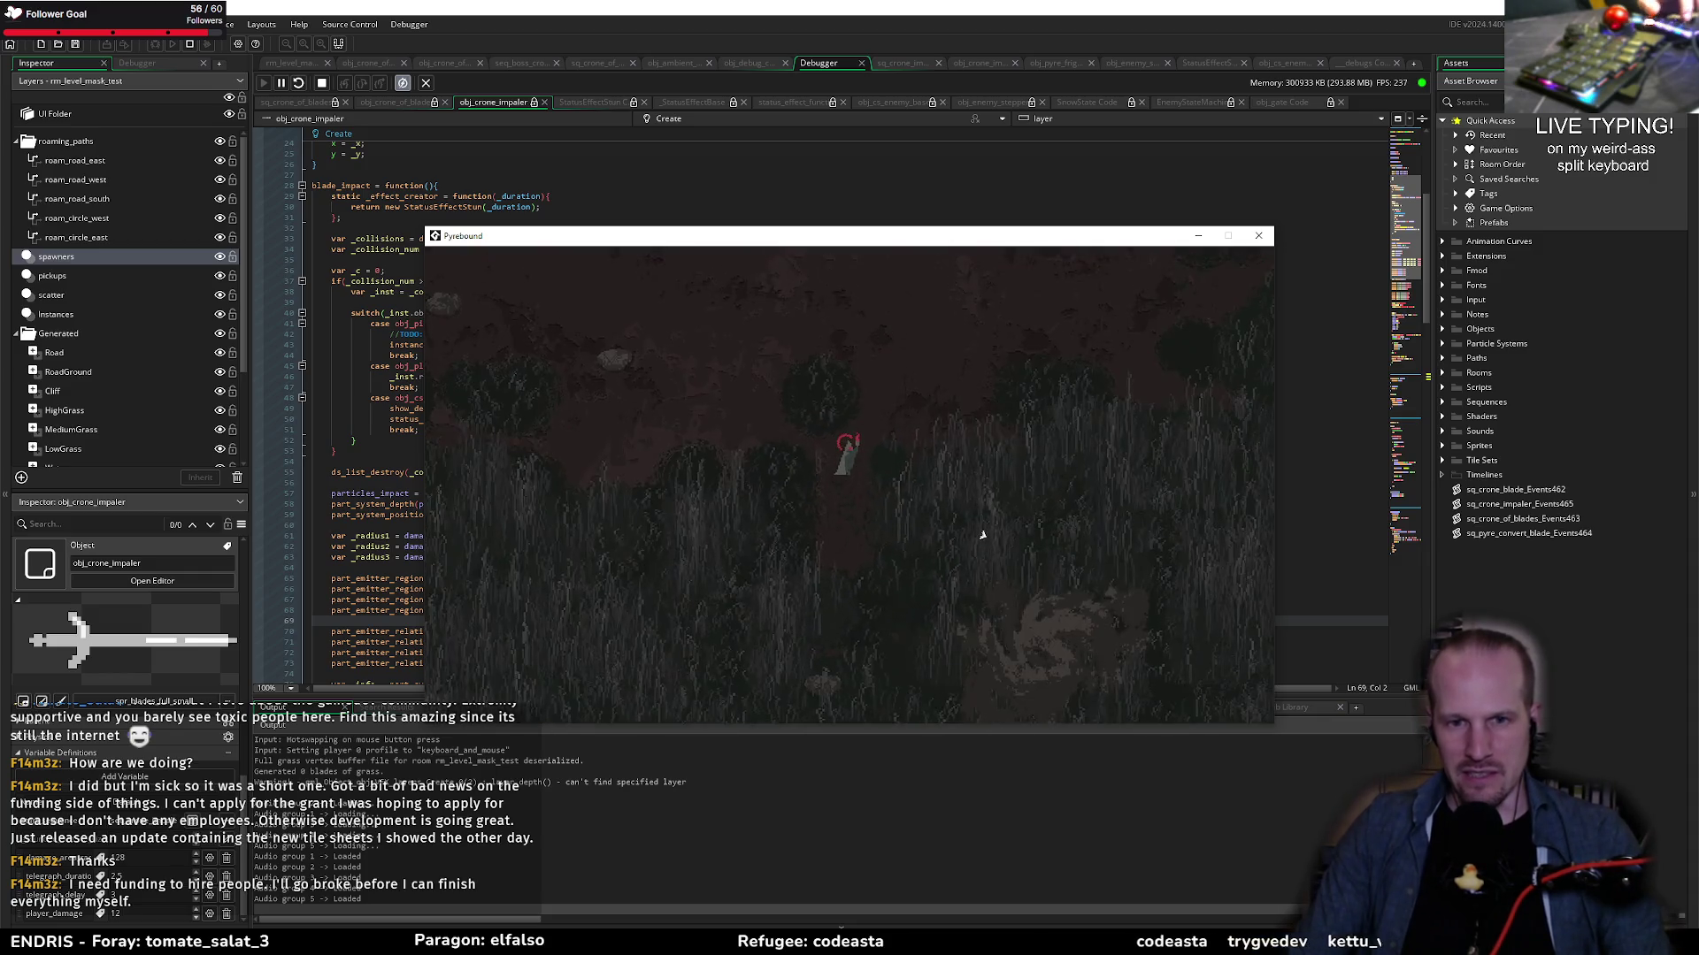
{"action": "key", "text": "w"}
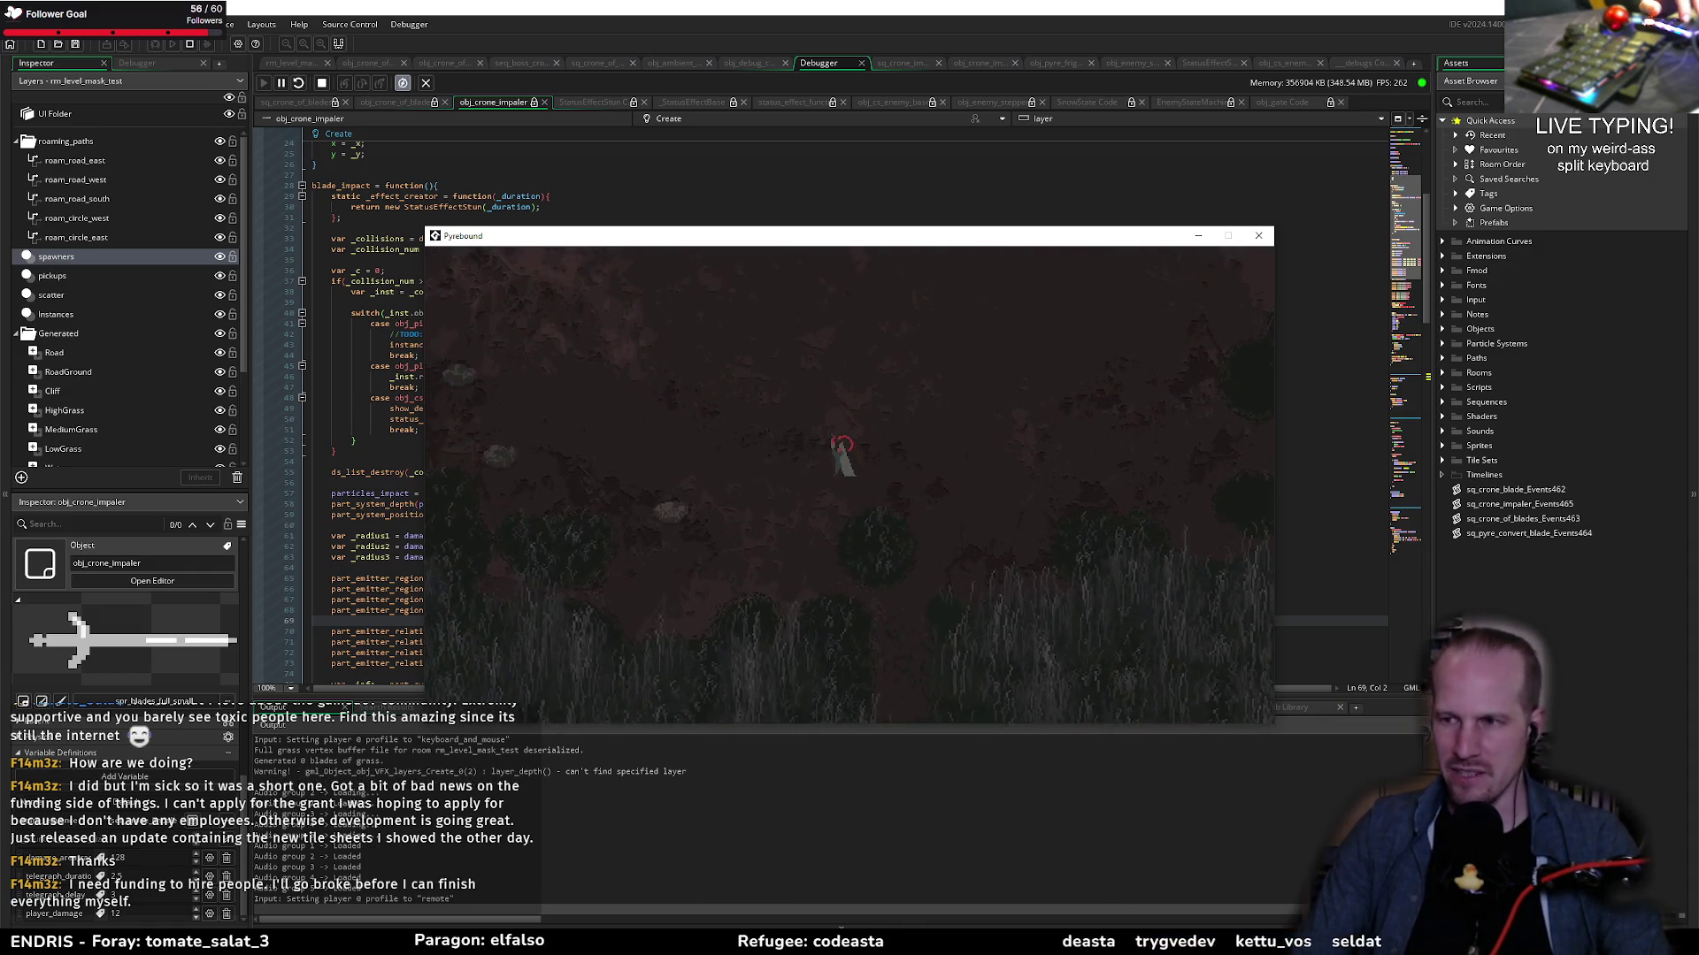
{"action": "key", "text": "w"}
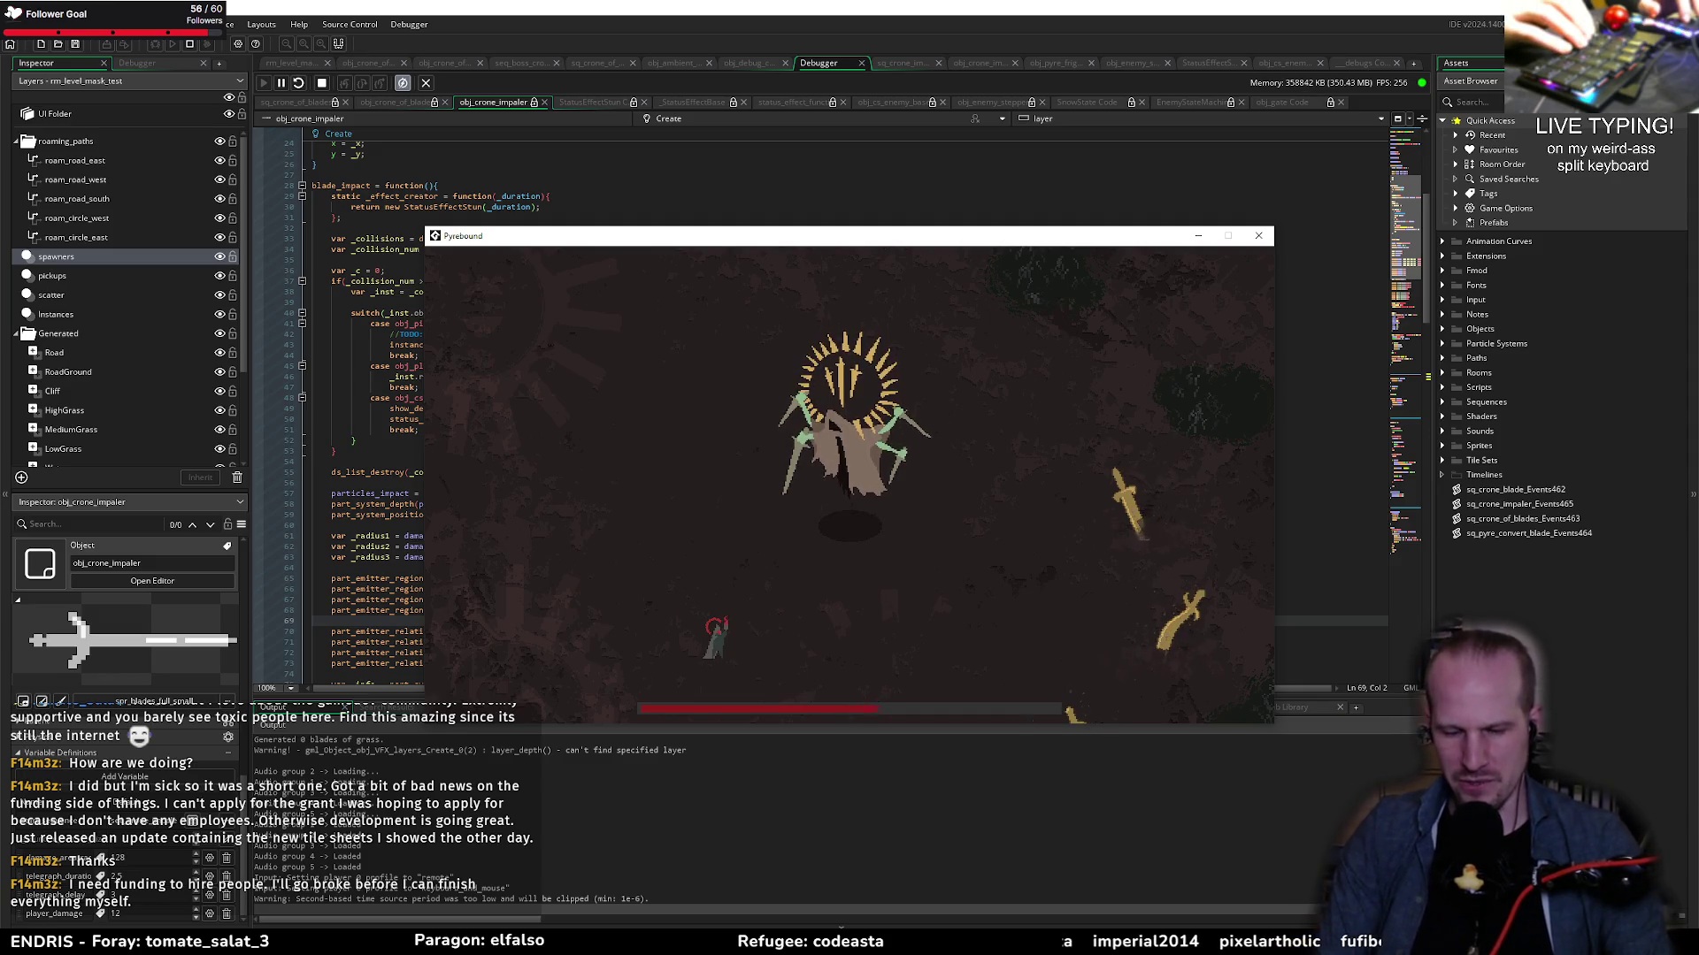
Step: Enable show enemy state in the debug overlay's context steering view and play until the impact_x error
{"action": "key", "text": "F1"}
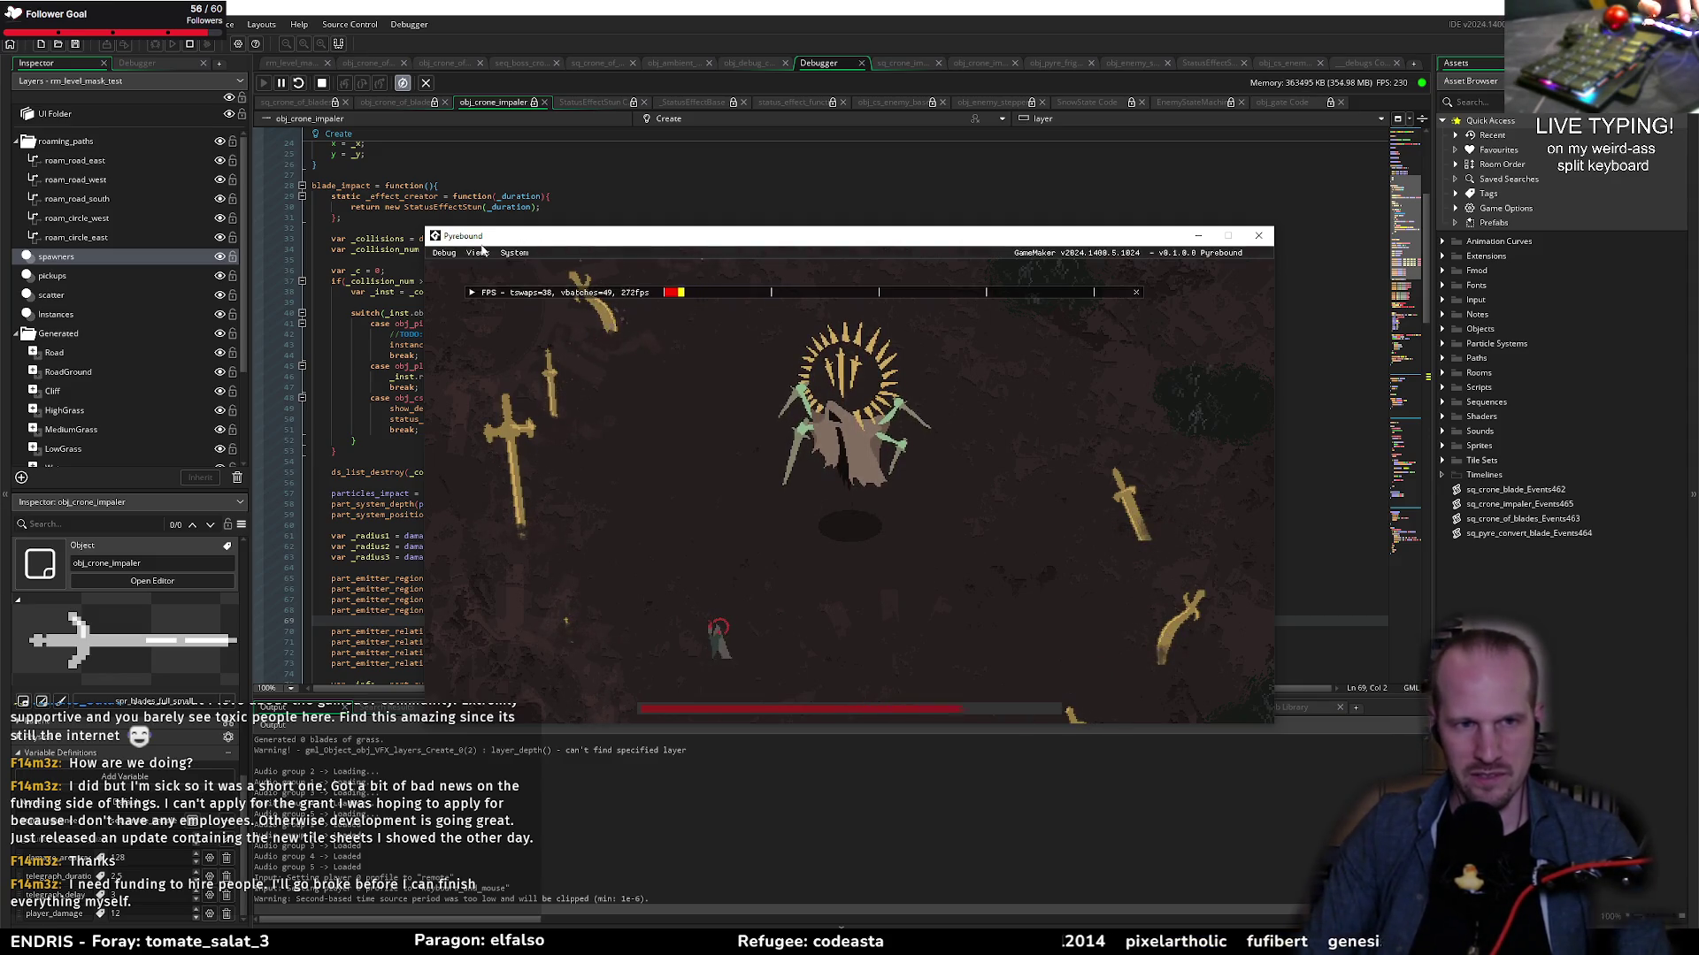
{"action": "left_click", "coordinate": [477, 252]}
{"action": "left_click", "coordinate": [517, 347]}
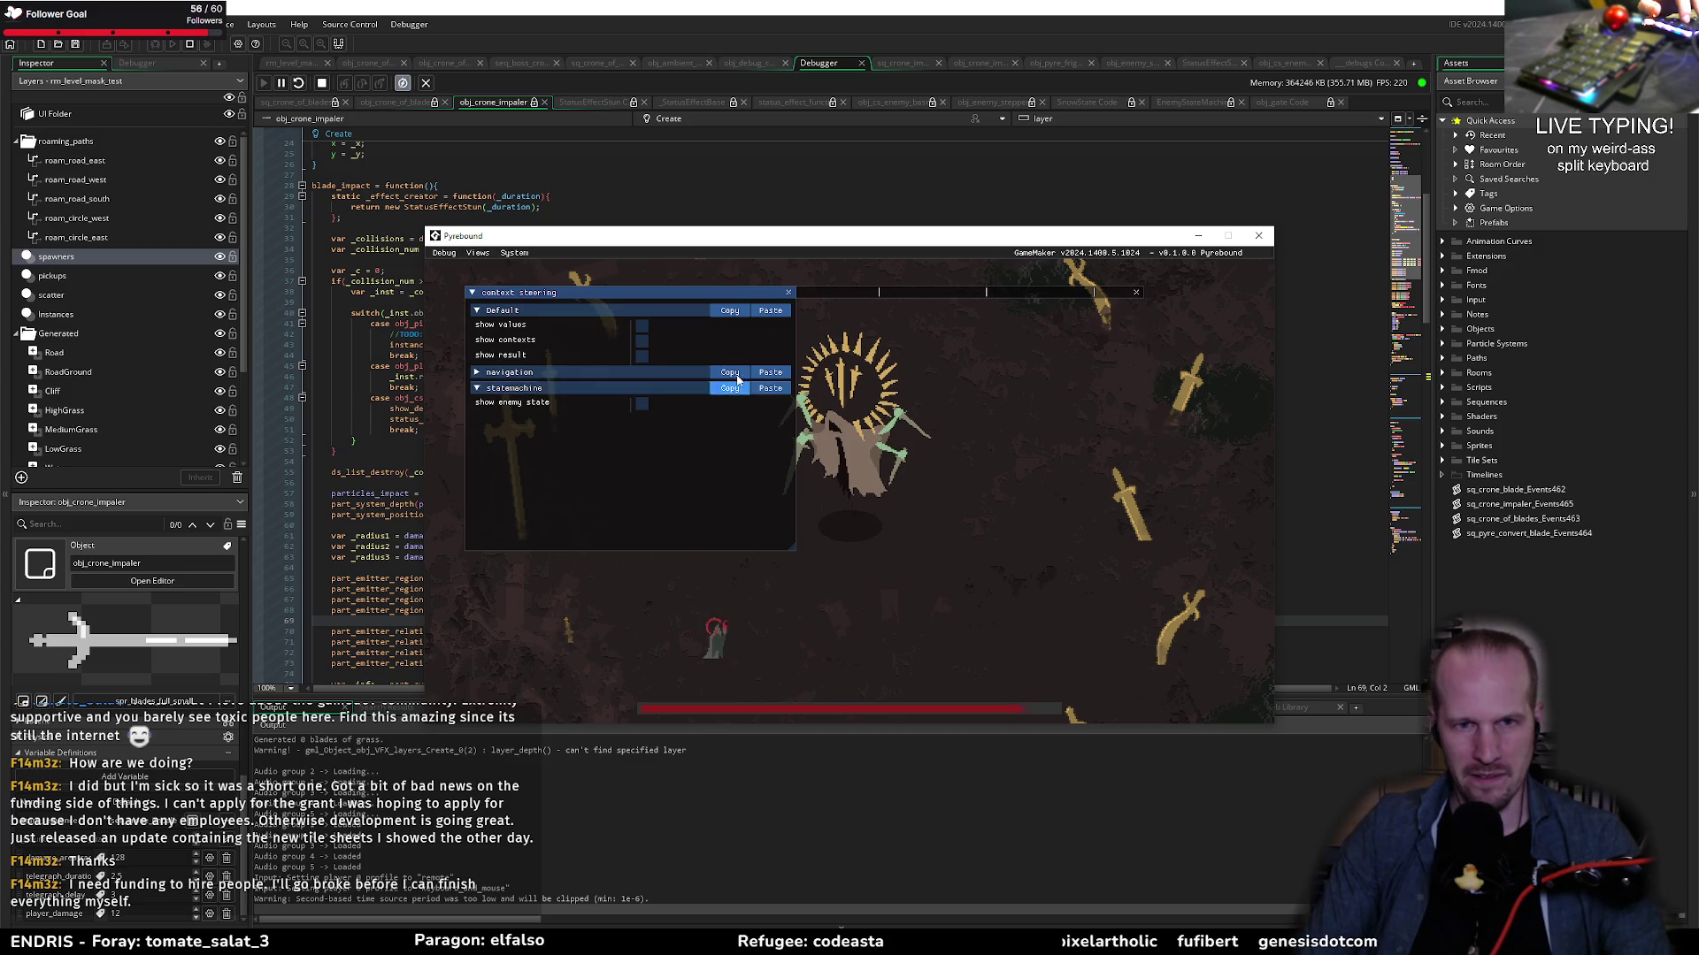
{"action": "left_click", "coordinate": [642, 404]}
{"action": "key", "text": "F1"}
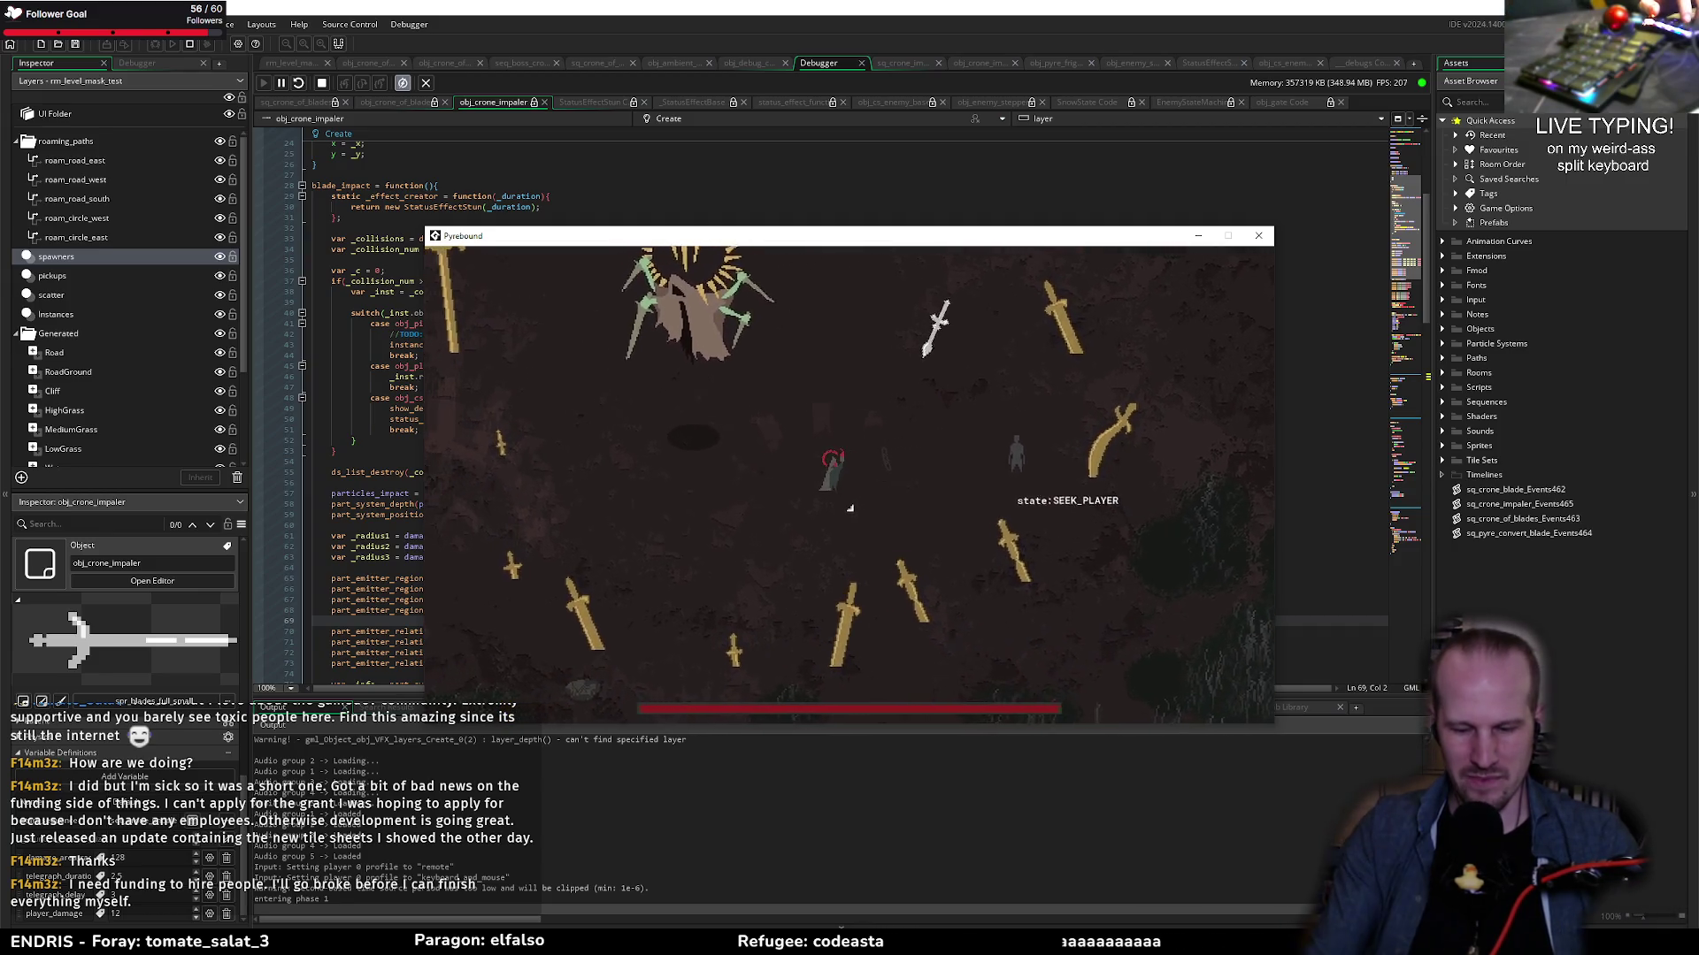
{"action": "key", "text": "a"}
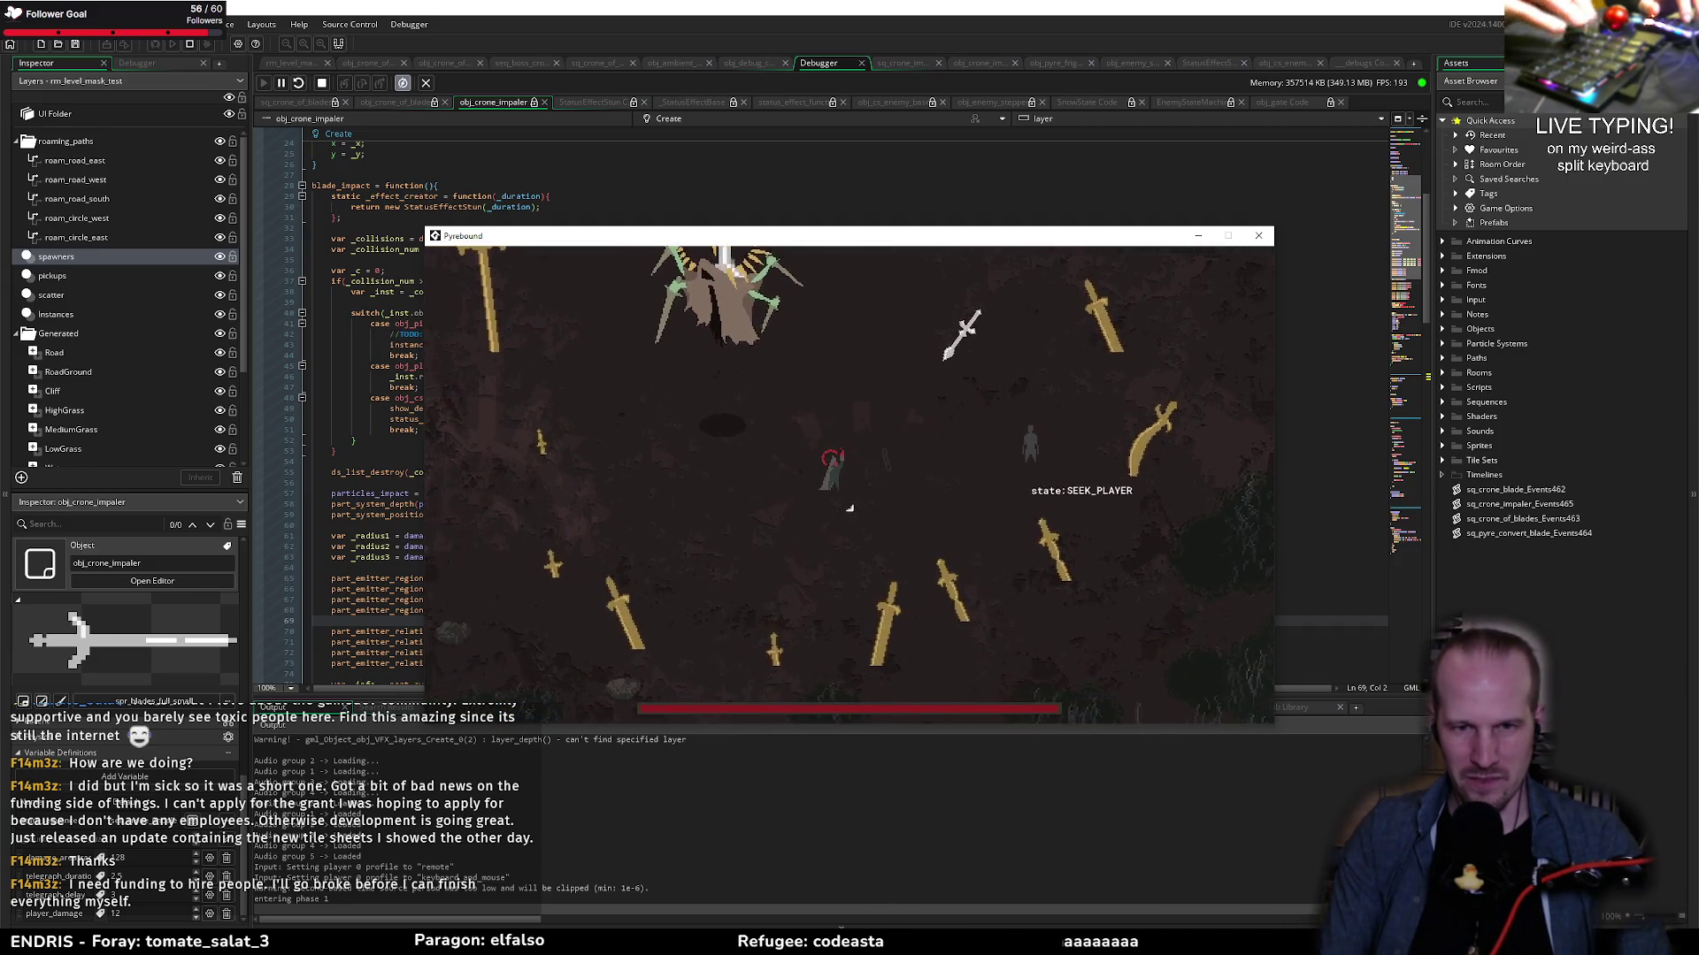
{"action": "key", "text": "d"}
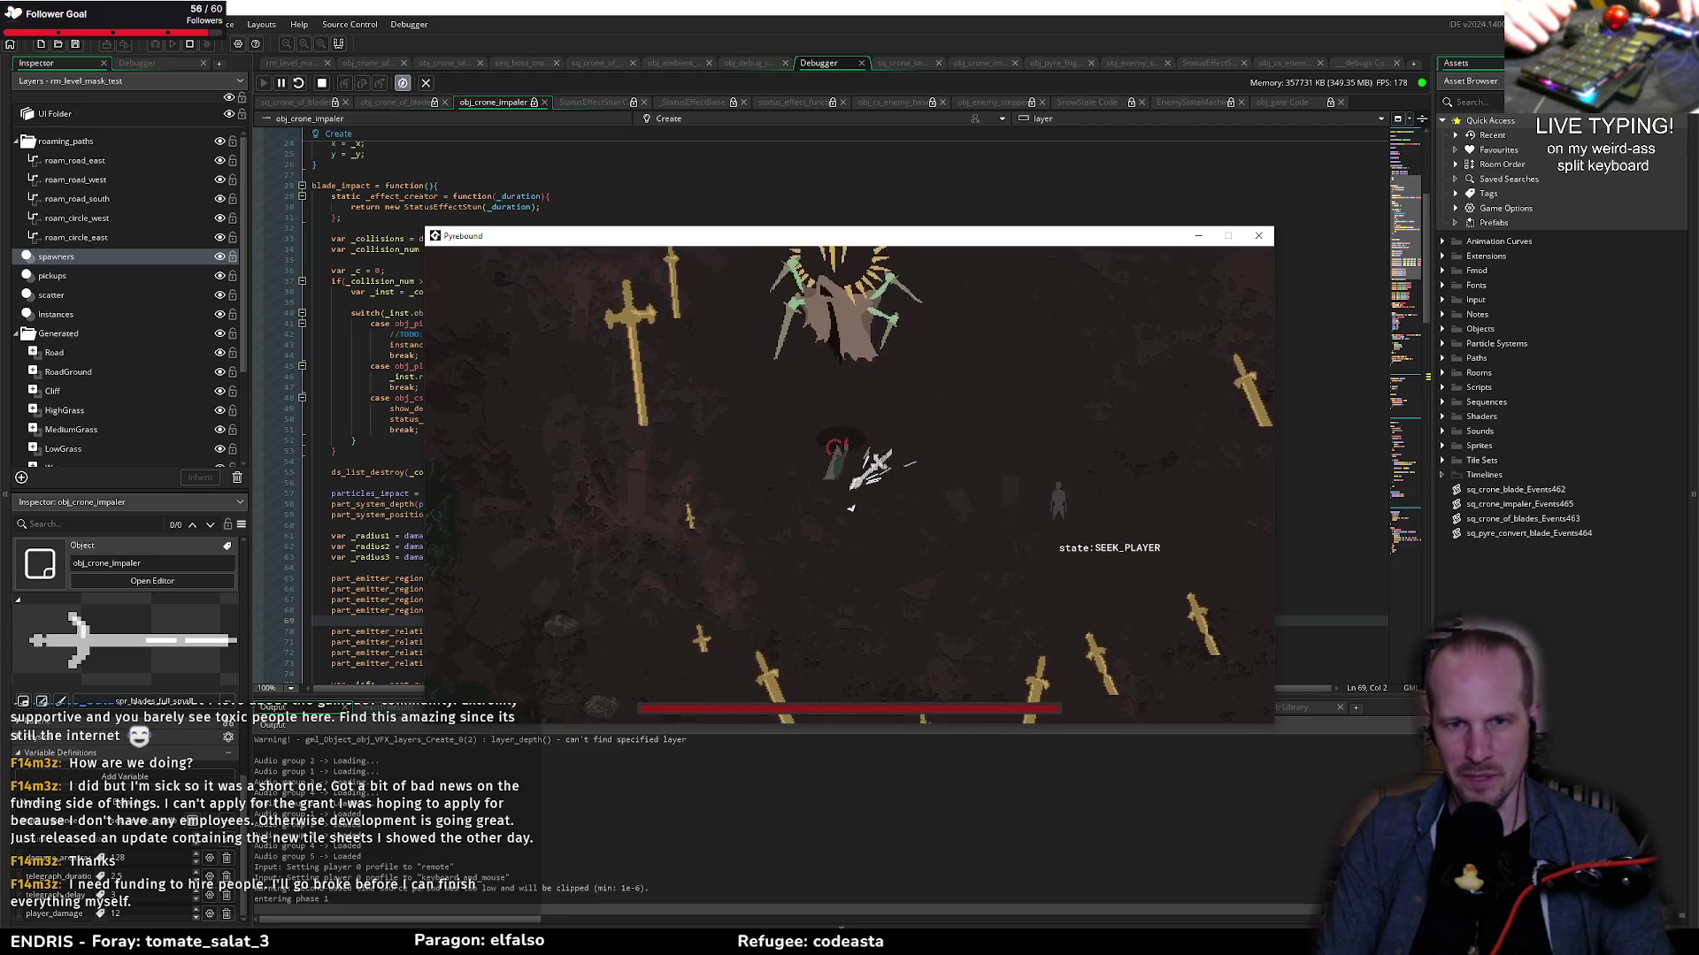
{"action": "key", "text": "d"}
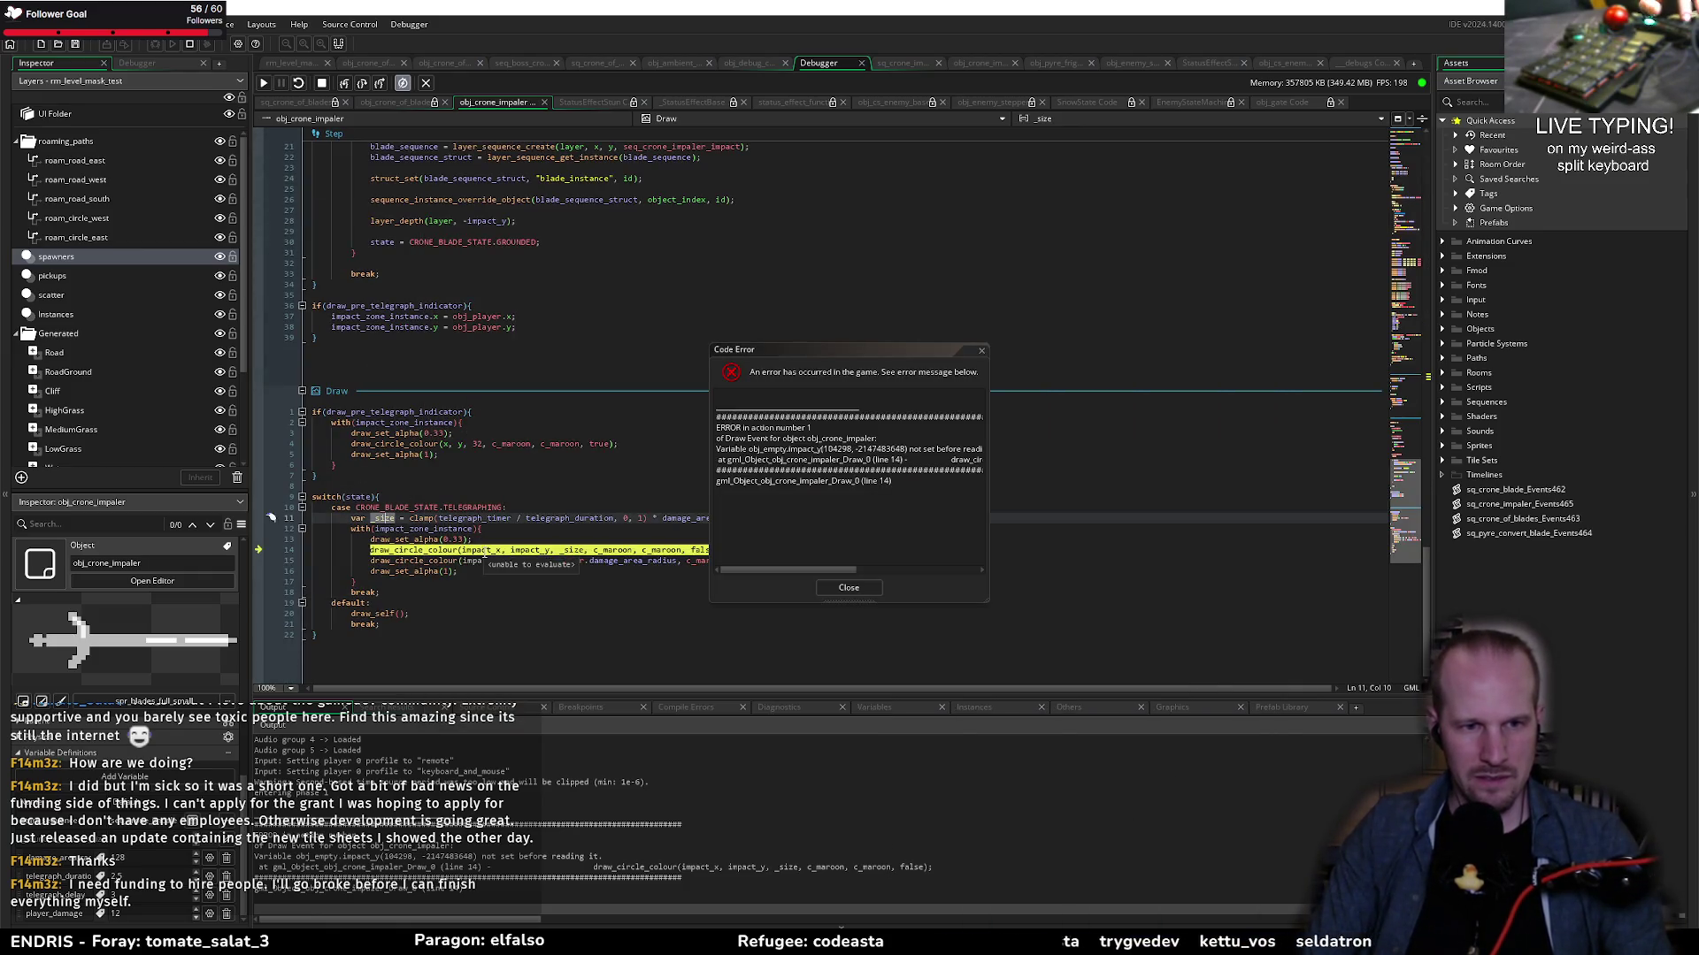
Step: Dismiss the code error and change both telegraph circles on lines 14–15 back to x, y
{"action": "left_click", "coordinate": [841, 588]}
{"action": "left_click_drag", "start_coordinate": [545, 549], "coordinate": [545, 560]}
{"action": "key", "text": "BackSpace"}
{"action": "key", "text": "BackSpace"}
{"action": "key", "text": "BackSpace"}
{"action": "key", "text": "BackSpace"}
{"action": "key", "text": "BackSpace"}
{"action": "key", "text": "BackSpace"}
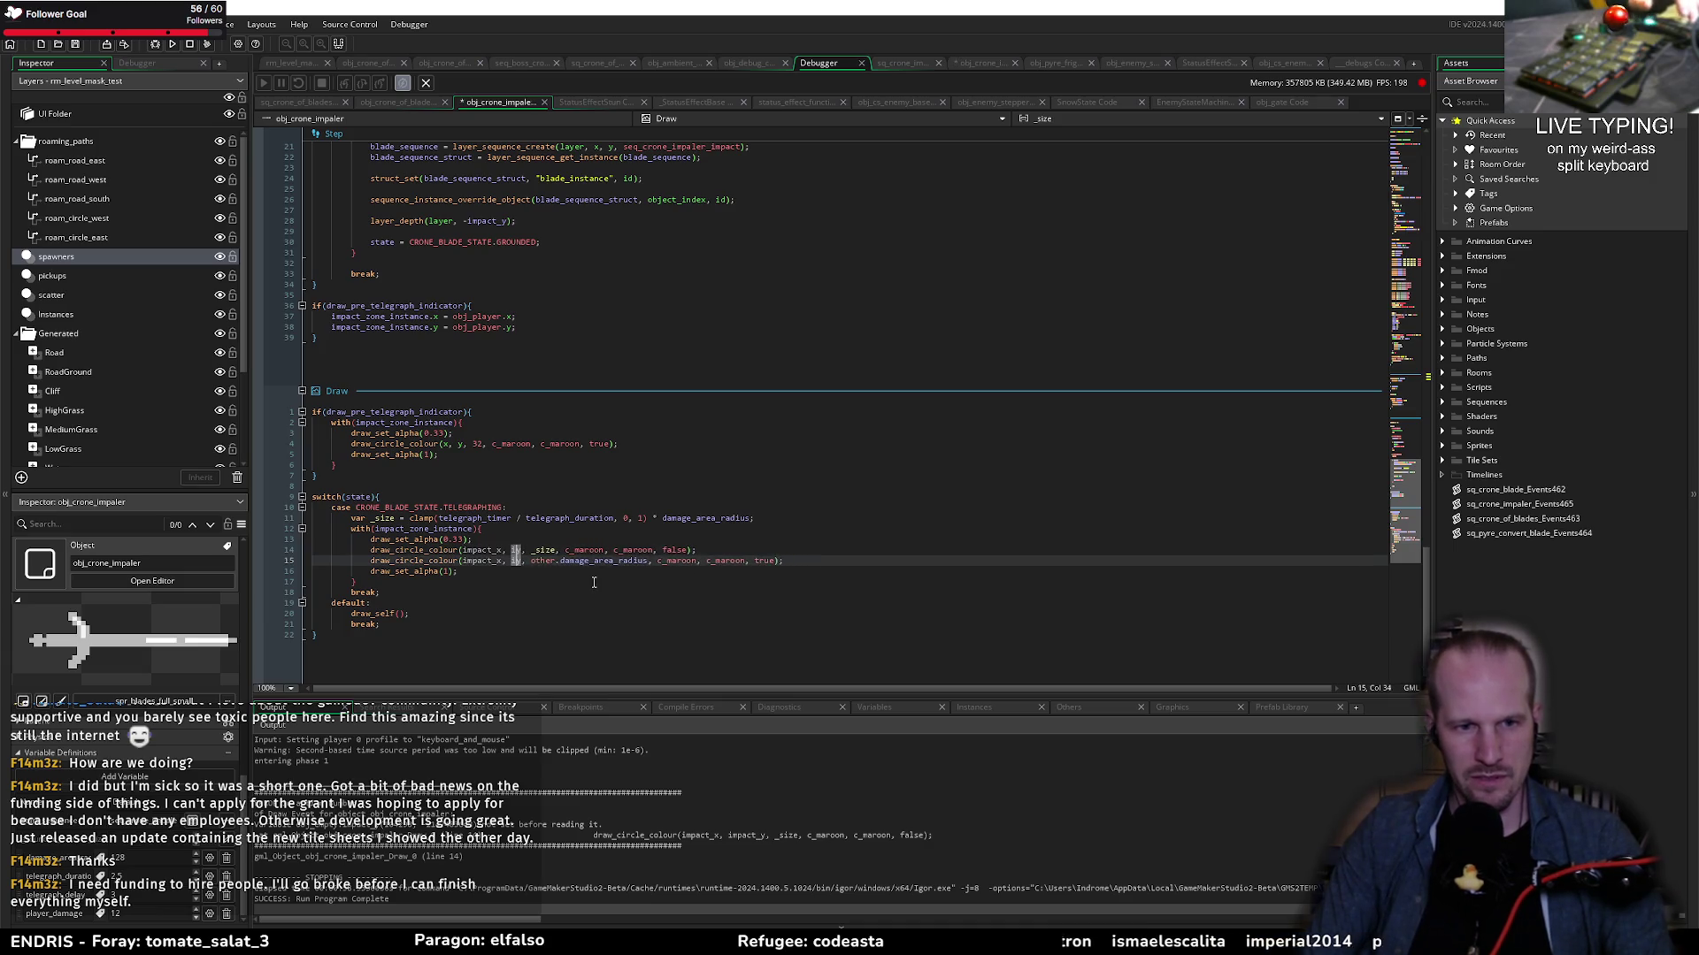
{"action": "key", "text": "BackSpace"}
{"action": "key", "text": "BackSpace"}
{"action": "key", "text": "BackSpace"}
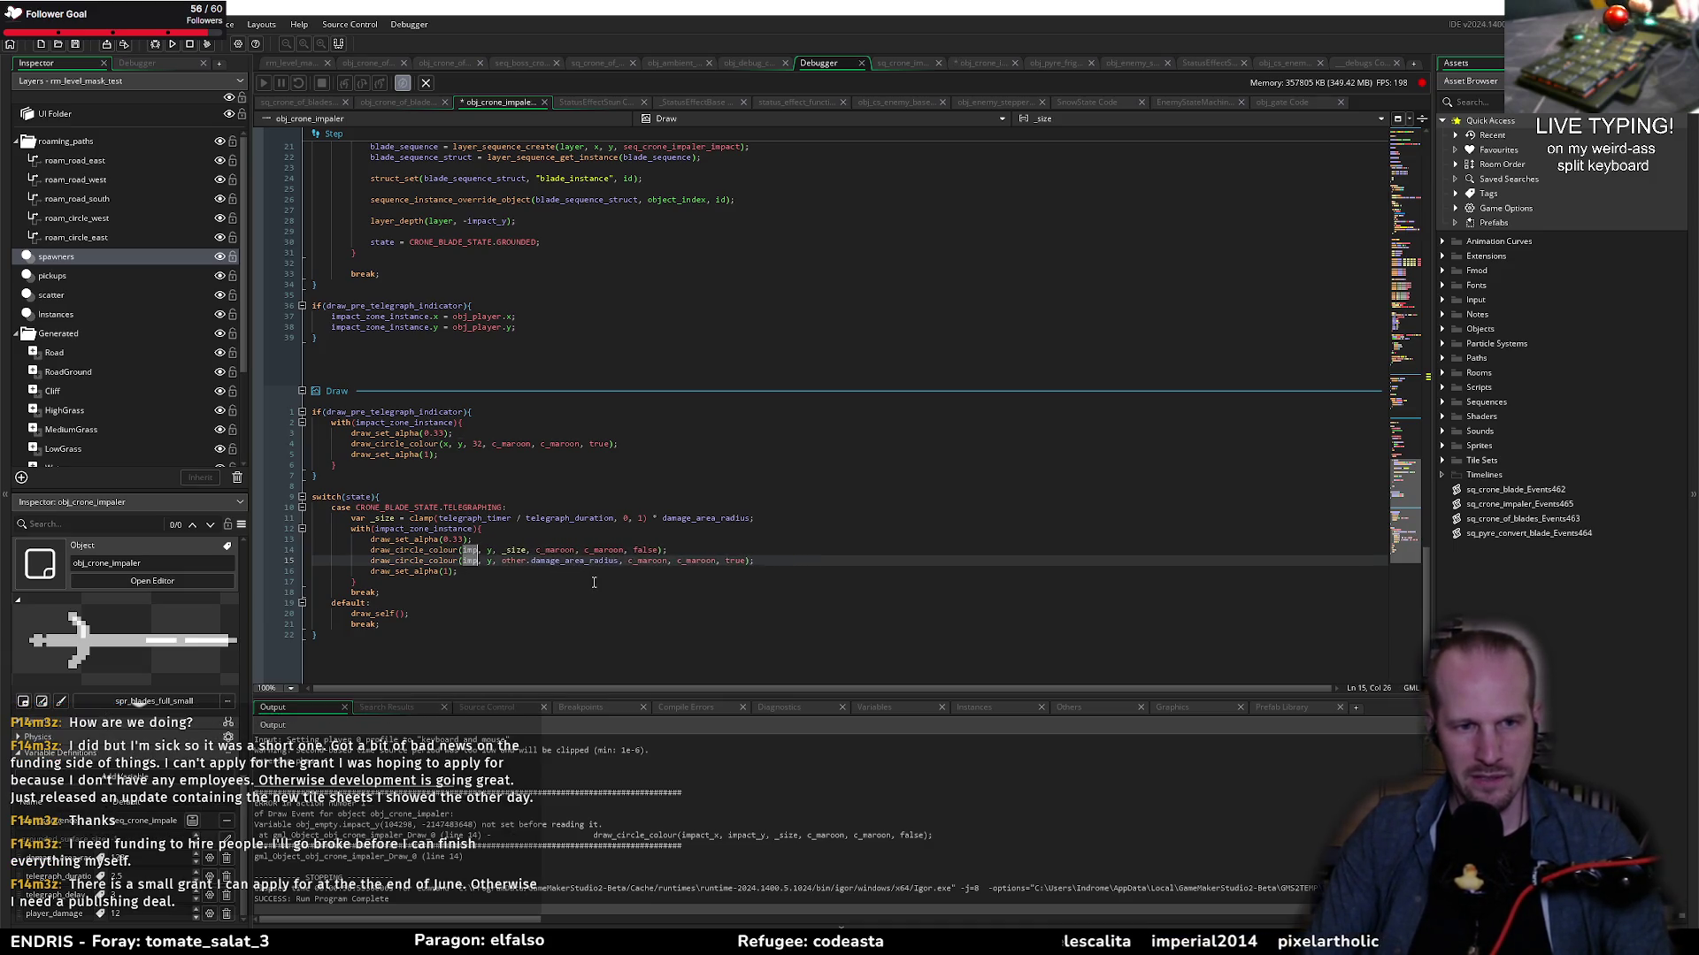
{"action": "type", "text": "x"}
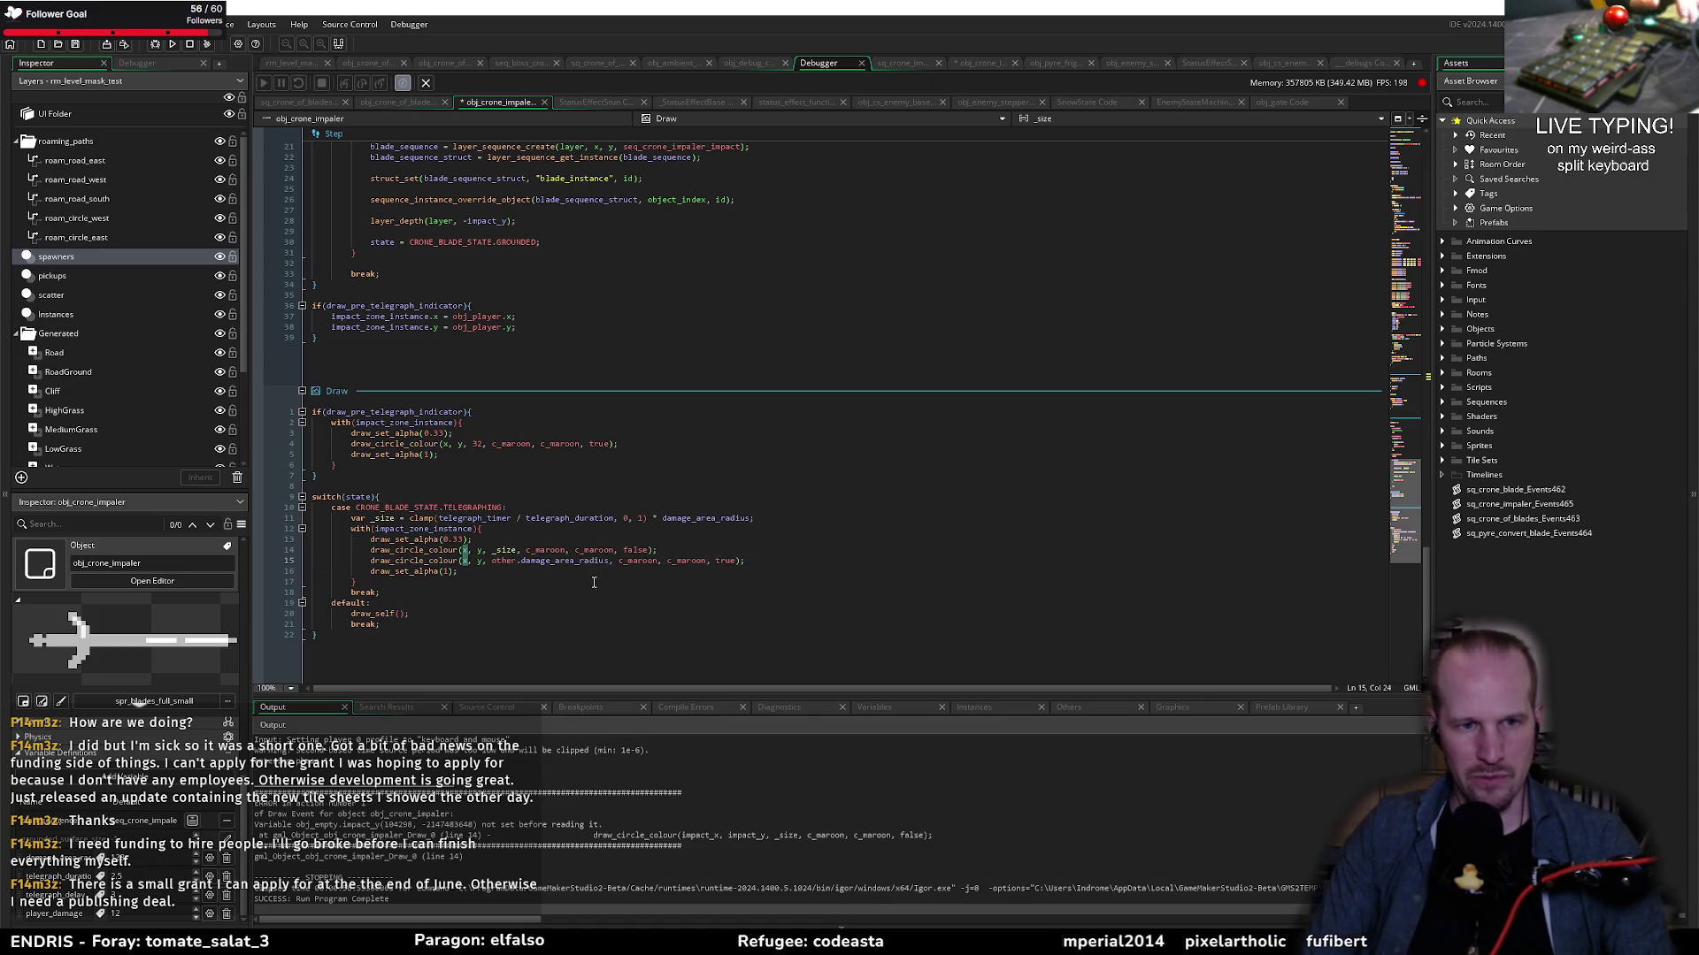
{"action": "key", "text": "Up"}
{"action": "key", "text": "Up"}
Step: Trace impact_zone_instance's uses in the code, then switch to the sq_crone_impaler_Events465 script
{"action": "double_click", "coordinate": [392, 529]}
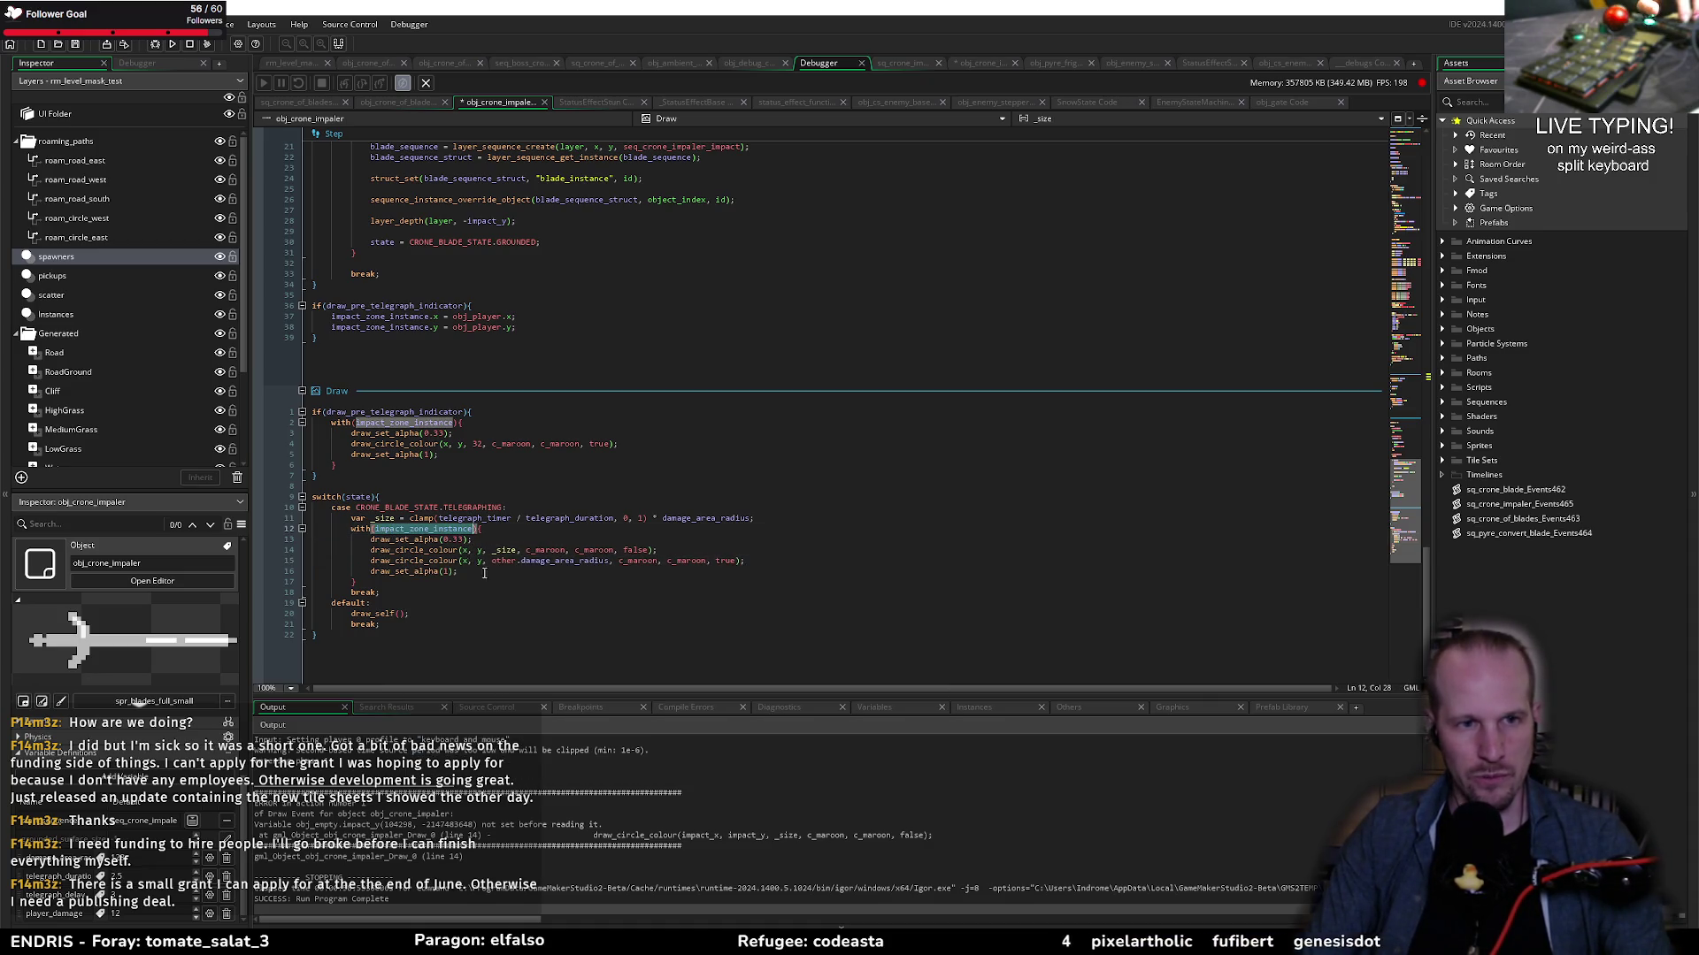
{"action": "scroll", "coordinate": [483, 408], "scroll_direction": "up", "scroll_amount": 10}
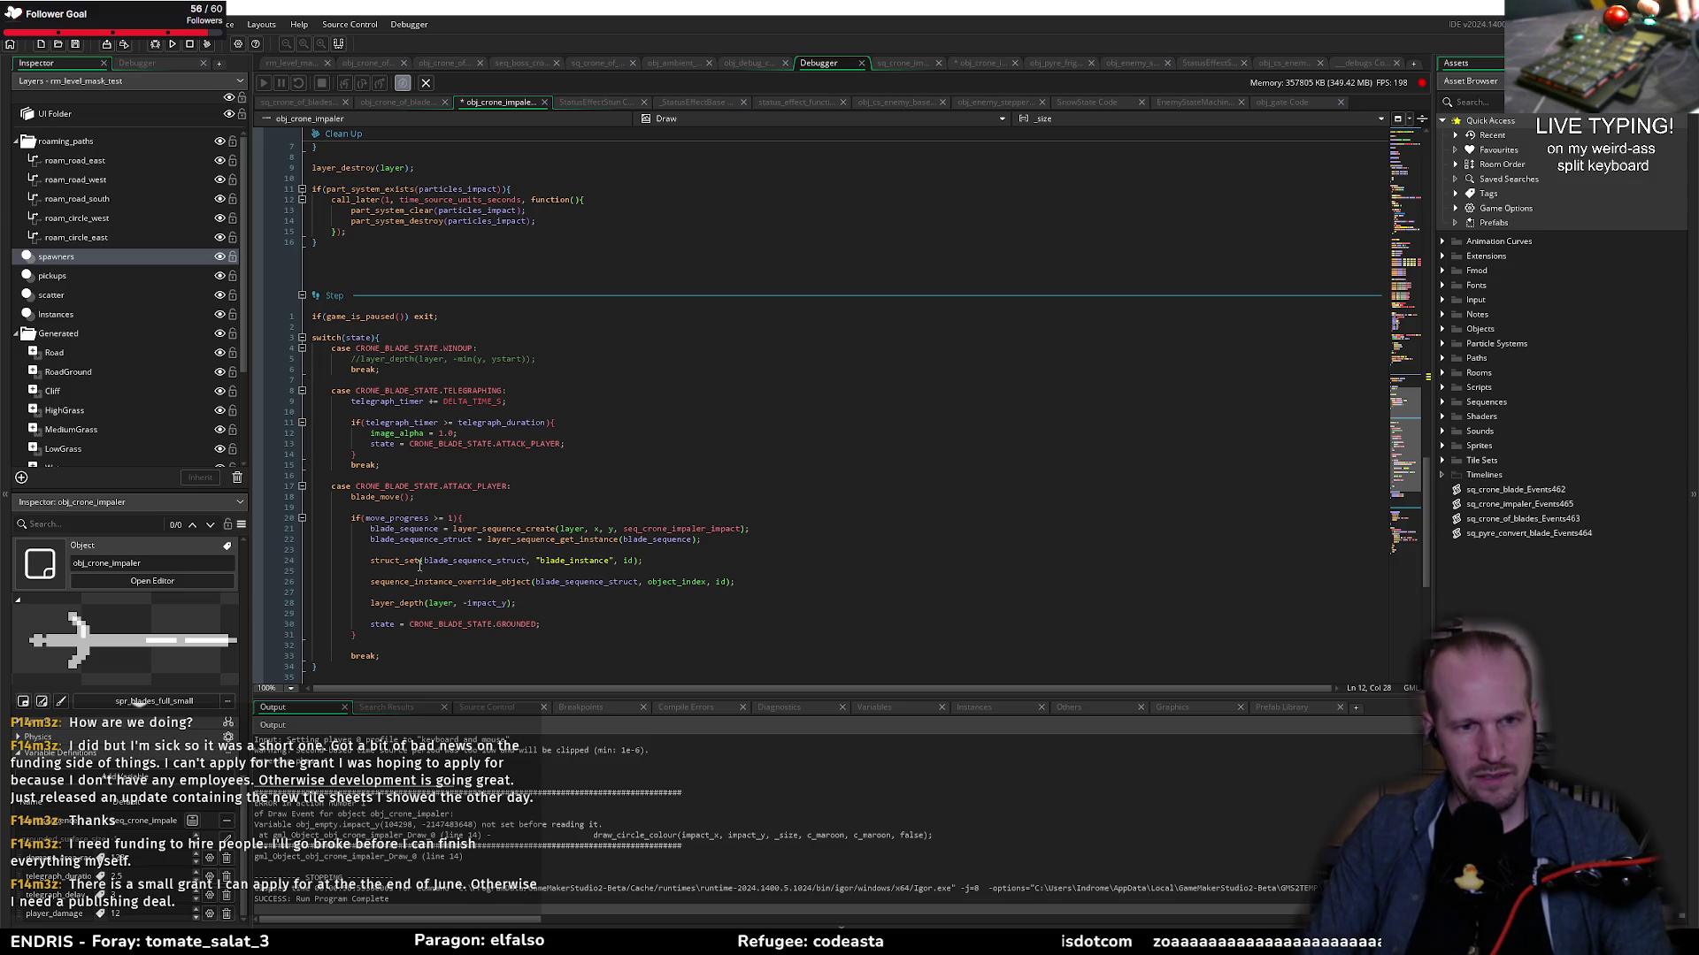
{"action": "scroll", "coordinate": [438, 531], "scroll_direction": "down", "scroll_amount": 4}
{"action": "scroll", "coordinate": [469, 506], "scroll_direction": "down", "scroll_amount": 6}
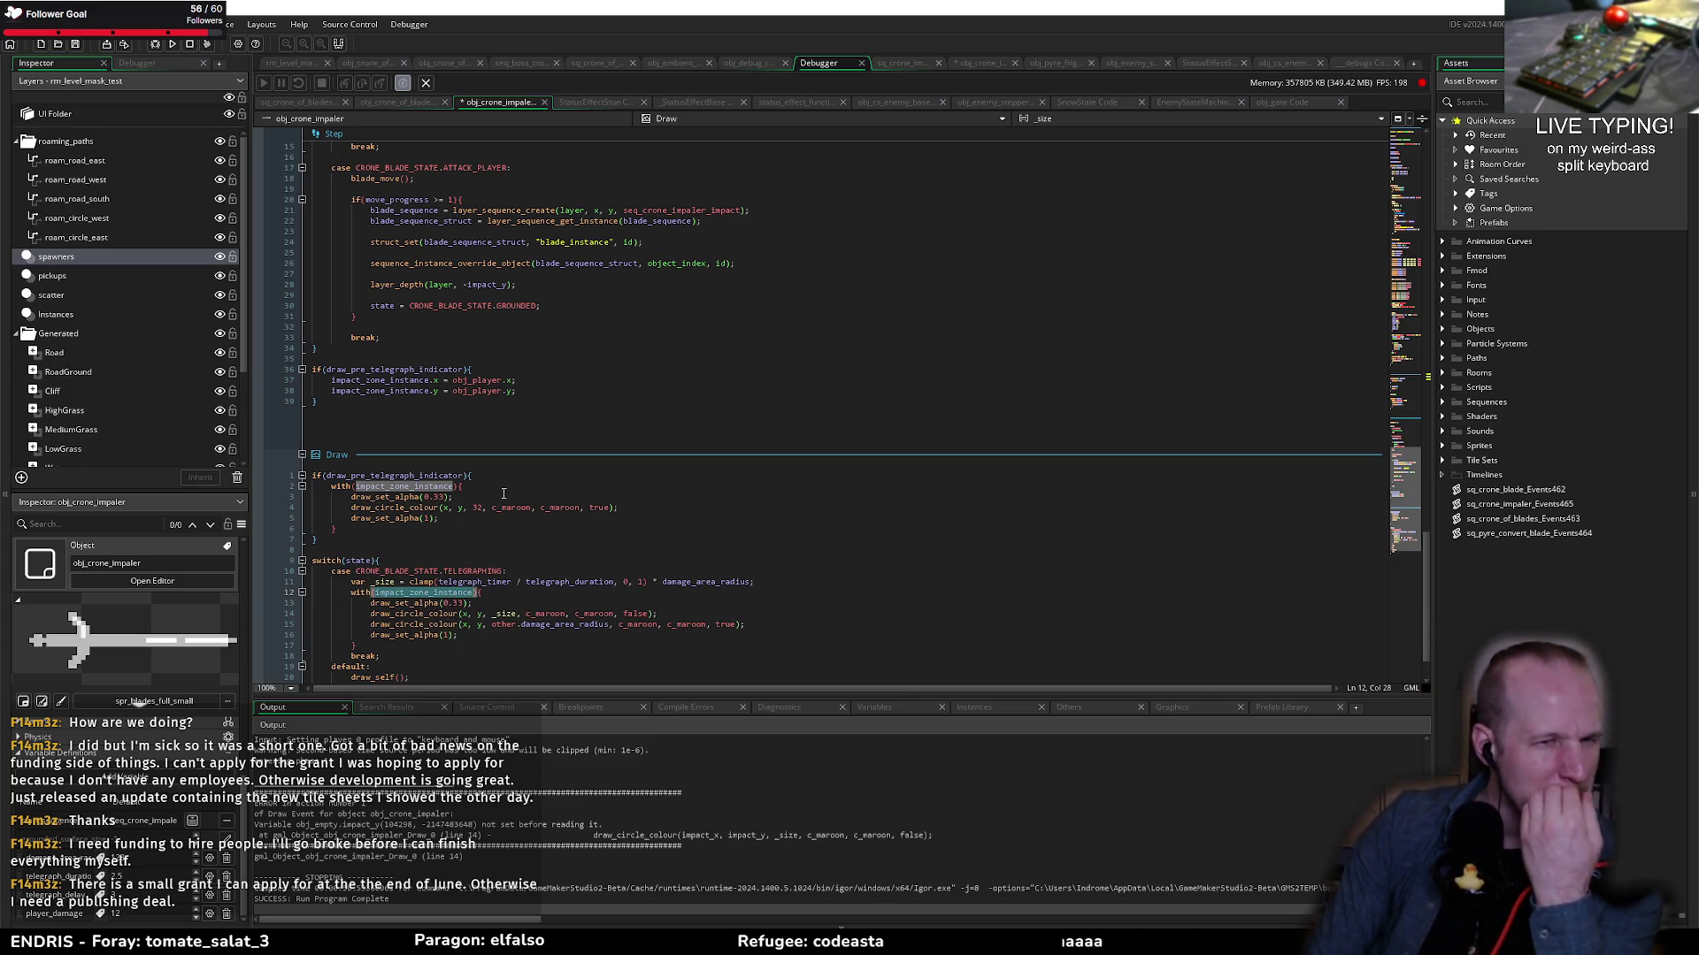
{"action": "scroll", "coordinate": [469, 413], "scroll_direction": "up", "scroll_amount": 2}
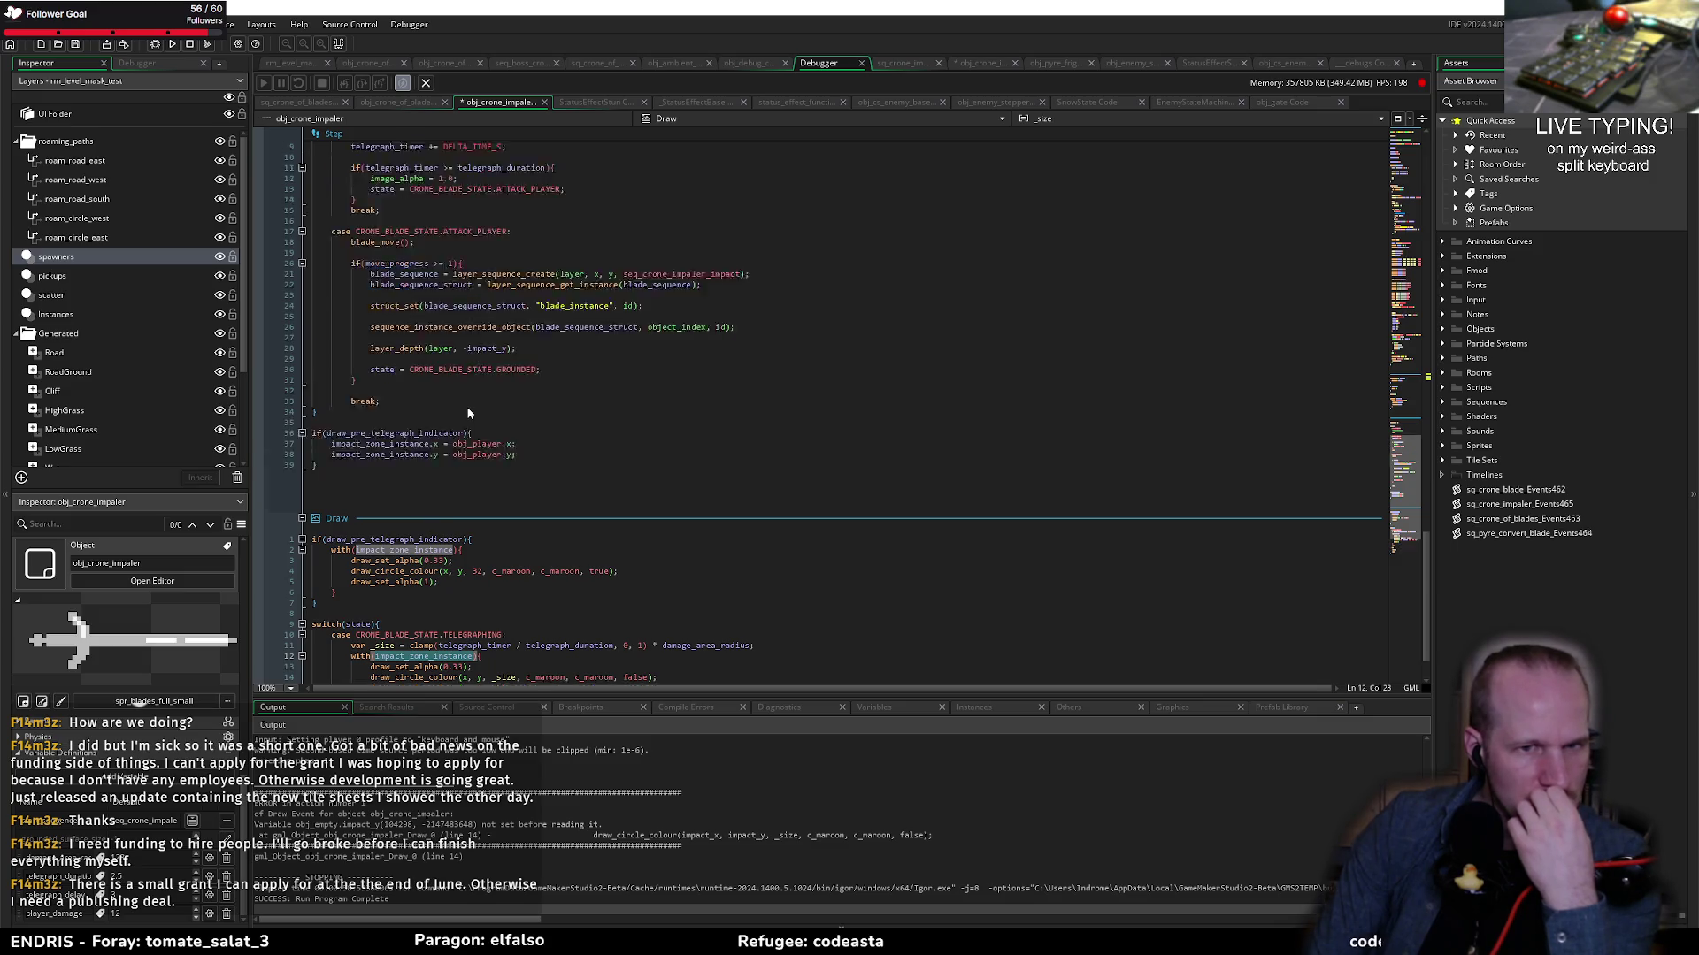
{"action": "scroll", "coordinate": [469, 413], "scroll_direction": "up", "scroll_amount": 2}
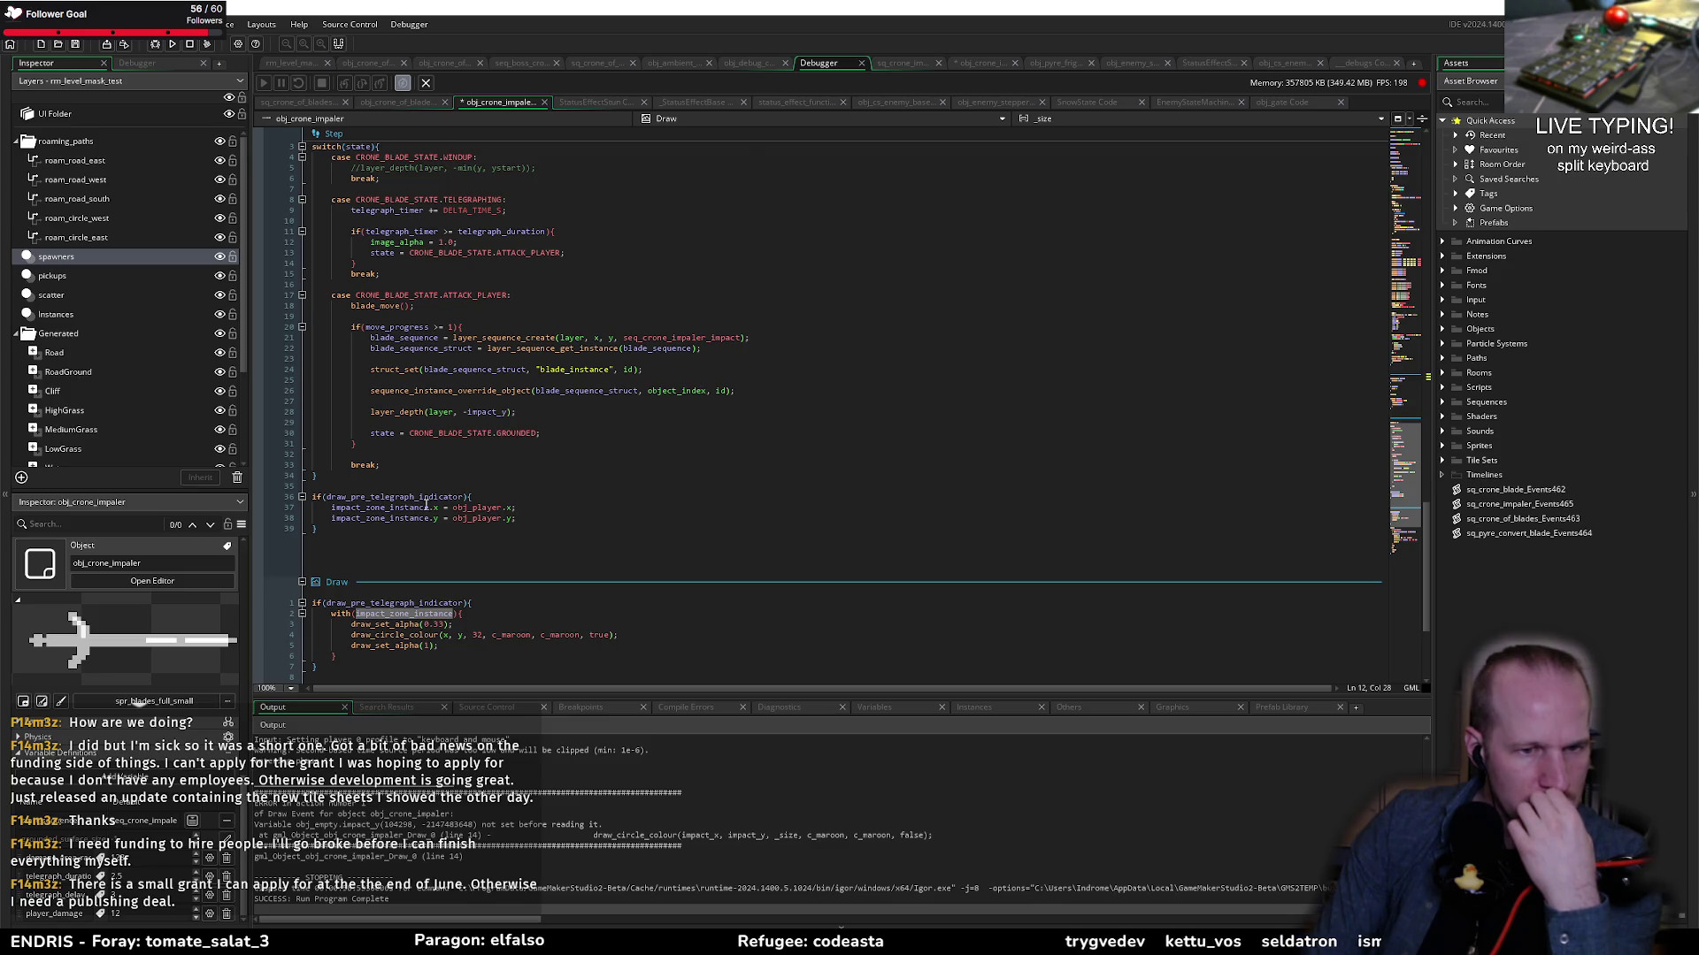
{"action": "scroll", "coordinate": [425, 506], "scroll_direction": "down", "scroll_amount": 6}
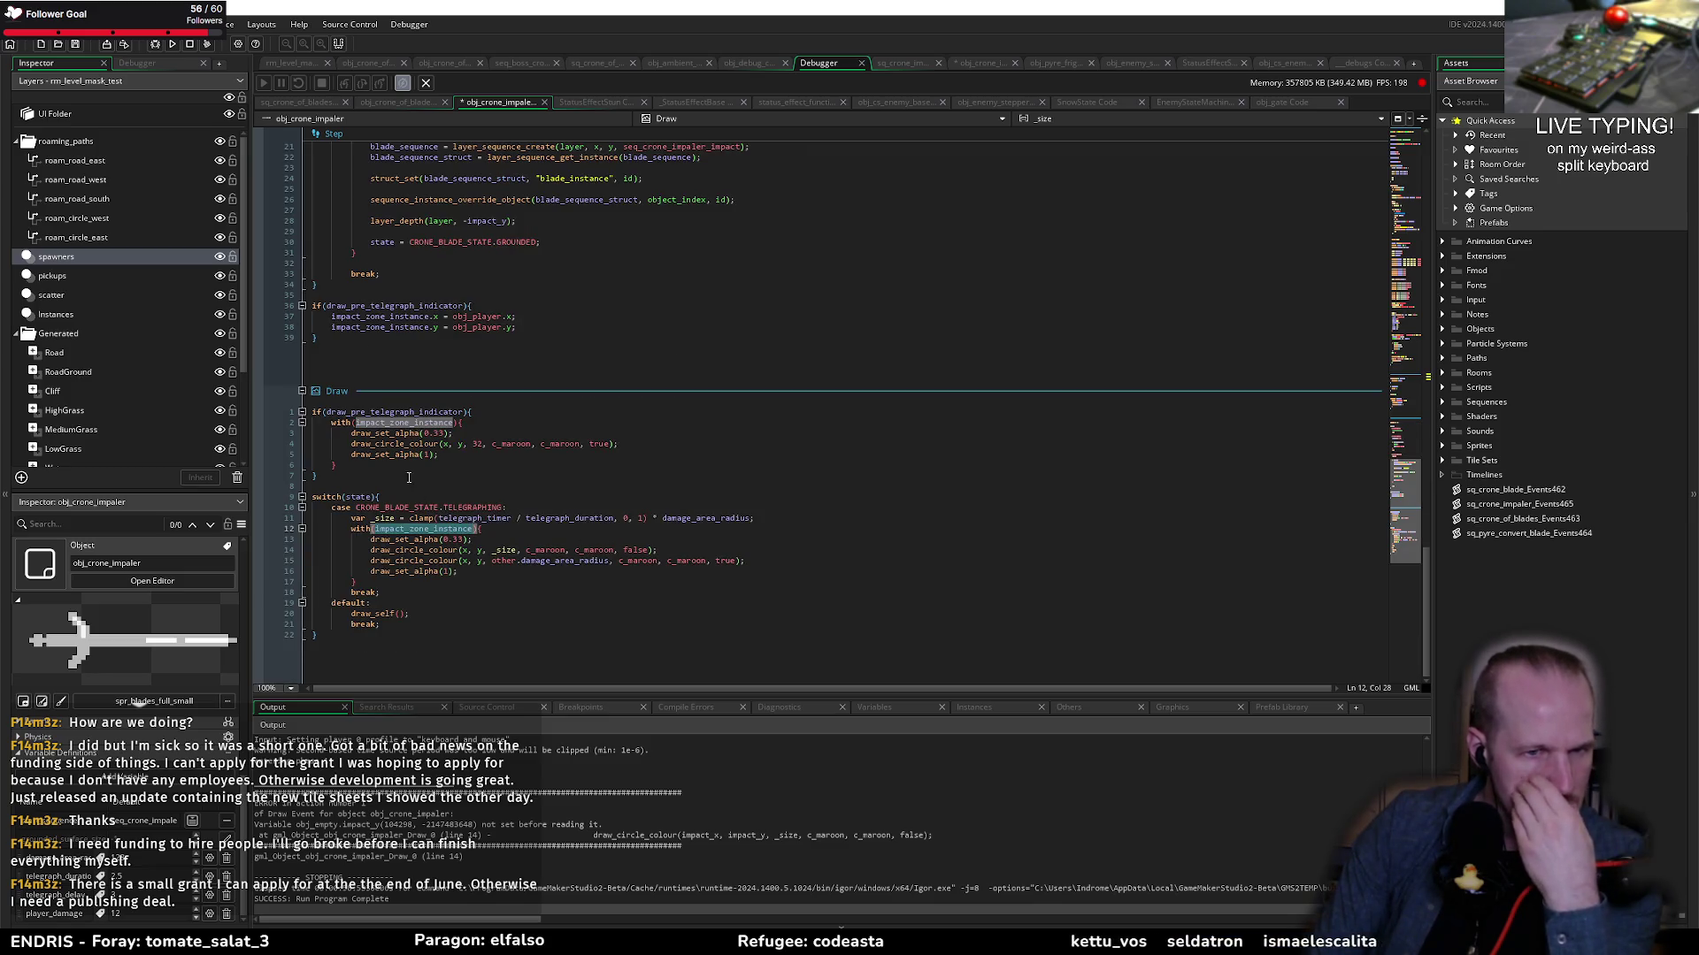
{"action": "left_click", "coordinate": [901, 60]}
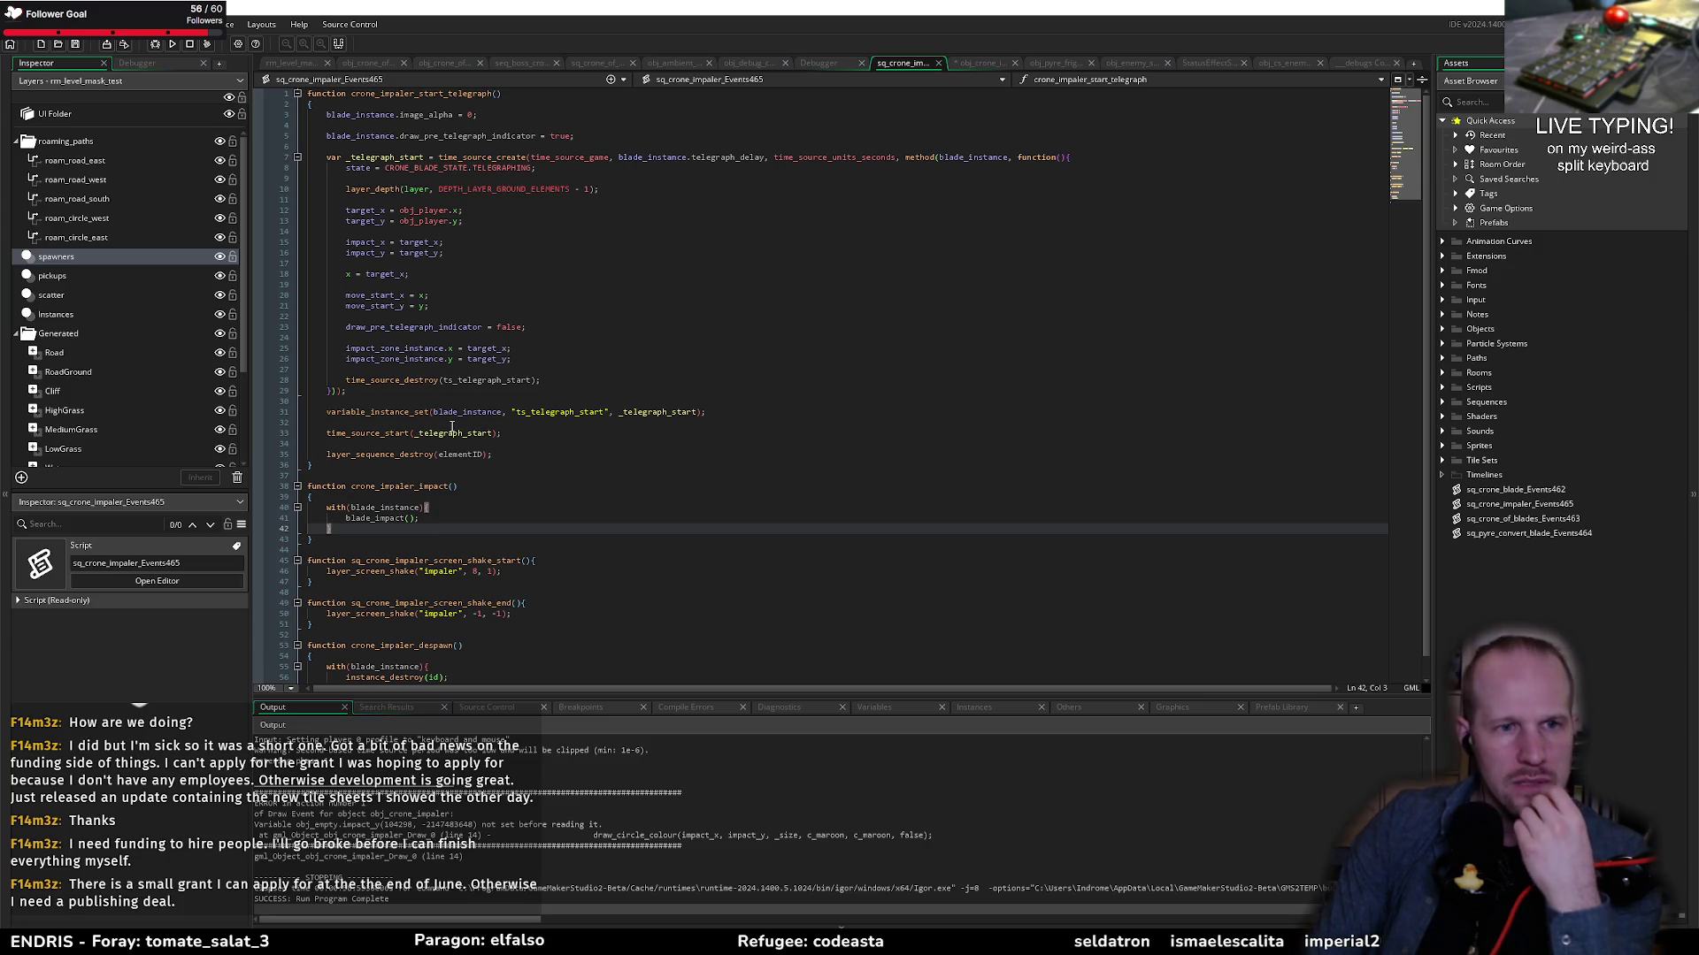
Step: Highlight where impact_zone_instance and impact_x are set in the events script, then return to obj_crone_impaler
{"action": "double_click", "coordinate": [399, 348]}
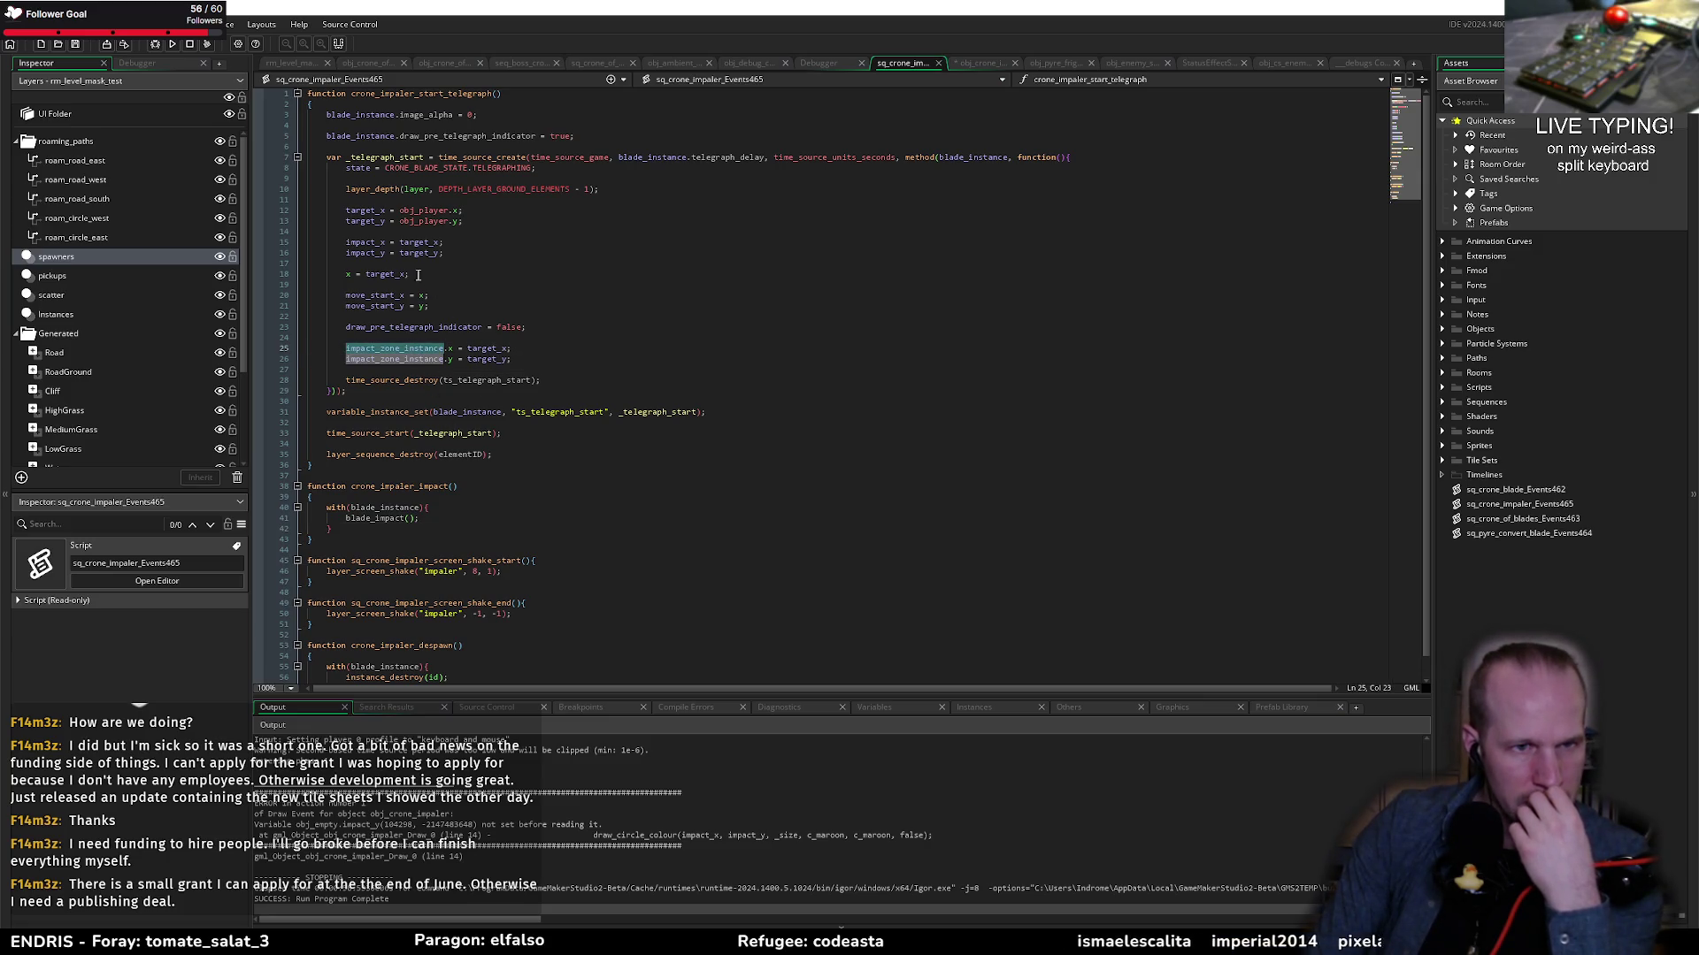
{"action": "double_click", "coordinate": [365, 243]}
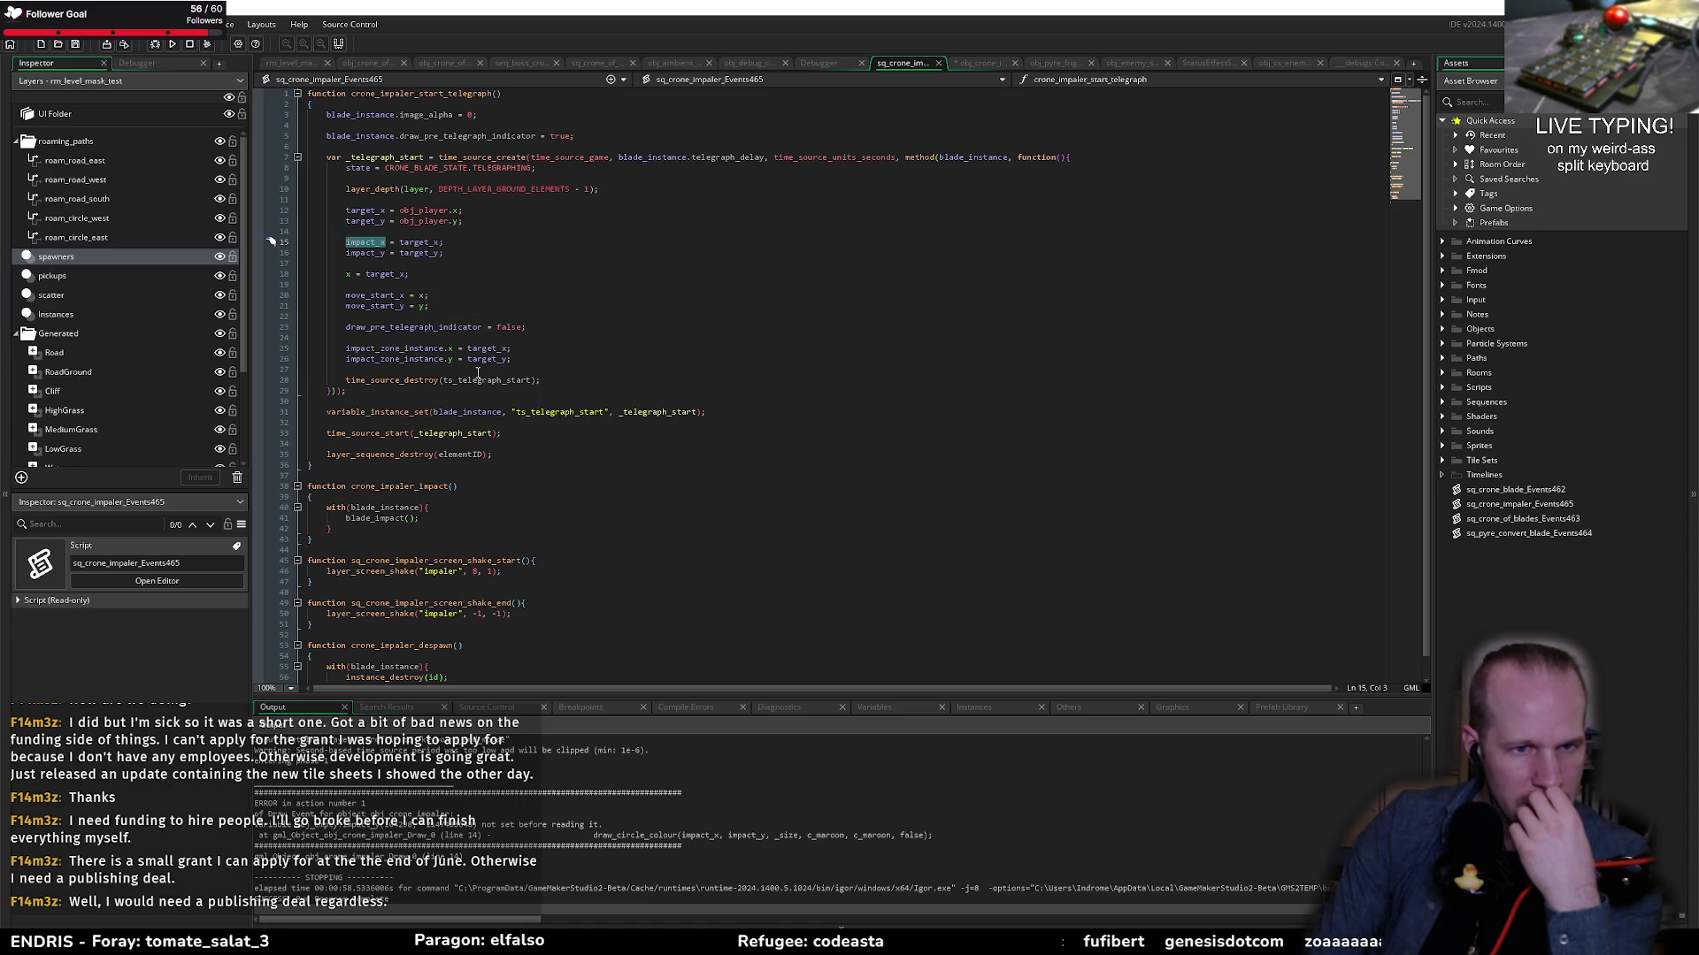
{"action": "left_click", "coordinate": [499, 404]}
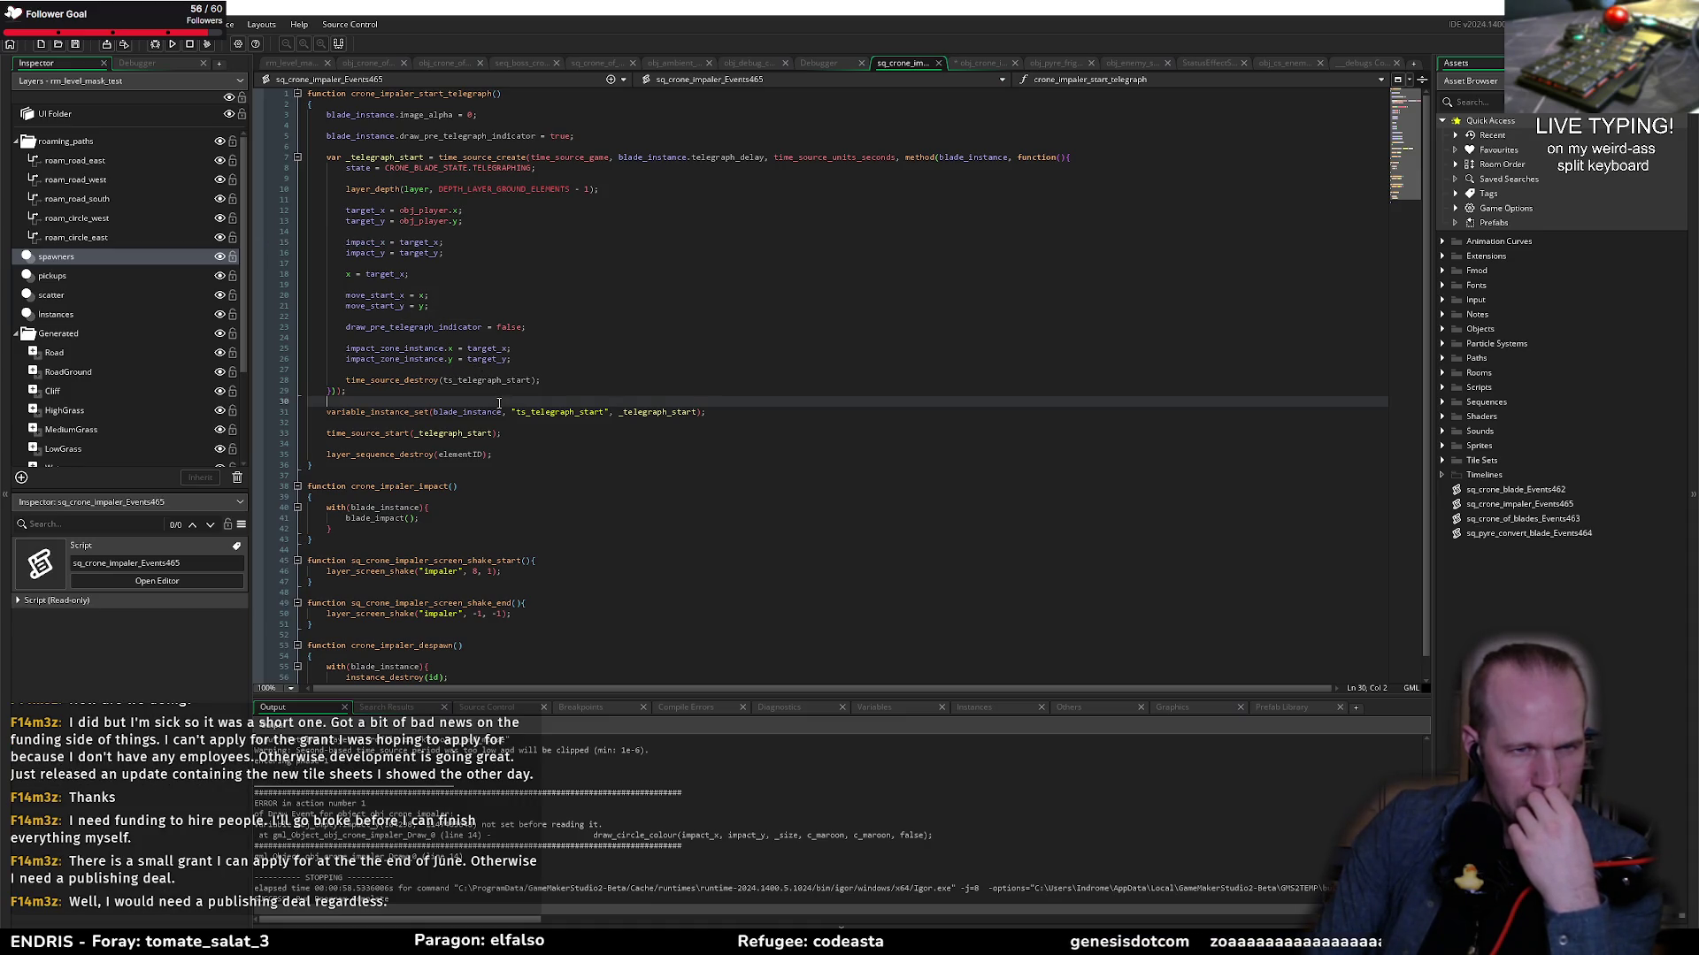
{"action": "double_click", "coordinate": [379, 243]}
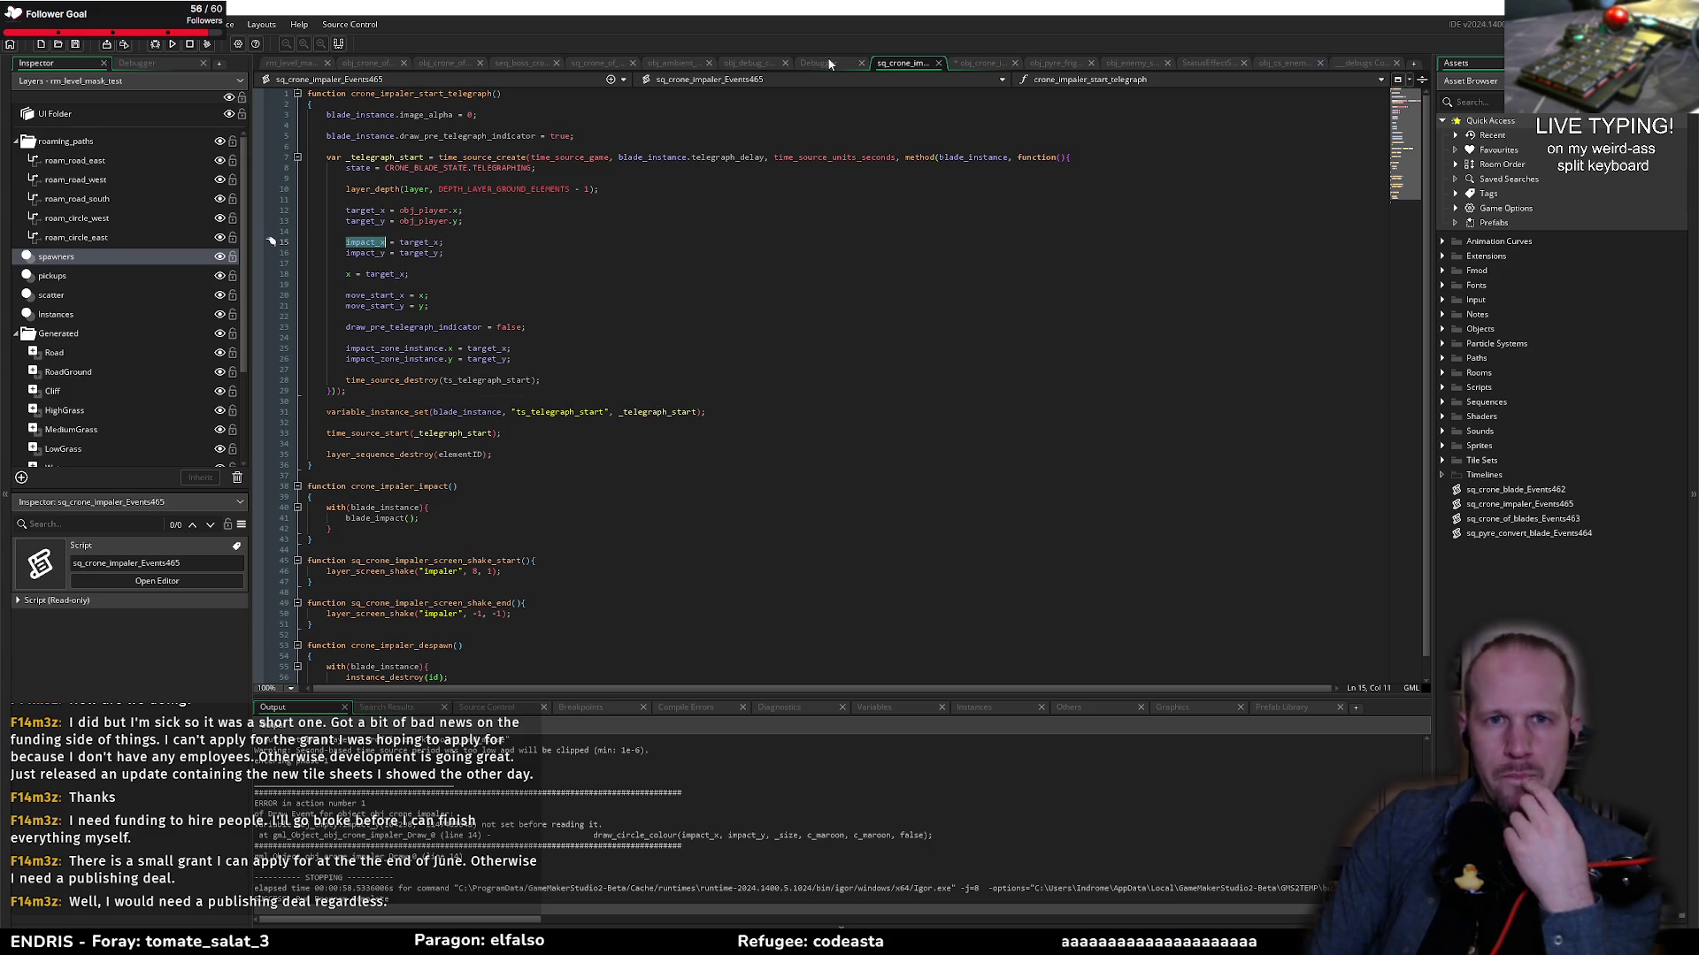
{"action": "left_click", "coordinate": [977, 62]}
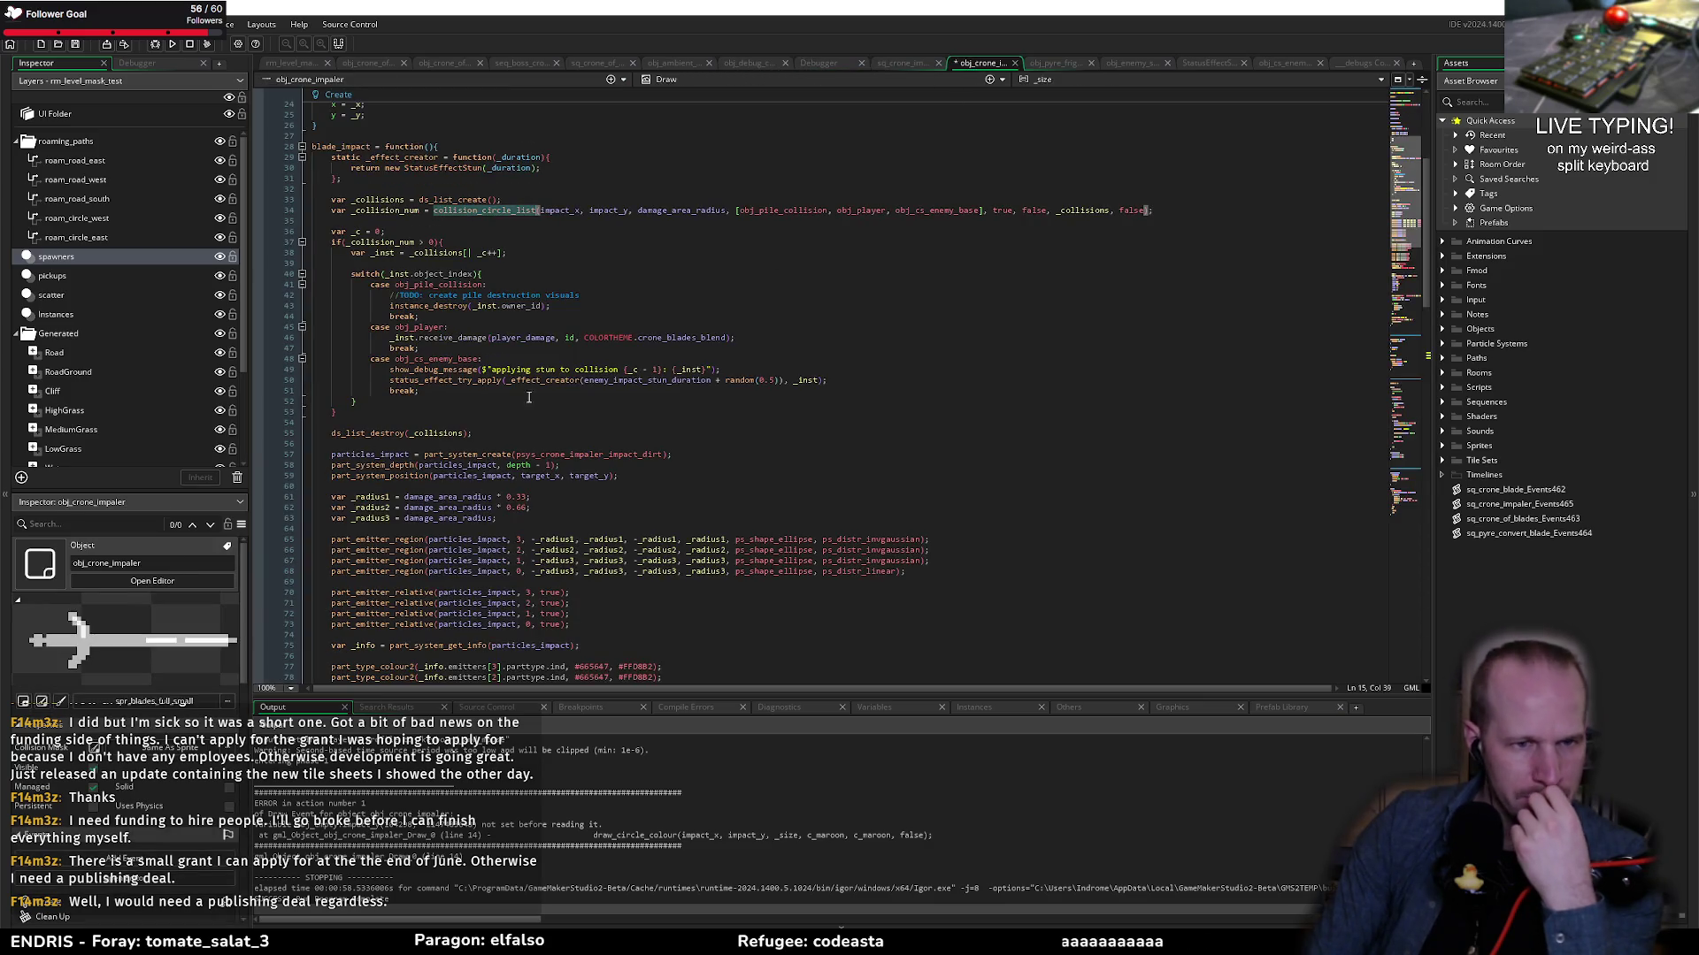
{"action": "scroll", "coordinate": [504, 484], "scroll_direction": "down", "scroll_amount": 5}
{"action": "scroll", "coordinate": [505, 485], "scroll_direction": "down", "scroll_amount": 5}
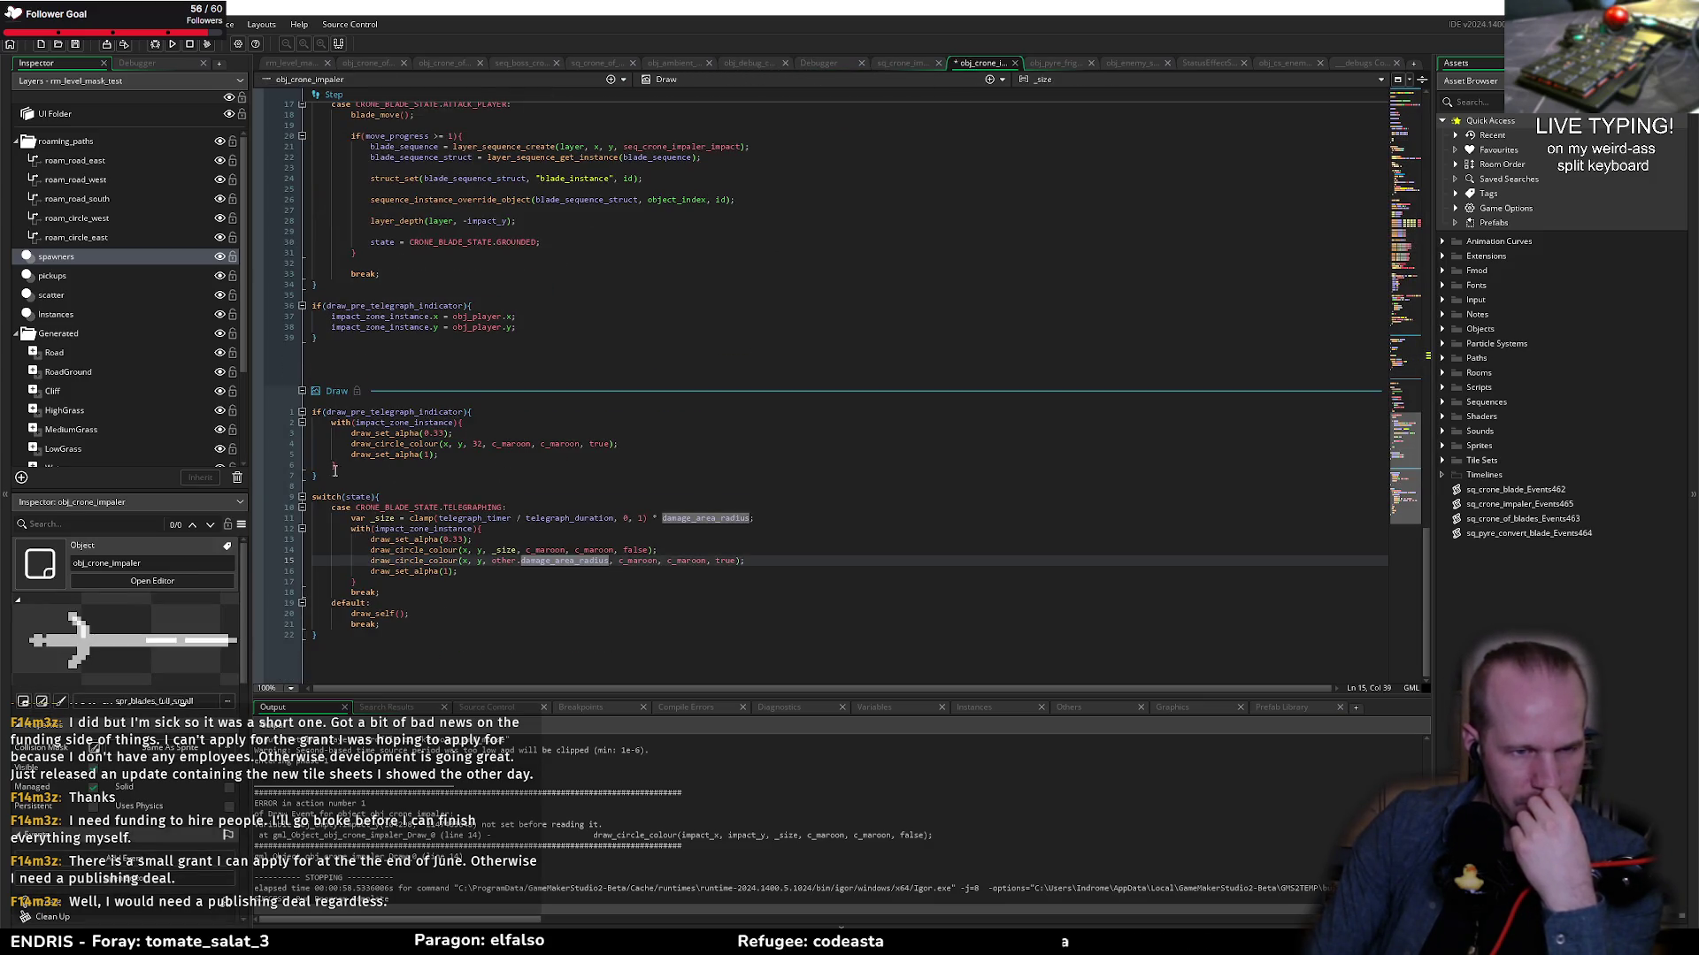
{"action": "left_click", "coordinate": [366, 476]}
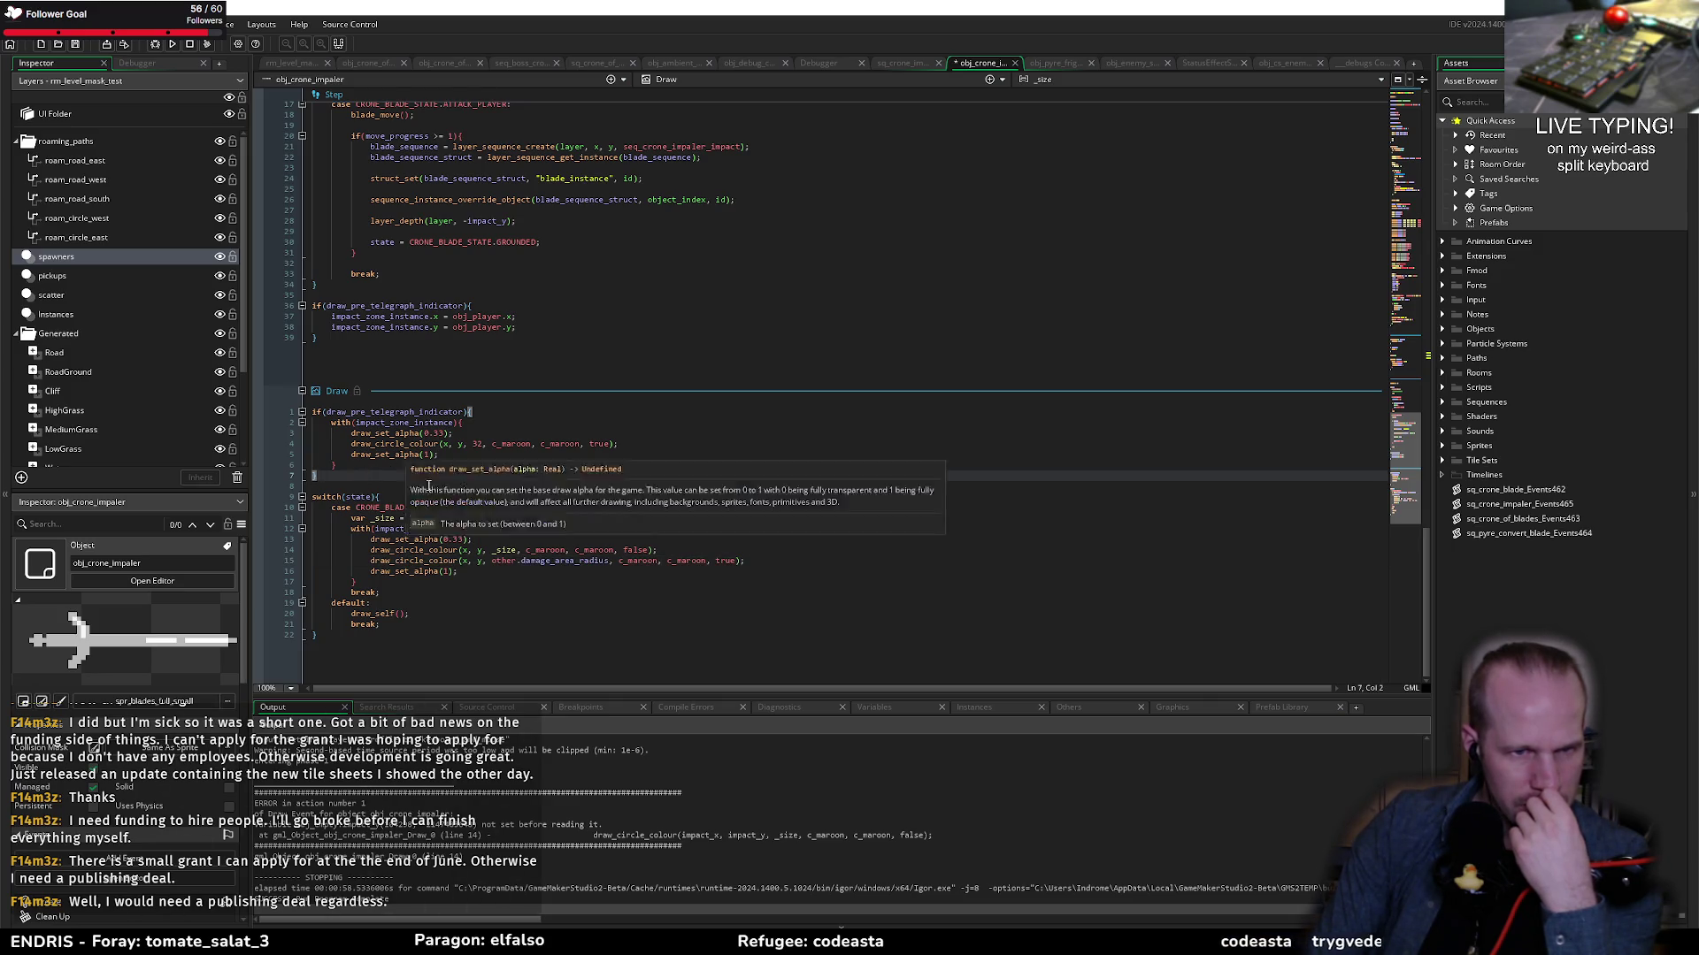
{"action": "scroll", "coordinate": [400, 255], "scroll_direction": "up", "scroll_amount": 20}
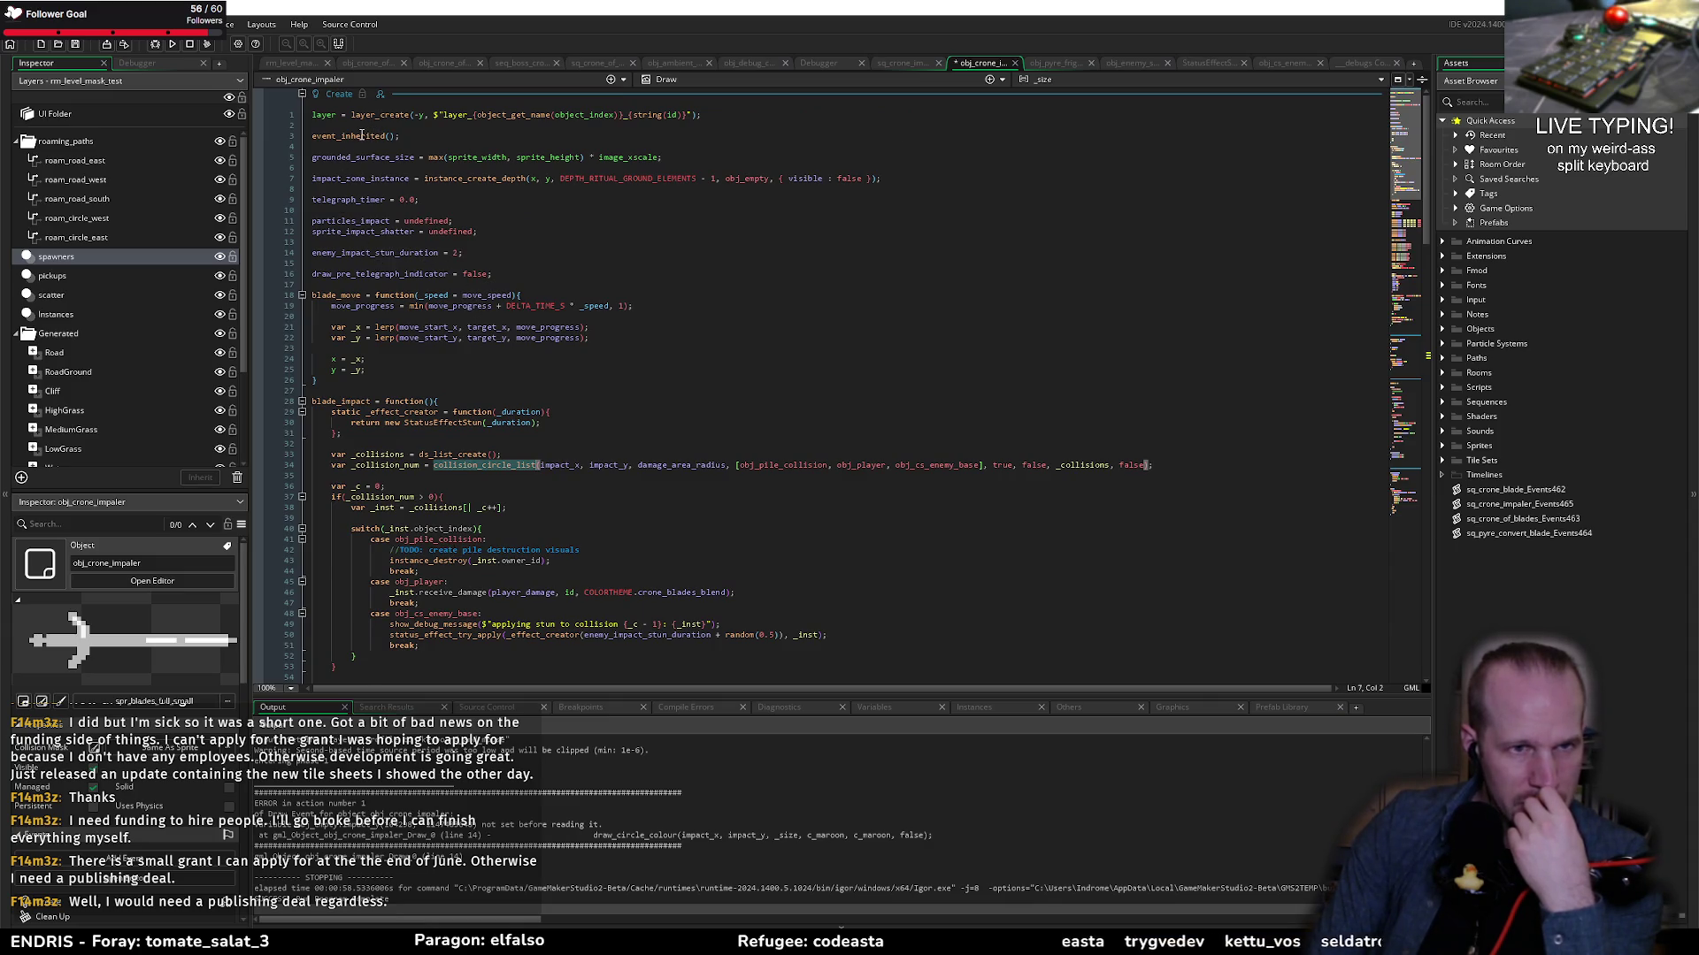
{"action": "middle_click", "coordinate": [361, 135]}
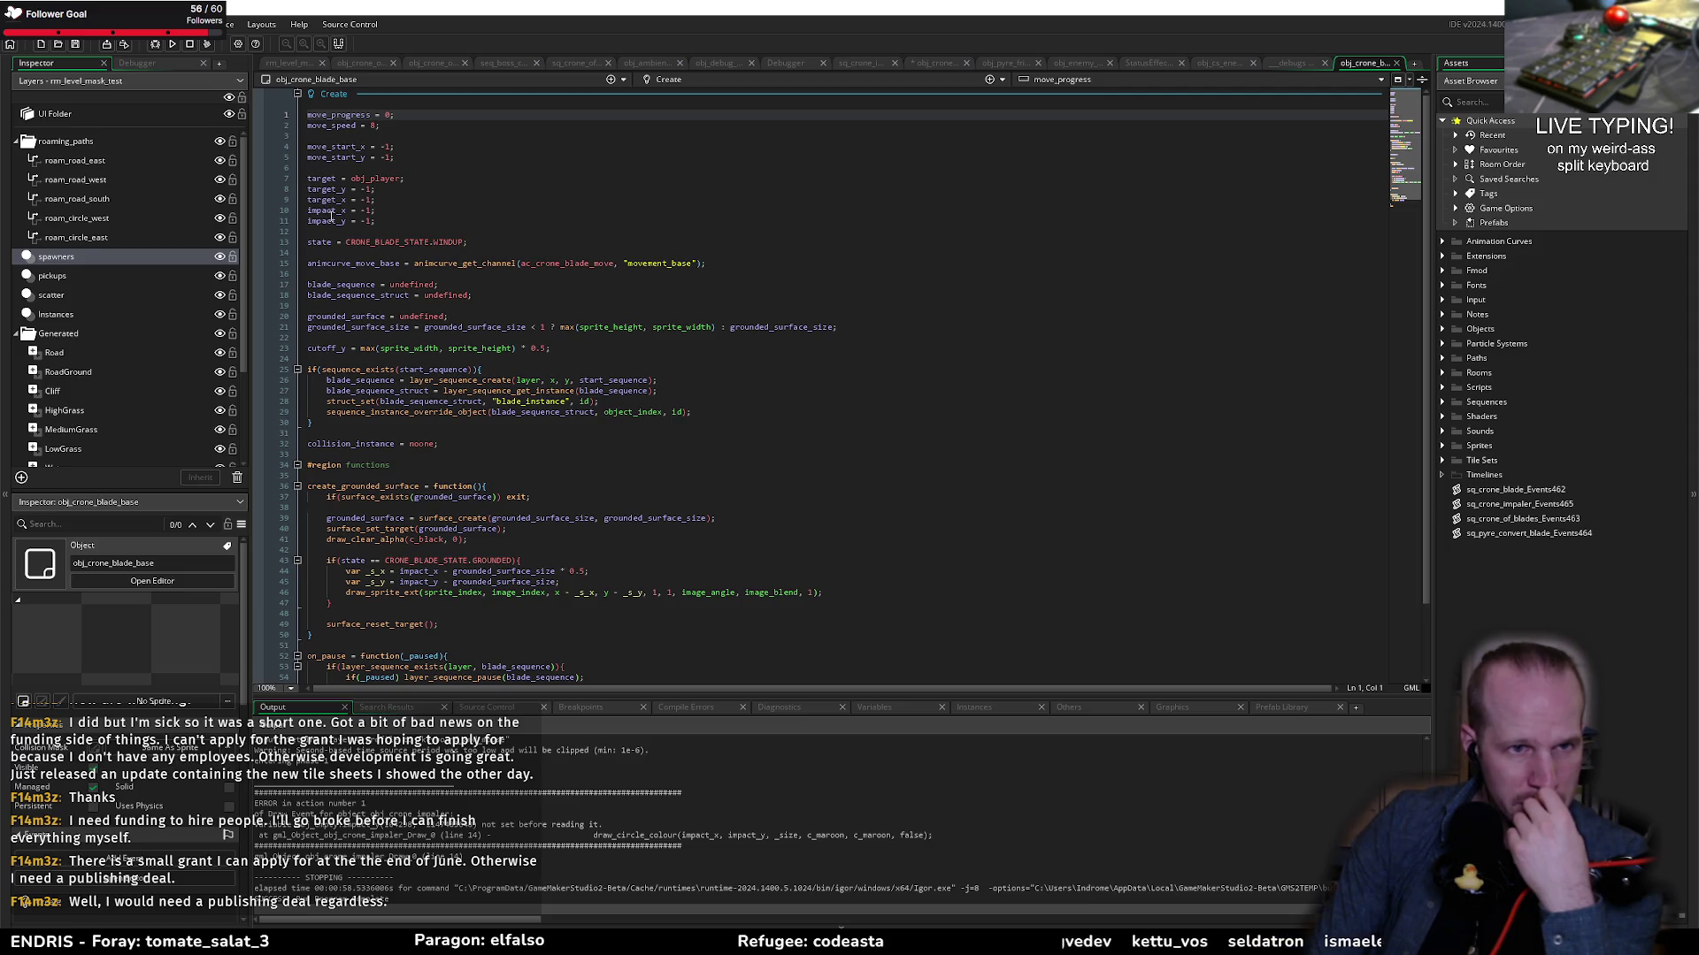
{"action": "key", "text": "ctrl+w"}
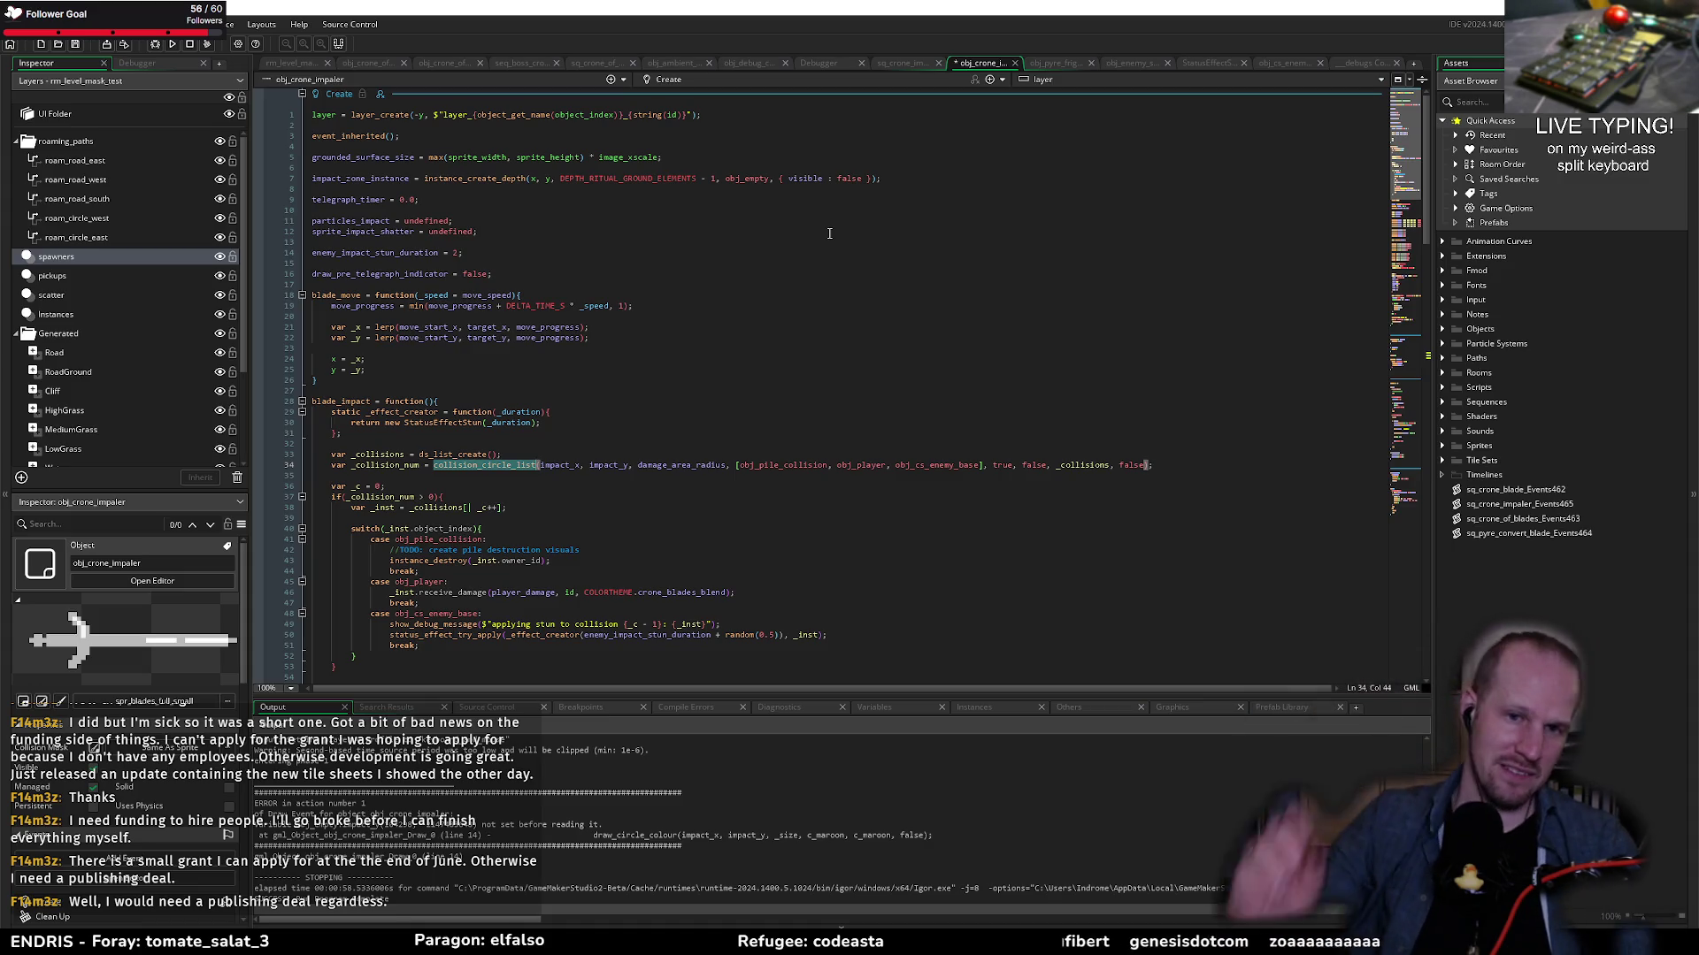
{"action": "key", "text": "Up"}
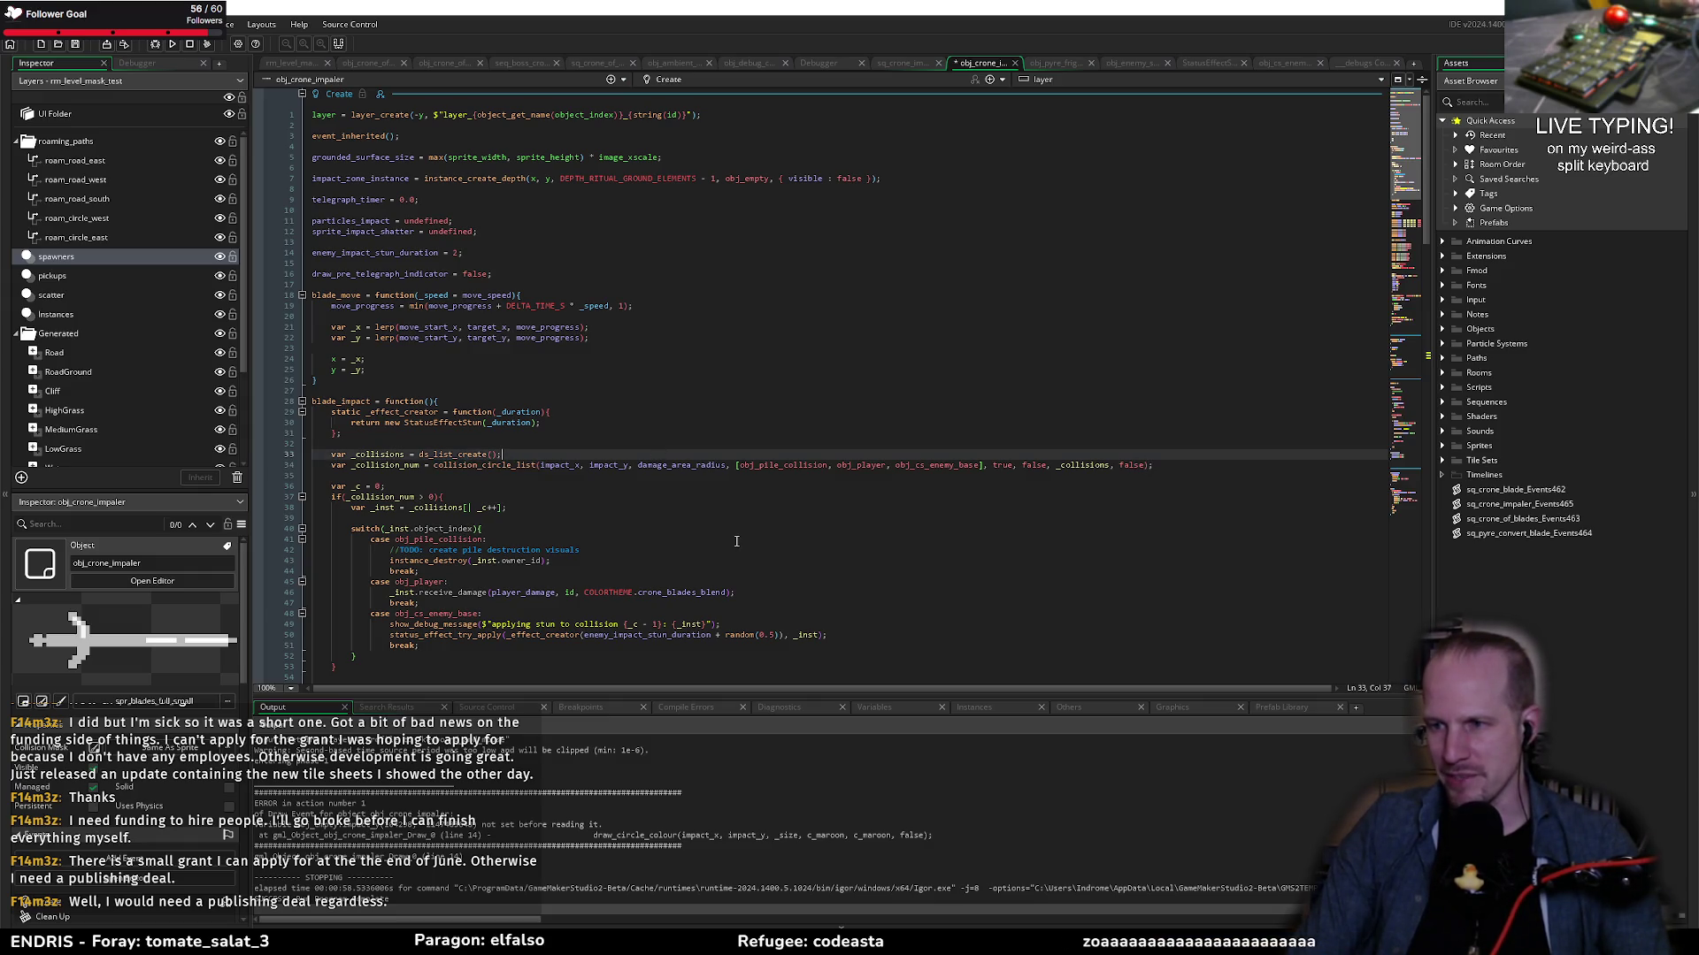
Step: Inspect impact_x in blade_impact's collision_circle_list call, then go to just after the Draw event's telegraph block
{"action": "left_click", "coordinate": [451, 478]}
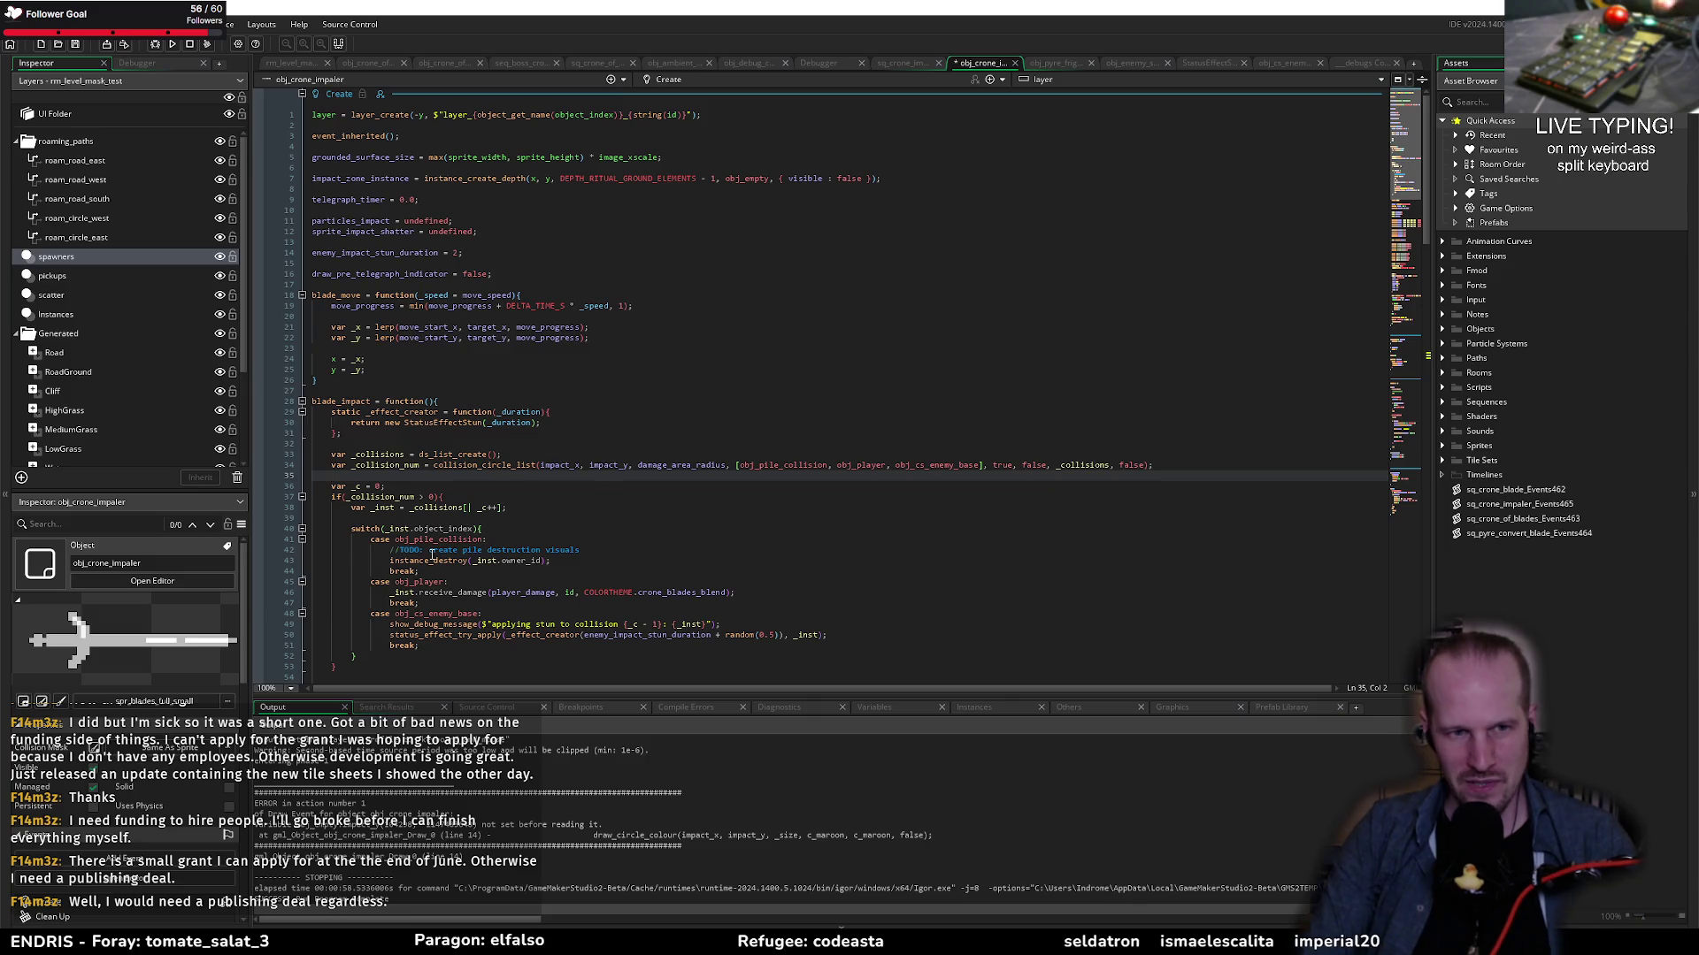
{"action": "scroll", "coordinate": [464, 561], "scroll_direction": "down", "scroll_amount": 5}
{"action": "scroll", "coordinate": [575, 403], "scroll_direction": "up", "scroll_amount": 3}
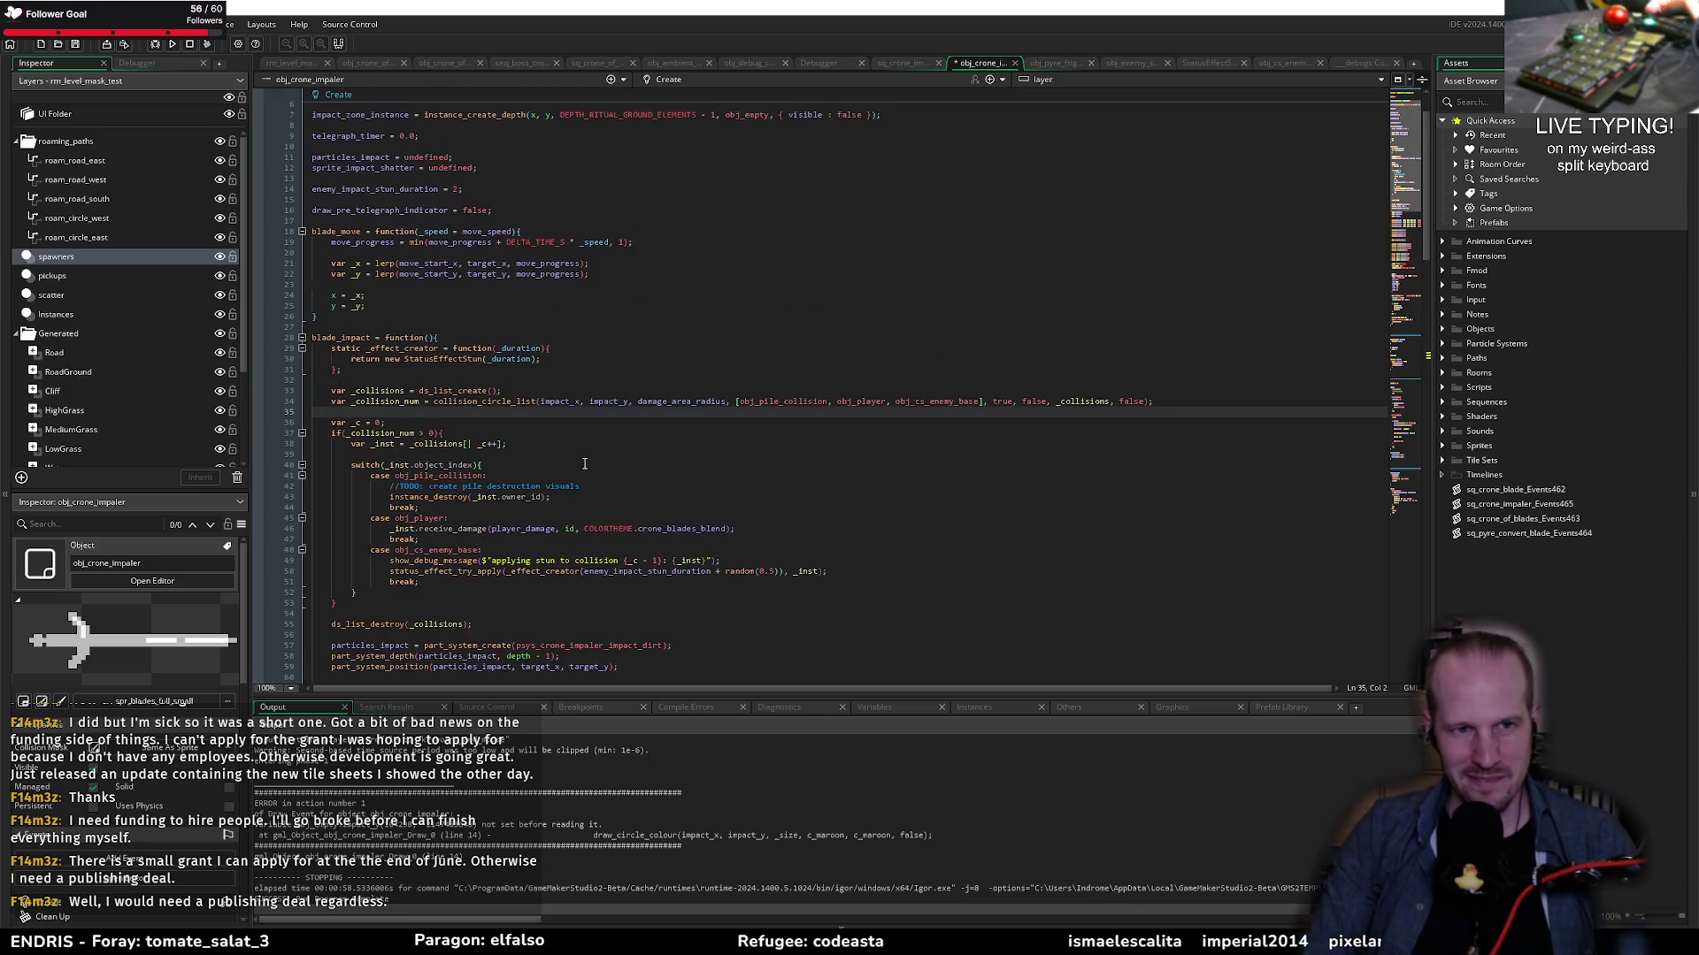
{"action": "double_click", "coordinate": [576, 402]}
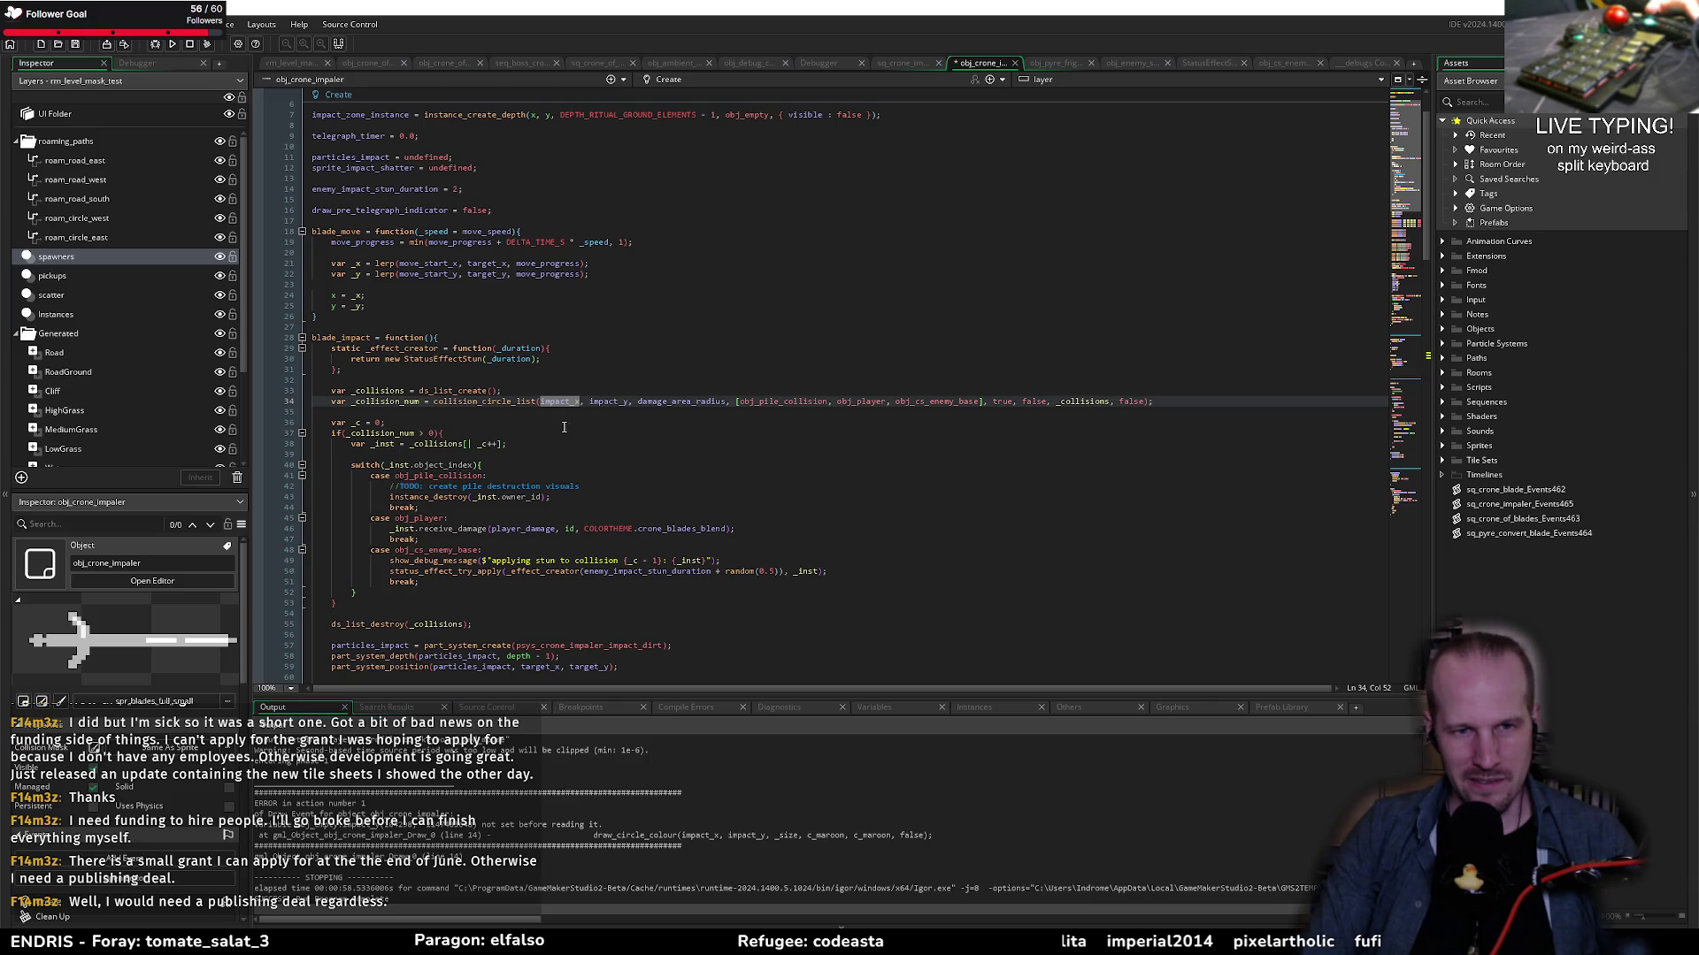
{"action": "key", "text": "Down"}
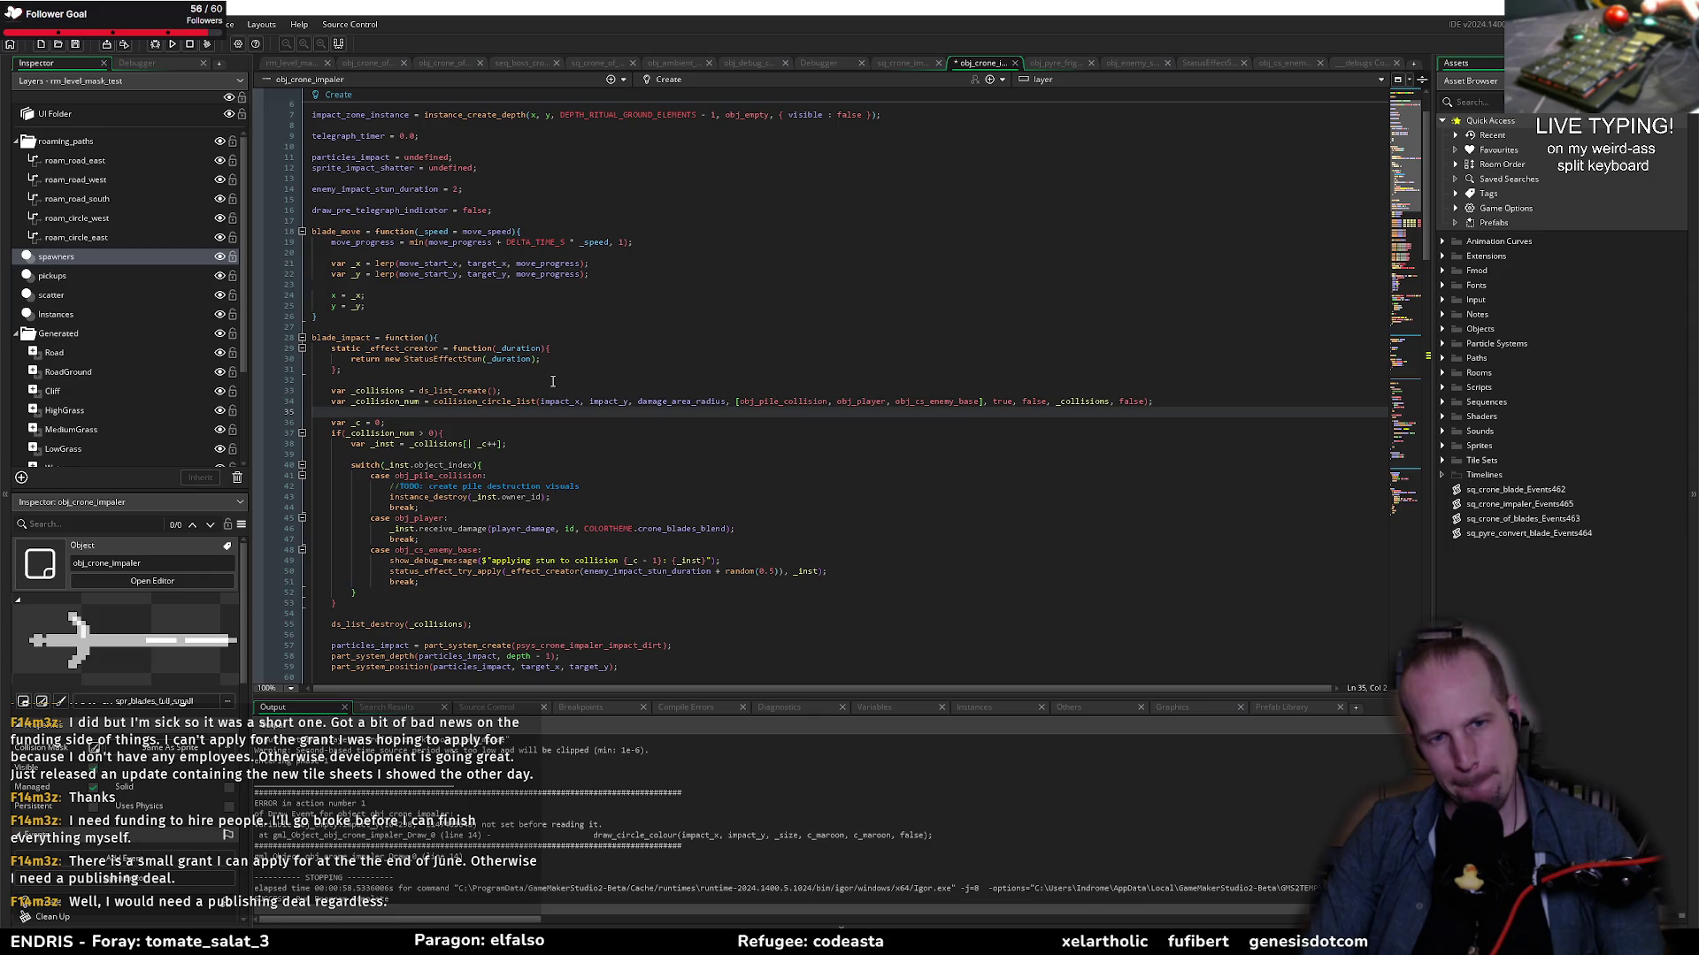
{"action": "left_click", "coordinate": [558, 420]}
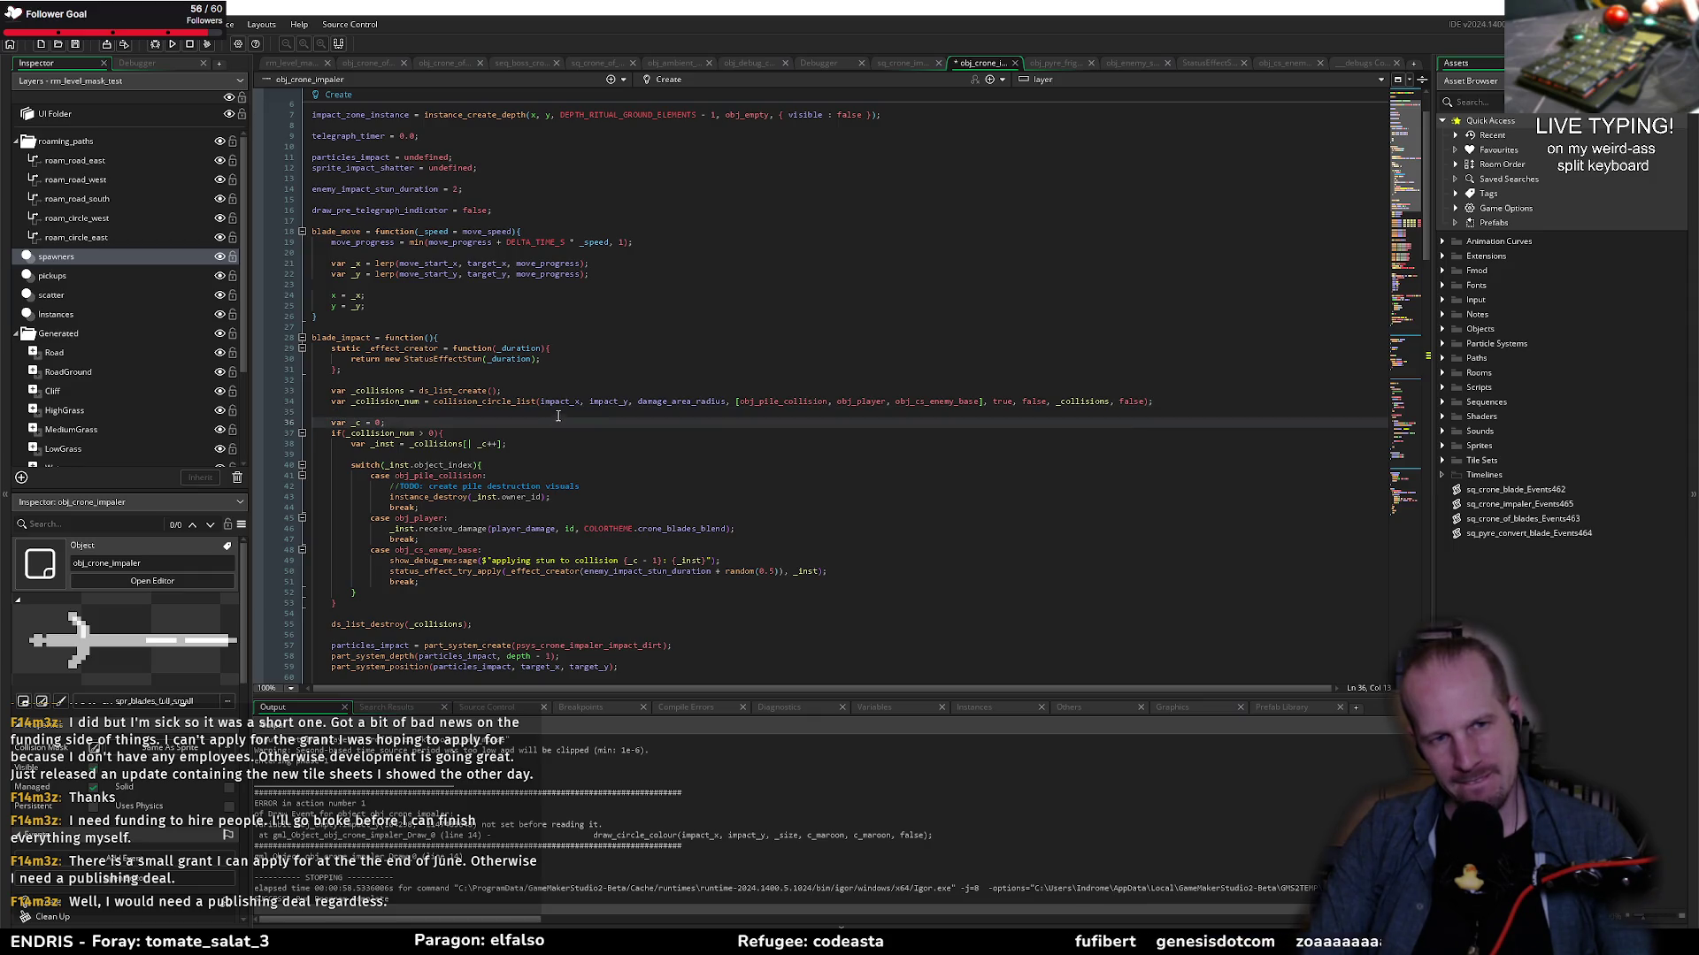
{"action": "double_click", "coordinate": [567, 402]}
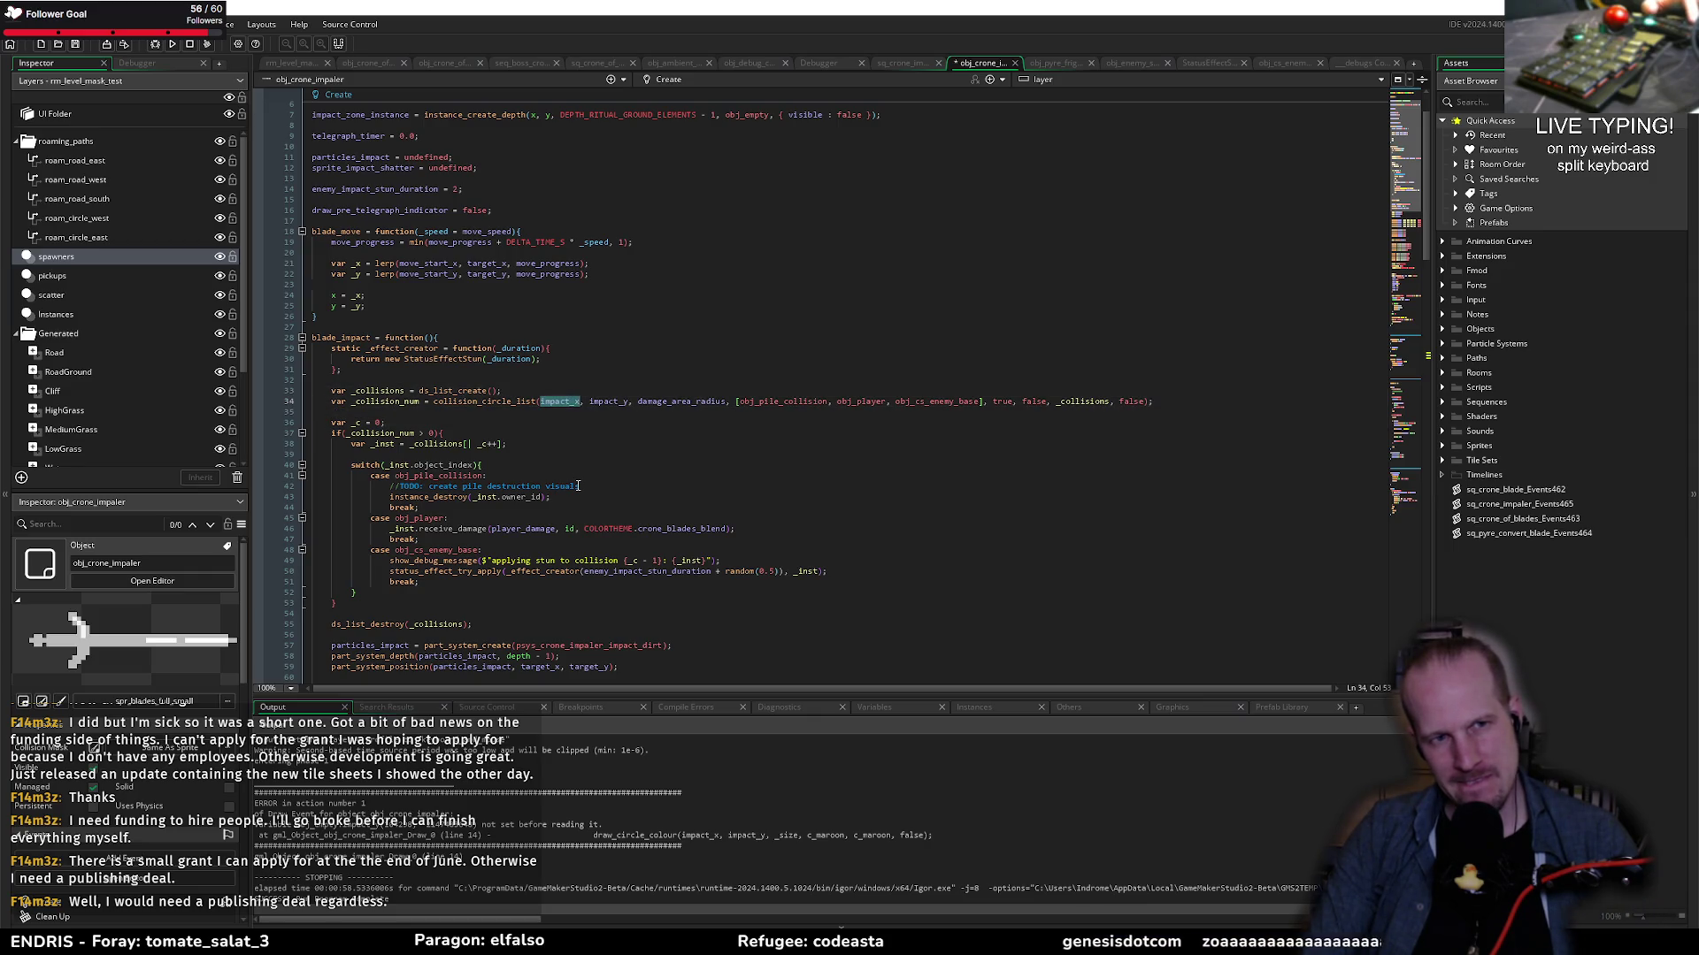
{"action": "left_click", "coordinate": [539, 432]}
{"action": "double_click", "coordinate": [566, 401]}
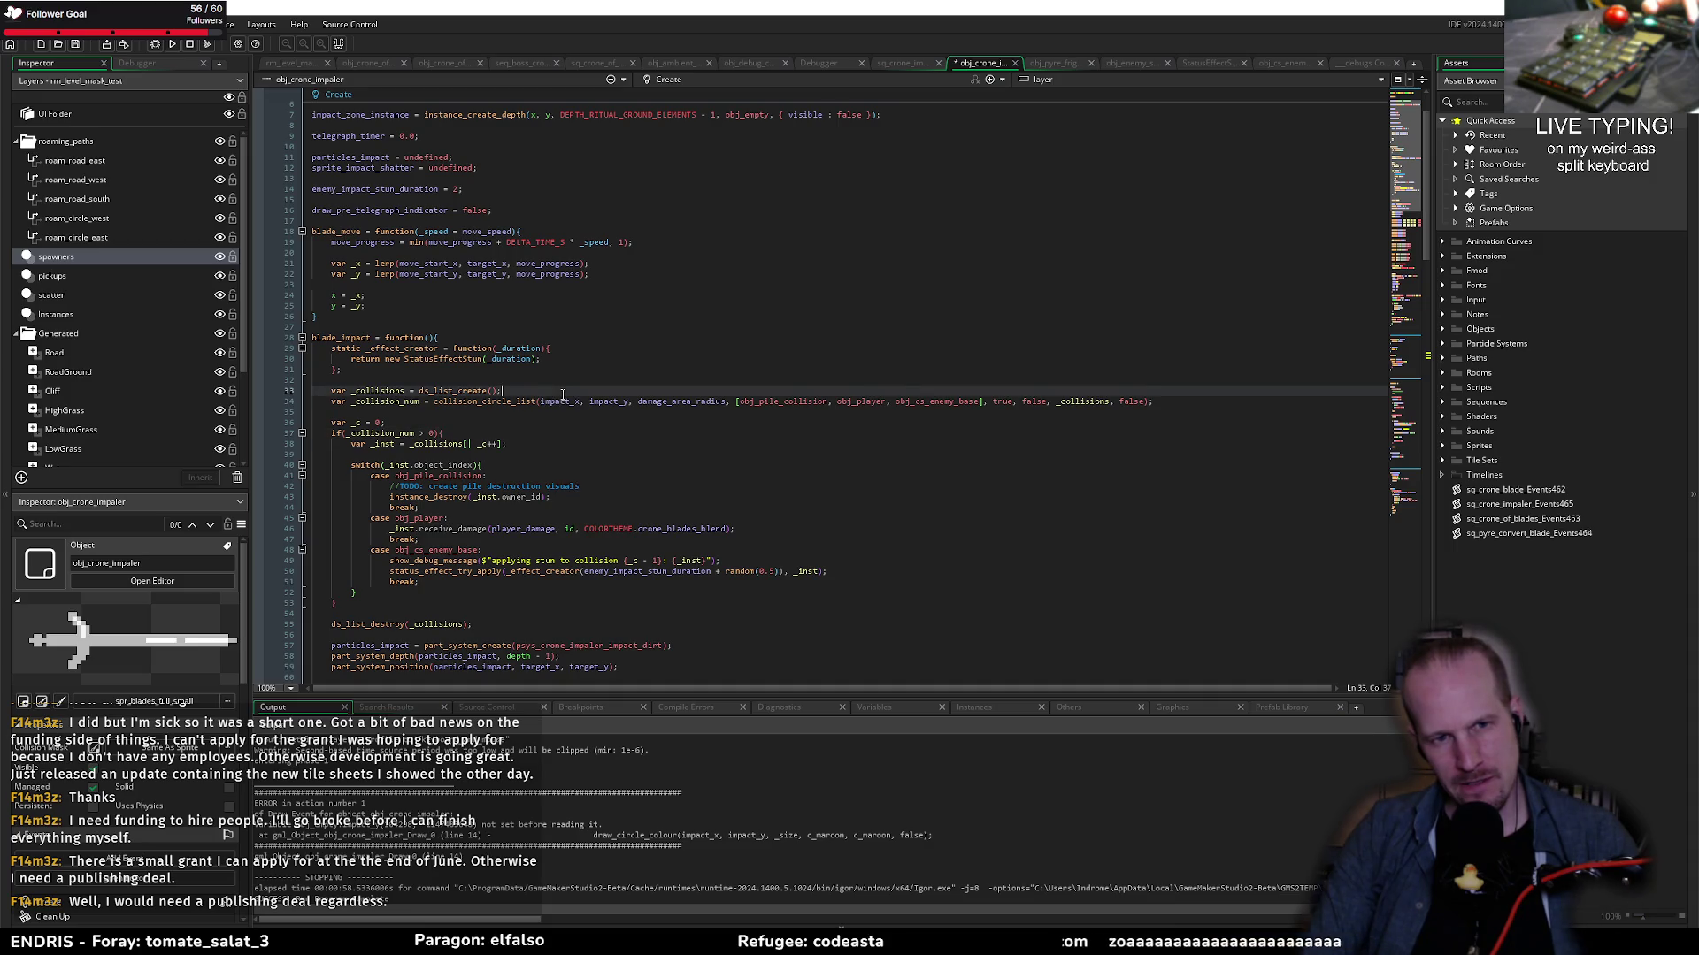
{"action": "scroll", "coordinate": [500, 511], "scroll_direction": "down", "scroll_amount": 15}
{"action": "left_click", "coordinate": [557, 477]}
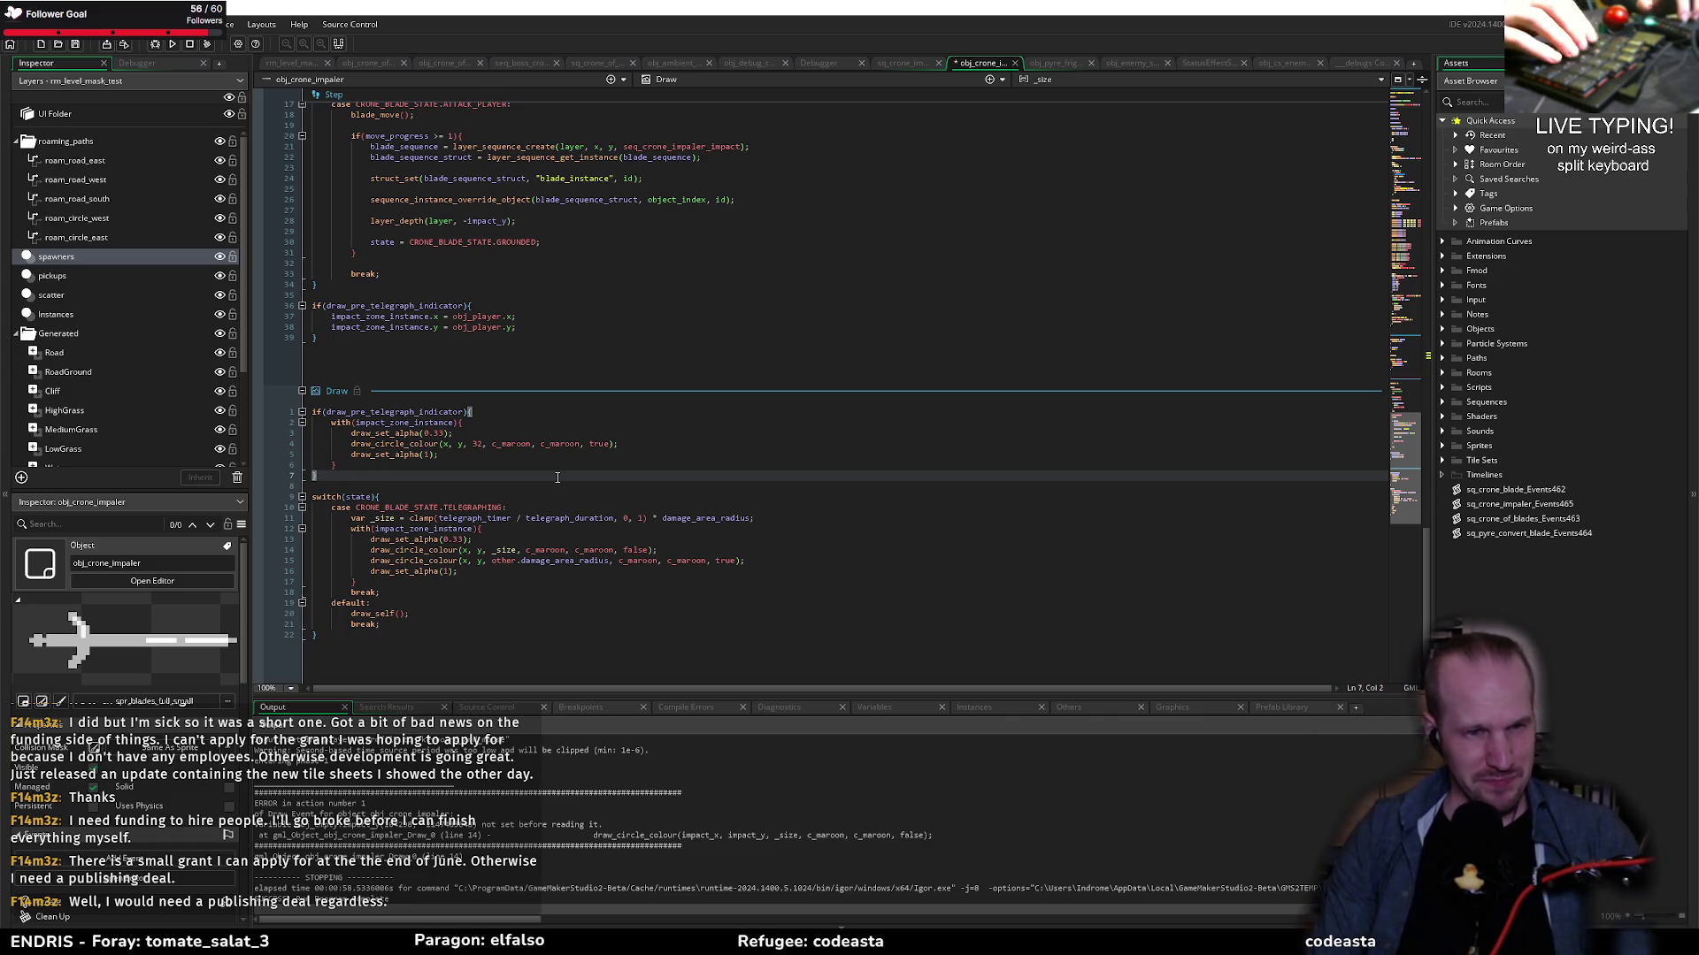
Step: Add draw_circle_colour(impact_x, impact_y, 32, c_yellow, c_yellow, true); to the Draw event and save
{"action": "key", "text": "Return"}
{"action": "key", "text": "Return"}
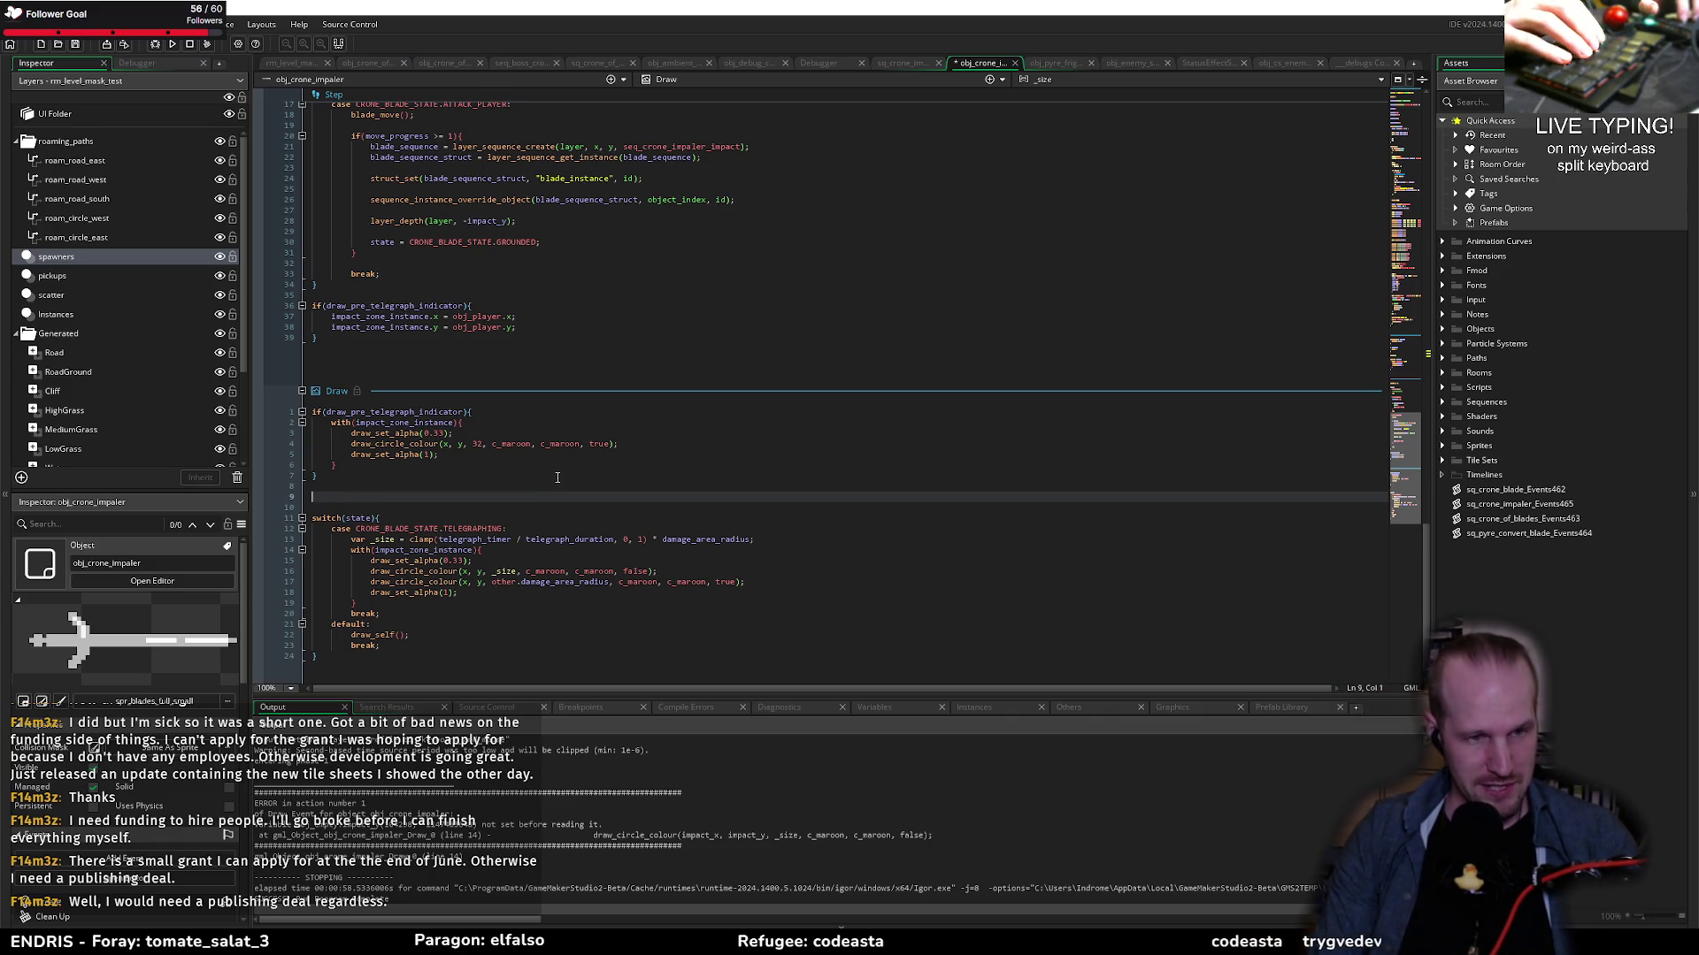
{"action": "type", "text": "draw_circle"}
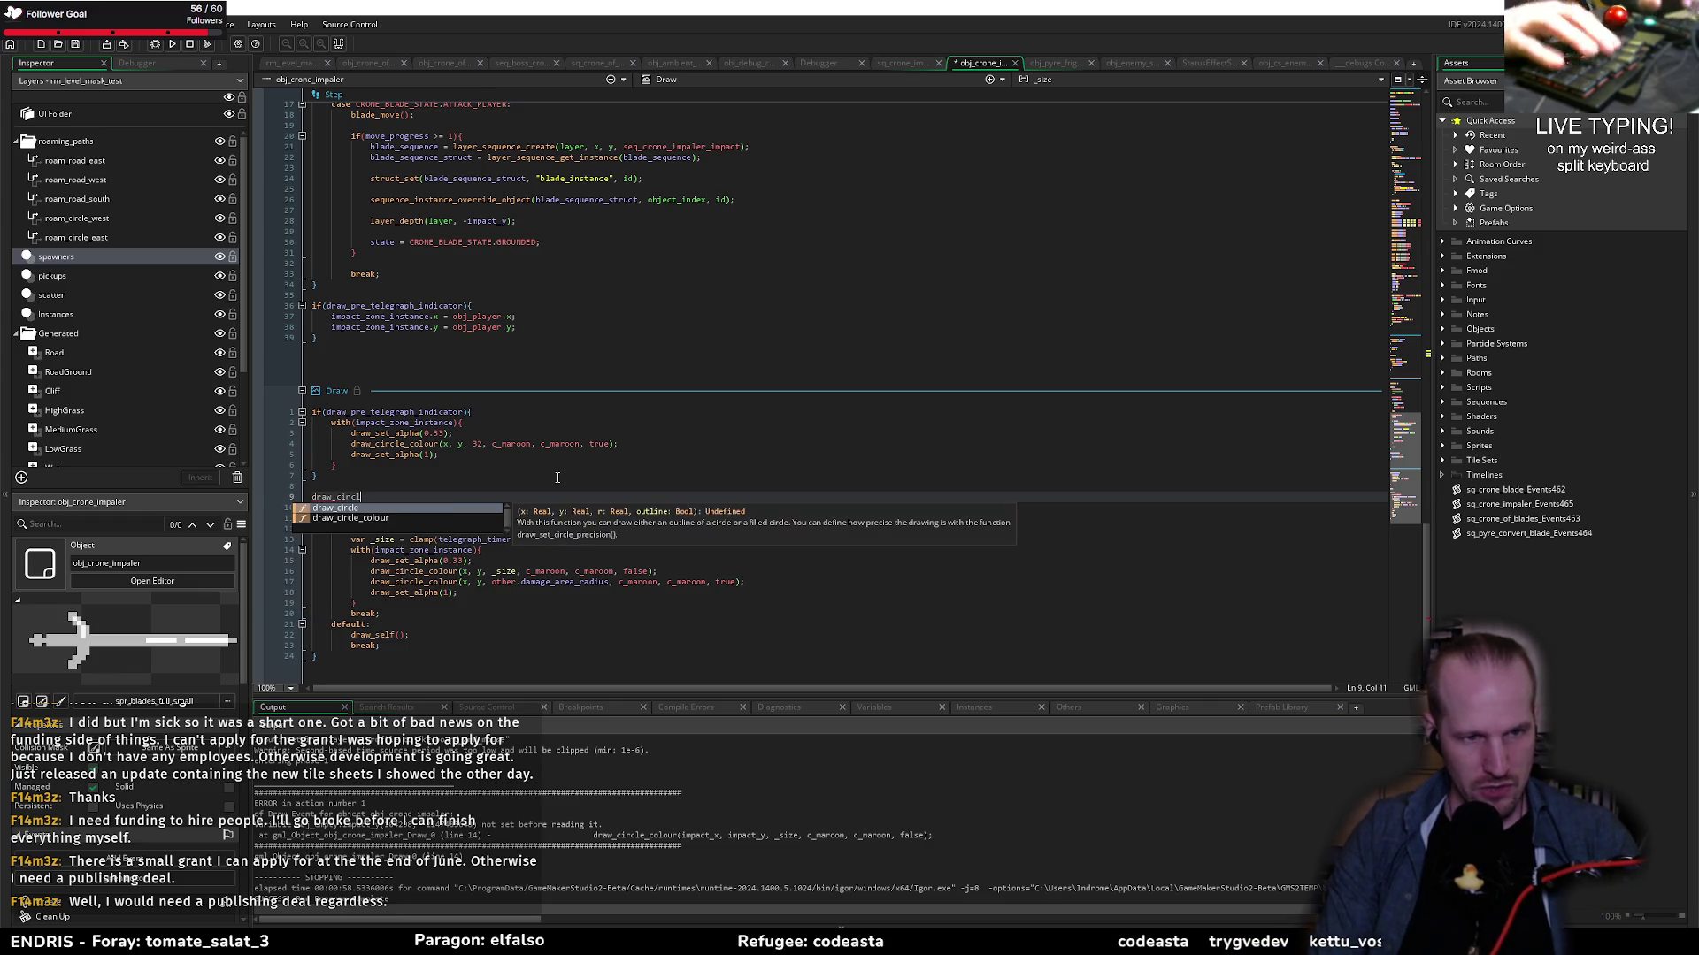
{"action": "type", "text": "_colour("}
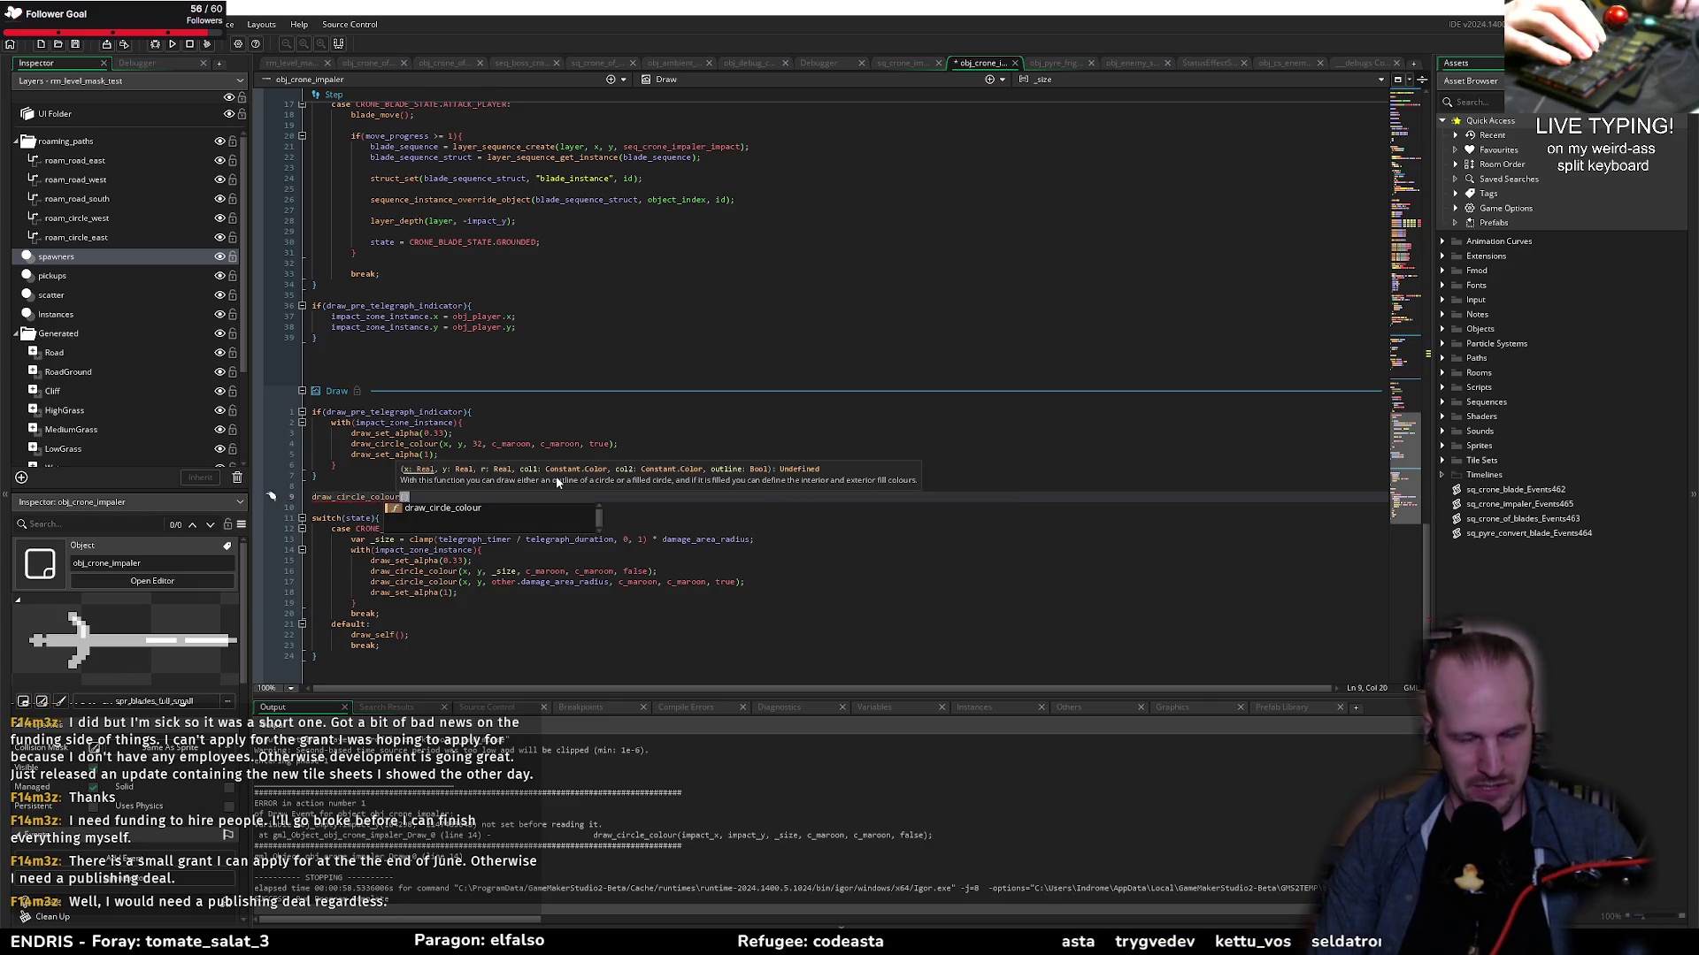
{"action": "type", "text": "impact_x, impact_x"}
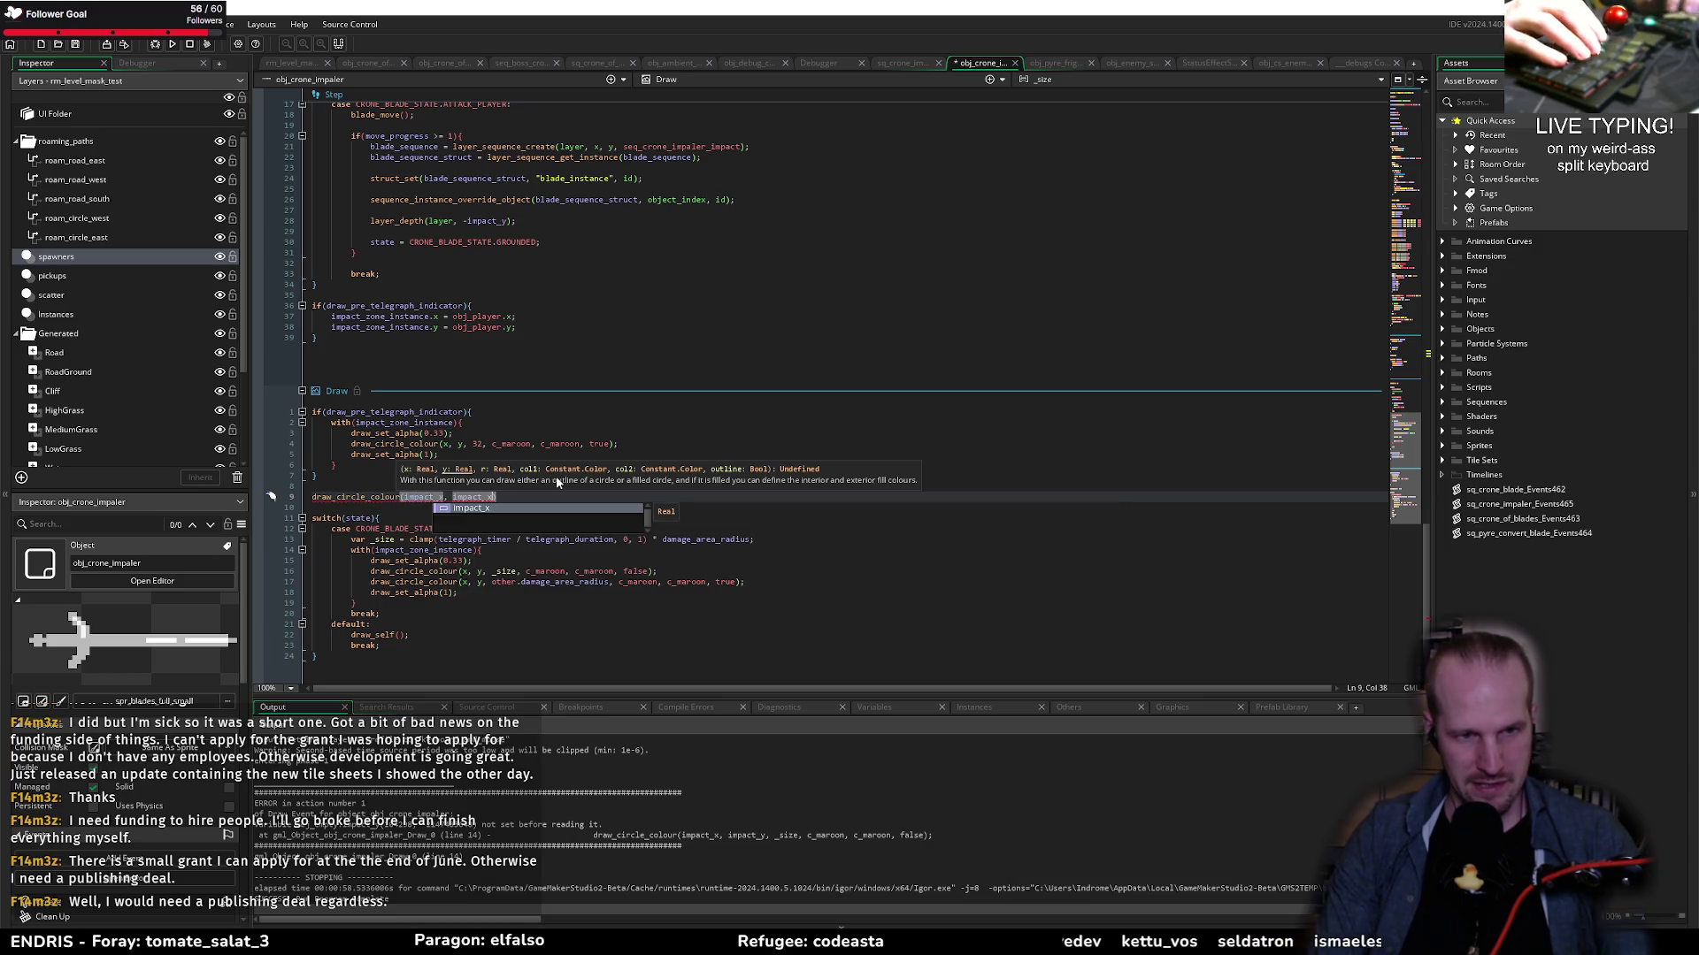
{"action": "type", "text": "y,"}
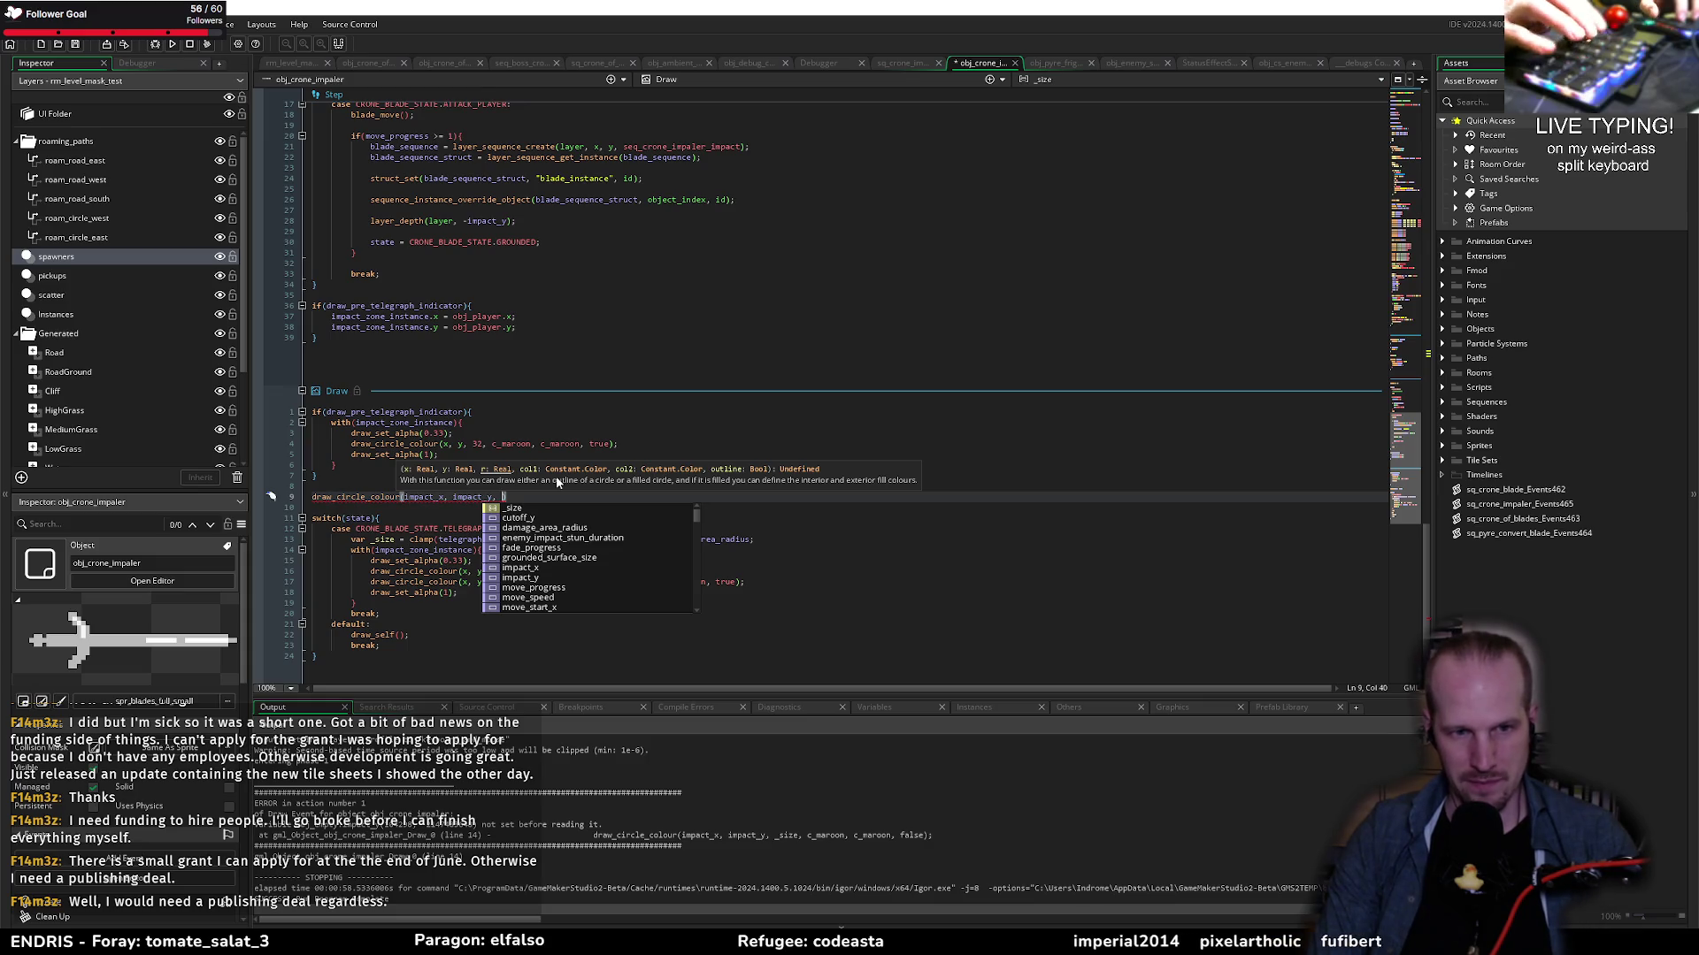
{"action": "type", "text": "32, c"}
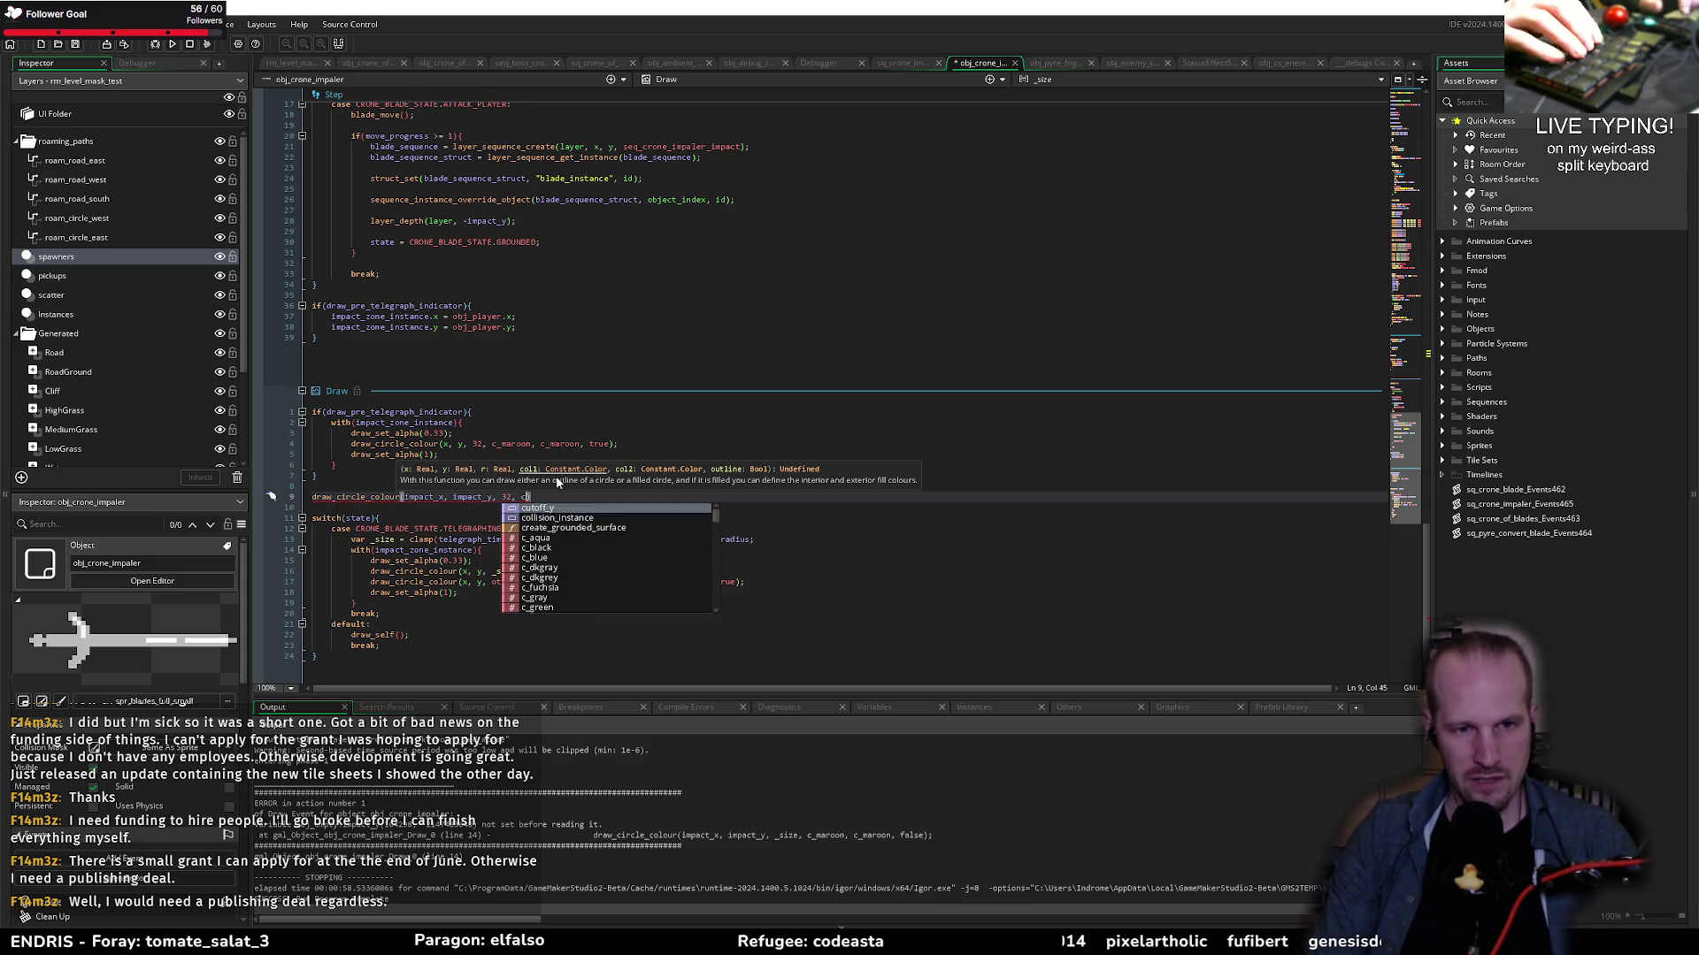
{"action": "type", "text": "_yellow, c_yellow"}
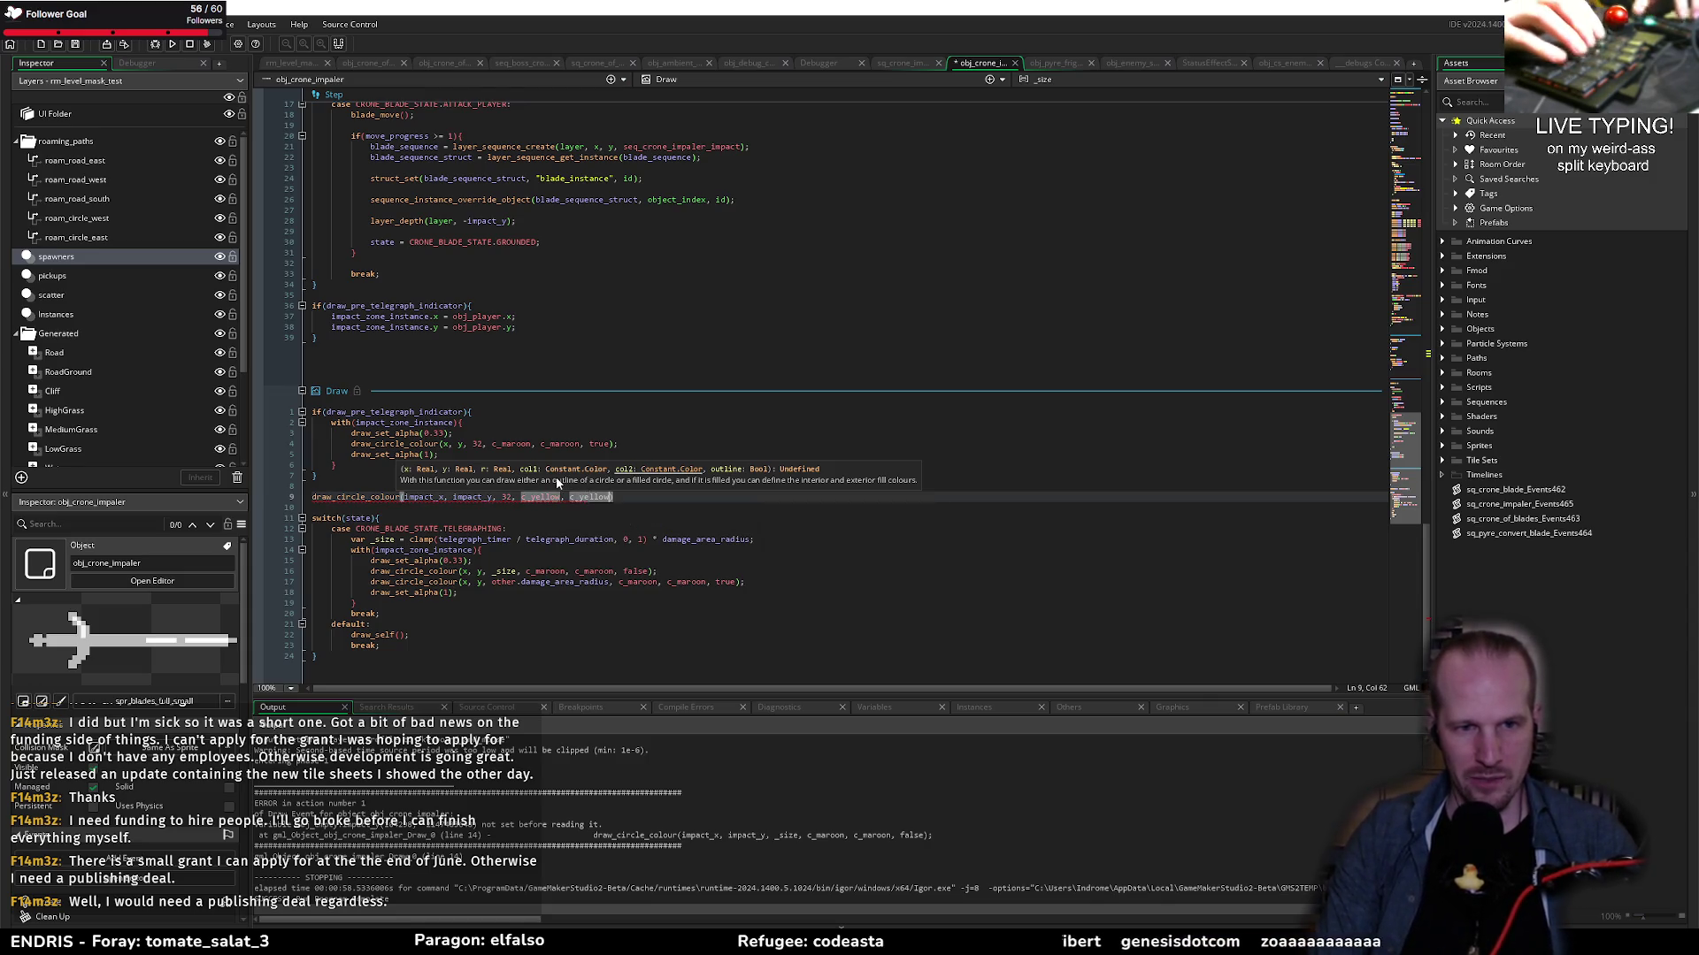
{"action": "type", "text": ", "}
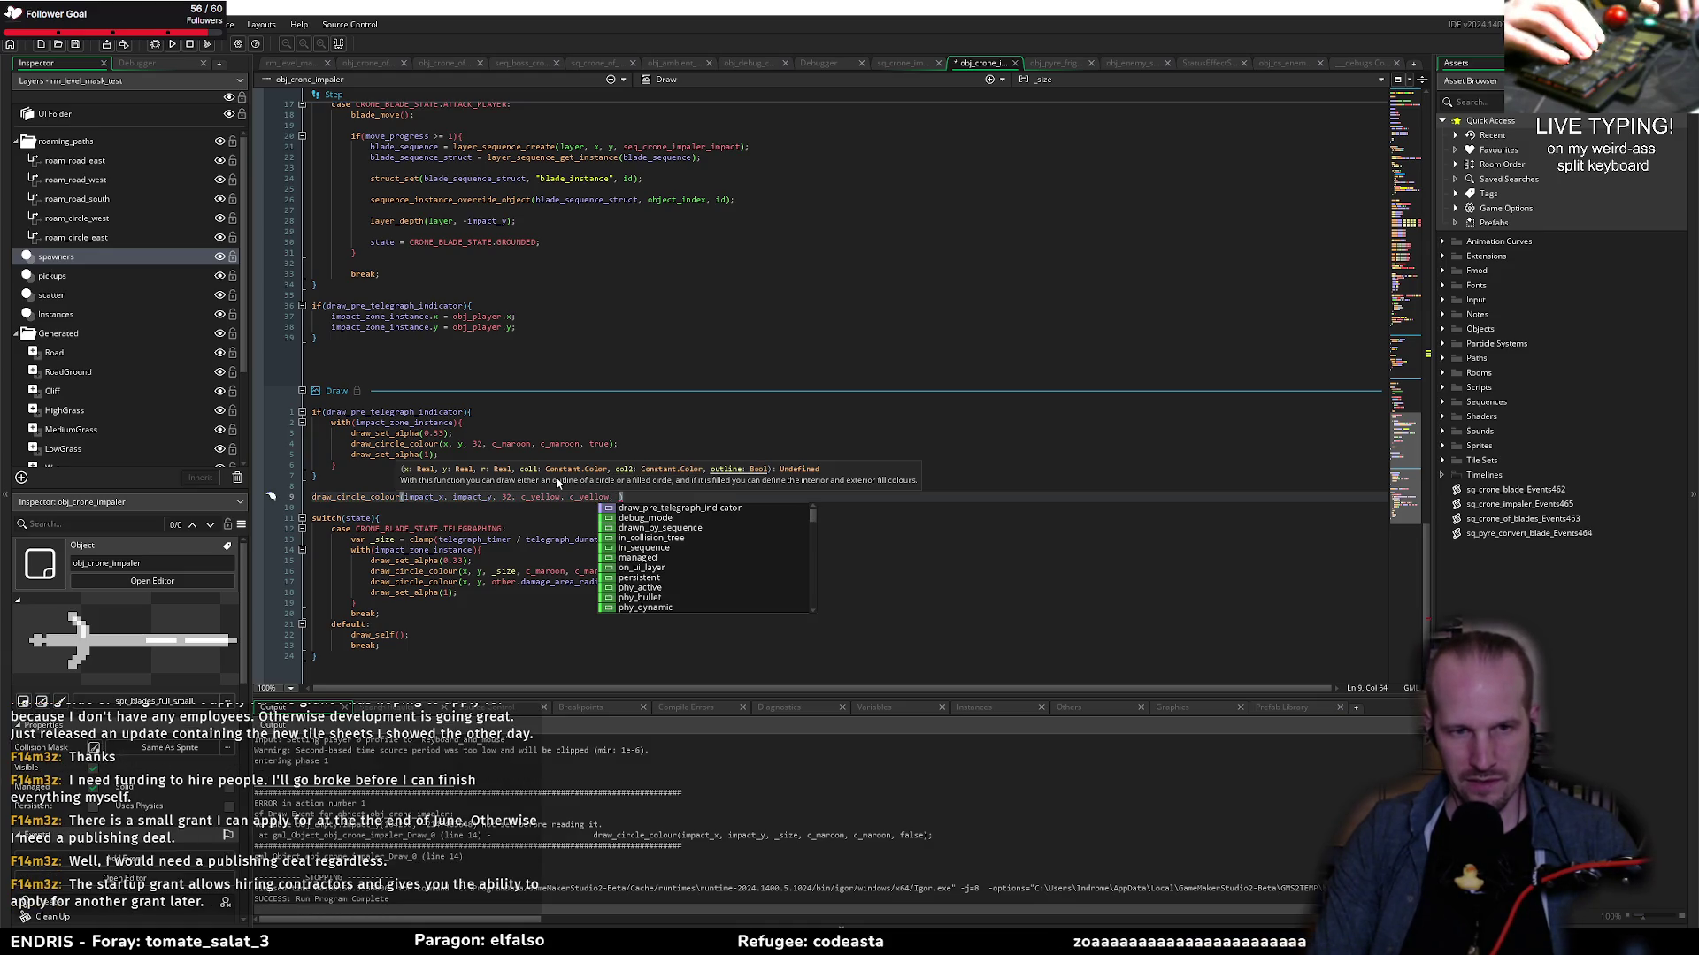
{"action": "type", "text": "true);"}
{"action": "key", "text": "ctrl+s"}
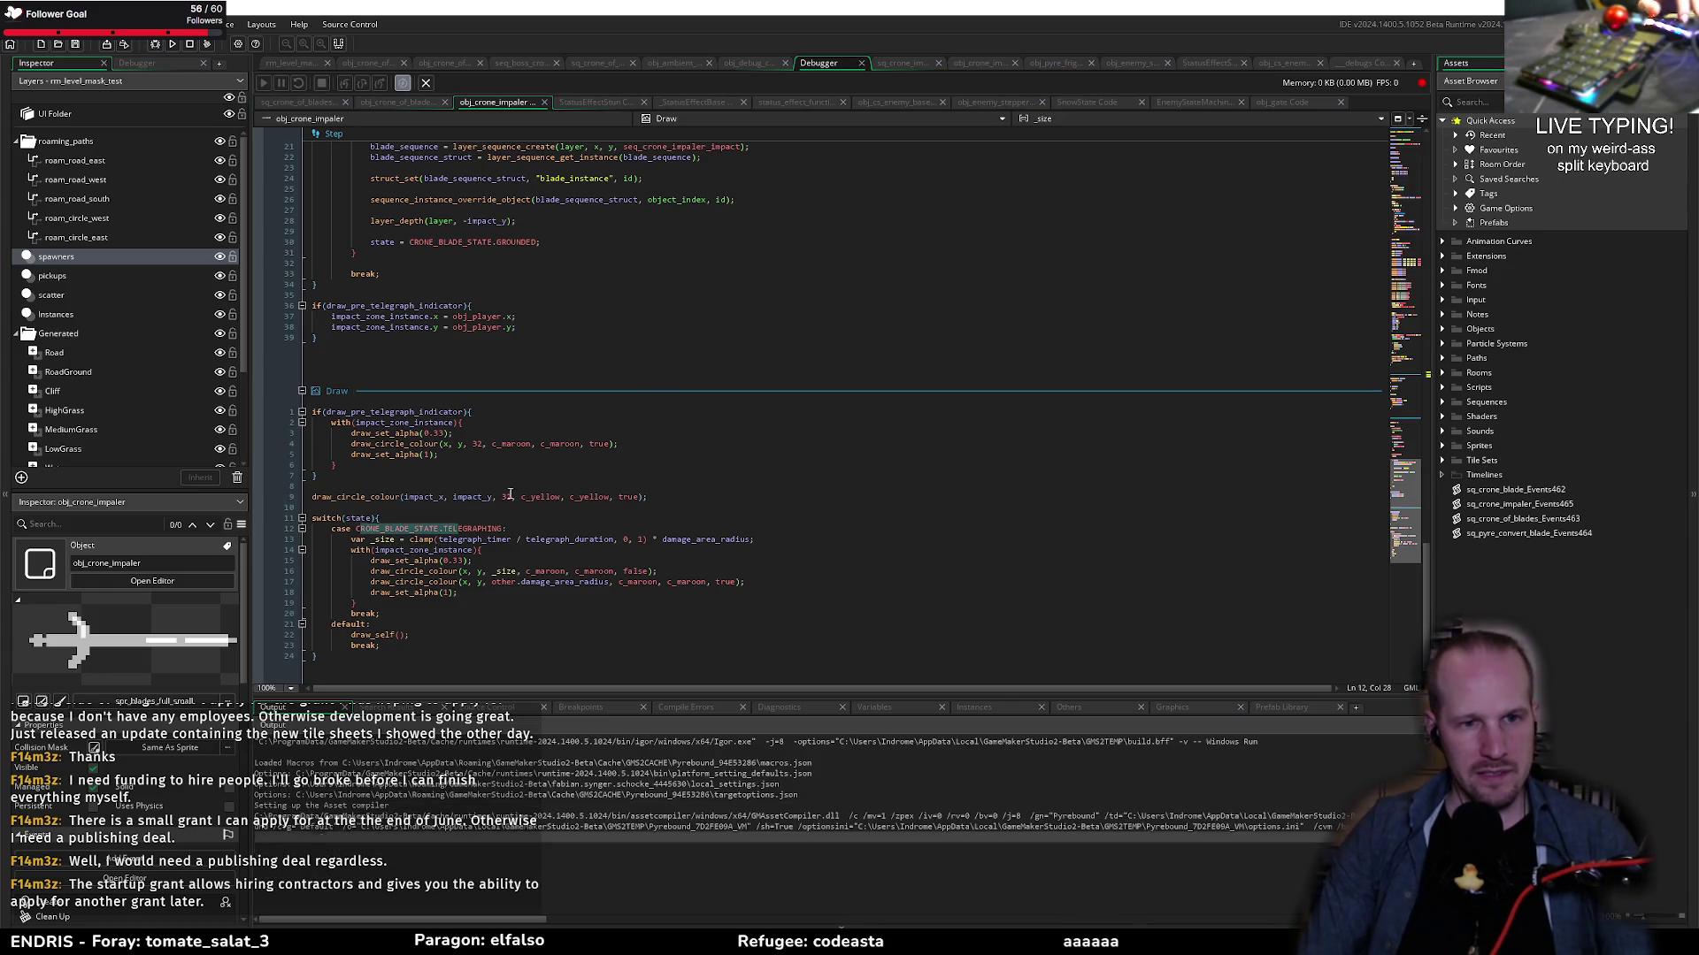
Step: Start Pyrebound from its title screen
{"action": "left_click", "coordinate": [460, 485]}
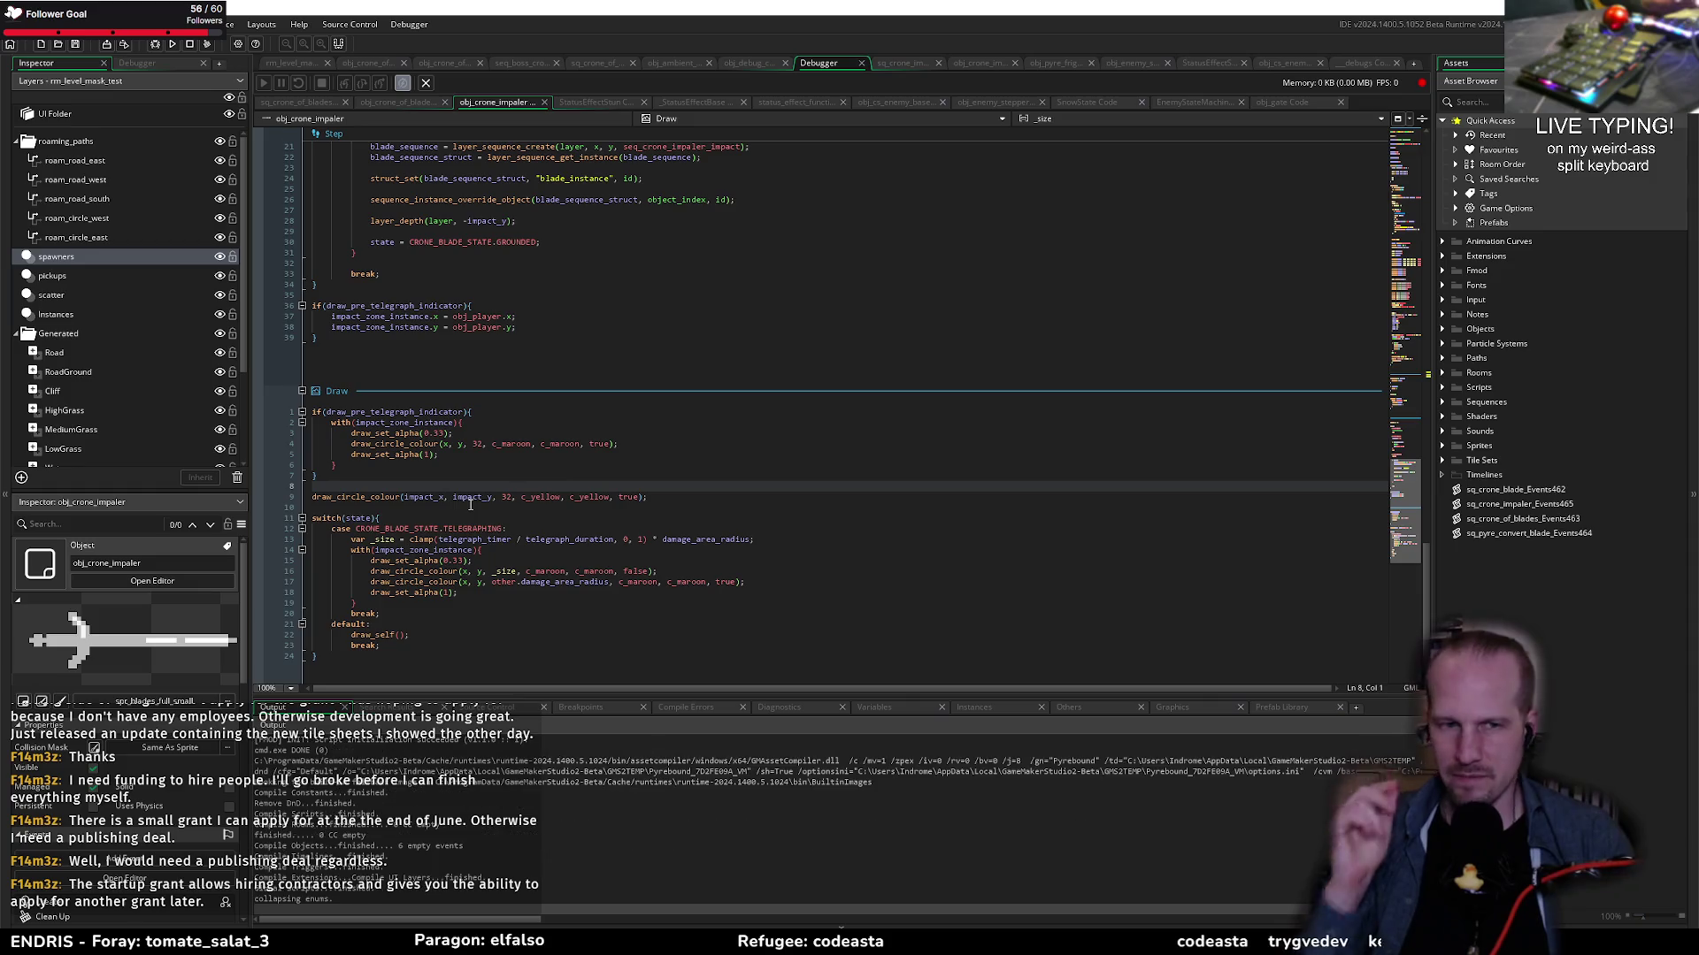
{"action": "scroll", "coordinate": [538, 426], "scroll_direction": "up", "scroll_amount": 10}
{"action": "scroll", "coordinate": [538, 425], "scroll_direction": "up", "scroll_amount": 10}
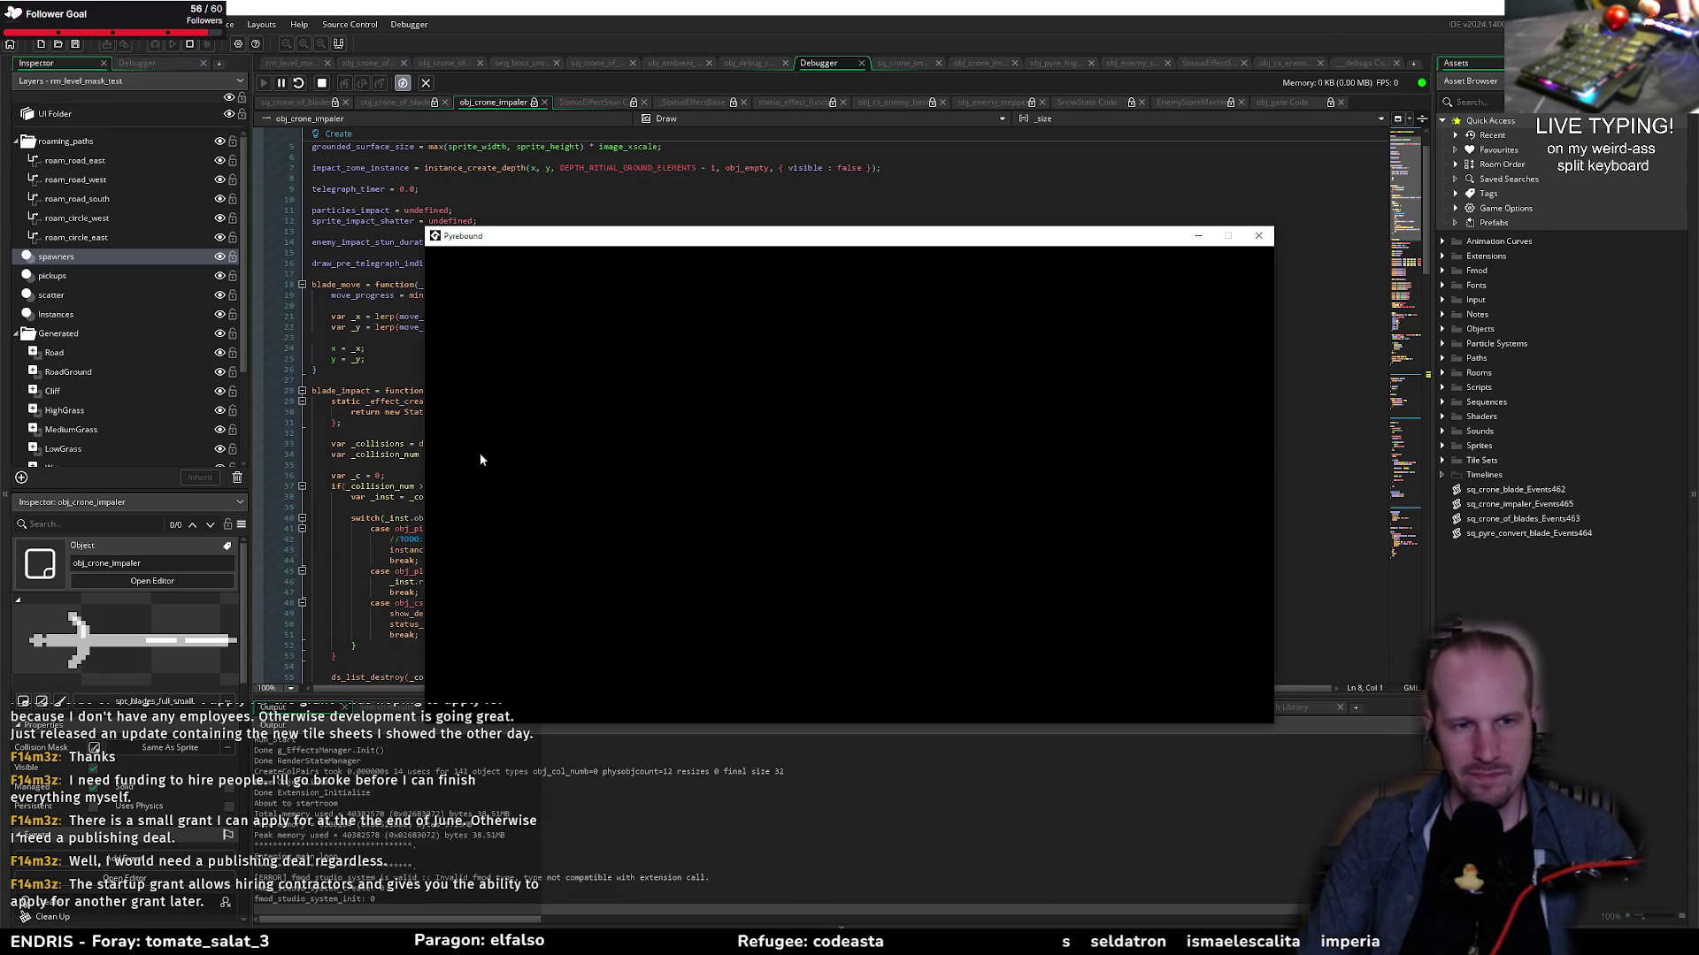
{"action": "left_click", "coordinate": [849, 590]}
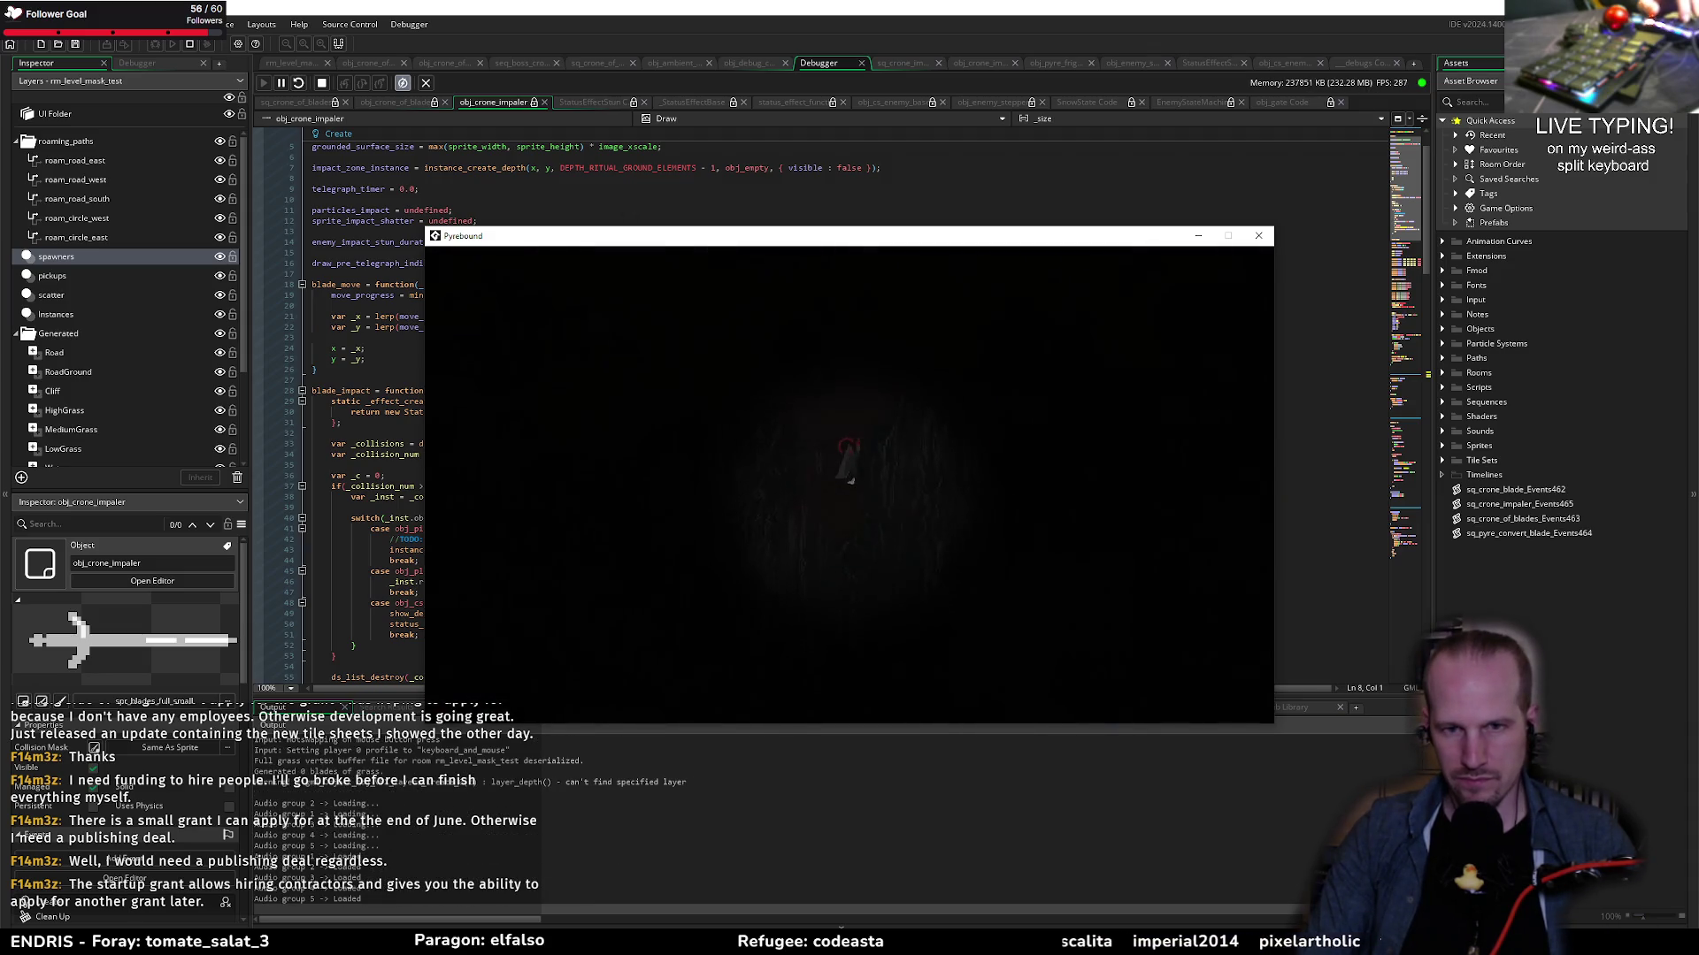
Step: Open the debug overlay's context steering window, move it lower, and hide the overlay to play
{"action": "key", "text": "F1"}
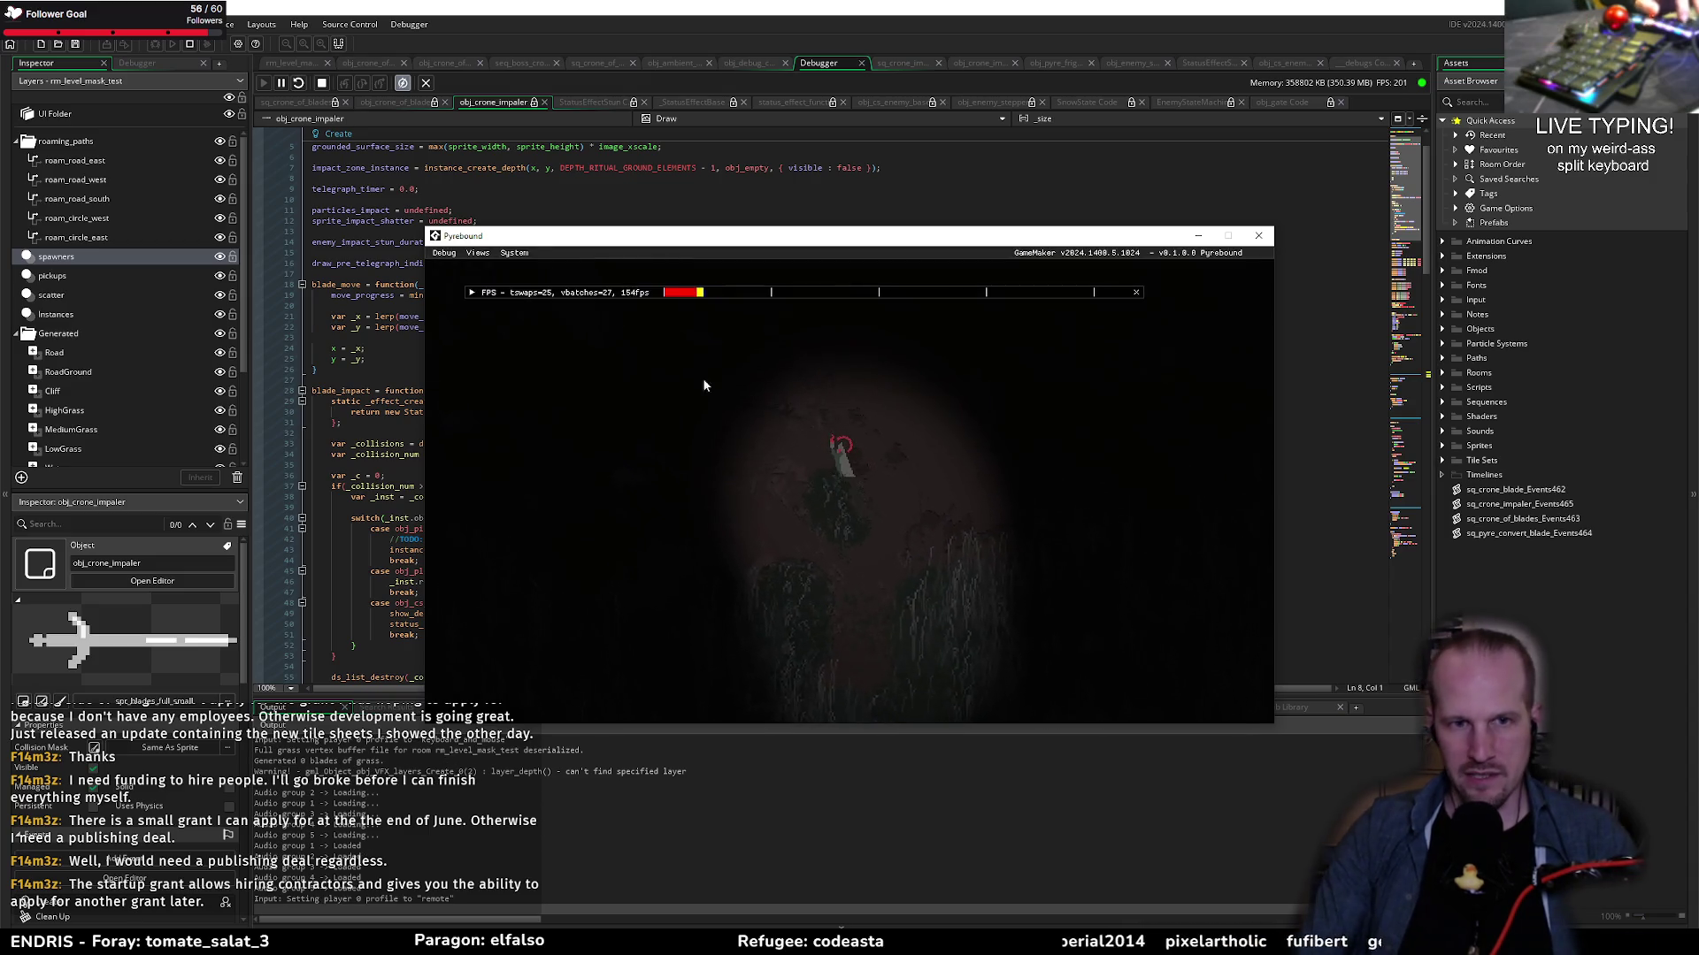
{"action": "left_click", "coordinate": [477, 254]}
{"action": "left_click", "coordinate": [493, 350]}
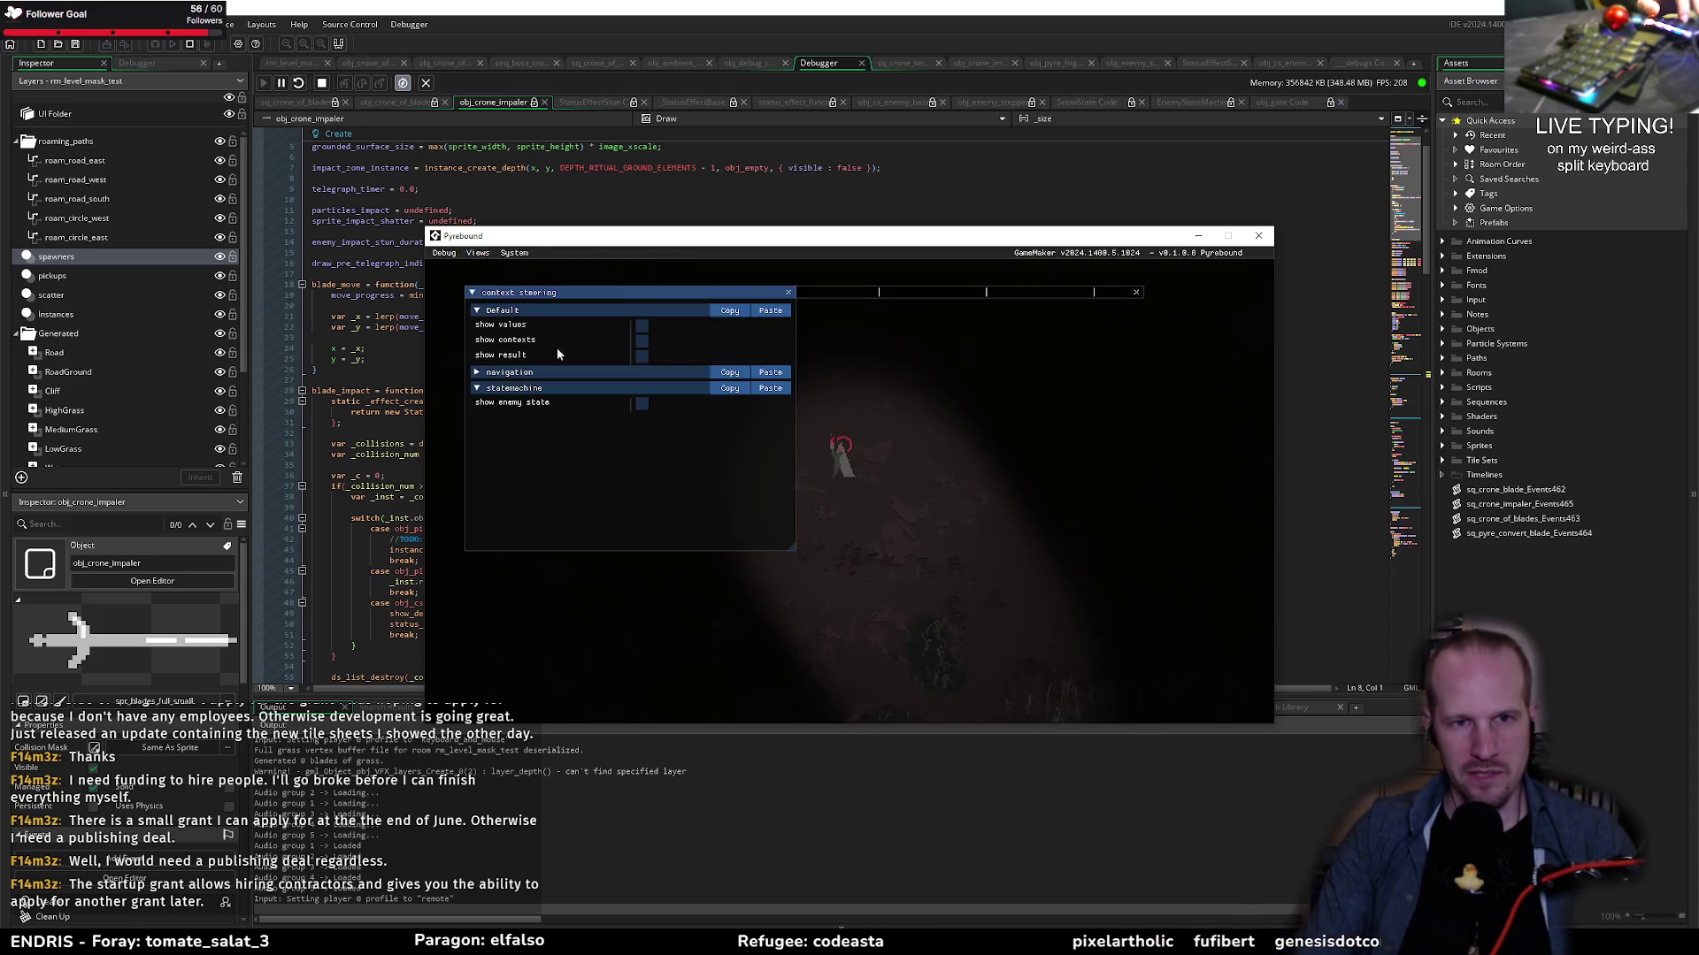
{"action": "key", "text": "F1"}
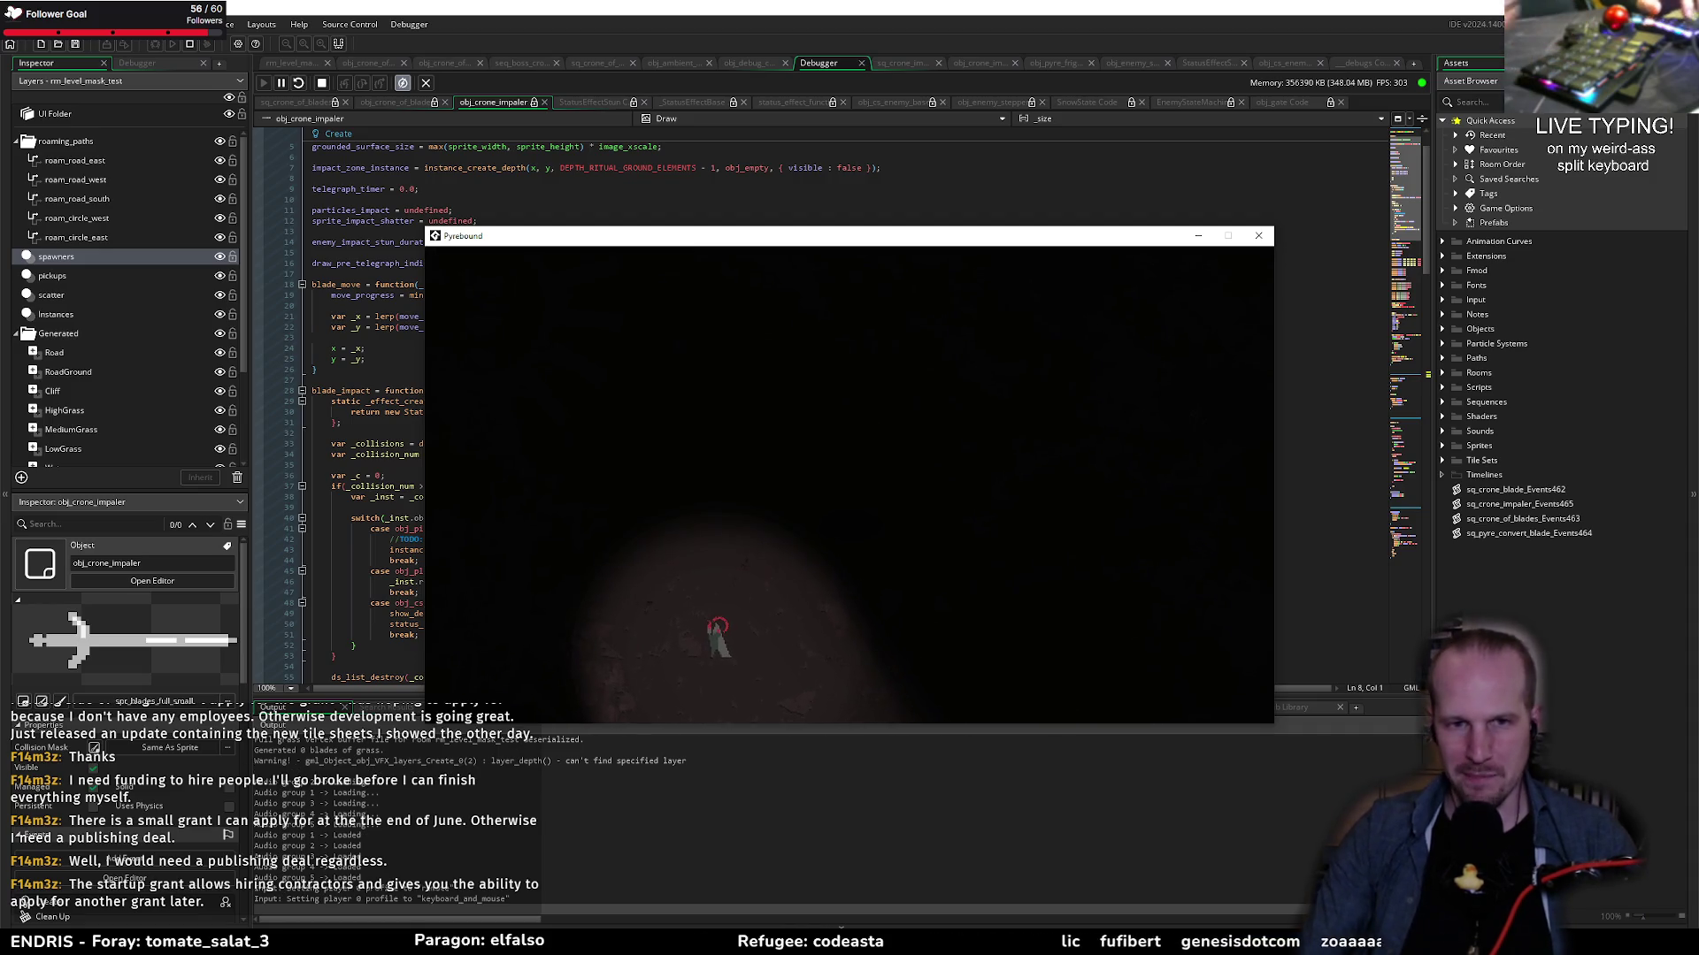
{"action": "key", "text": "F1"}
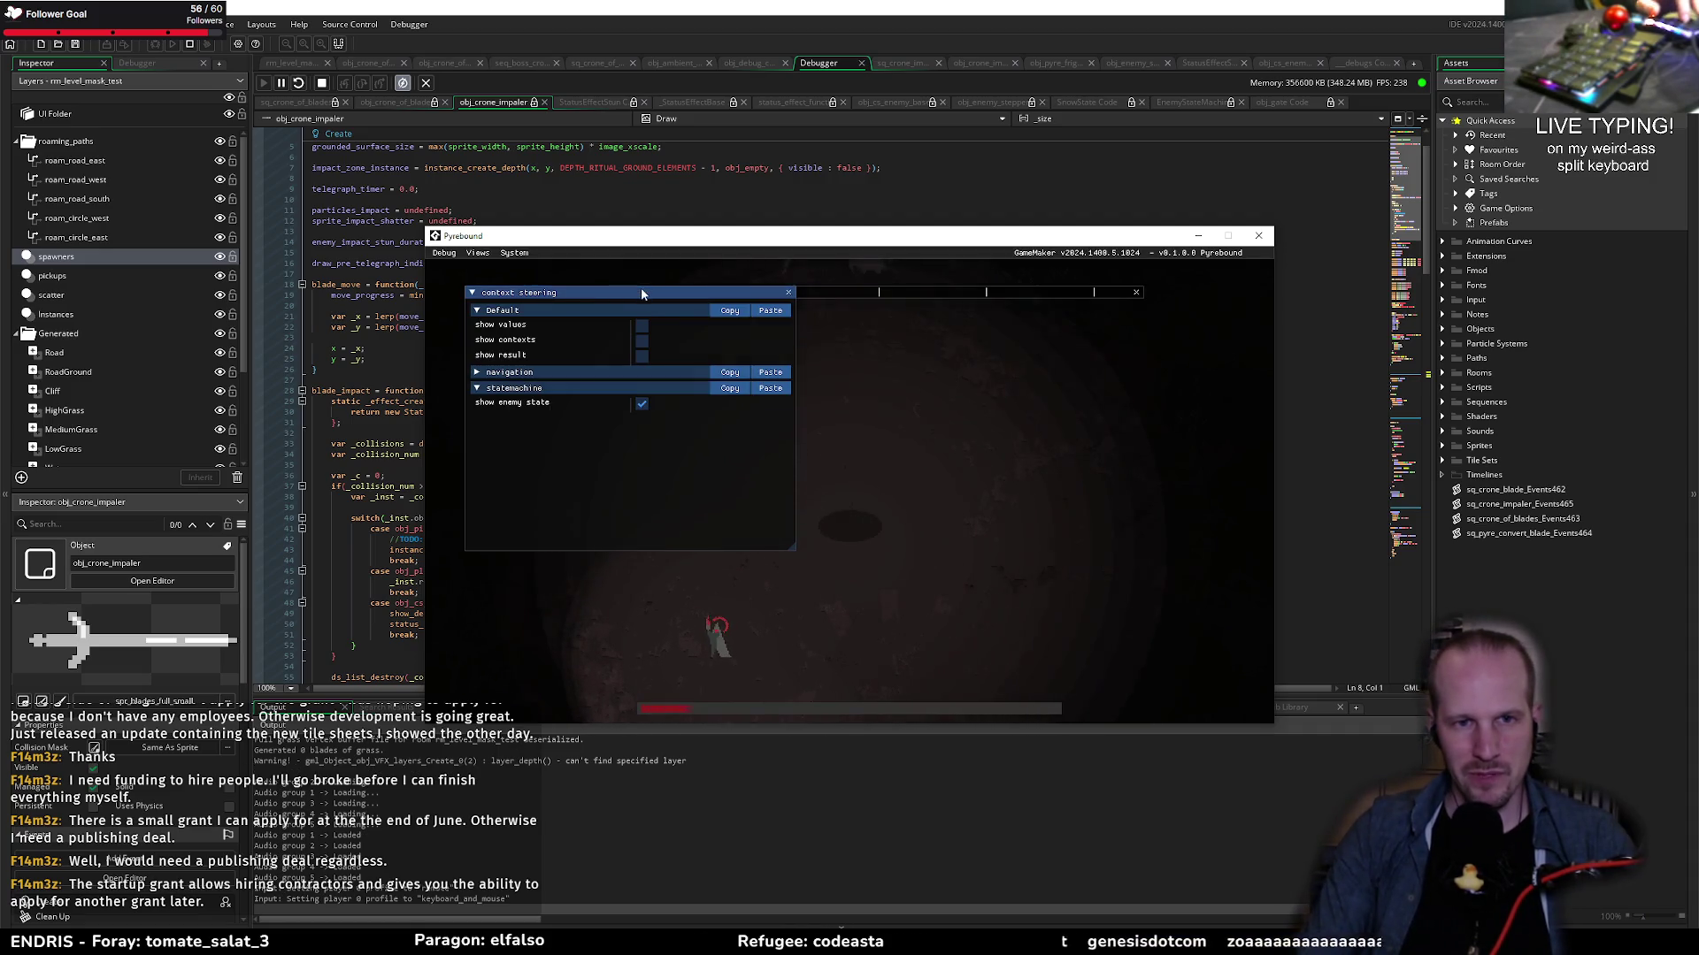
{"action": "left_click_drag", "start_coordinate": [641, 288], "coordinate": [649, 358]}
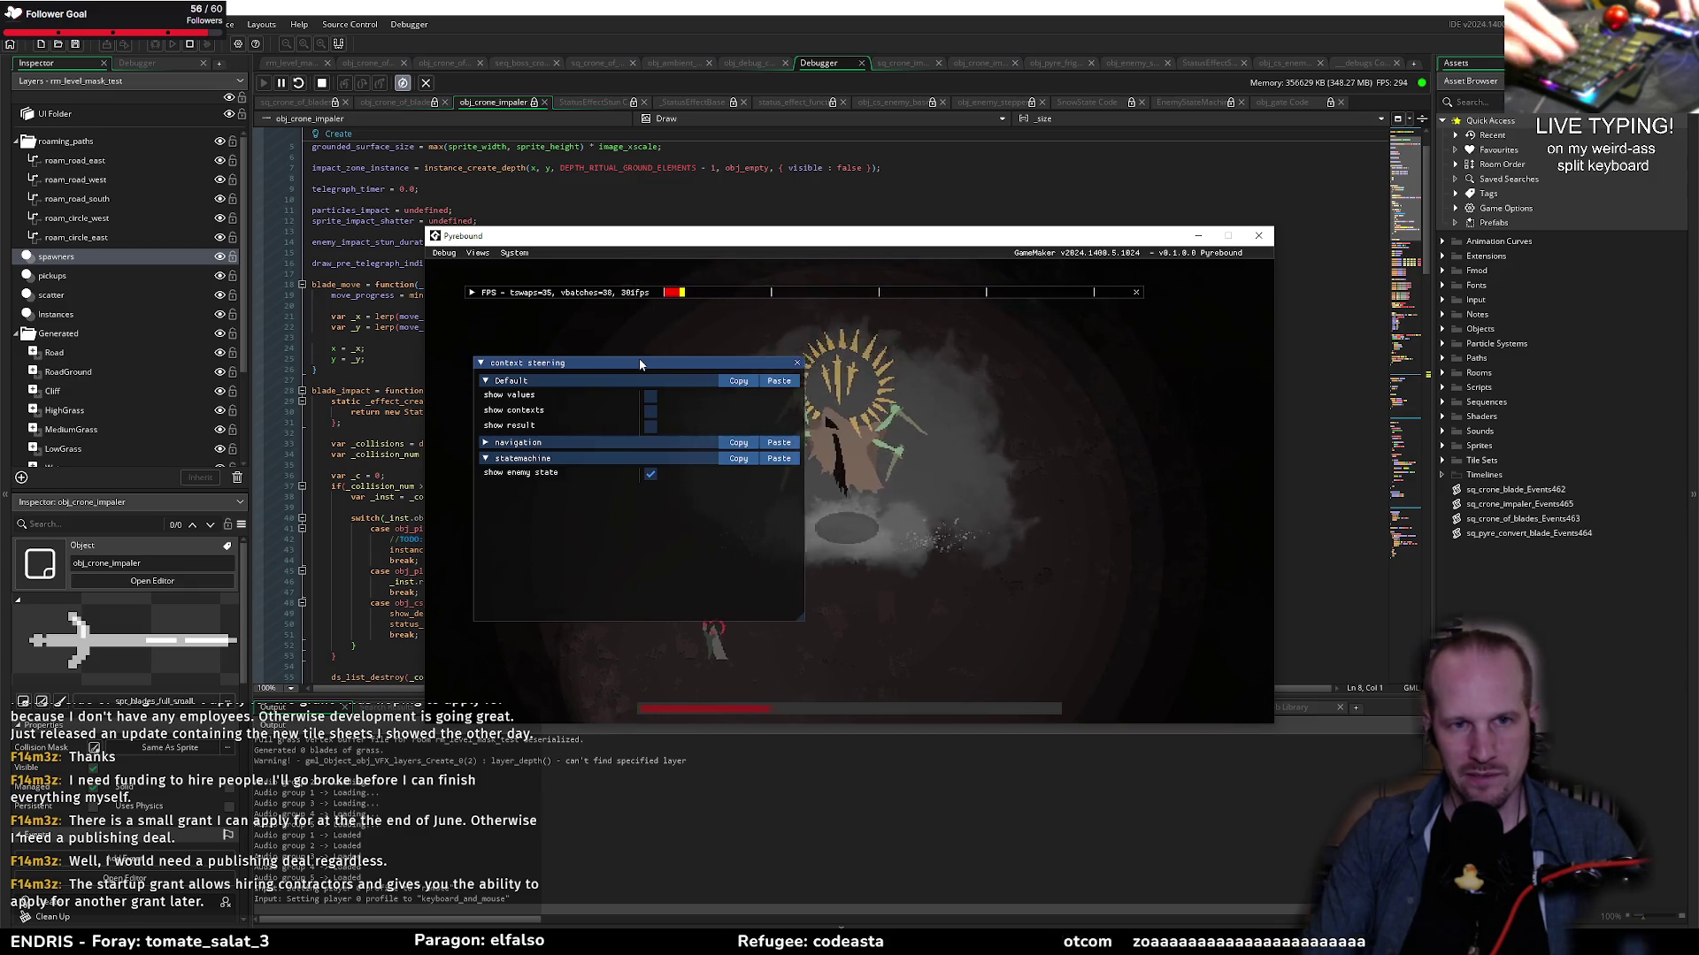
{"action": "key", "text": "F1"}
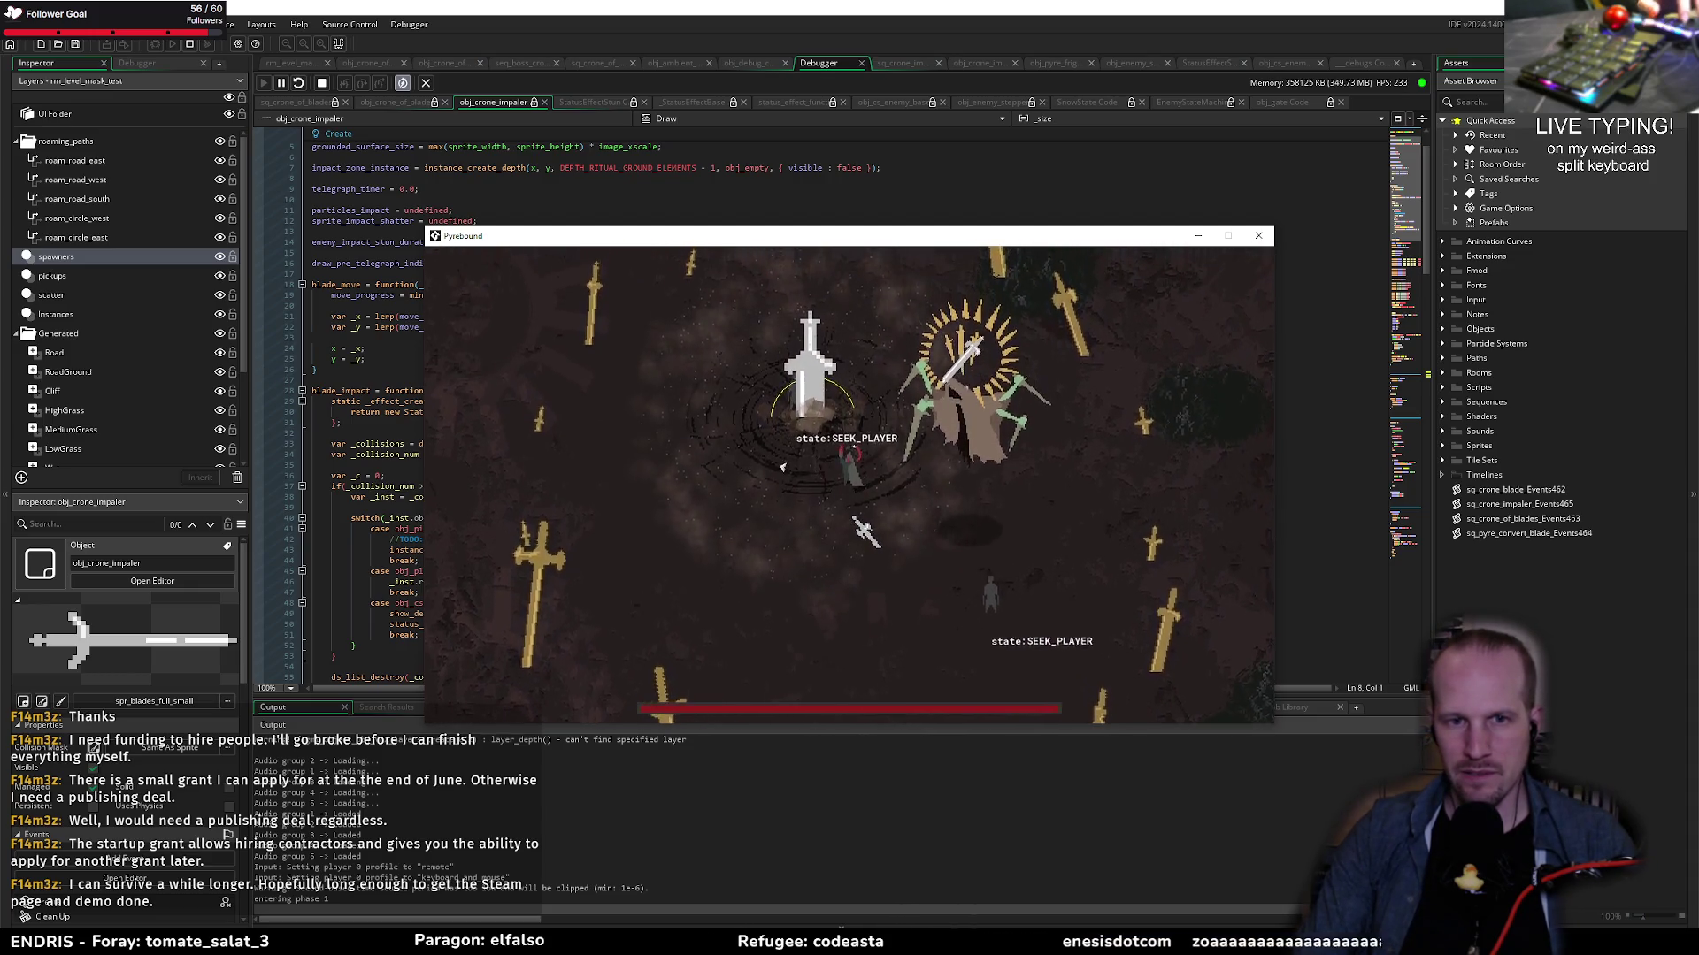
Step: Play the crone fight, luring a blade strike onto enemies, then pause and close the game window
{"action": "key", "text": "d"}
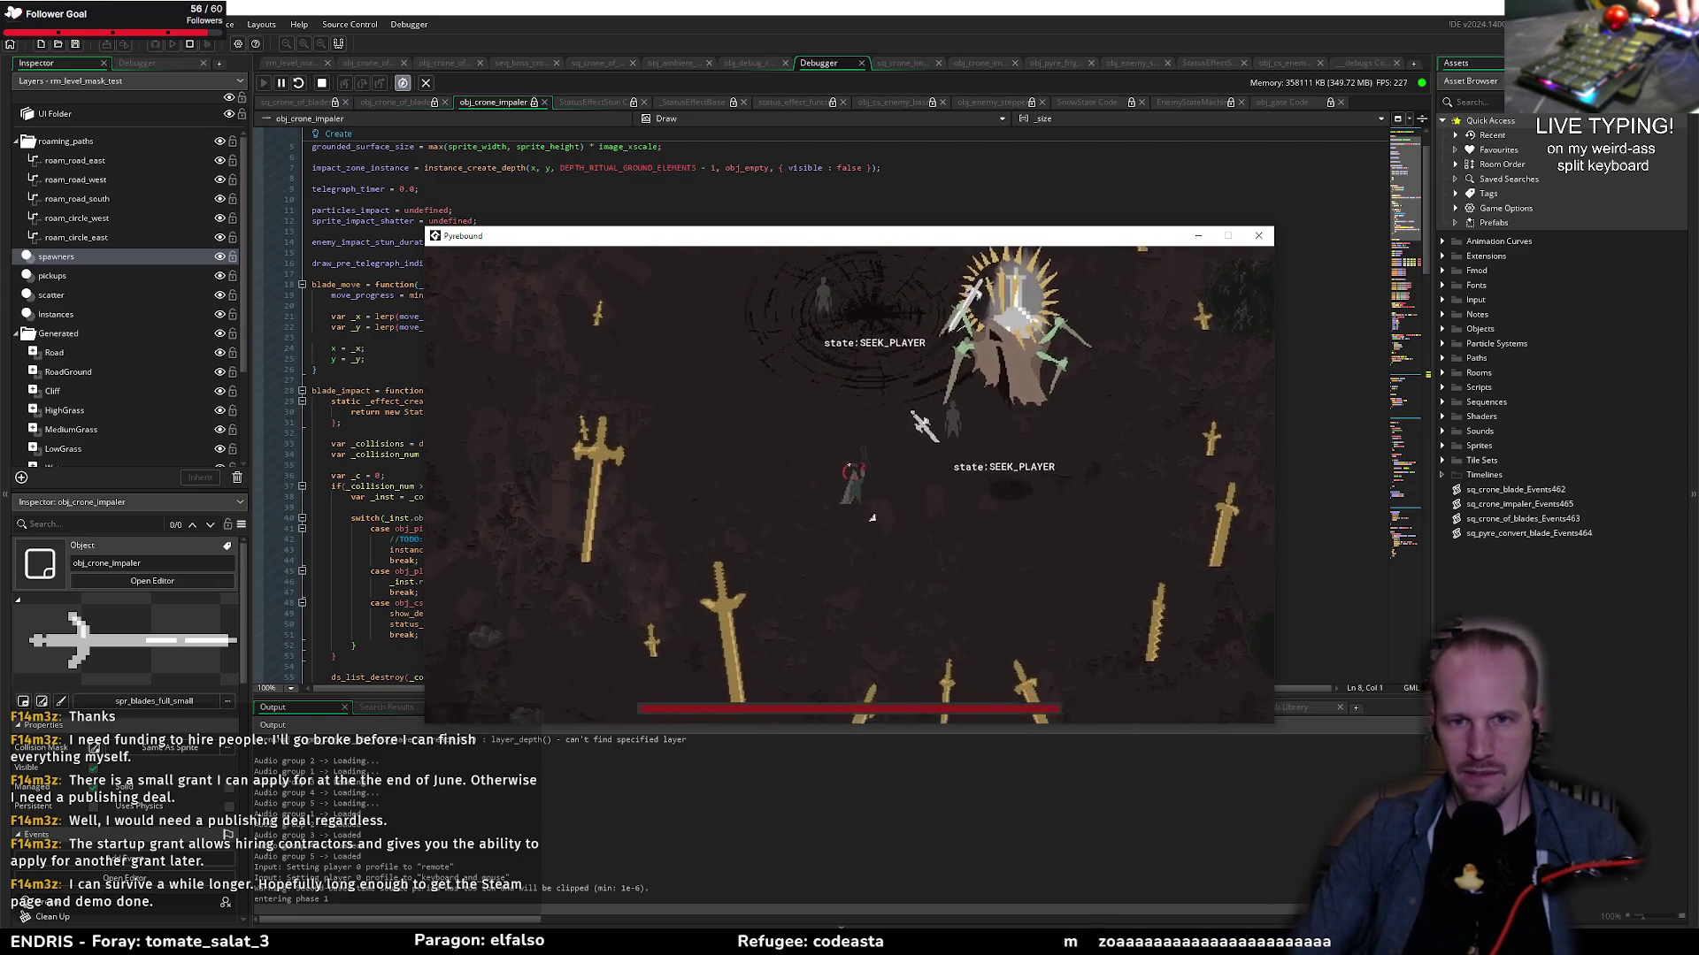
{"action": "key", "text": "w"}
{"action": "key", "text": "w"}
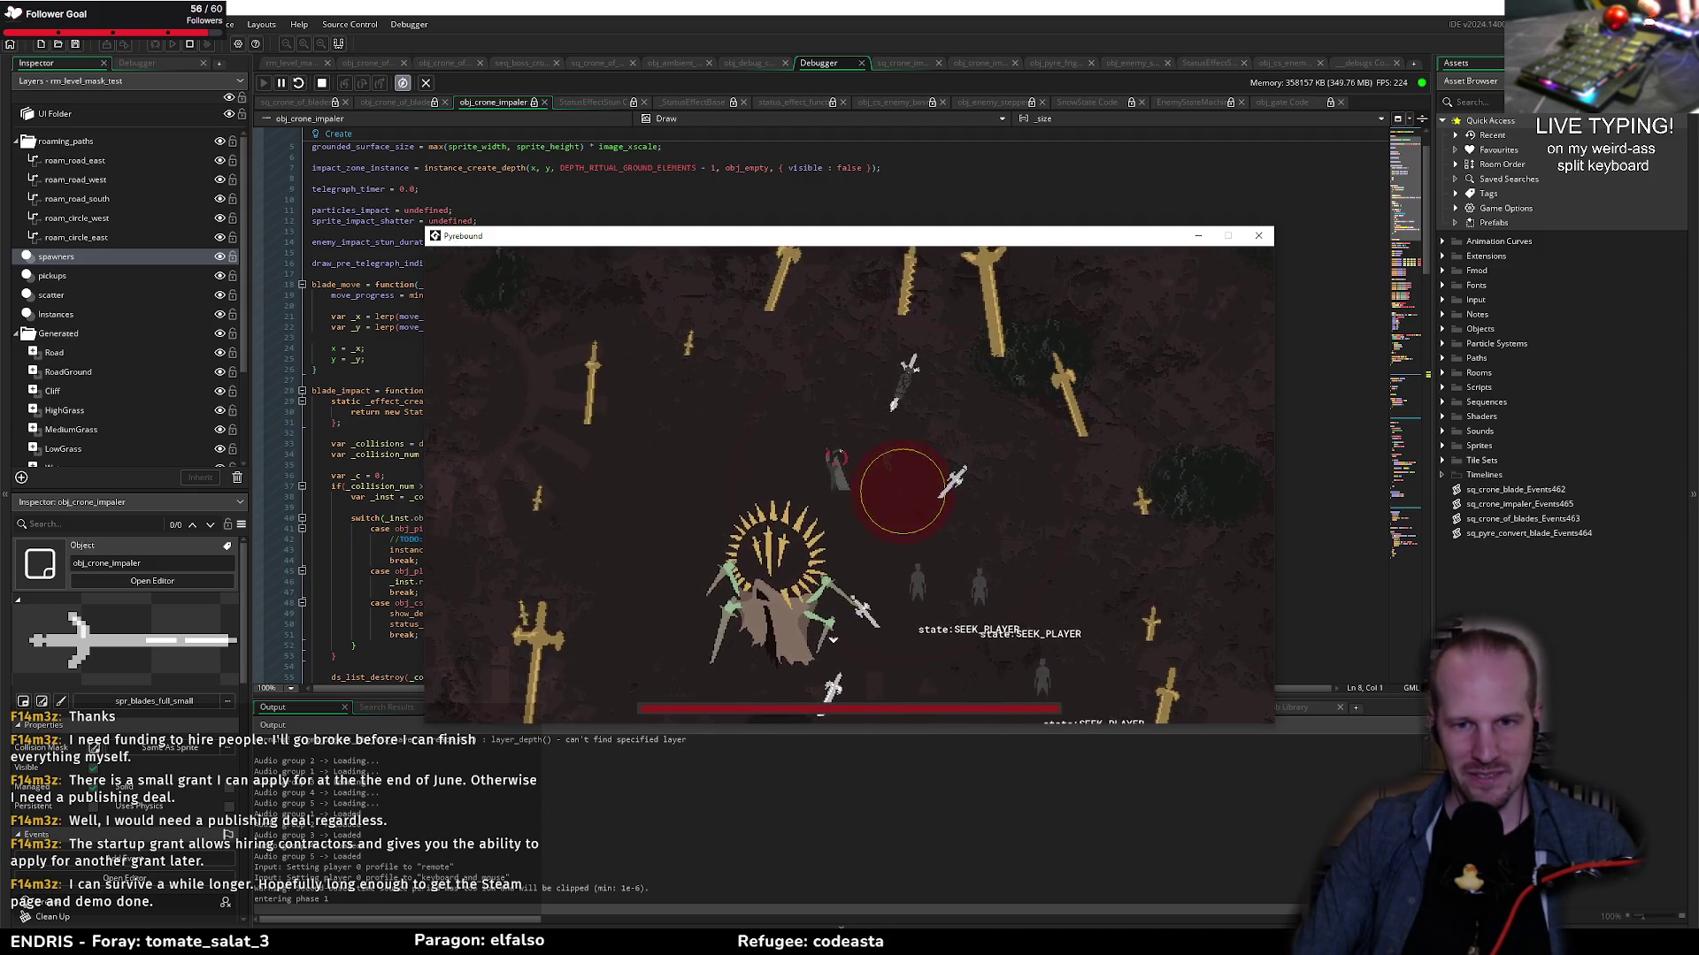
{"action": "key", "text": "w"}
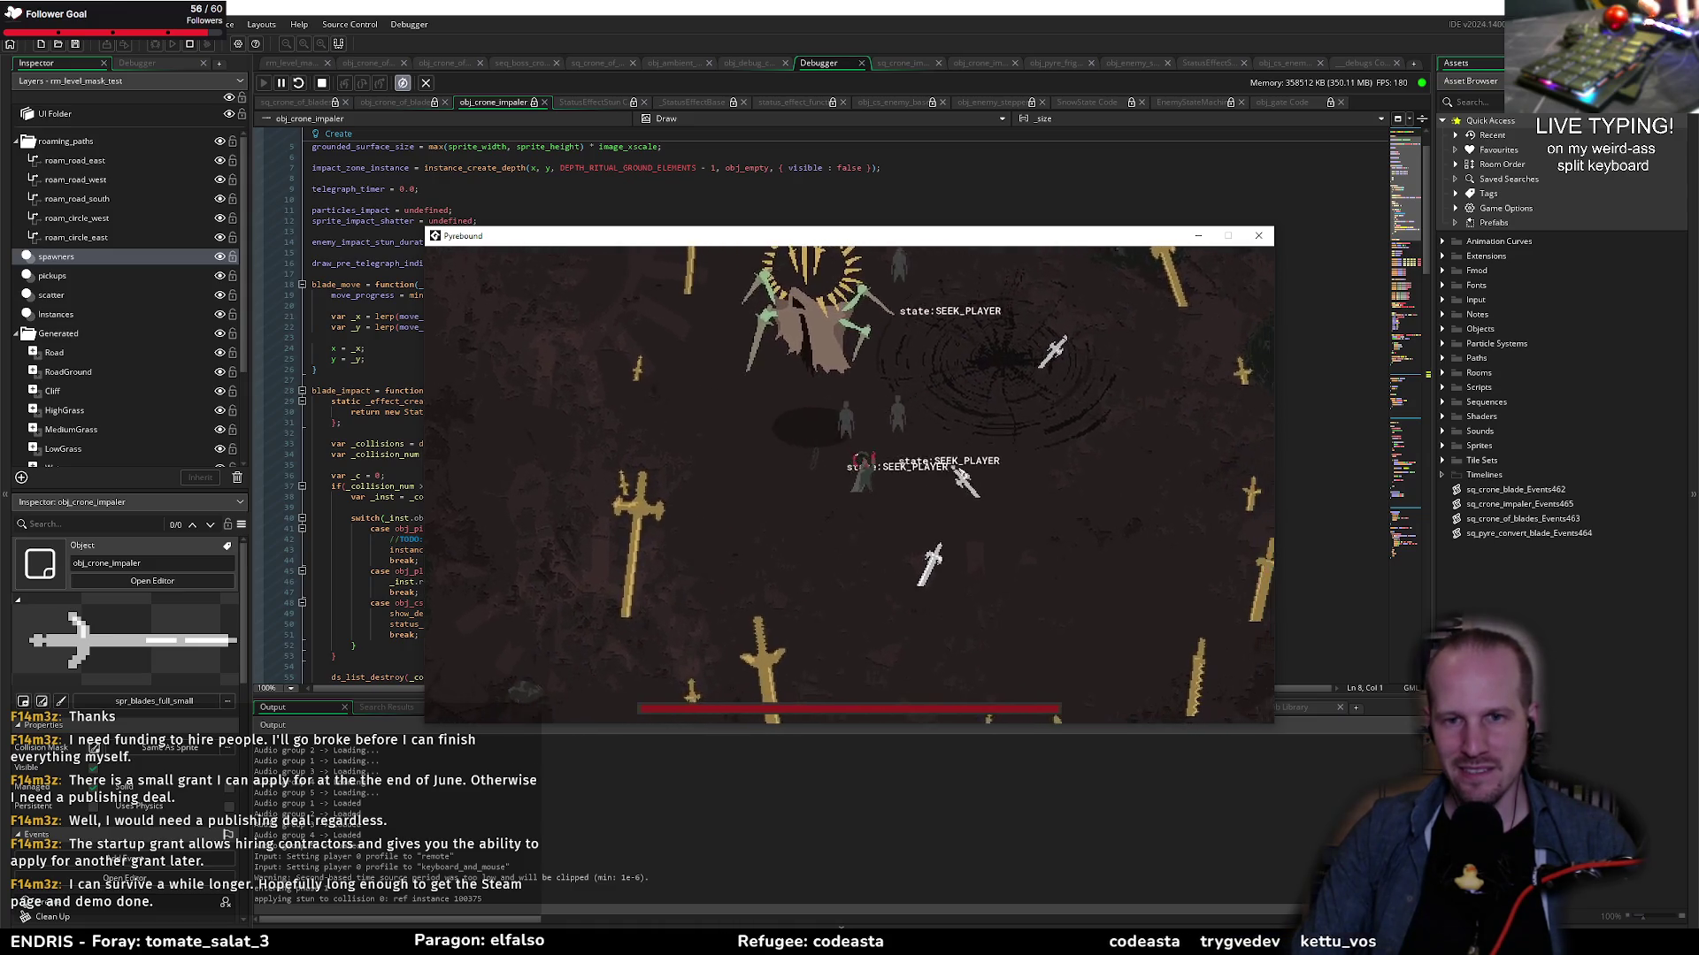
{"action": "key", "text": "d"}
{"action": "key", "text": "d"}
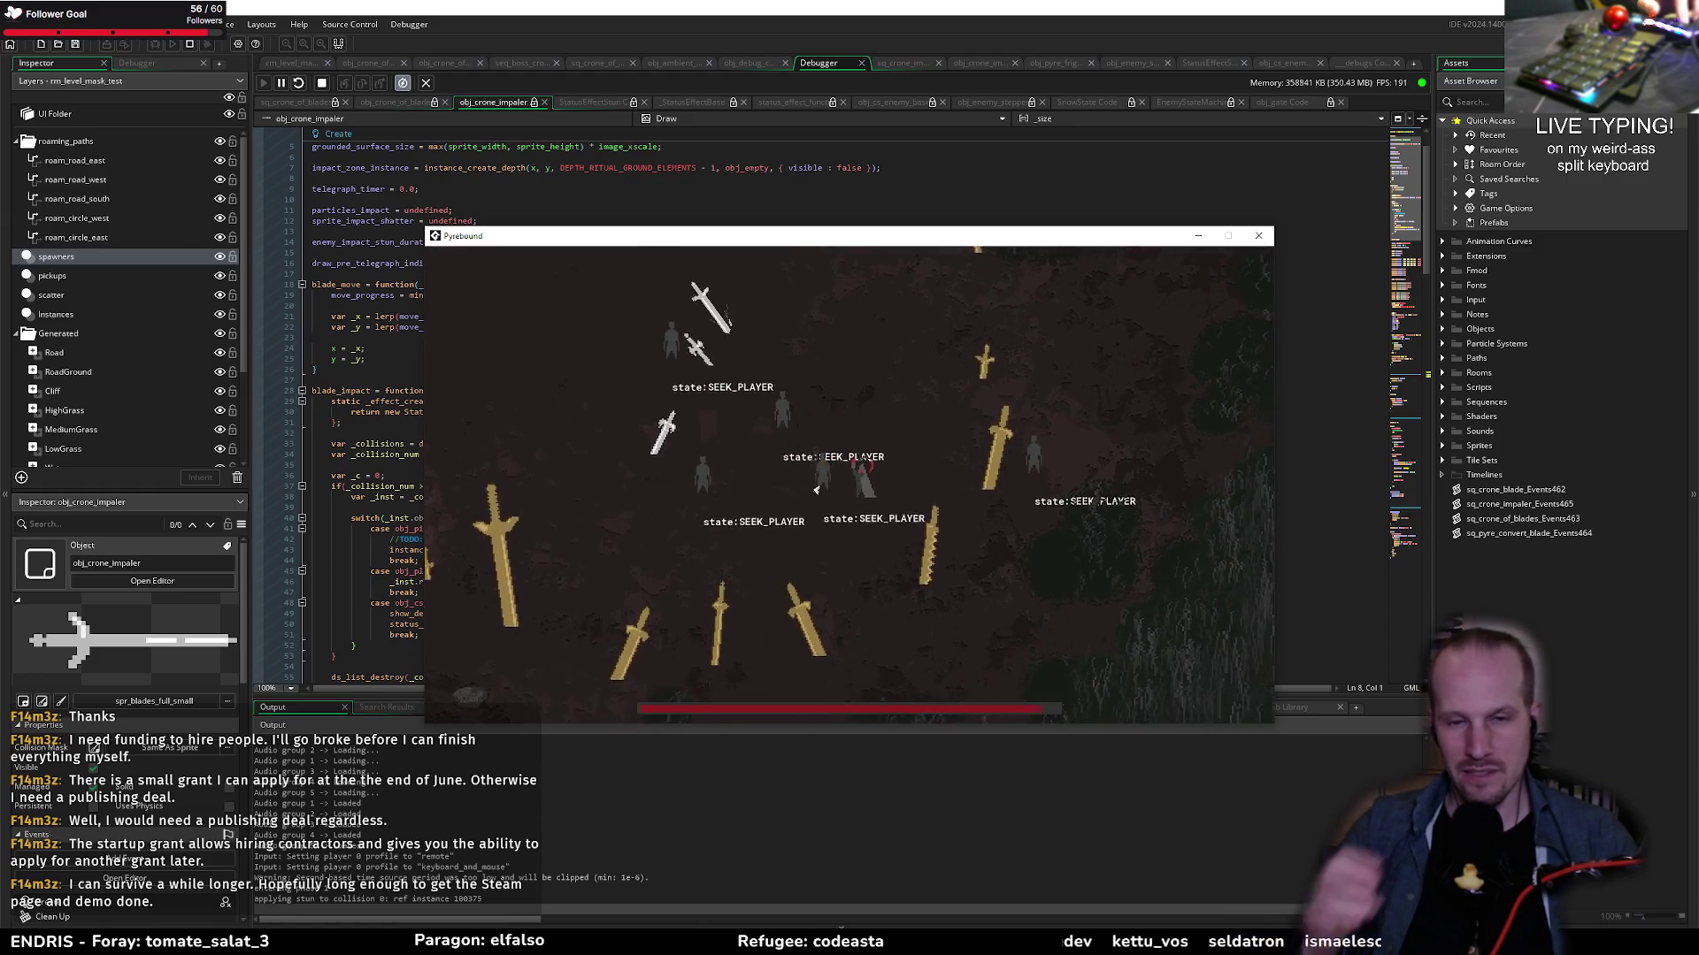
{"action": "key", "text": "d"}
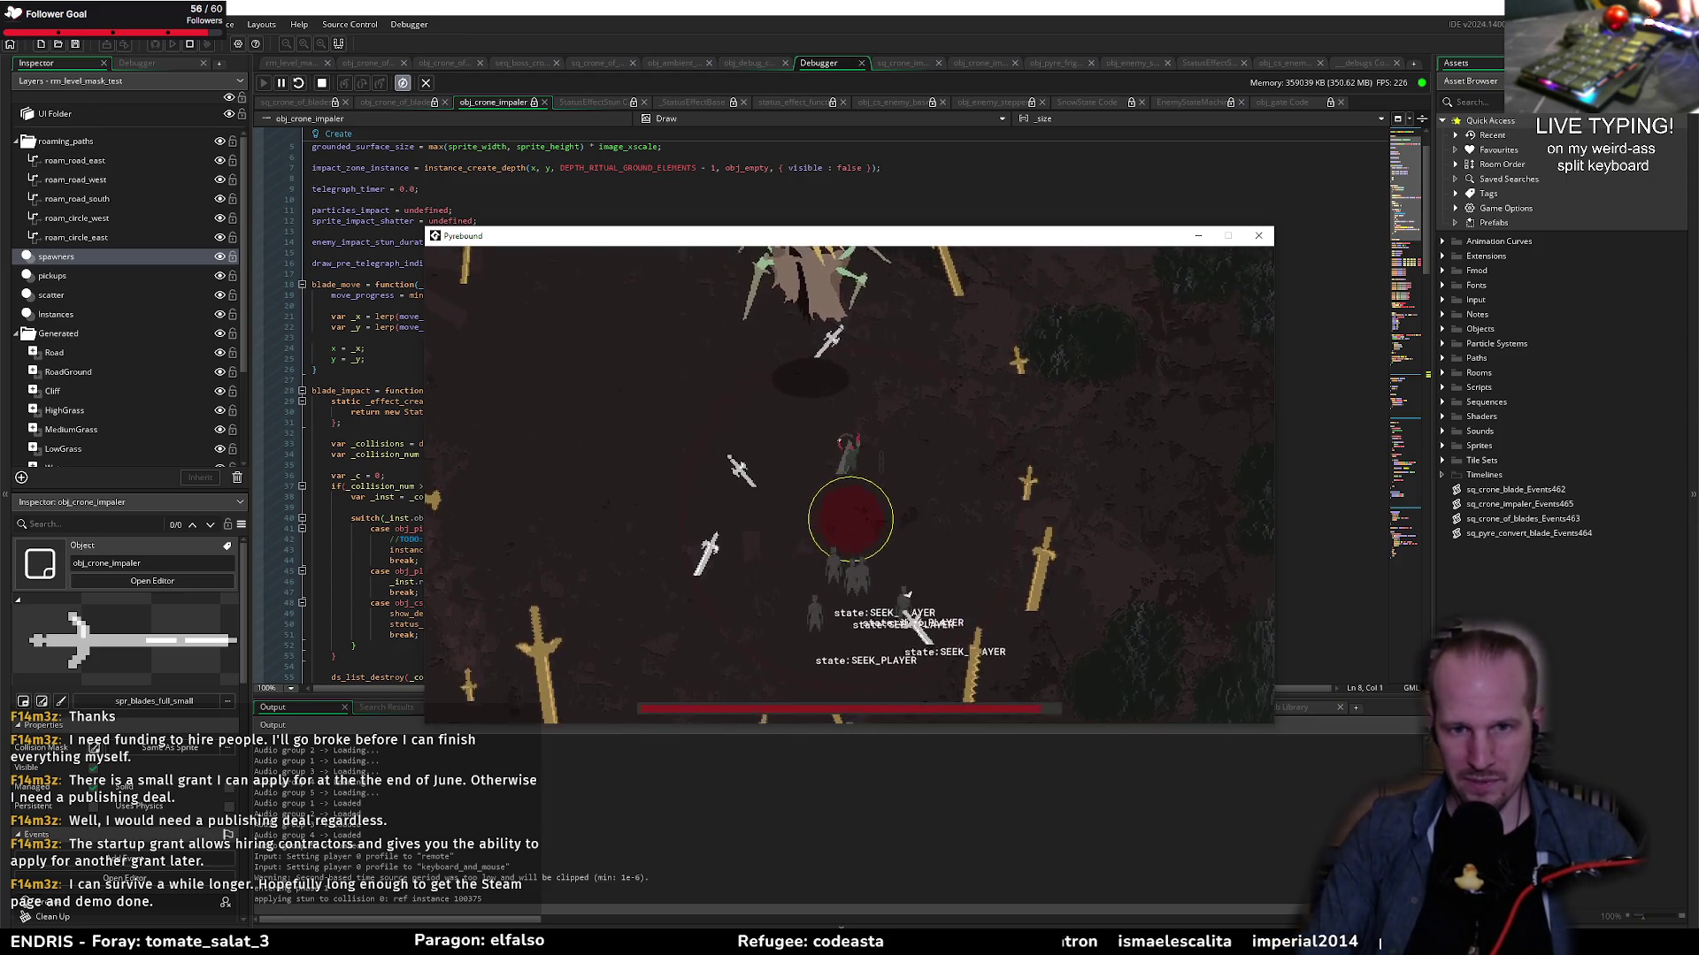
{"action": "key", "text": "a"}
{"action": "key", "text": "w"}
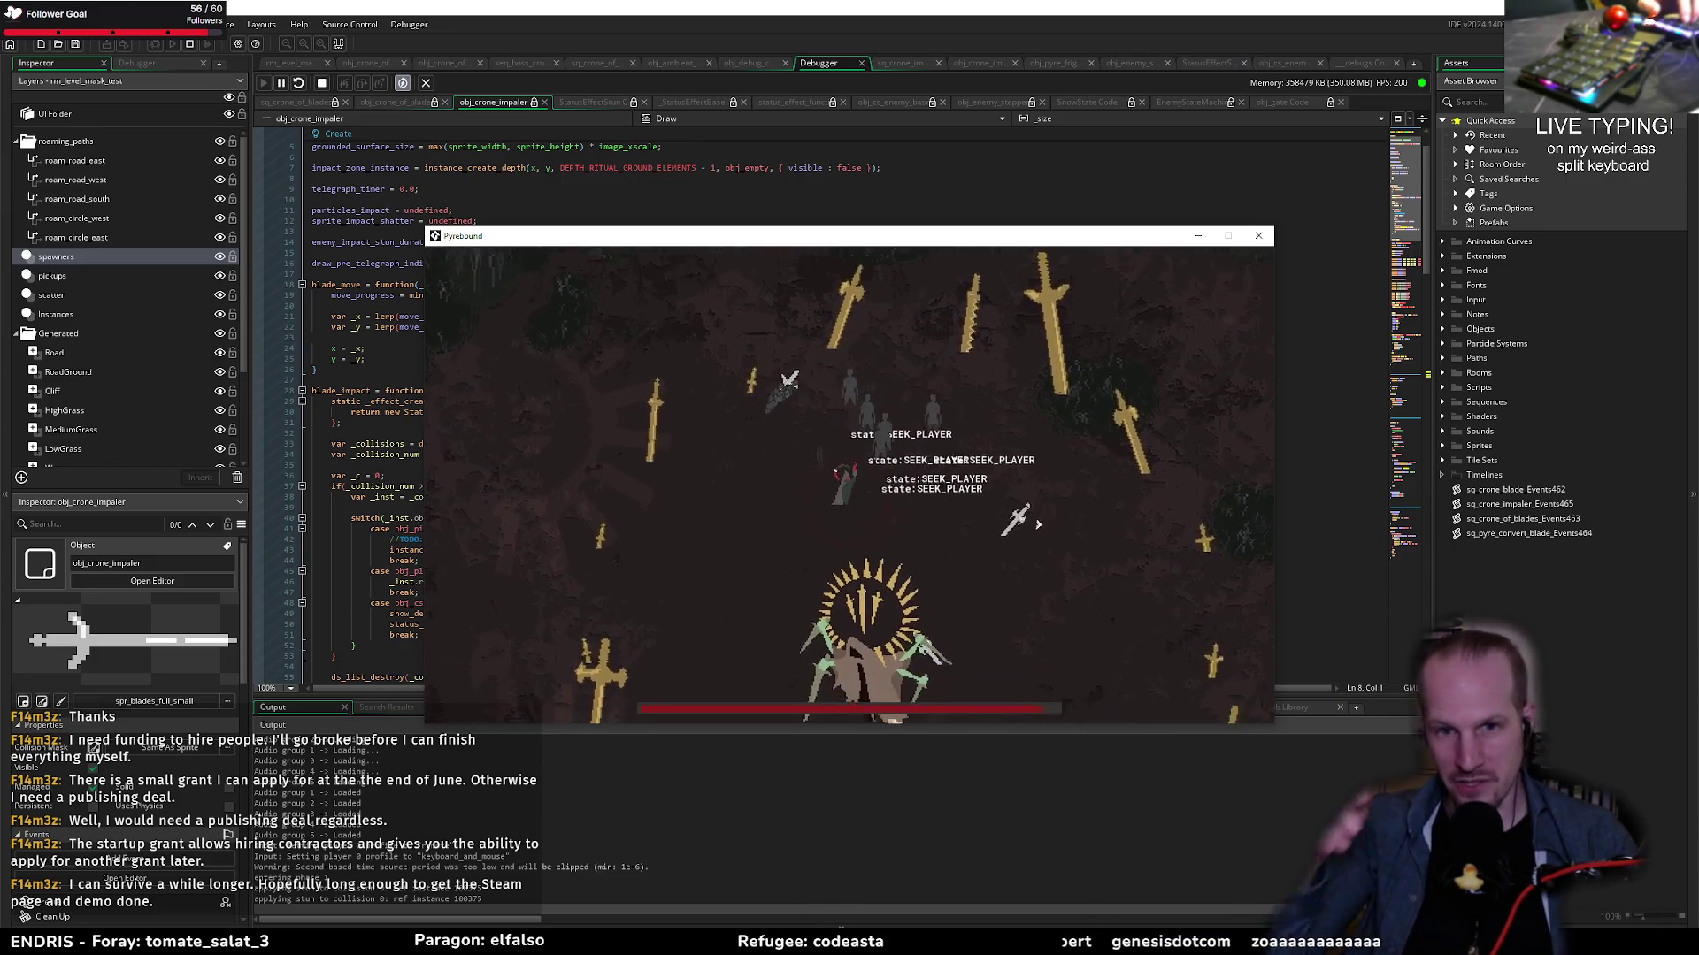
{"action": "key", "text": "s"}
{"action": "key", "text": "s"}
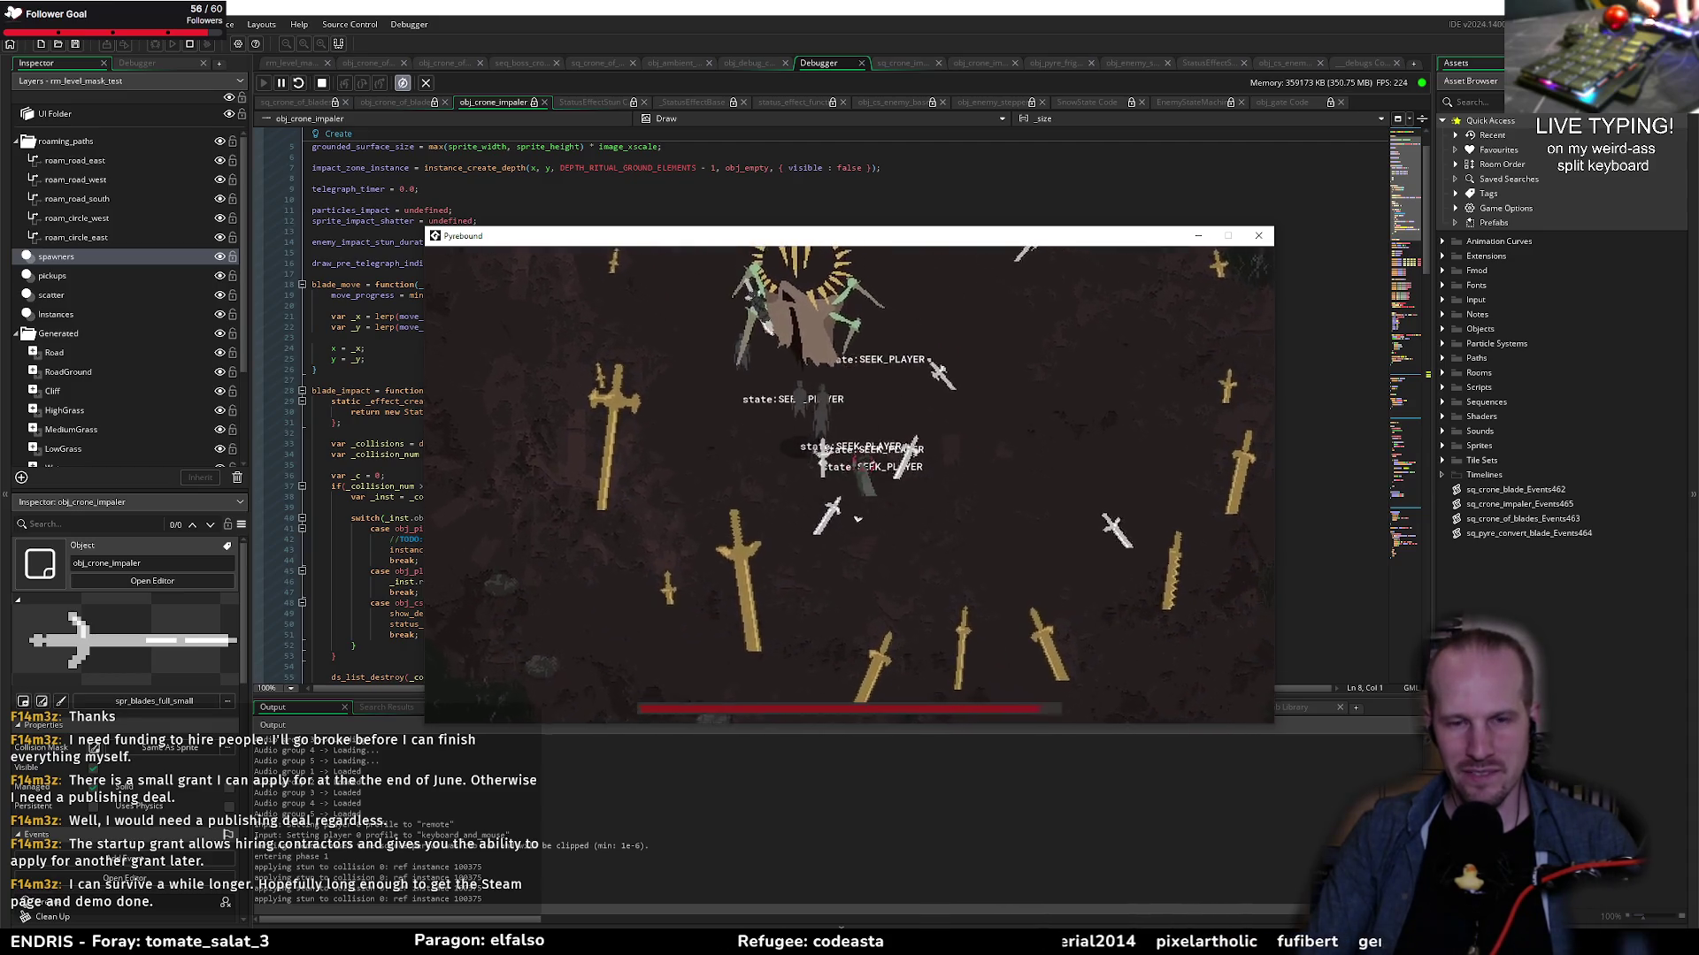
{"action": "key", "text": "Escape"}
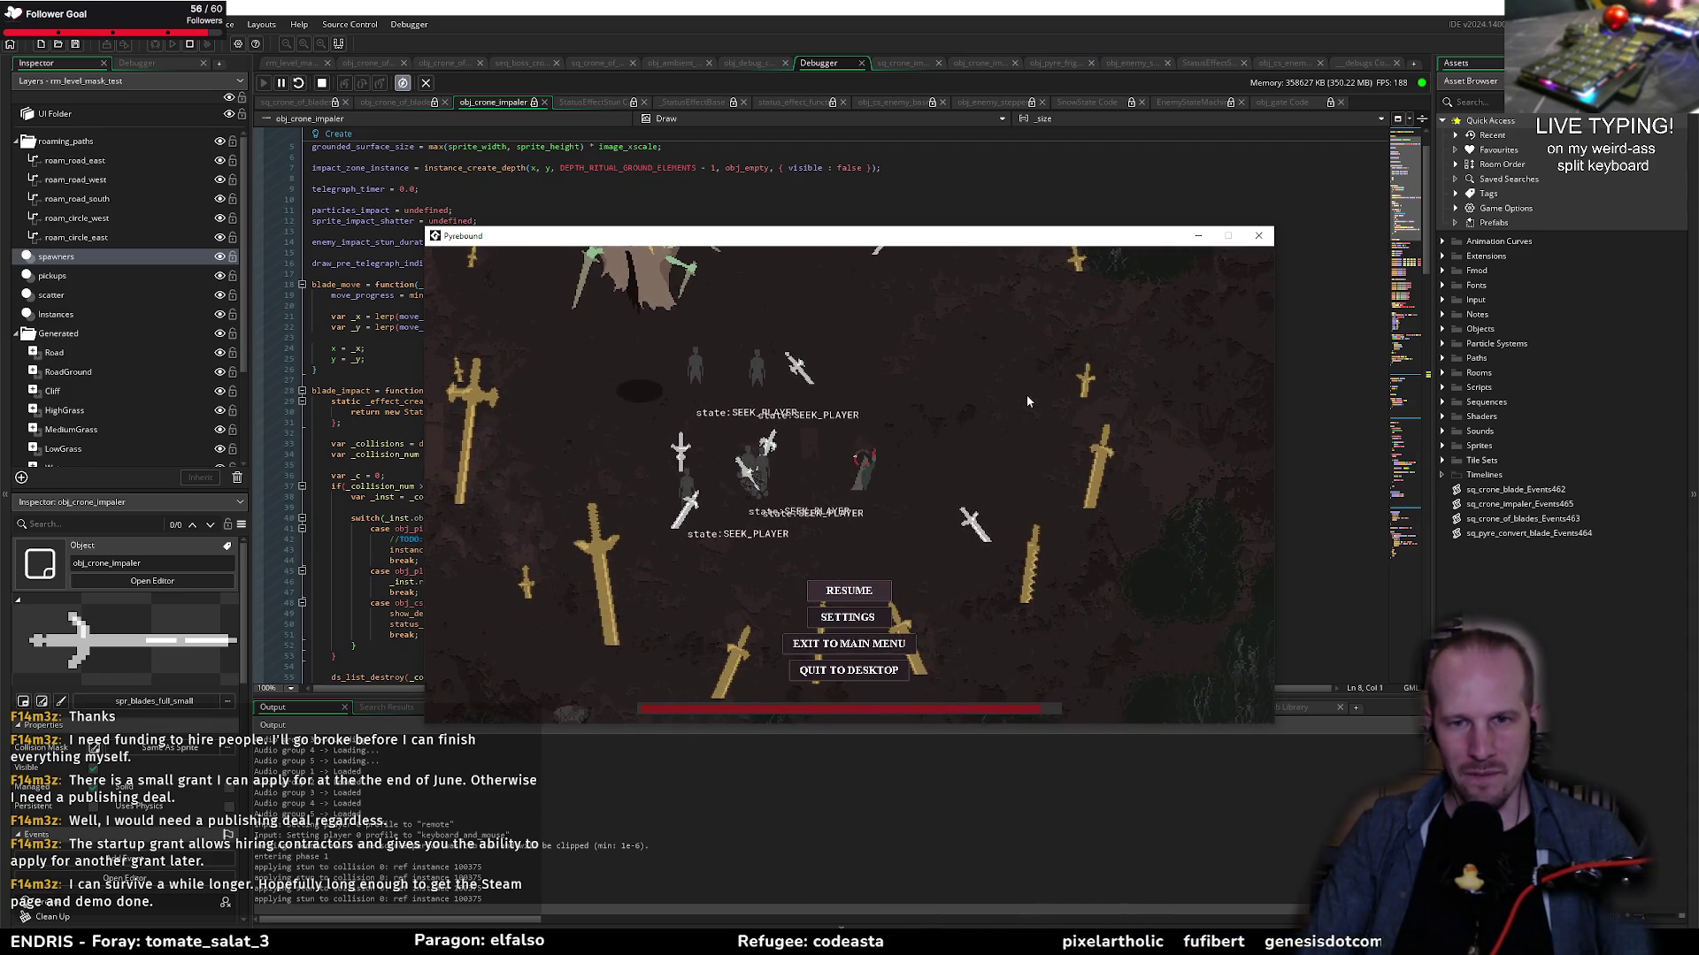
{"action": "left_click", "coordinate": [1261, 237]}
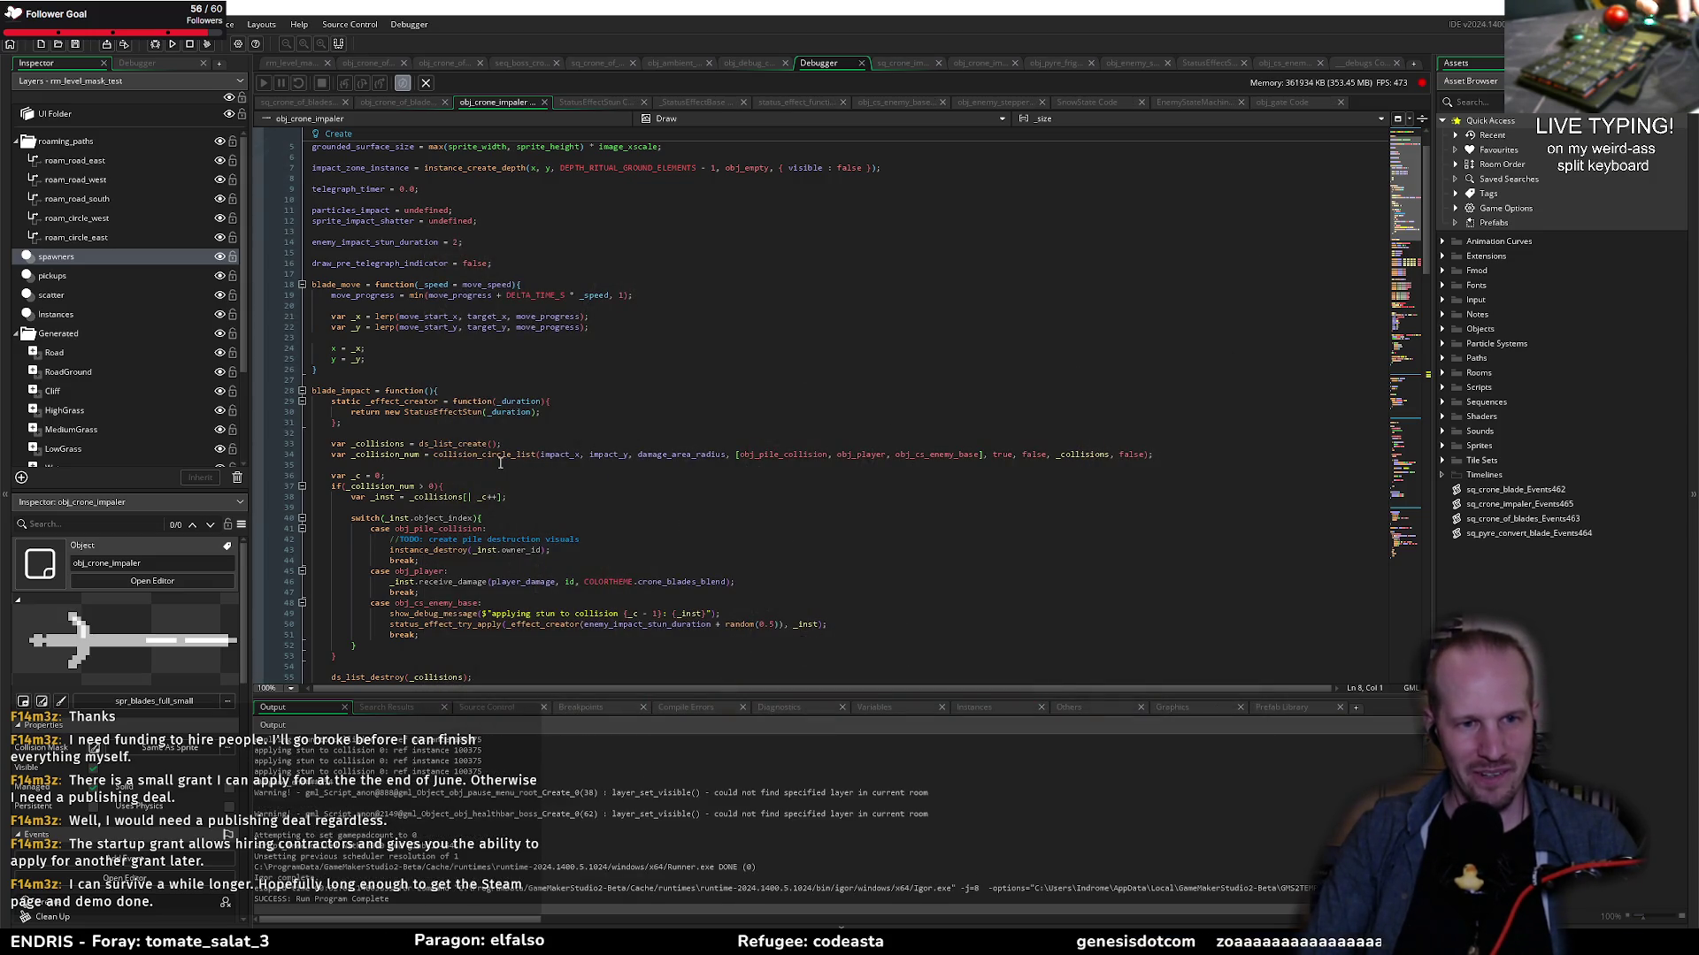
Step: Change collision_circle_list's precise argument from true to false and relaunch Pyrebound with F5
{"action": "mouse_move", "coordinate": [510, 456]}
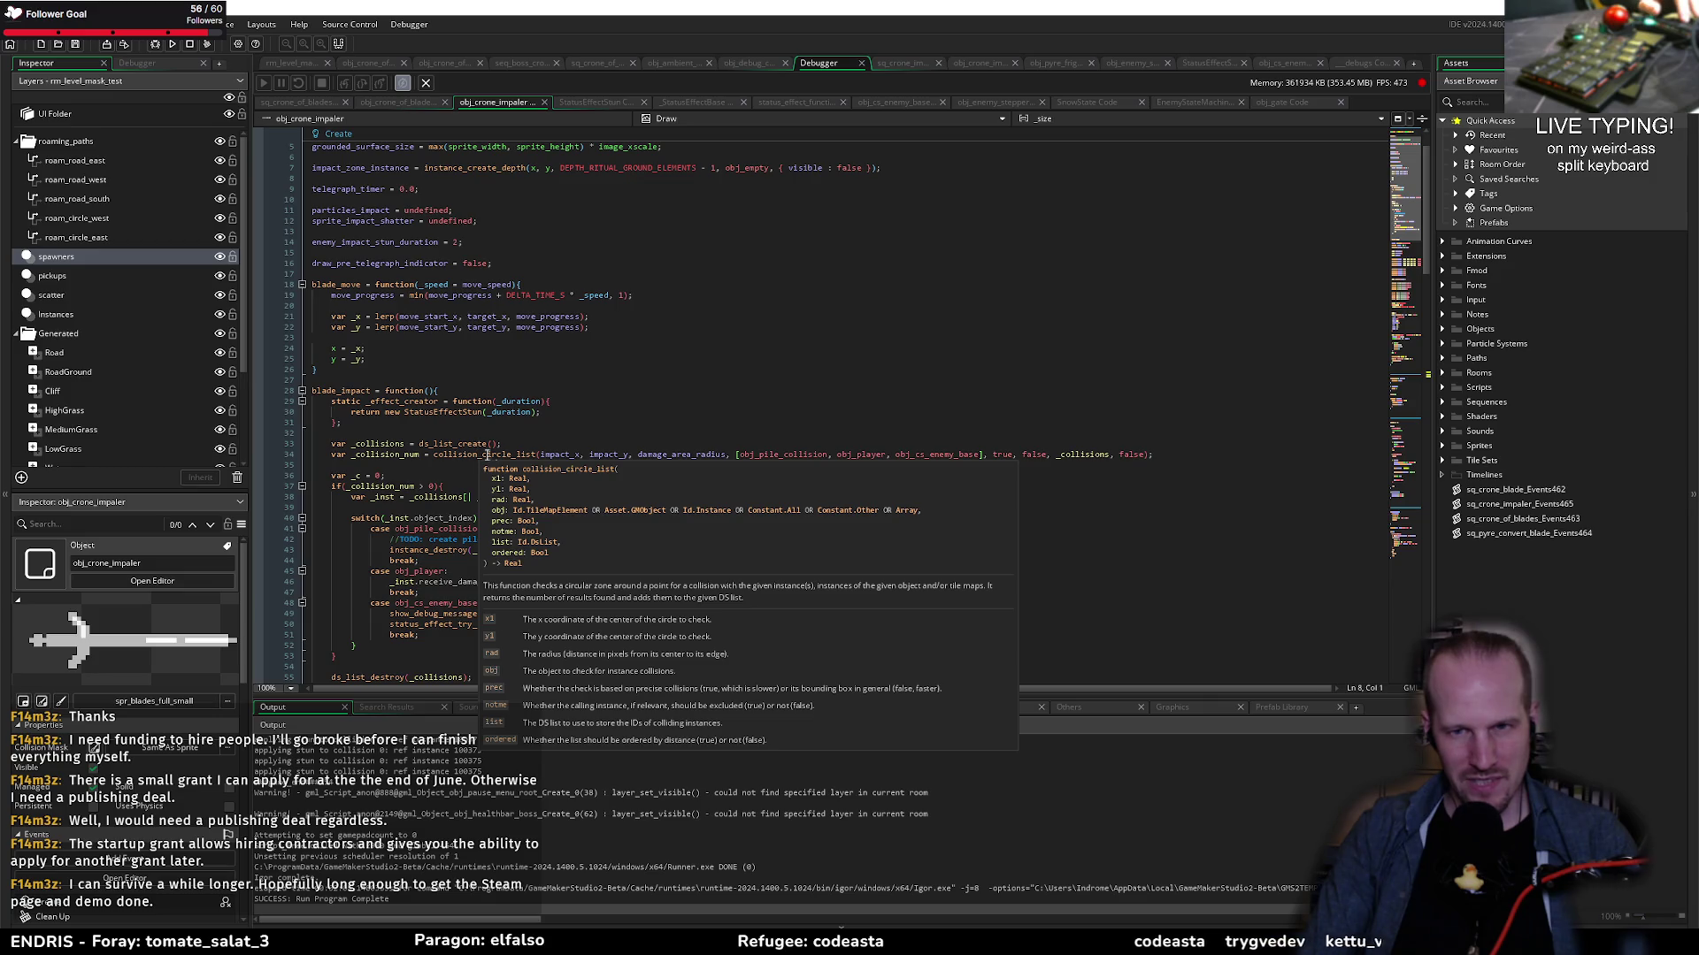
{"action": "double_click", "coordinate": [1004, 454]}
{"action": "type", "text": "false"}
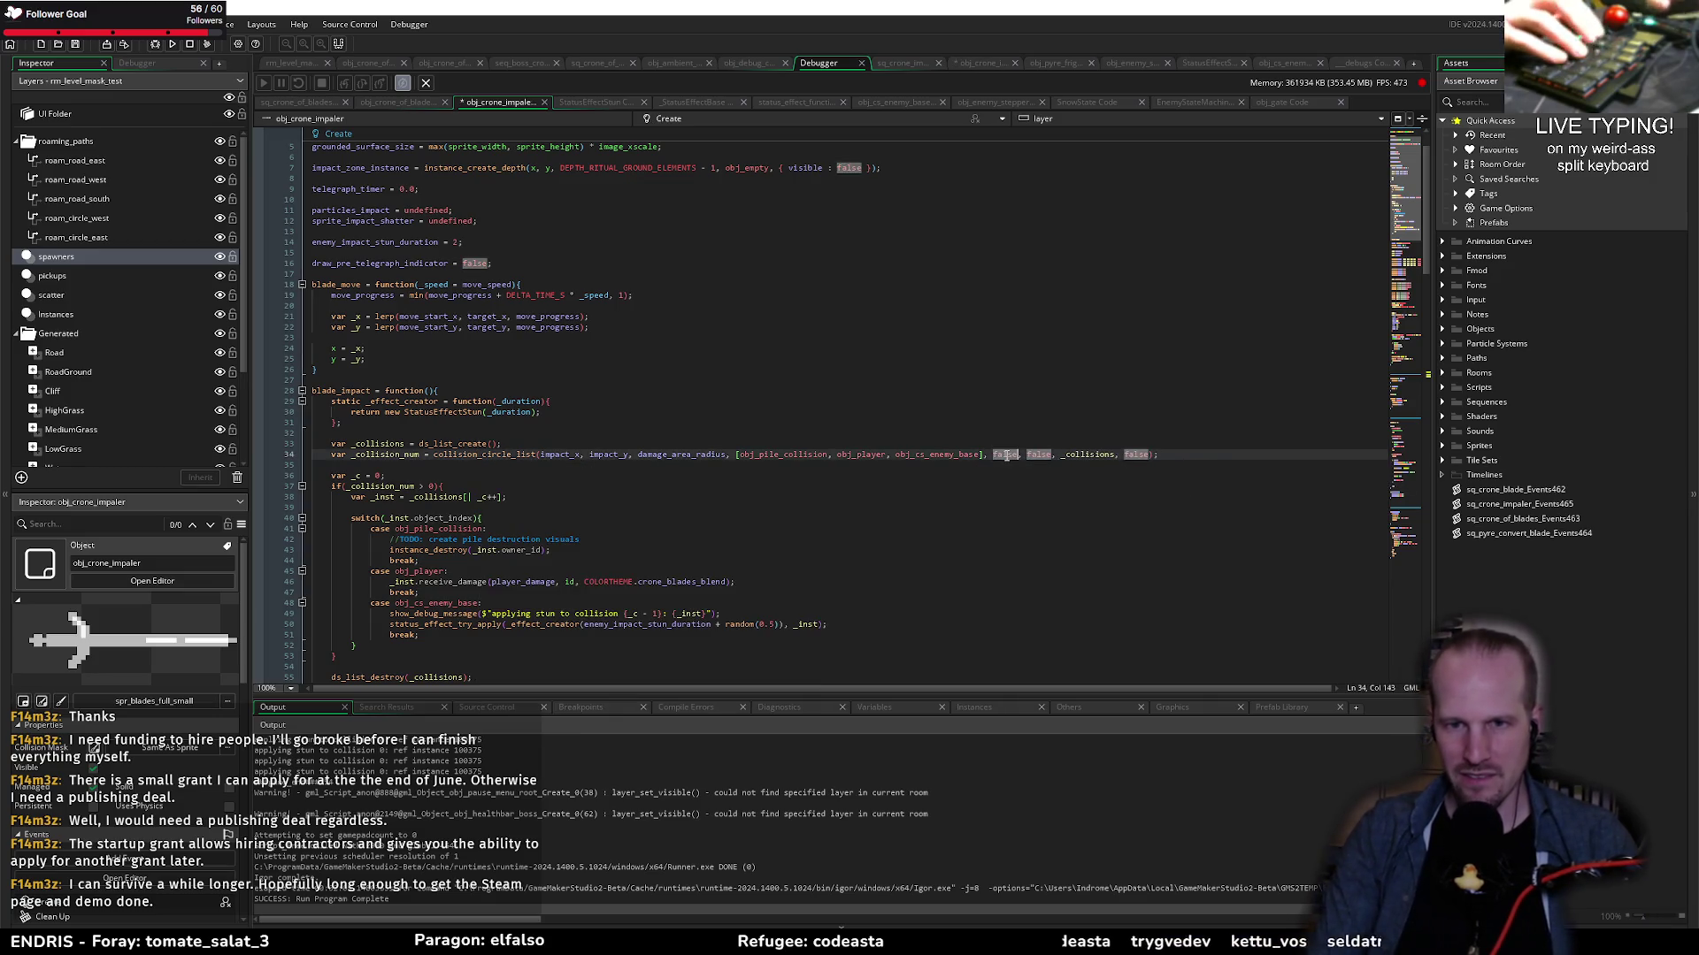
{"action": "key", "text": "F5"}
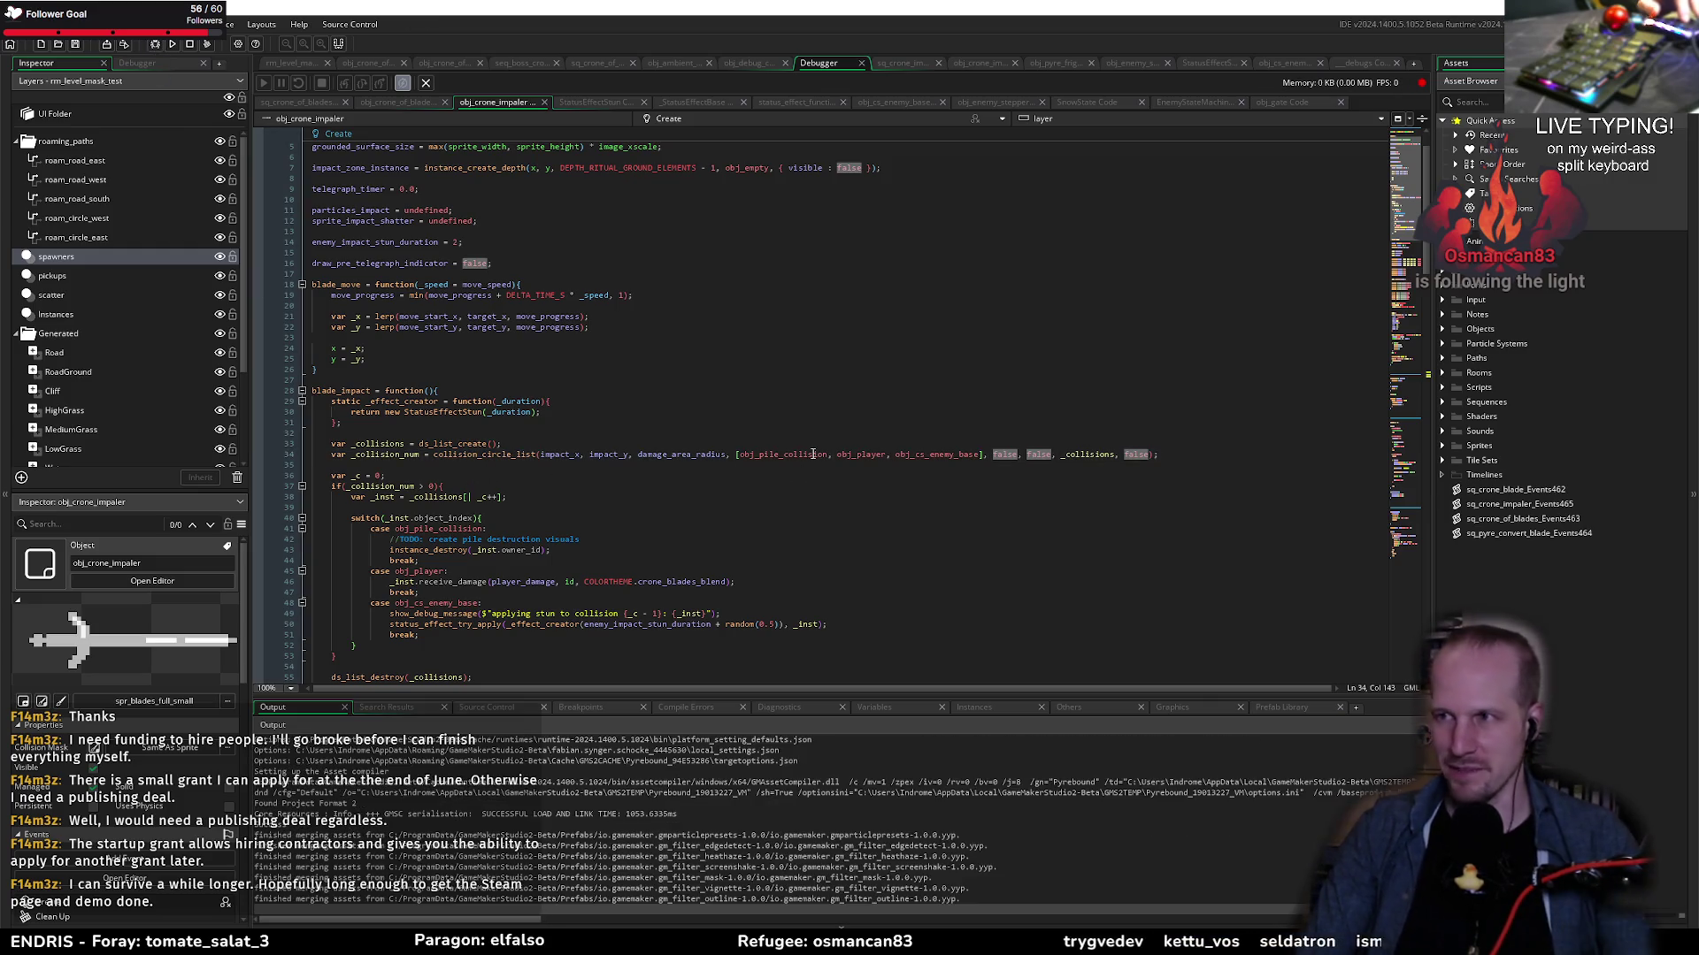
{"action": "left_click", "coordinate": [858, 435]}
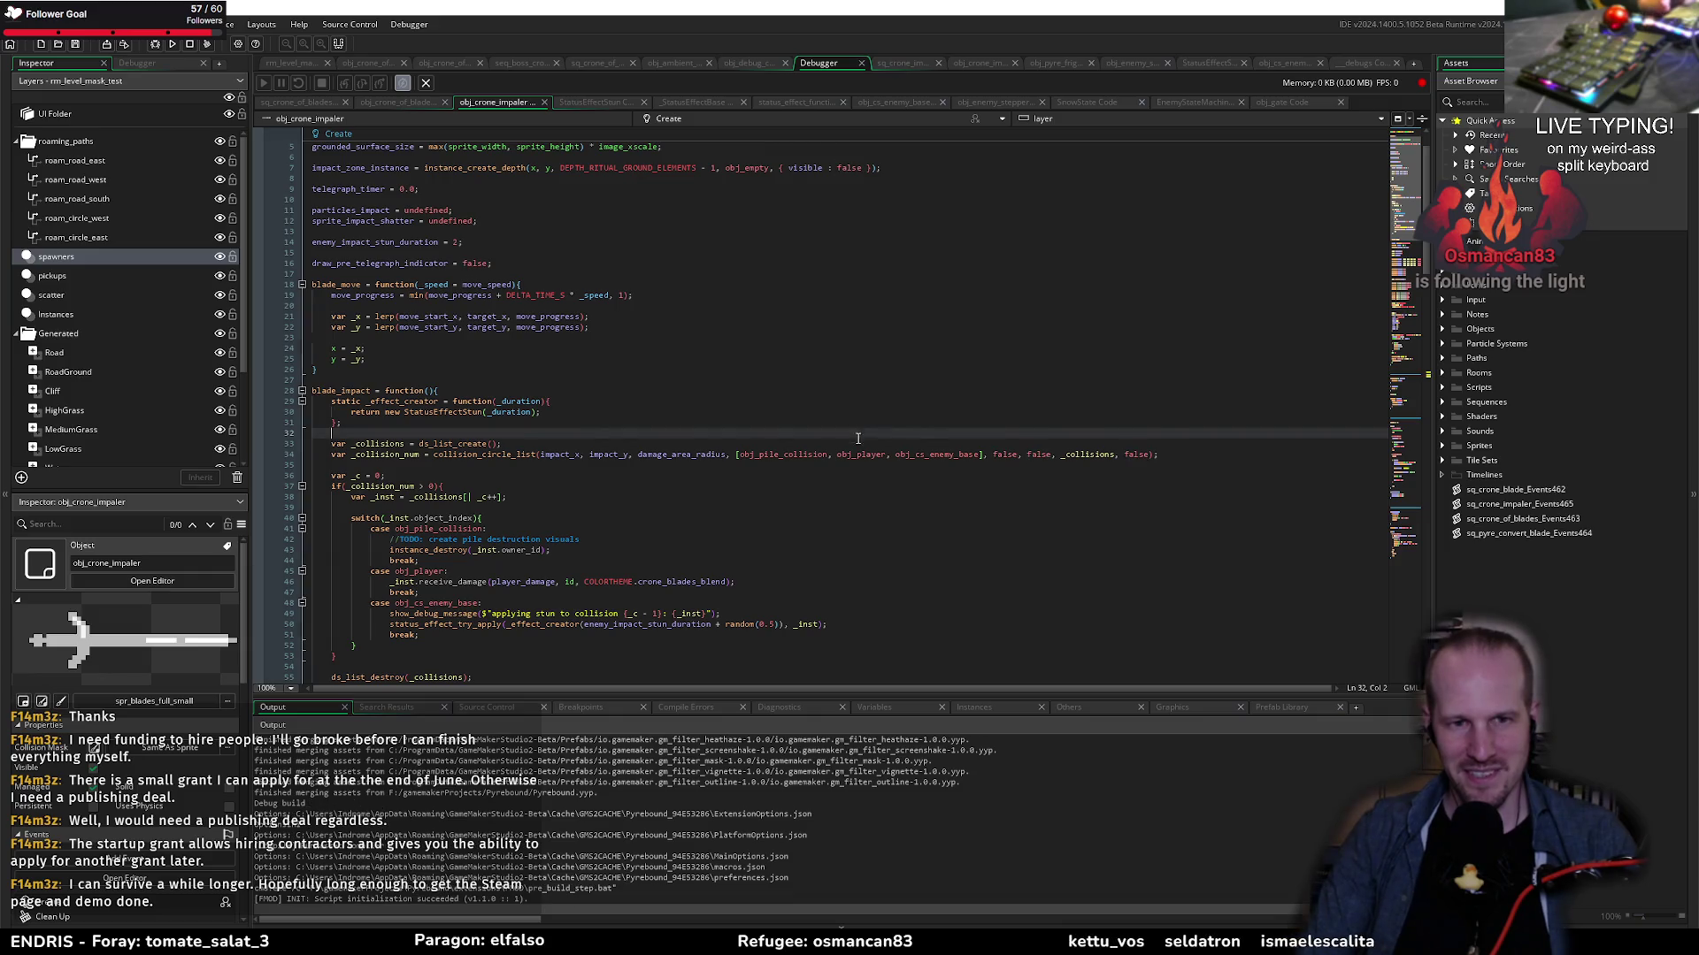
{"action": "left_click", "coordinate": [424, 485]}
{"action": "scroll", "coordinate": [523, 479], "scroll_direction": "down", "scroll_amount": 20}
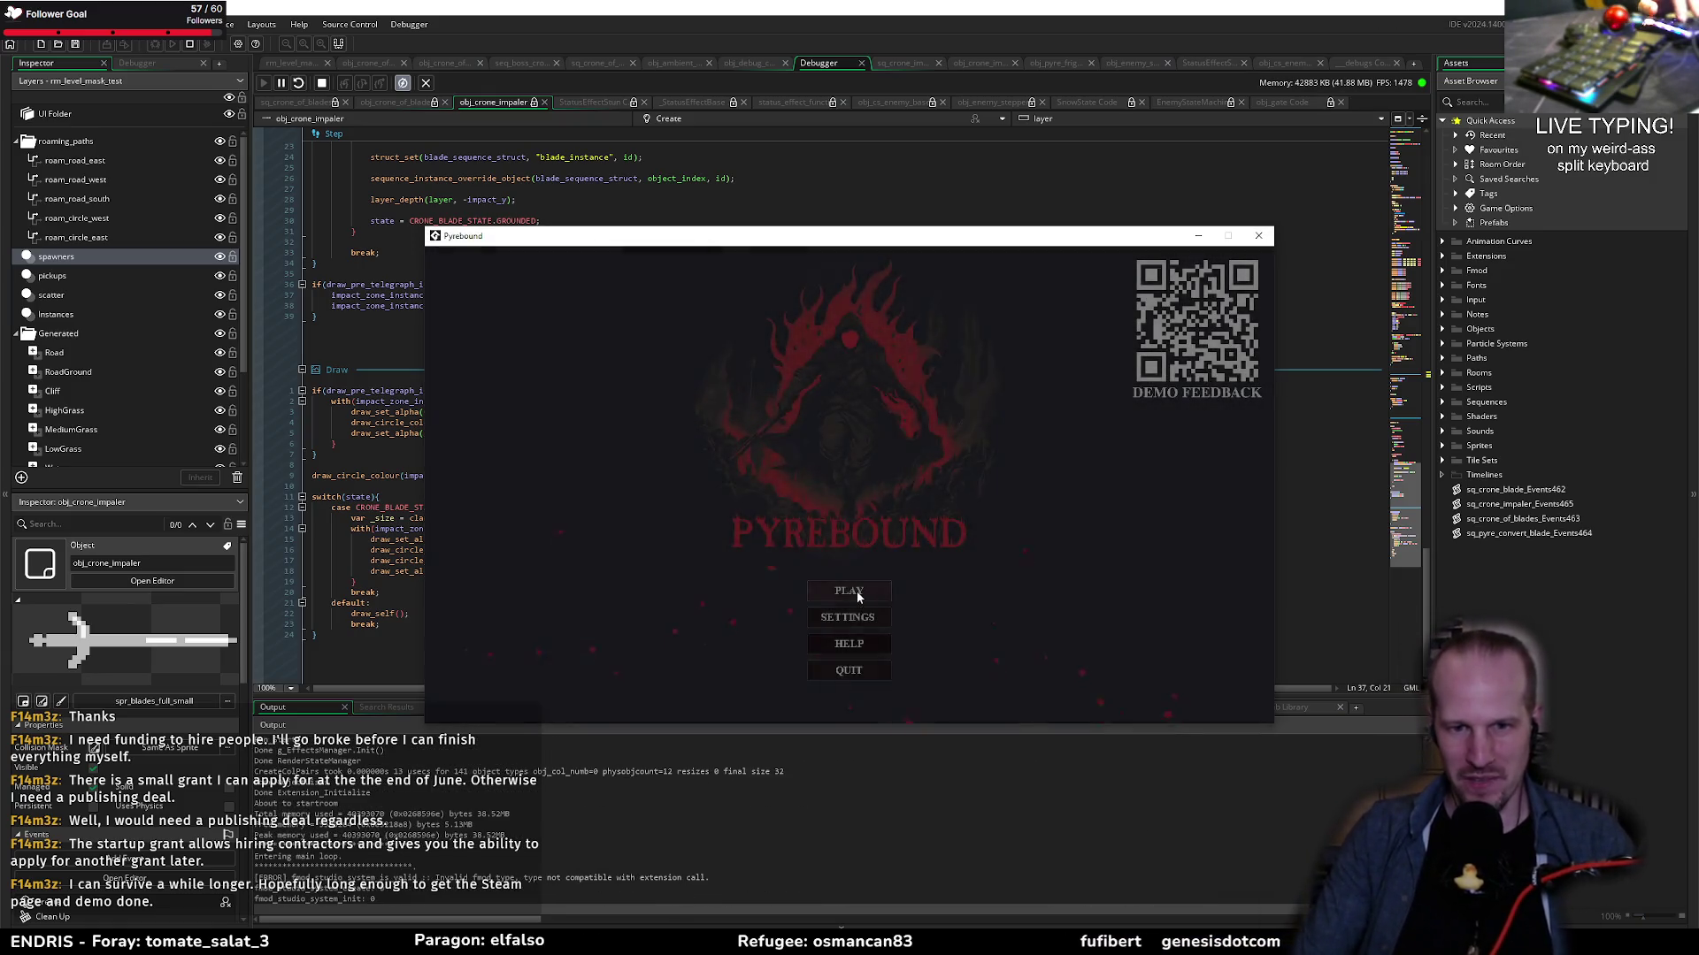
Step: Start a new Pyrebound run and move the player toward the crone boss
{"action": "left_click", "coordinate": [856, 591]}
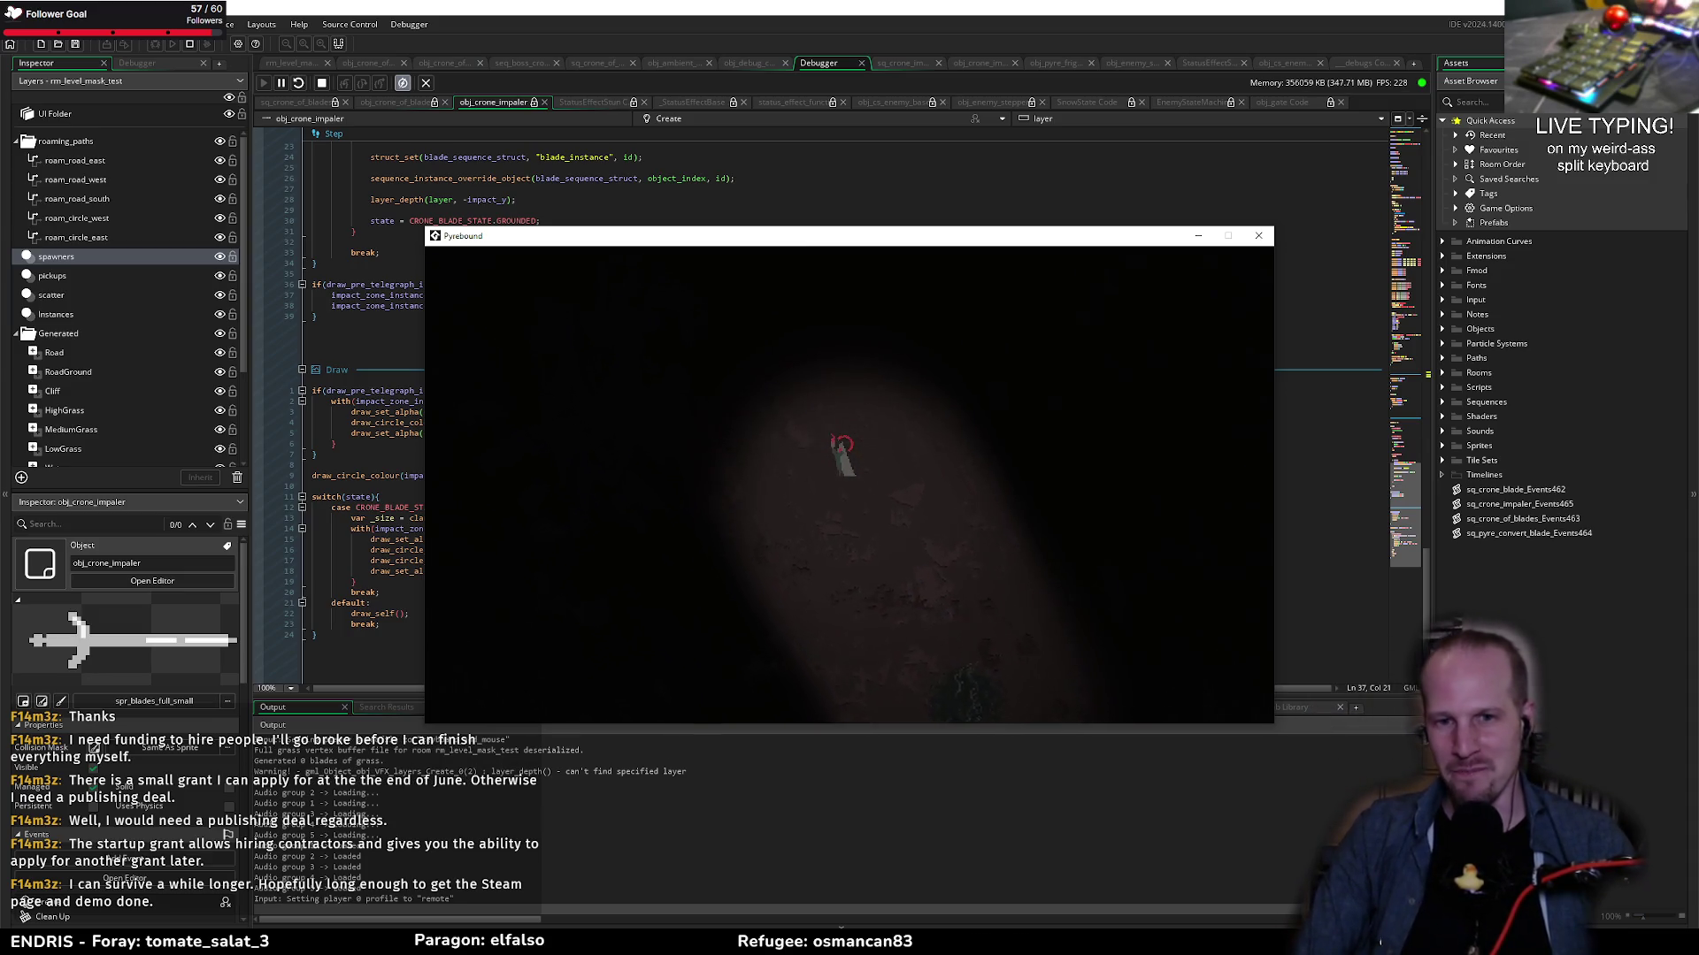
{"action": "key", "text": "s"}
{"action": "key", "text": "a"}
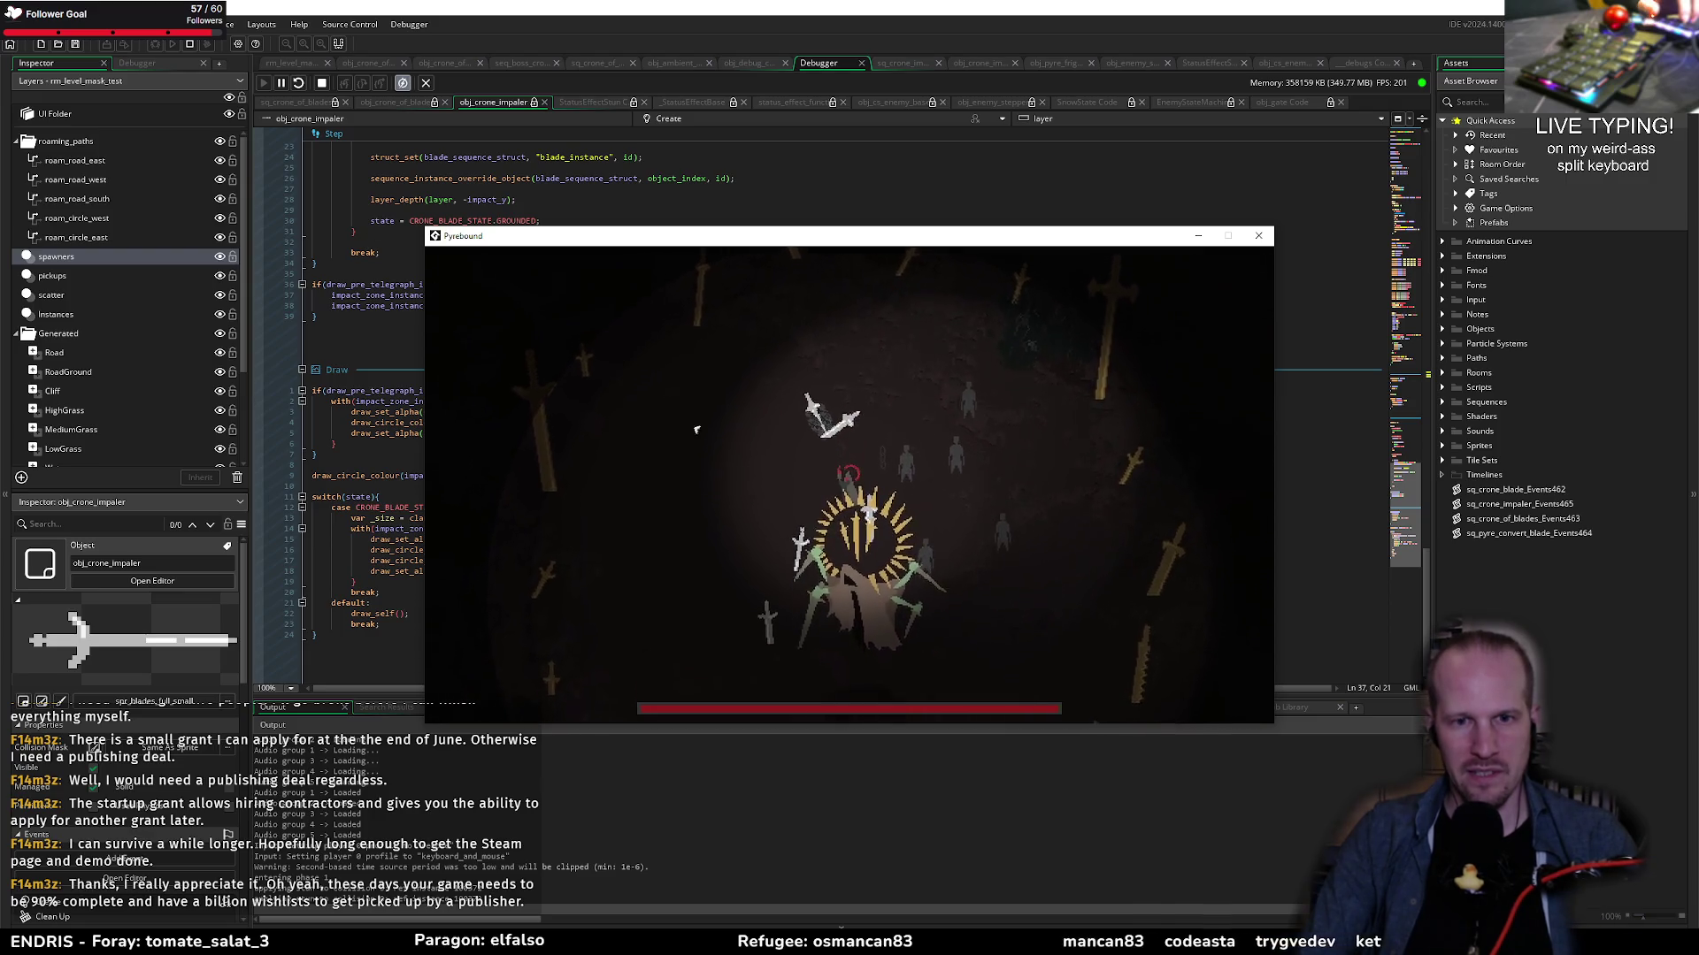
Step: Pause the game and move its window to the lower right of the screen
{"action": "key", "text": "Escape"}
{"action": "left_click_drag", "start_coordinate": [443, 236], "coordinate": [801, 368]}
{"action": "scroll", "coordinate": [397, 286], "scroll_direction": "up", "scroll_amount": 10}
{"action": "scroll", "coordinate": [397, 285], "scroll_direction": "up", "scroll_amount": 15}
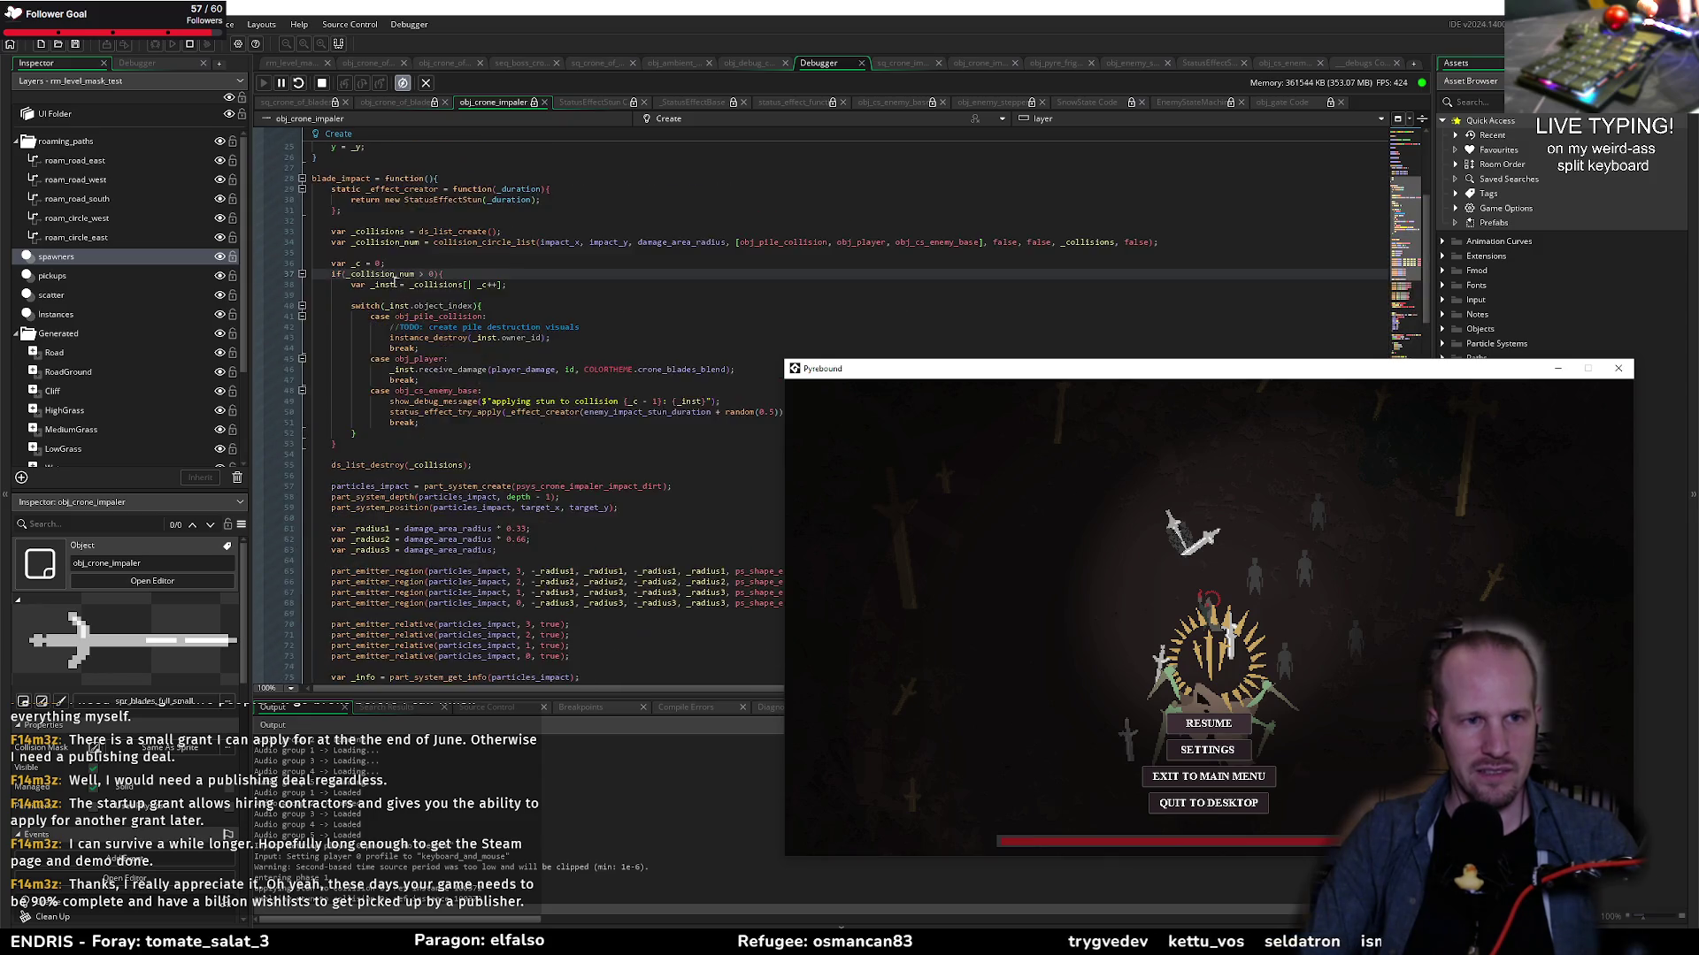
Step: Add a breakpoint on the line 37 collision count check and resume the game
{"action": "left_click", "coordinate": [258, 347]}
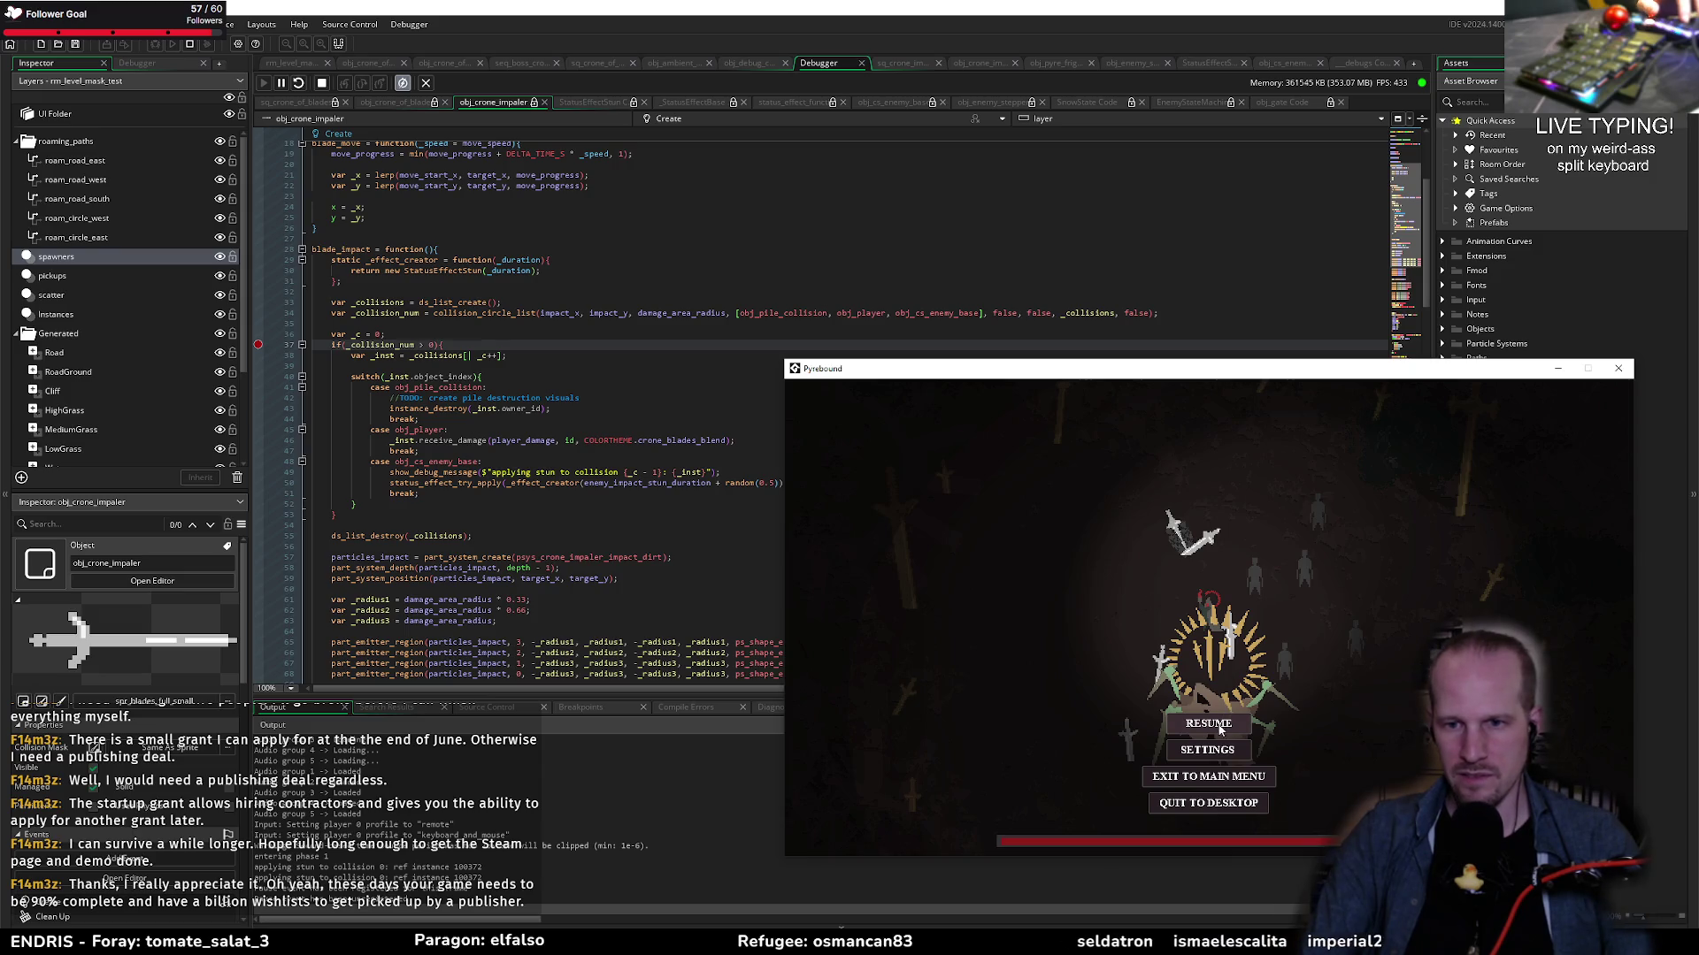
{"action": "left_click", "coordinate": [1219, 728]}
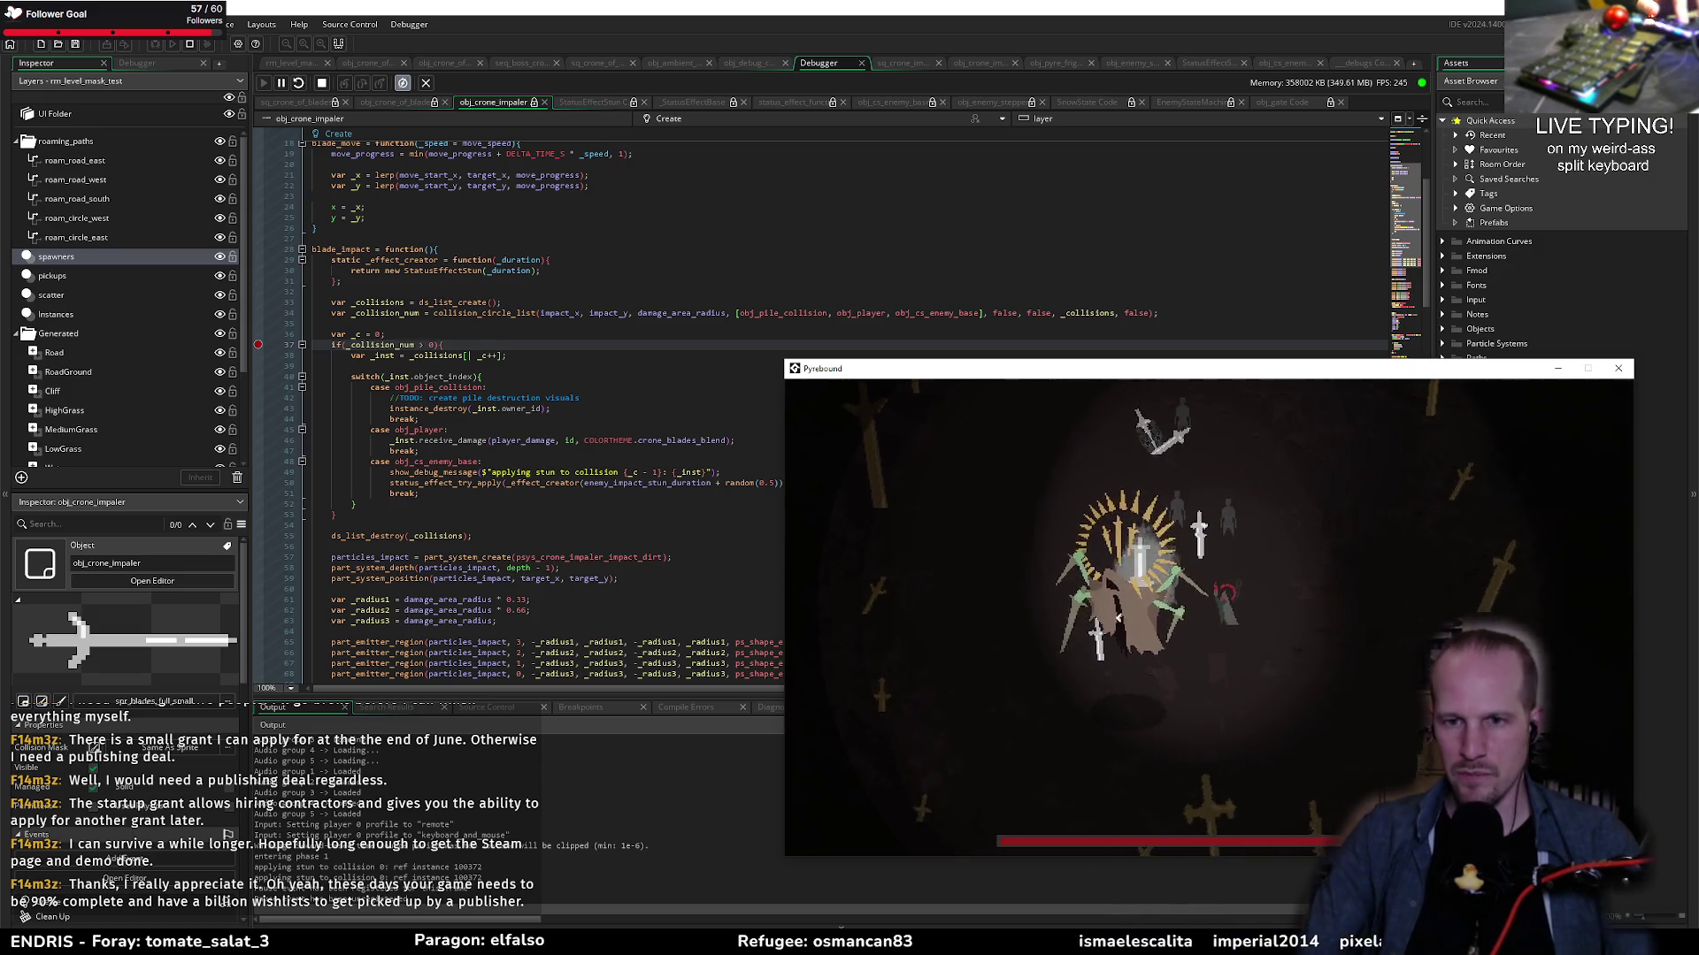
Step: Move the player near the crone's impact circle until the breakpoint halts execution
{"action": "key", "text": "d"}
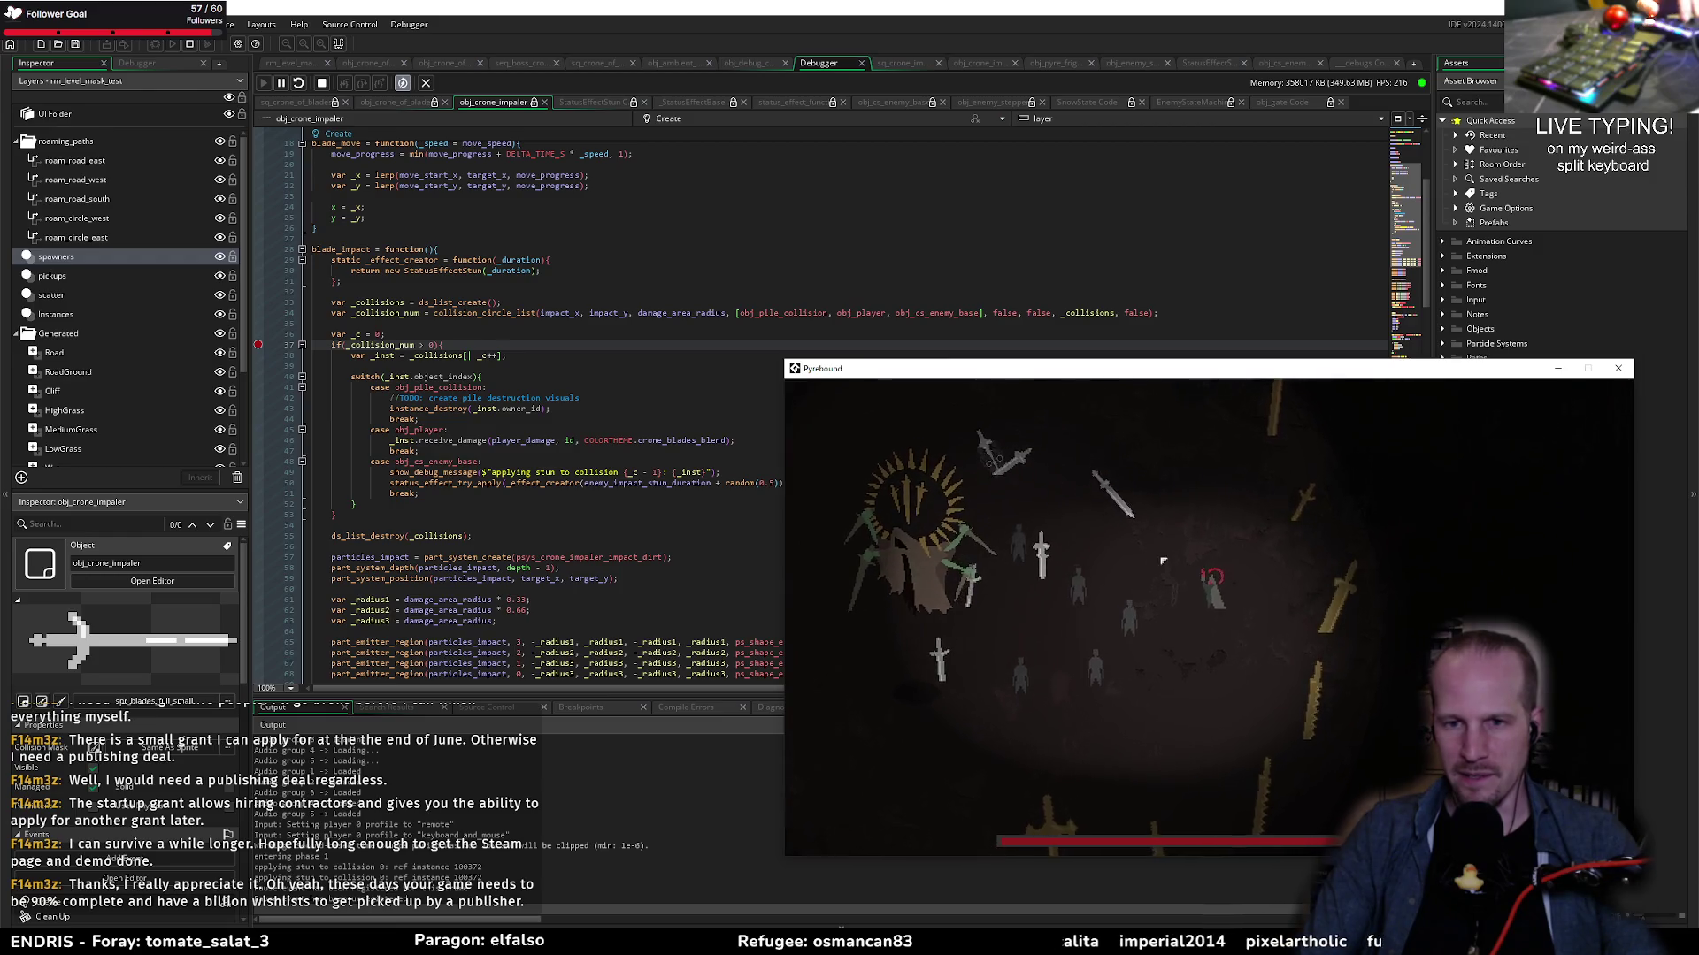
{"action": "key", "text": "a"}
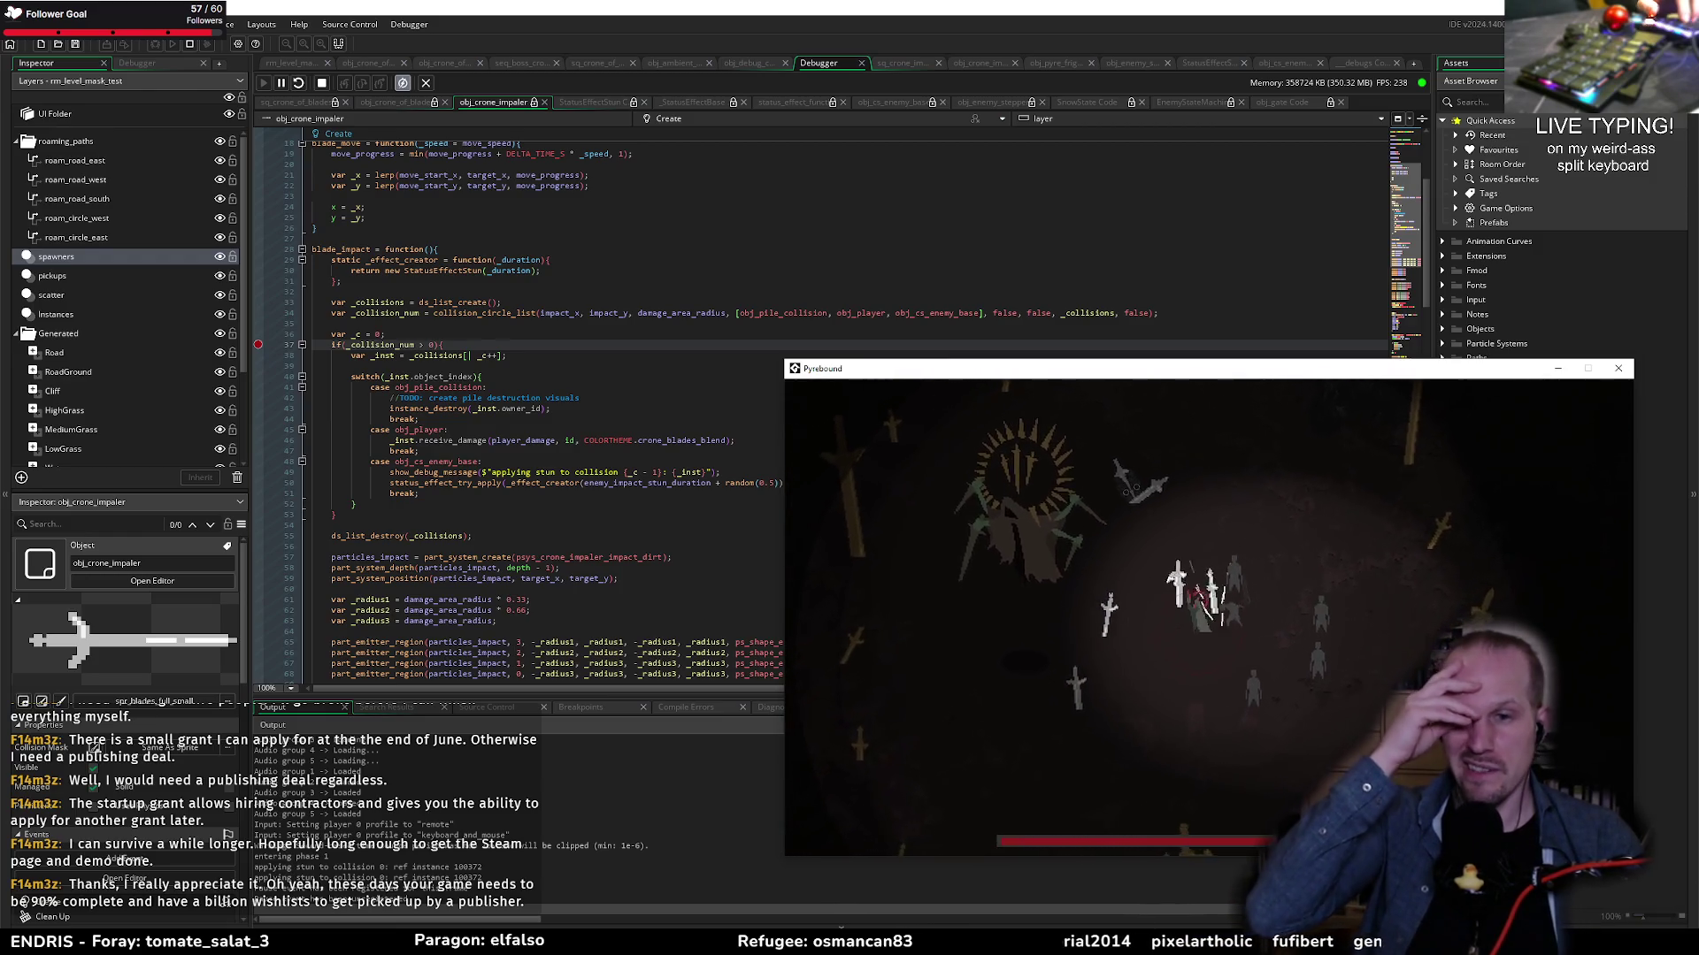
{"action": "key", "text": "s"}
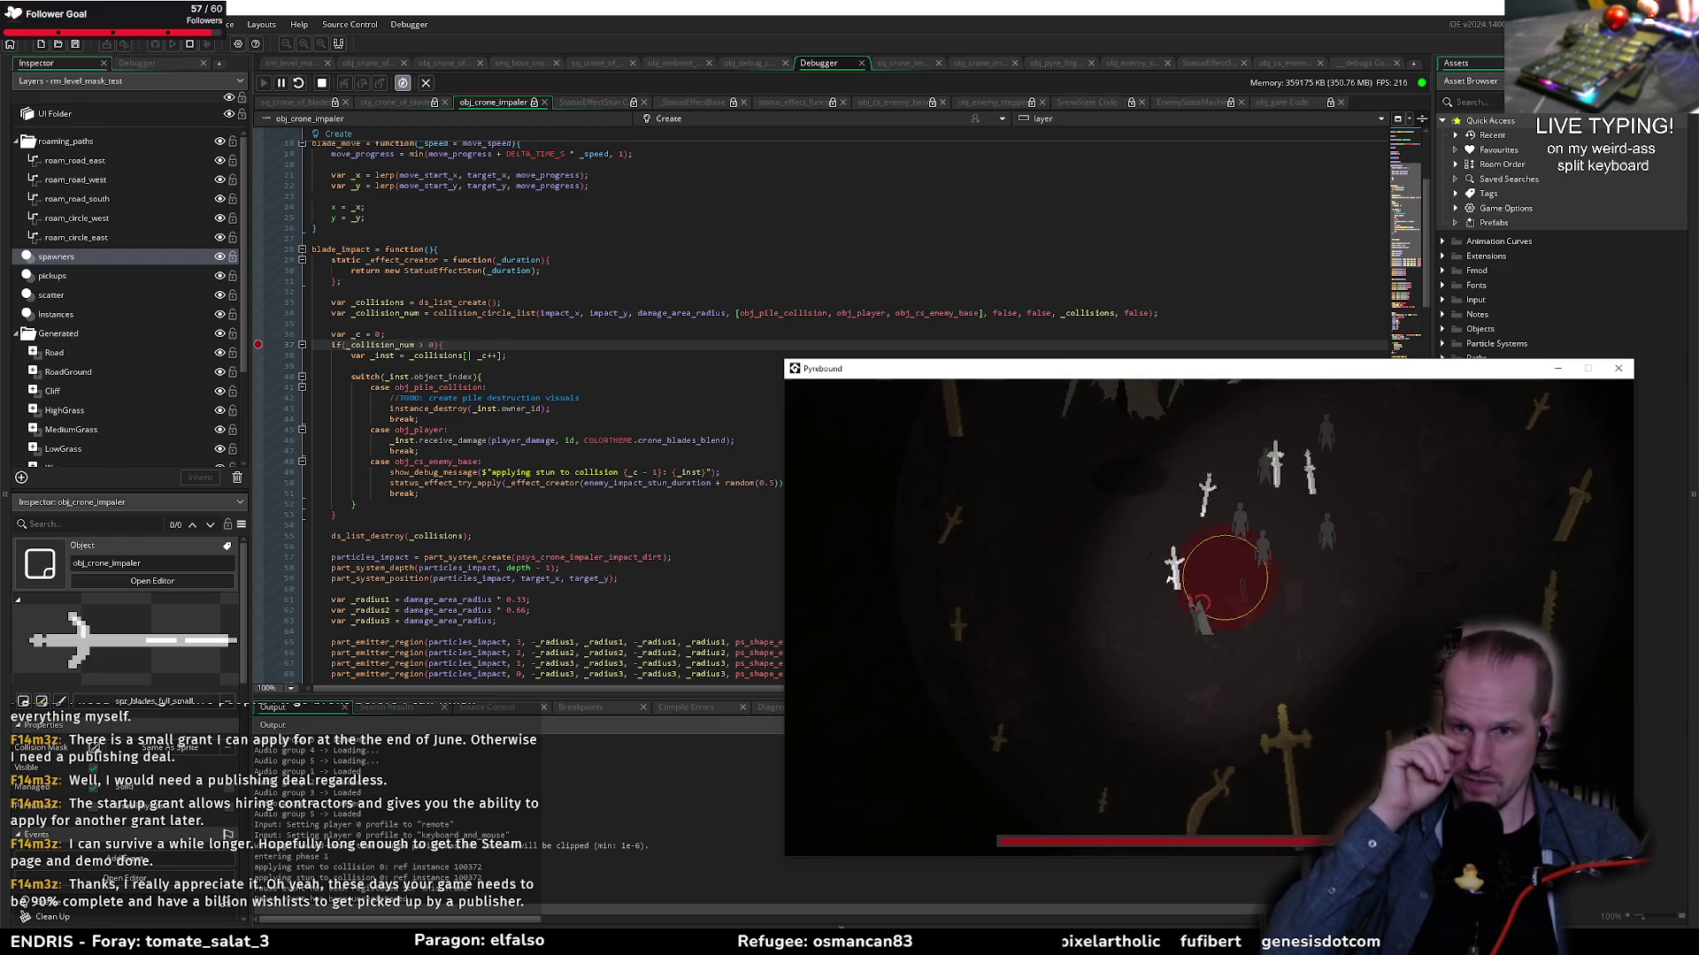
{"action": "key", "text": "a"}
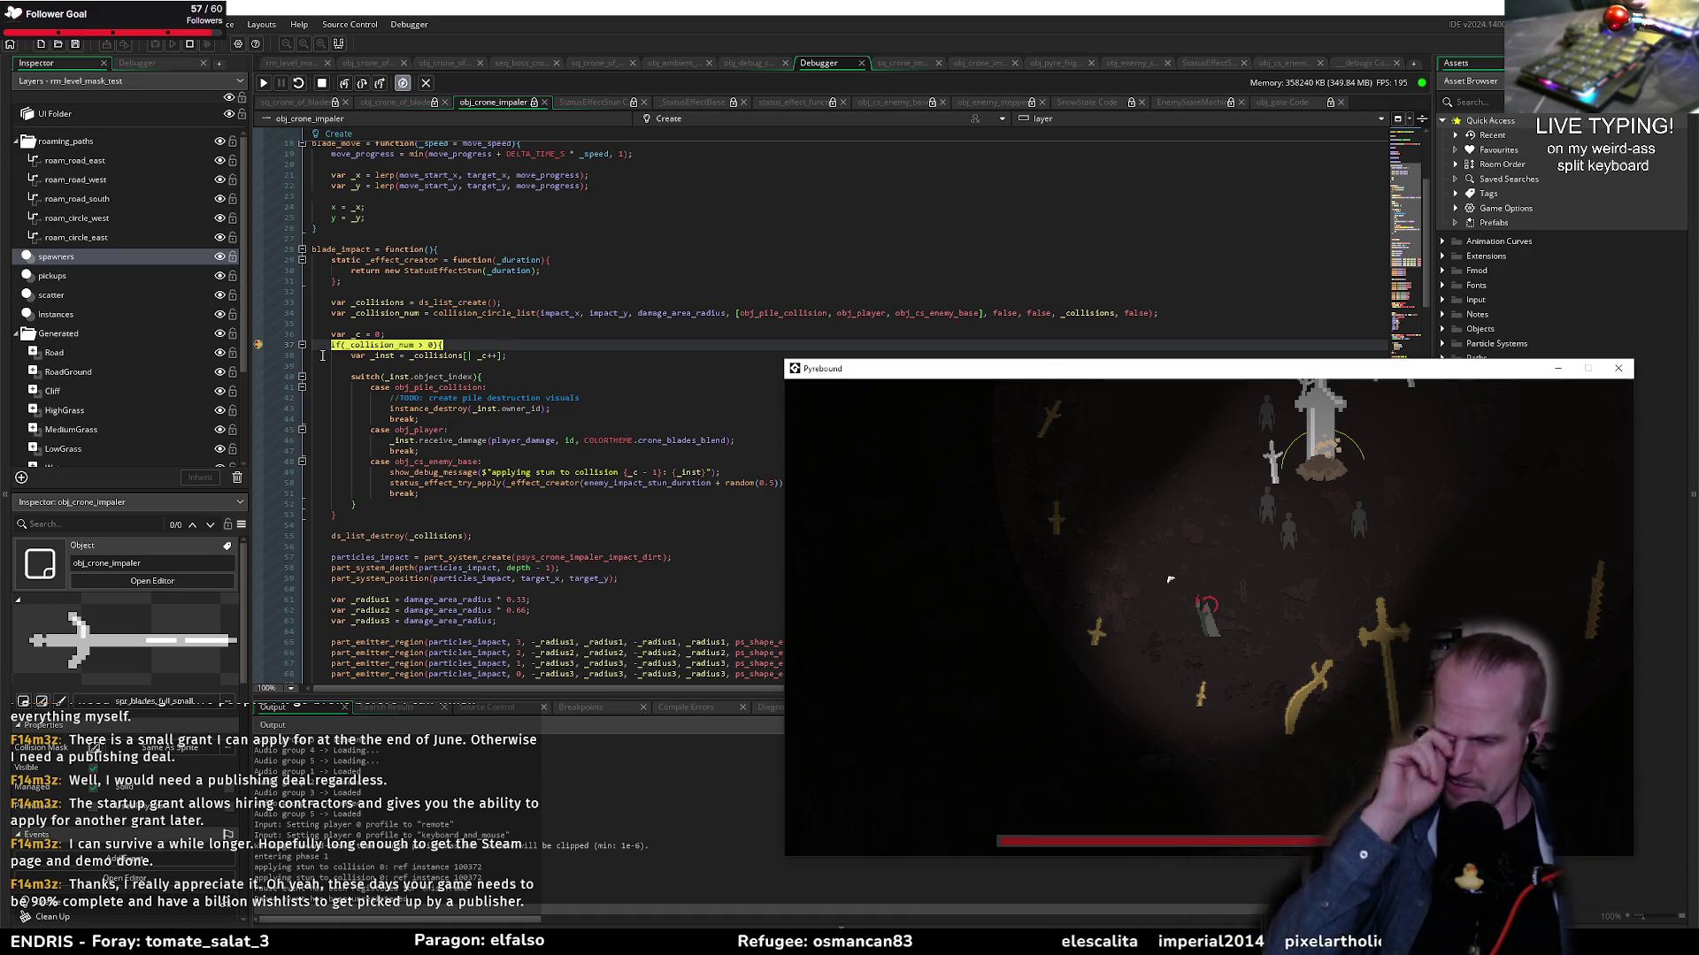
{"action": "key", "text": "alt+Tab"}
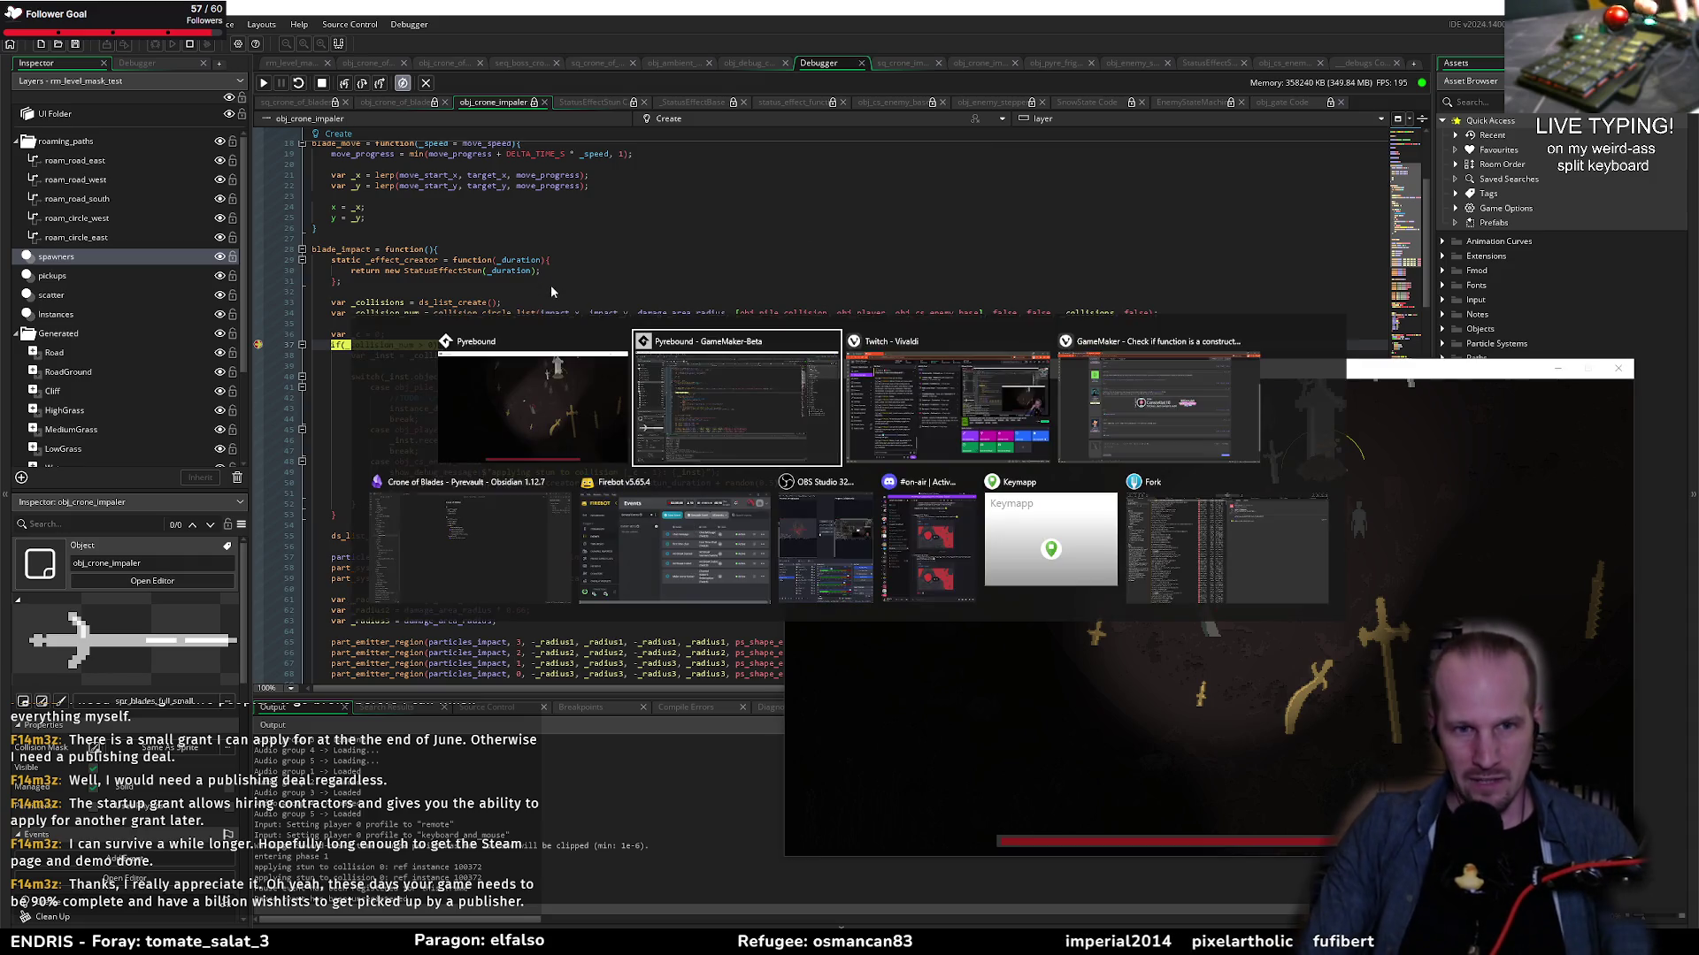
Step: In Vivaldi, search 'gdc things I hate about your game pitch' and open the video
{"action": "left_click", "coordinate": [1129, 387]}
{"action": "key", "text": "ctrl+t"}
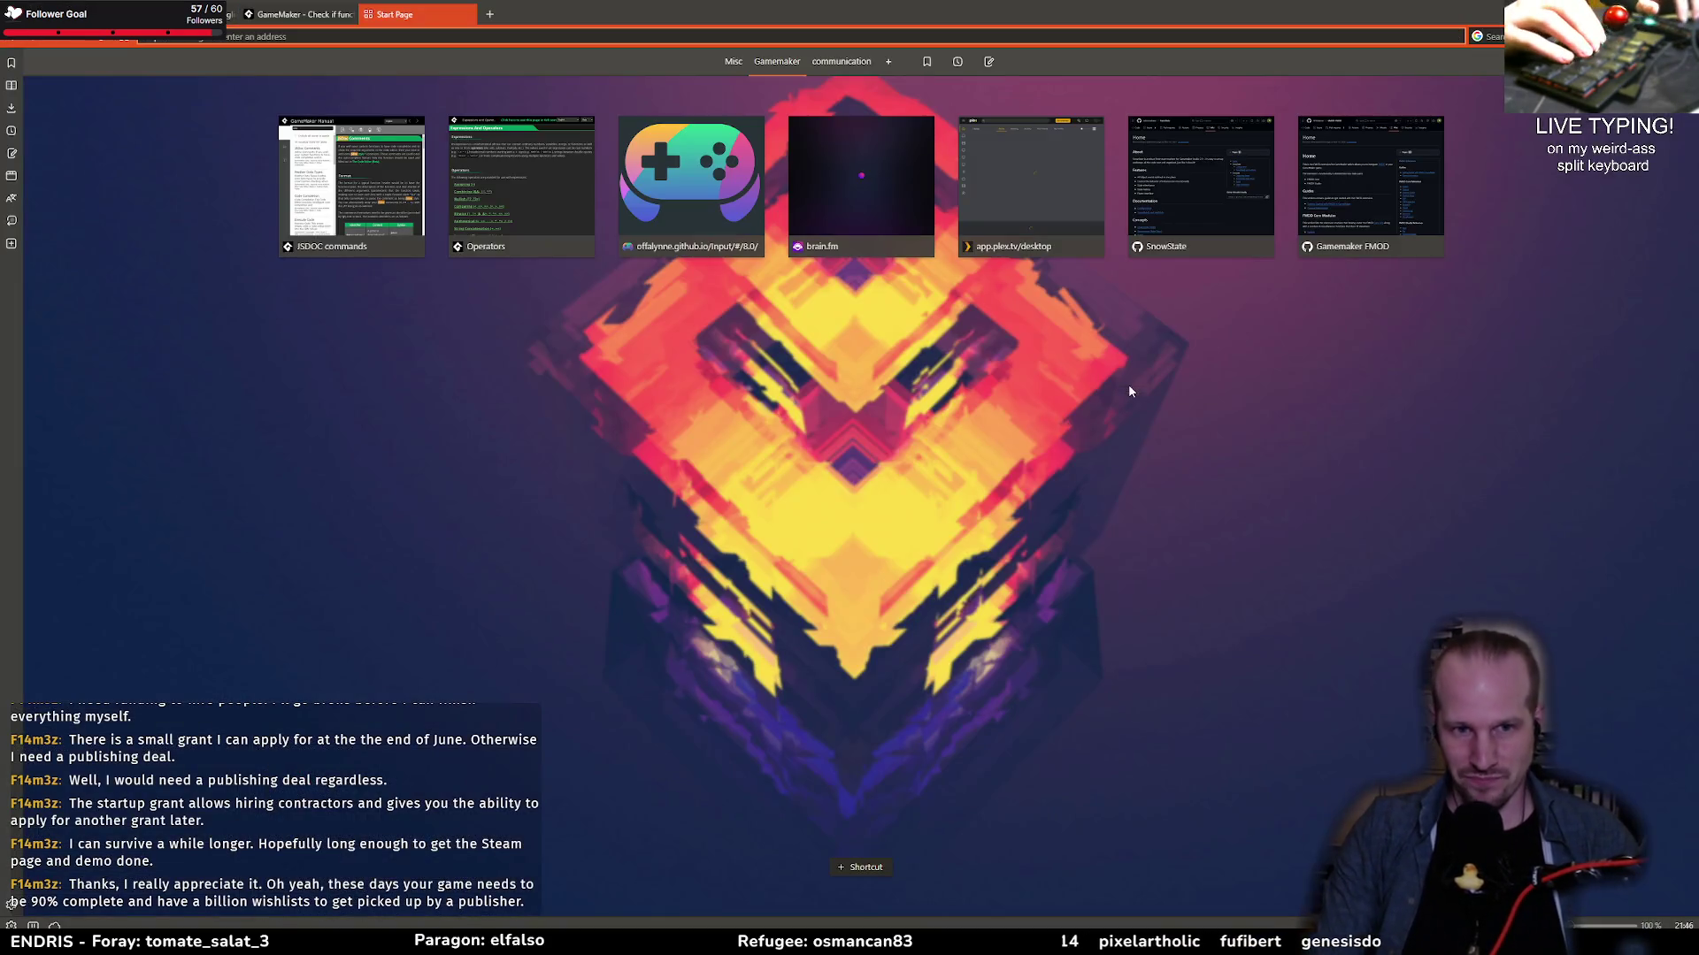
{"action": "type", "text": "gdc things"}
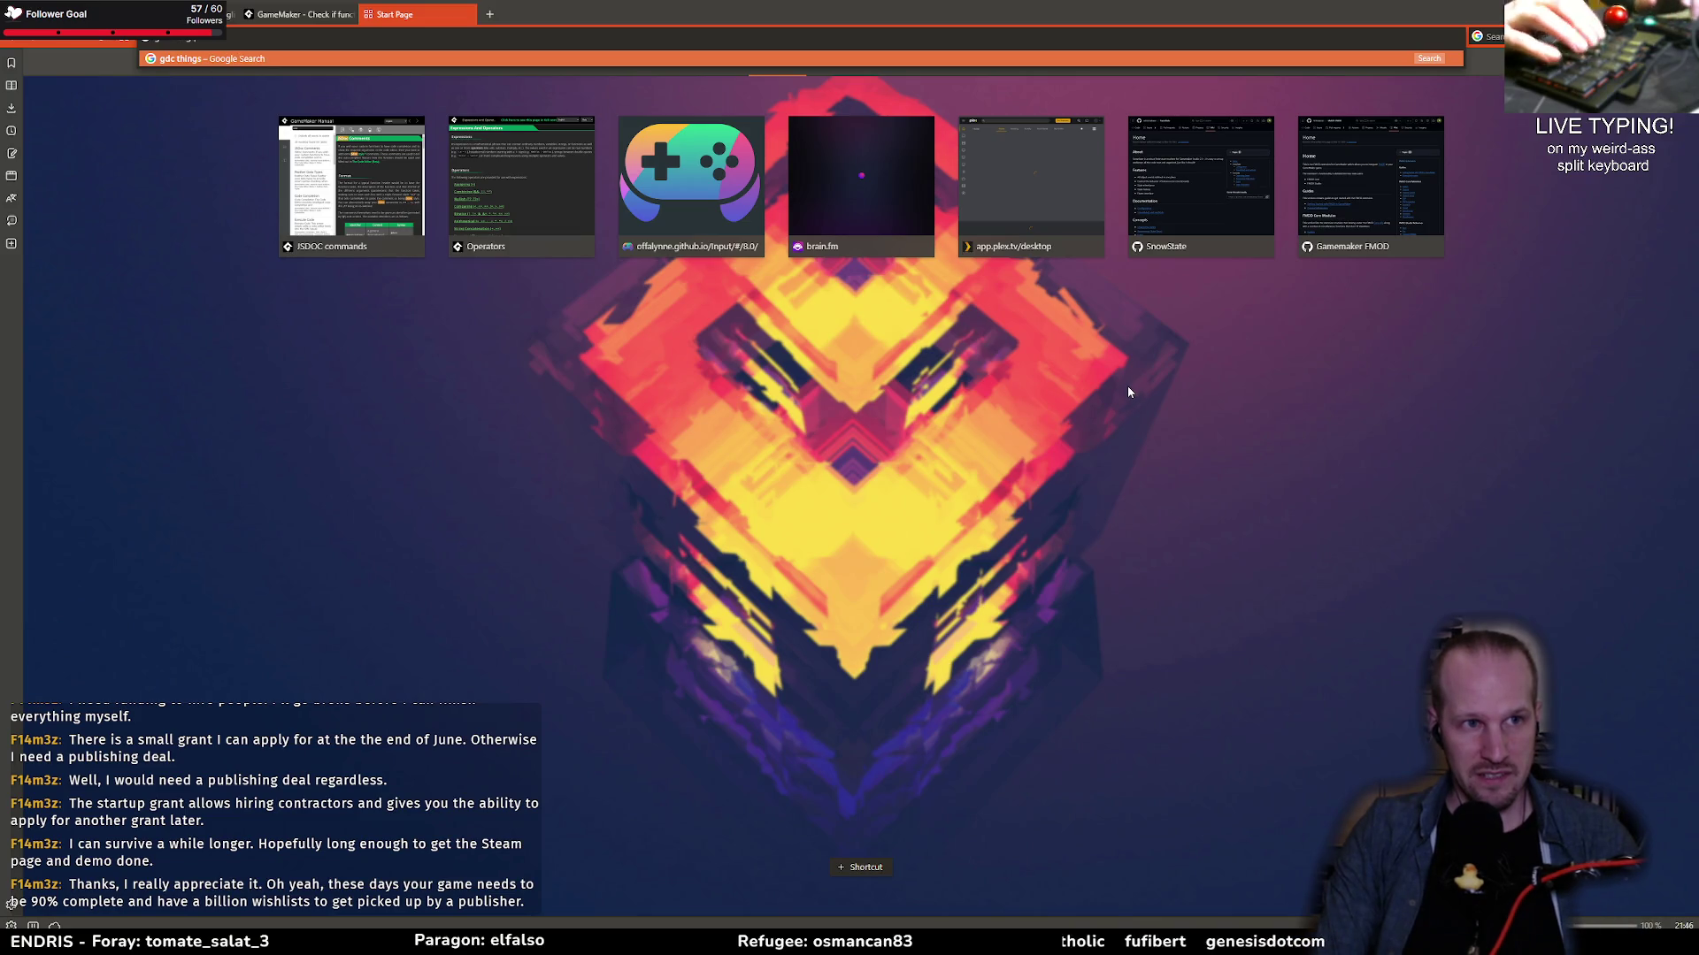
{"action": "type", "text": " I hate about your"}
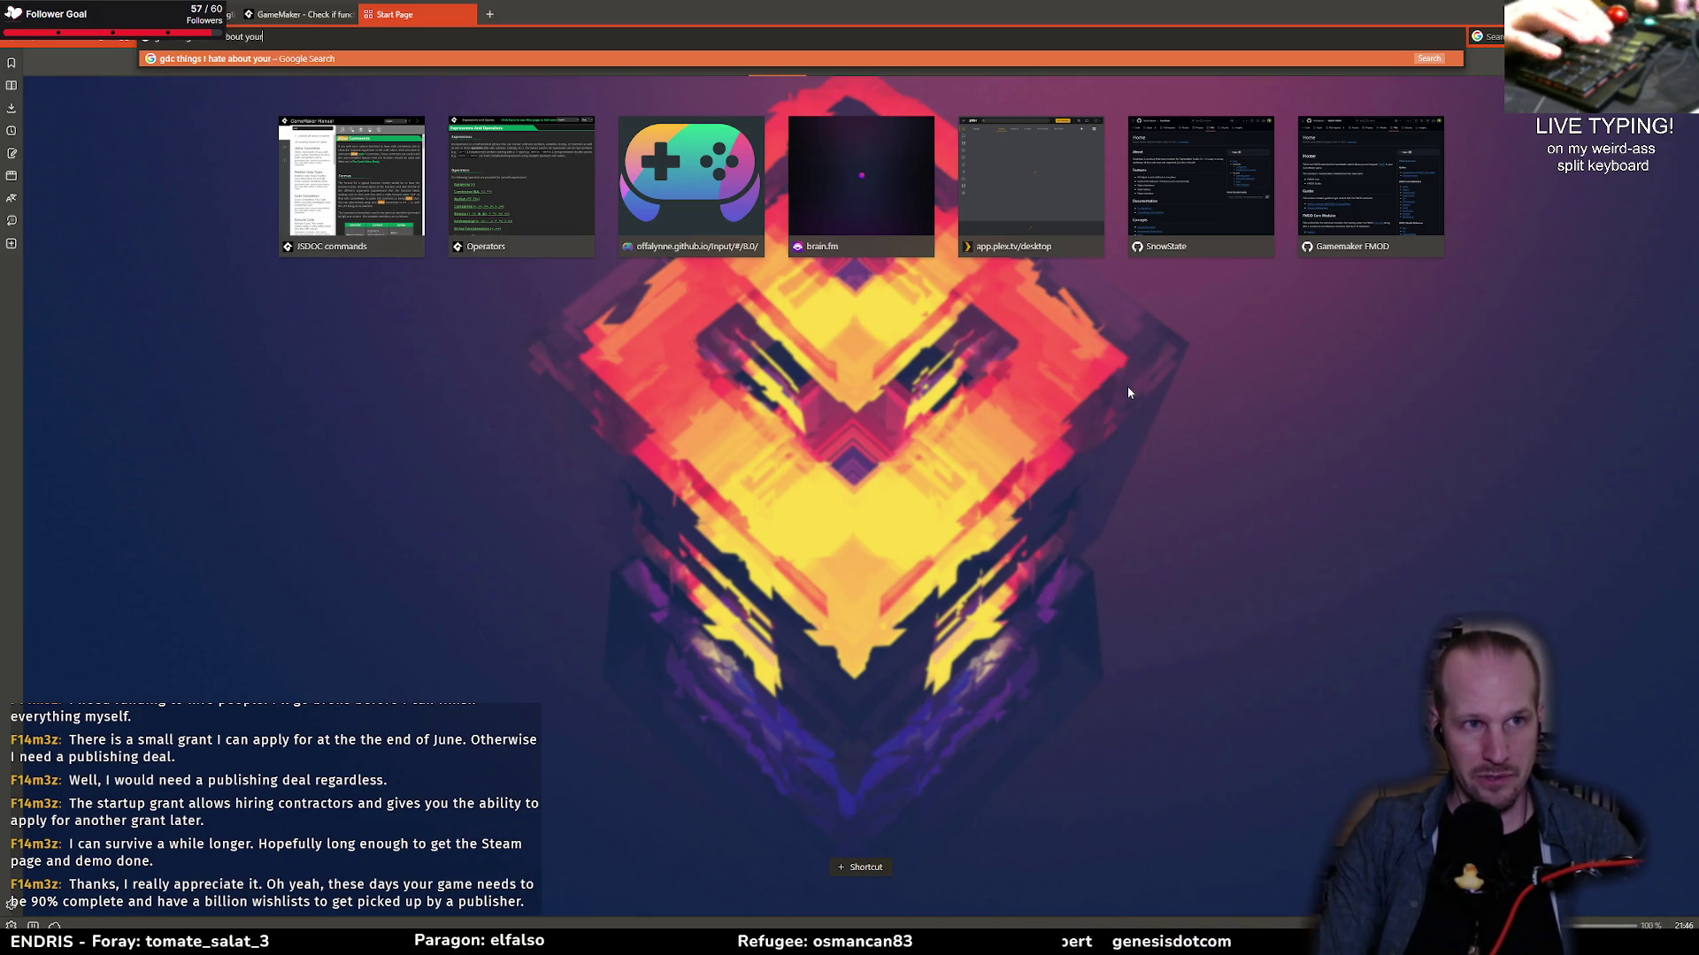
{"action": "type", "text": " game pitch"}
{"action": "key", "text": "Return"}
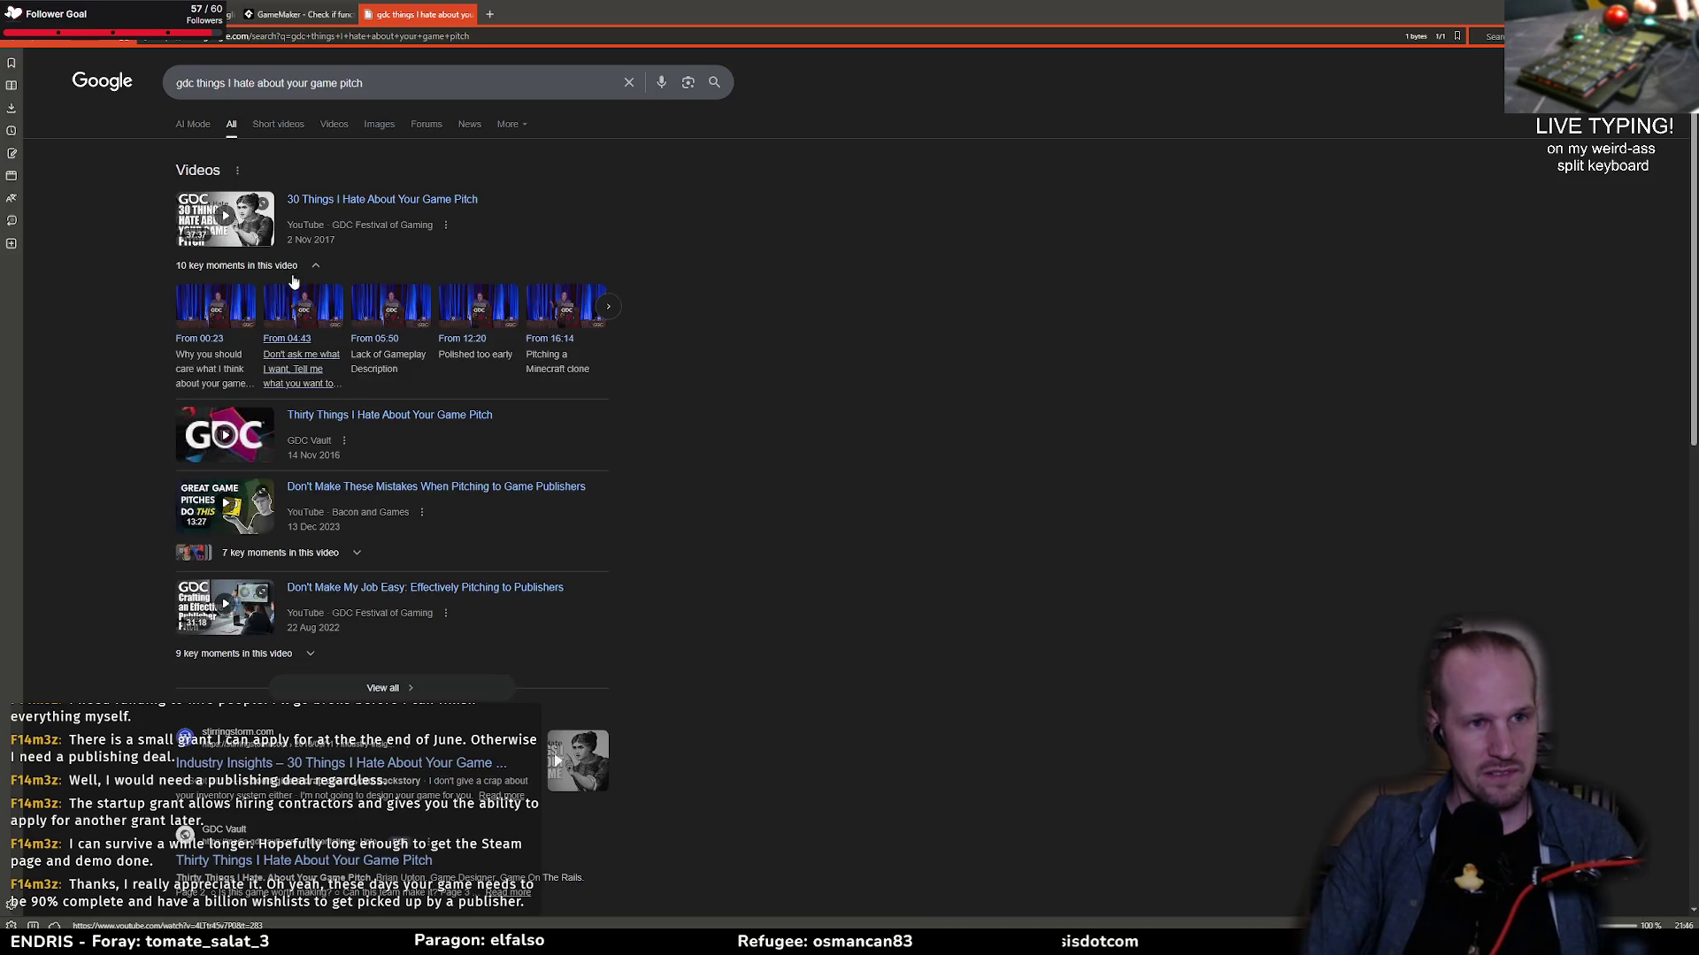
{"action": "left_click", "coordinate": [354, 202]}
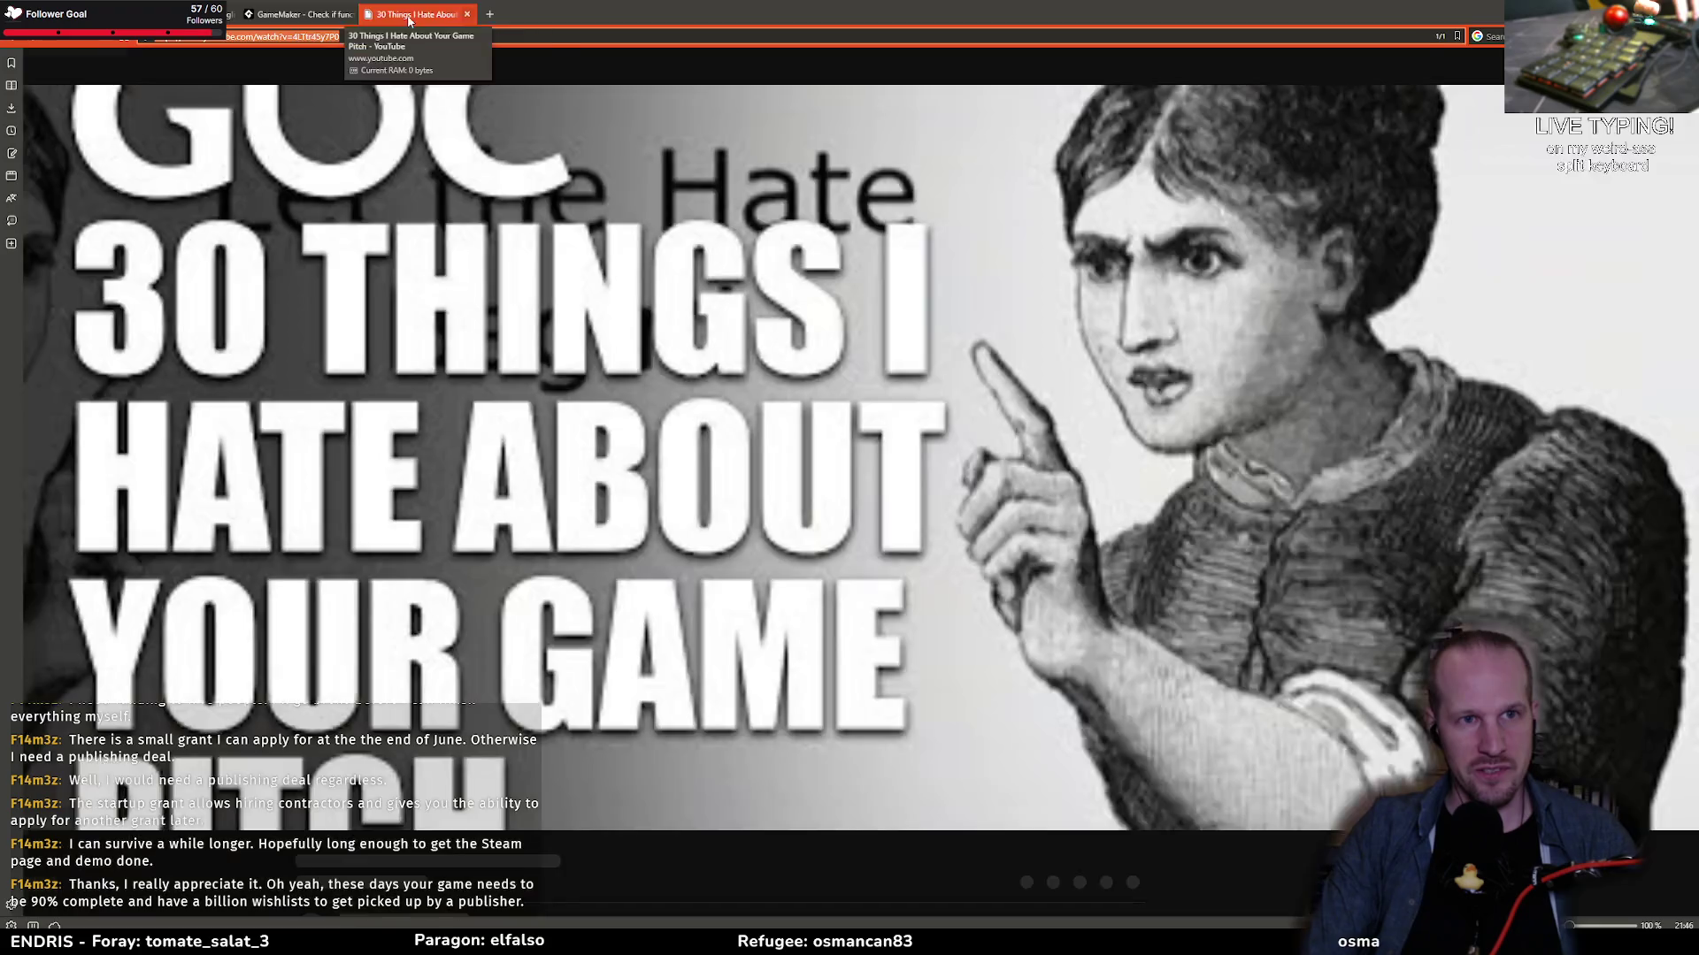
Step: Restore the accidentally closed video tab and start the talk playing
{"action": "middle_click", "coordinate": [409, 19]}
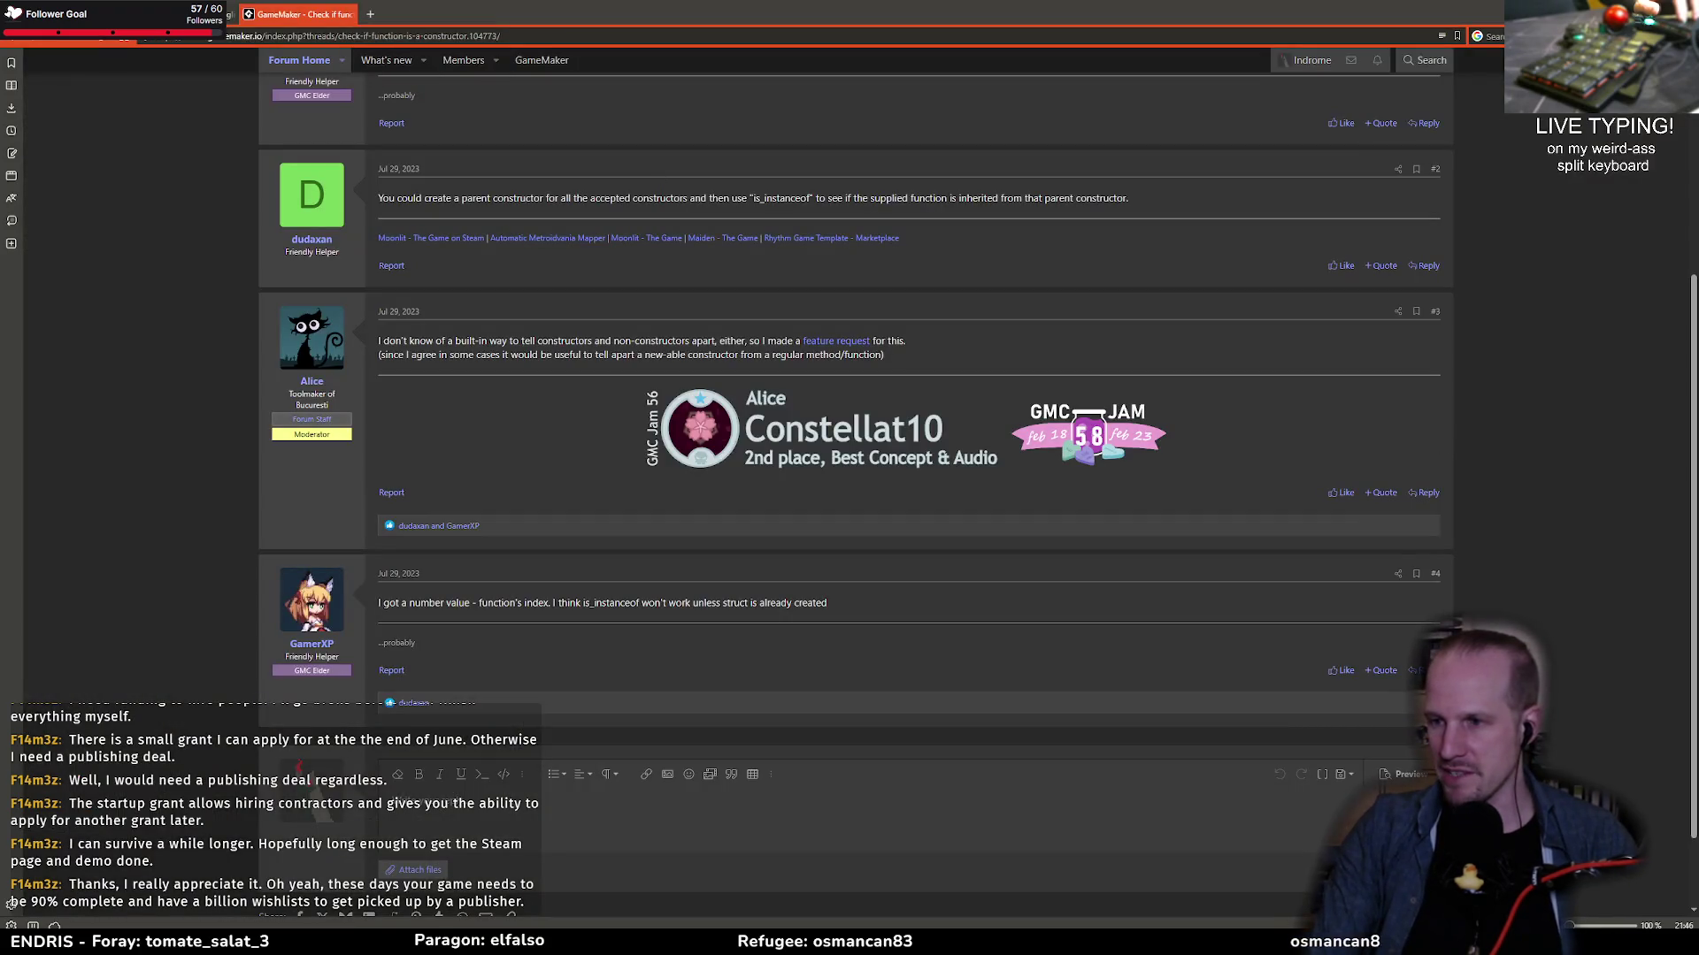
{"action": "left_click", "coordinate": [369, 15]}
{"action": "key", "text": "ctrl+shift+t"}
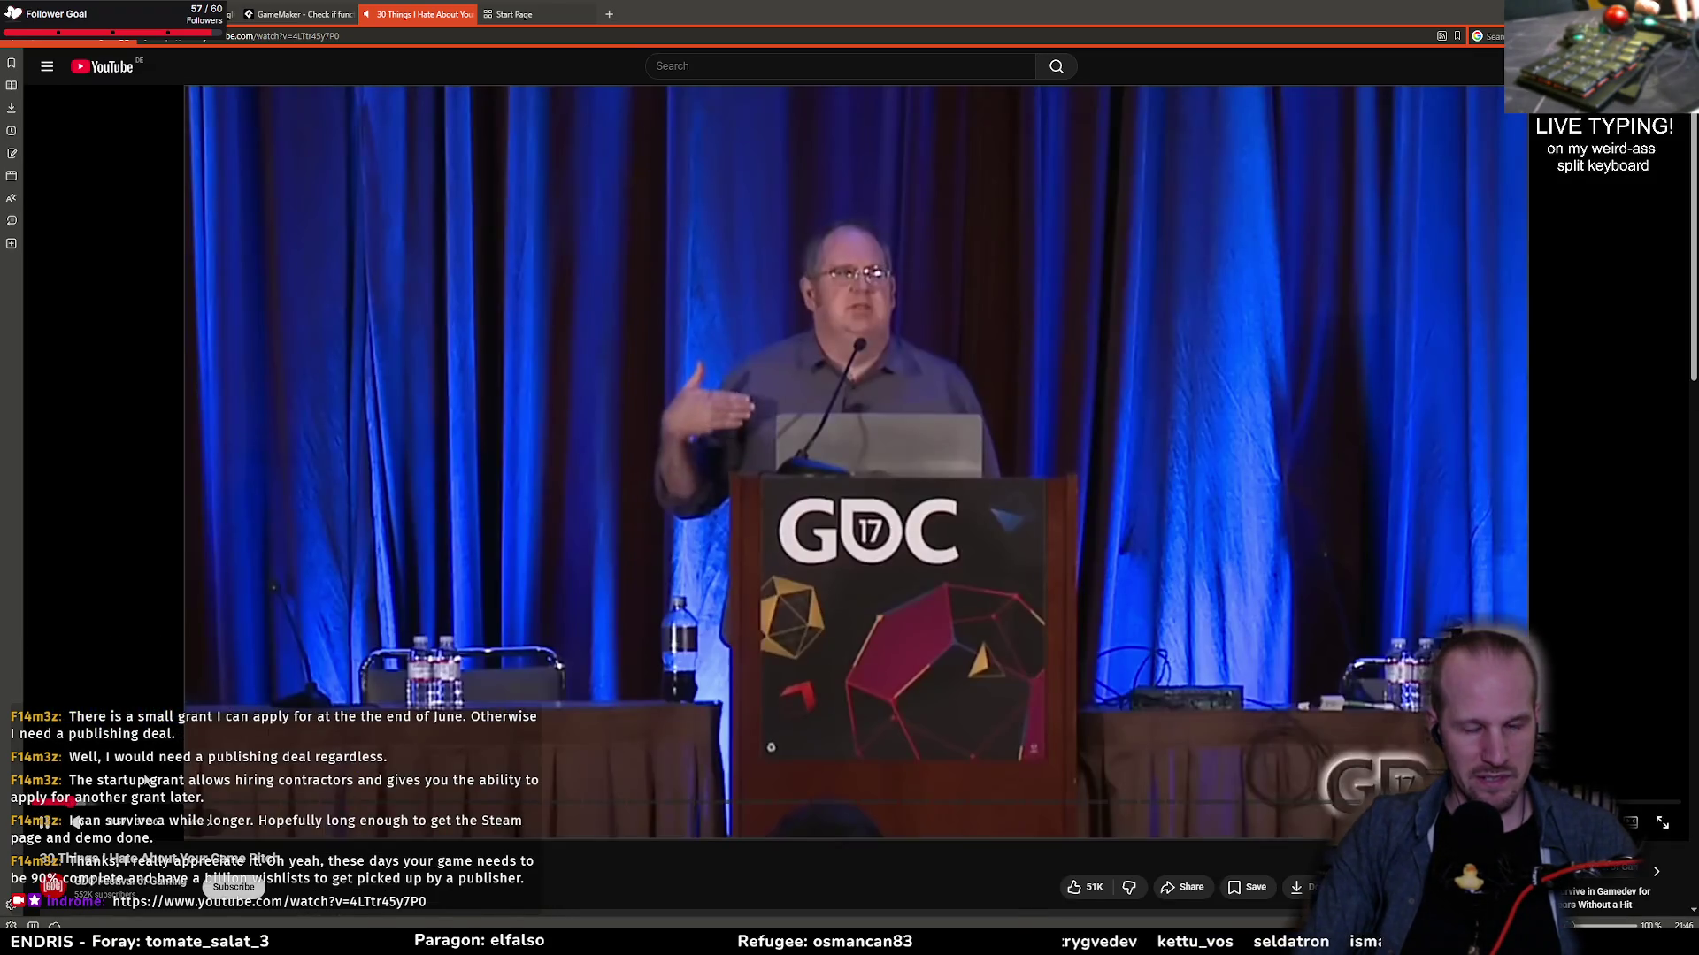
{"action": "left_click", "coordinate": [422, 585]}
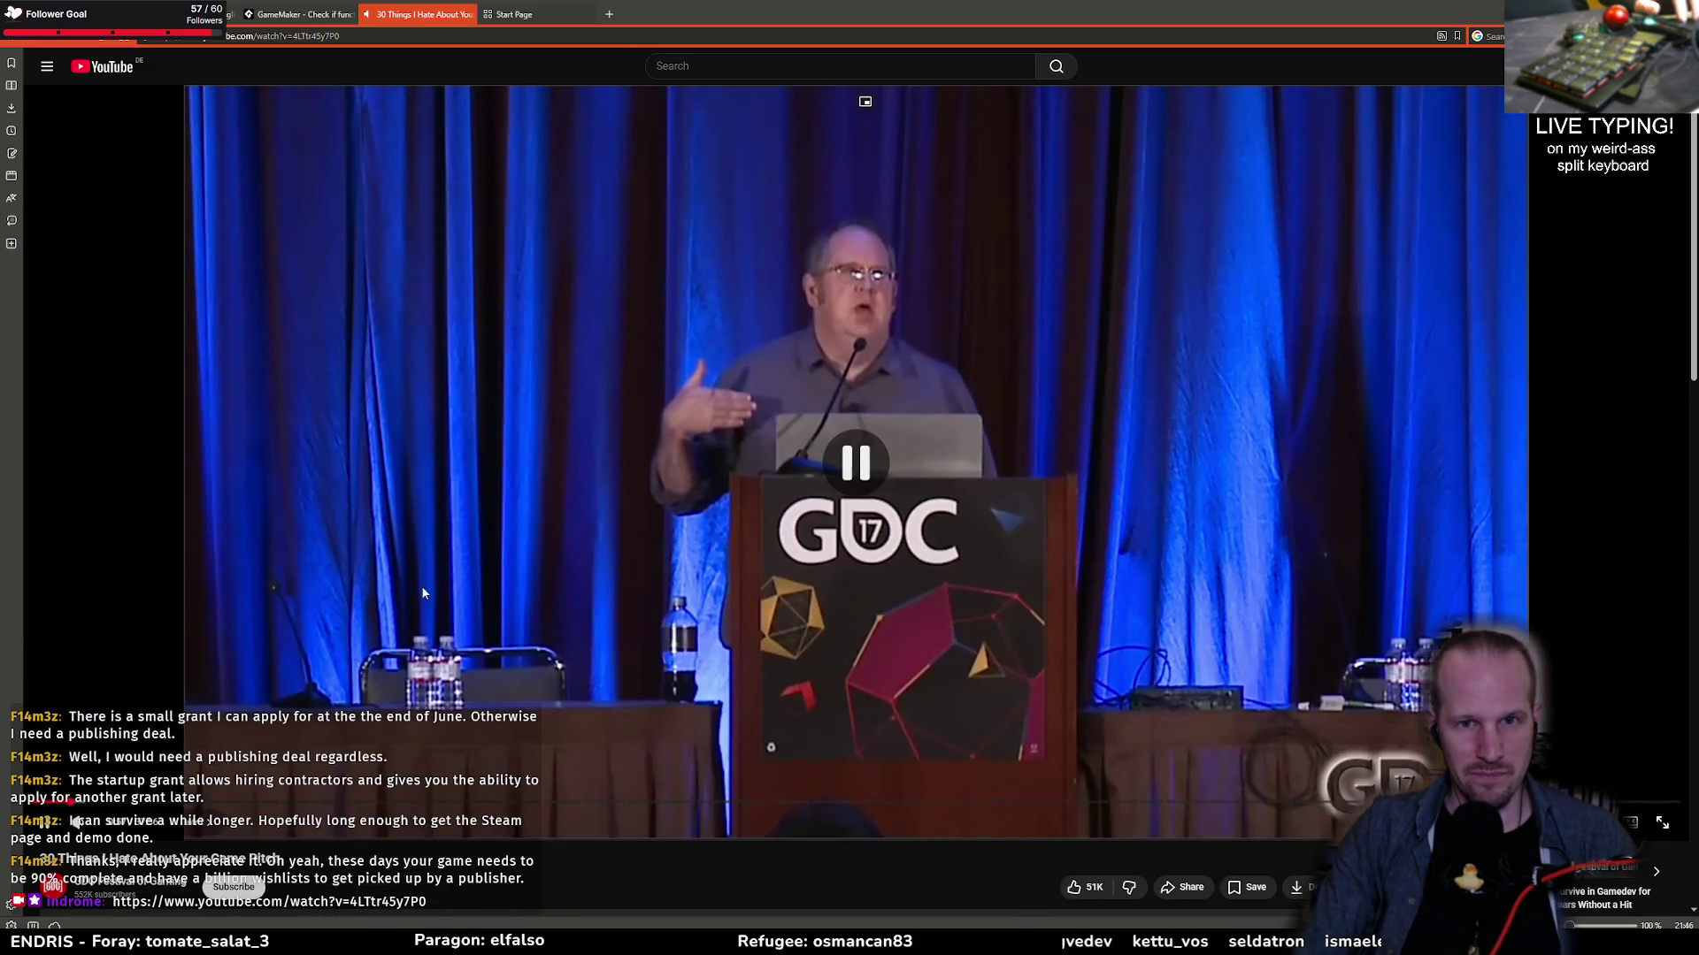
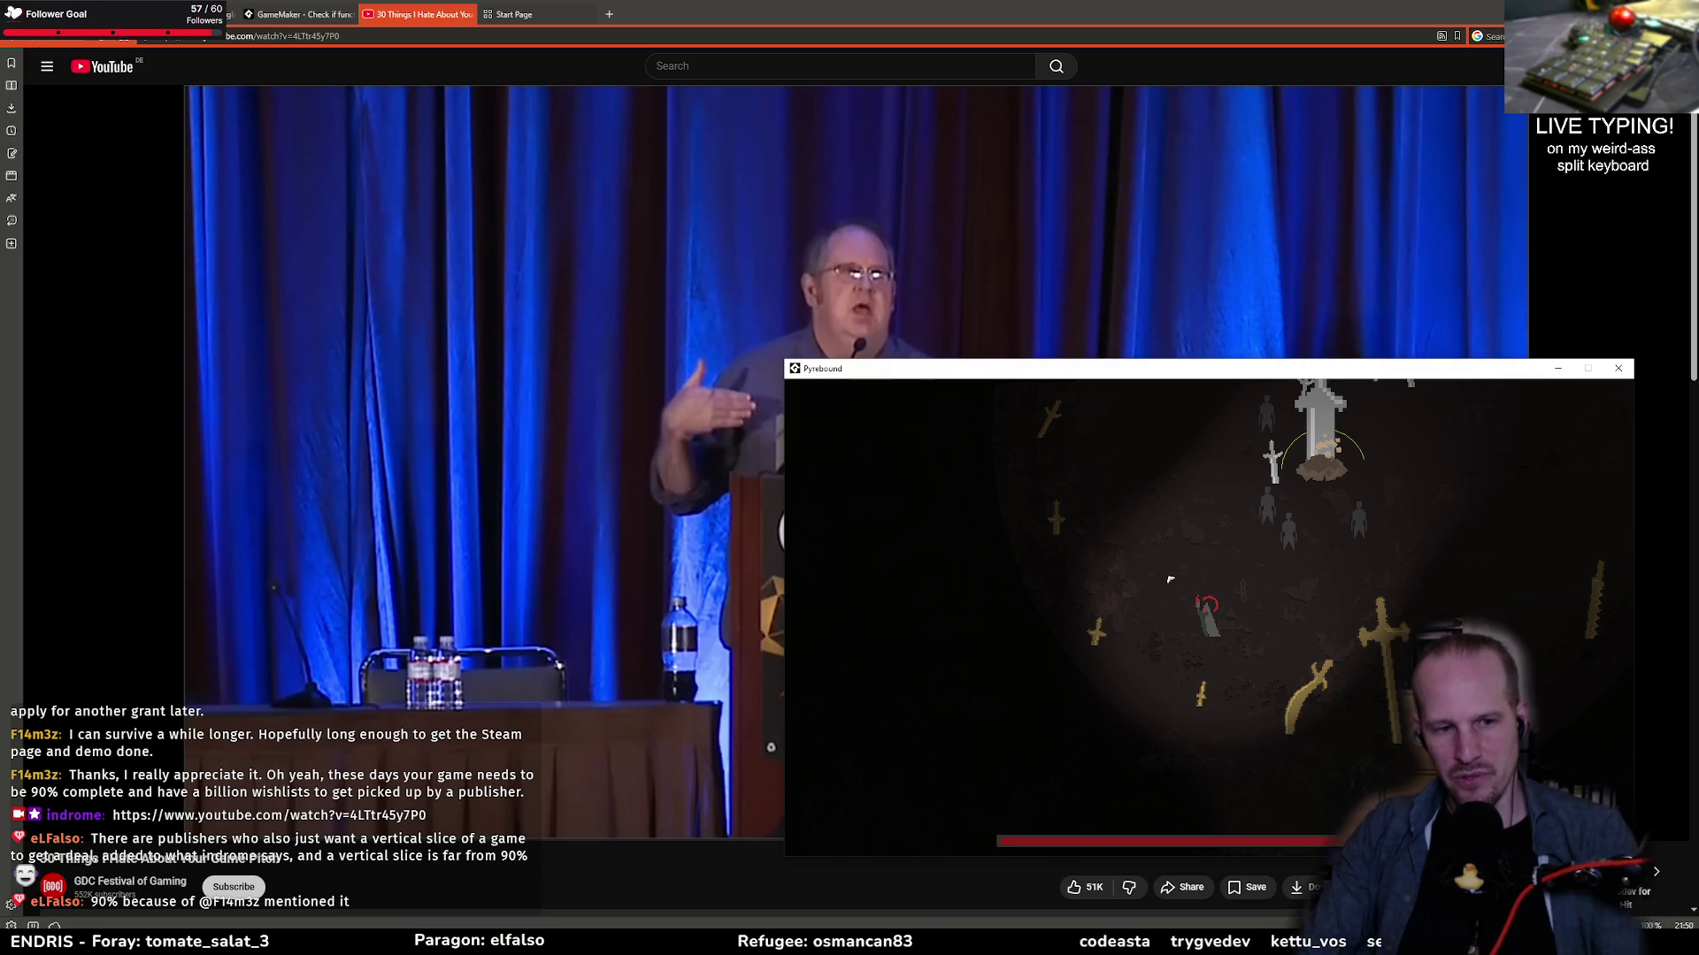
Step: Bring GameMaker forward and step the paused blade_impact code into the collision loop
{"action": "mouse_move", "coordinate": [539, 16]}
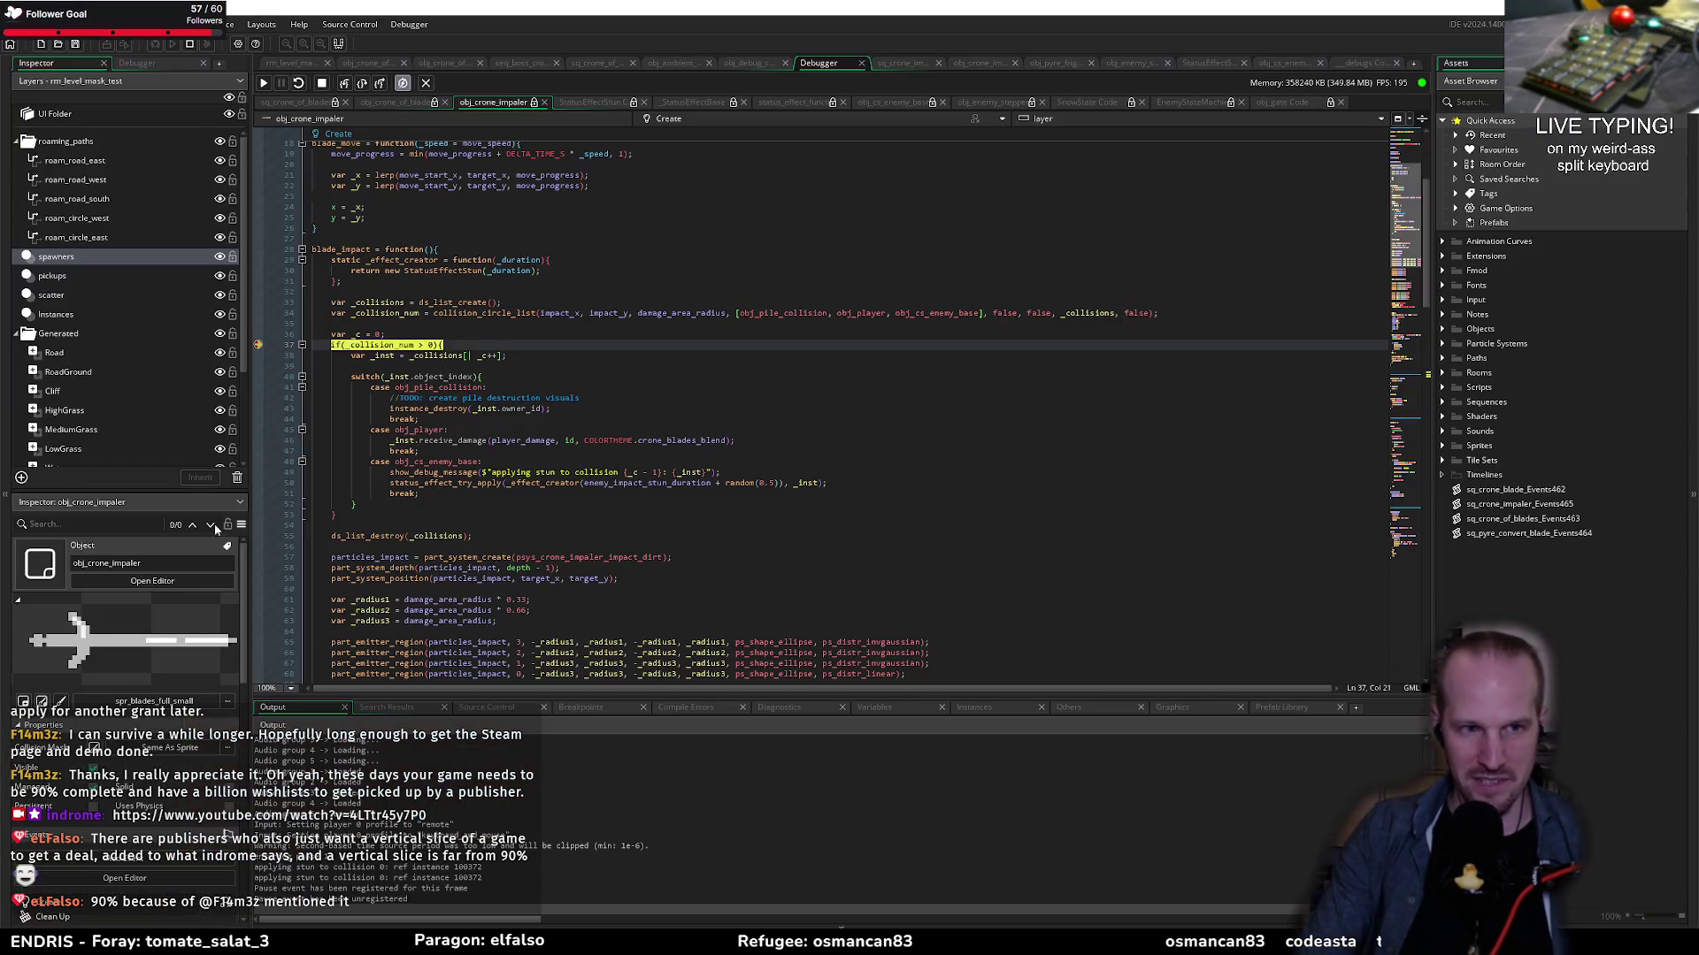
{"action": "key", "text": "alt+Tab"}
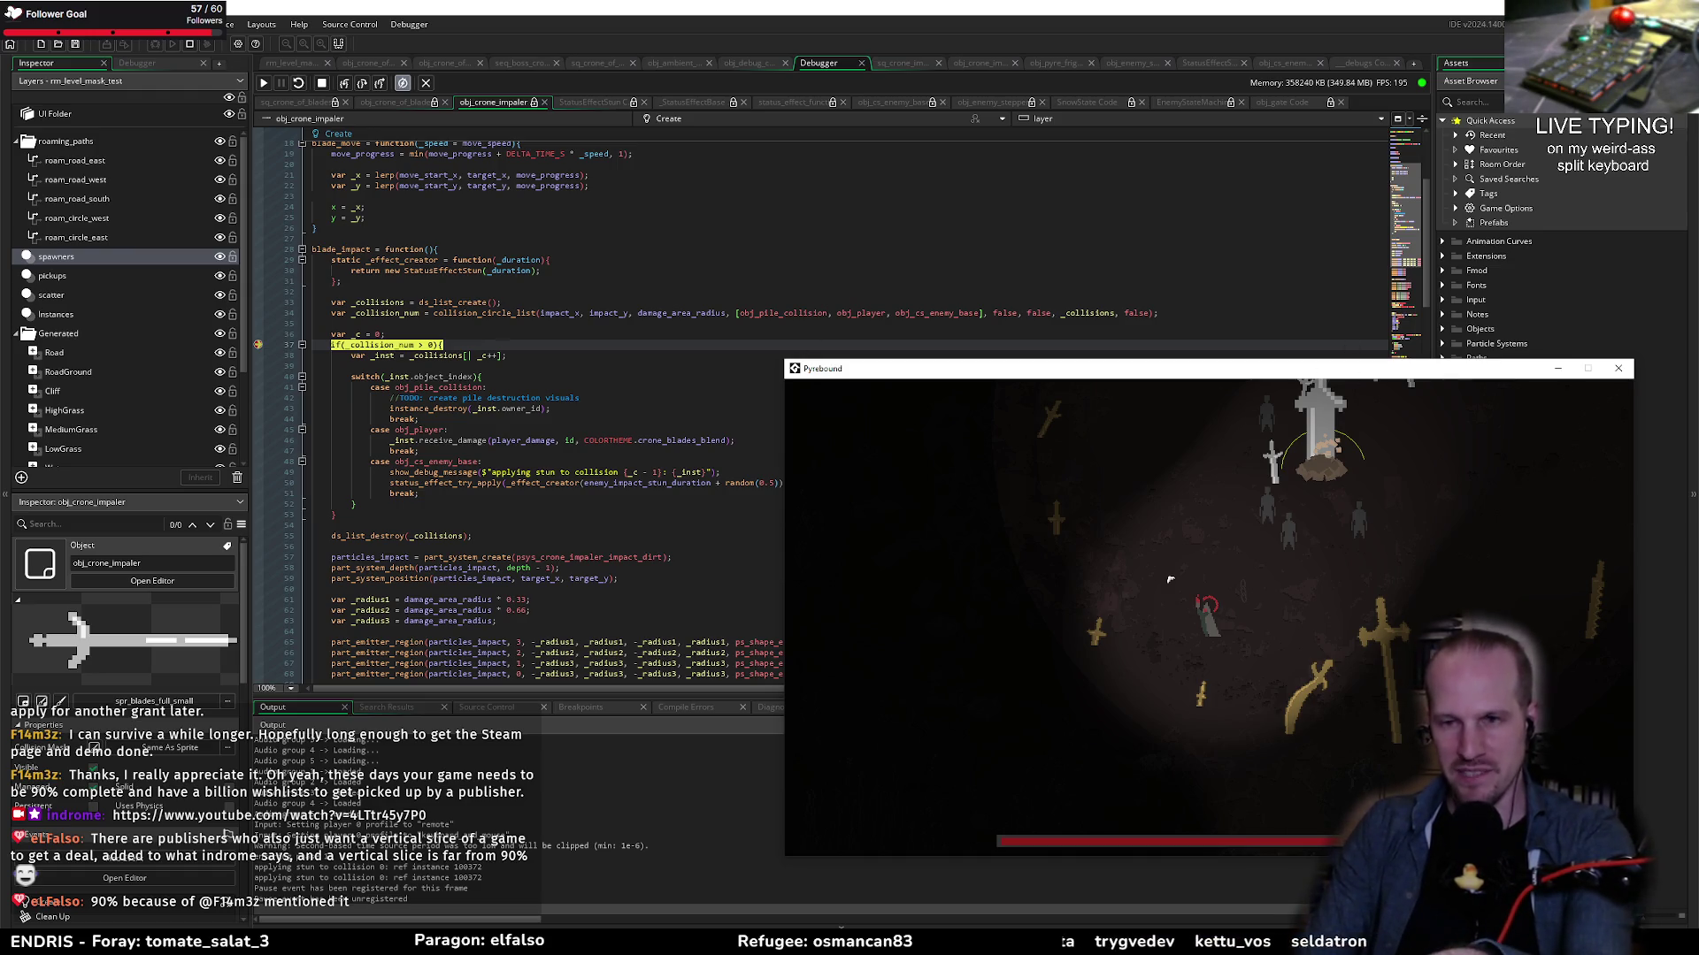
{"action": "left_click", "coordinate": [488, 451]}
{"action": "left_click", "coordinate": [362, 82]}
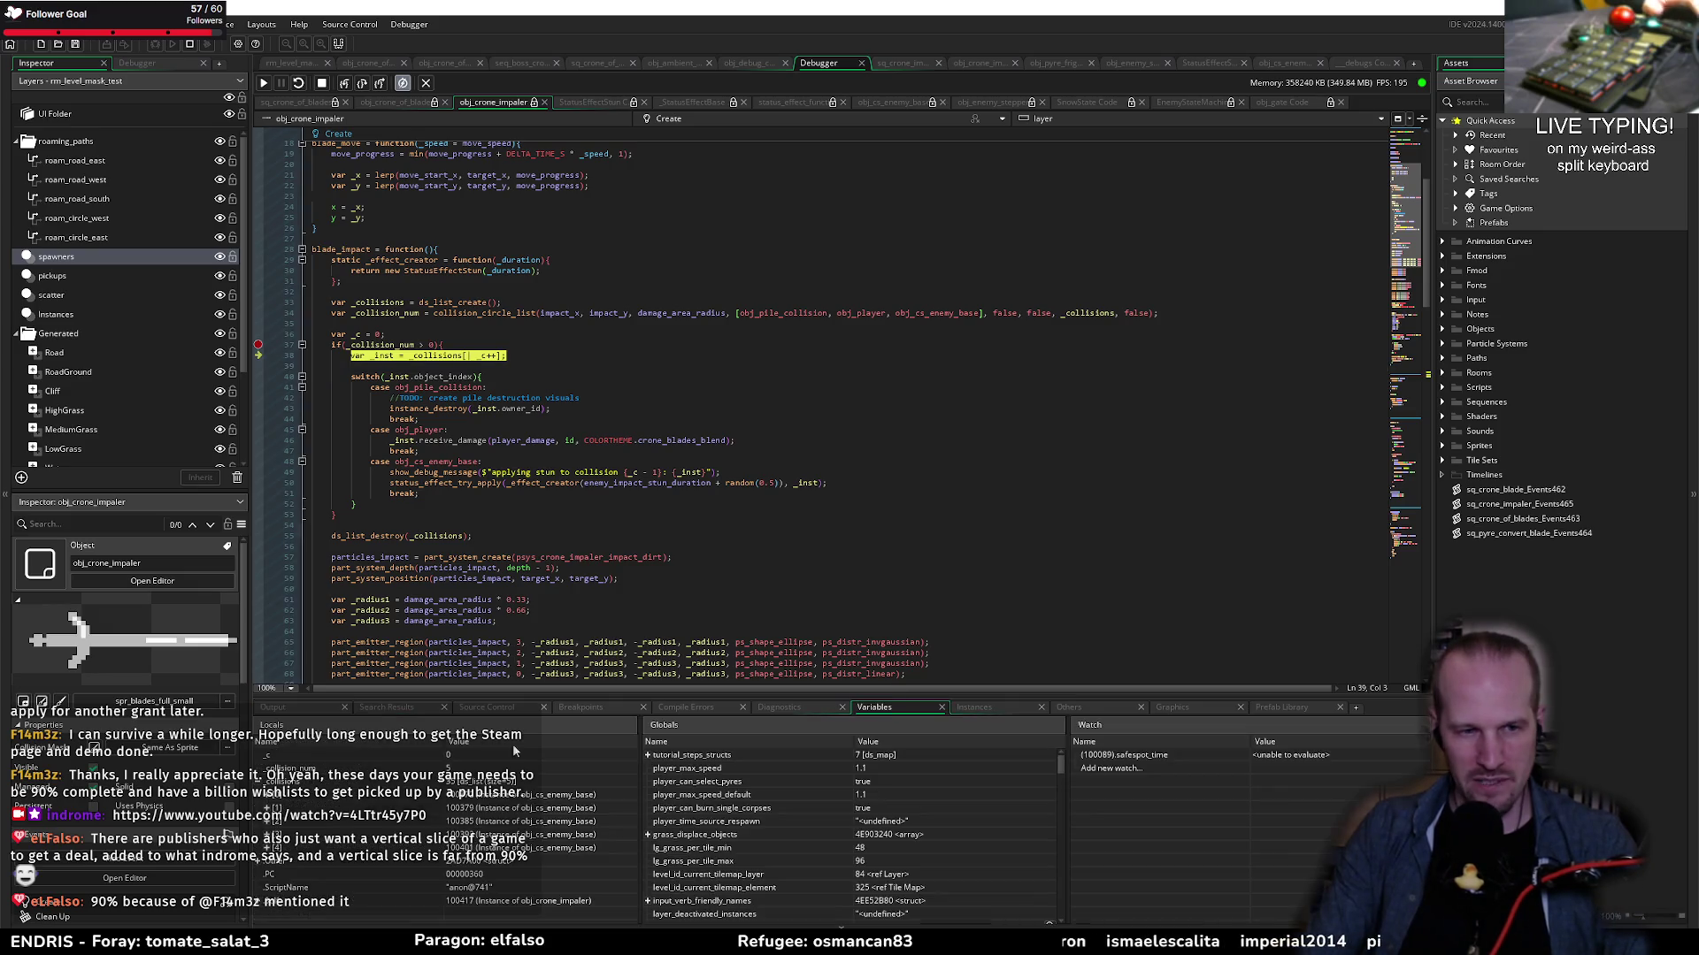
Step: Enlarge the Variables panel and step over to the switch on object type
{"action": "left_click", "coordinate": [874, 706]}
{"action": "left_click", "coordinate": [478, 802]}
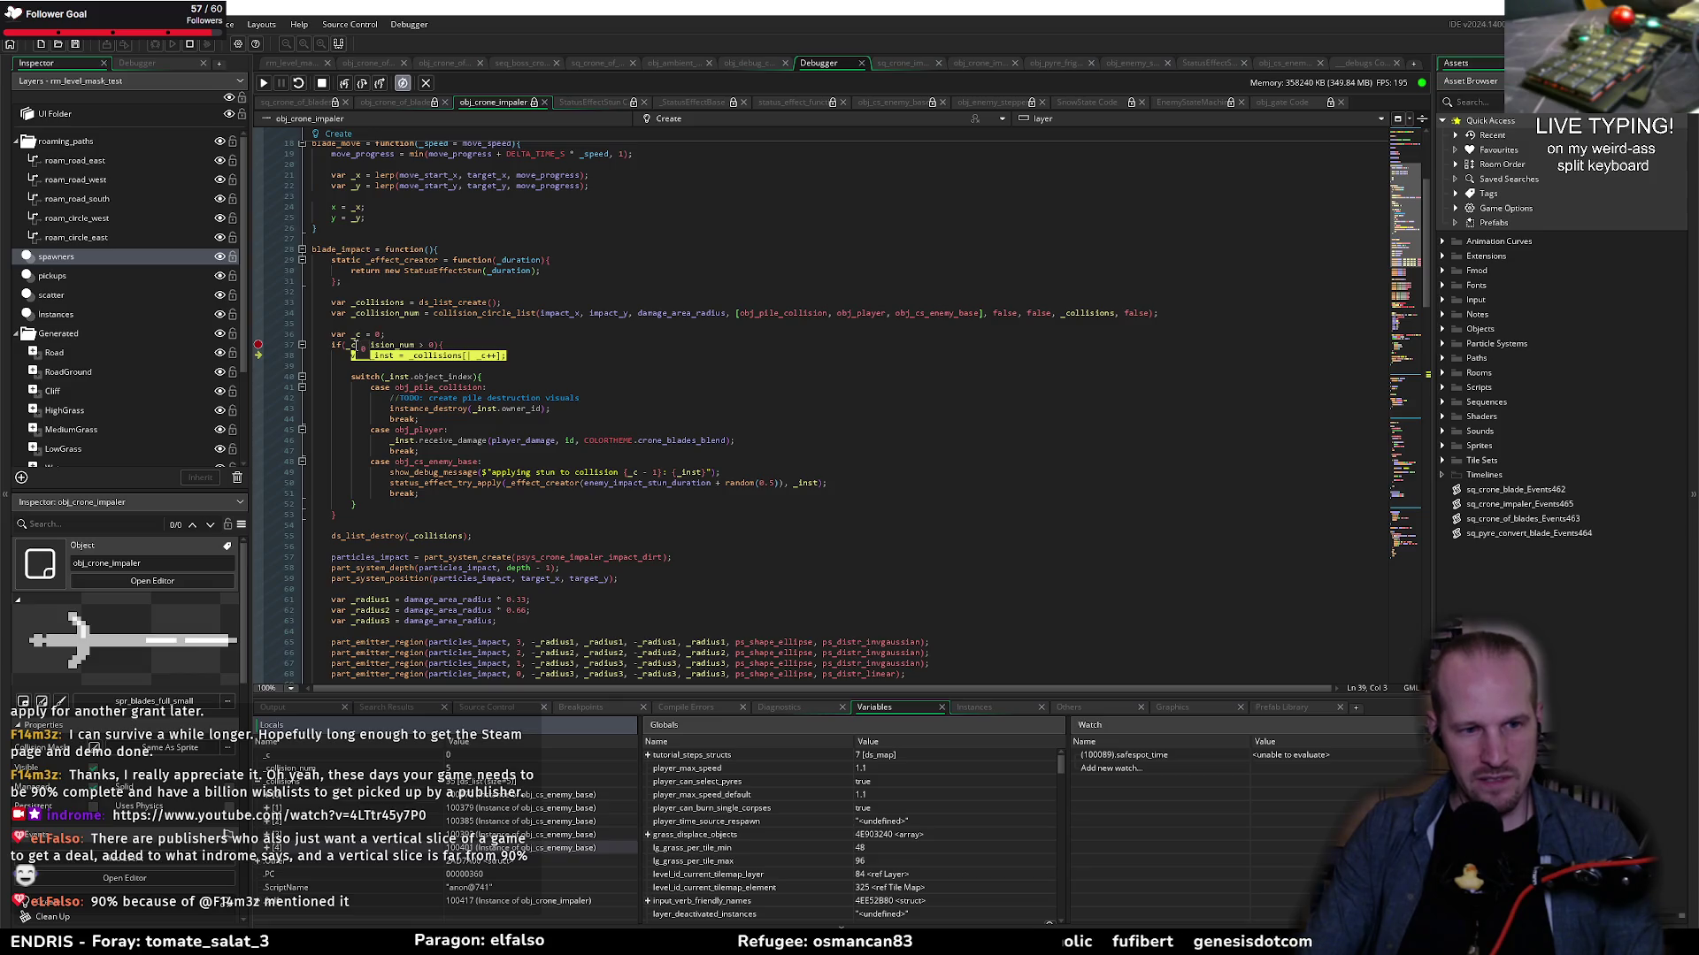
{"action": "left_click_drag", "start_coordinate": [345, 700], "coordinate": [351, 646]}
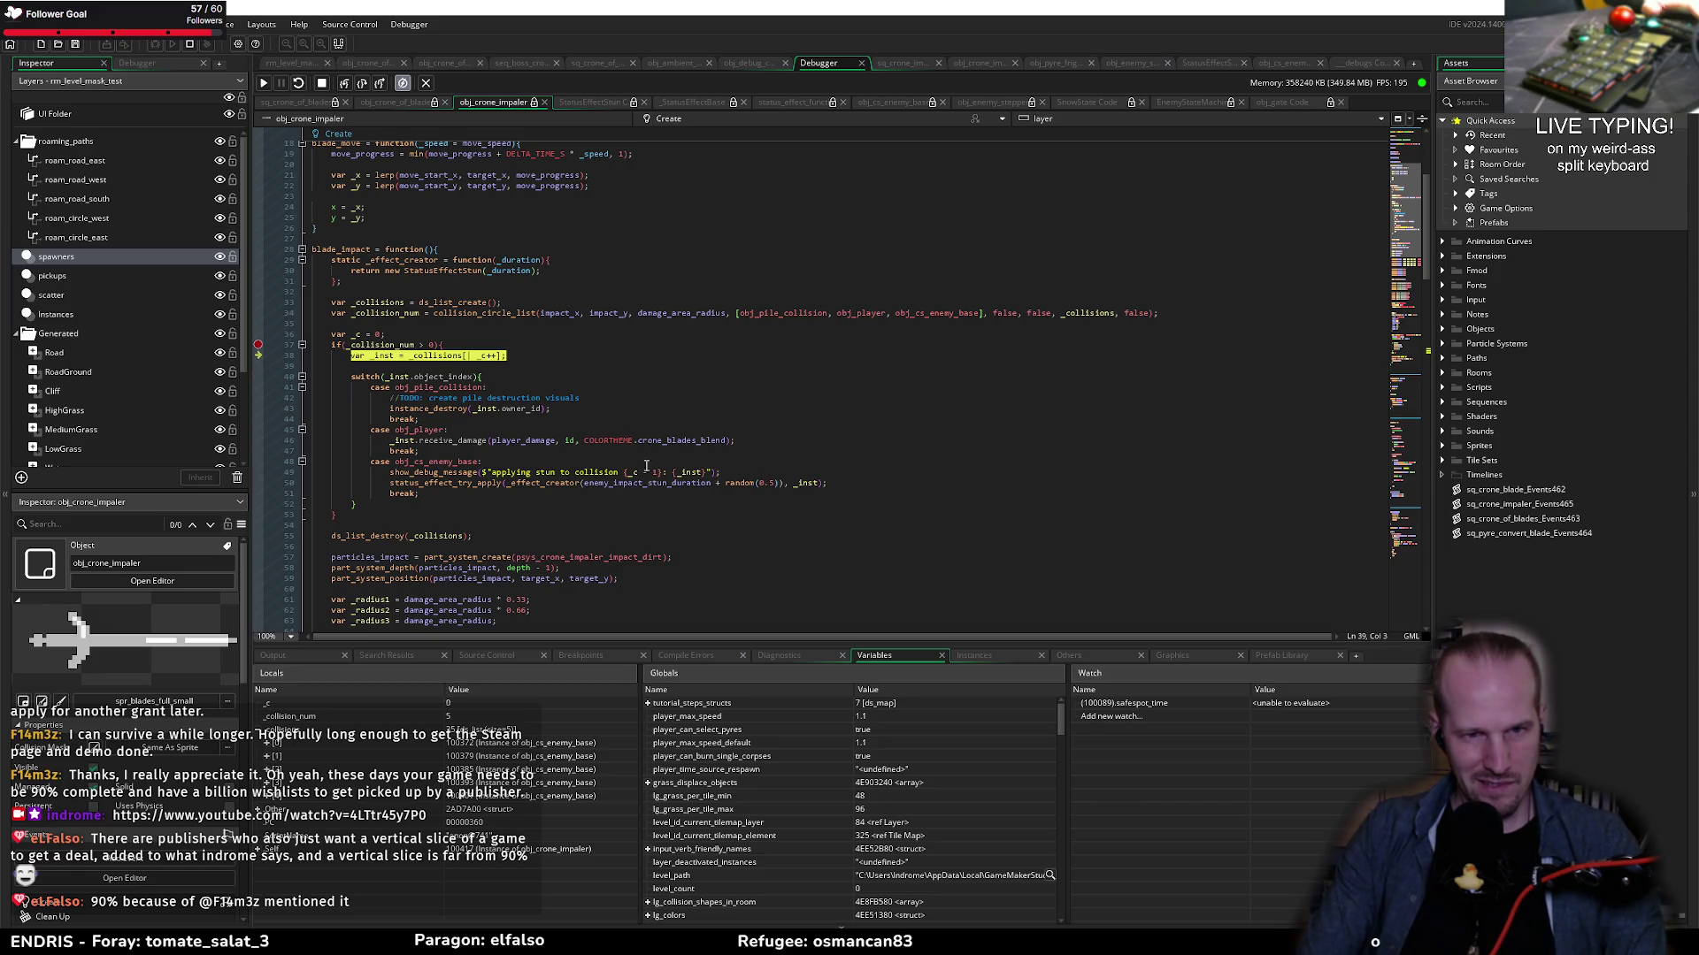
{"action": "left_click", "coordinate": [363, 85]}
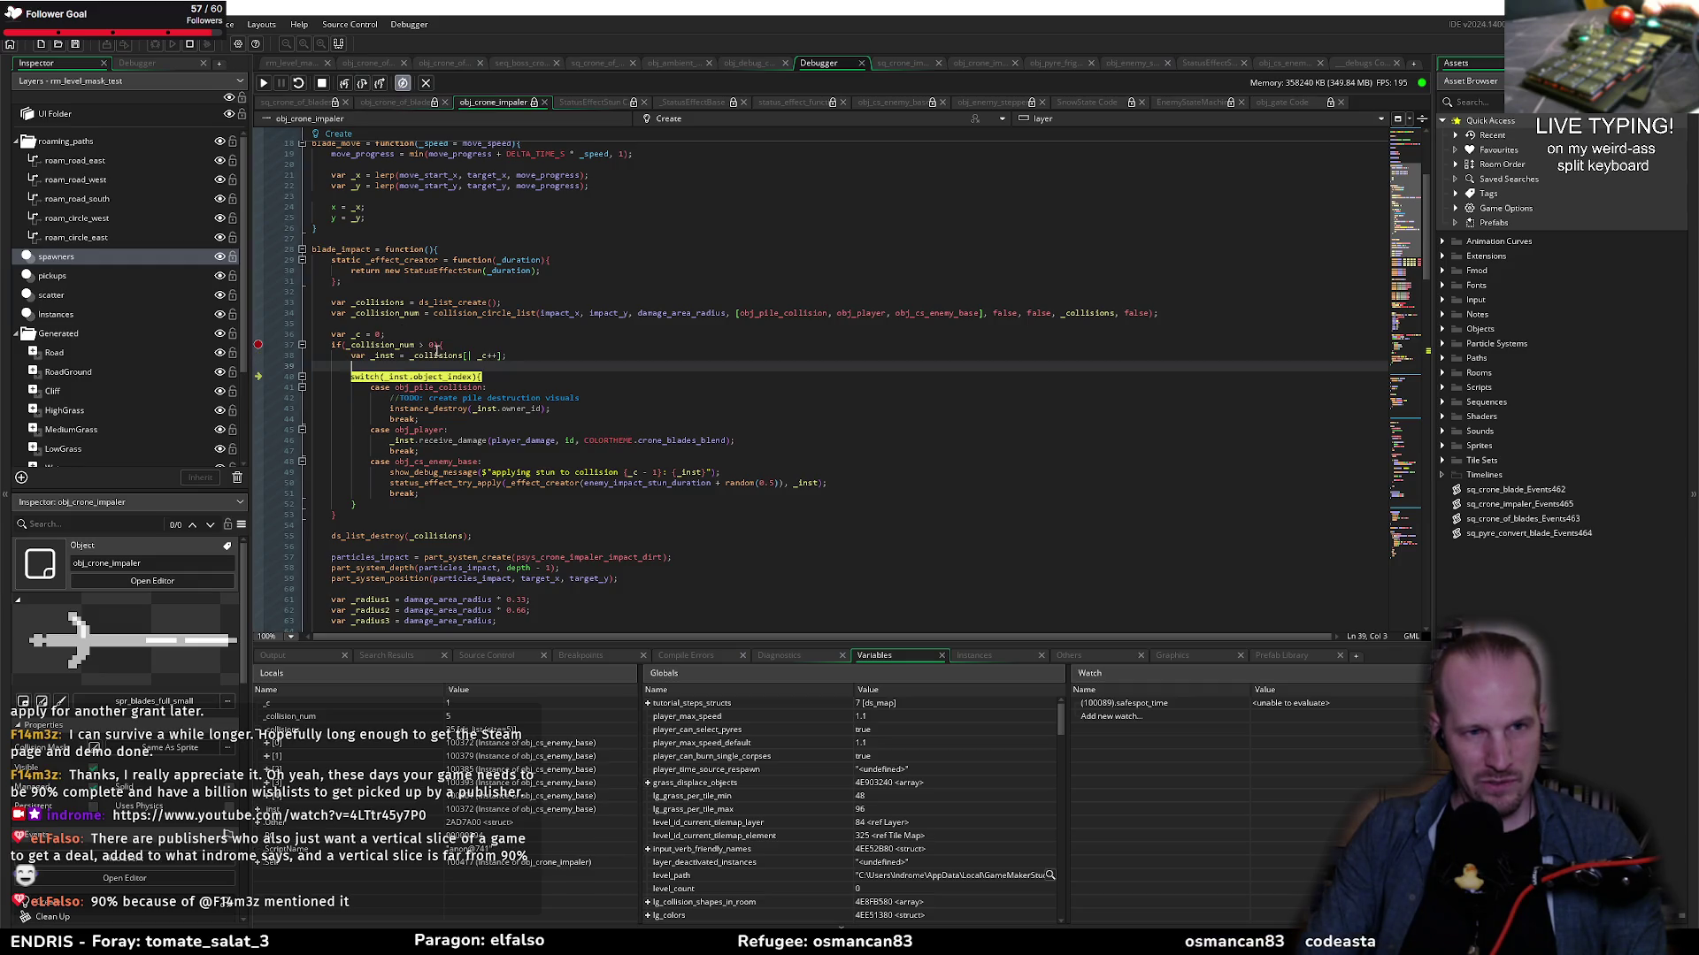
Step: Inspect the values of _inst and _inst.object_index at the paused switch
{"action": "mouse_move", "coordinate": [440, 378]}
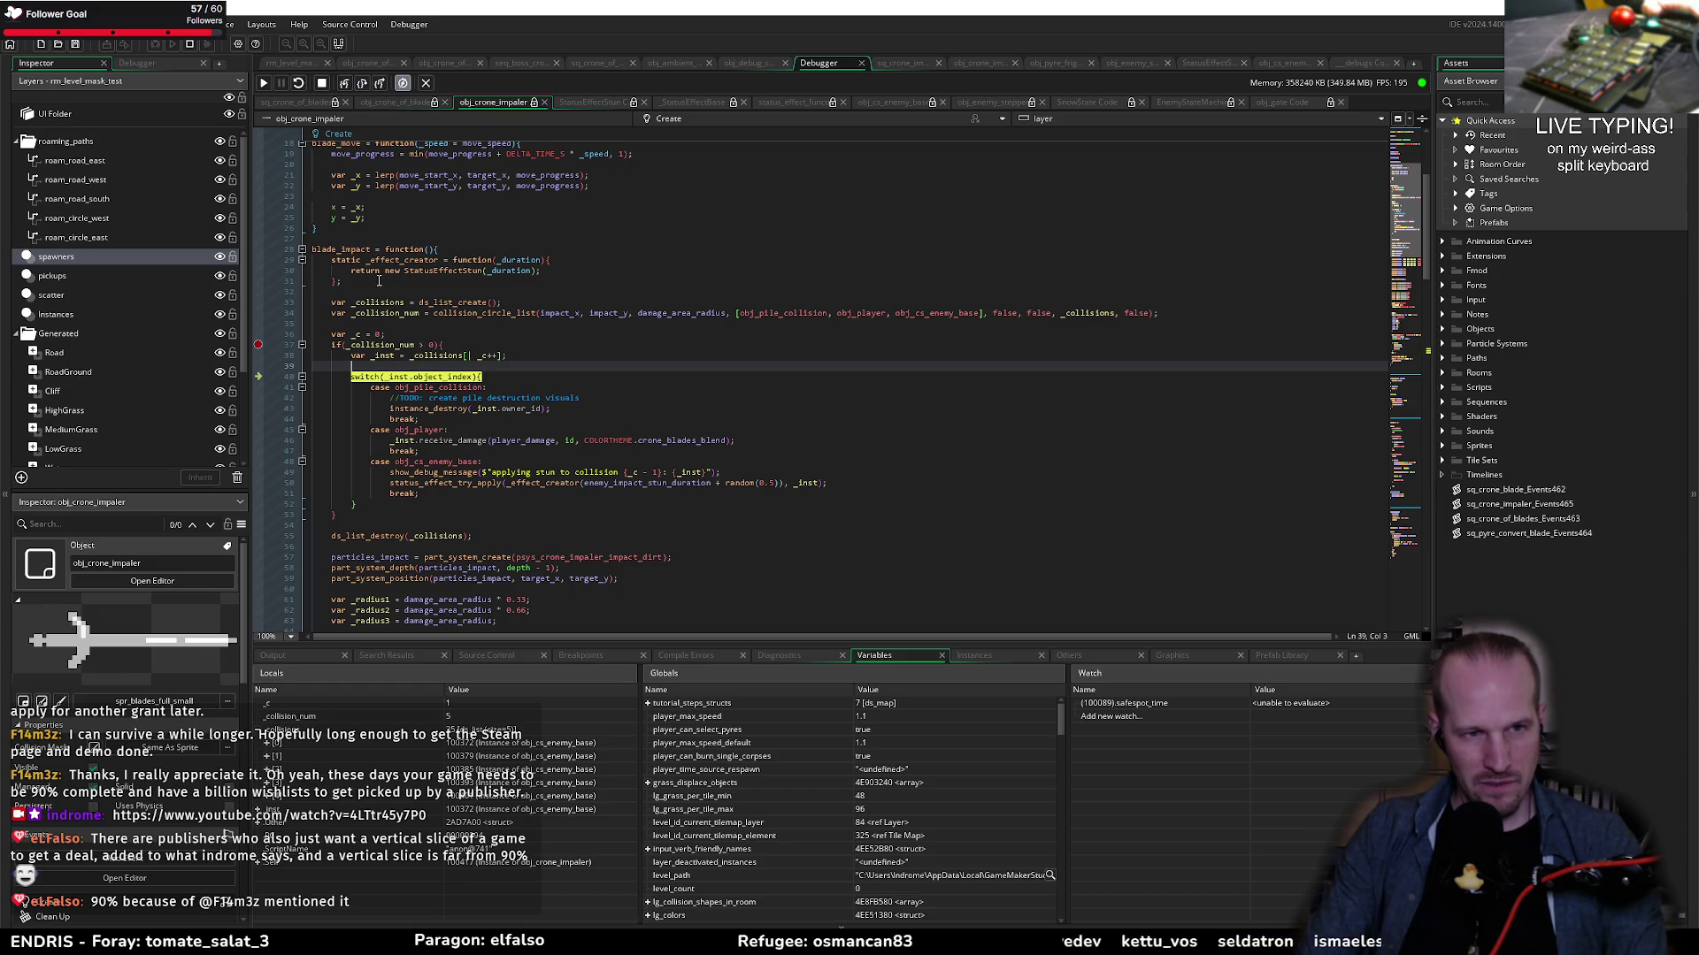
{"action": "mouse_move", "coordinate": [383, 355]}
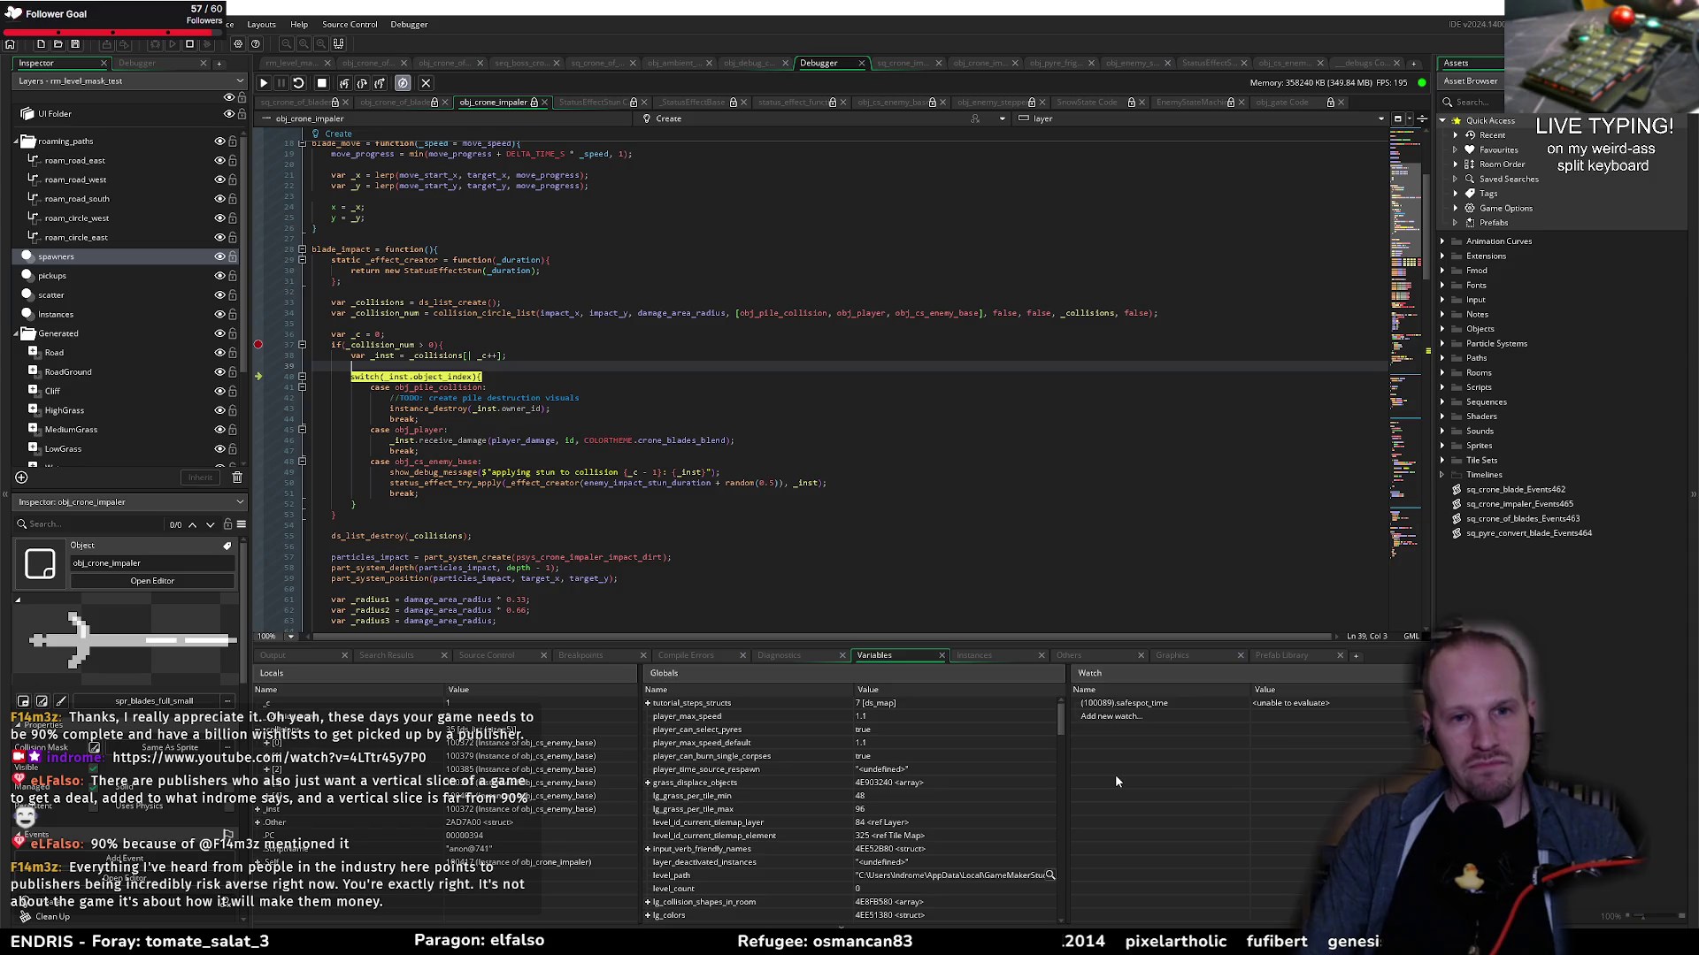
{"action": "left_click", "coordinate": [582, 378]}
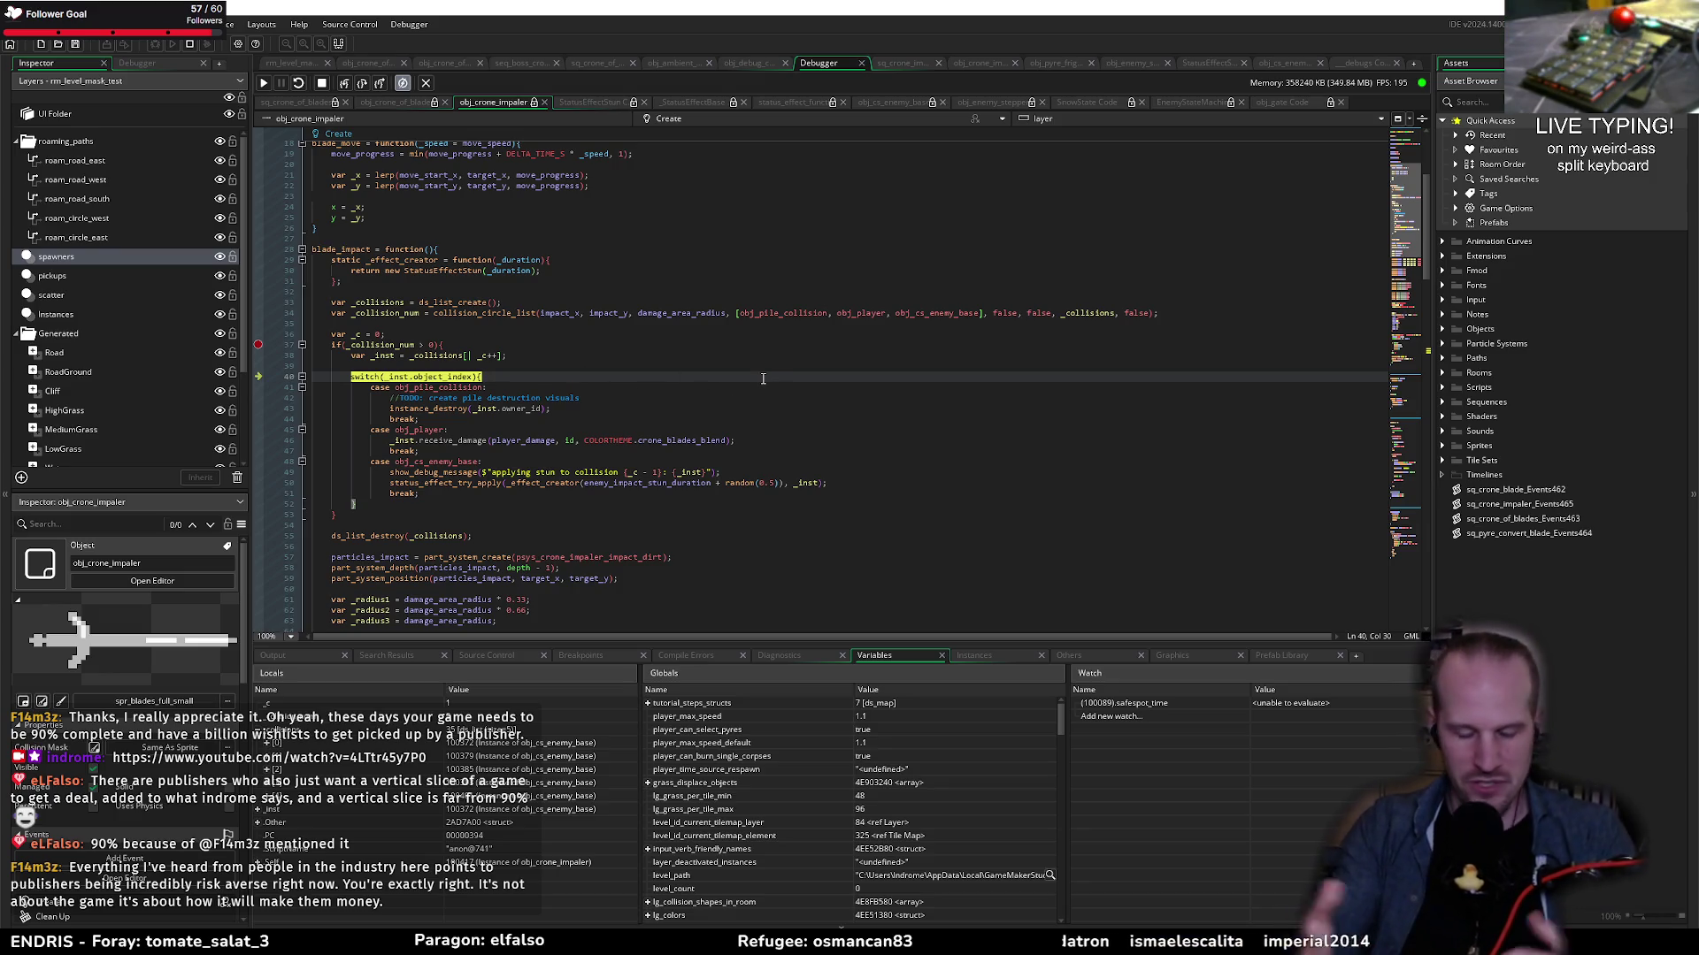
{"action": "left_click", "coordinate": [666, 367]}
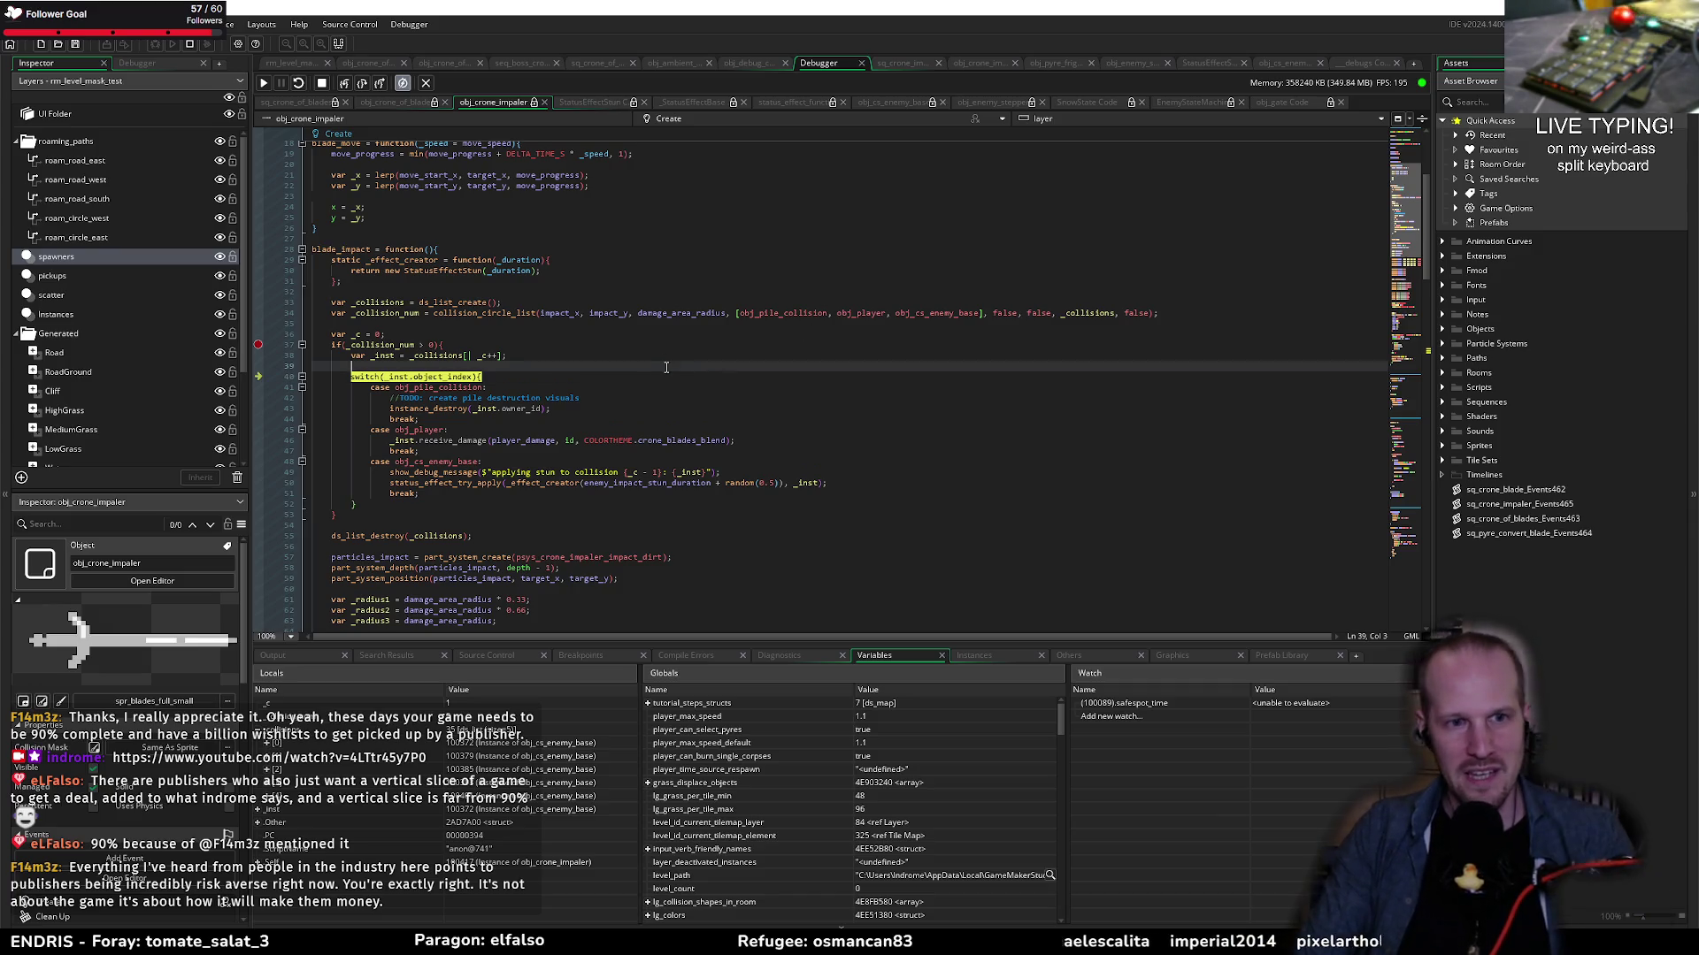
{"action": "left_click", "coordinate": [538, 355]}
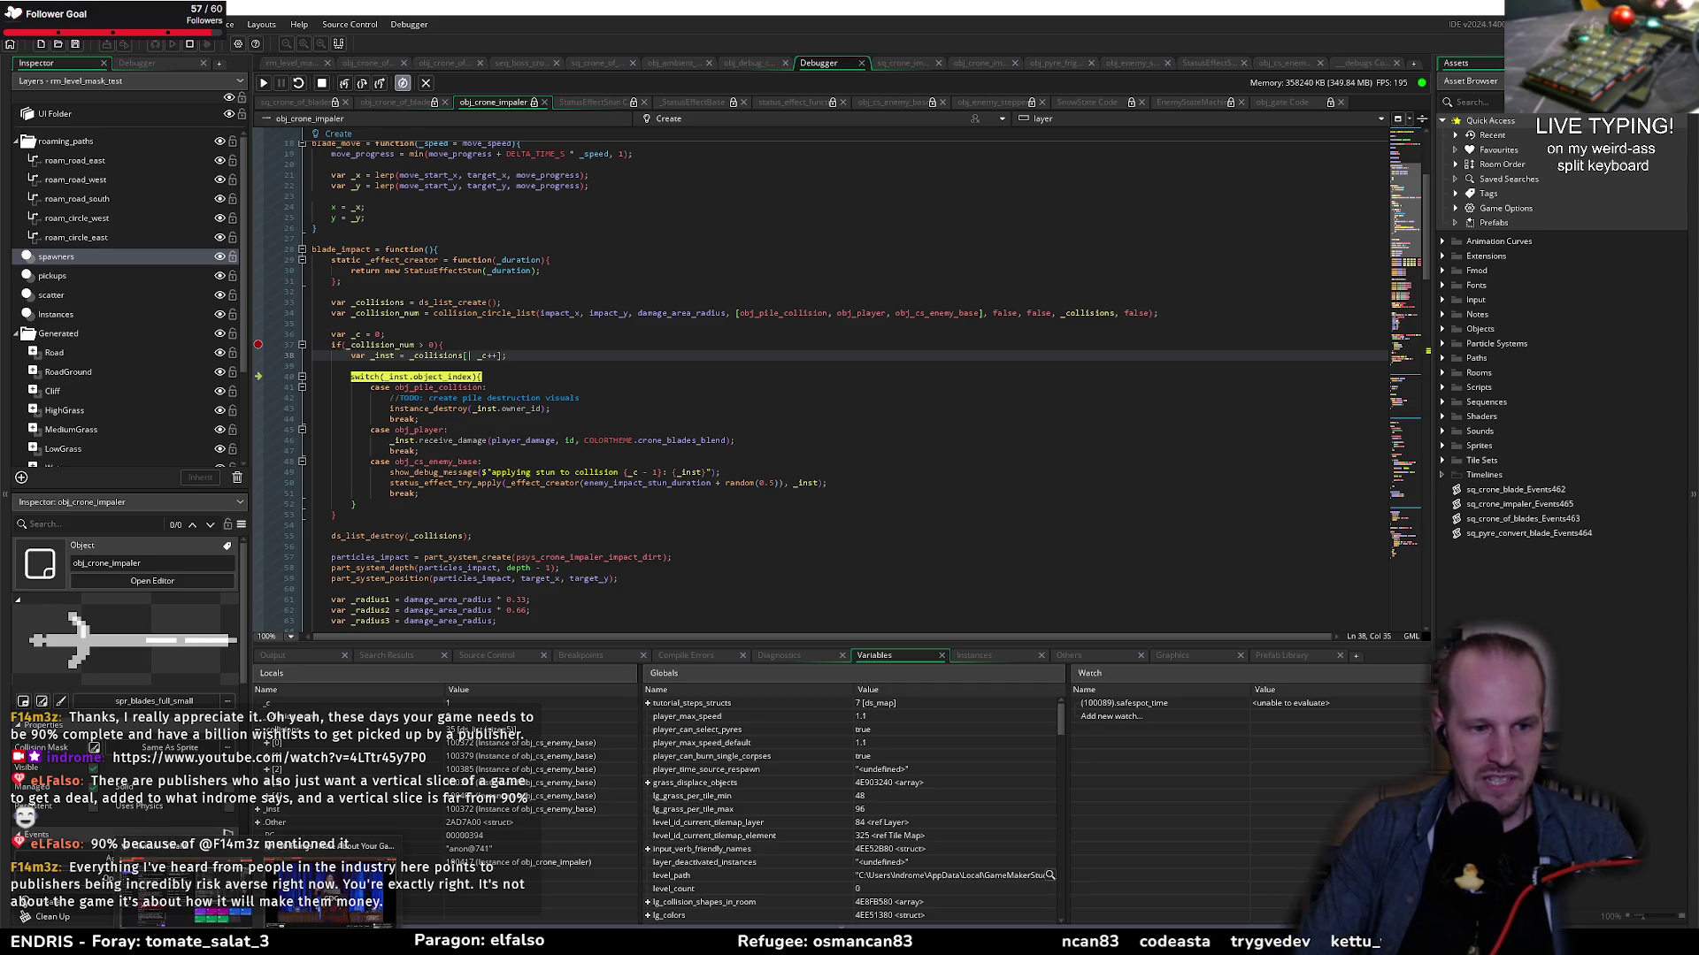
{"action": "key", "text": "alt+Tab"}
Step: Search the web for 'byterockers' in a new tab and open the ByteRockers' Games site
{"action": "key", "text": "ctrl+t"}
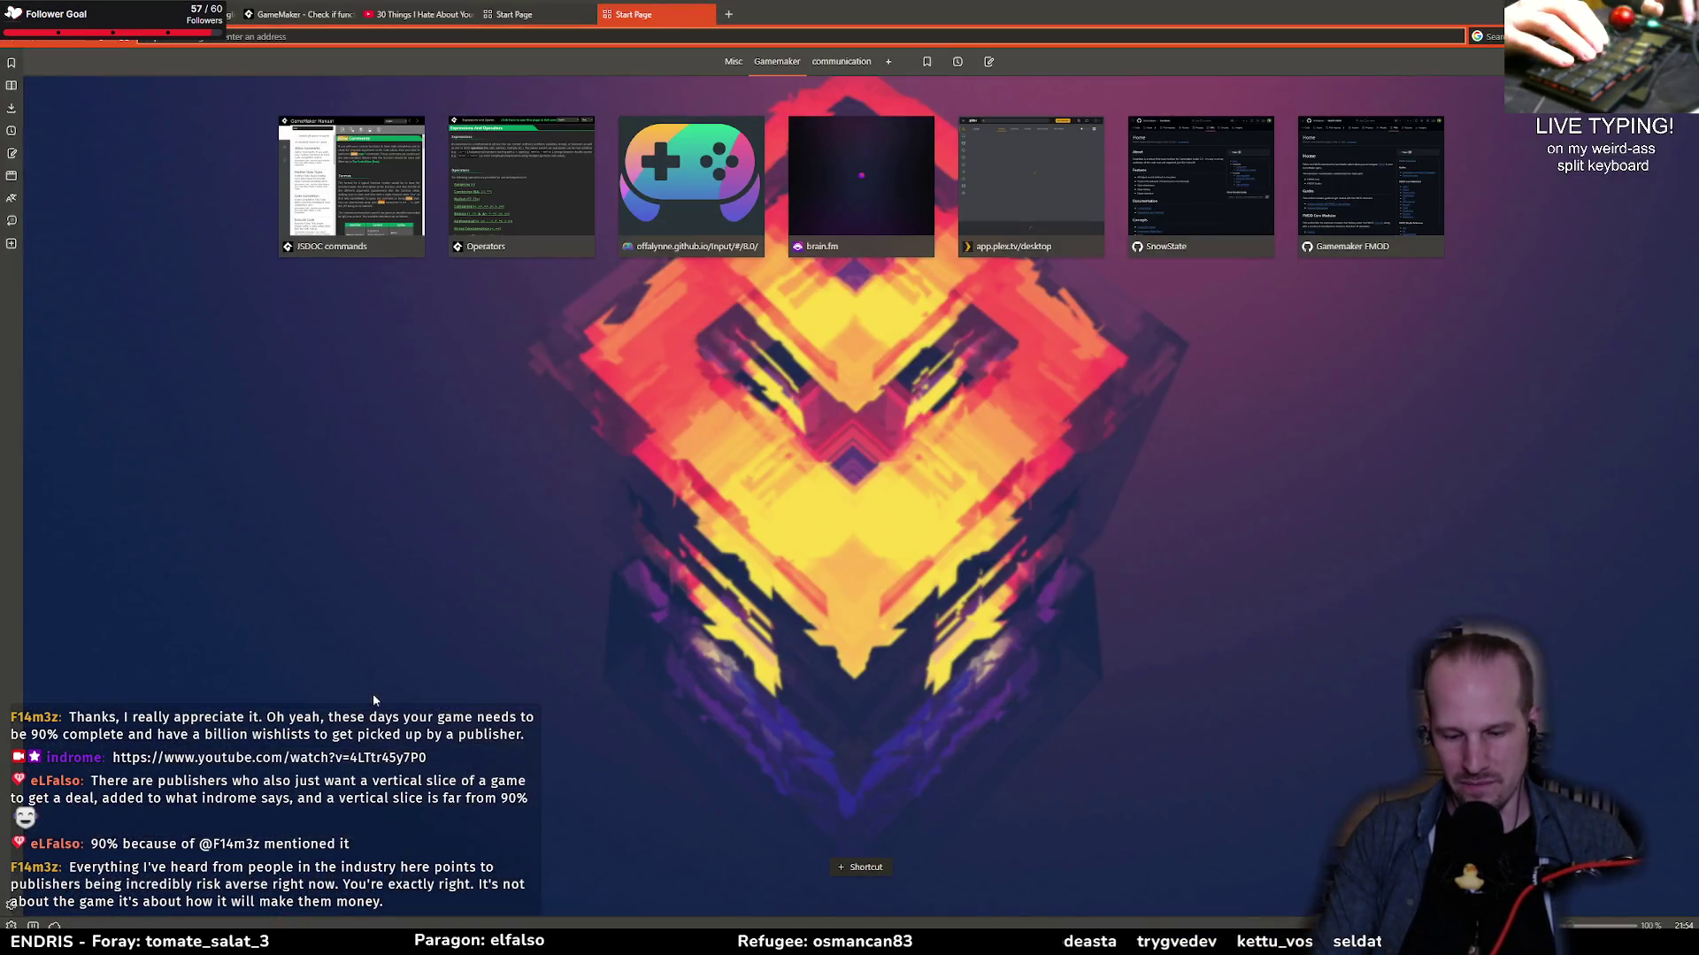
{"action": "type", "text": "byterockers"}
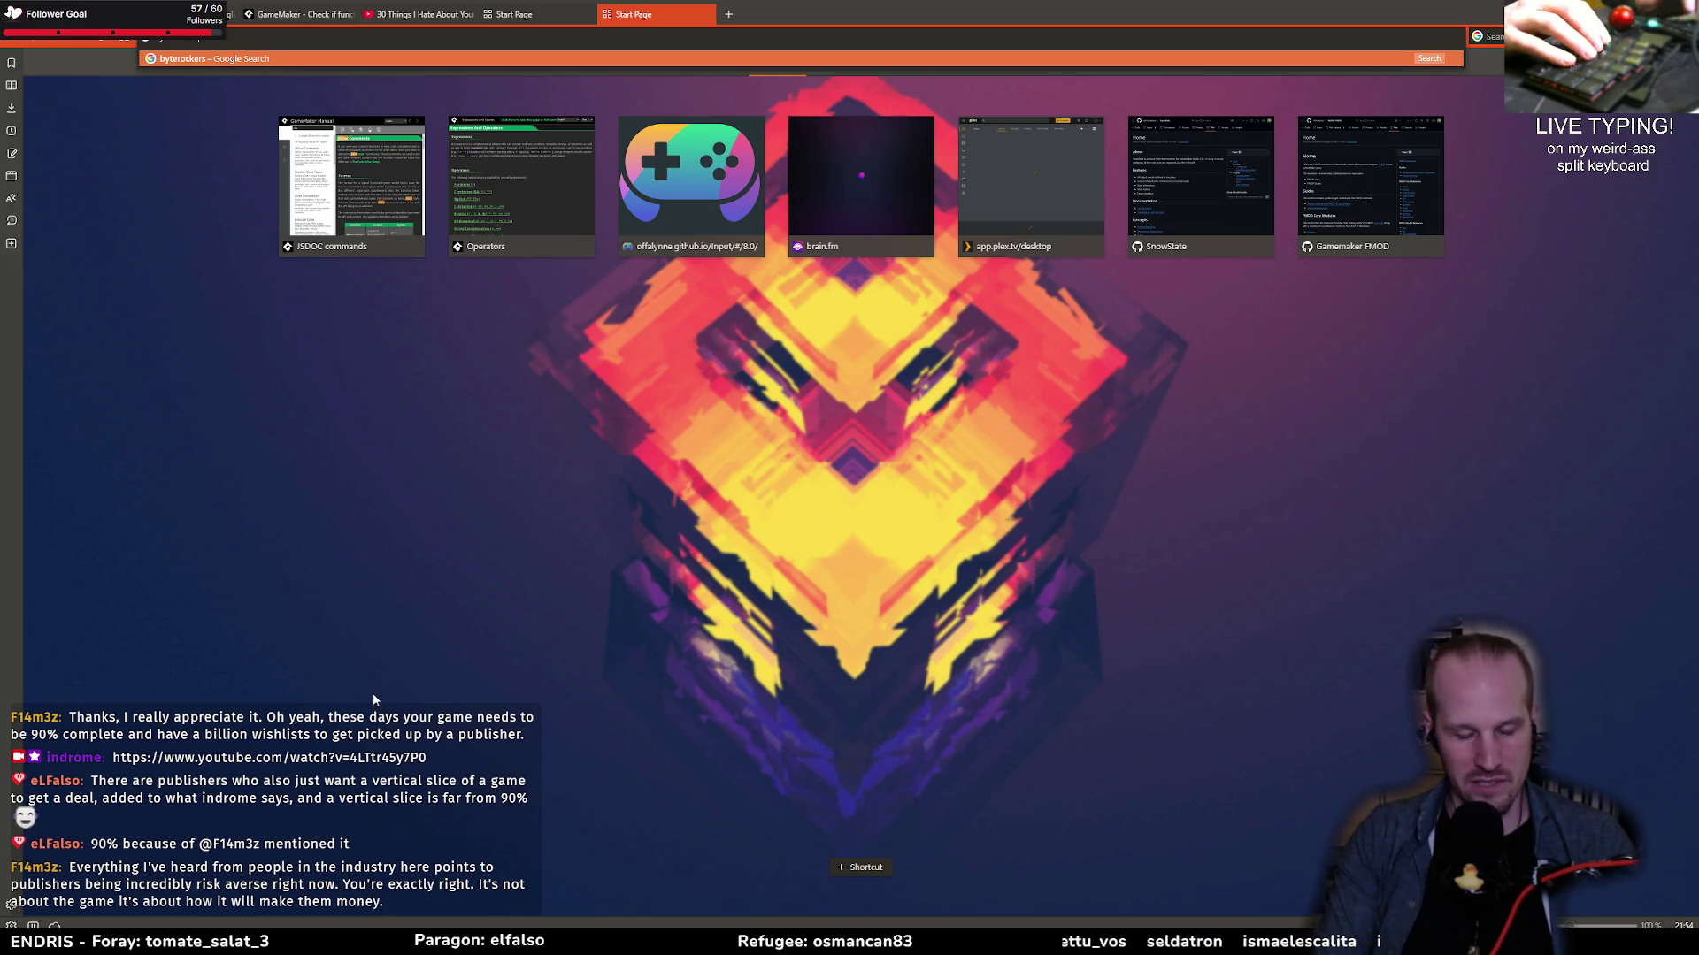
{"action": "key", "text": "Return"}
{"action": "left_click", "coordinate": [259, 195]}
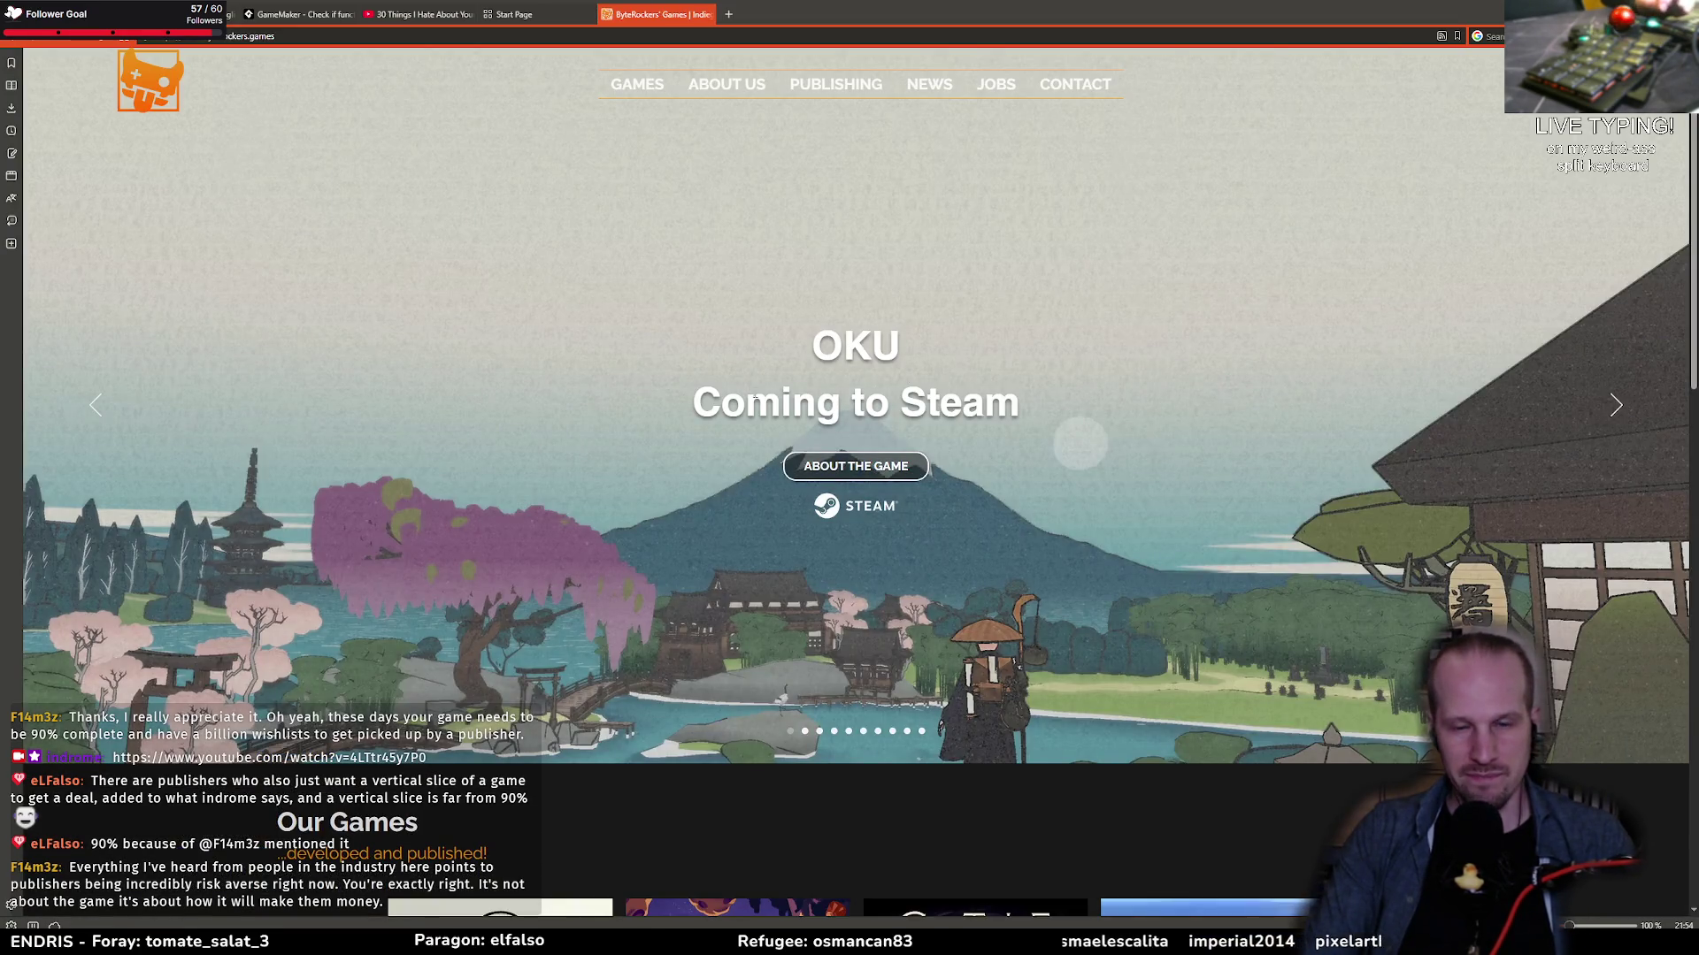
Step: Find the Our Games section and open the OKU game page
{"action": "scroll", "coordinate": [1080, 442], "scroll_direction": "down", "scroll_amount": 10}
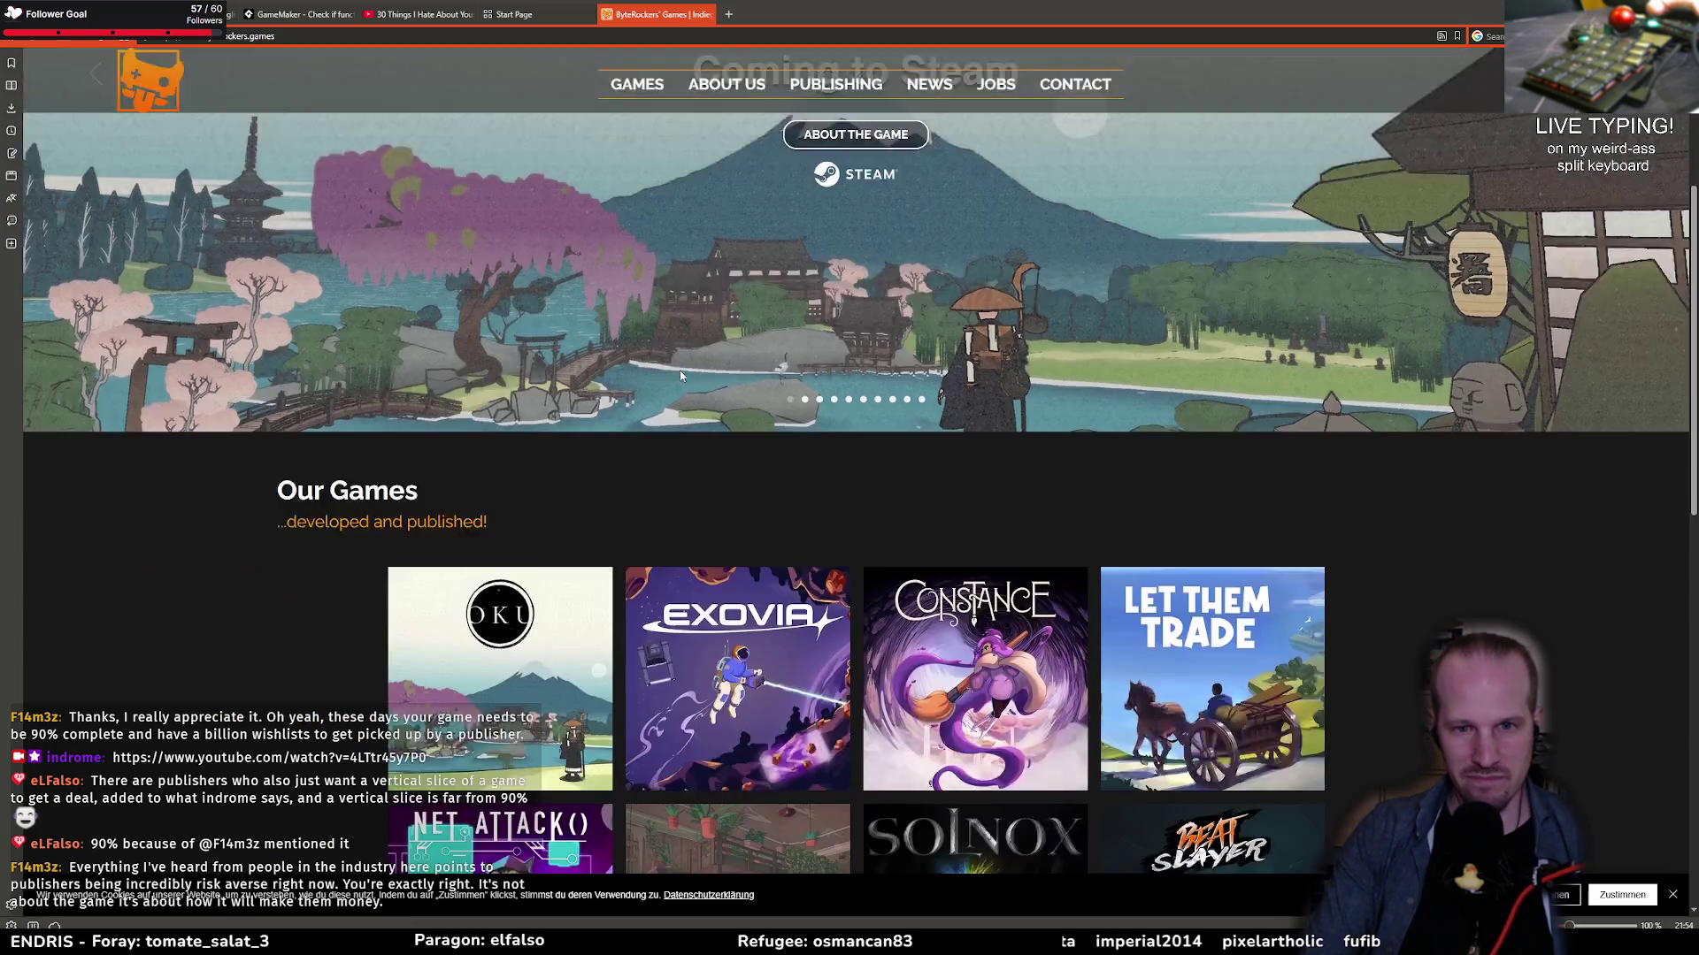
{"action": "scroll", "coordinate": [1102, 453], "scroll_direction": "up", "scroll_amount": 3}
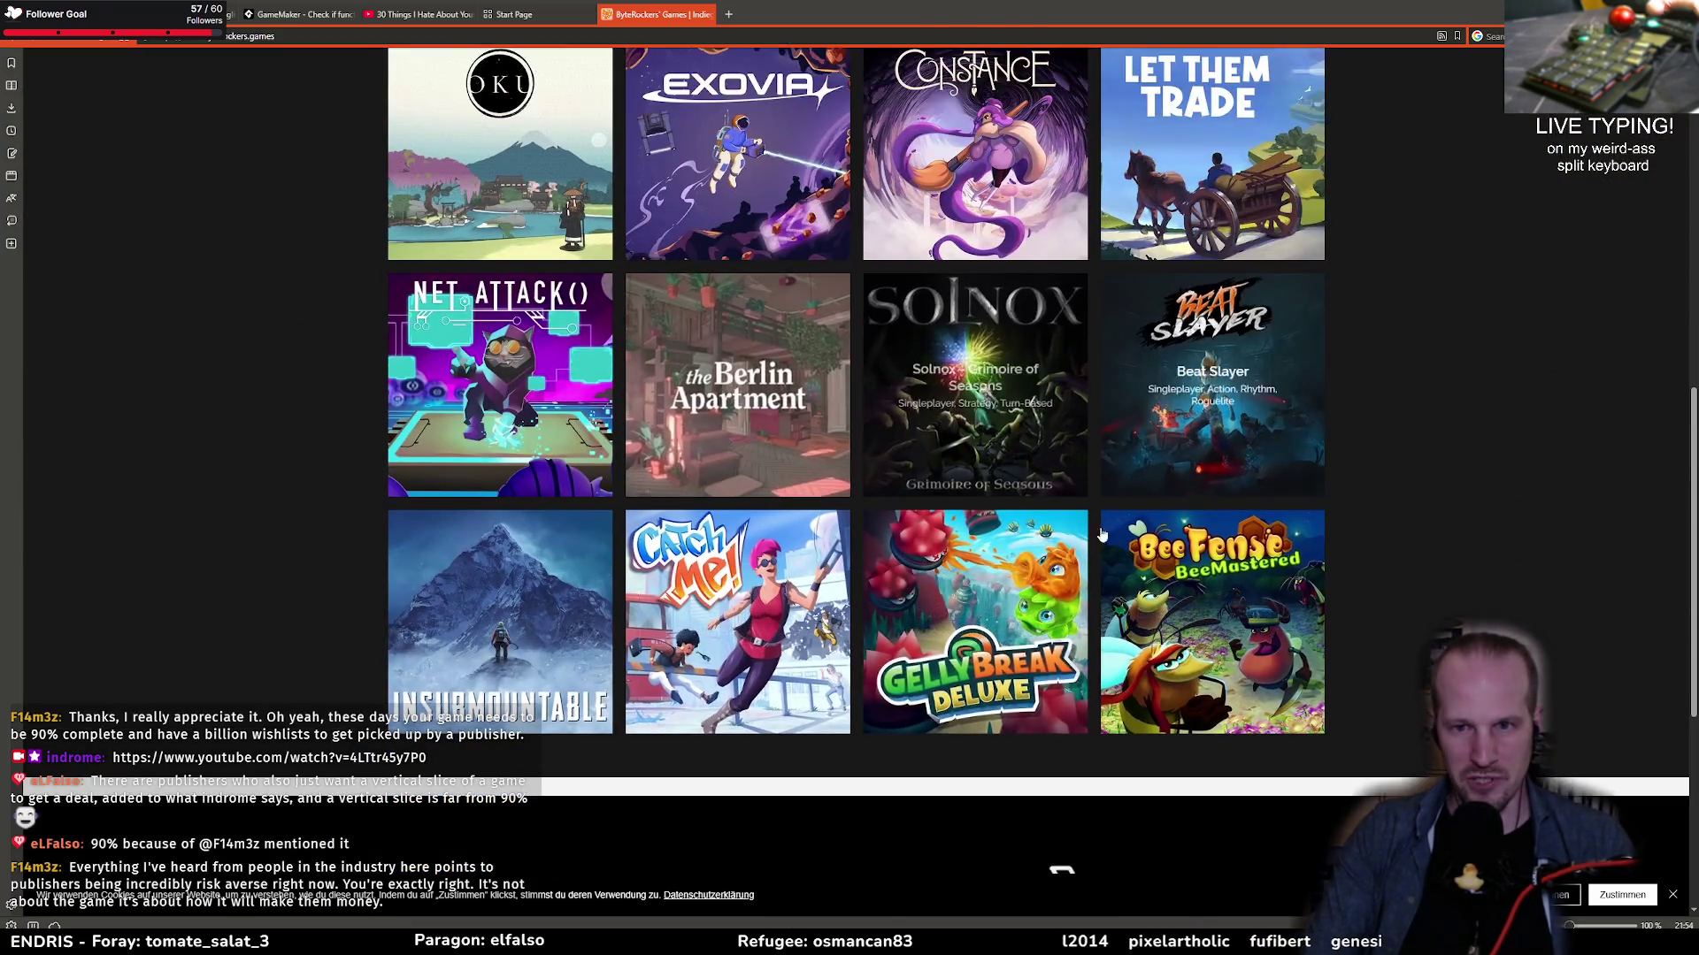
{"action": "scroll", "coordinate": [364, 530], "scroll_direction": "up", "scroll_amount": 1}
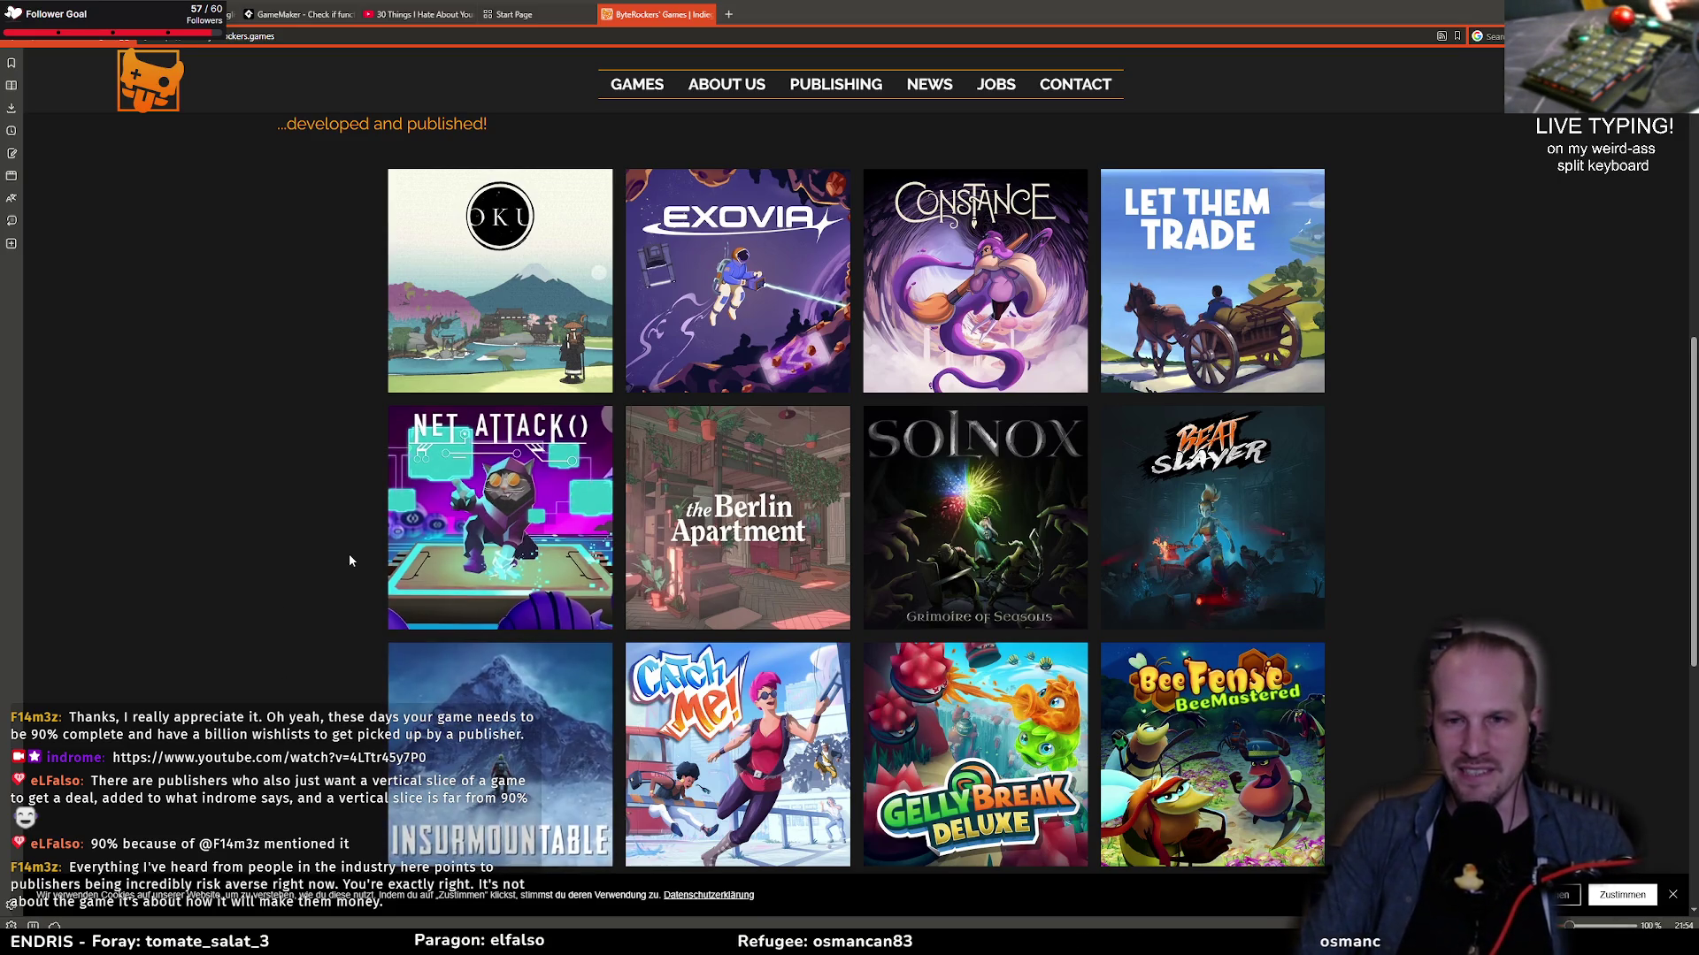
{"action": "left_click", "coordinate": [460, 345]}
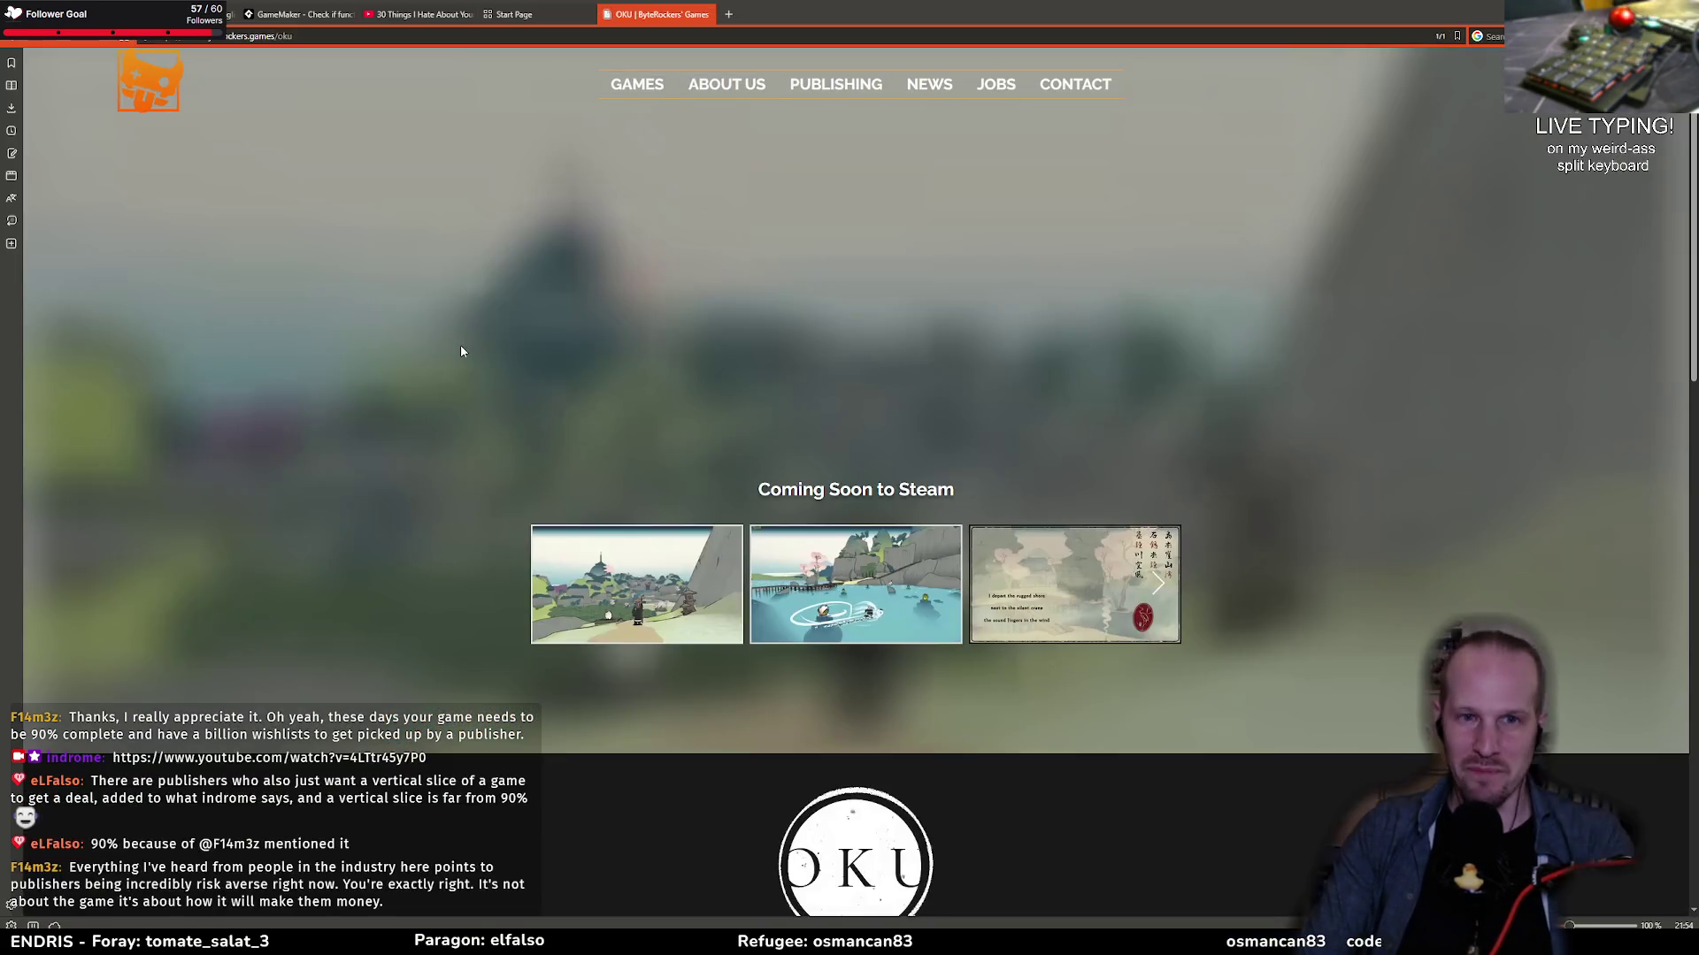
Step: Preview an OKU screenshot full size, then seek the trailer from 0:08 to 0:53
{"action": "left_click", "coordinate": [695, 576]}
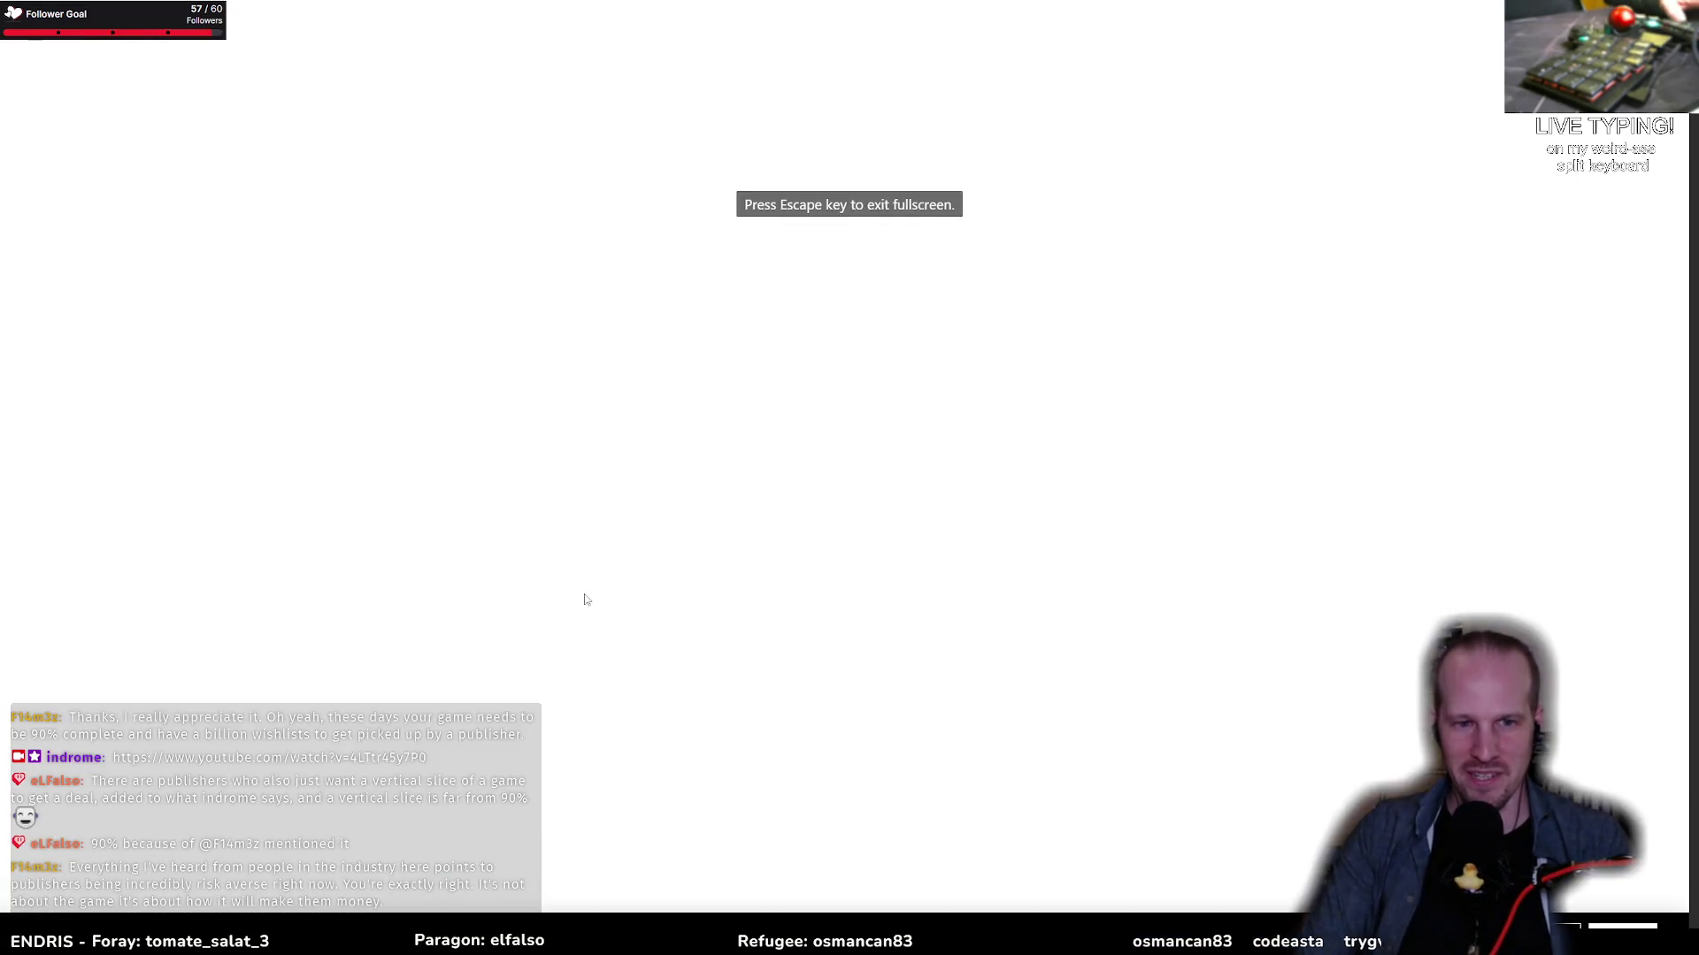
{"action": "key", "text": "Escape"}
{"action": "key", "text": "Escape"}
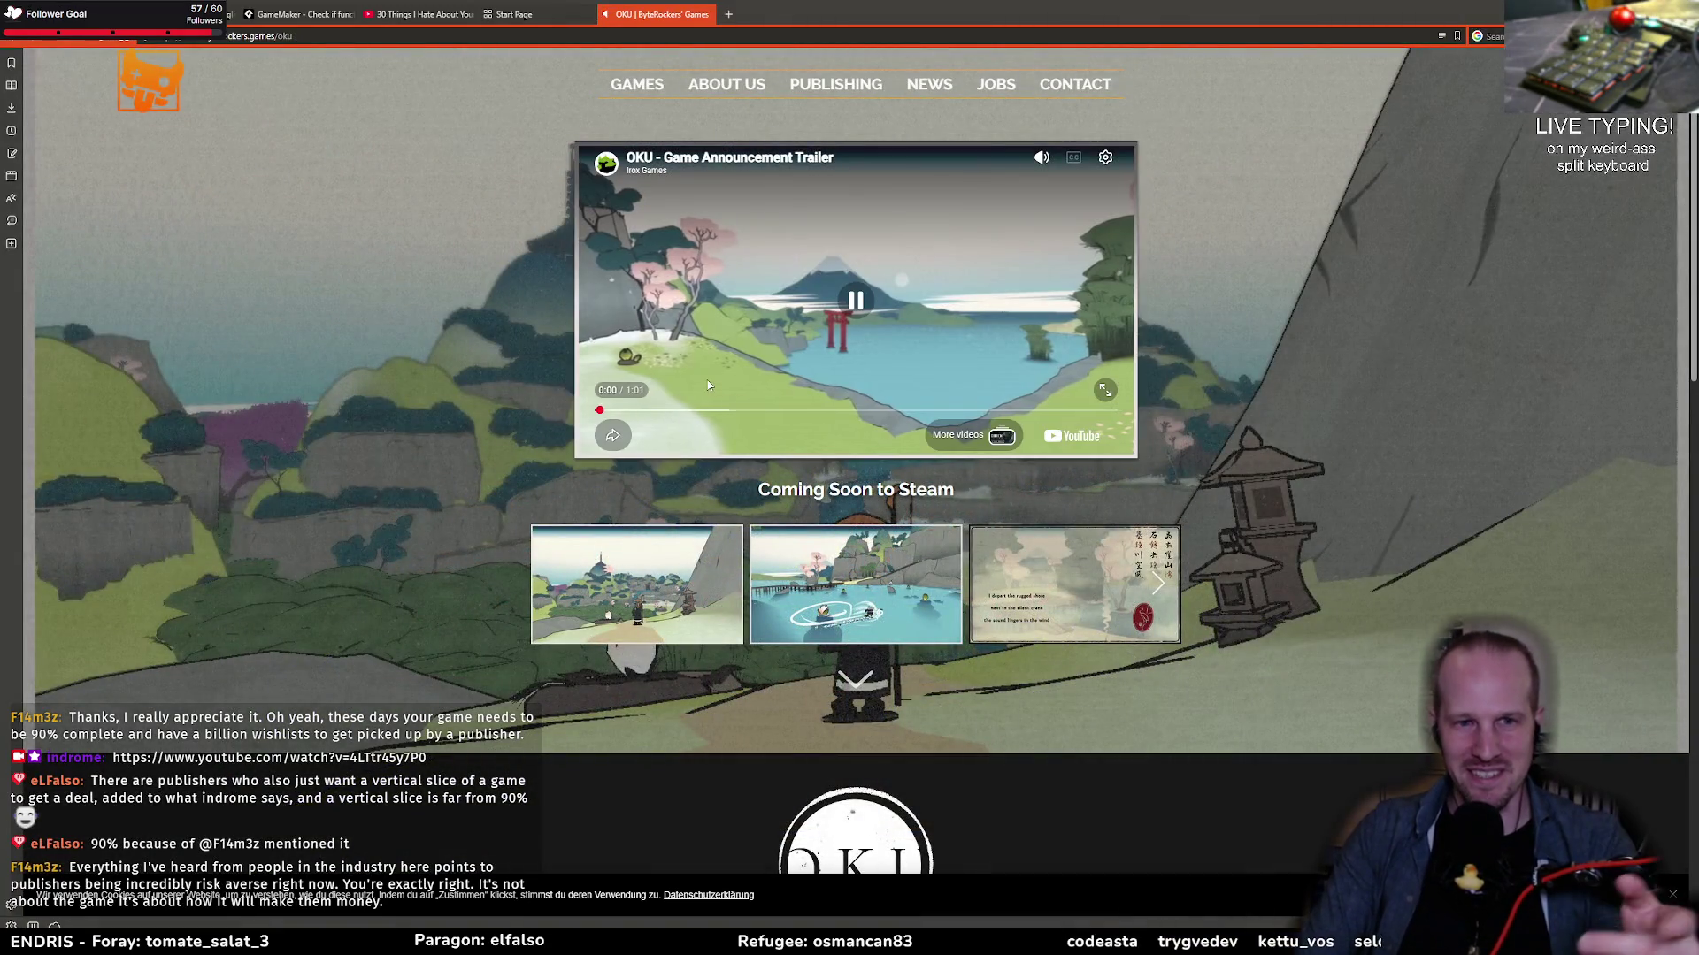
{"action": "left_click", "coordinate": [663, 410]}
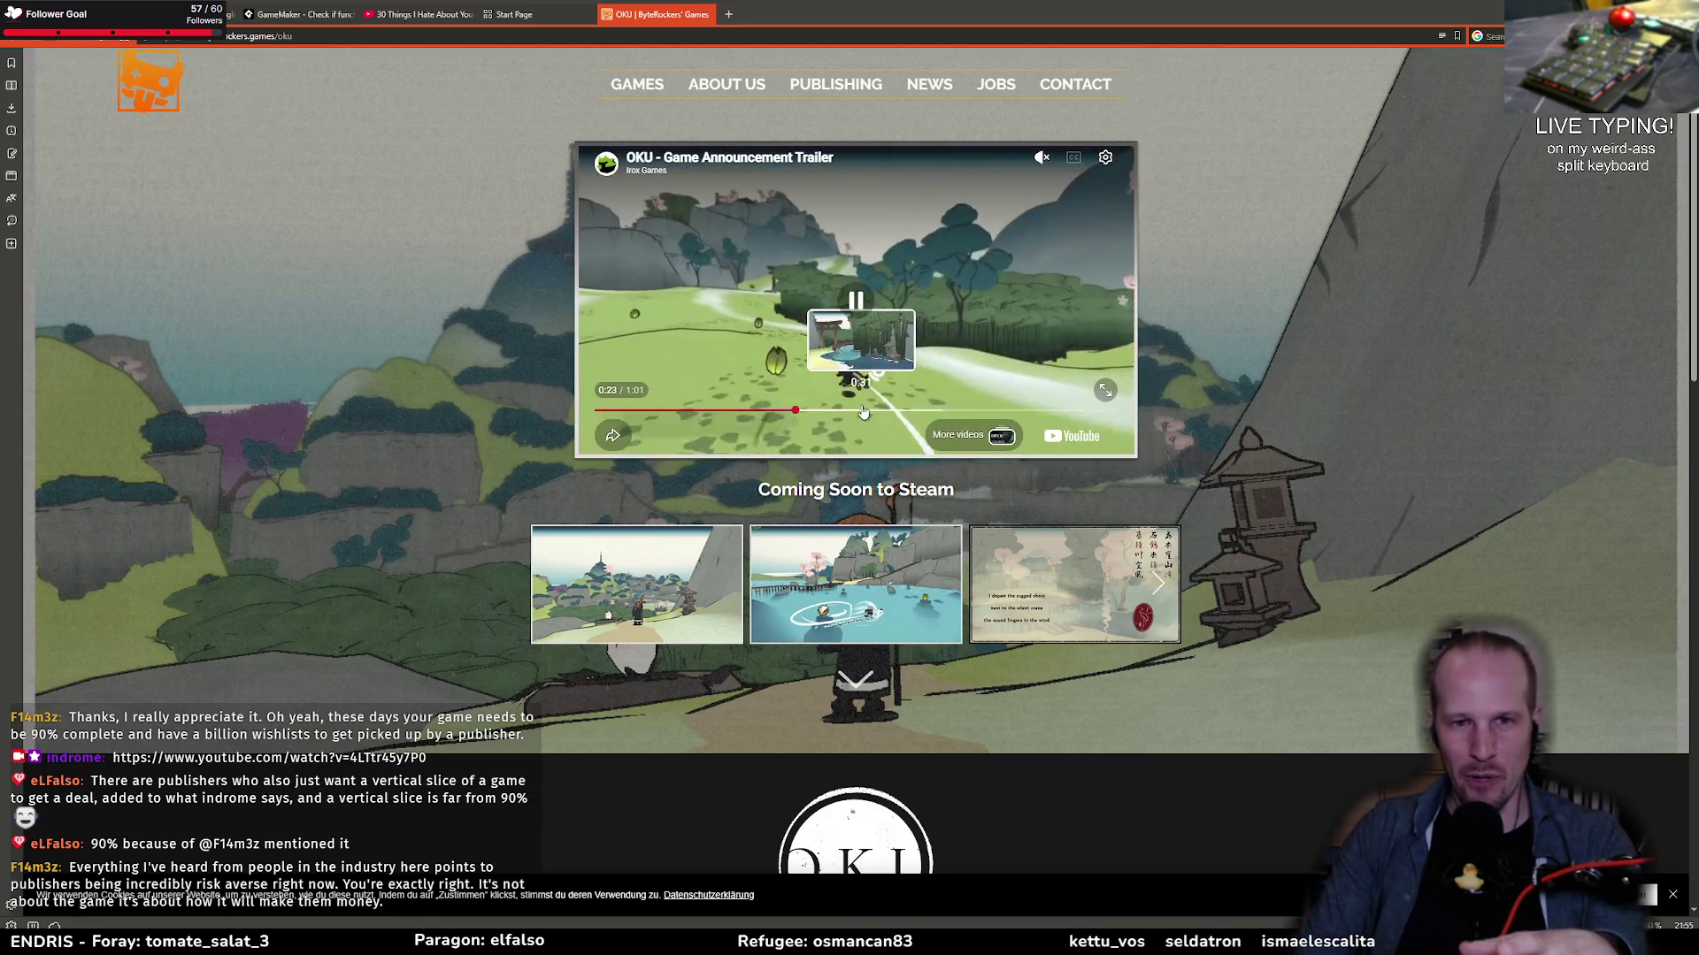
{"action": "left_click", "coordinate": [865, 410]}
{"action": "left_click", "coordinate": [953, 410]}
{"action": "left_click", "coordinate": [1026, 411]}
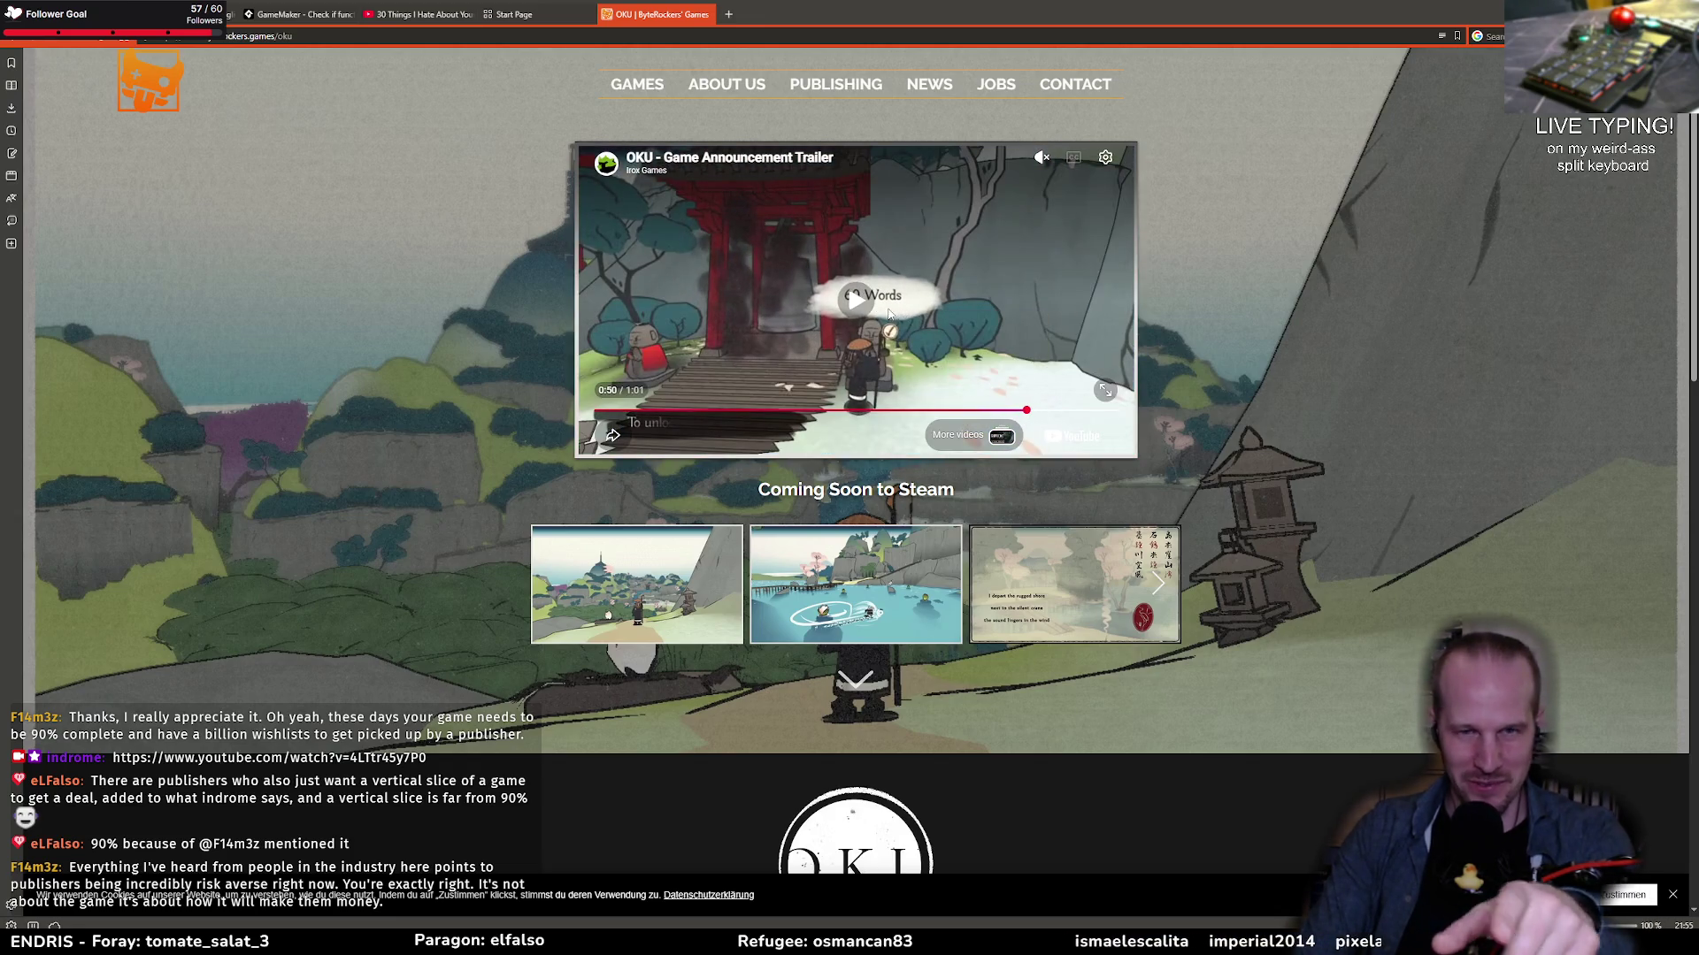
{"action": "left_click", "coordinate": [1053, 412]}
Step: Seek the trailer between the logo, river scene and 0:37, resuming play from 0:13
{"action": "left_click", "coordinate": [1080, 410]}
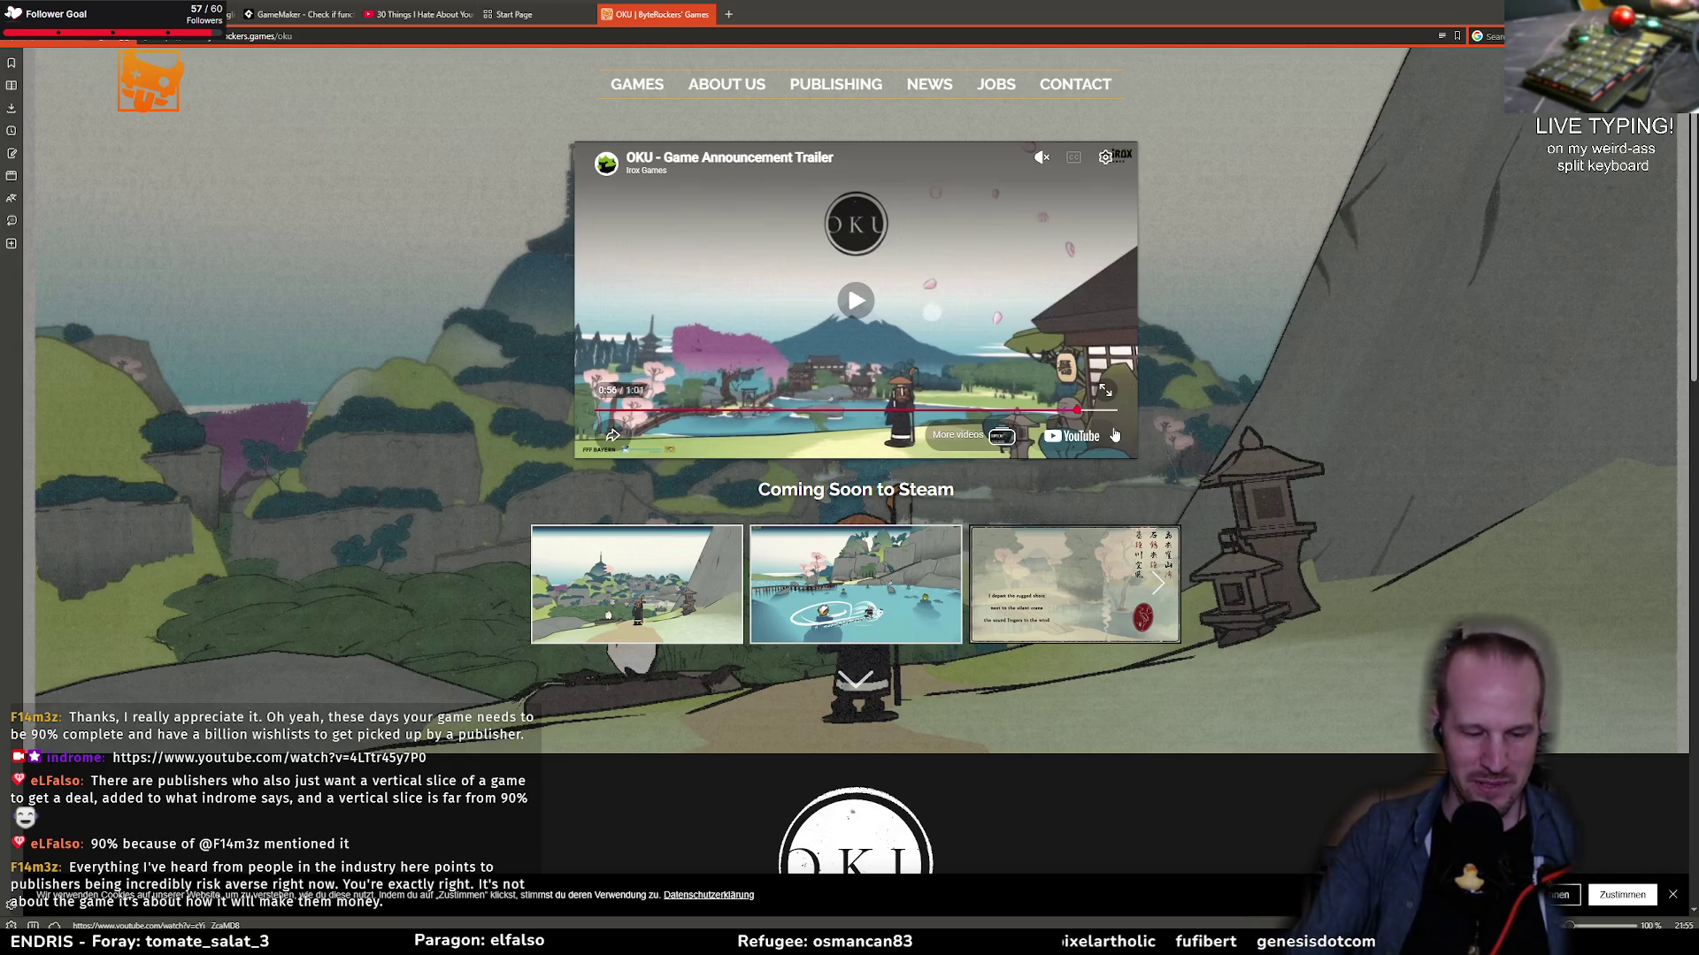
{"action": "left_click", "coordinate": [841, 414]}
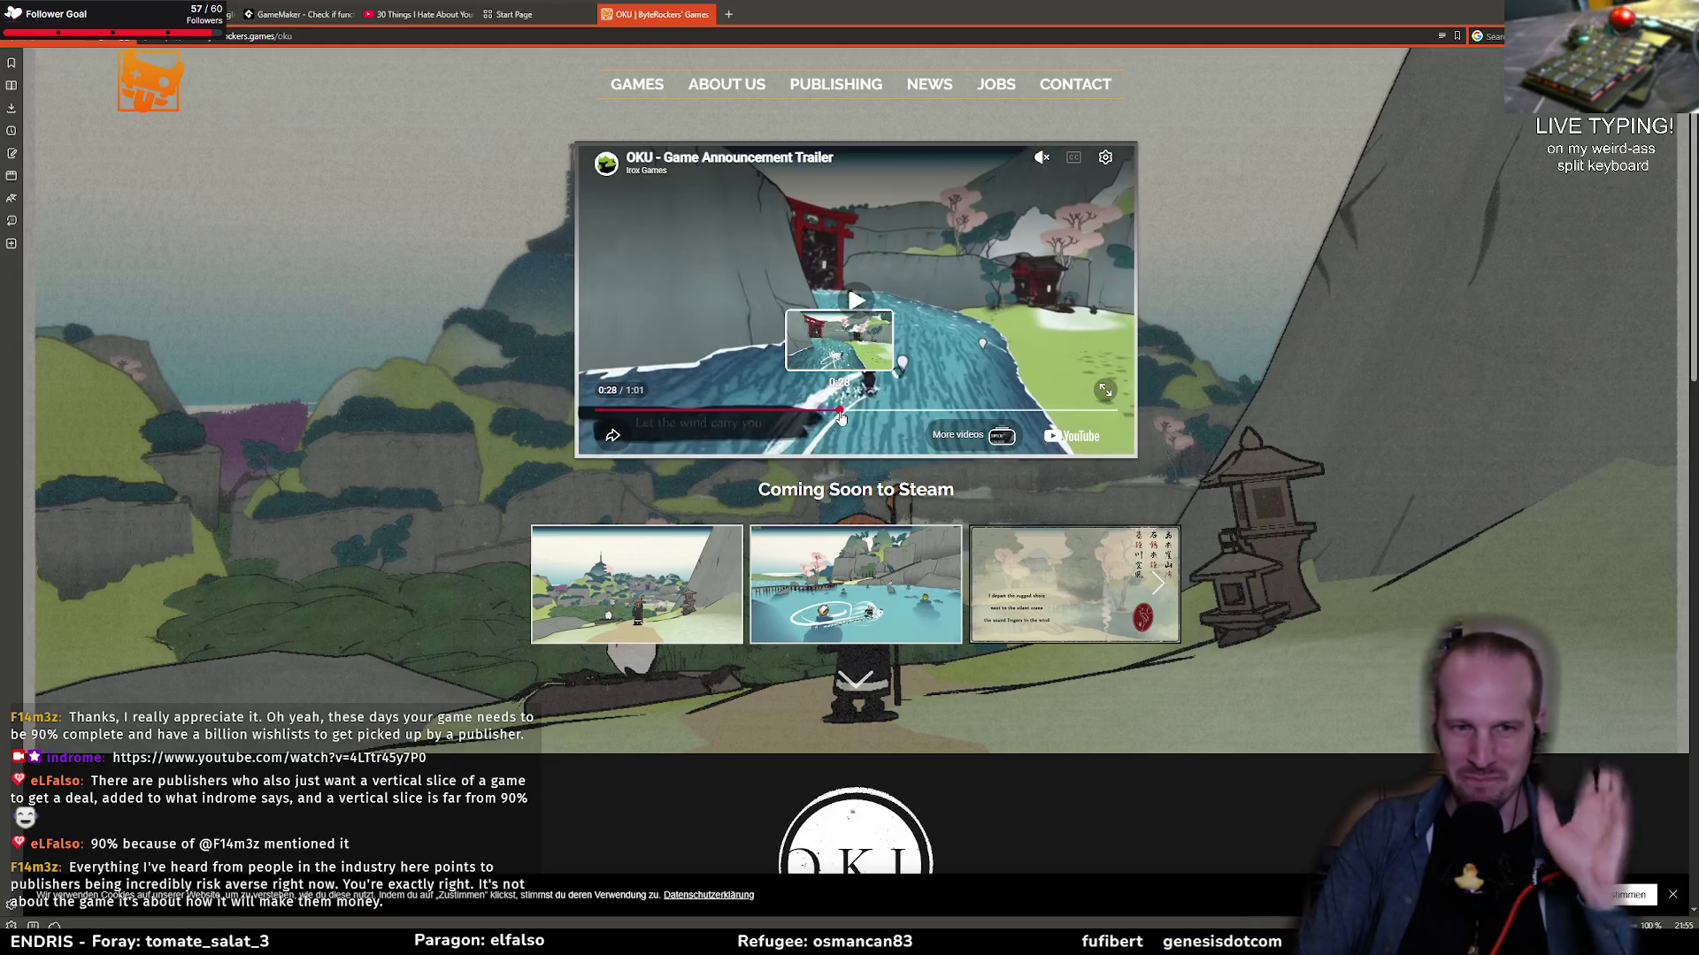
{"action": "left_click", "coordinate": [768, 411]}
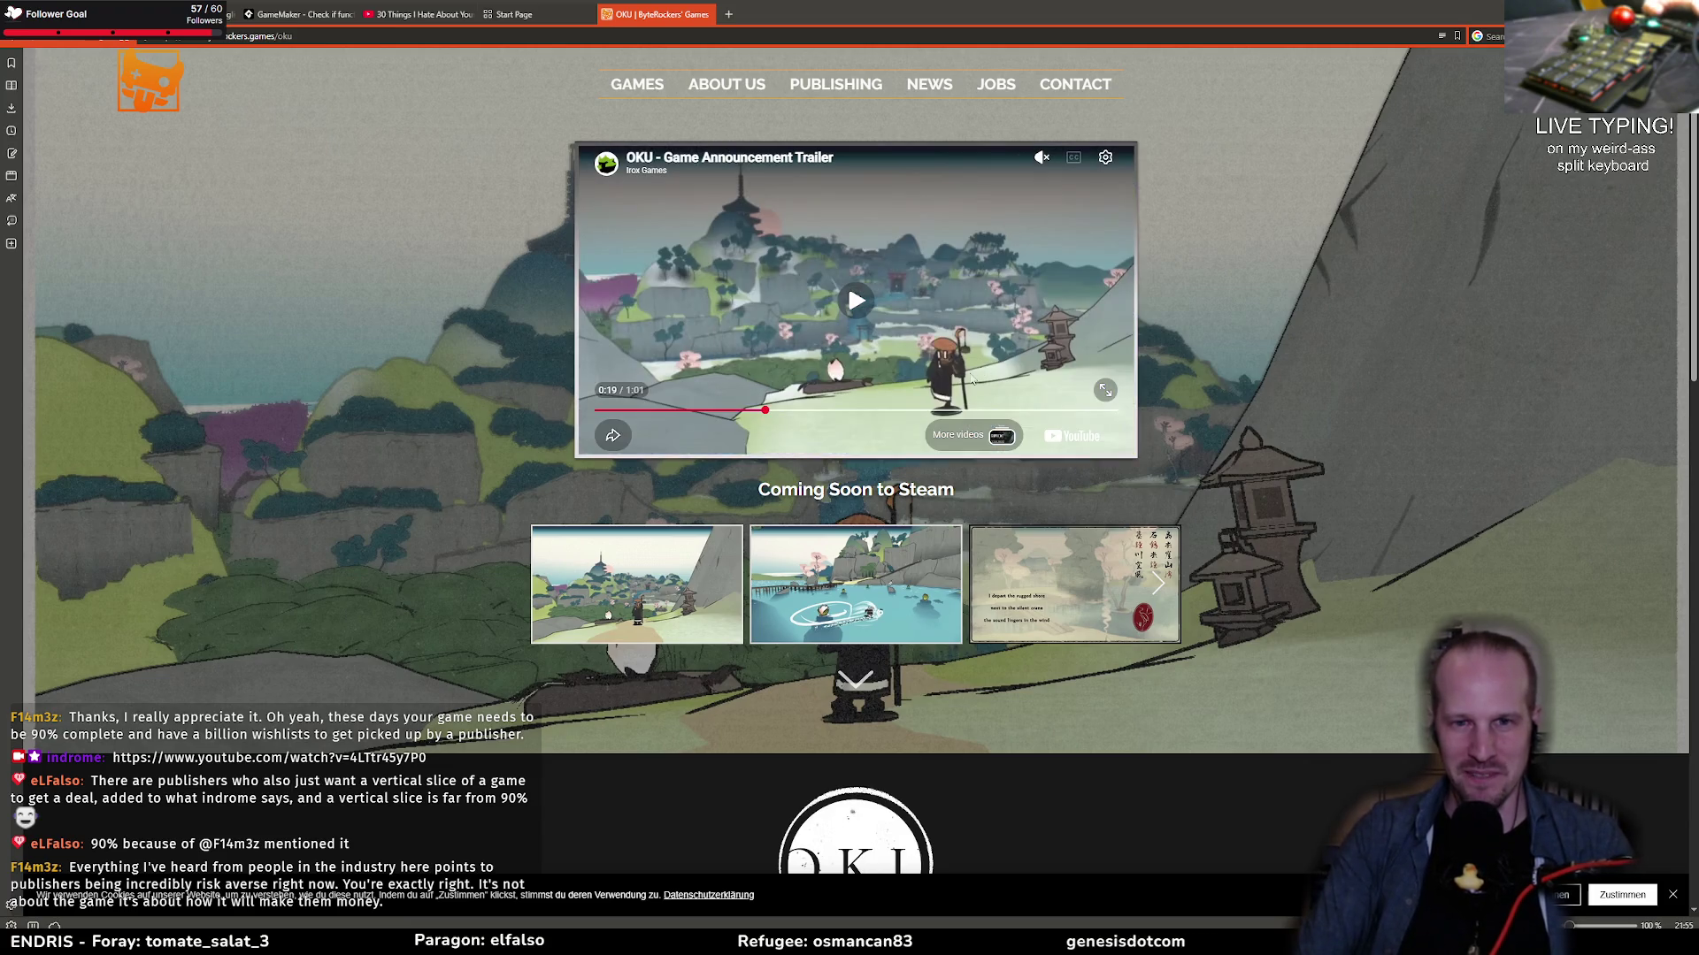
{"action": "left_click", "coordinate": [918, 410]}
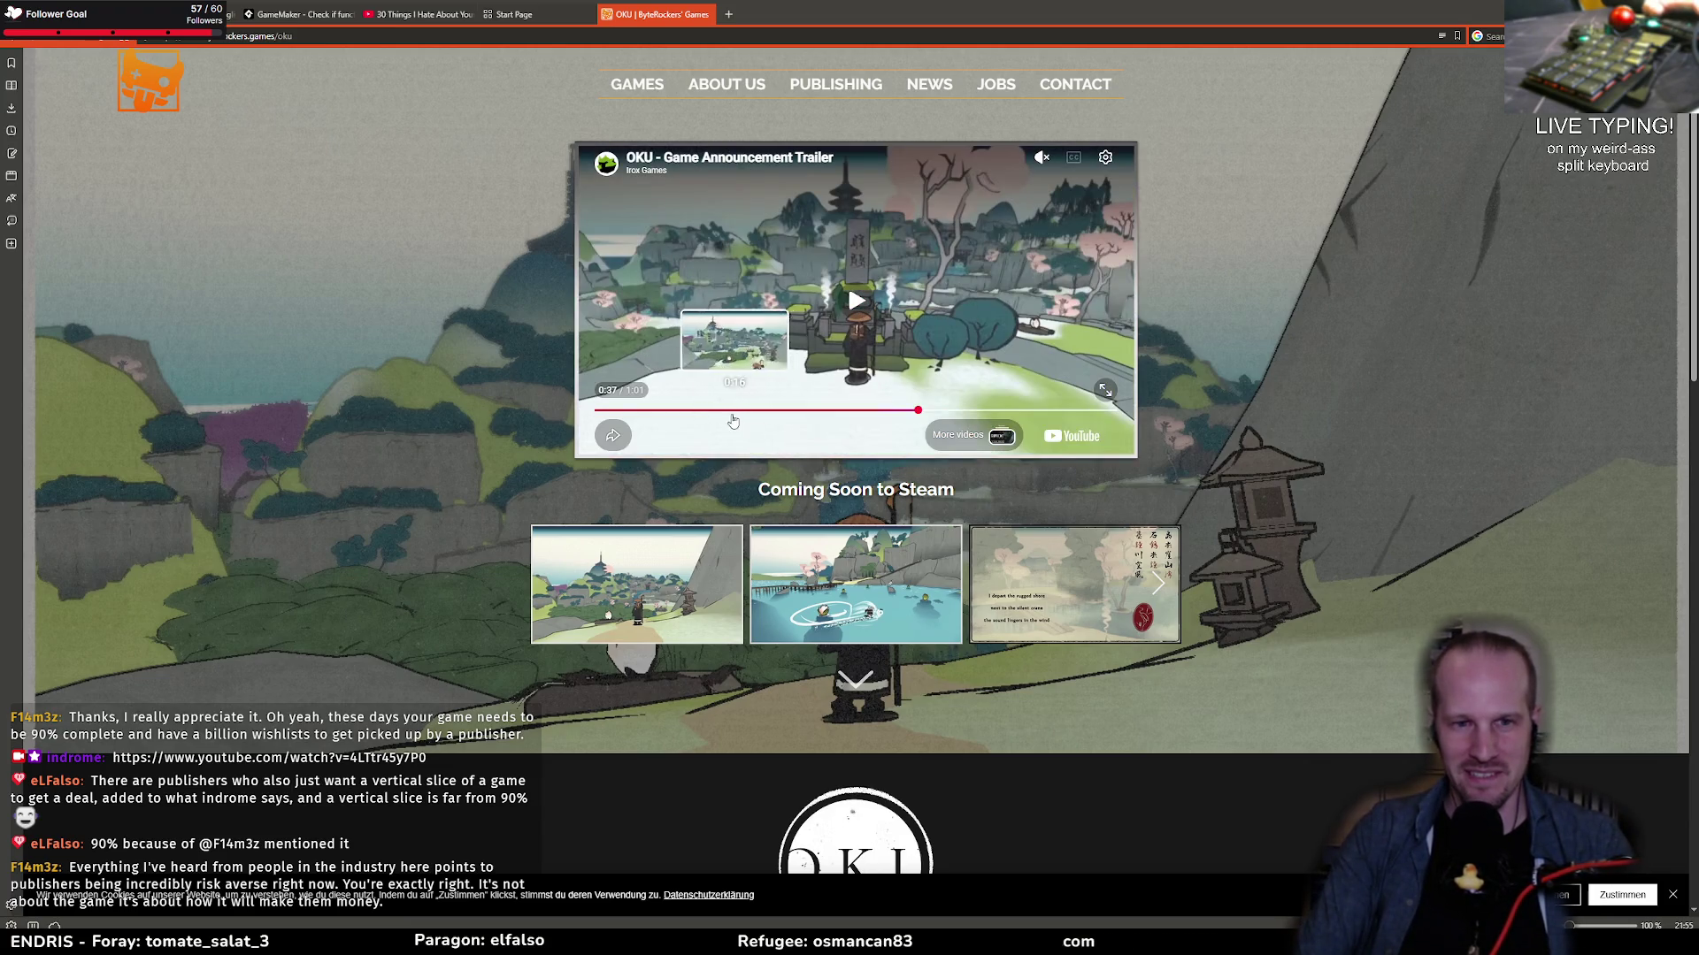
{"action": "left_click", "coordinate": [713, 411]}
{"action": "left_click", "coordinate": [815, 428]}
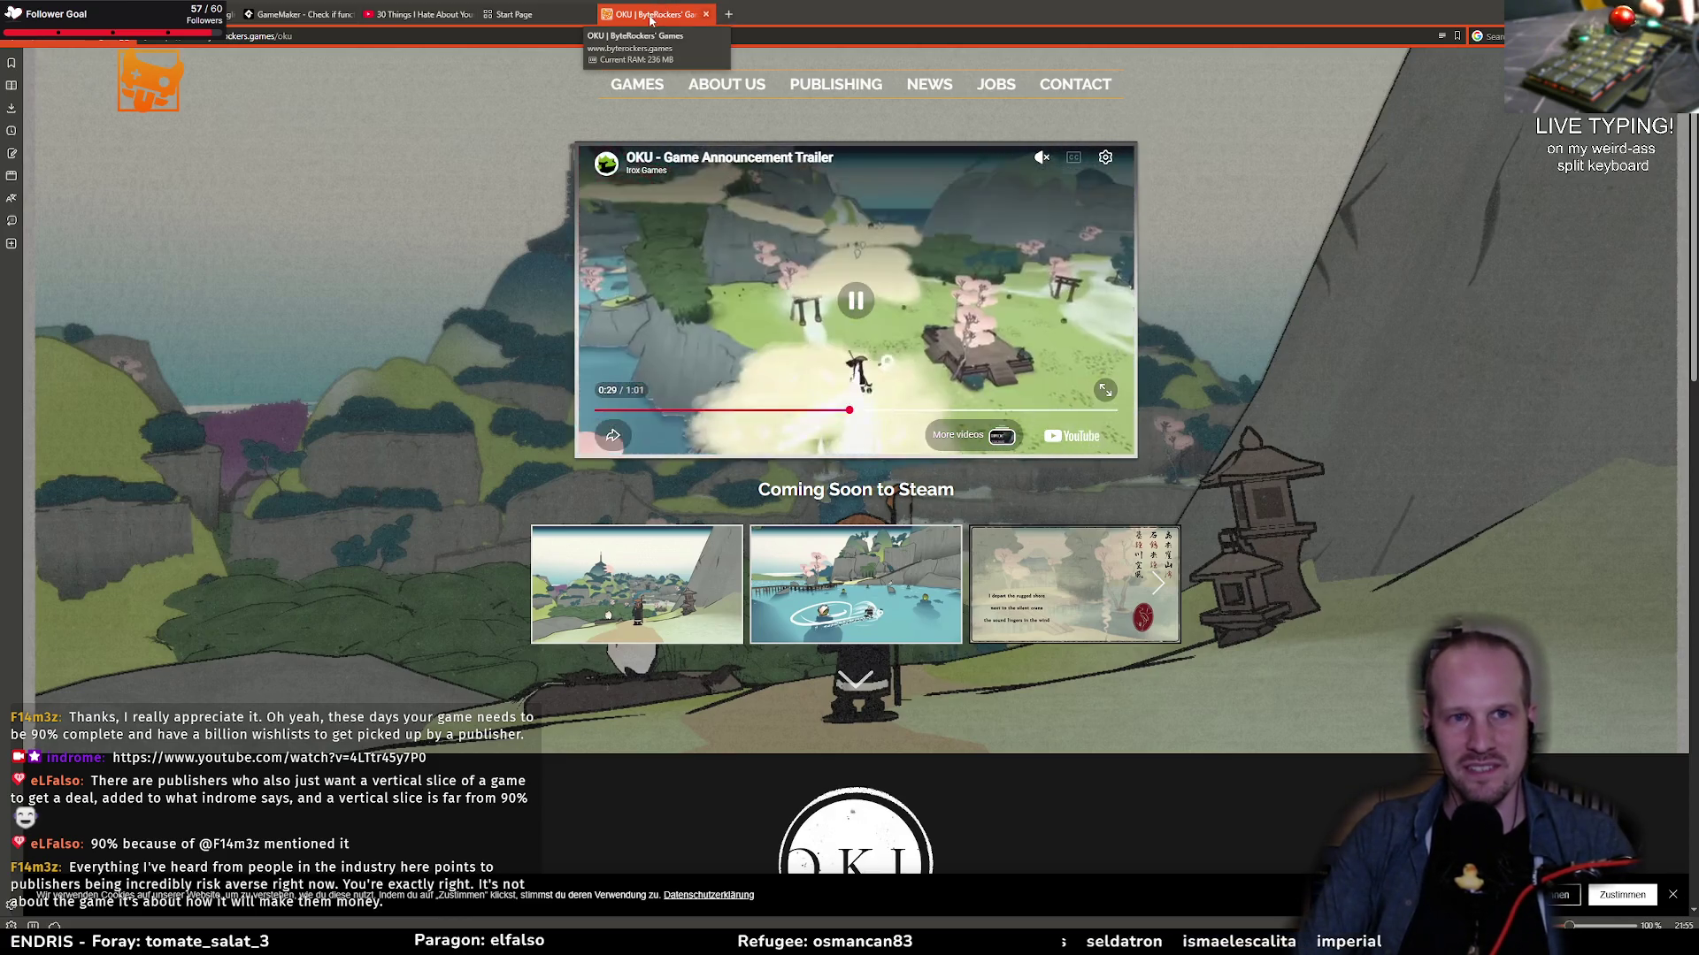
Step: Close the OKU tab and step the debugger past the stun status effect call
{"action": "key", "text": "ctrl+w"}
{"action": "key", "text": "alt+Tab"}
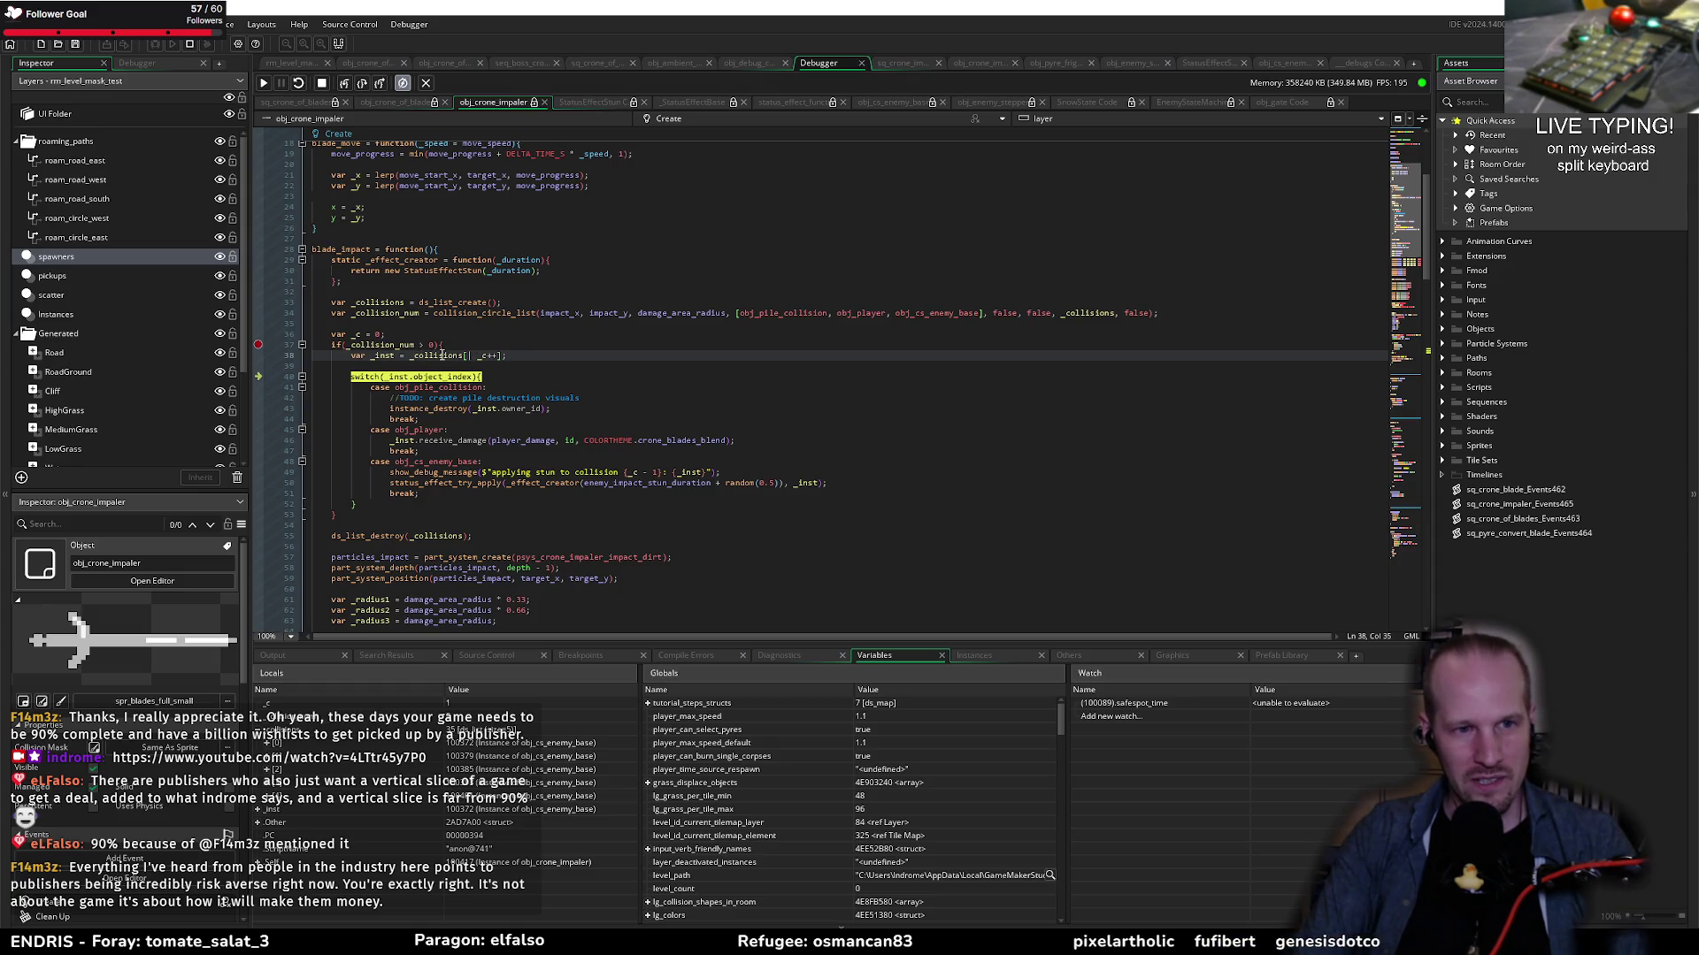
{"action": "left_click", "coordinate": [361, 85]}
{"action": "left_click", "coordinate": [361, 85]}
{"action": "left_click", "coordinate": [361, 85]}
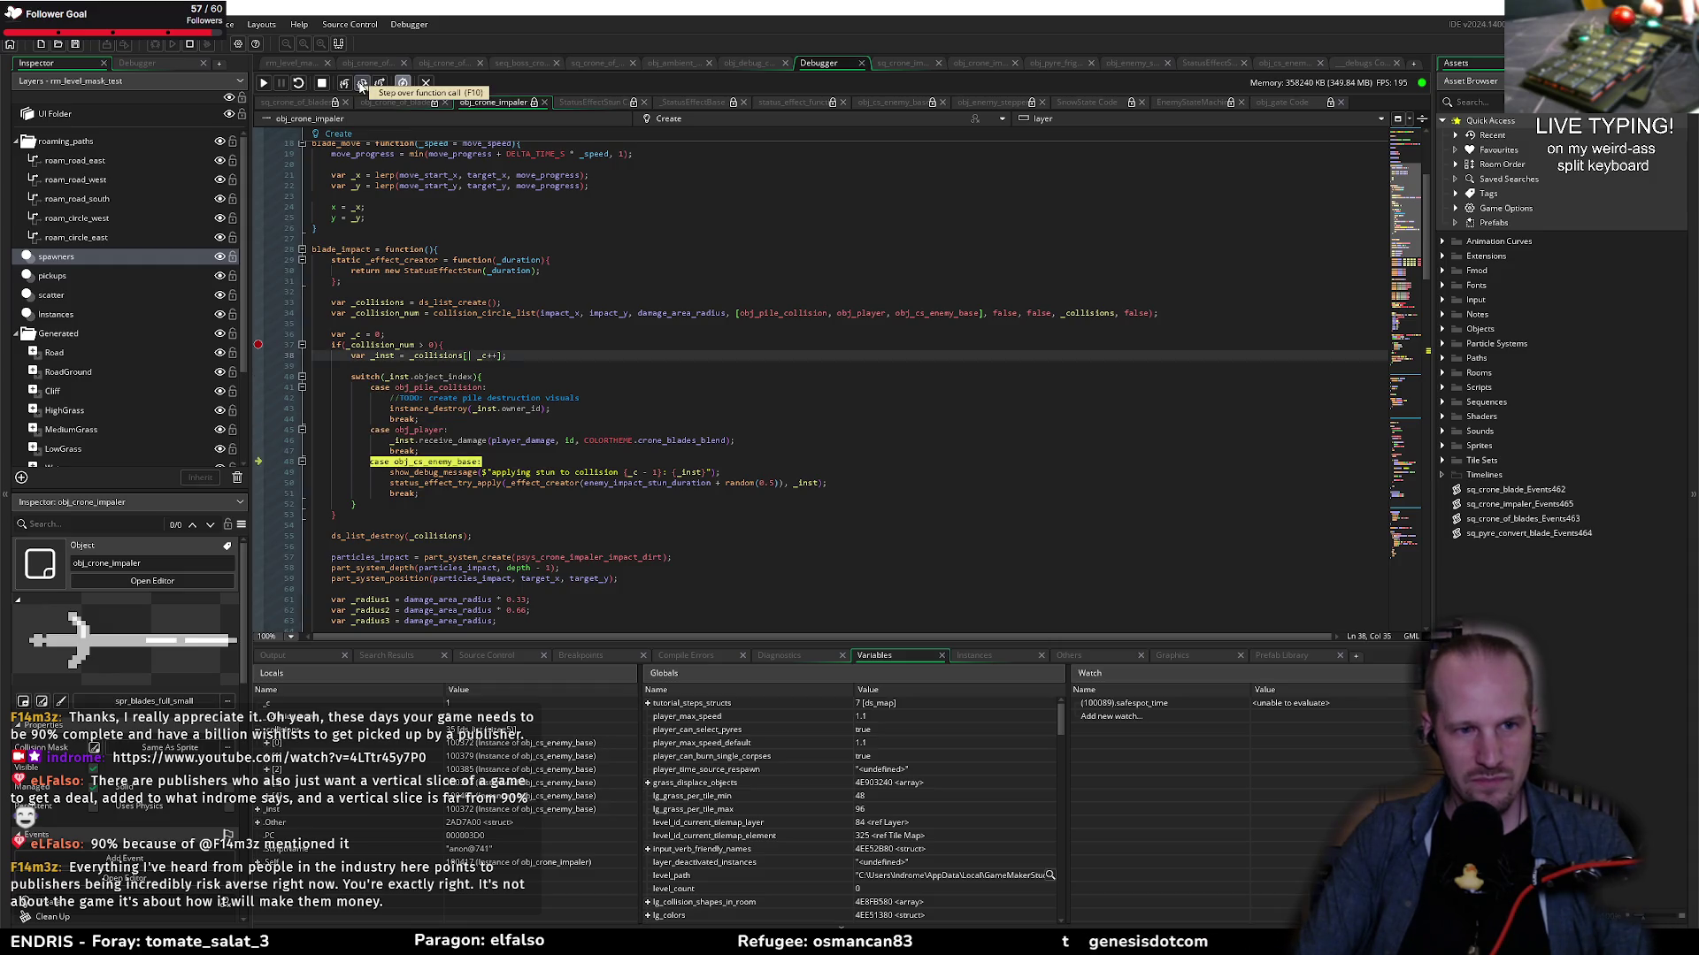
{"action": "left_click", "coordinate": [361, 85]}
{"action": "left_click", "coordinate": [361, 85]}
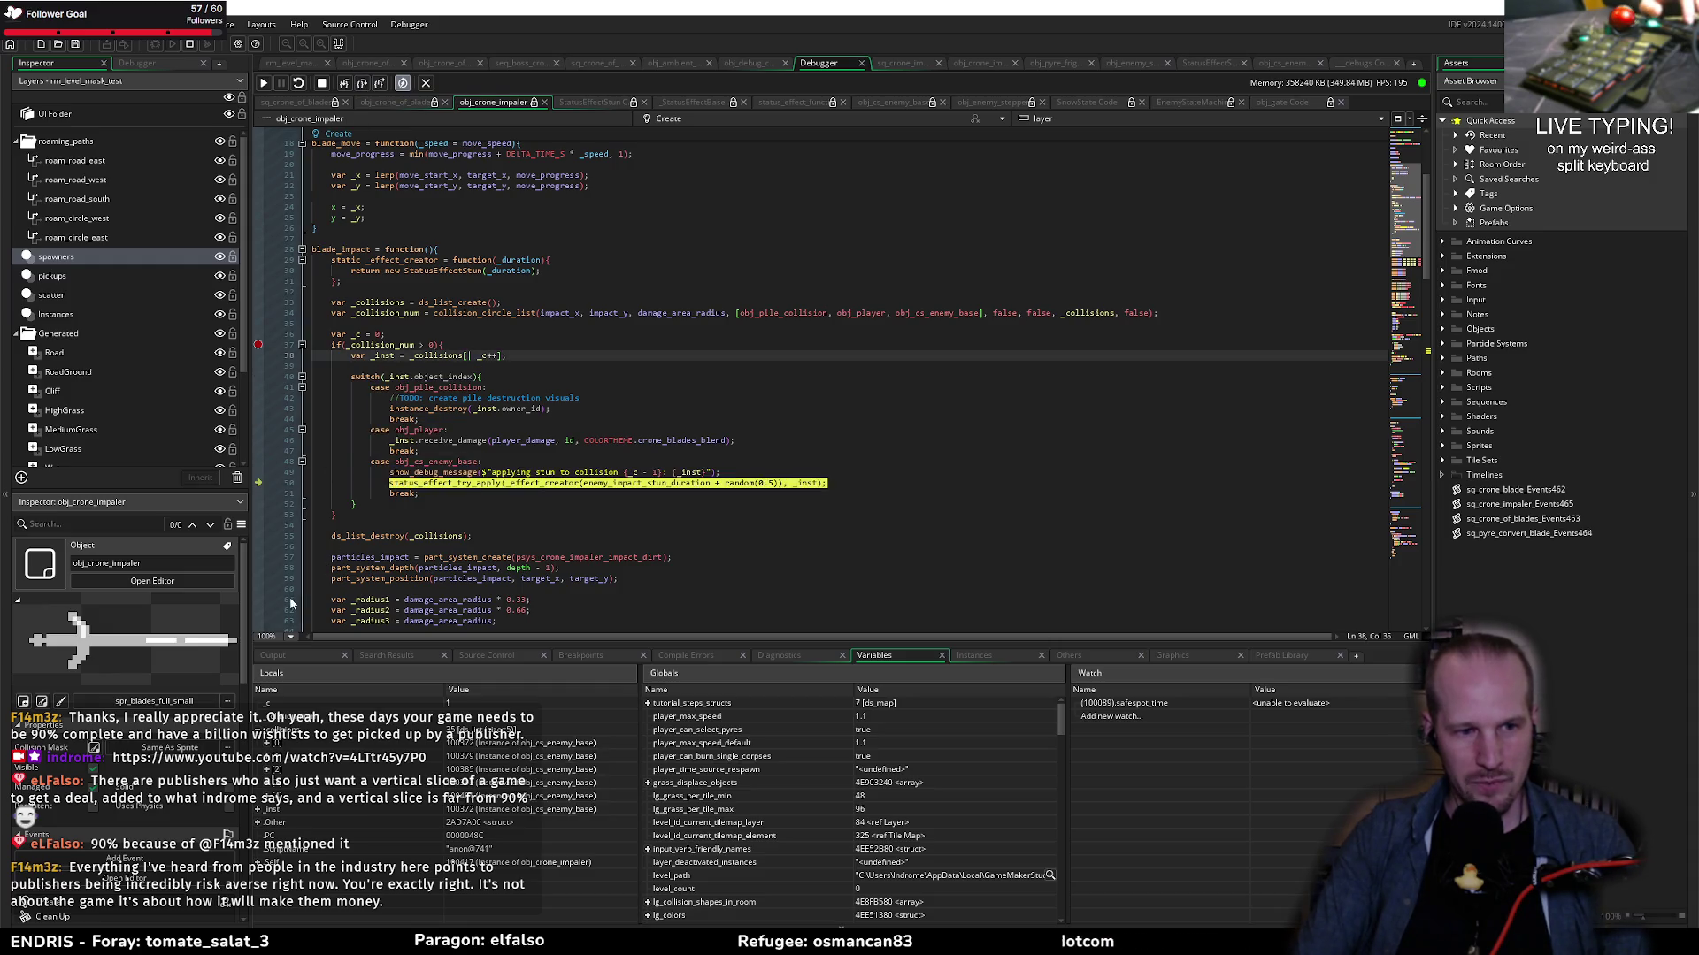
{"action": "left_click", "coordinate": [292, 656]}
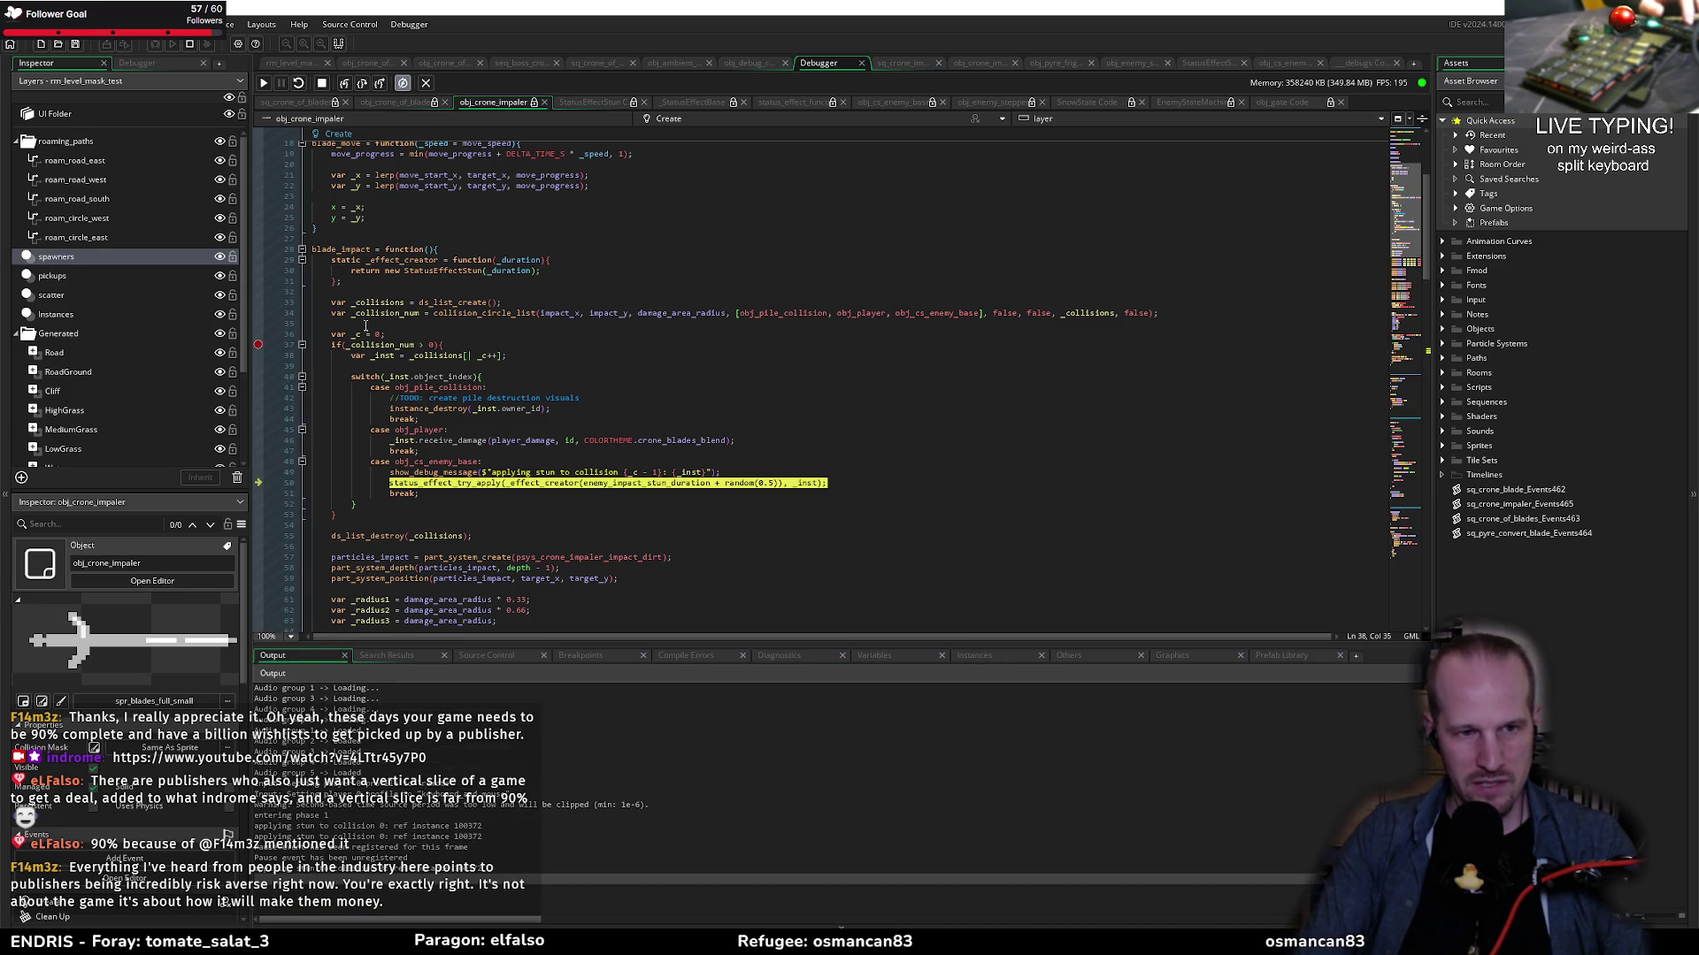
{"action": "left_click", "coordinate": [362, 86]}
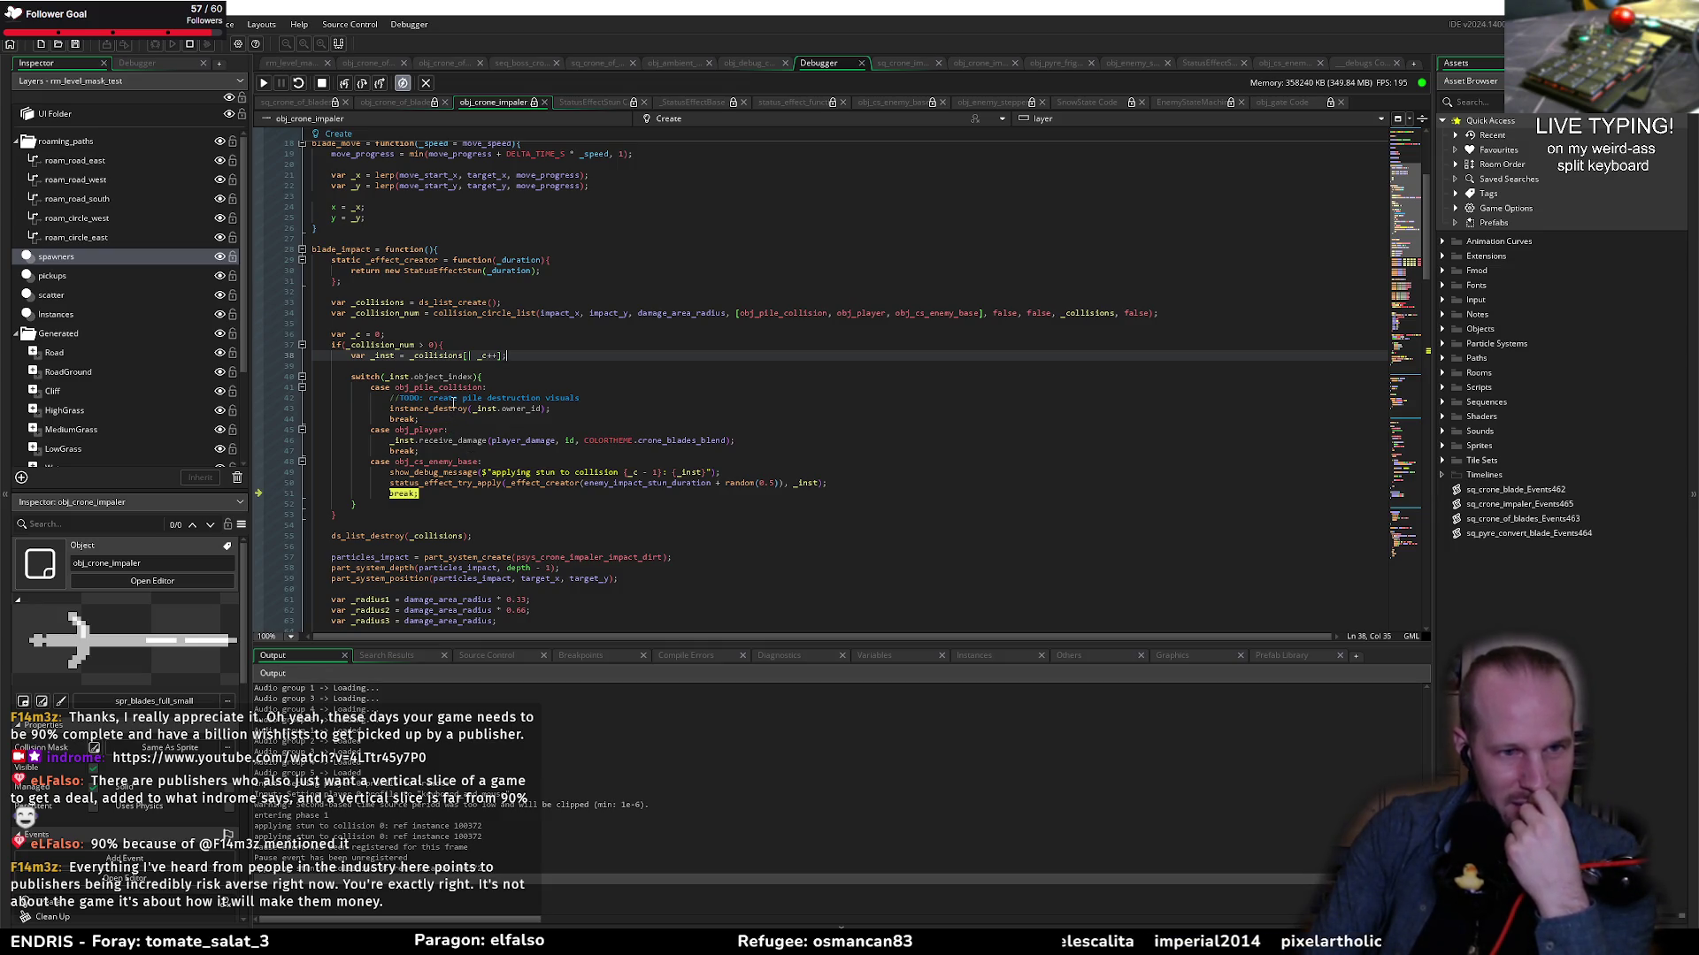
Step: Review the collision block's _collision_num and _c usage, then restart the debug run
{"action": "left_click", "coordinate": [390, 367]}
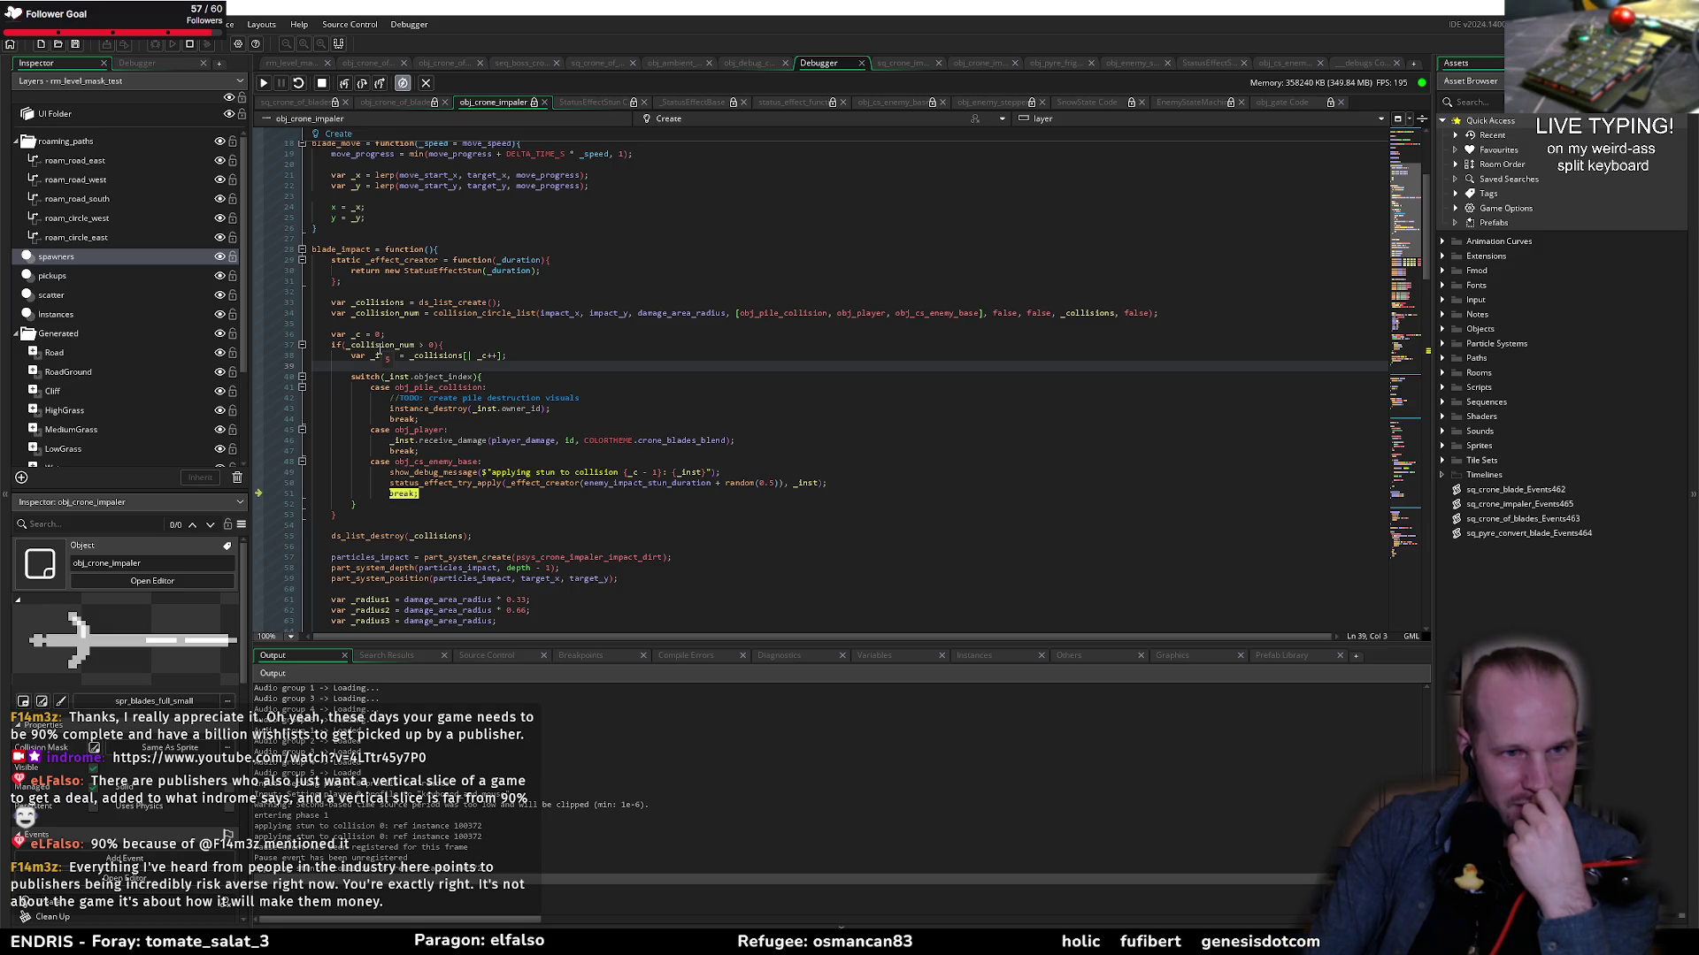
{"action": "left_click", "coordinate": [350, 345]}
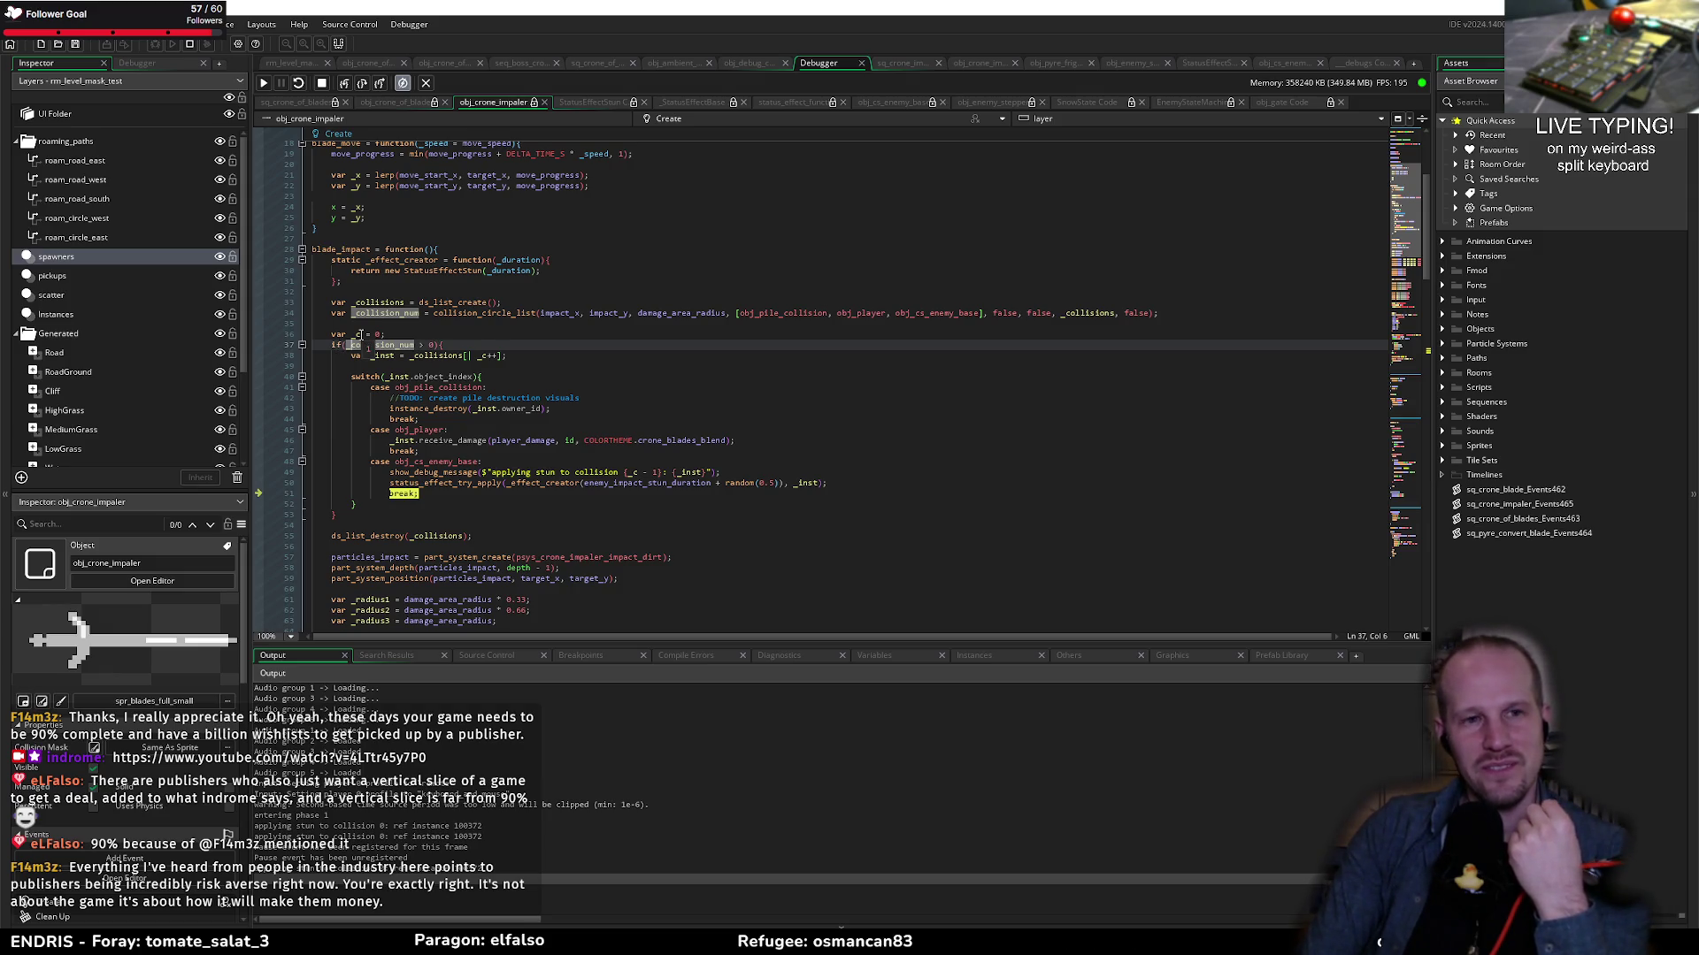
{"action": "left_click", "coordinate": [468, 342]}
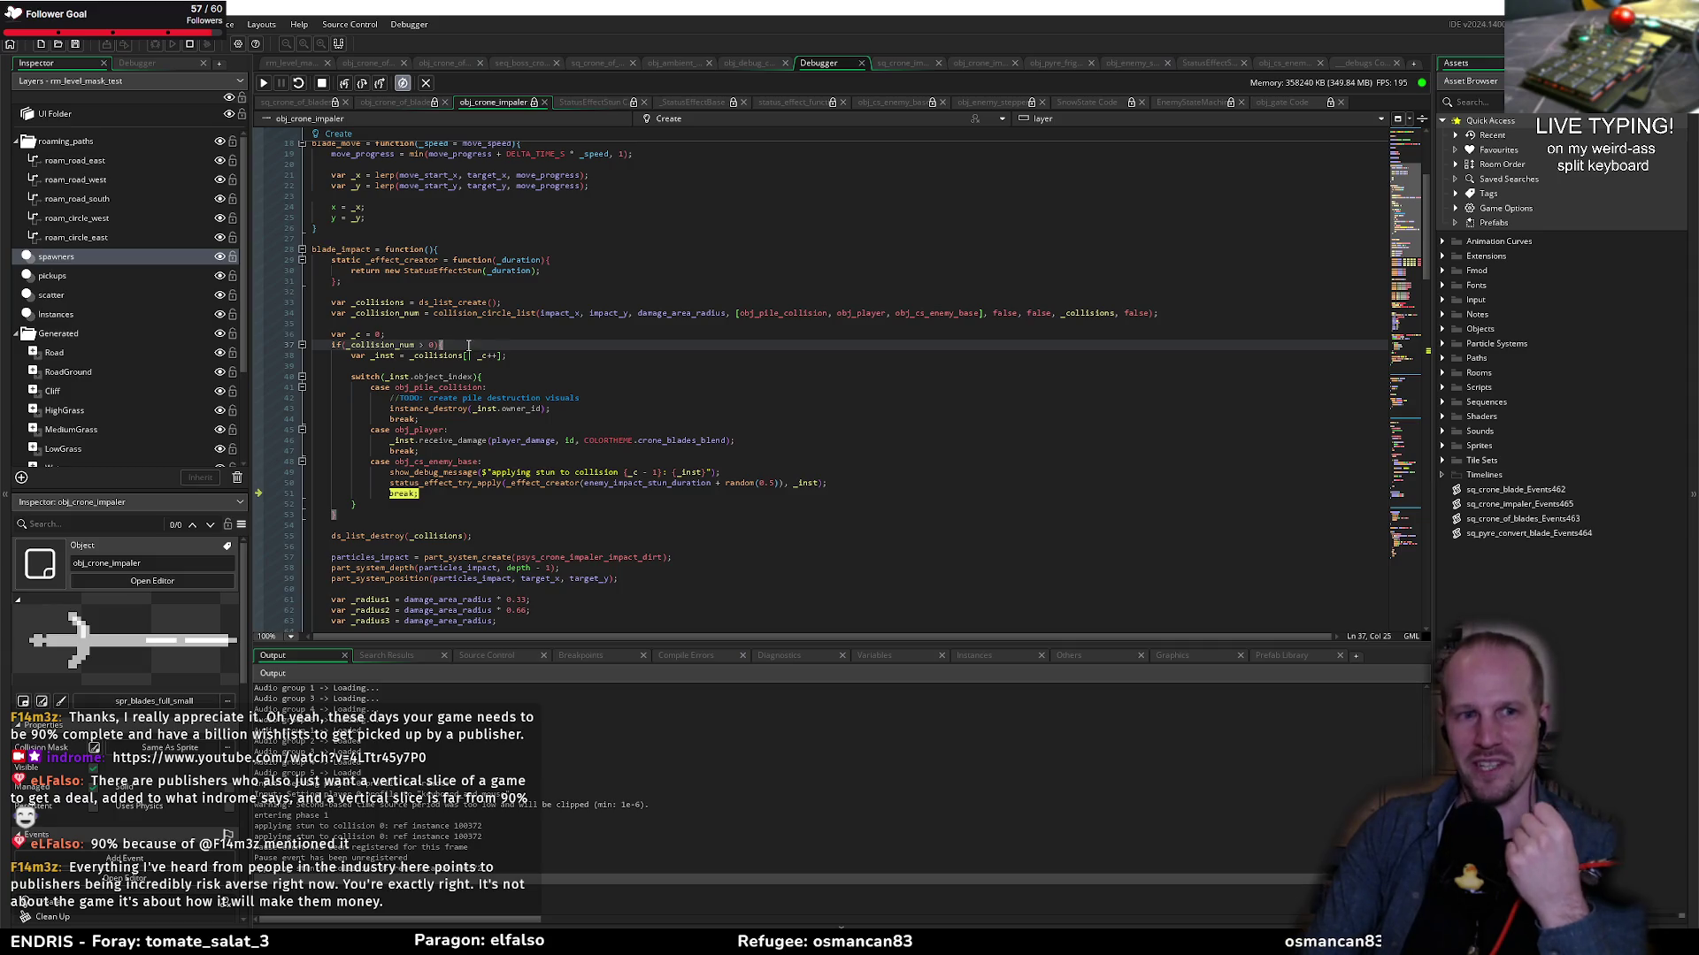
{"action": "mouse_move", "coordinate": [441, 264]}
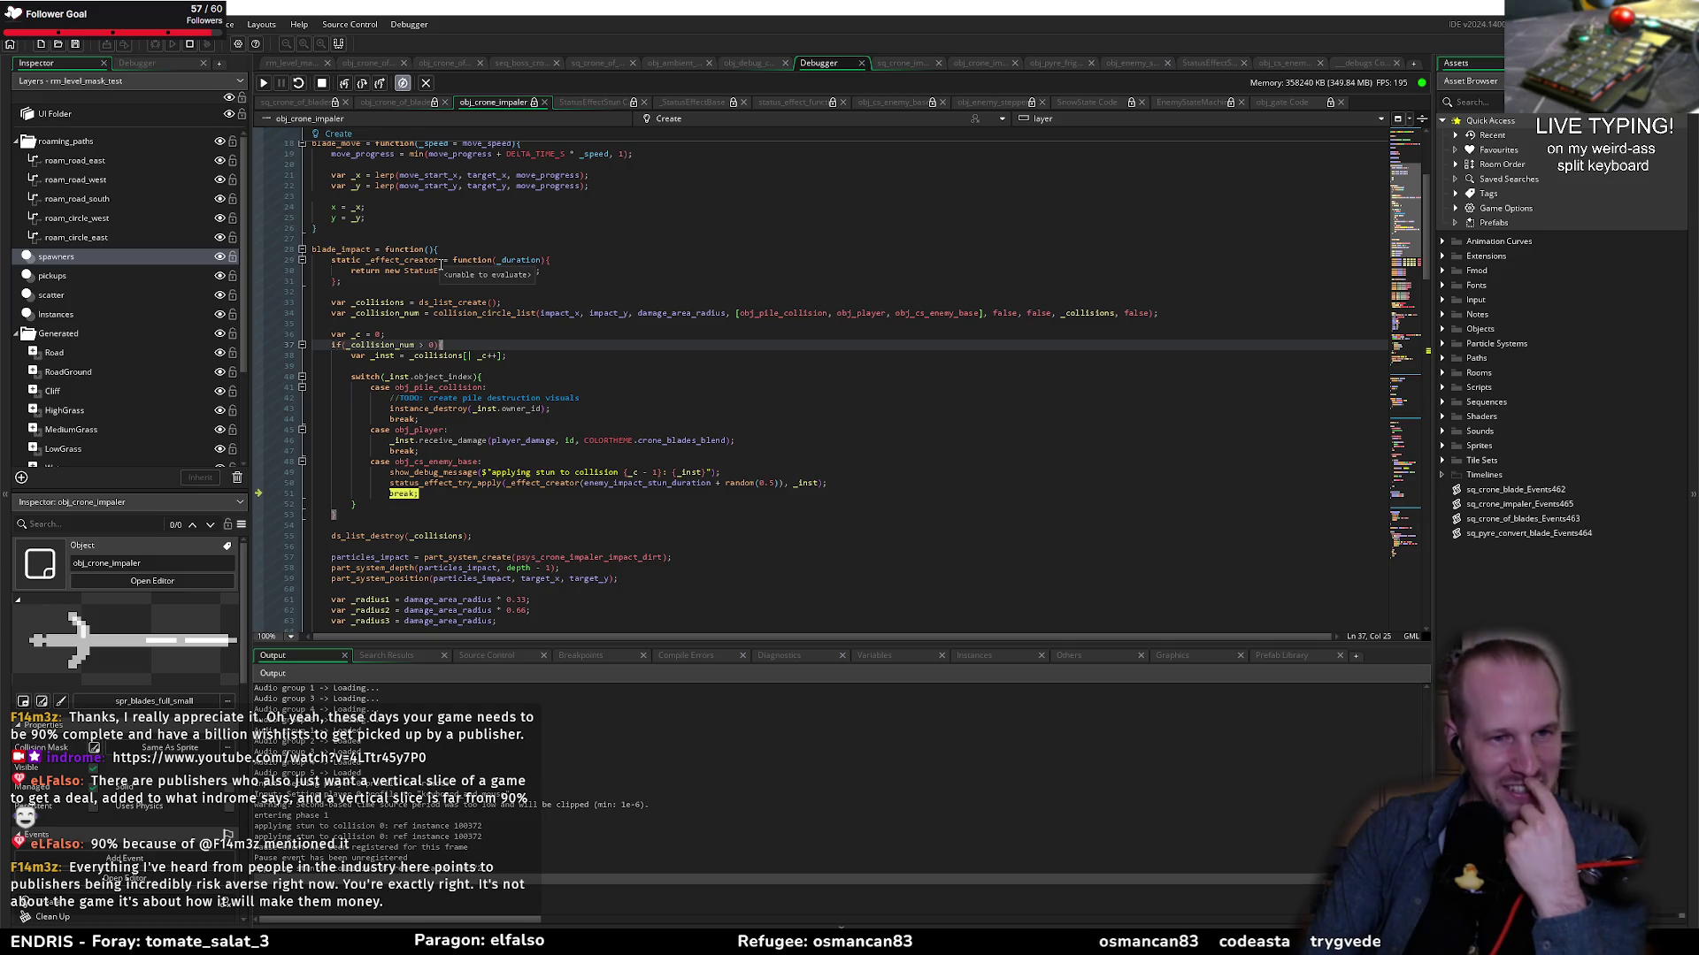
{"action": "left_click_drag", "start_coordinate": [332, 334], "coordinate": [454, 516]}
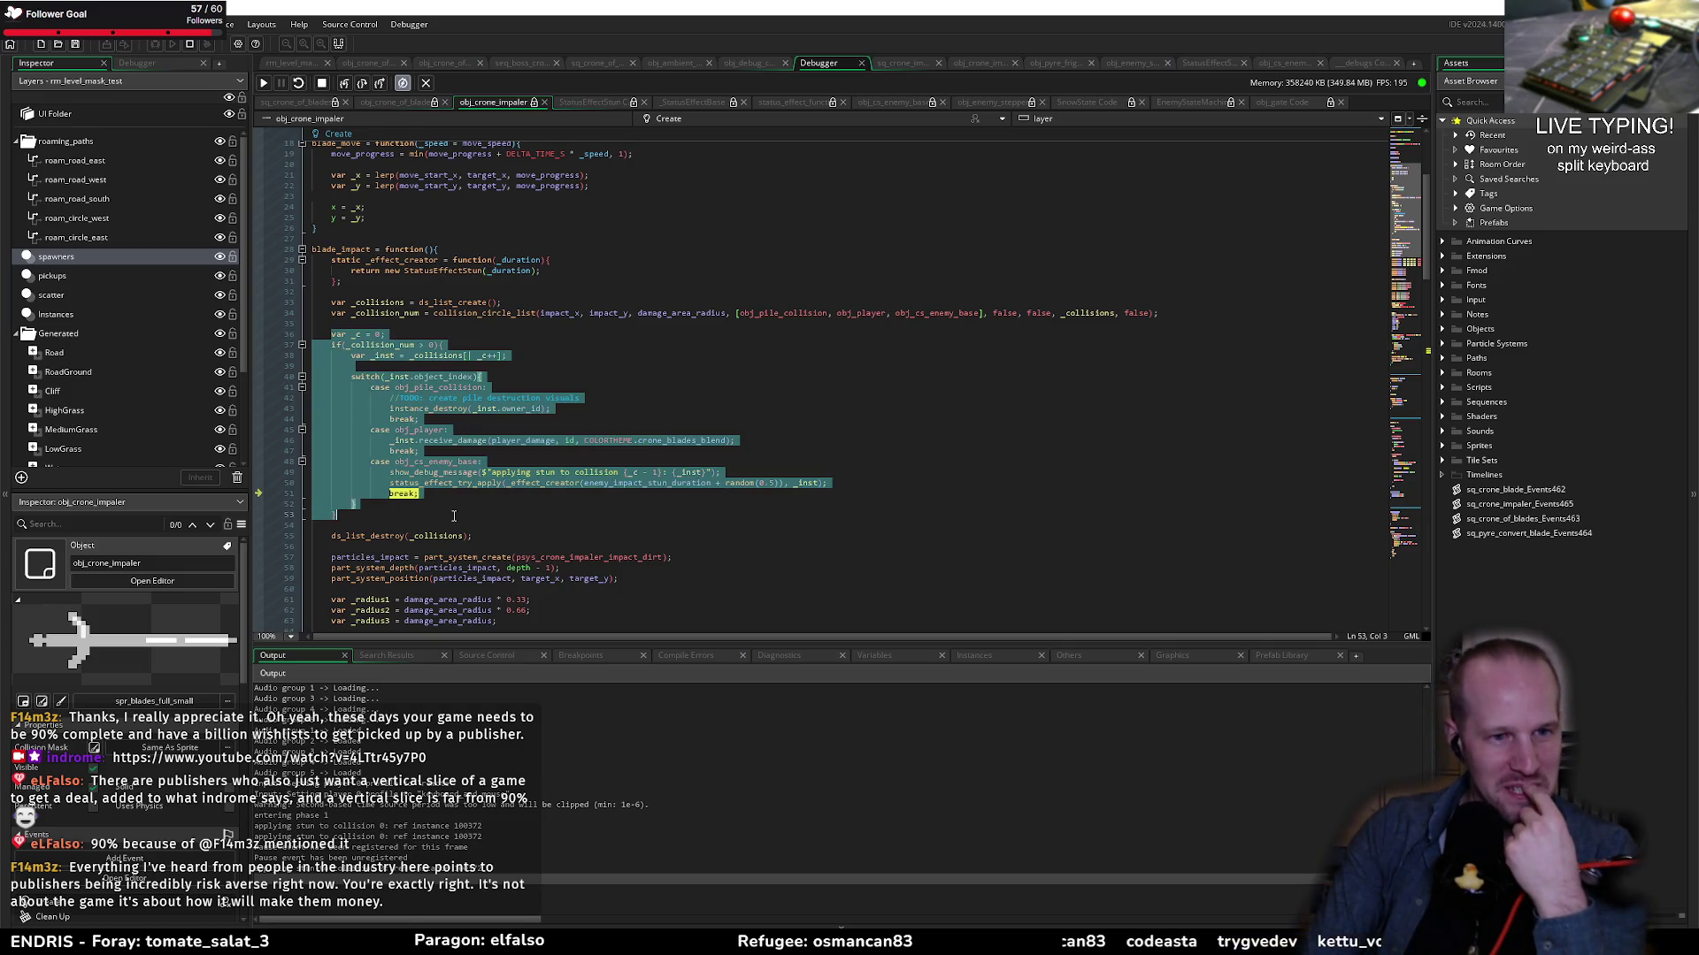
{"action": "left_click", "coordinate": [354, 334]}
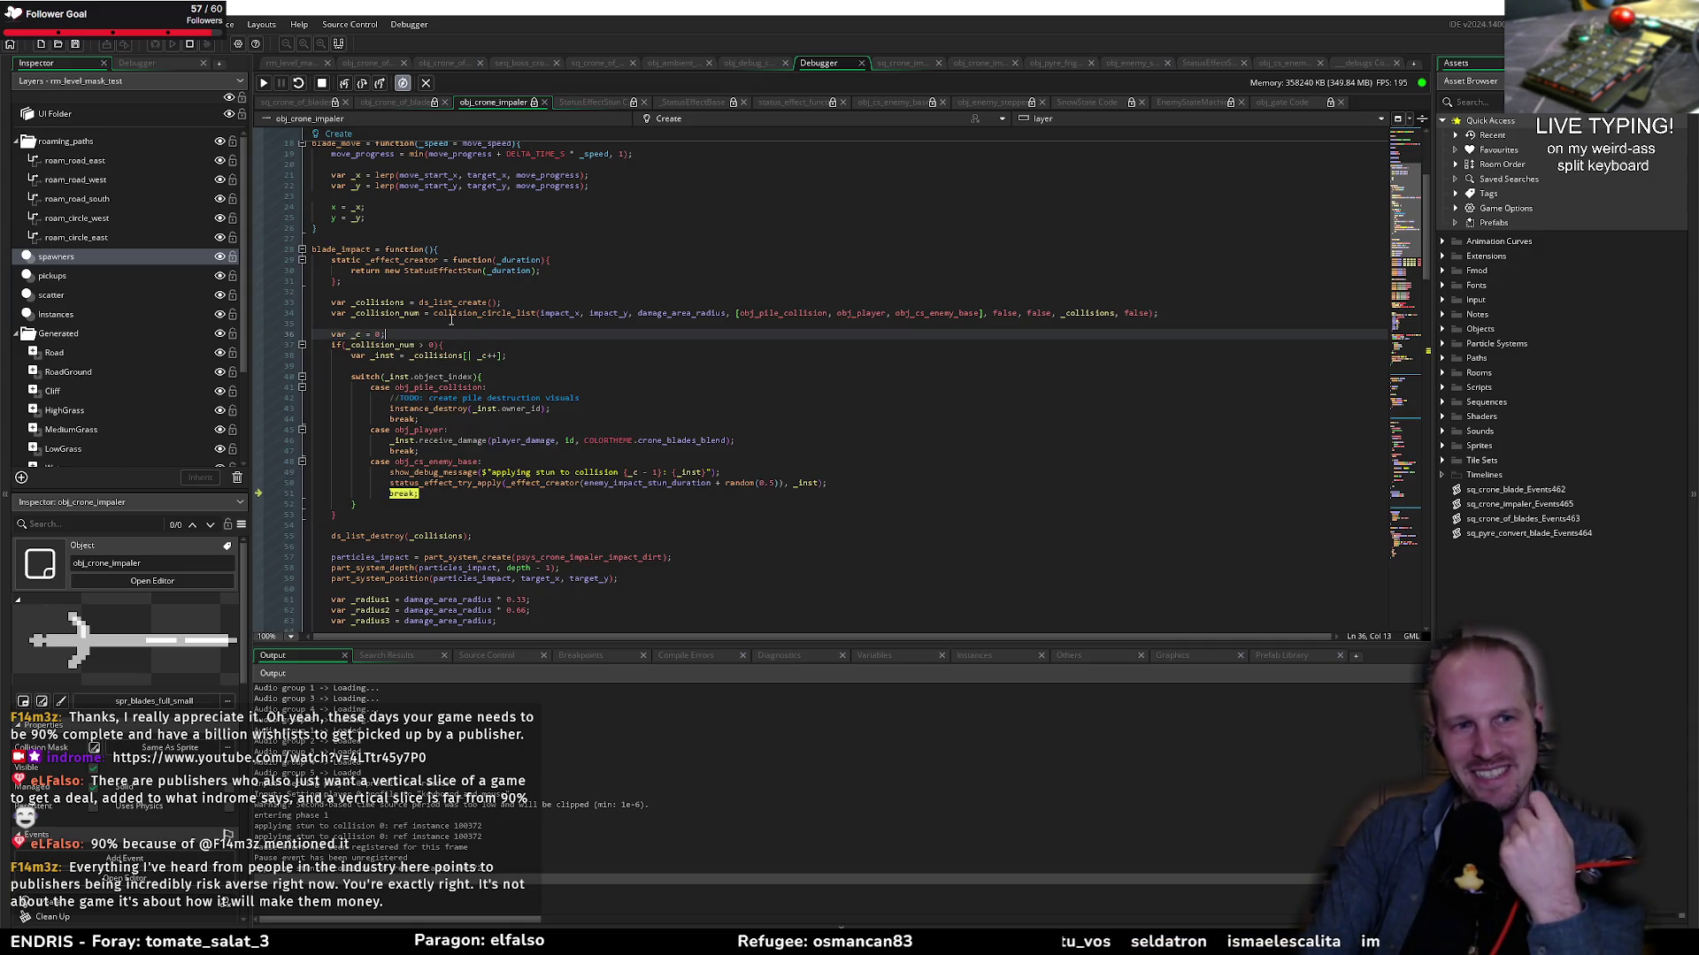
{"action": "left_click", "coordinate": [451, 320]}
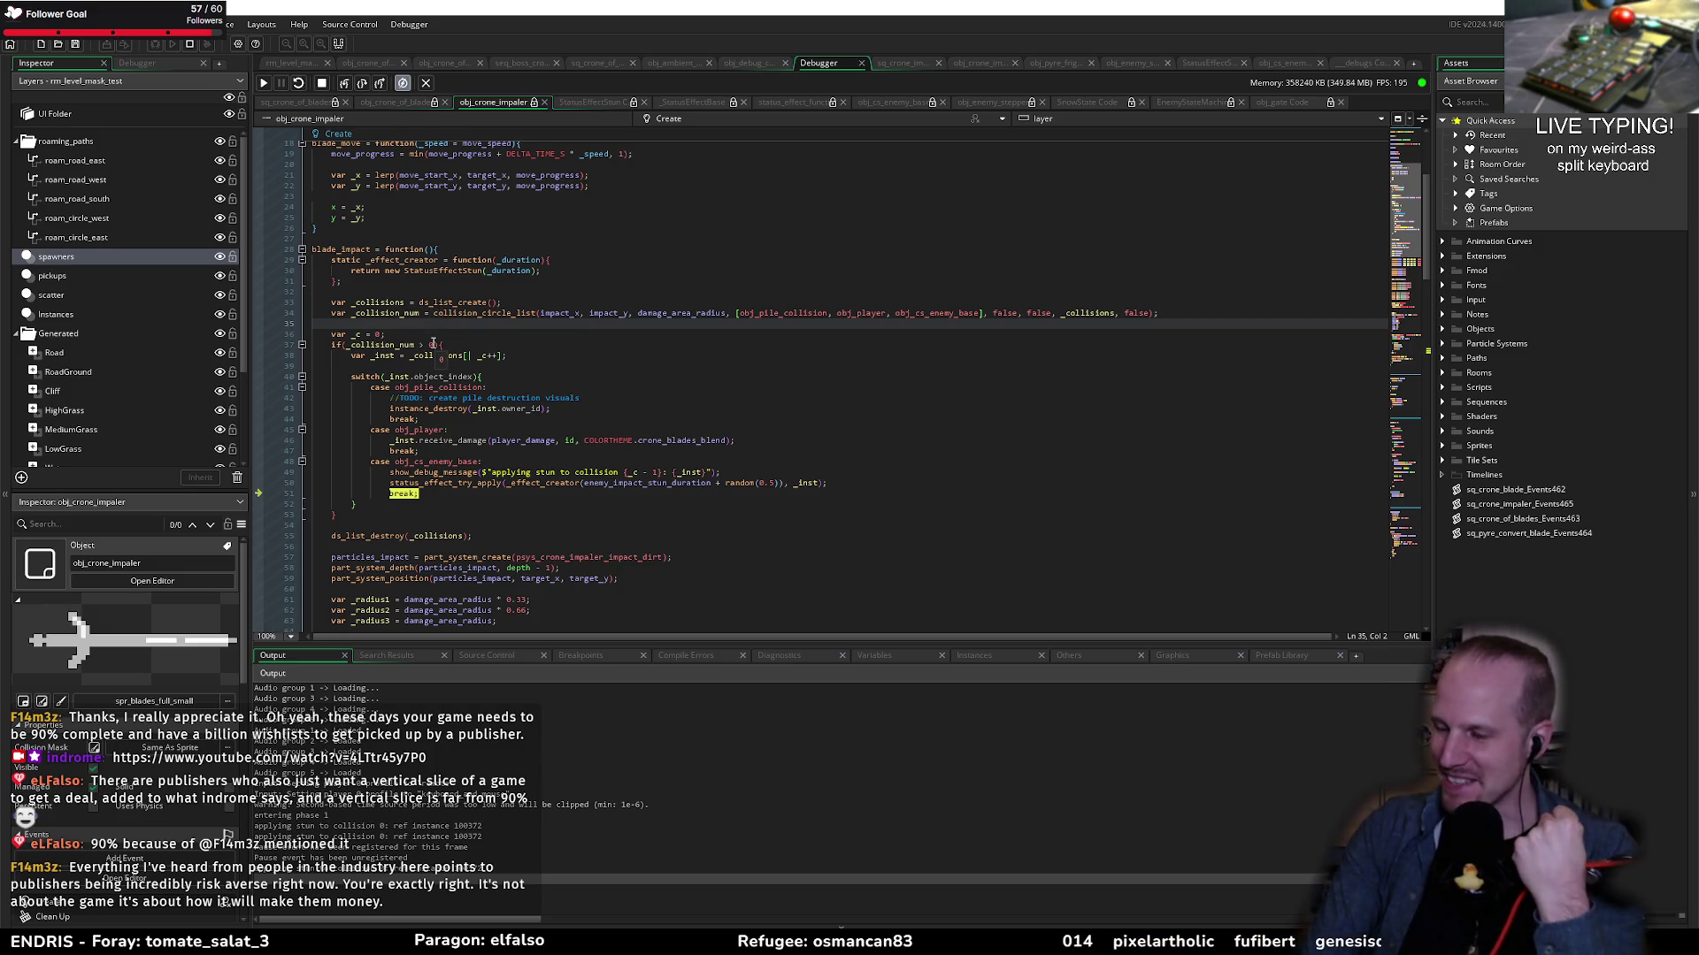
{"action": "left_click", "coordinate": [420, 367]}
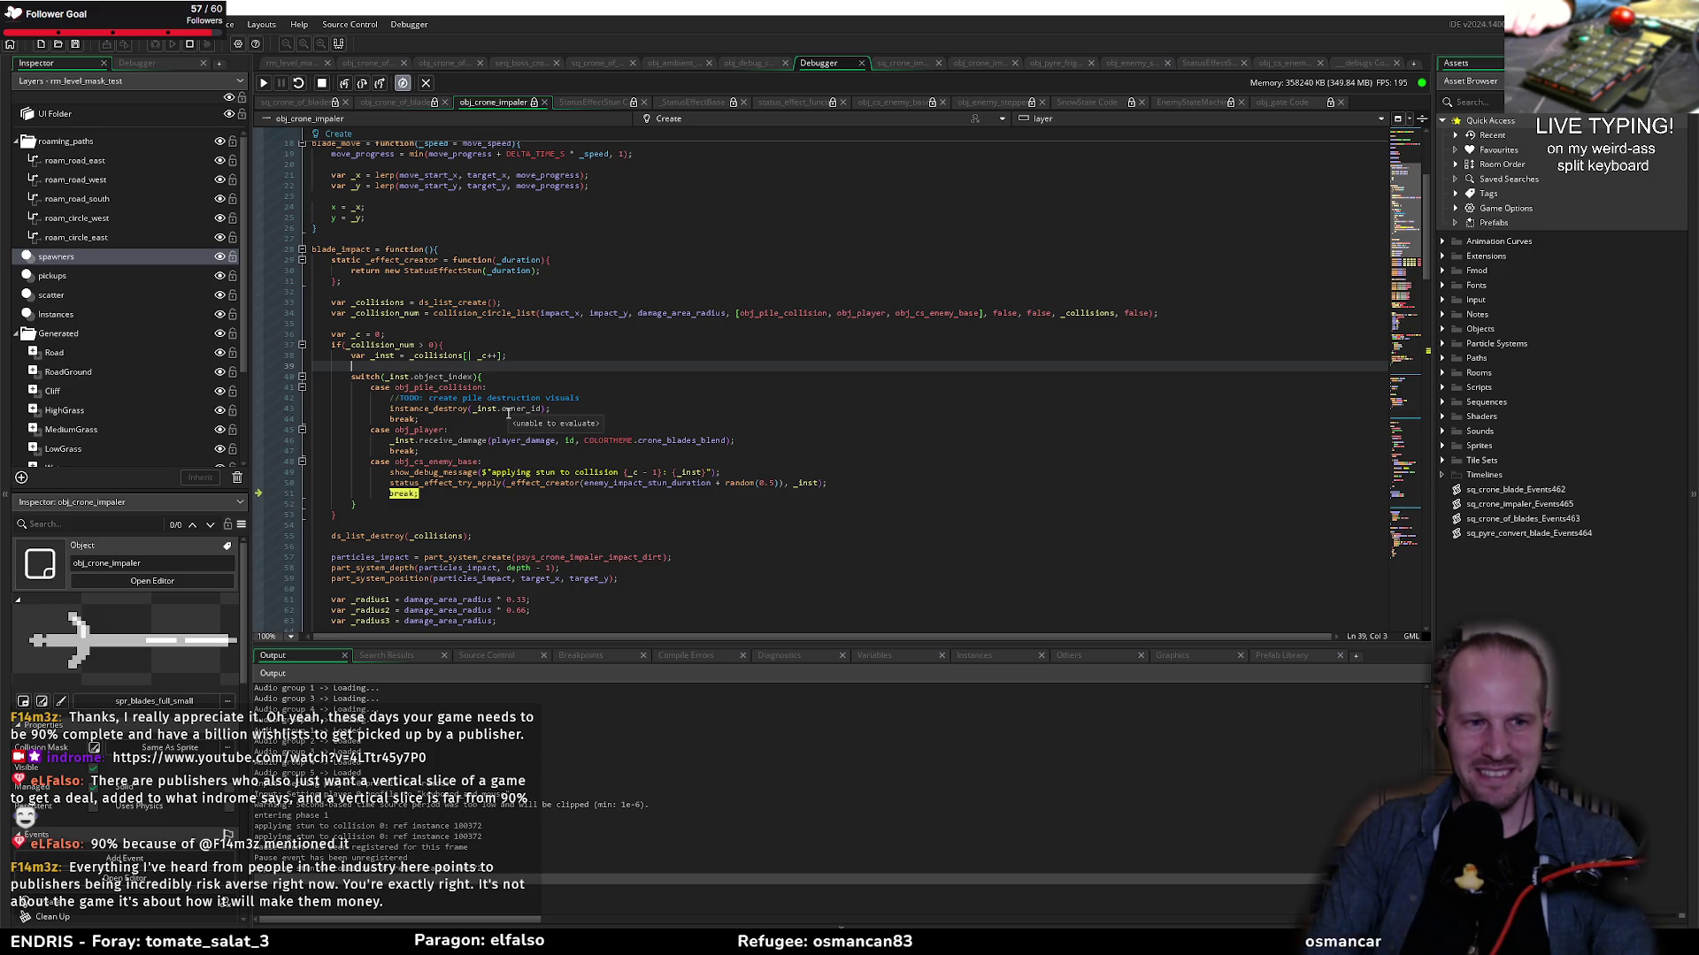
{"action": "left_click", "coordinate": [461, 514]}
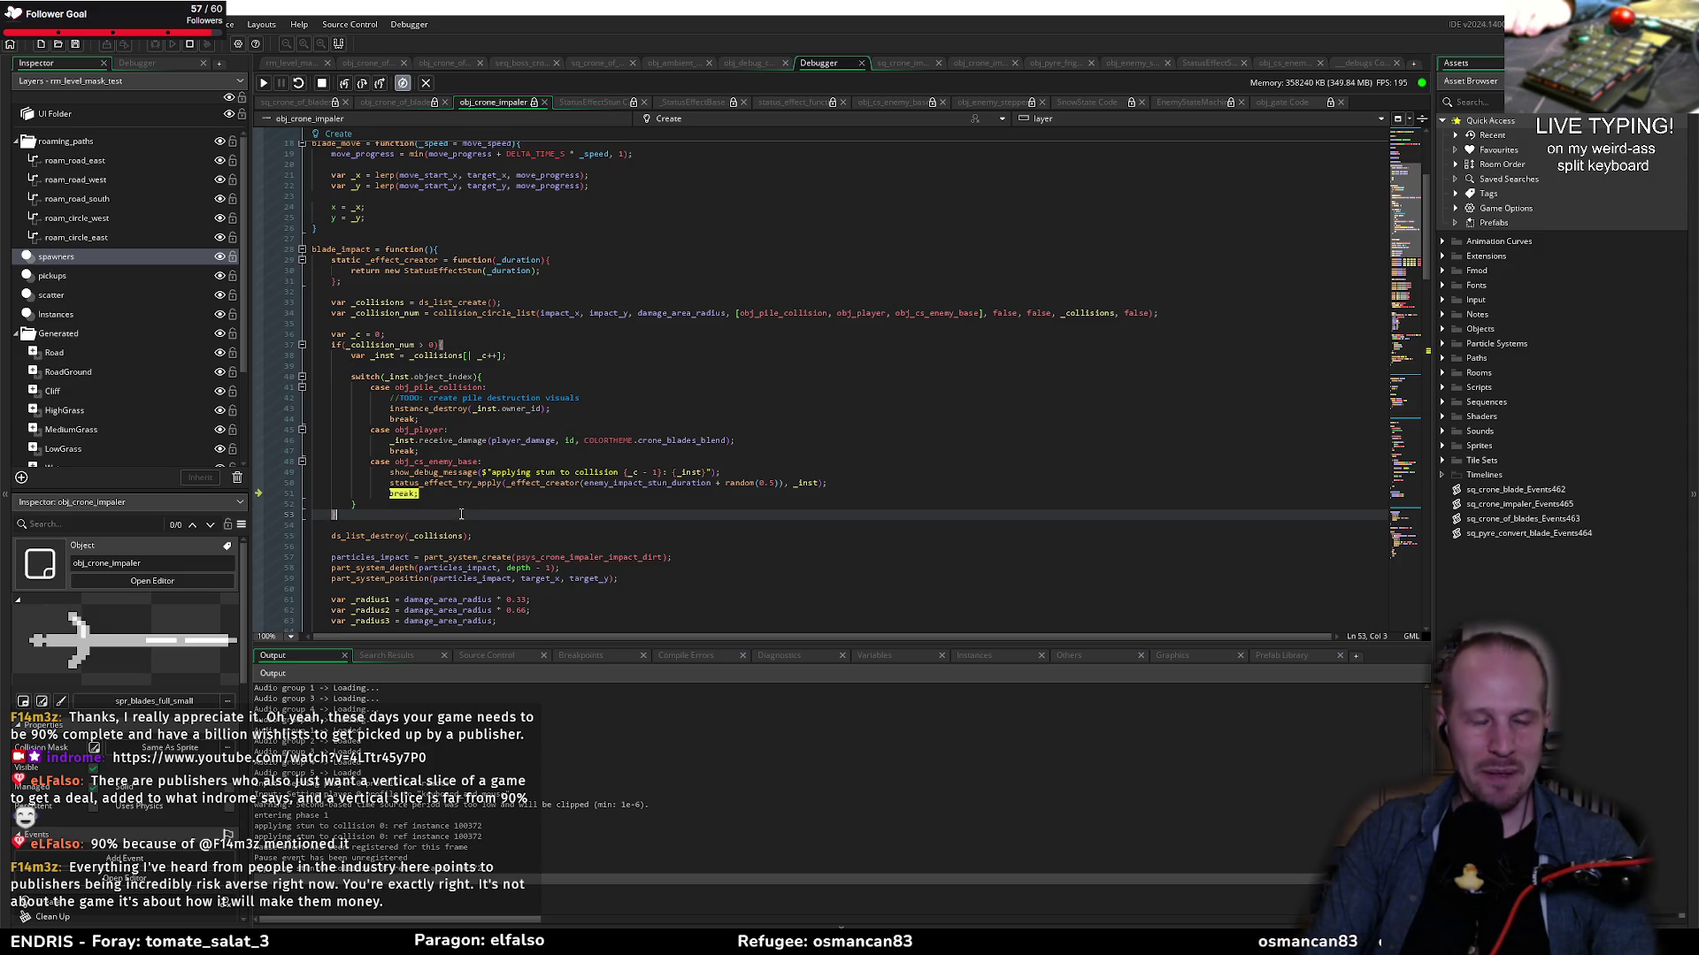
{"action": "left_click", "coordinate": [299, 84]}
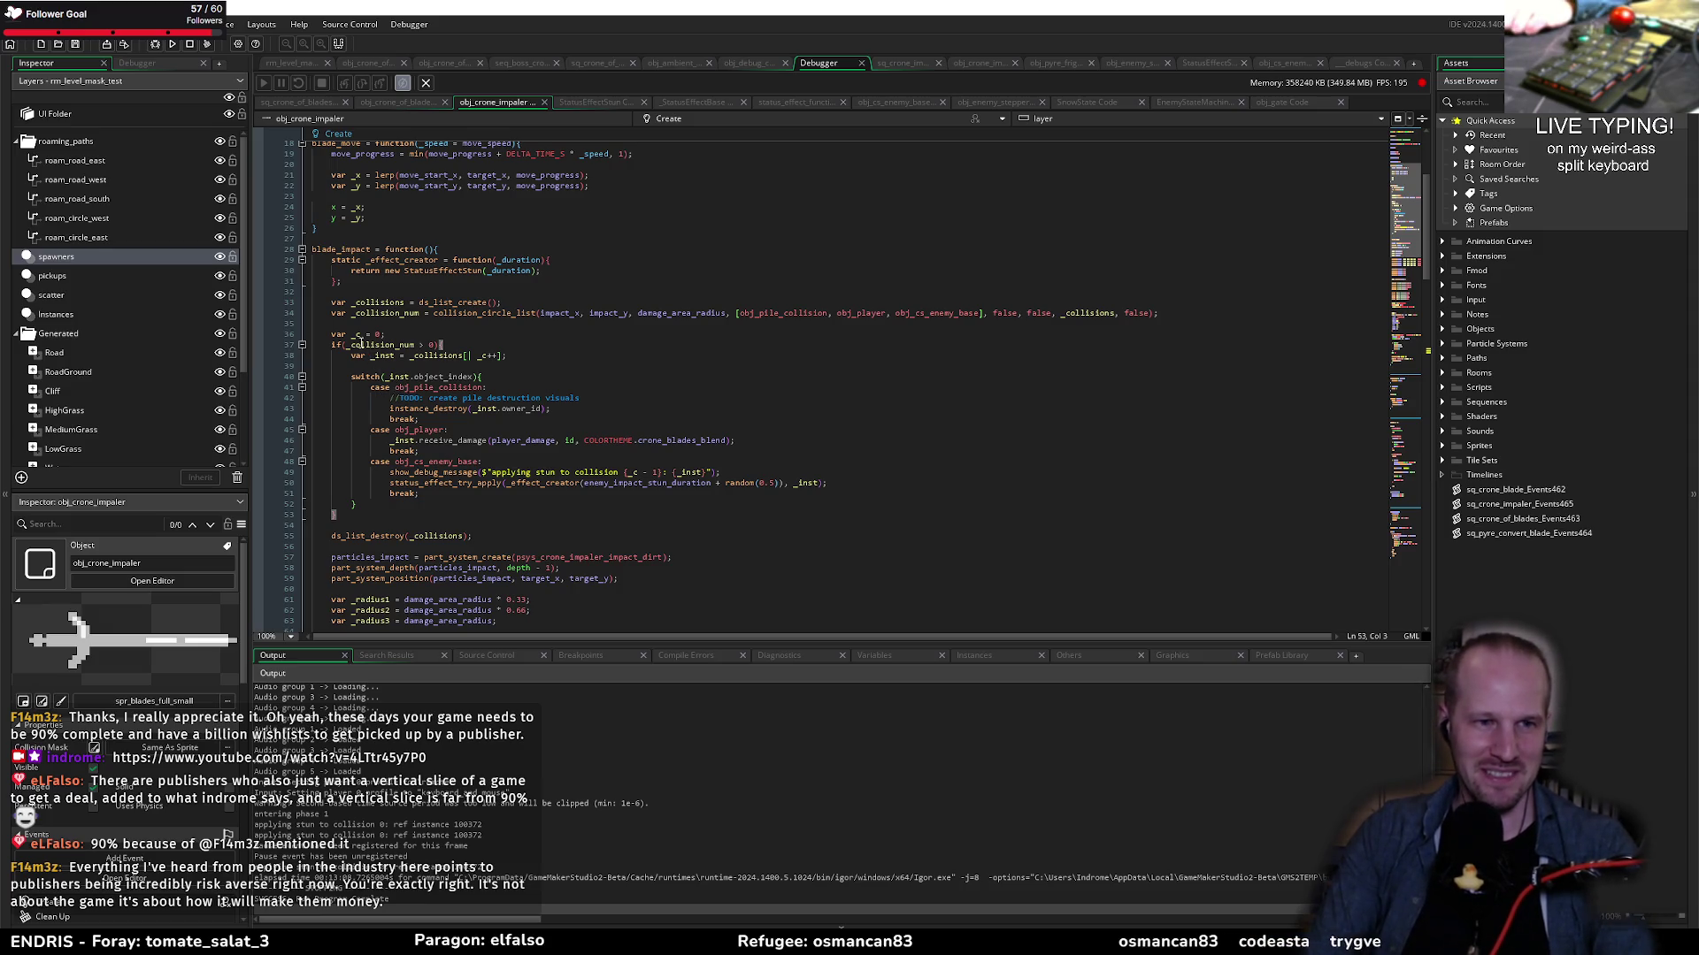
Step: Change line 37's 'if(_collision_num > 0)' into 'repeat(_collision_num)'
{"action": "mouse_move", "coordinate": [333, 341]}
{"action": "left_mouse_down"}
{"action": "mouse_move", "coordinate": [390, 411]}
{"action": "mouse_move", "coordinate": [401, 522]}
{"action": "mouse_move", "coordinate": [341, 346]}
{"action": "left_mouse_up"}
{"action": "left_click", "coordinate": [401, 523]}
{"action": "left_click", "coordinate": [344, 345]}
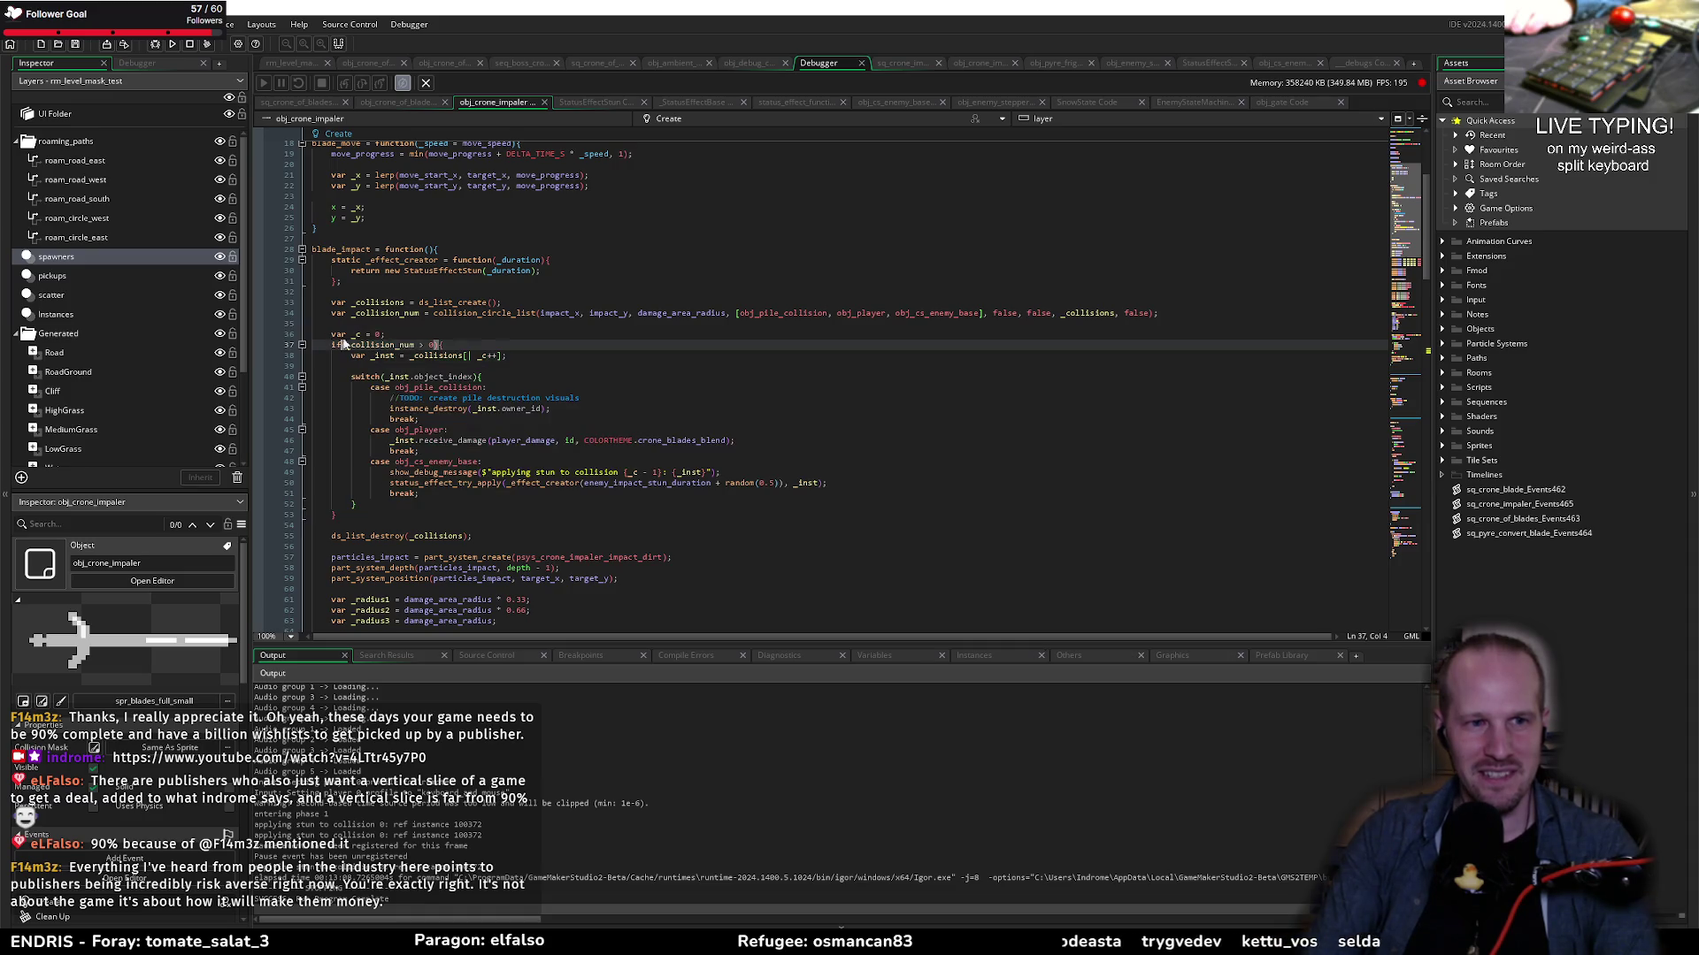
{"action": "left_click", "coordinate": [386, 313]}
{"action": "left_click", "coordinate": [363, 345]}
{"action": "double_click", "coordinate": [383, 347]}
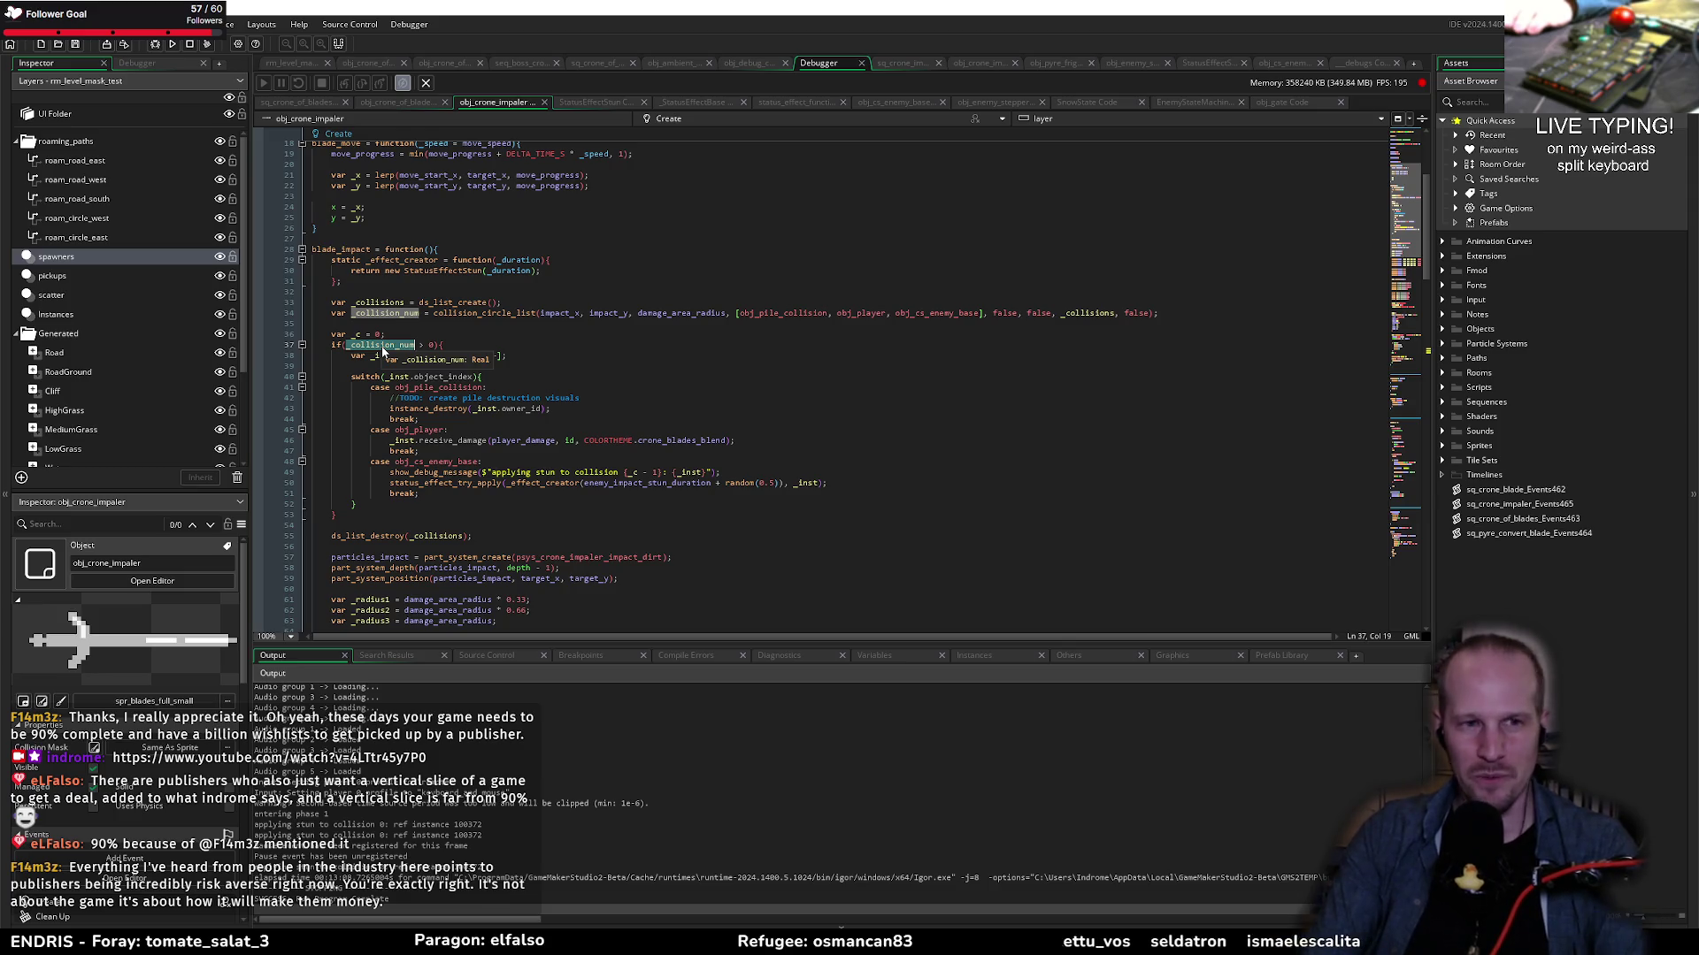
{"action": "key", "text": "Home"}
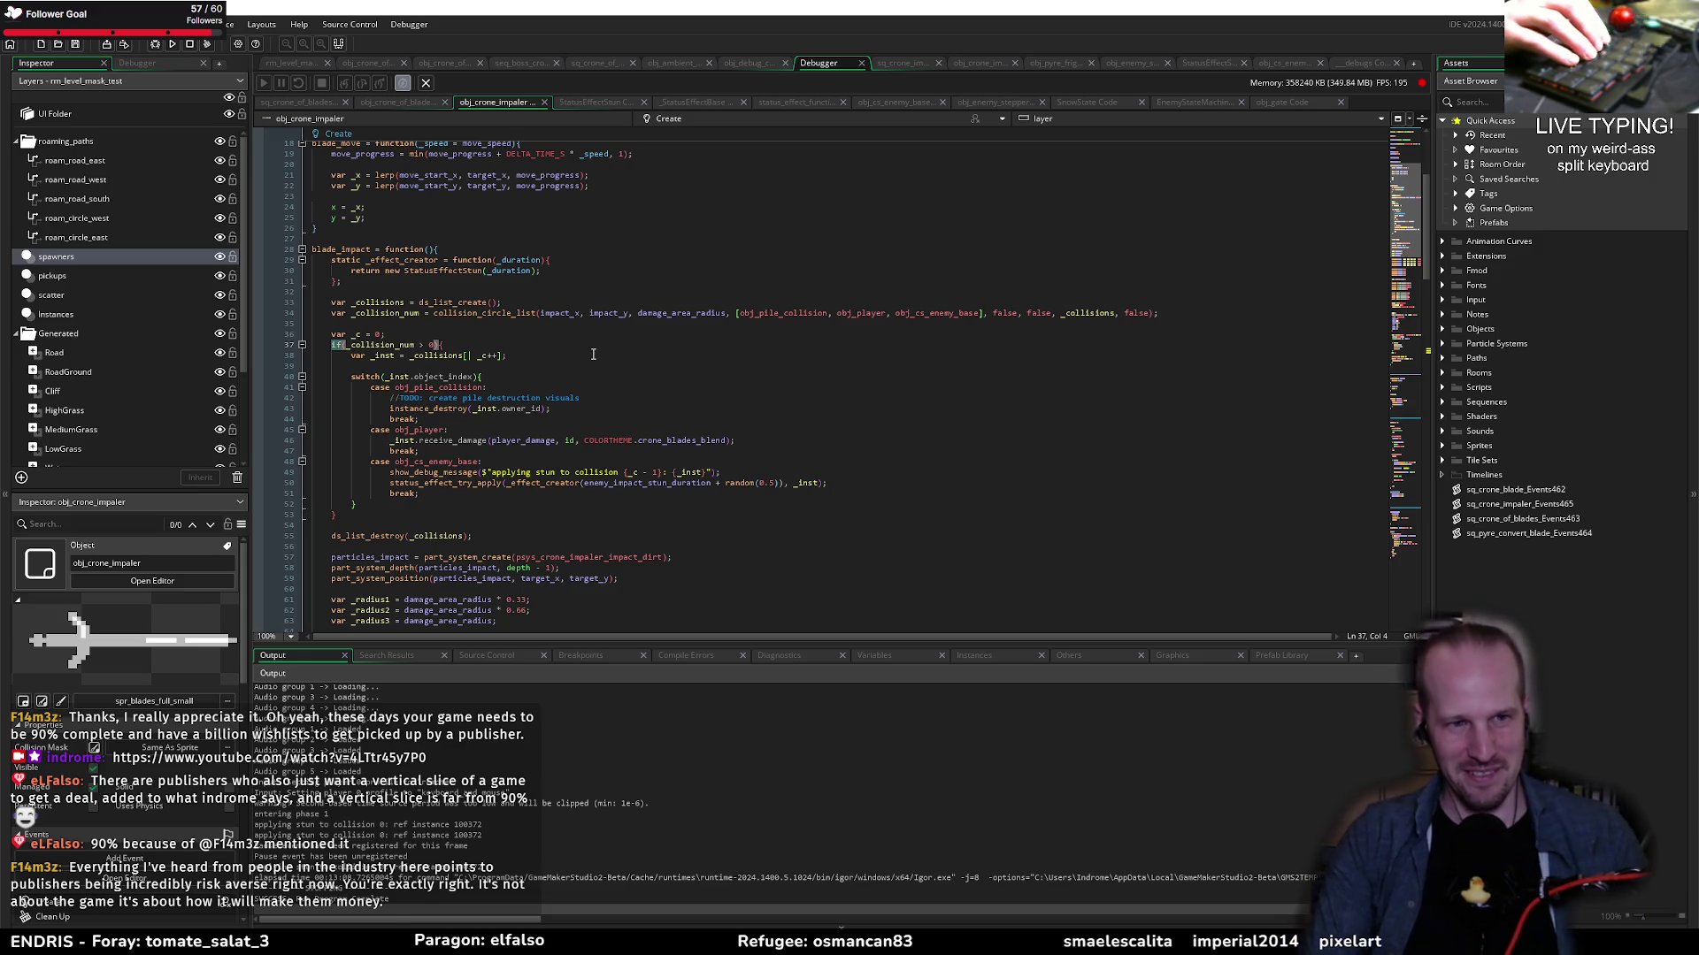
{"action": "type", "text": "repeat"}
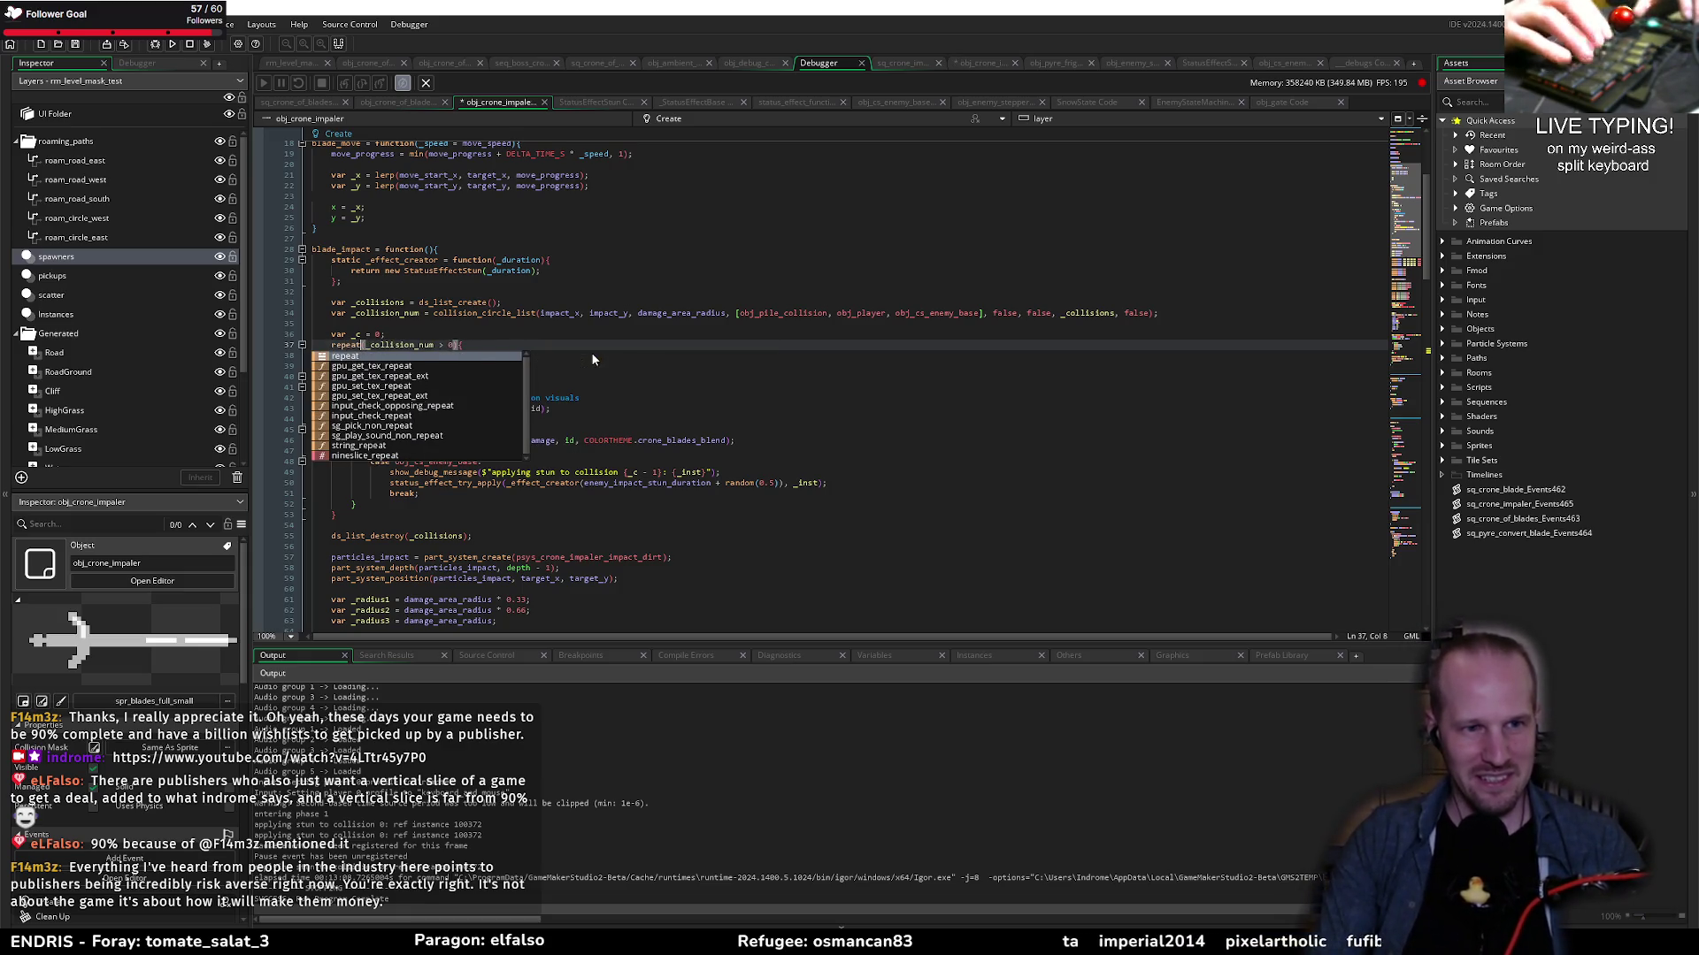
{"action": "key", "text": "Delete"}
{"action": "key", "text": "Delete"}
{"action": "key", "text": "Delete"}
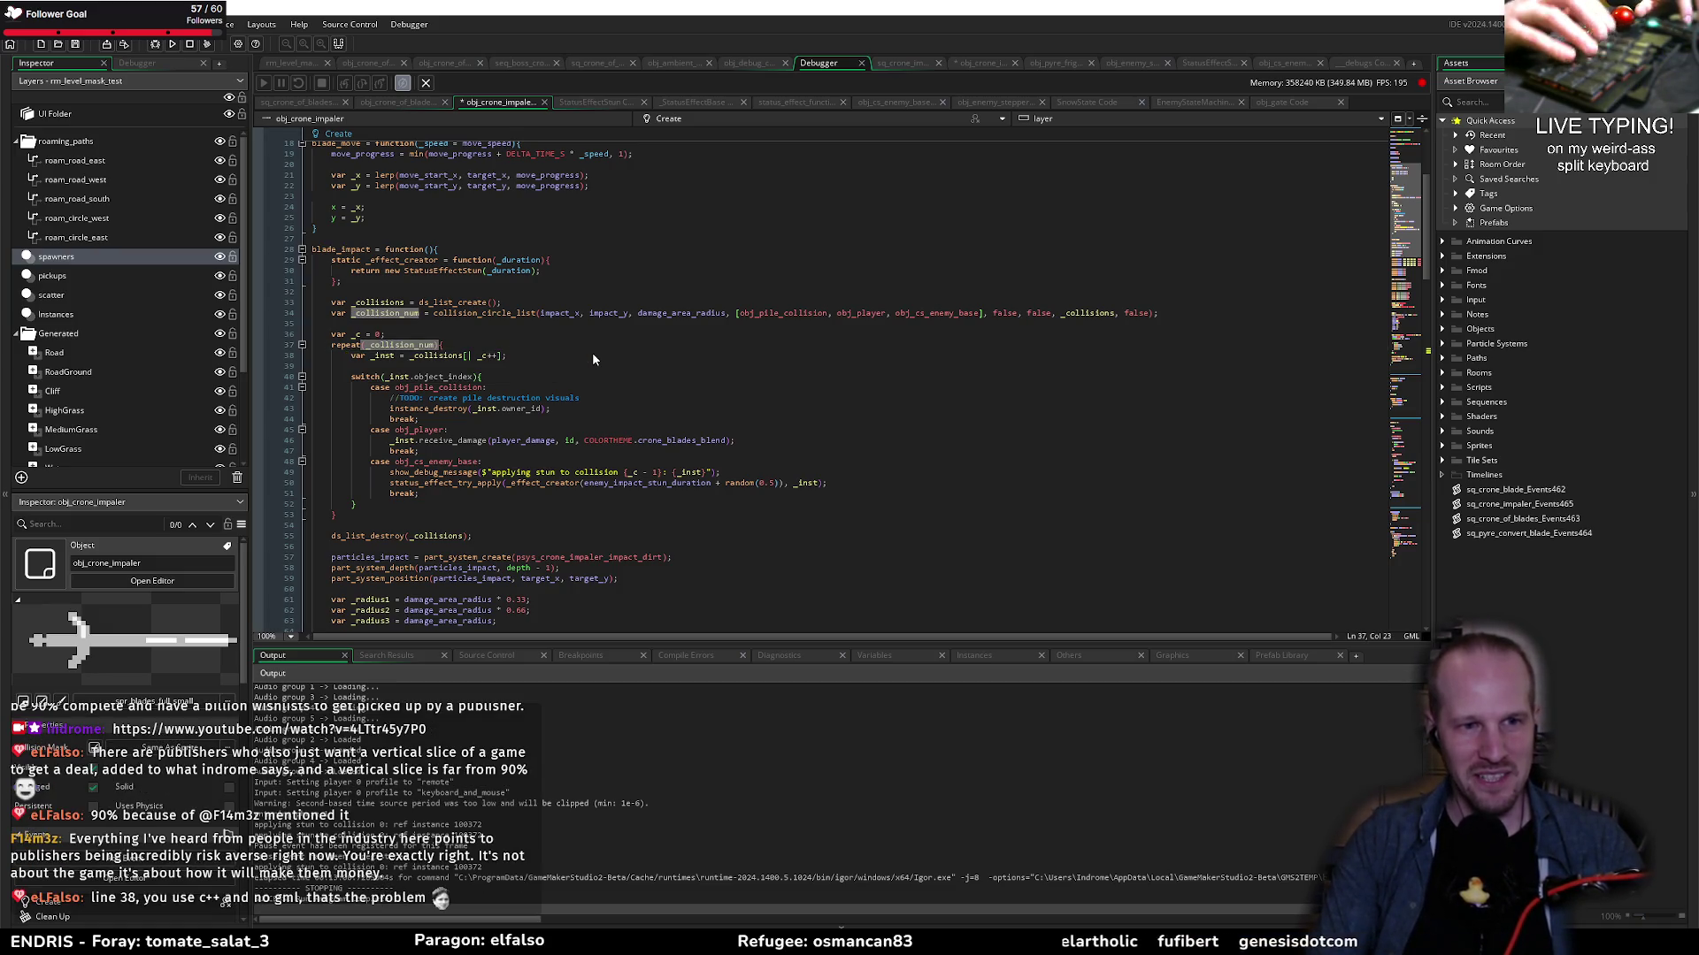
{"action": "left_click", "coordinate": [482, 398]}
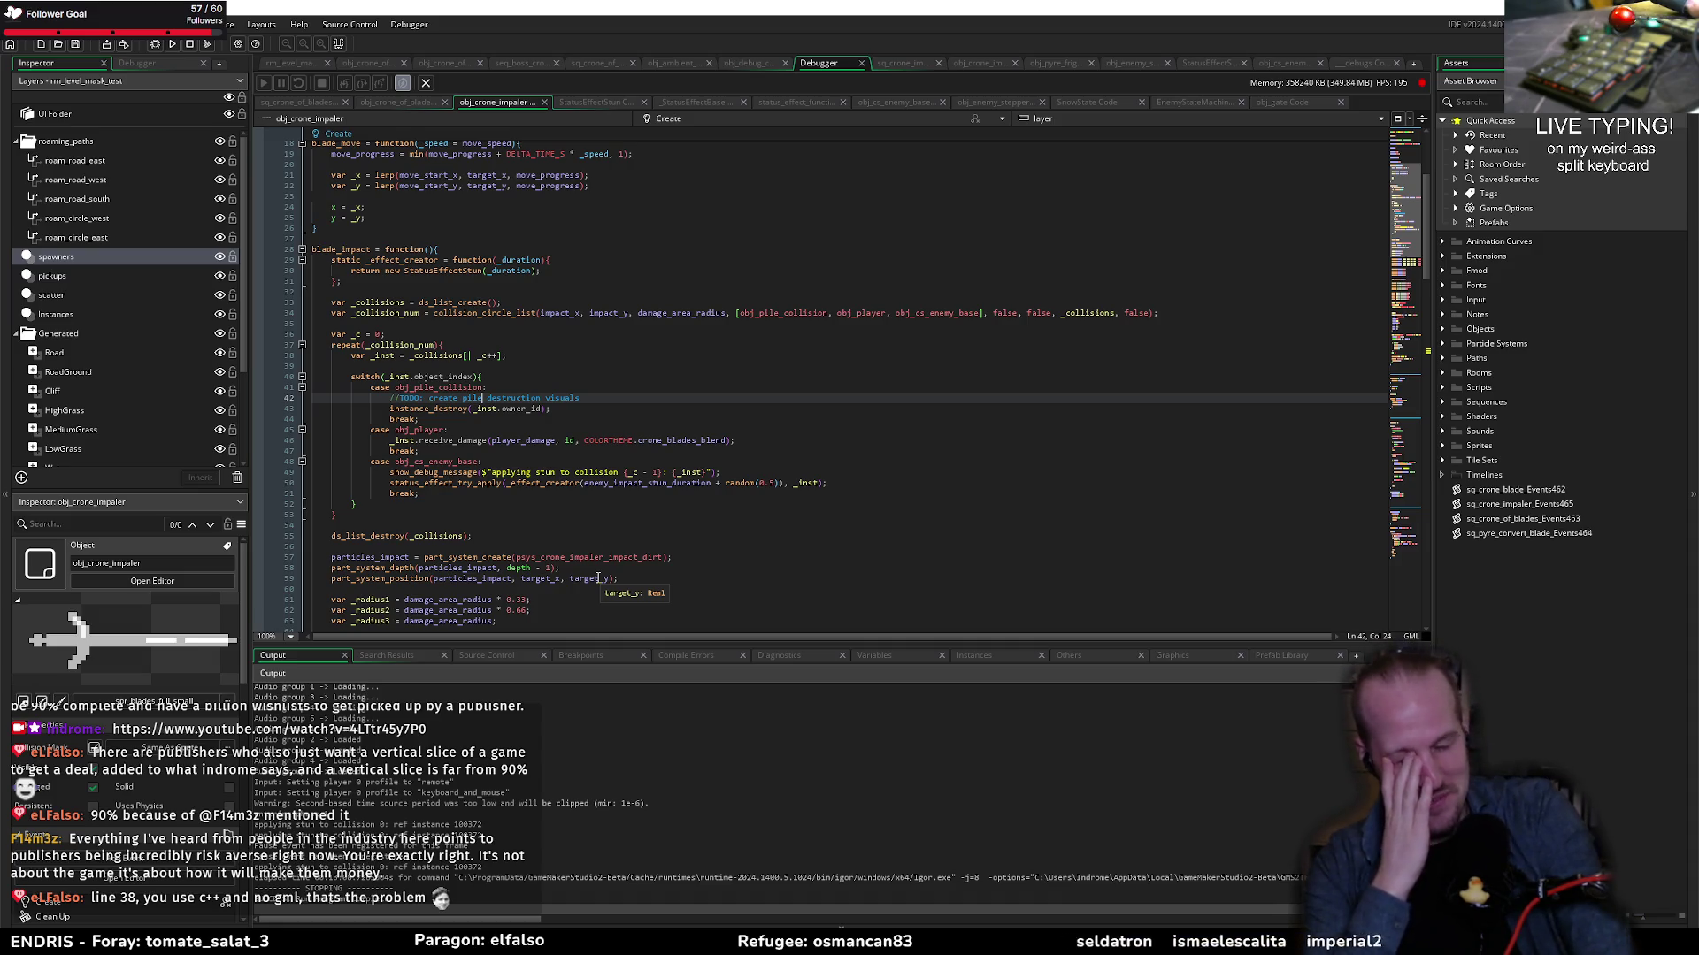
Step: Check the loop and its _collision_num source, then build and run with F5
{"action": "left_click", "coordinate": [548, 441]}
{"action": "left_click", "coordinate": [492, 417]}
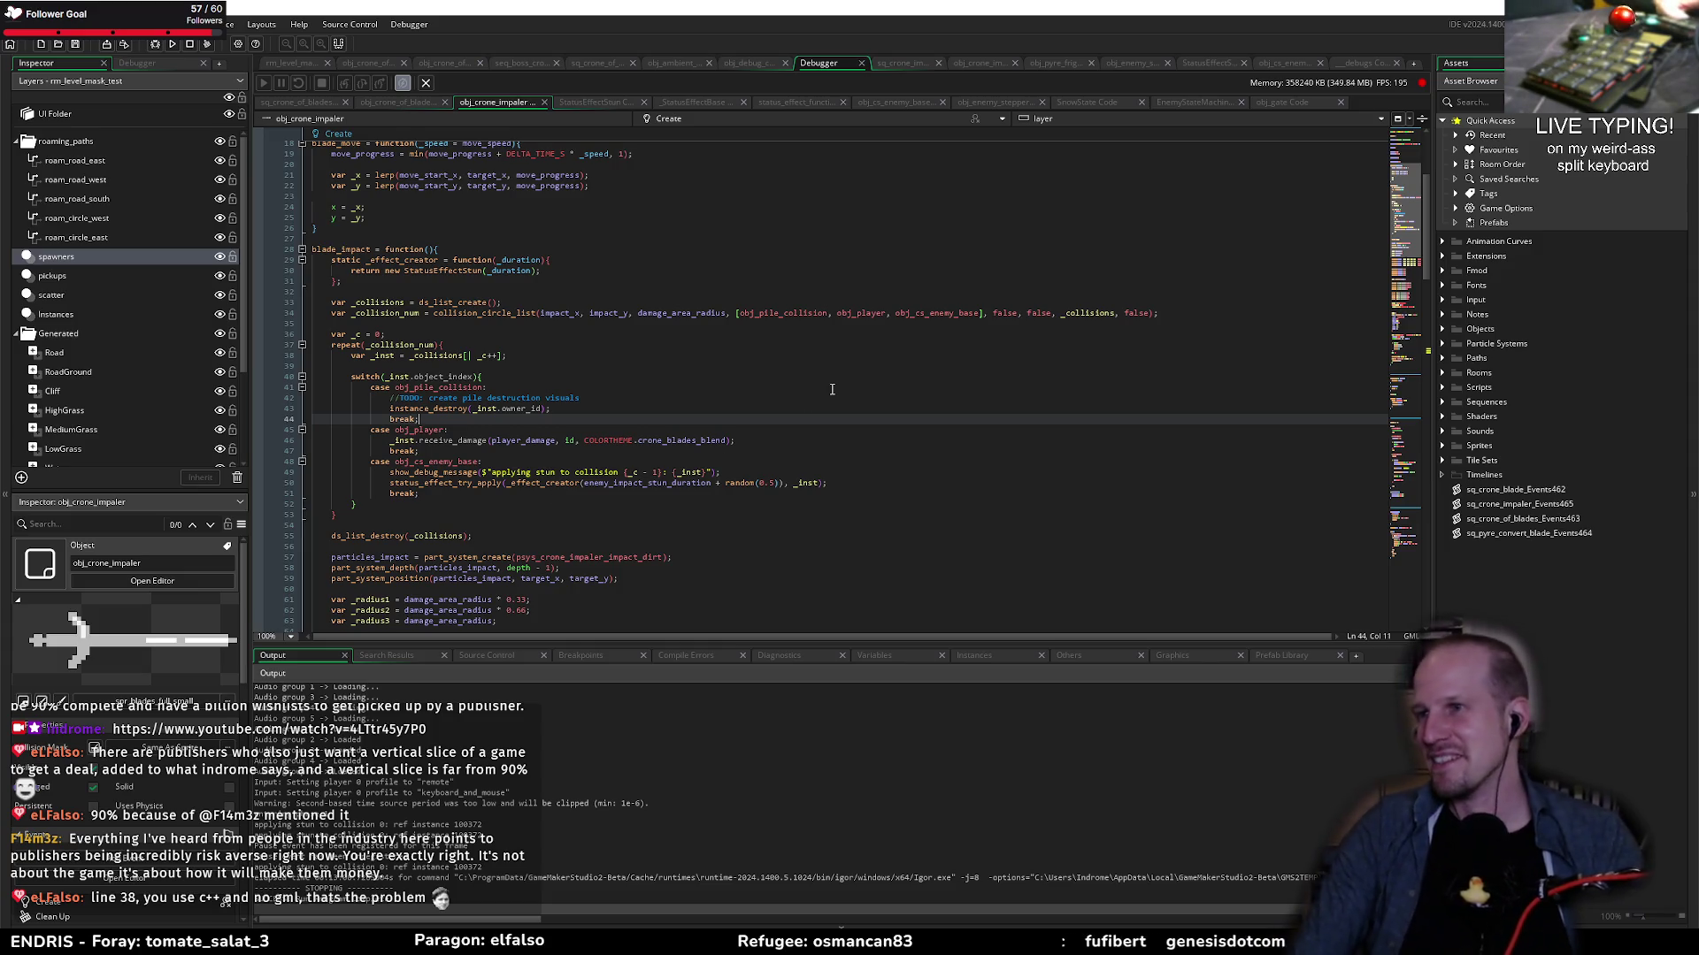
{"action": "key", "text": "Up"}
{"action": "key", "text": "Up"}
{"action": "key", "text": "Up"}
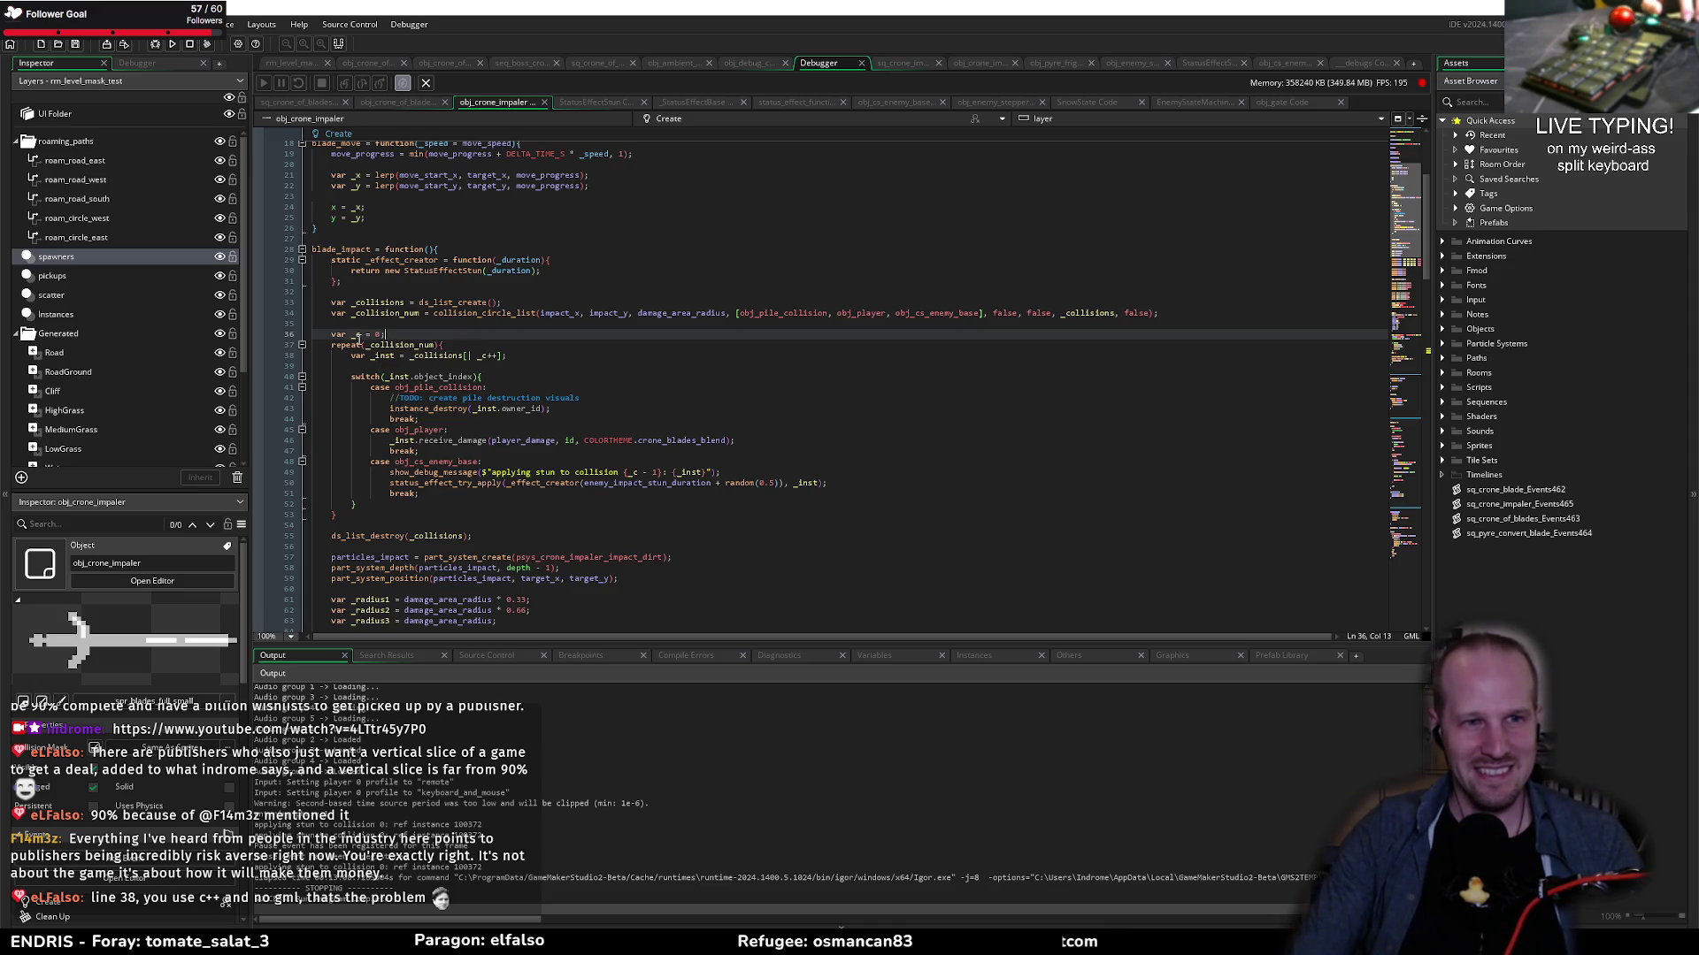
{"action": "double_click", "coordinate": [408, 346]}
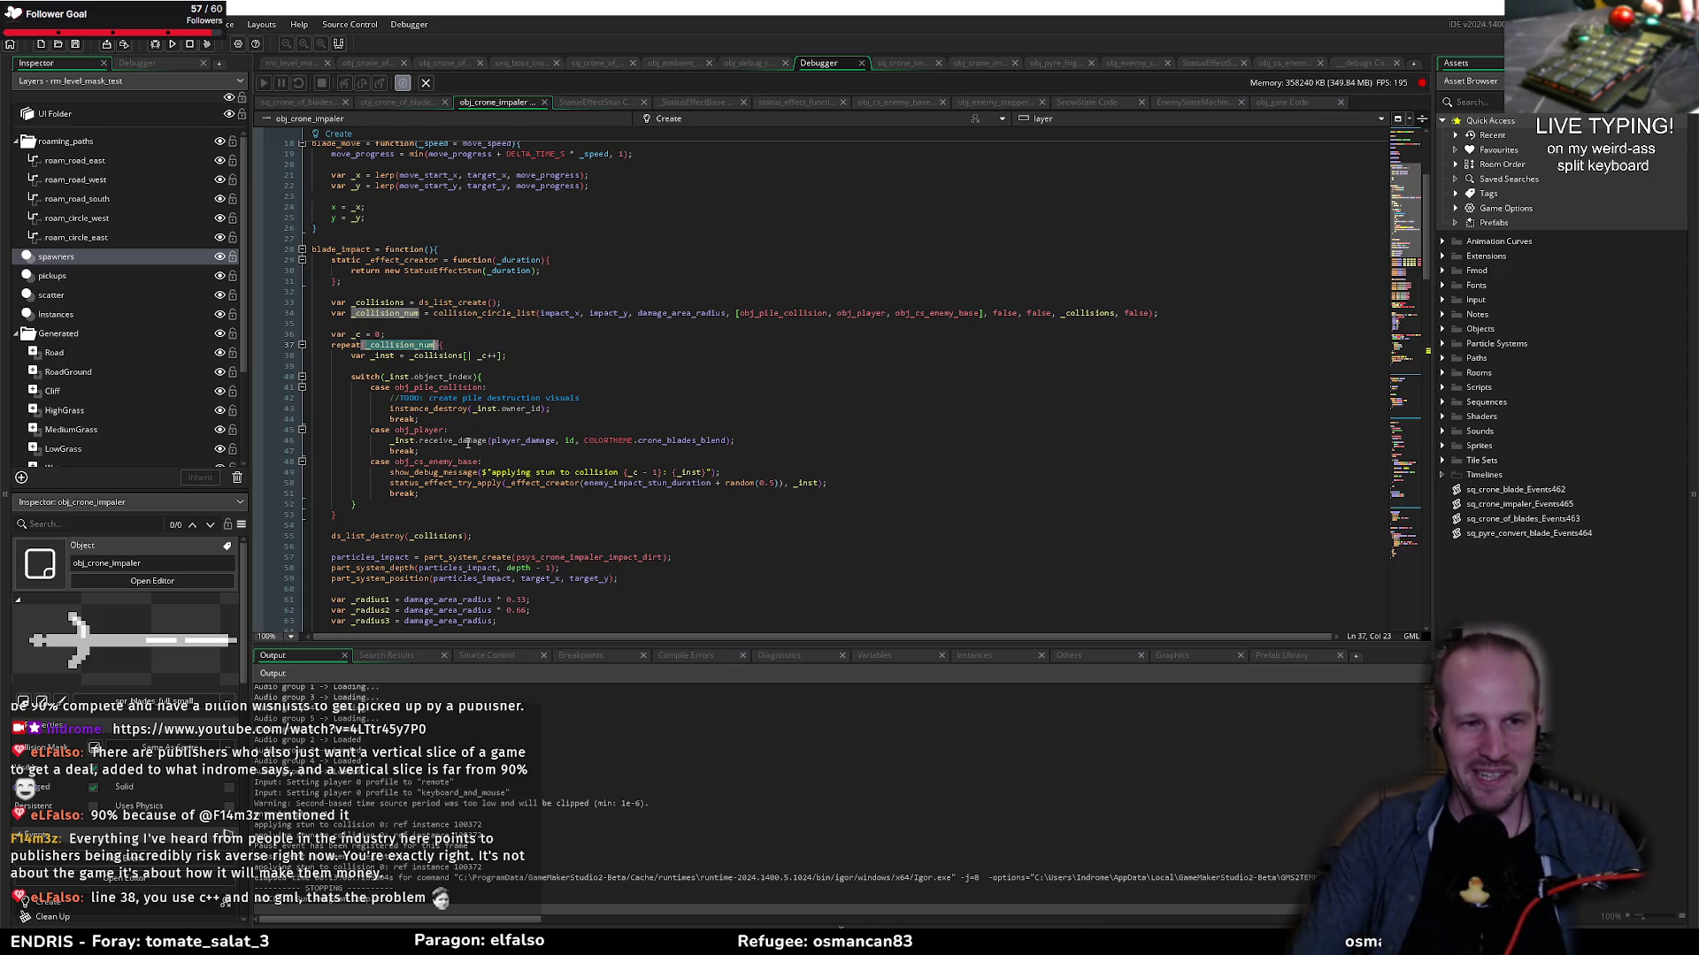
{"action": "left_click", "coordinate": [423, 501]}
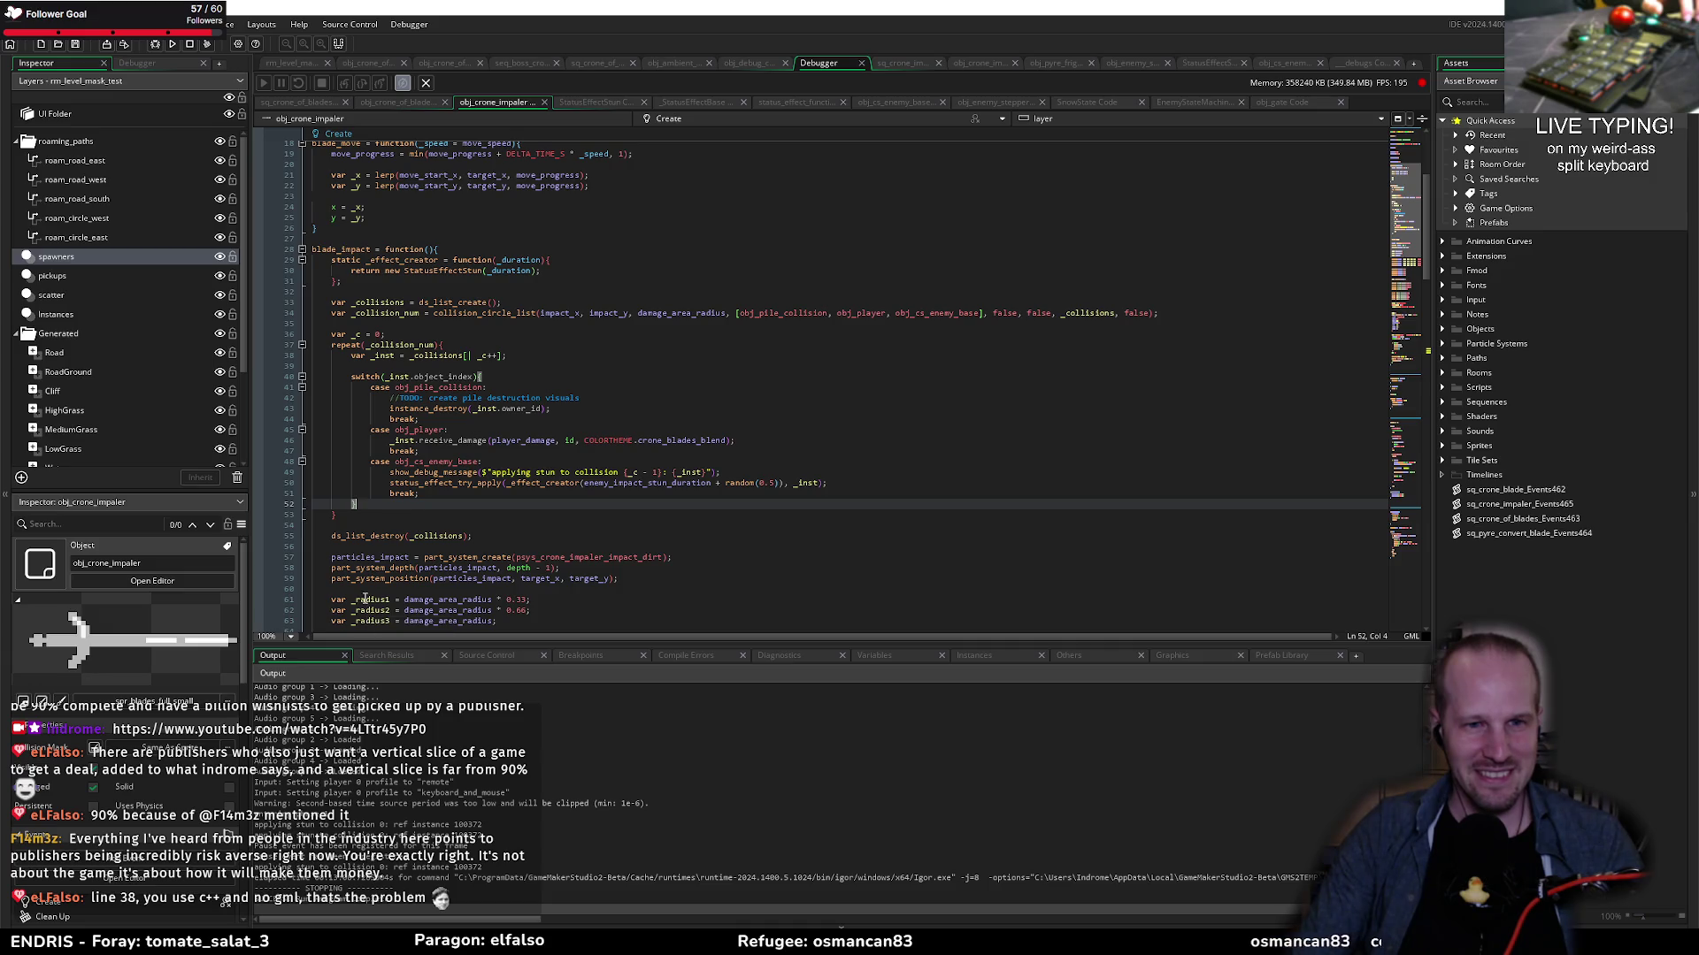
{"action": "key", "text": "F5"}
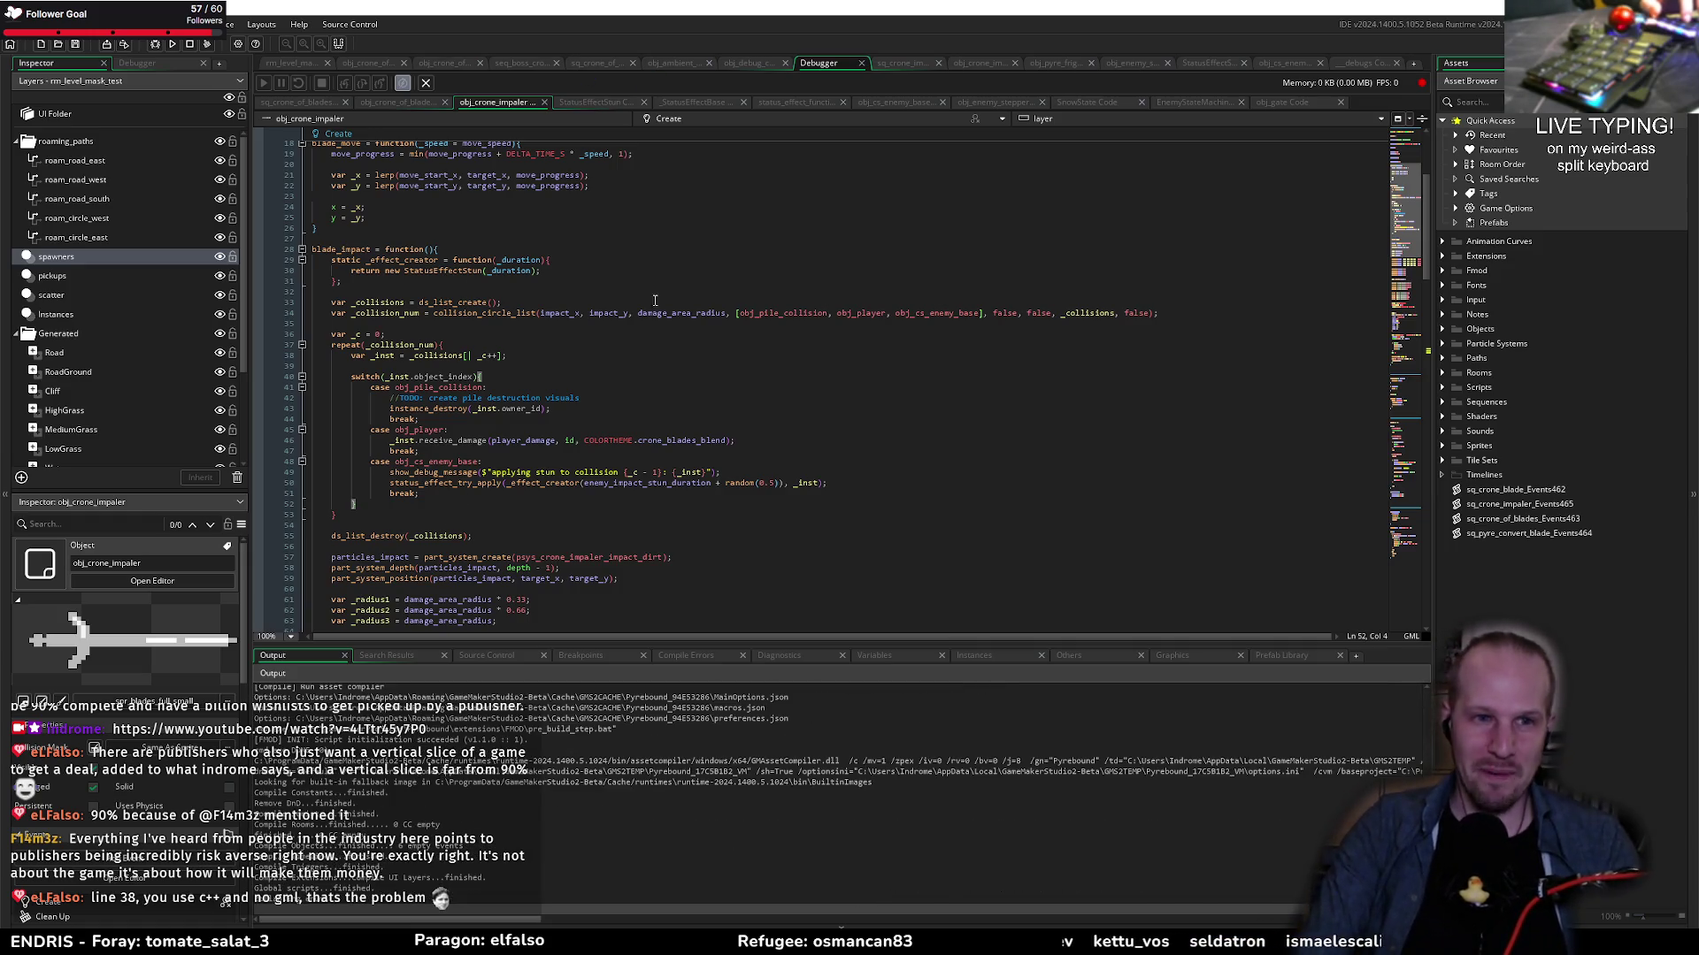
Step: Play Pyrebound until the blade stuns collisions 0–4, then exit to the main menu
{"action": "triple_click", "coordinate": [855, 313]}
{"action": "double_click", "coordinate": [857, 314]}
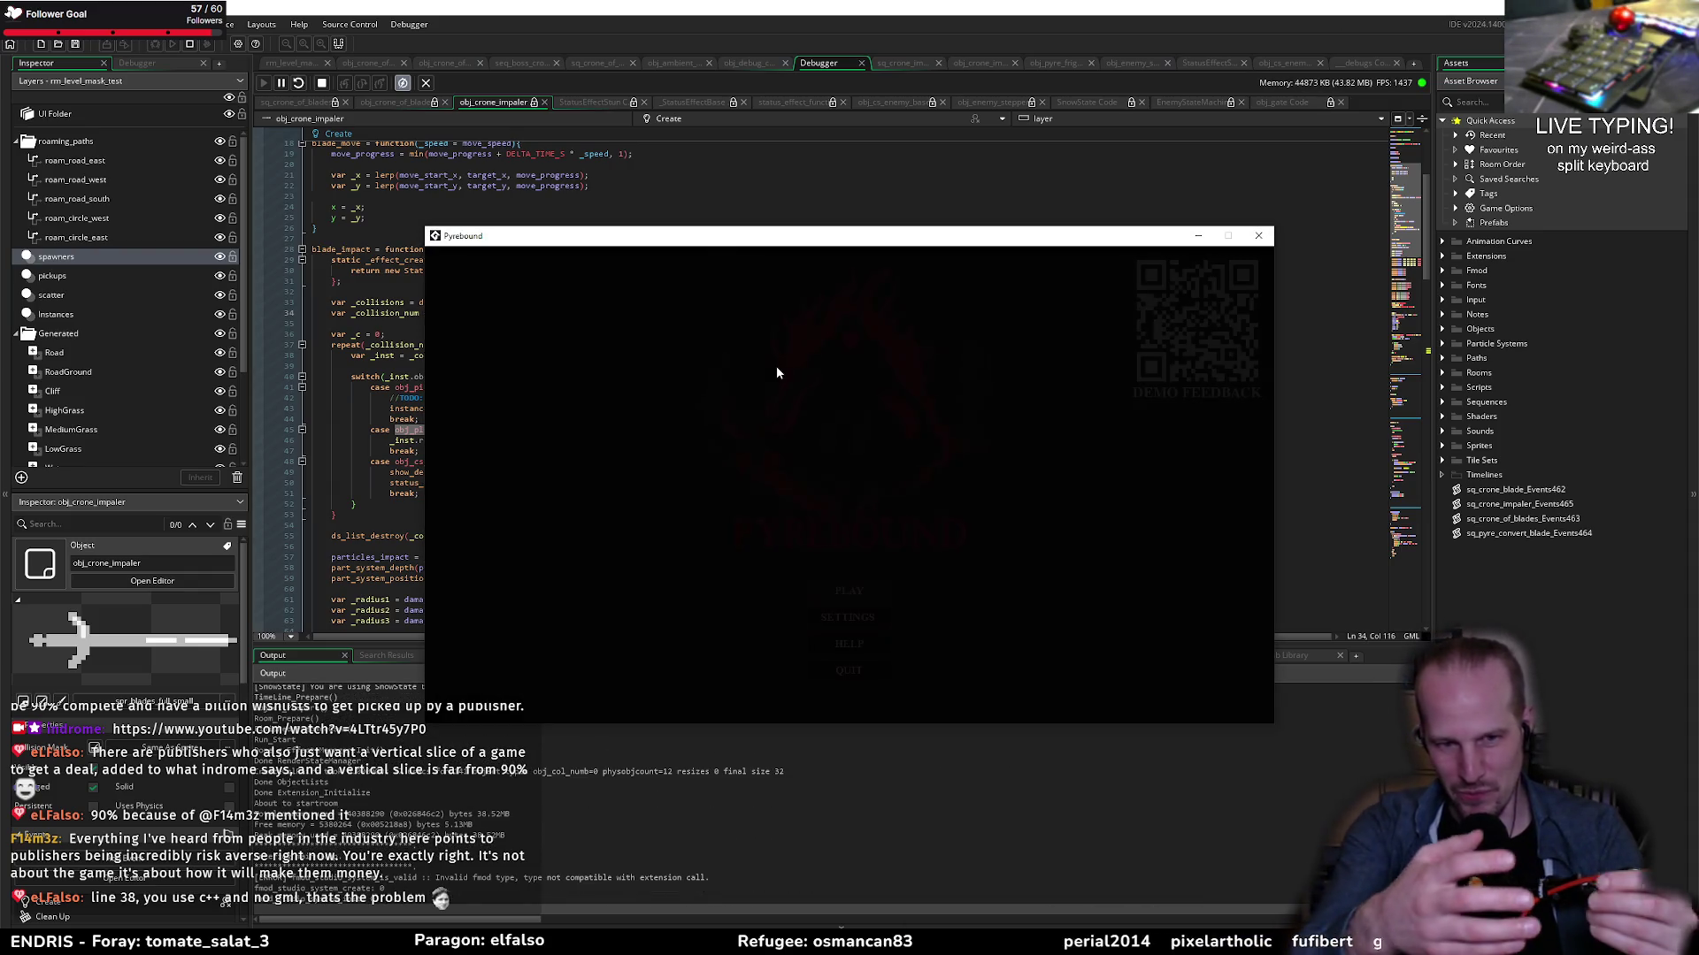
{"action": "key", "text": "Return"}
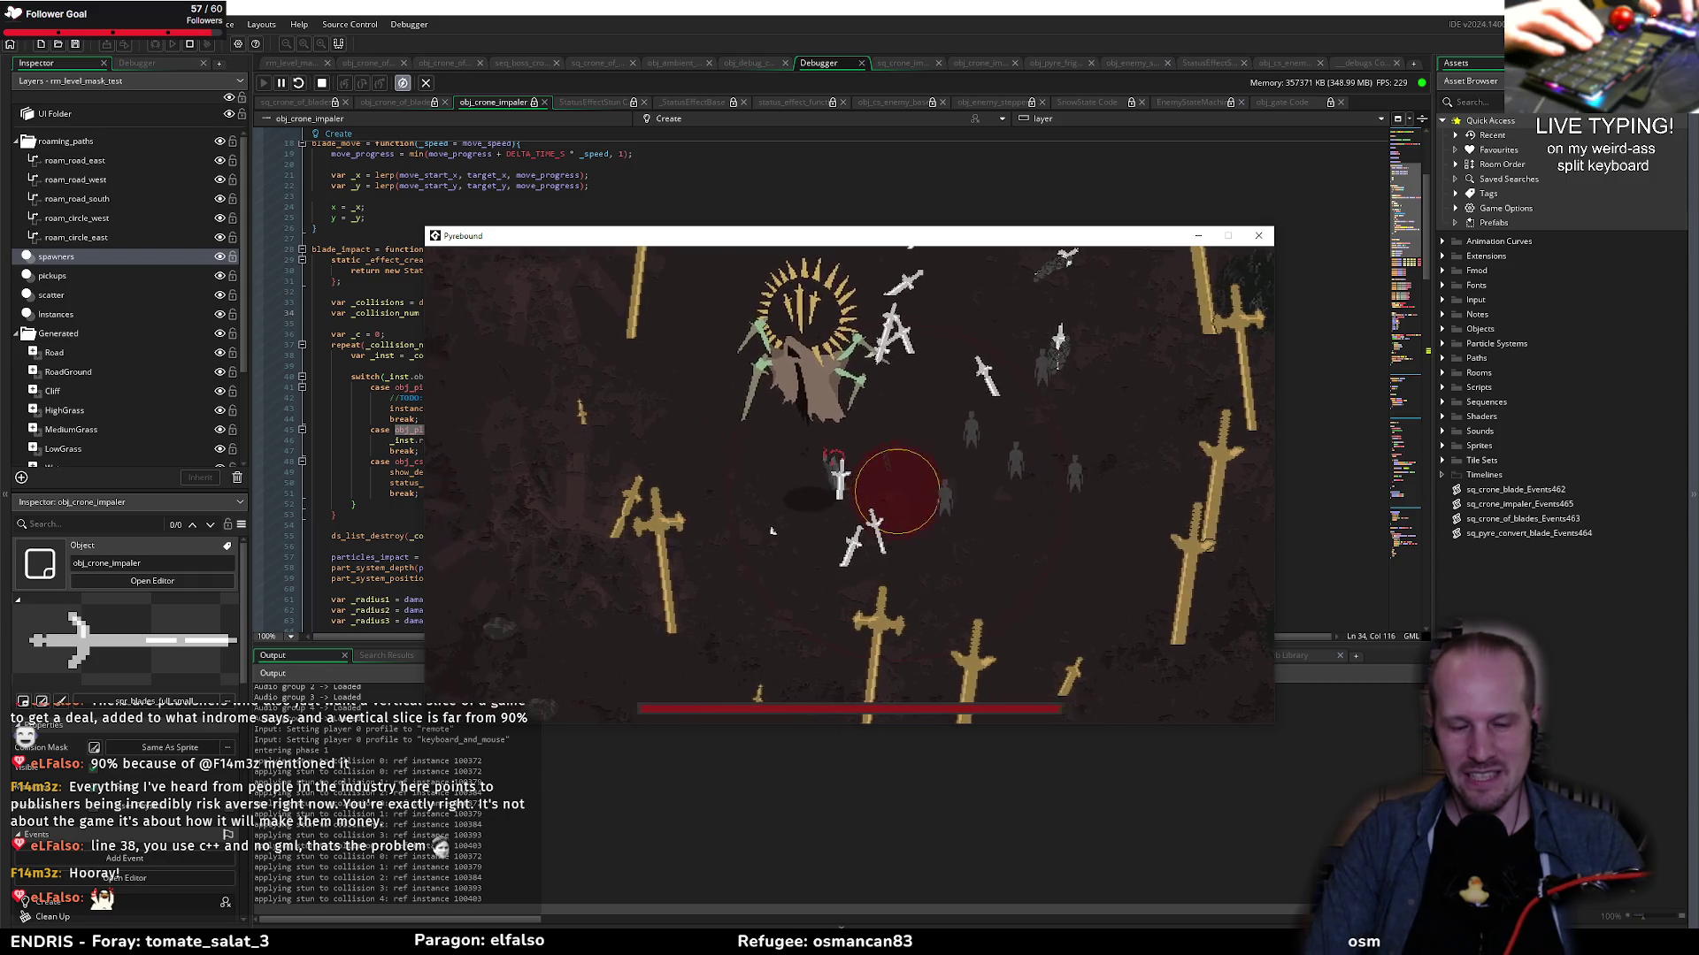
{"action": "key", "text": "Escape"}
{"action": "left_click", "coordinate": [828, 643]}
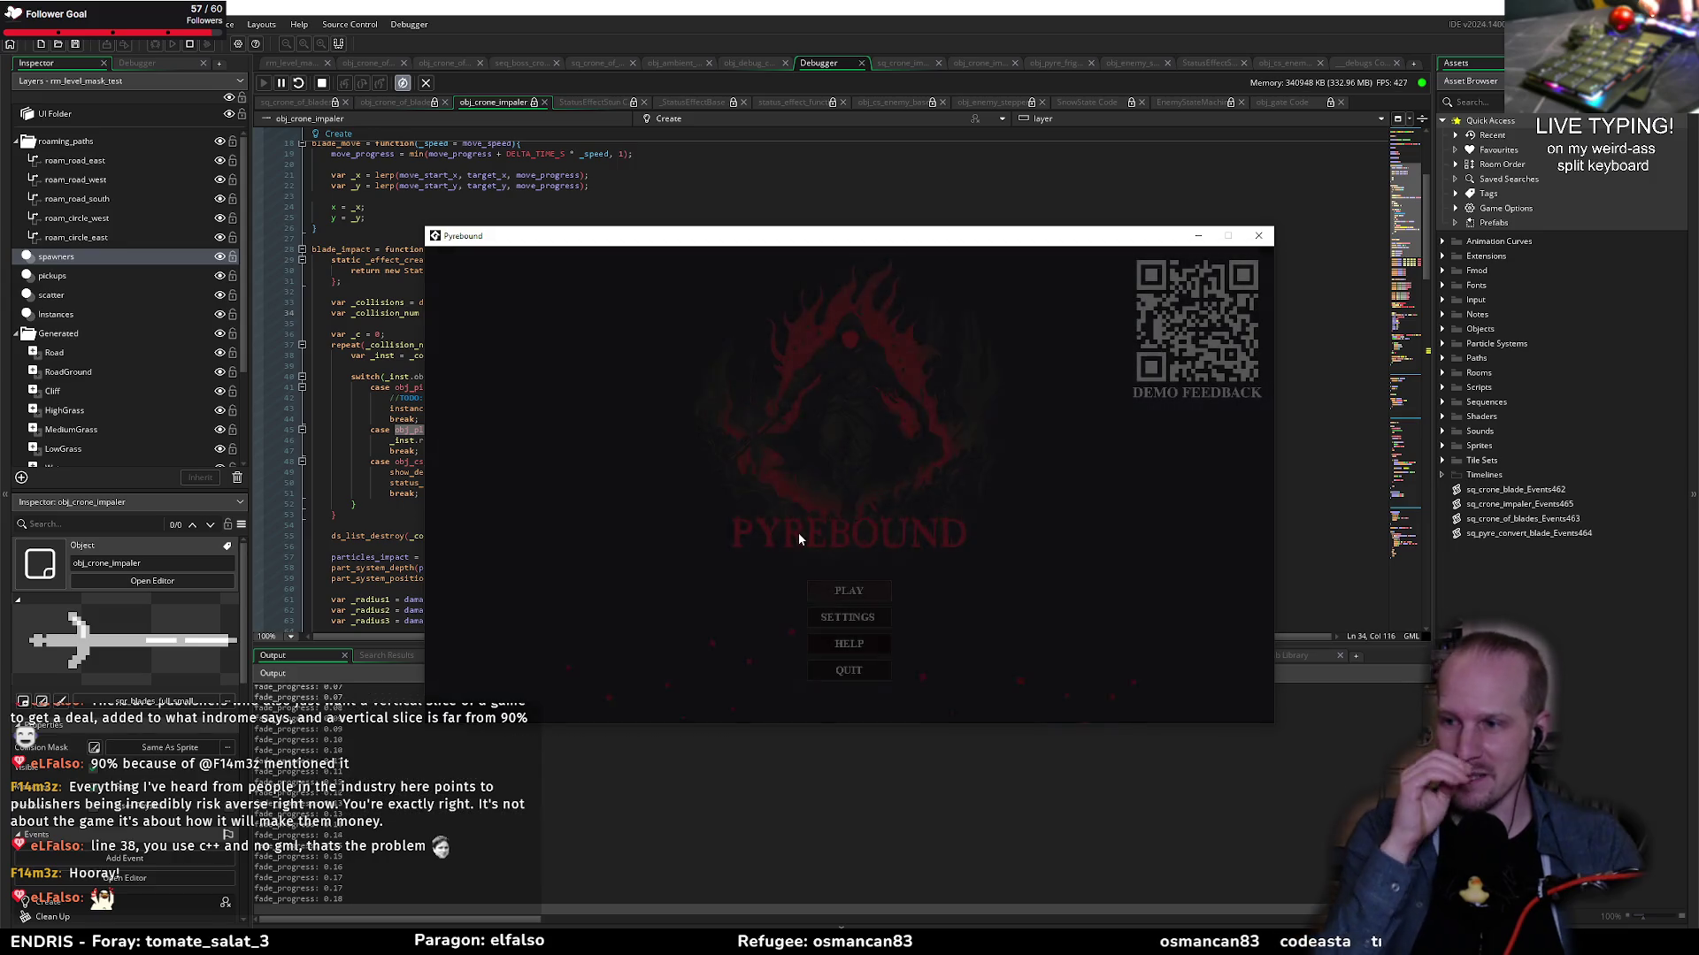
Step: Start a new run, mark NO_TUT complete in the globals debug view, and walk toward the boss
{"action": "left_click", "coordinate": [849, 590]}
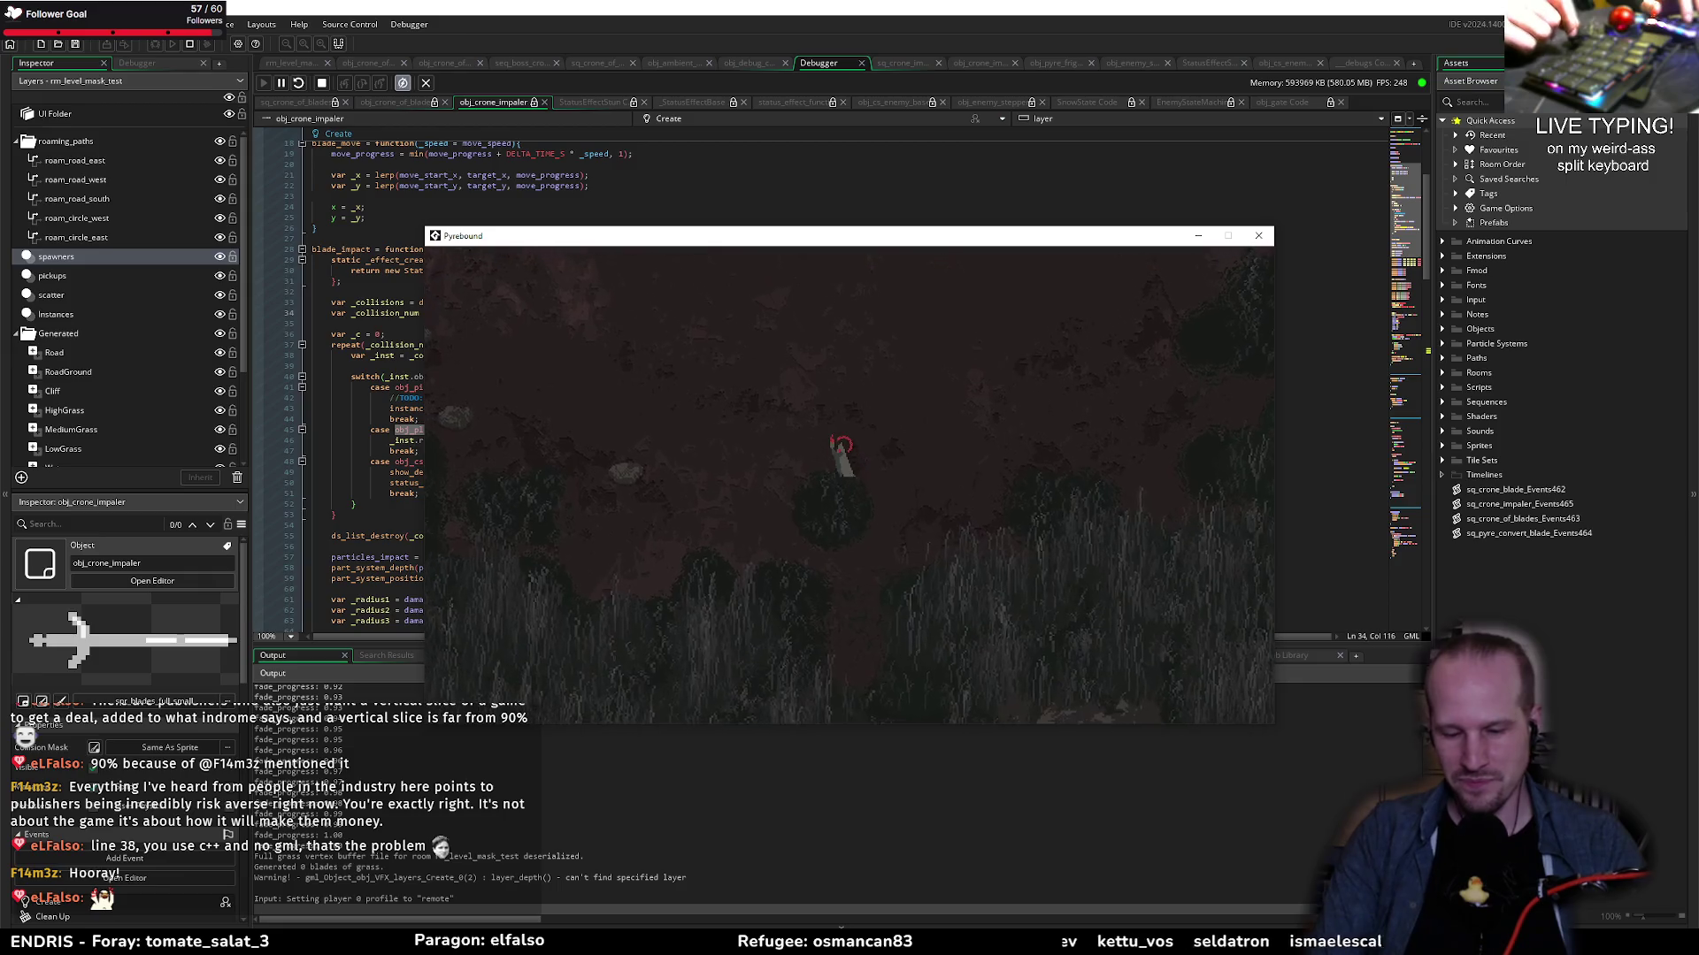
{"action": "key", "text": "F1"}
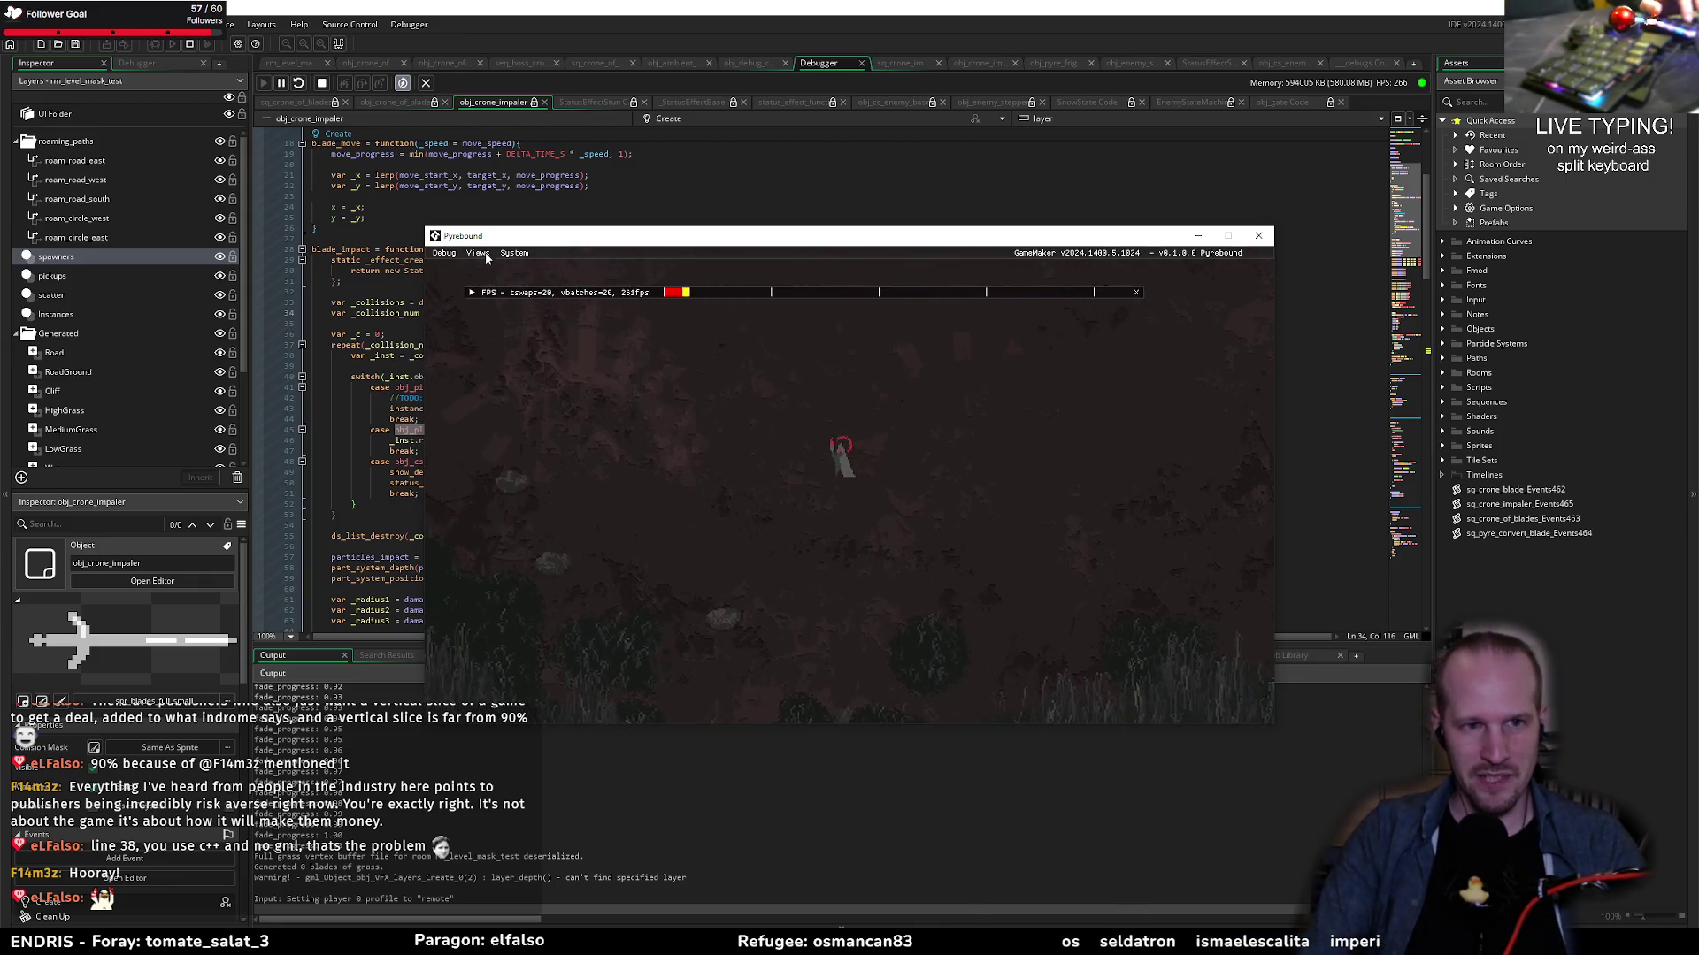
{"action": "left_click", "coordinate": [477, 254]}
{"action": "left_click", "coordinate": [500, 270]}
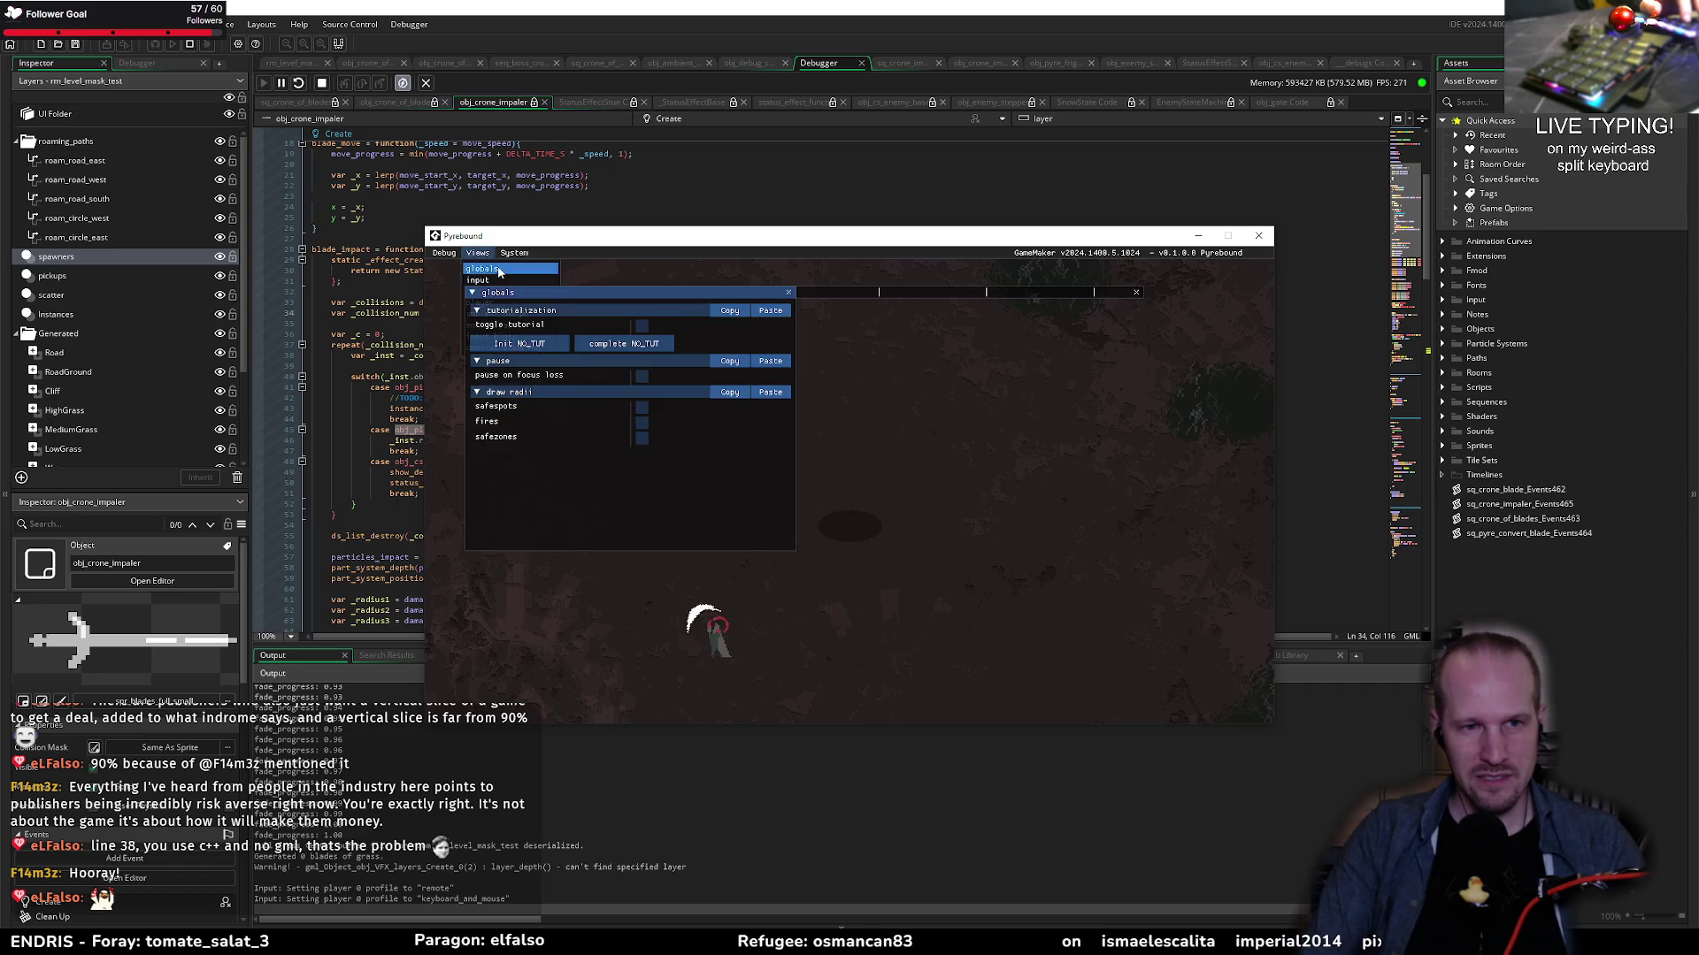
{"action": "left_click", "coordinate": [635, 347]}
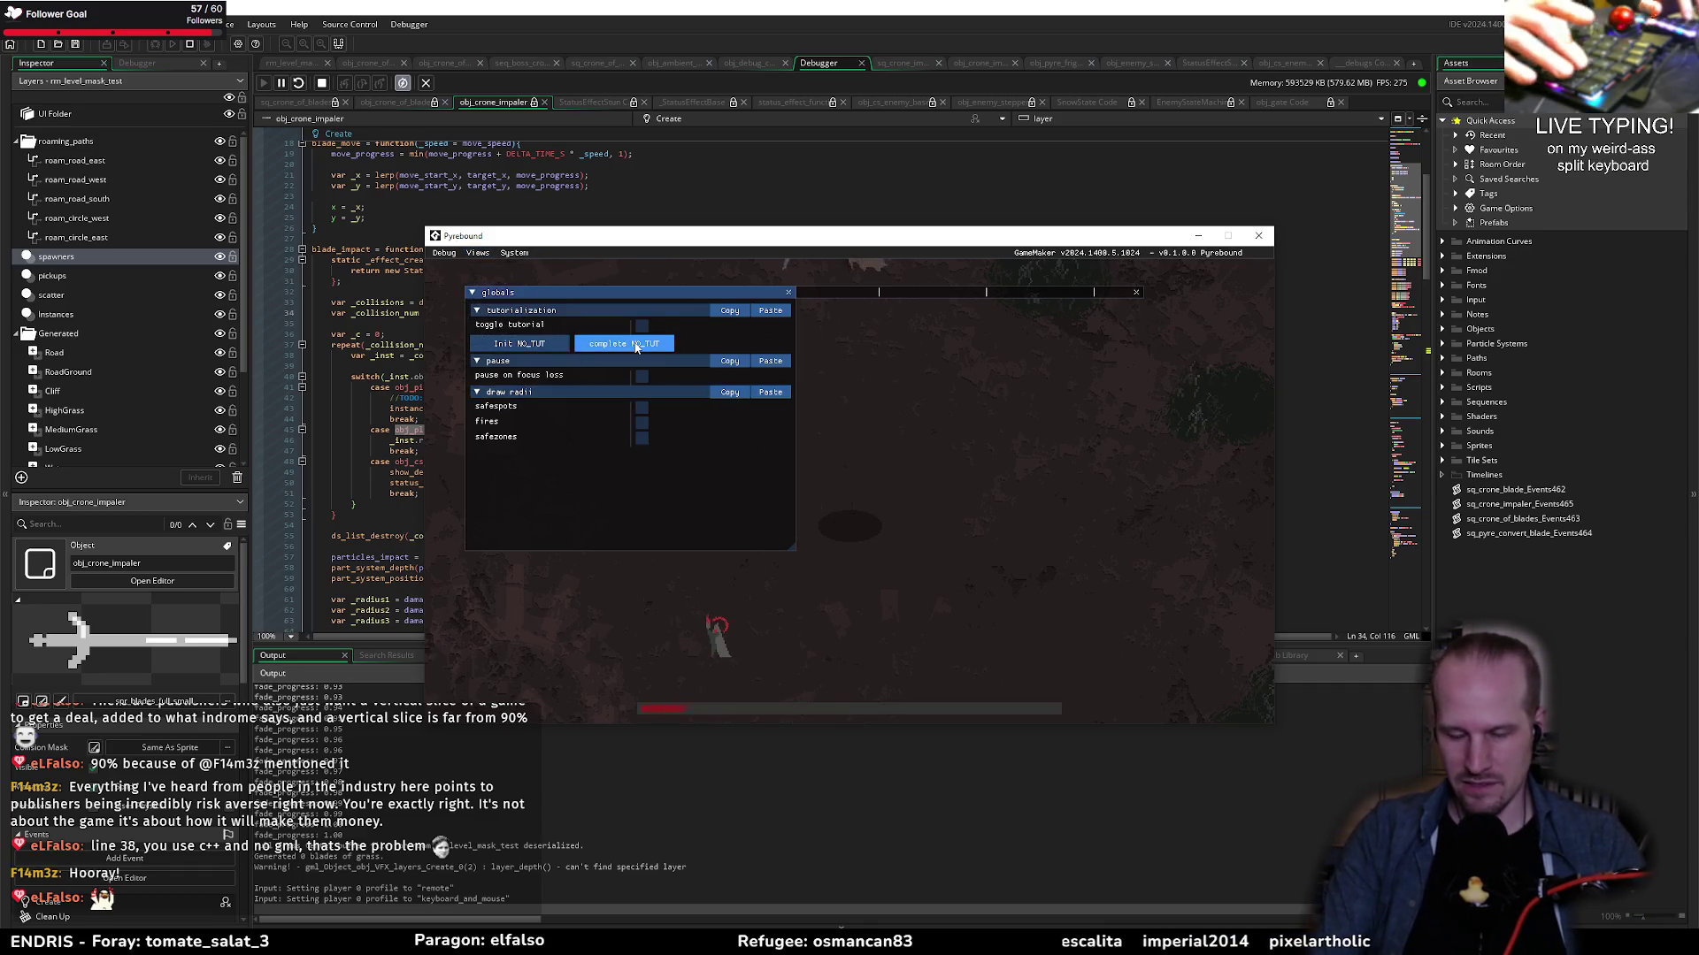
{"action": "key", "text": "F1"}
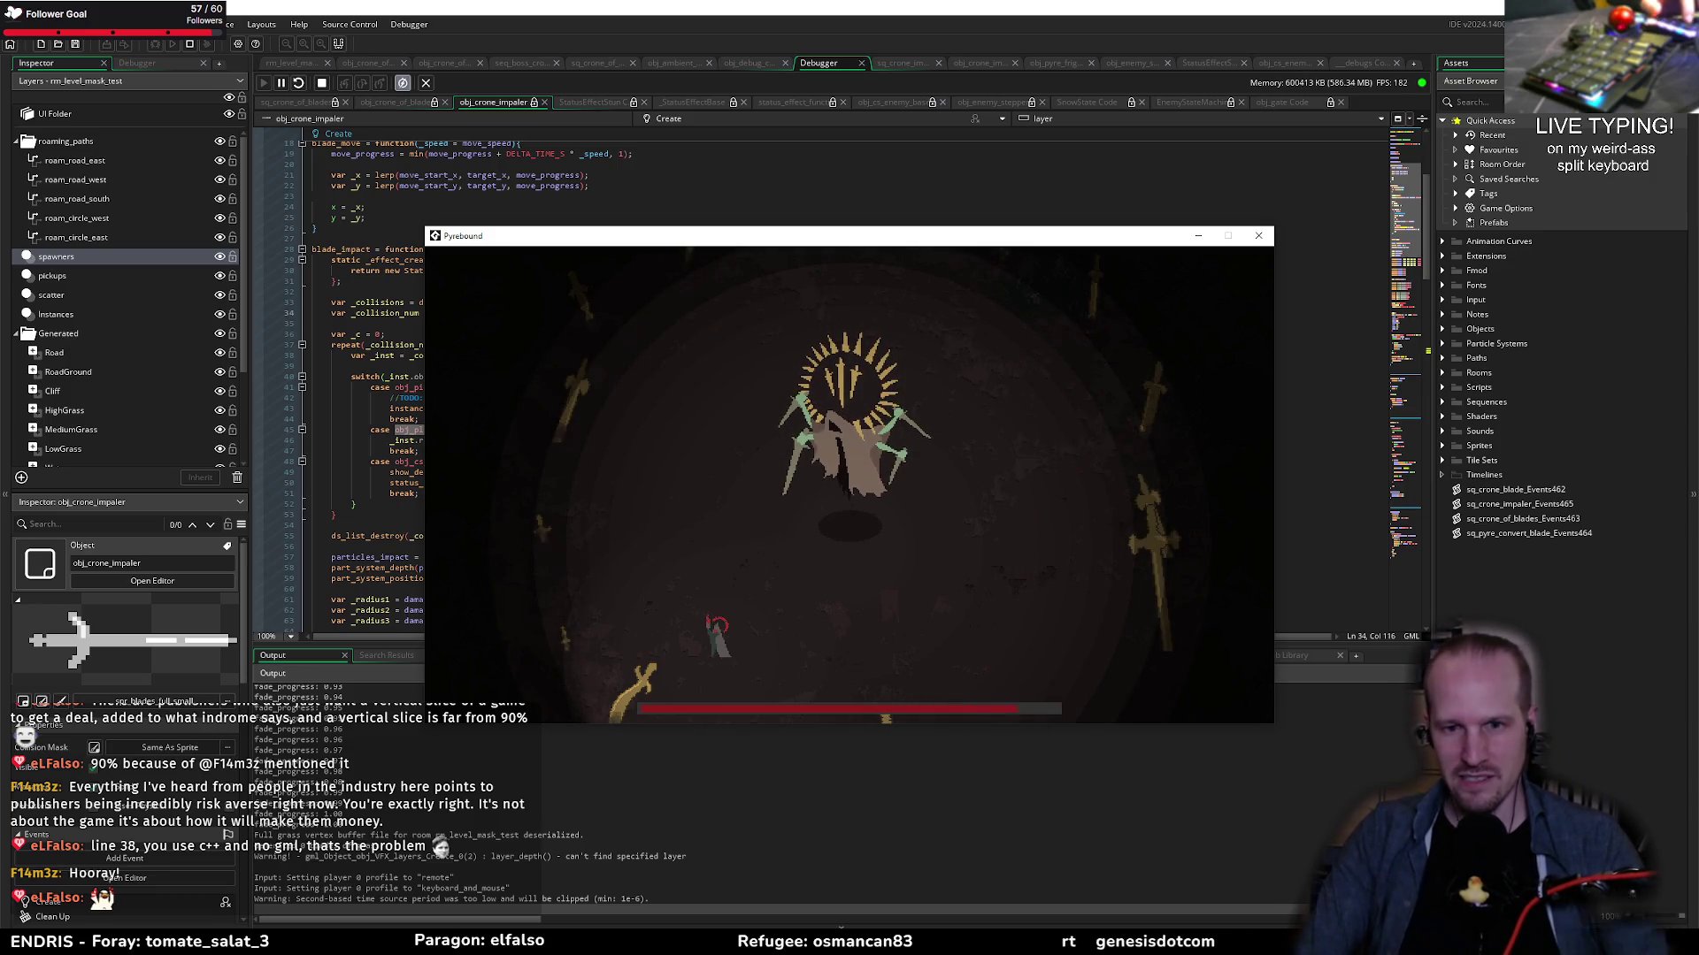
{"action": "key", "text": "w"}
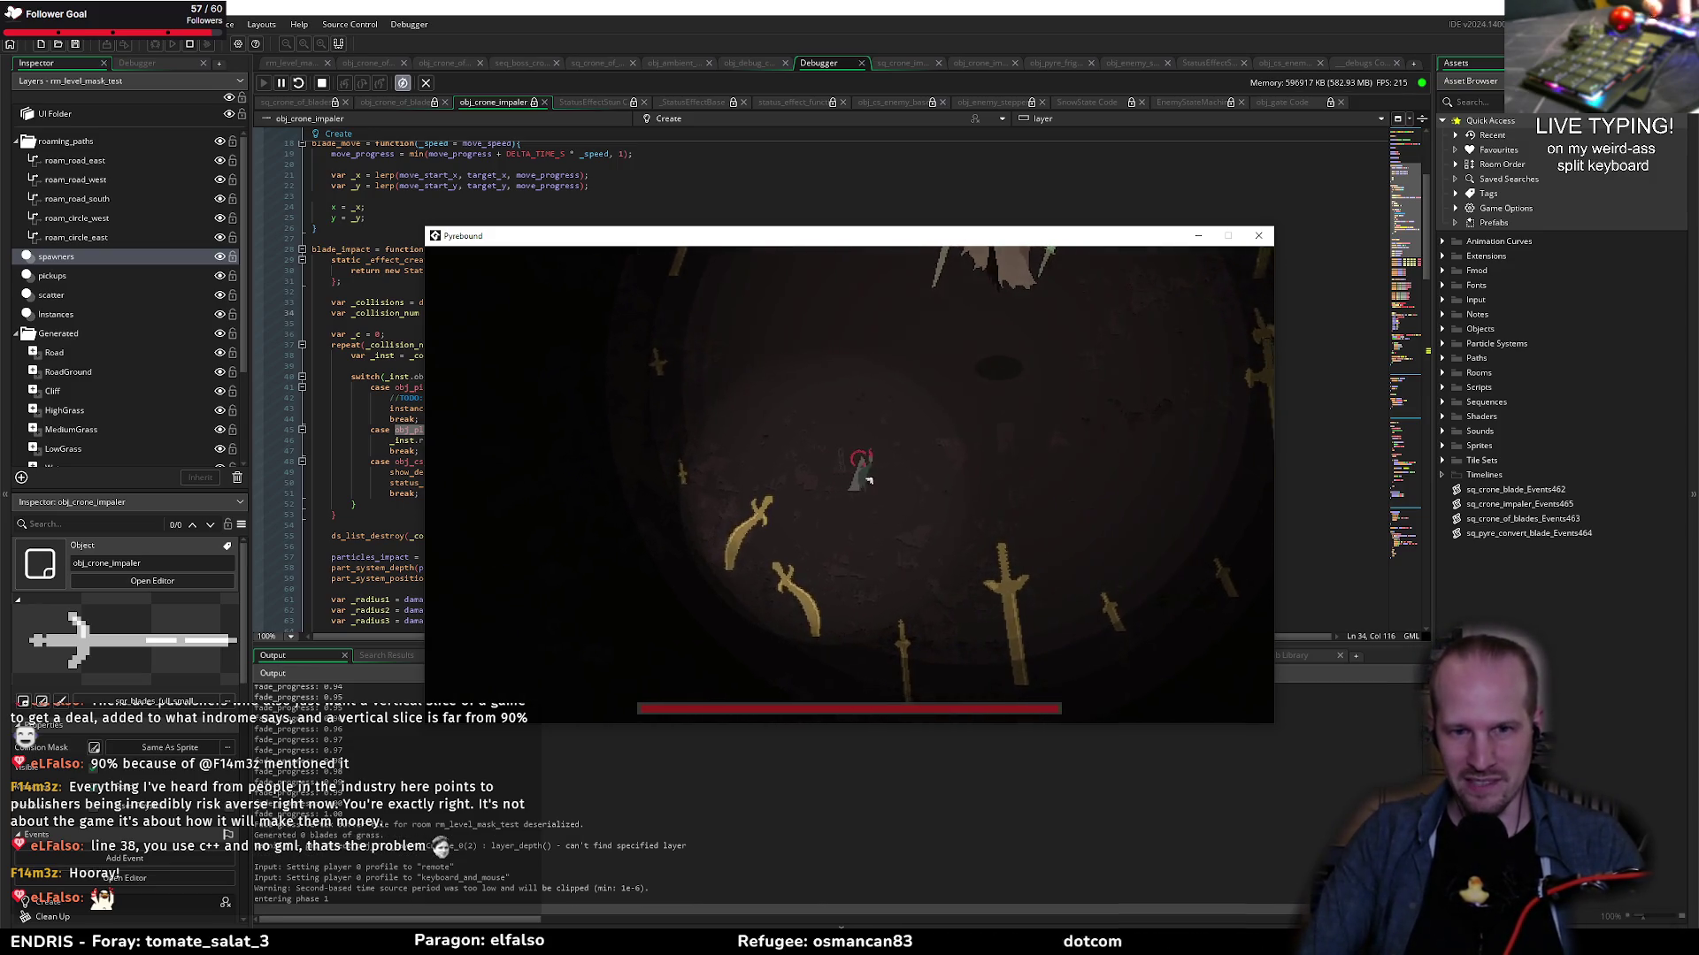